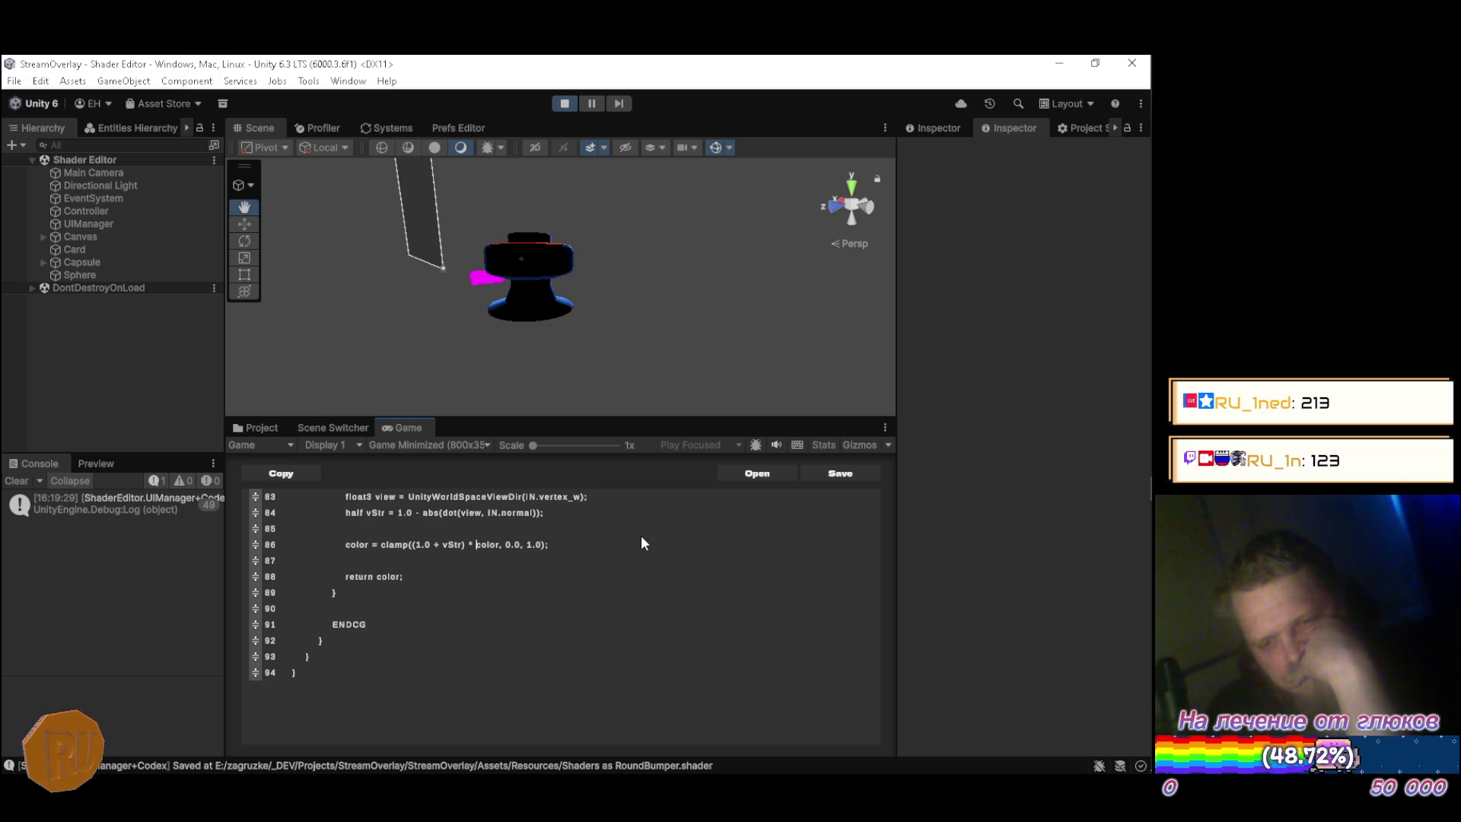
# Rewrite line 86 as 'color +' a clamped rim term using white half4(1.0, 1.0, 1.0, 1.0).
pyautogui.press('BackSpace')
pyautogui.press('BackSpace')
pyautogui.press('BackSpace')
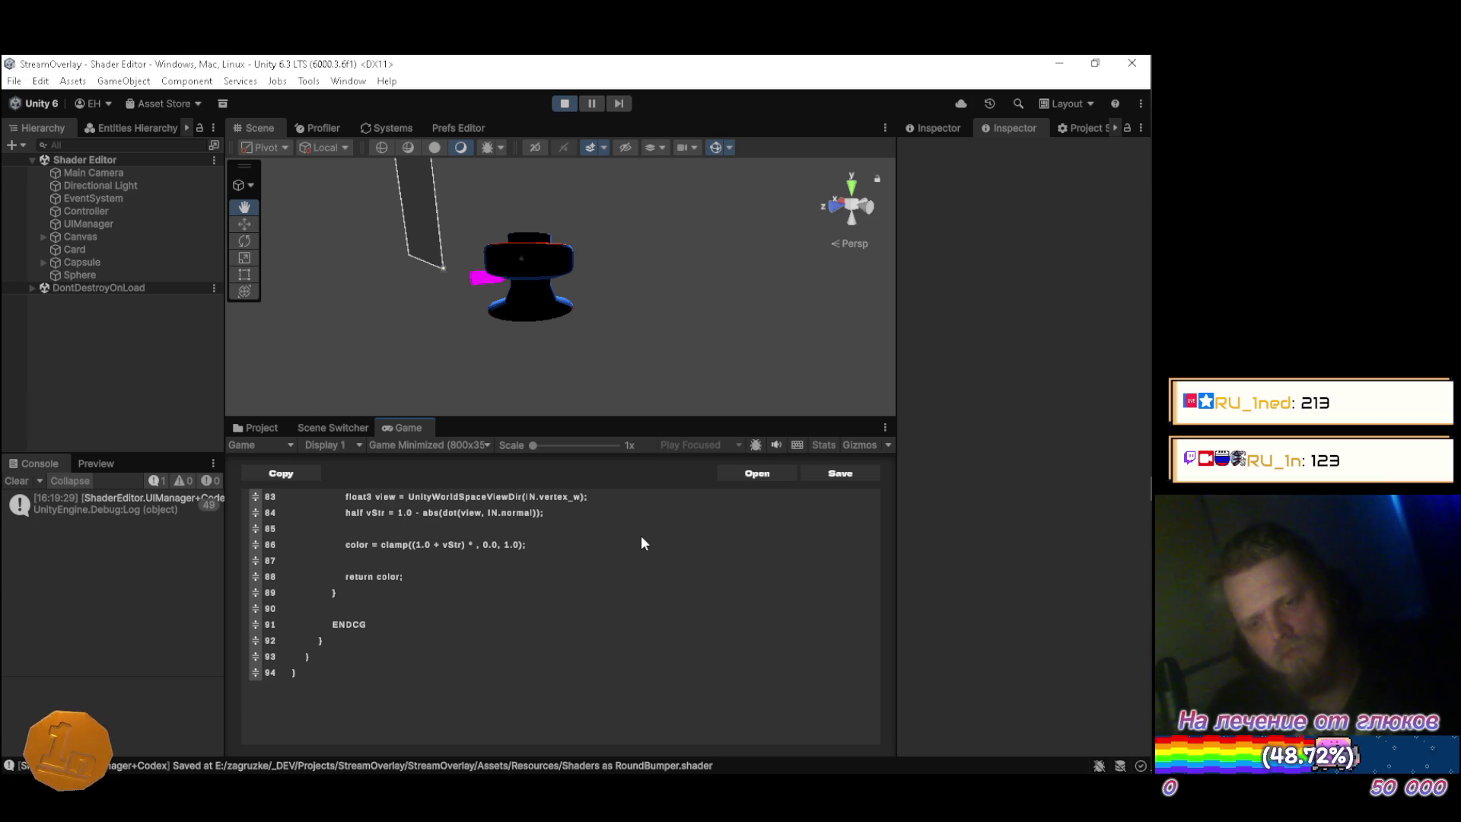
pyautogui.write('half4(')
pyautogui.write('1.0')
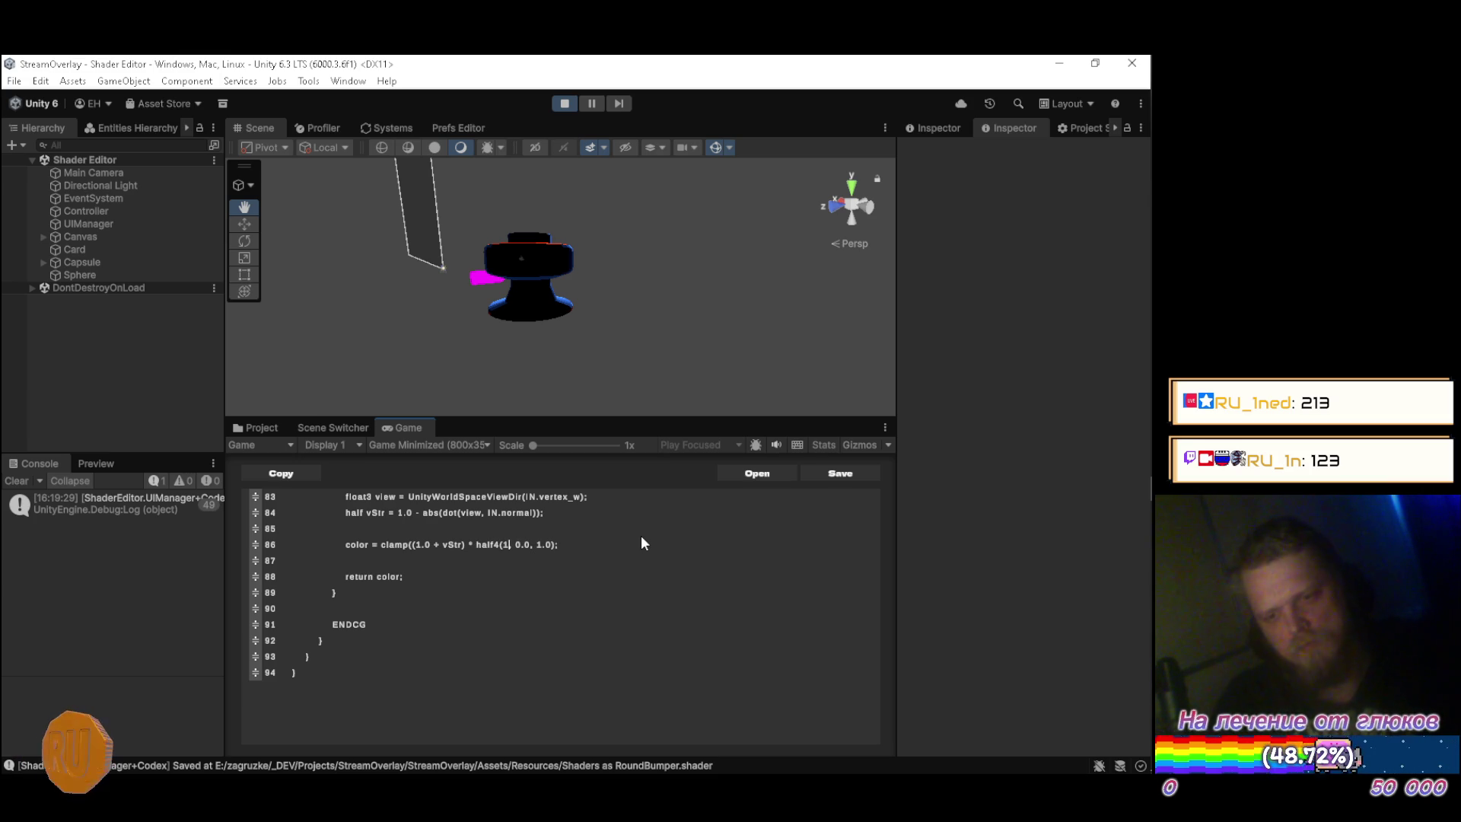
pyautogui.write(', 1')
pyautogui.write('.0,')
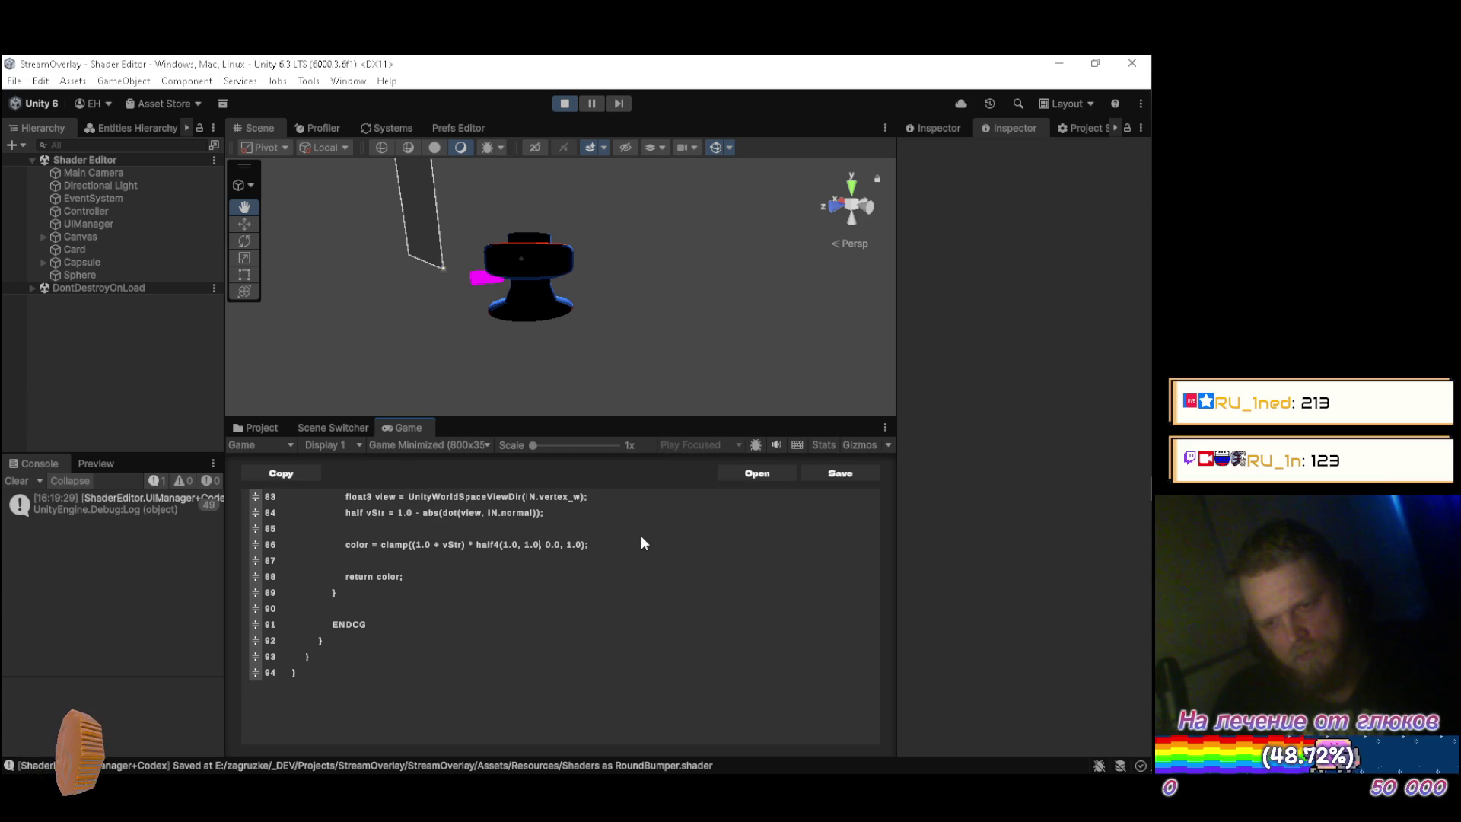
pyautogui.write(' 1.0,')
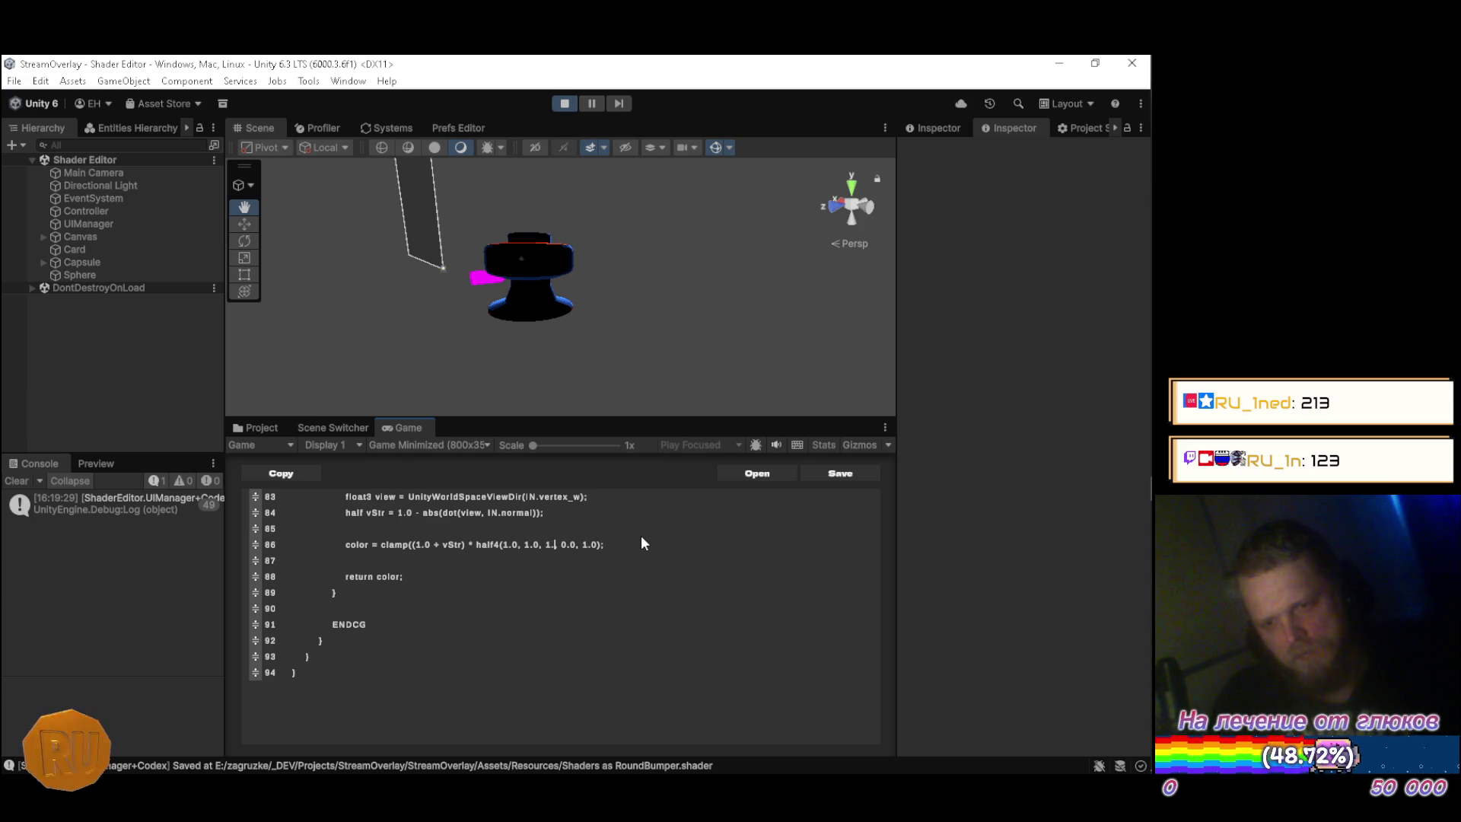
pyautogui.write(' 1.0)')
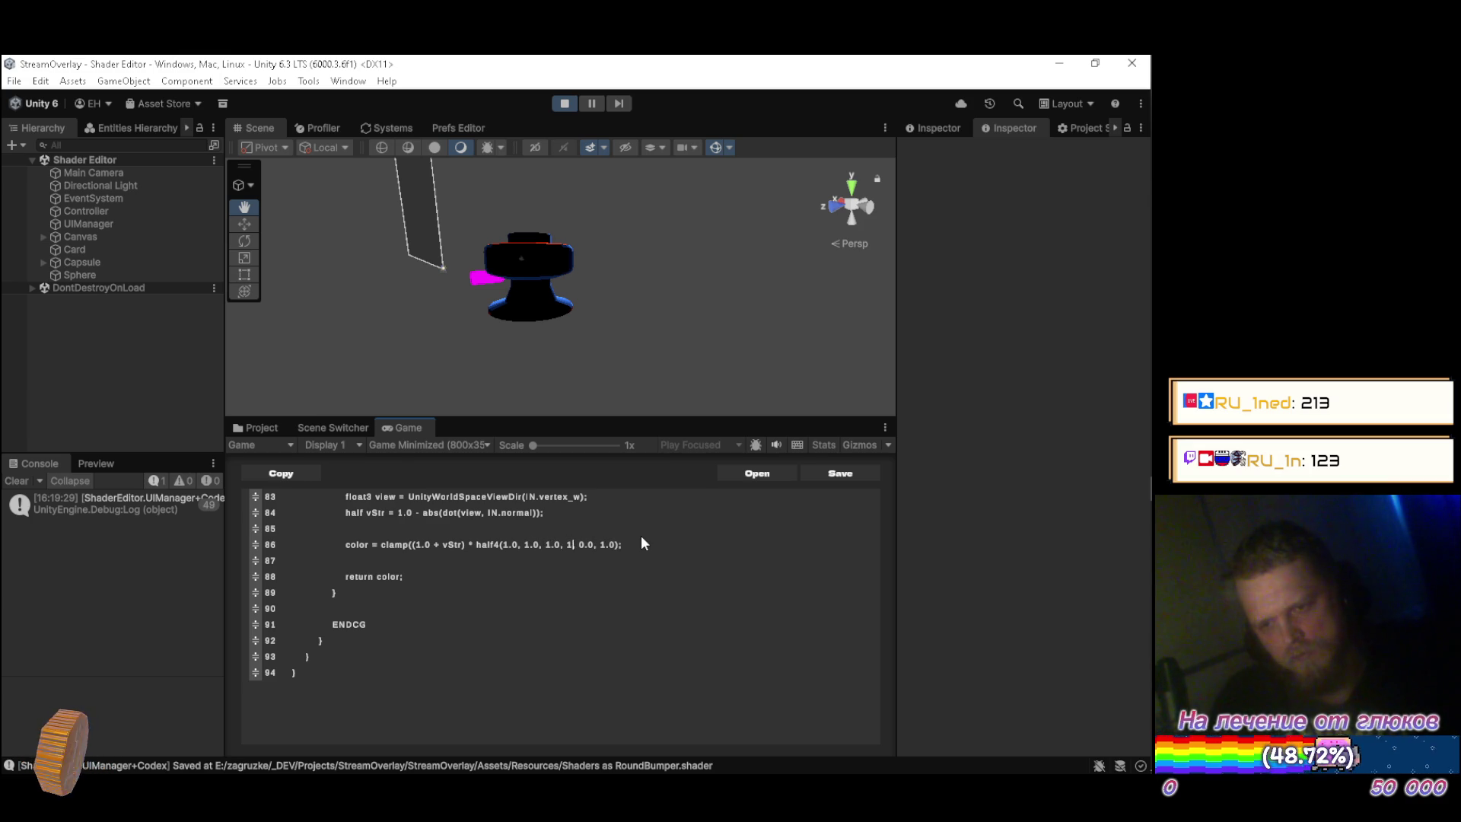
pyautogui.write(',')
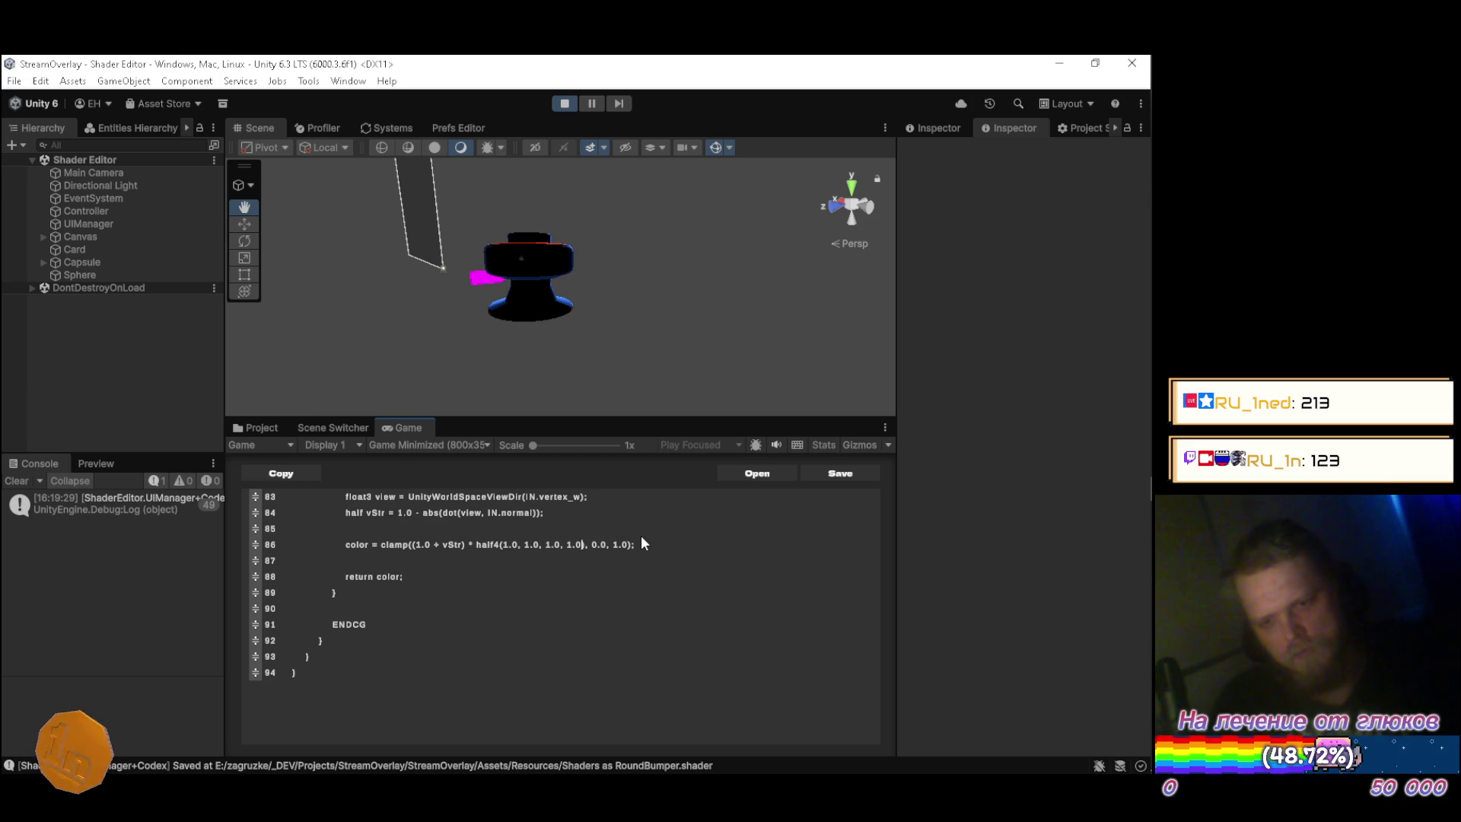
pyautogui.press('Left')
pyautogui.press('Left')
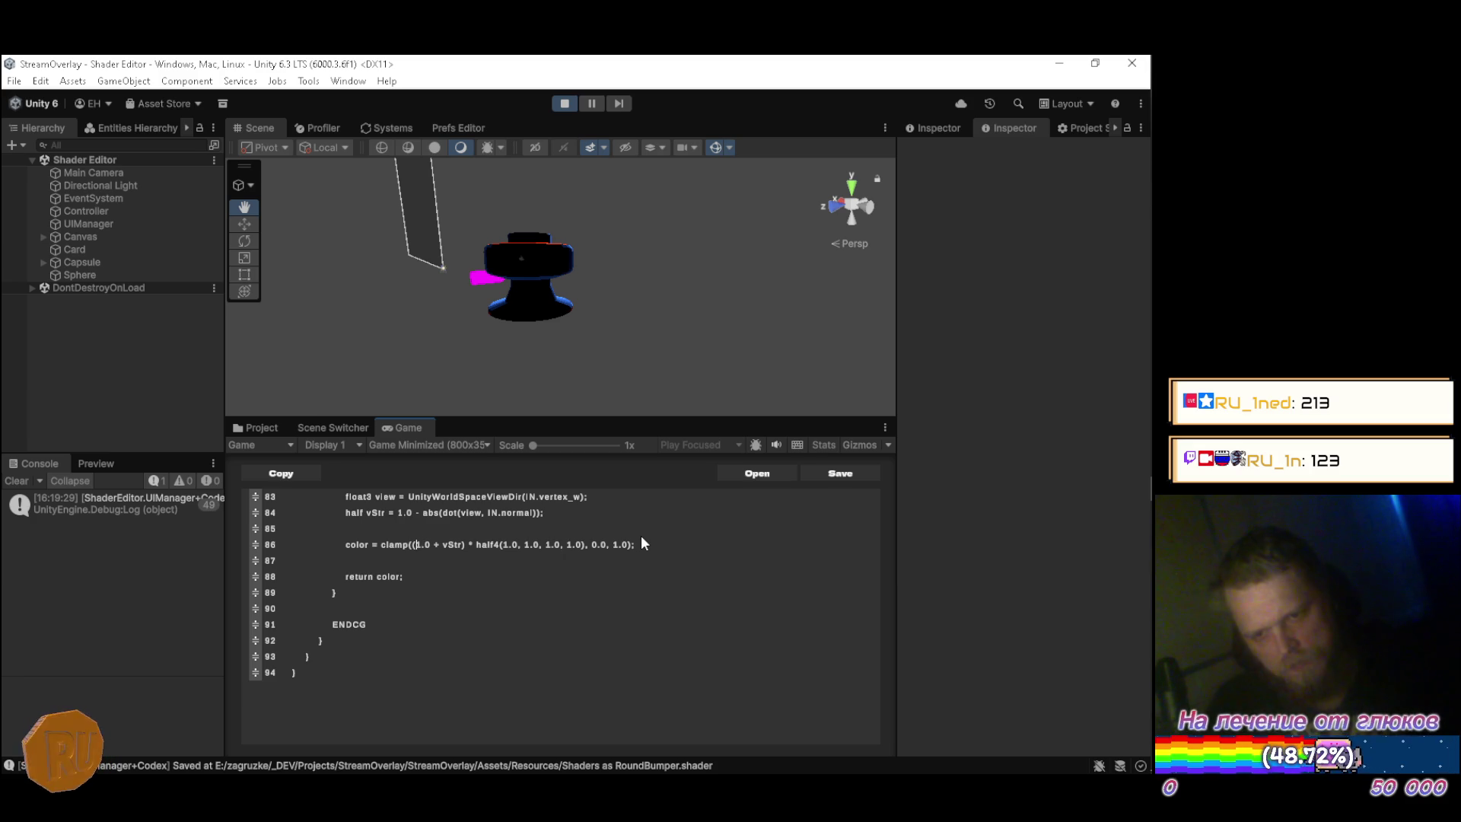
pyautogui.press('Left')
pyautogui.press('Left')
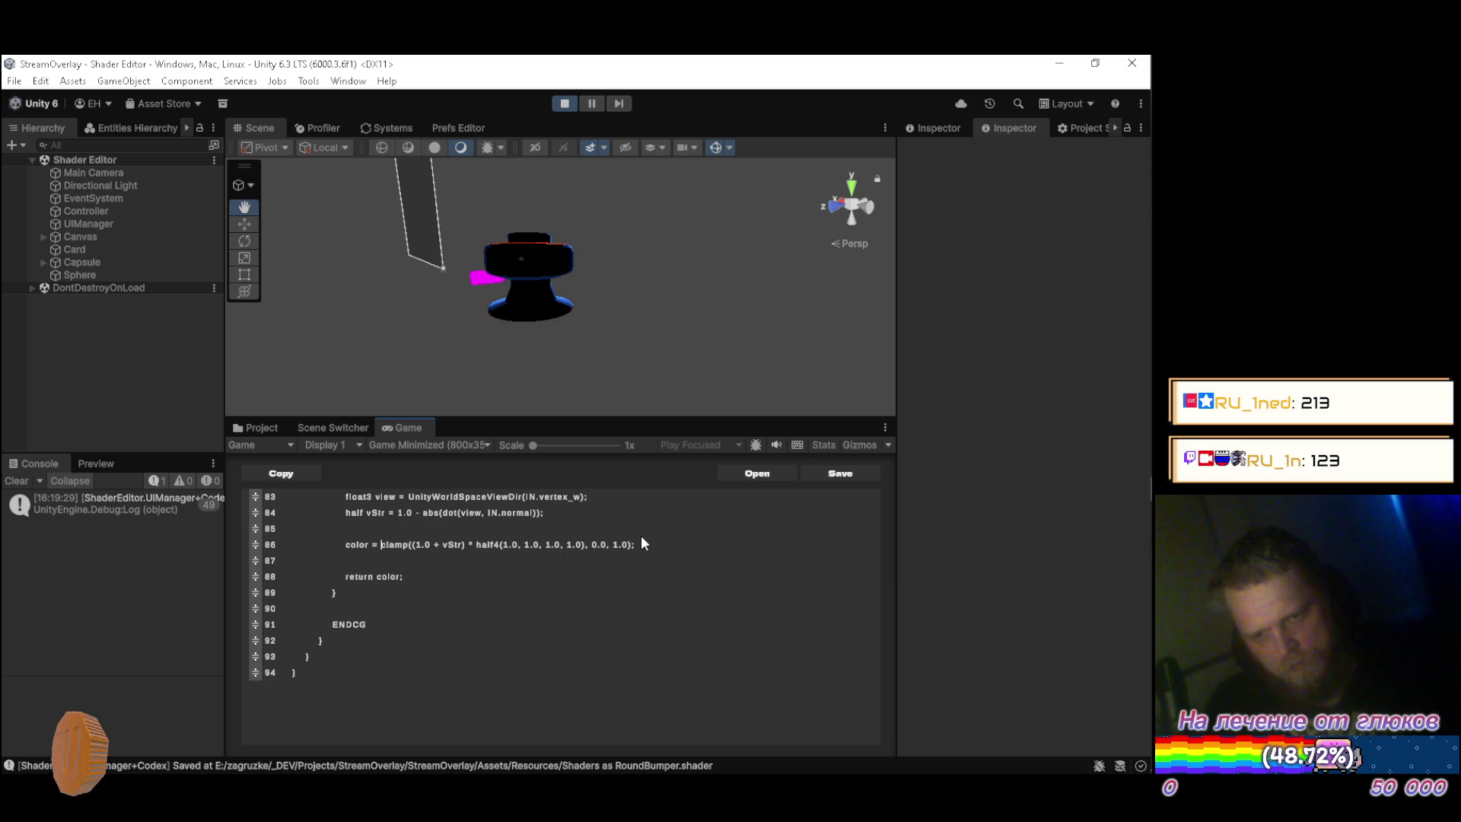
pyautogui.write('color +')
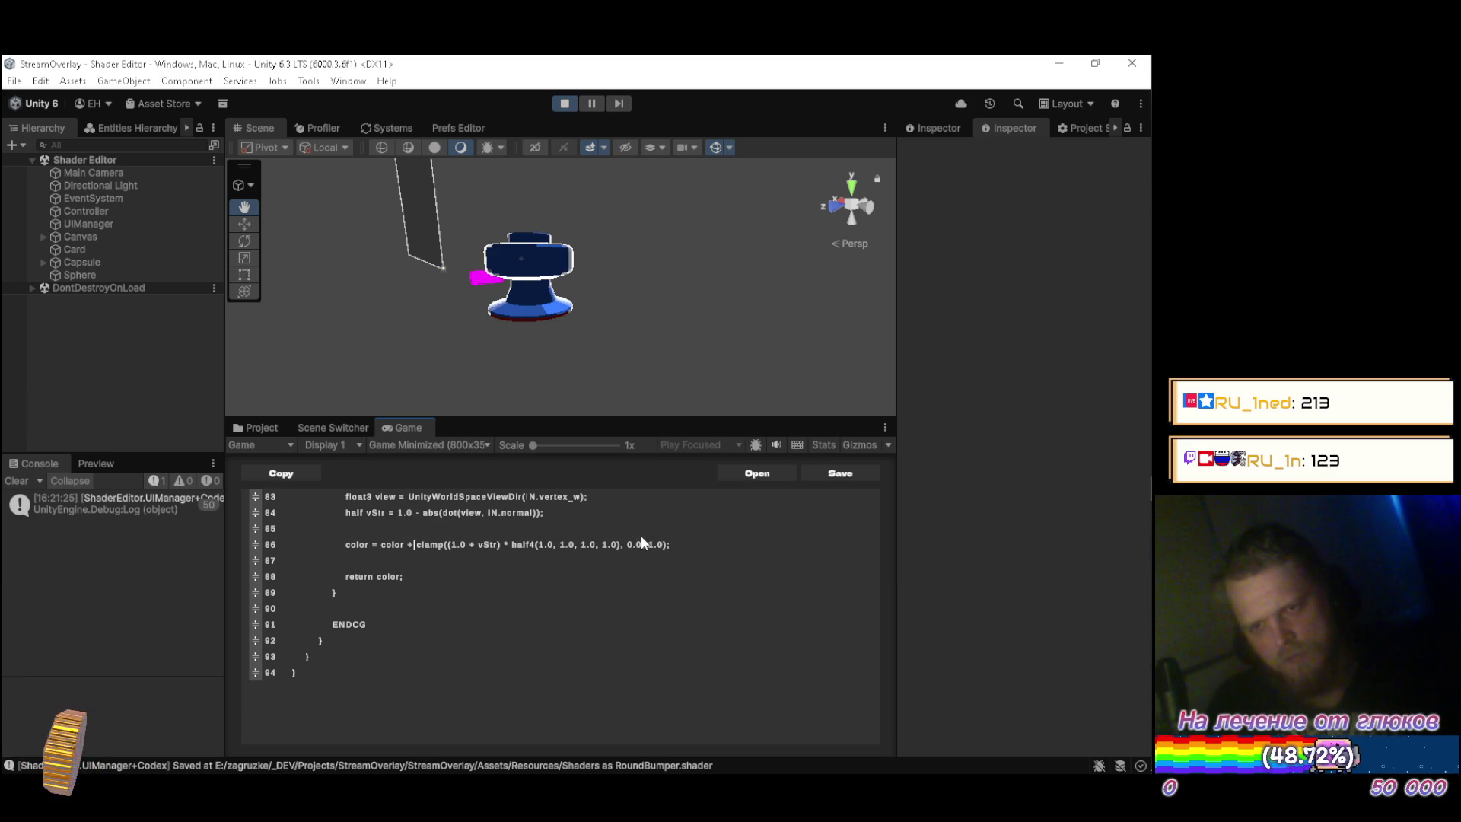
# Scale the rim term to (1.0 + 0.5 * vStr) on line 86 and save to recompile.
pyautogui.moveTo(508, 263)
pyautogui.mouseDown()
pyautogui.moveTo(512, 297)
pyautogui.moveTo(533, 304)
pyautogui.moveTo(732, 333)
pyautogui.moveTo(743, 310)
pyautogui.moveTo(490, 248)
pyautogui.moveTo(384, 303)
pyautogui.moveTo(314, 302)
pyautogui.moveTo(547, 313)
pyautogui.mouseUp()
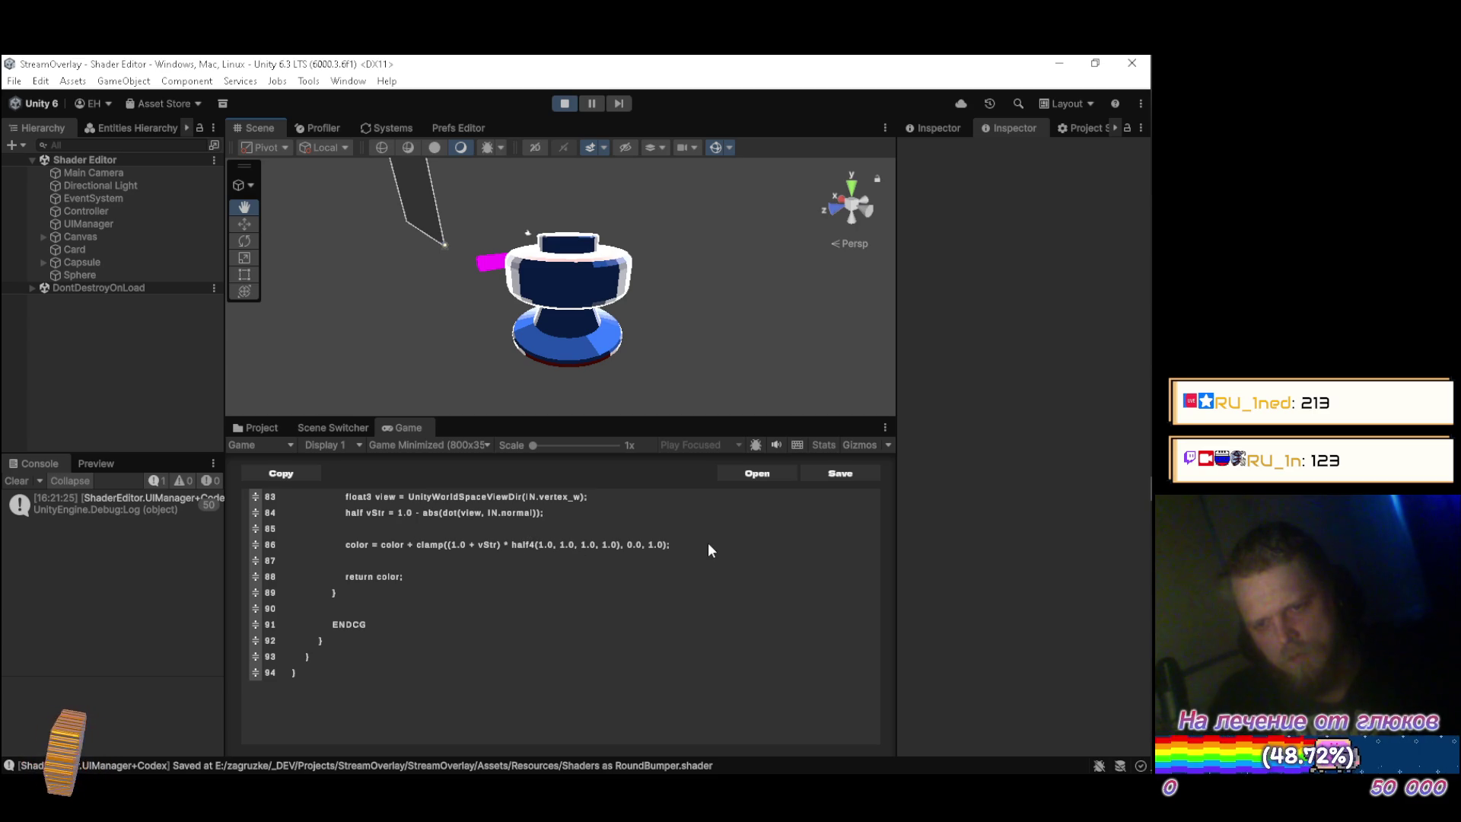
pyautogui.moveTo(704, 545)
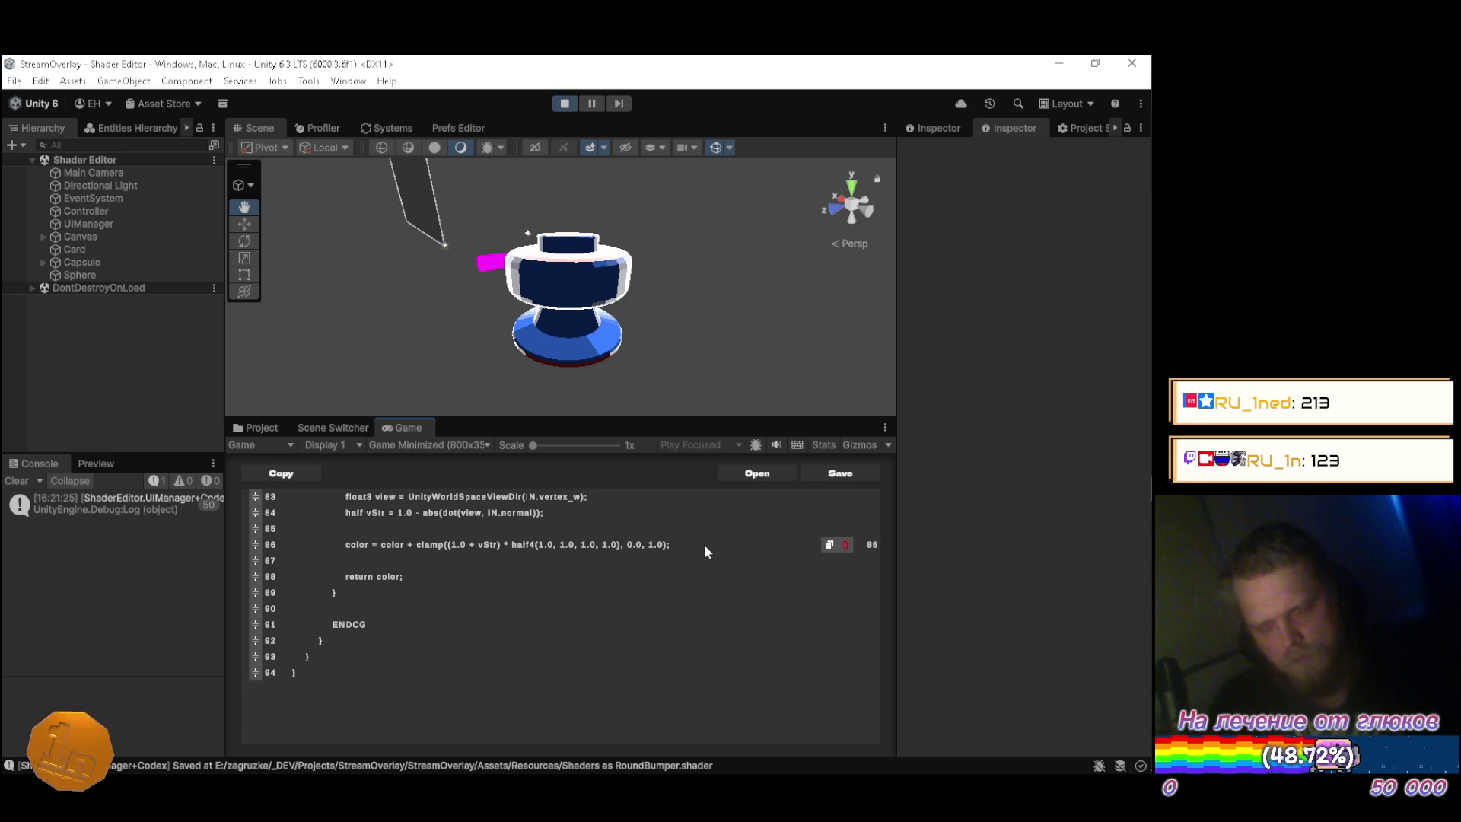
pyautogui.hotkey('ctrl', 'z')
pyautogui.hotkey('ctrl', 'z')
pyautogui.hotkey('ctrl', 'z')
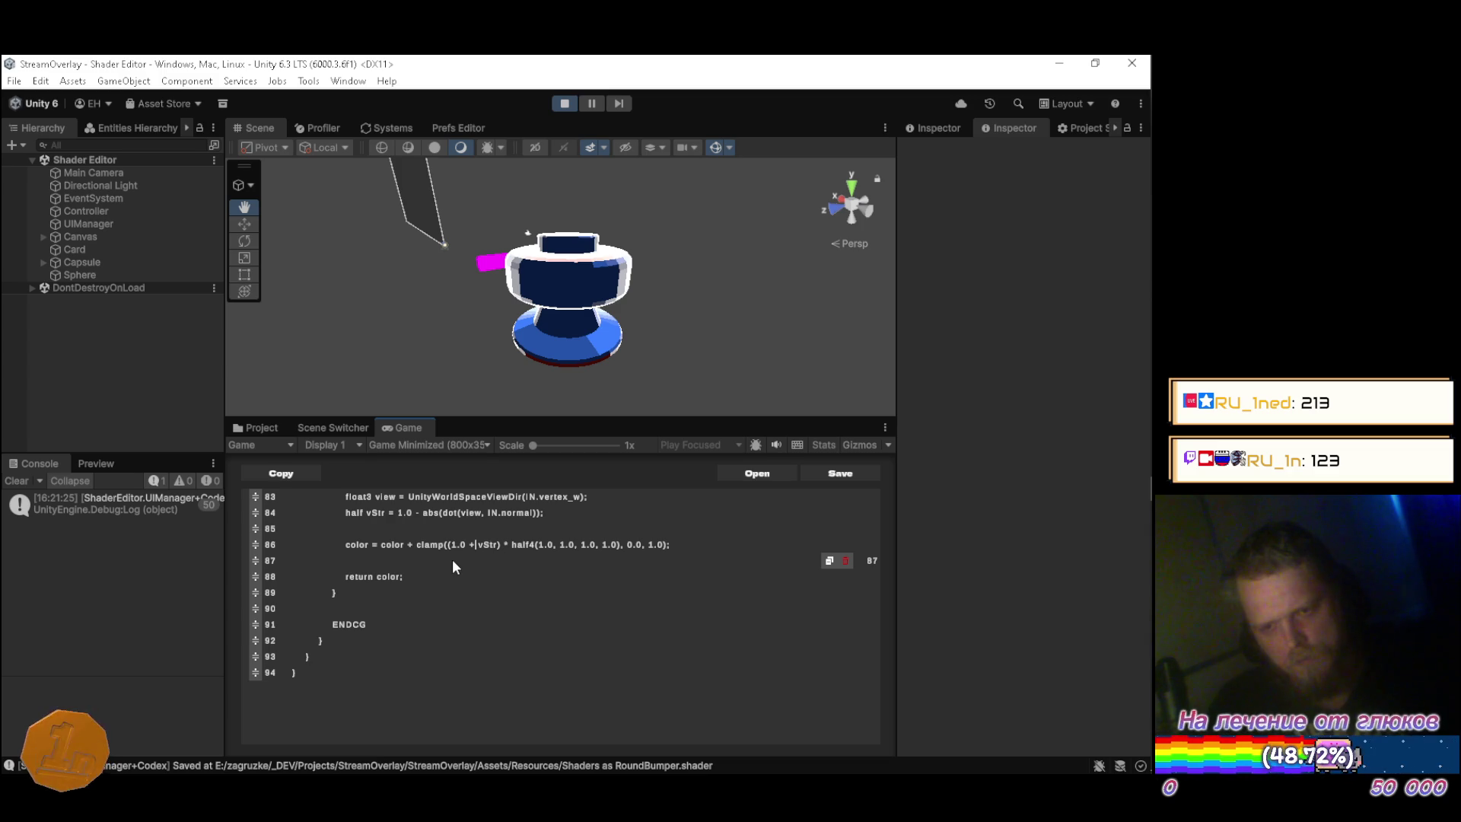
pyautogui.write('0.5 *')
pyautogui.press('Down')
pyautogui.hotkey('ctrl', 's')
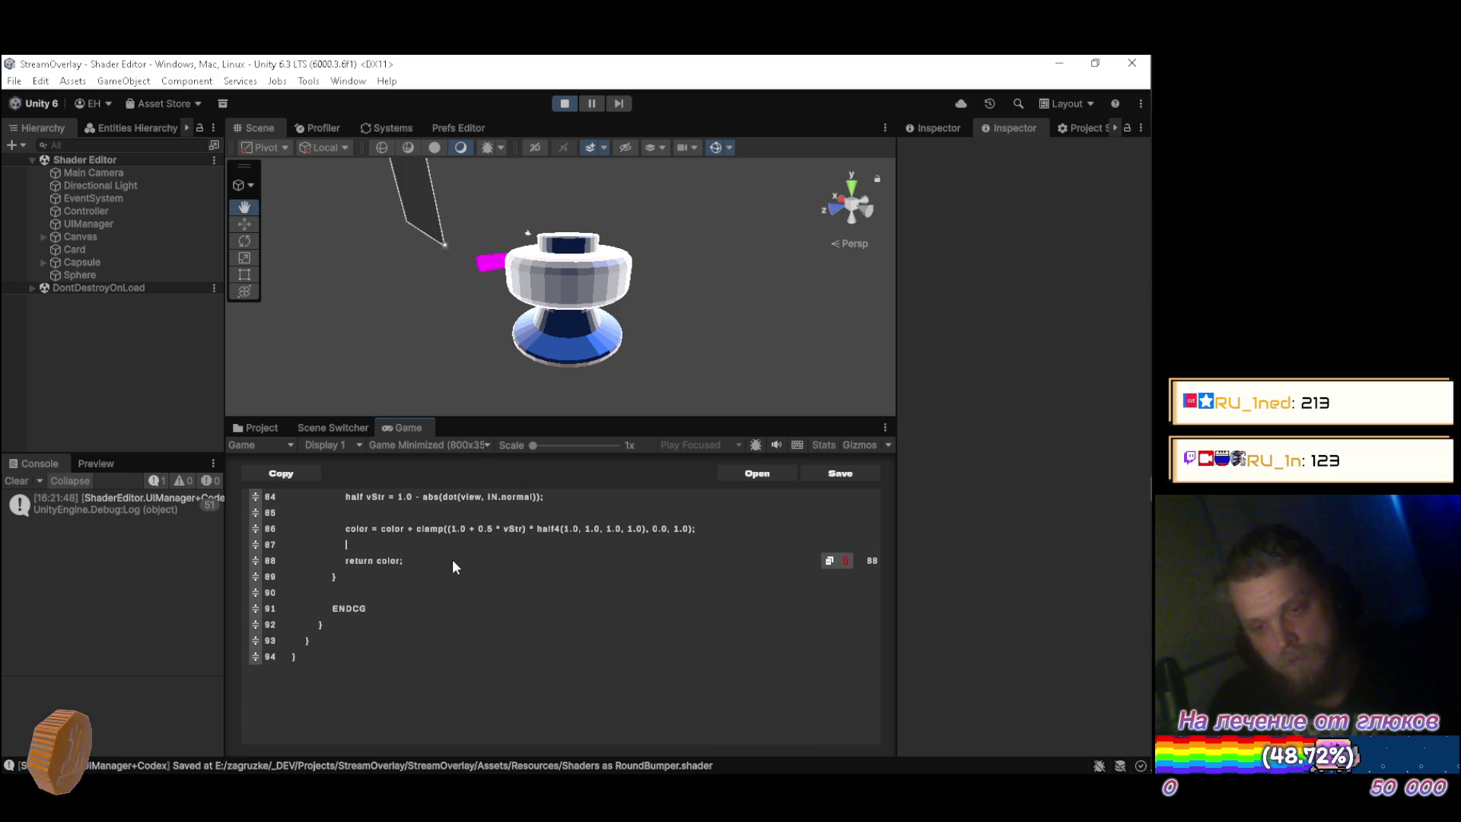
pyautogui.press('Up')
pyautogui.press('End')
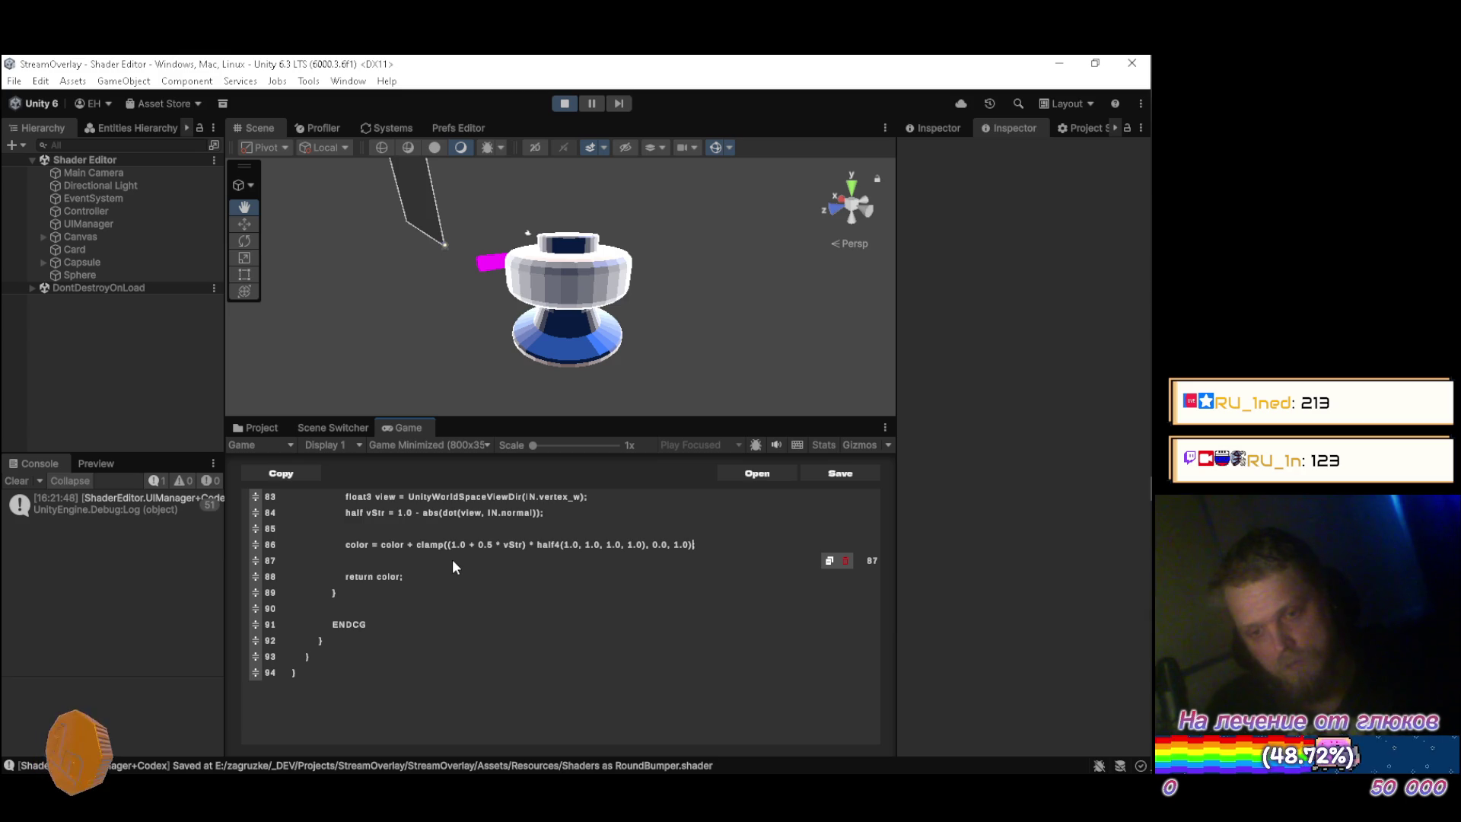
pyautogui.press('Left')
pyautogui.press('Left')
pyautogui.press('Left')
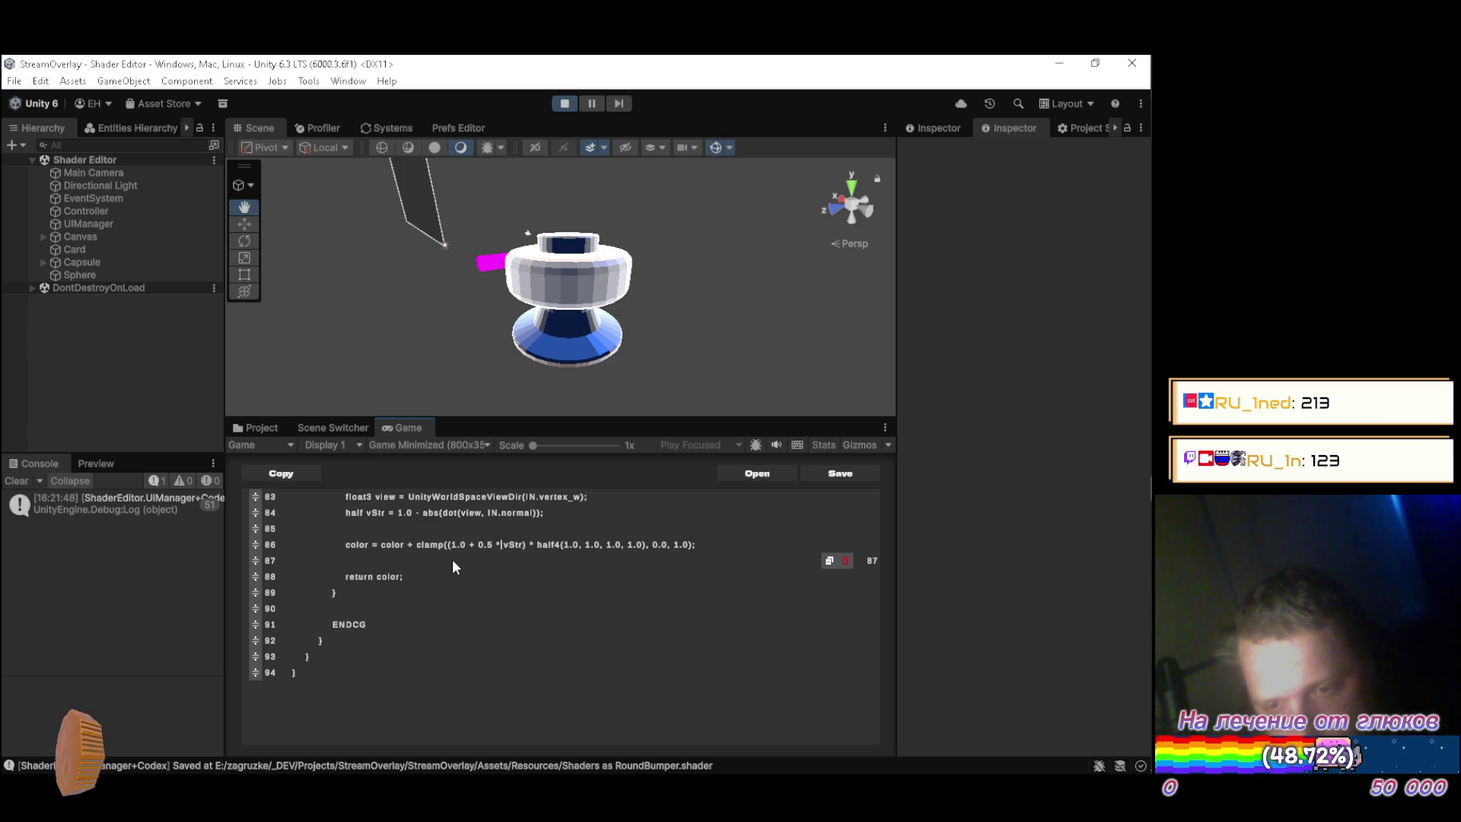
# Change view to -view inside line 84's dot(), then orbit the bumper to check the highlight.
pyautogui.scroll(2, 452, 563)
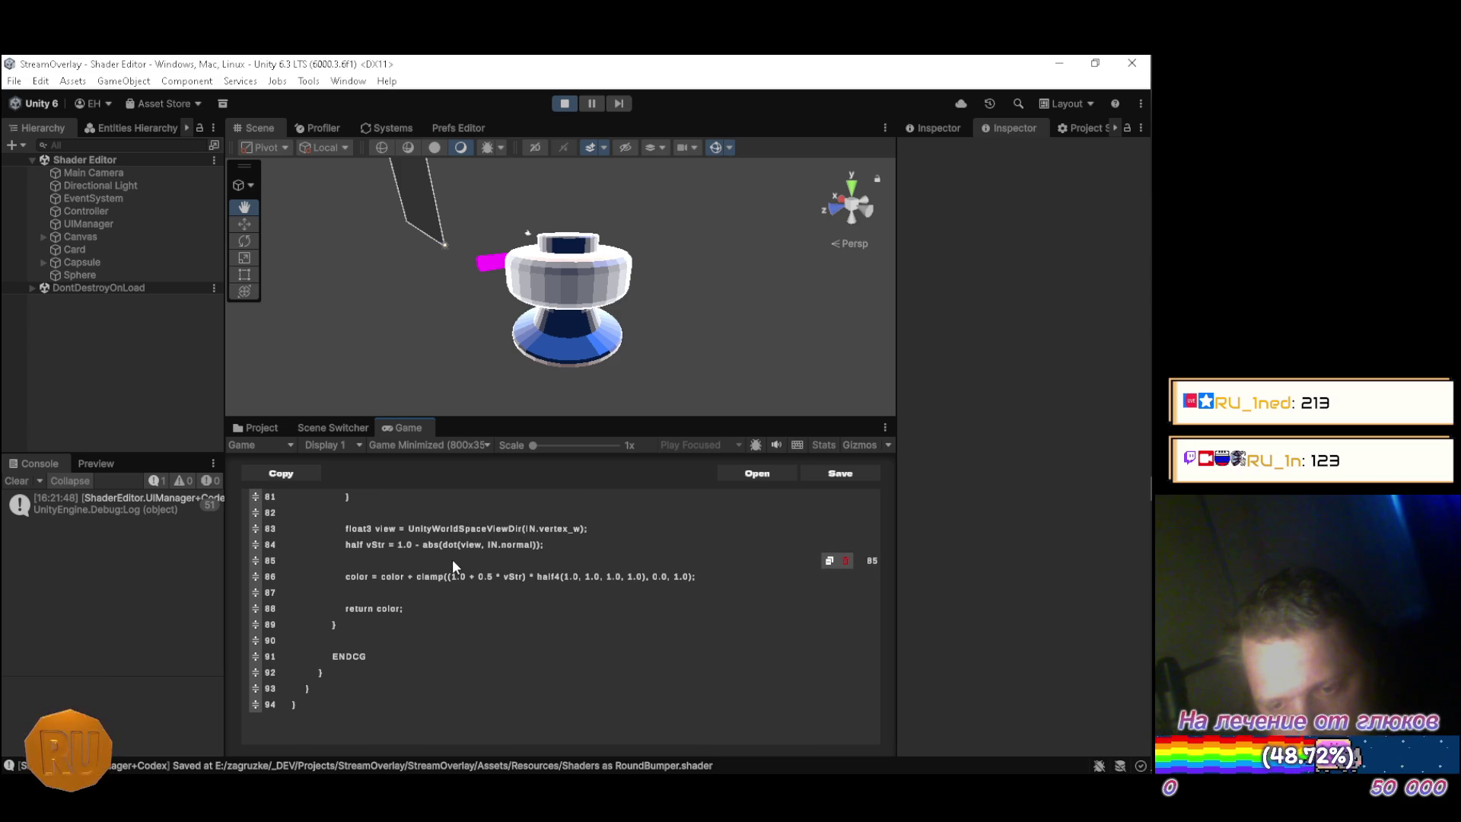
pyautogui.press('Left')
pyautogui.press('Left')
pyautogui.press('Left')
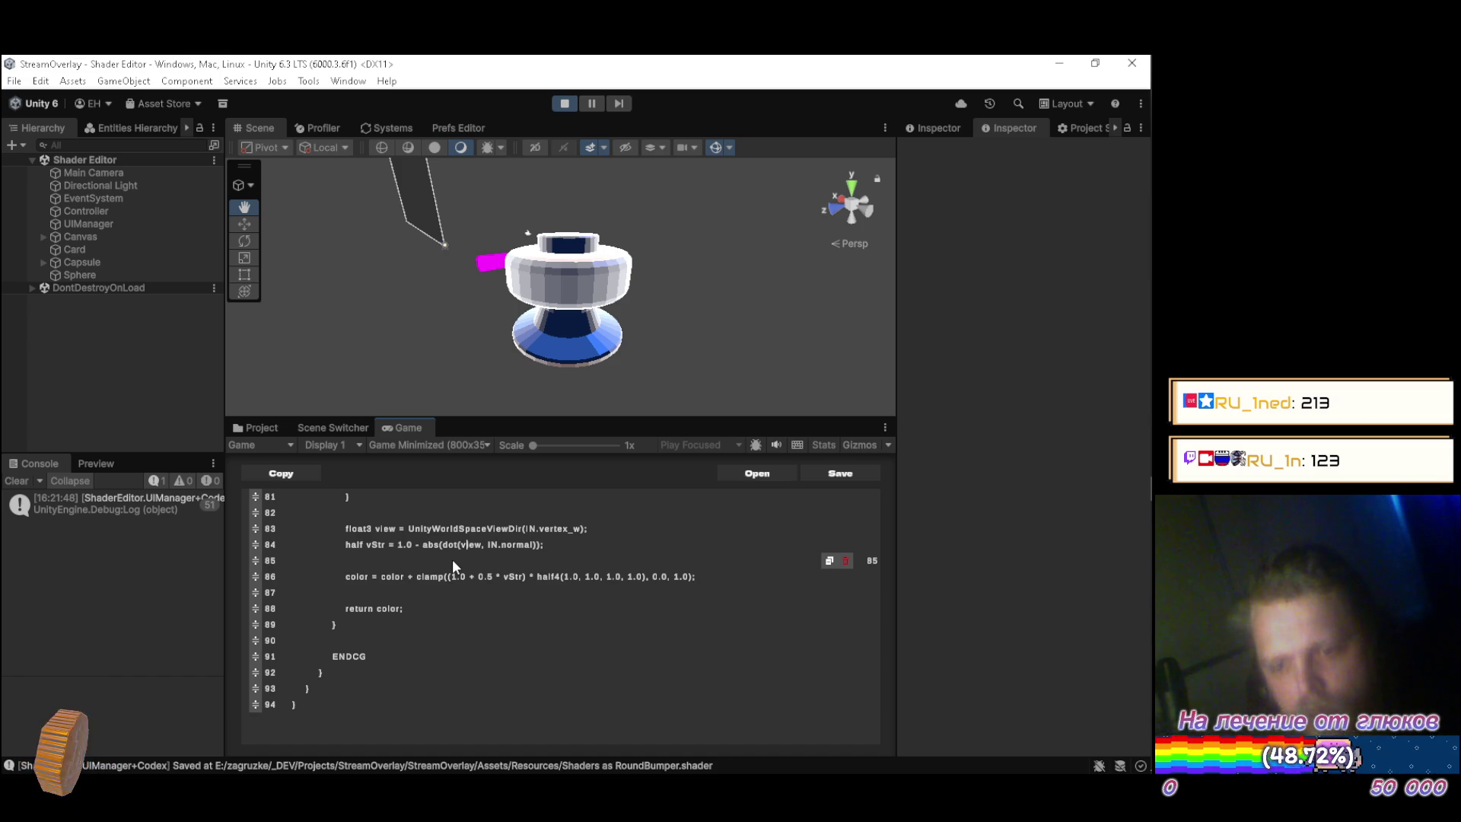
pyautogui.write('-')
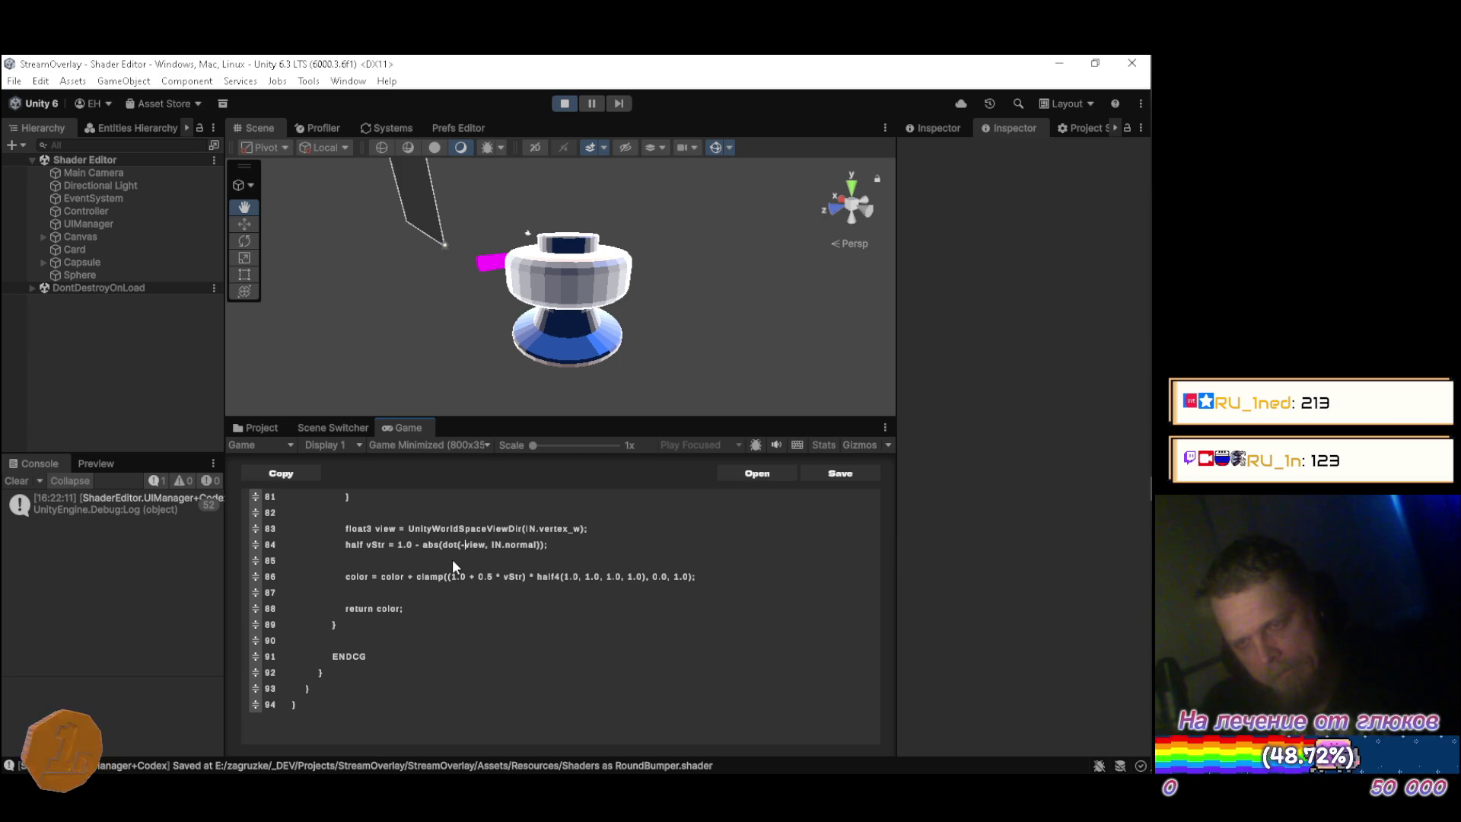
pyautogui.moveTo(579, 319)
pyautogui.mouseDown()
pyautogui.moveTo(837, 310)
pyautogui.moveTo(631, 319)
pyautogui.moveTo(327, 287)
pyautogui.moveTo(708, 343)
pyautogui.moveTo(391, 316)
pyautogui.moveTo(594, 294)
pyautogui.moveTo(336, 304)
pyautogui.moveTo(718, 343)
pyautogui.moveTo(818, 343)
pyautogui.moveTo(825, 326)
pyautogui.moveTo(820, 351)
pyautogui.moveTo(841, 339)
pyautogui.mouseUp()
pyautogui.click(605, 525)
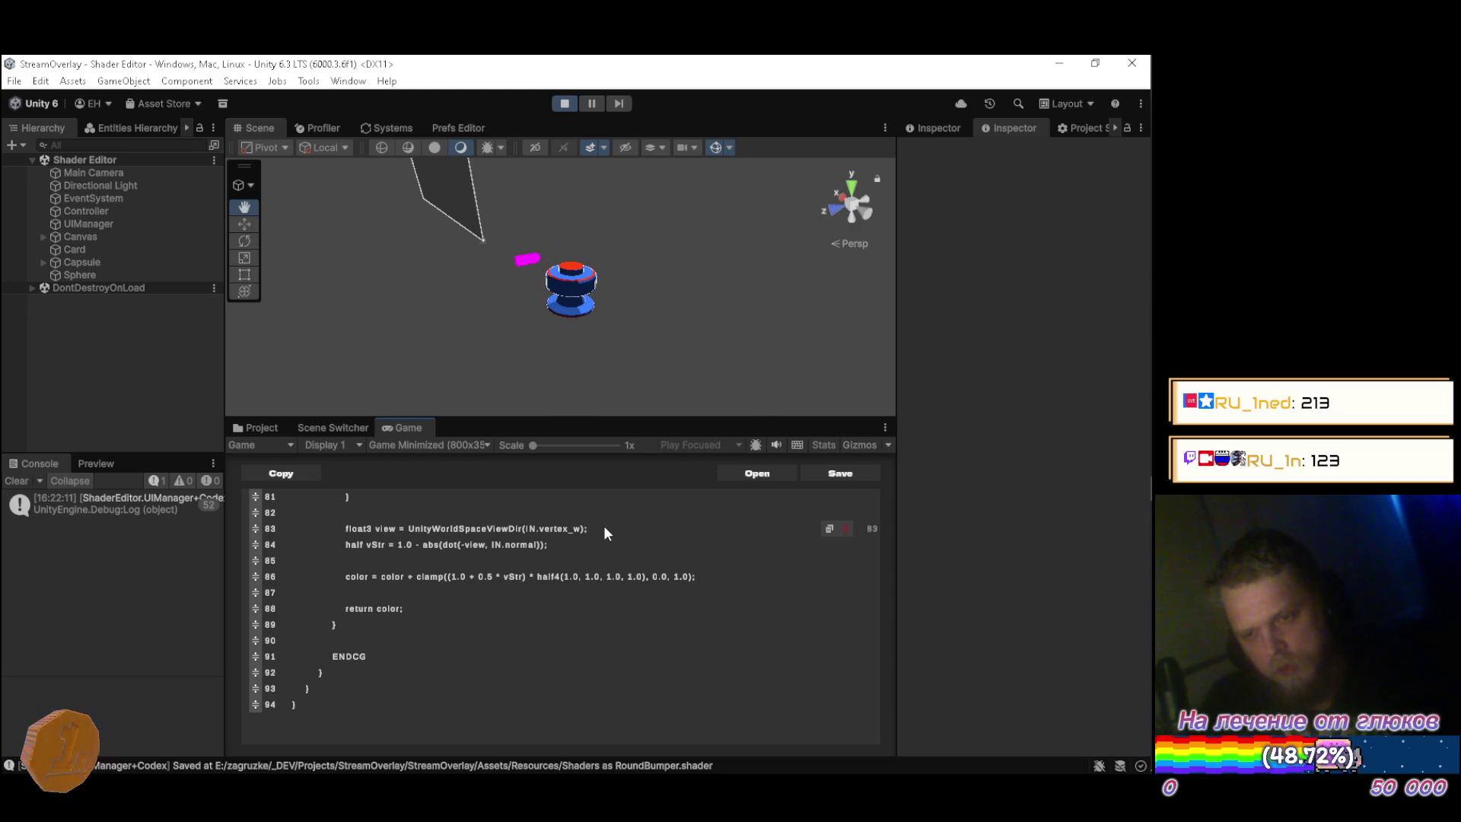
pyautogui.moveTo(502, 304); pyautogui.dragTo(481, 284)
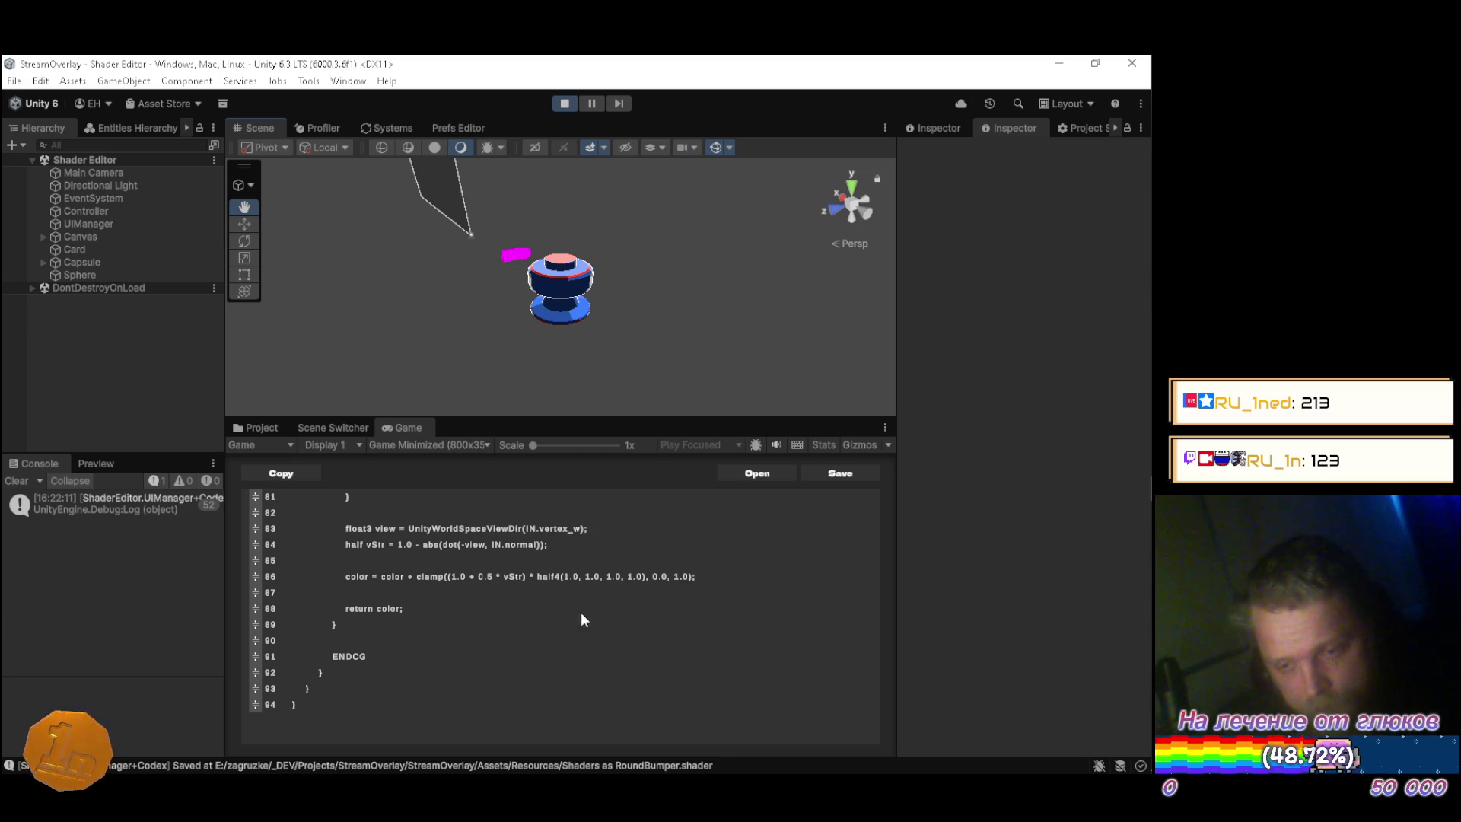
# Look over the RoundBumper shader code, then switch to the browser's 'shaderlab view direction' search.
pyautogui.scroll(6, 716, 582)
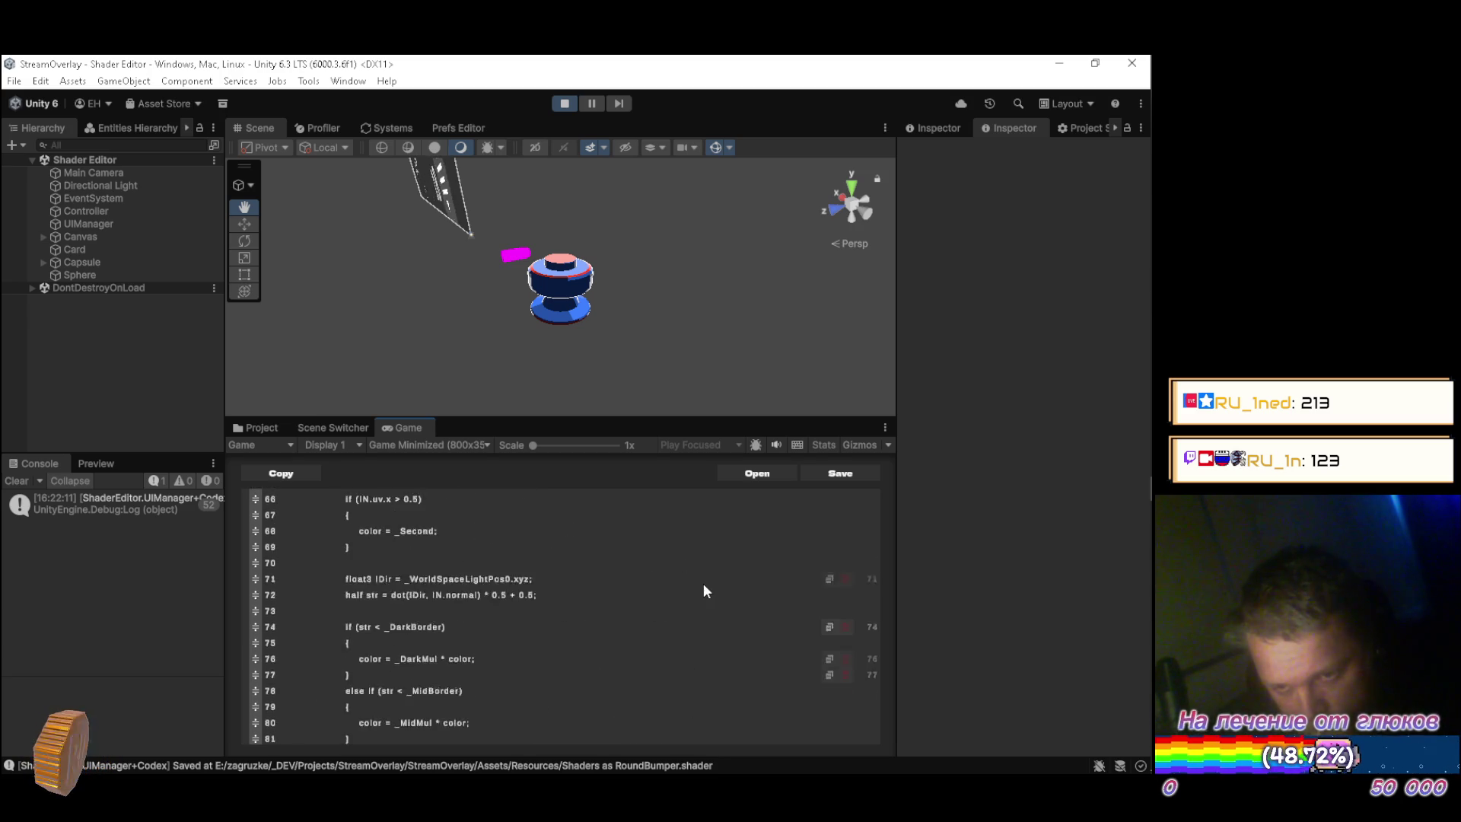
pyautogui.scroll(3, 705, 586)
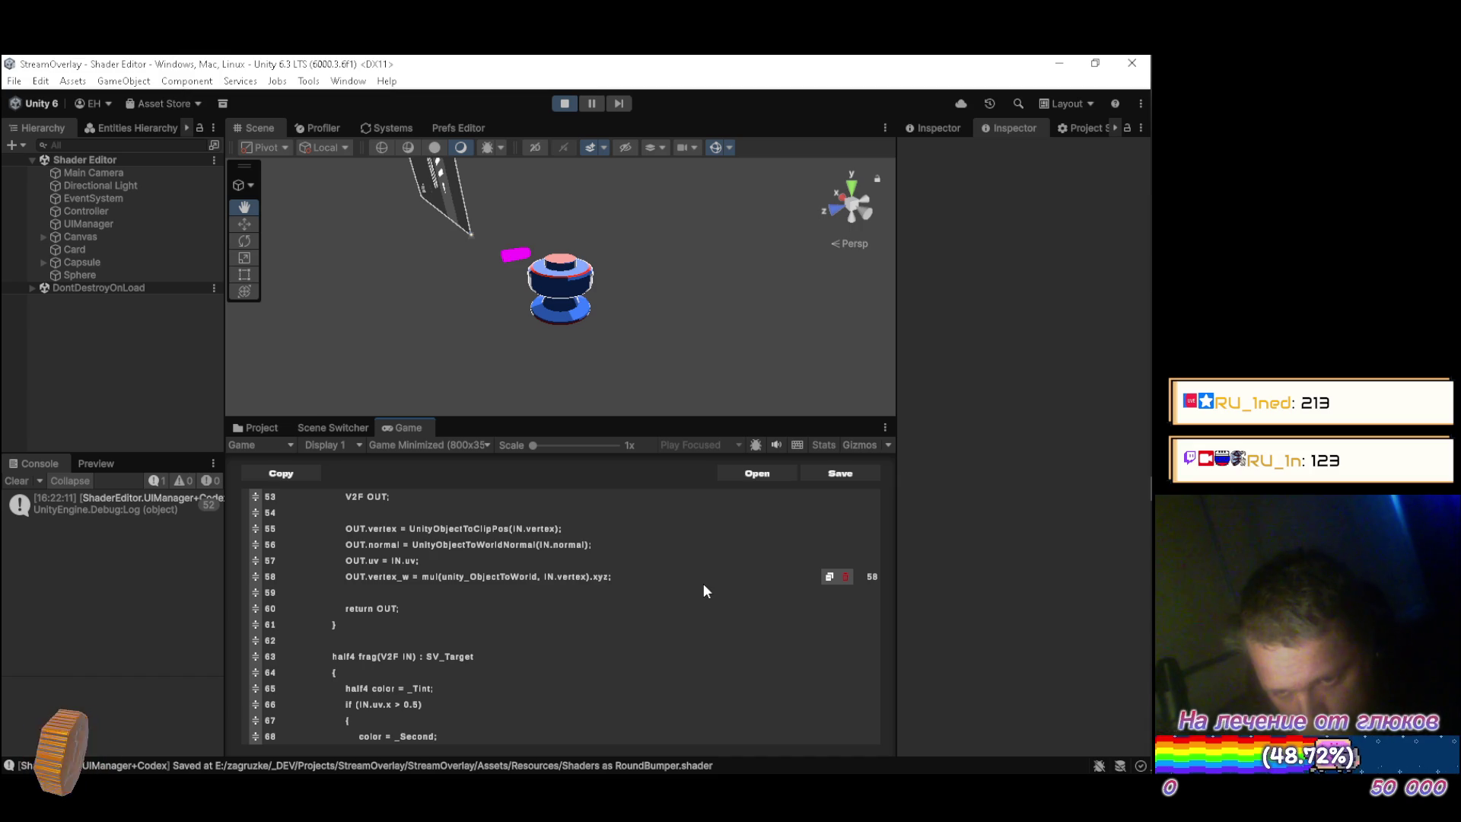
pyautogui.scroll(-6, 704, 585)
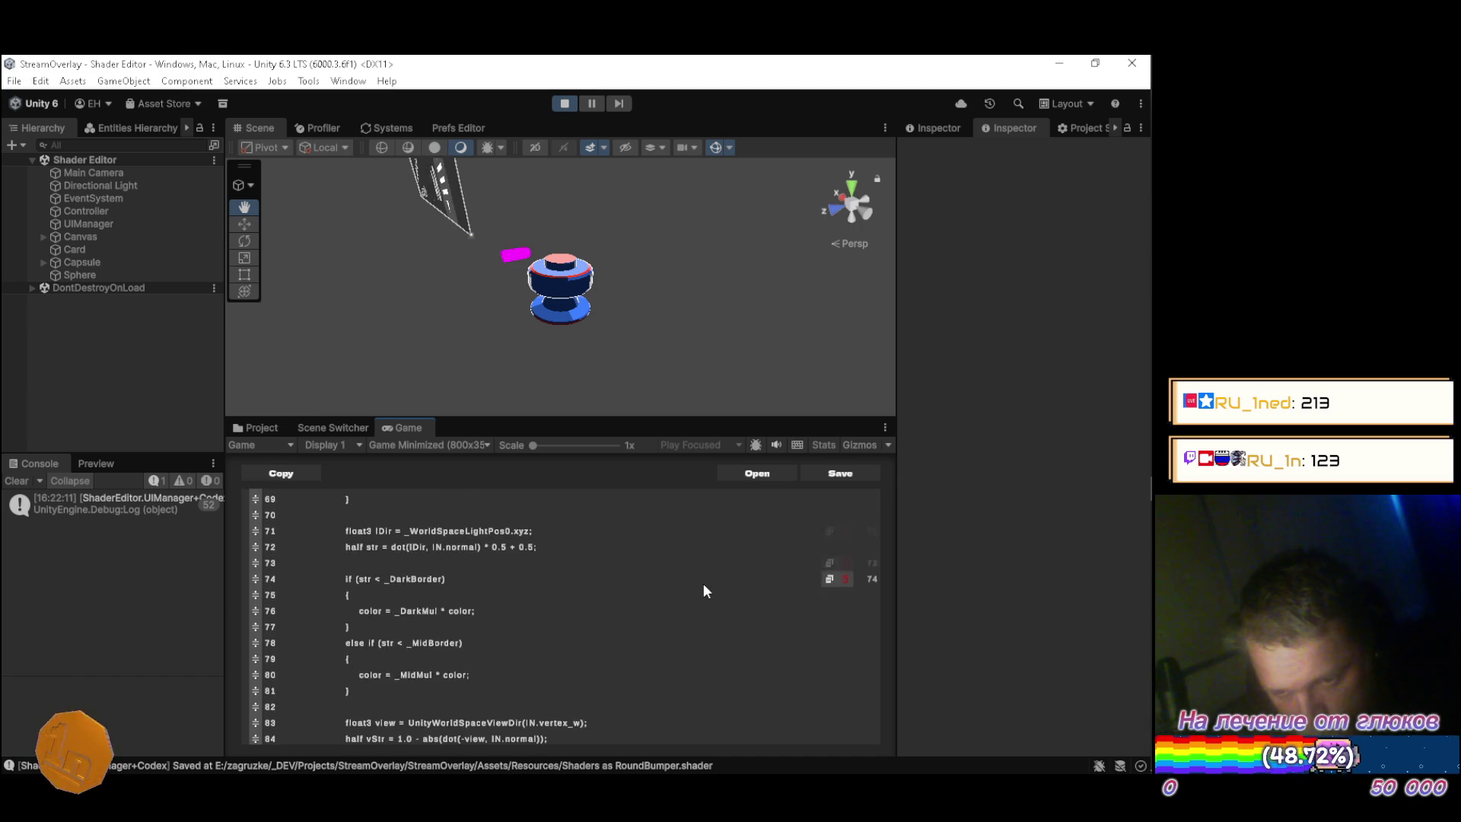
pyautogui.scroll(-3, 703, 583)
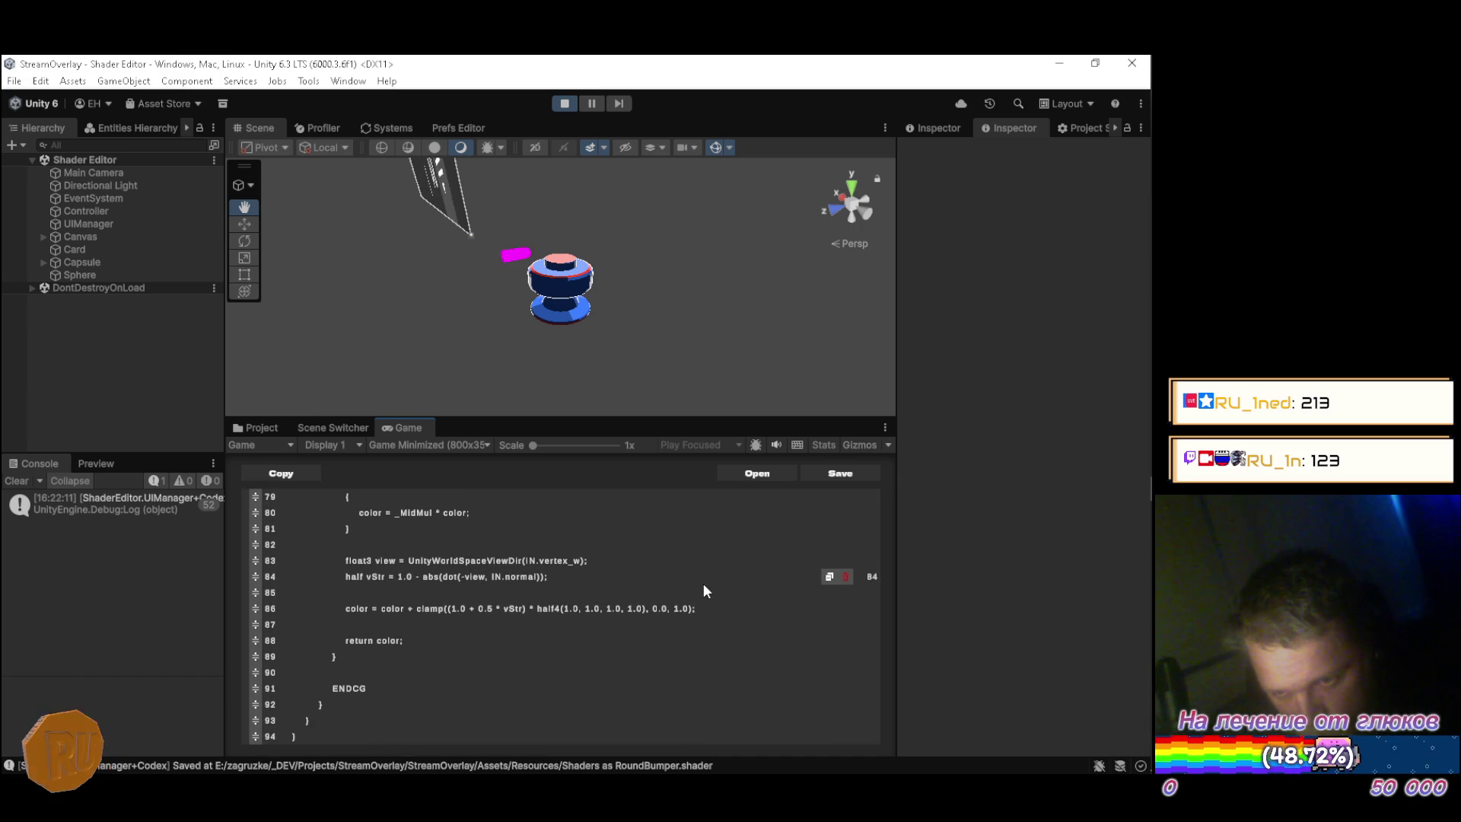
pyautogui.press('Up')
pyautogui.press('Up')
pyautogui.press('End')
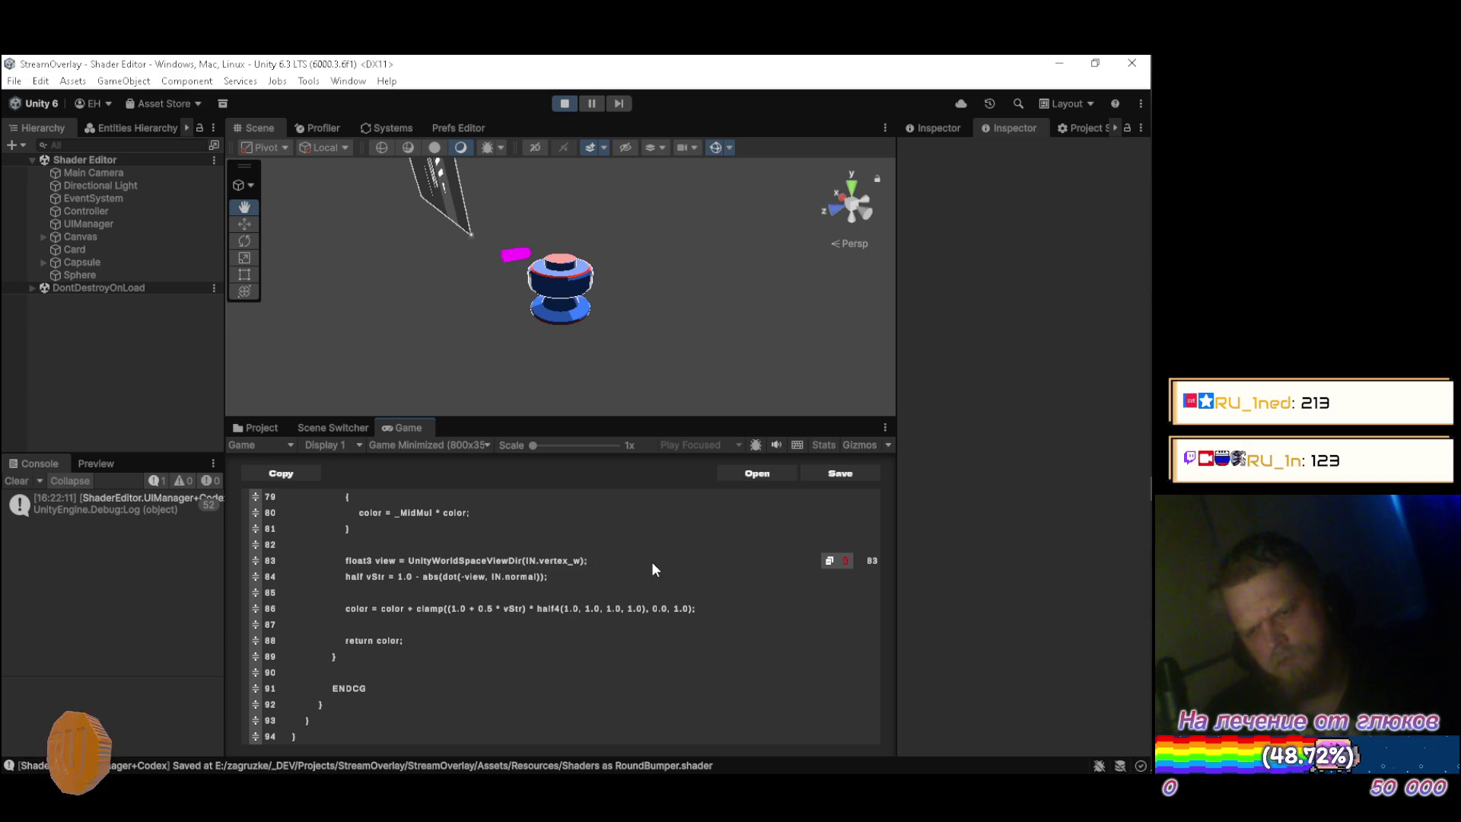
pyautogui.hotkey('alt', 'Tab')
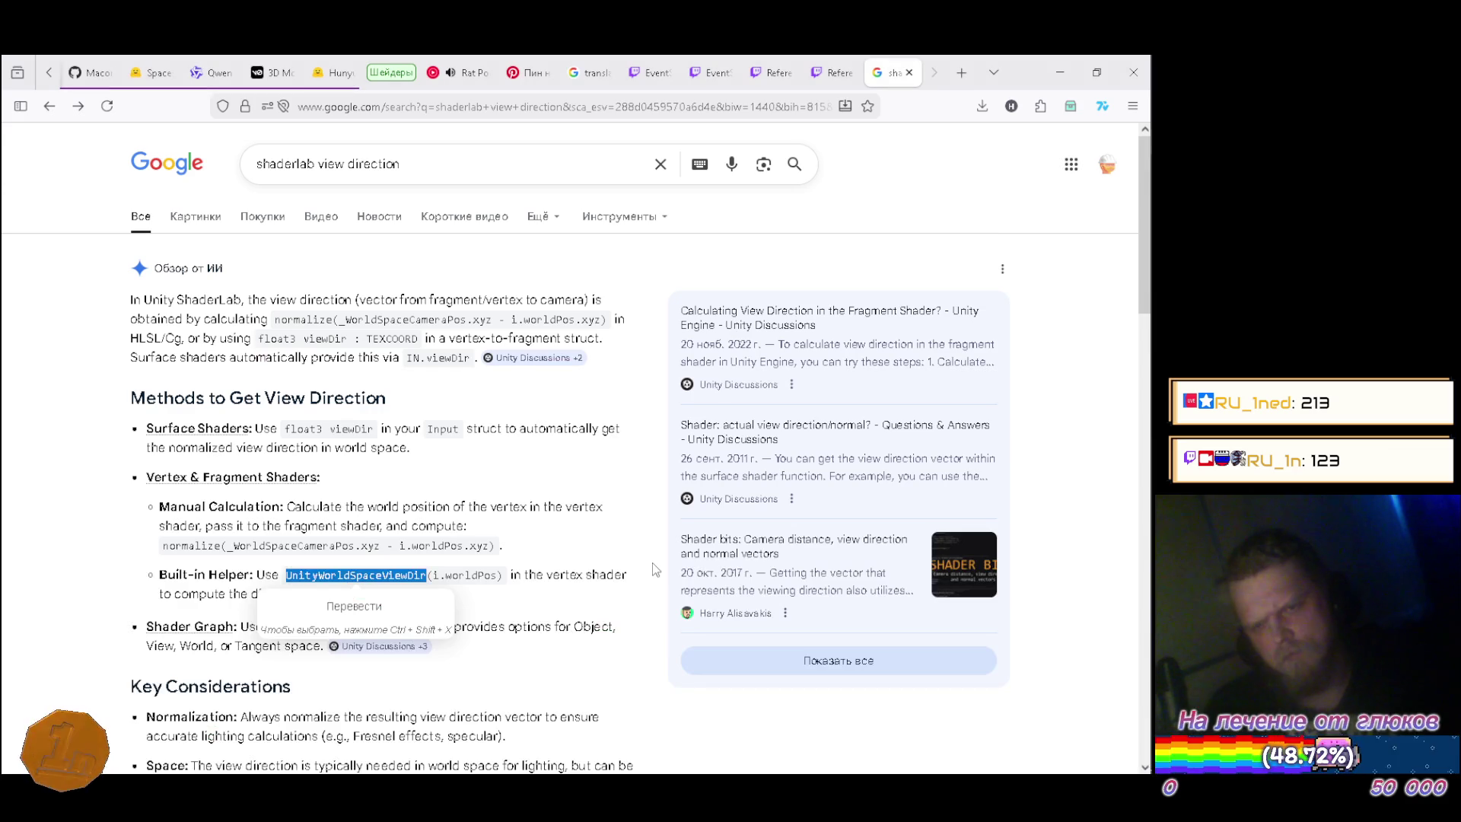
# Close the translate popup, scroll to the Unity Discussions results, and open 'Calculating View Direction in the Fragment Shader?'.
pyautogui.click(536, 554)
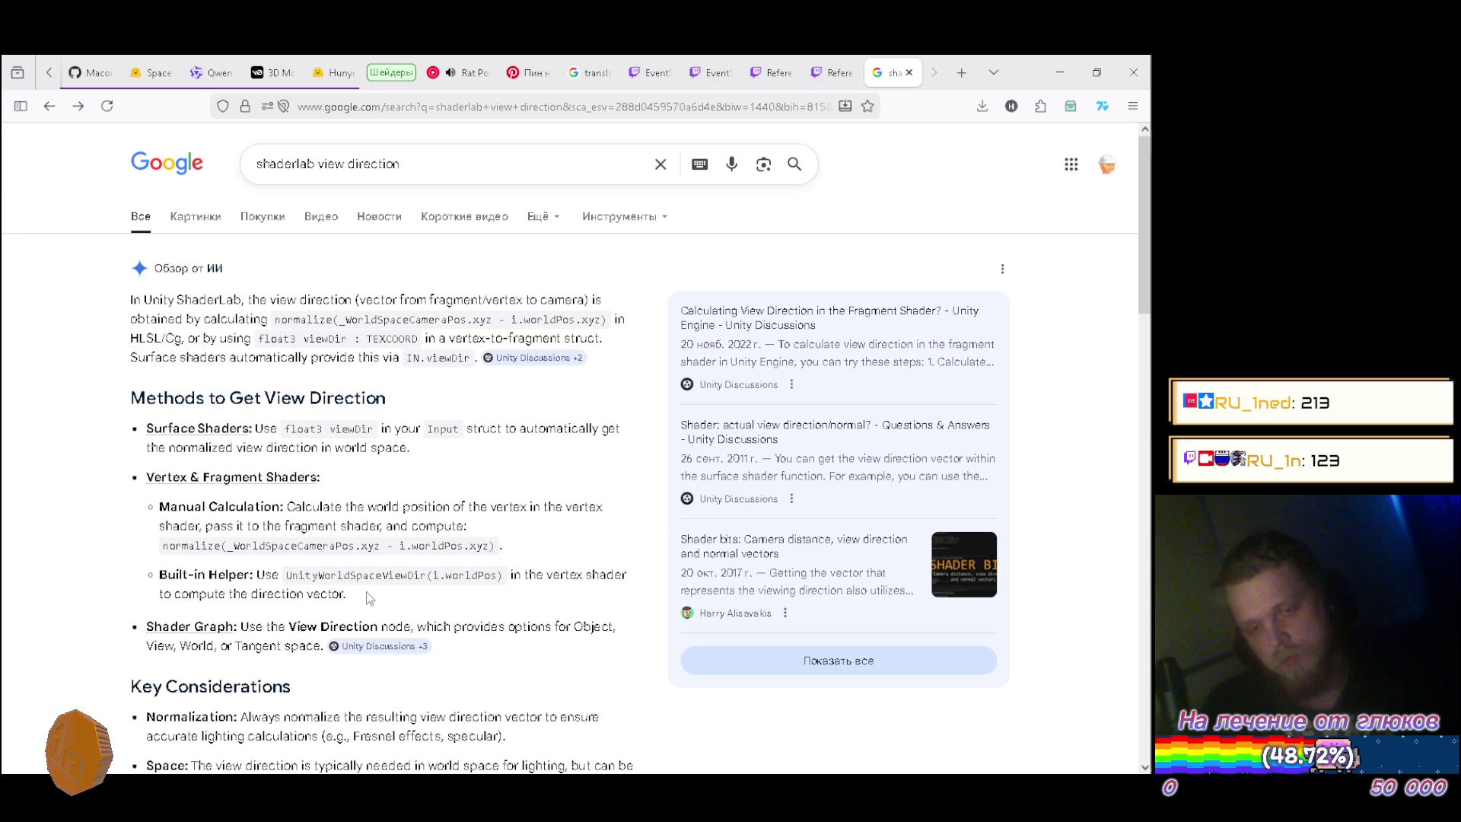
pyautogui.scroll(-4, 367, 592)
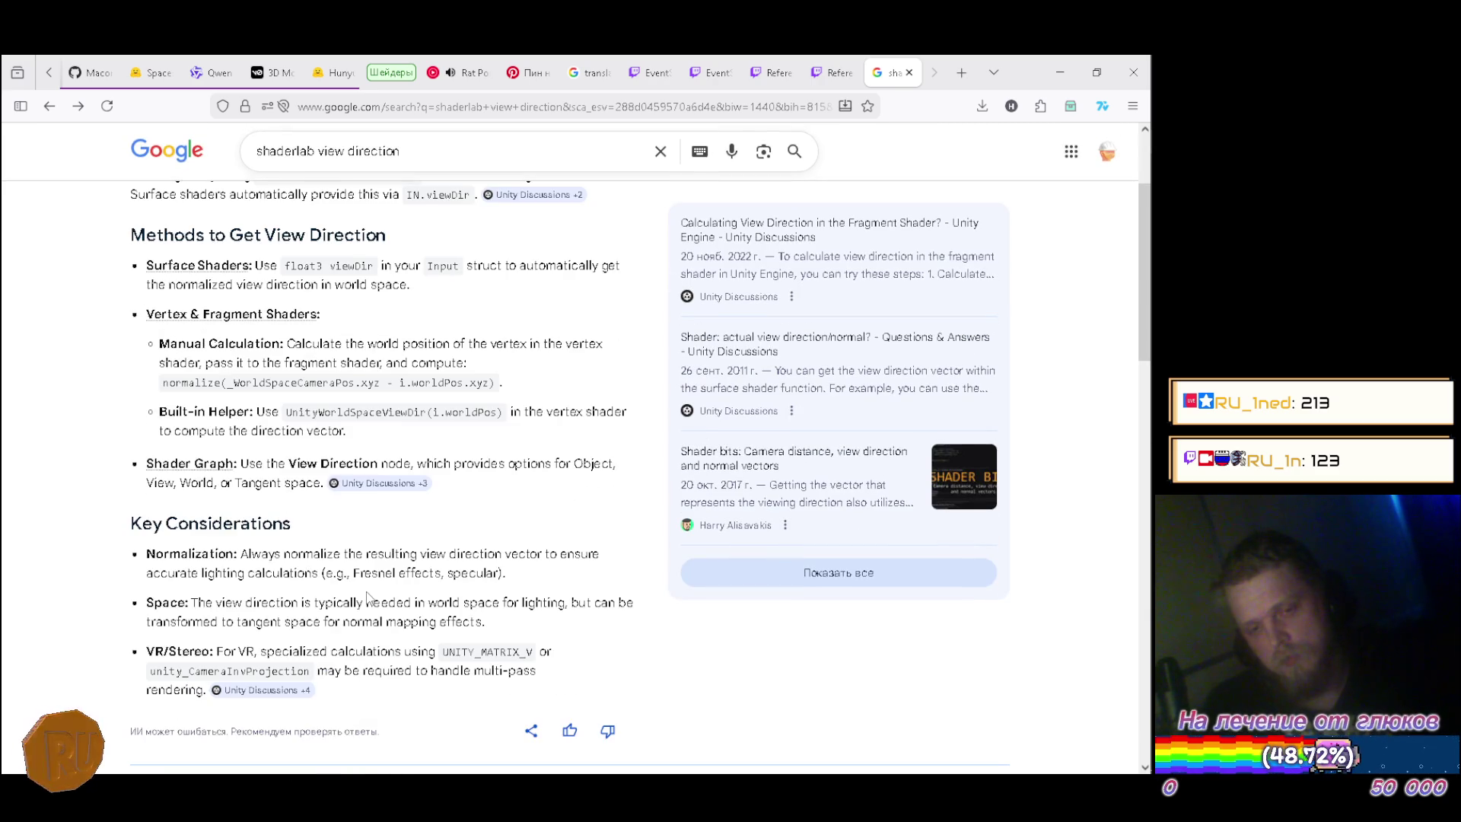
pyautogui.scroll(-2, 366, 595)
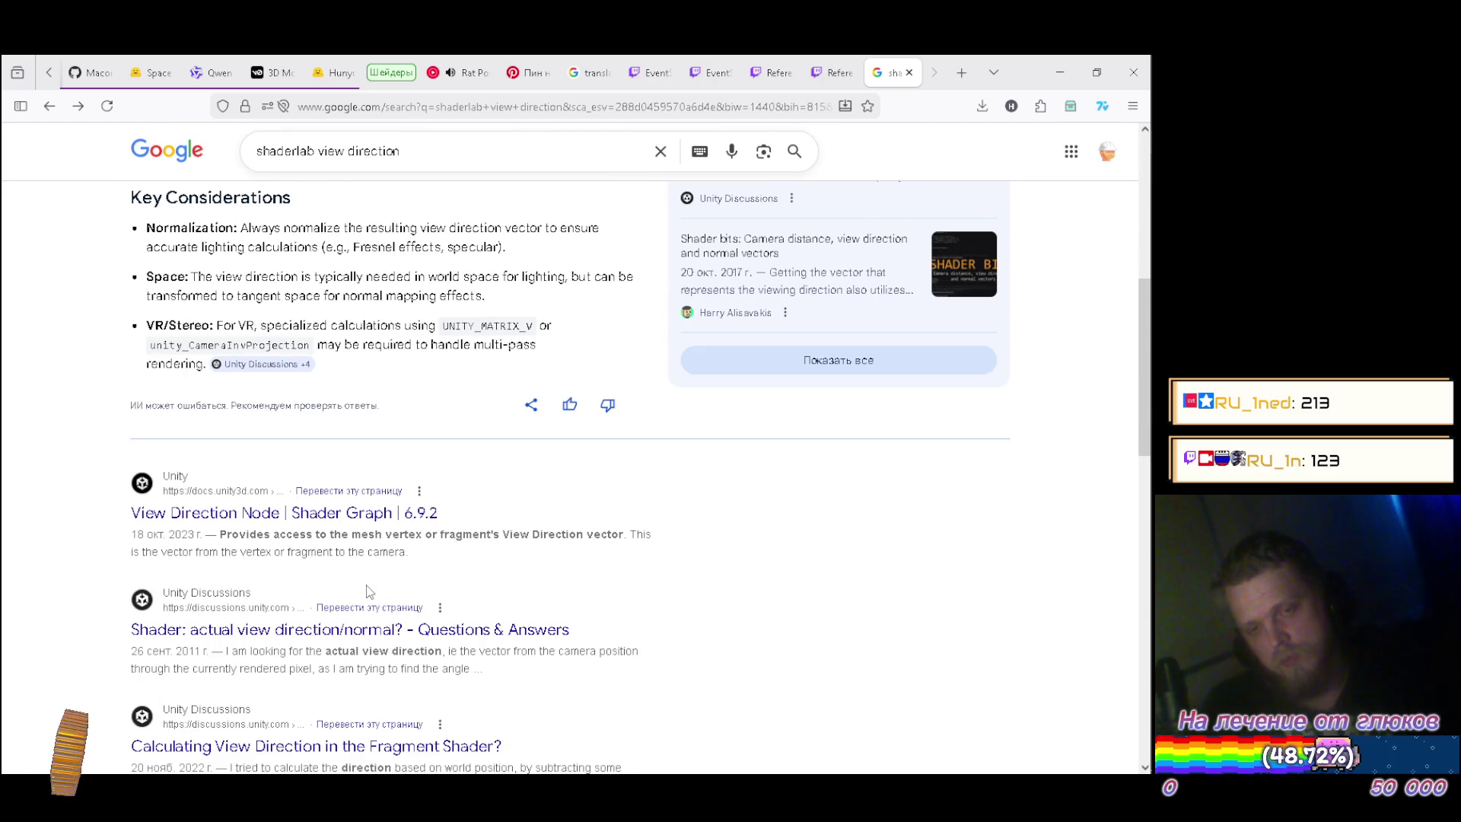
pyautogui.scroll(-1, 366, 592)
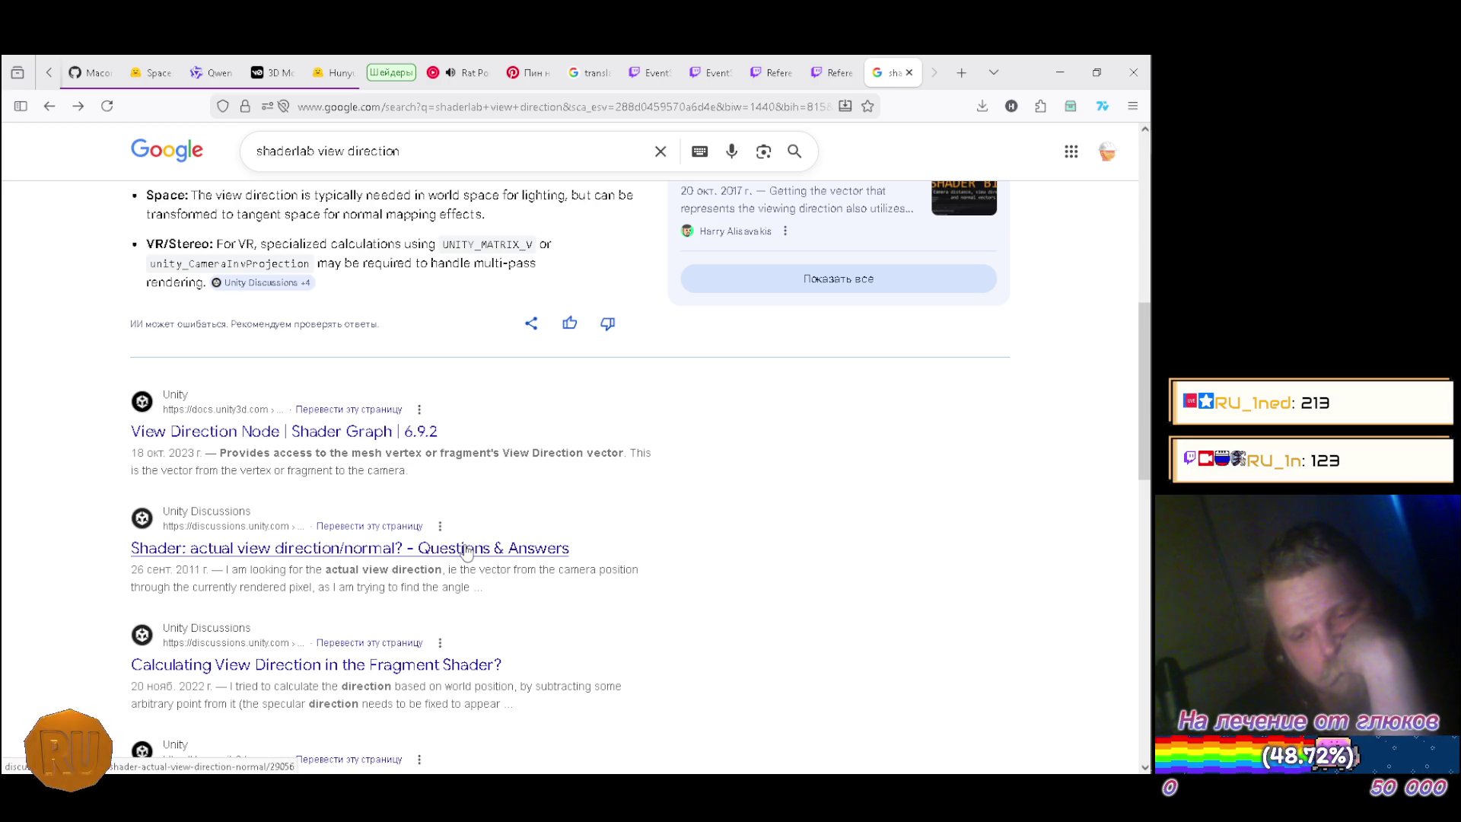
pyautogui.scroll(-3, 467, 553)
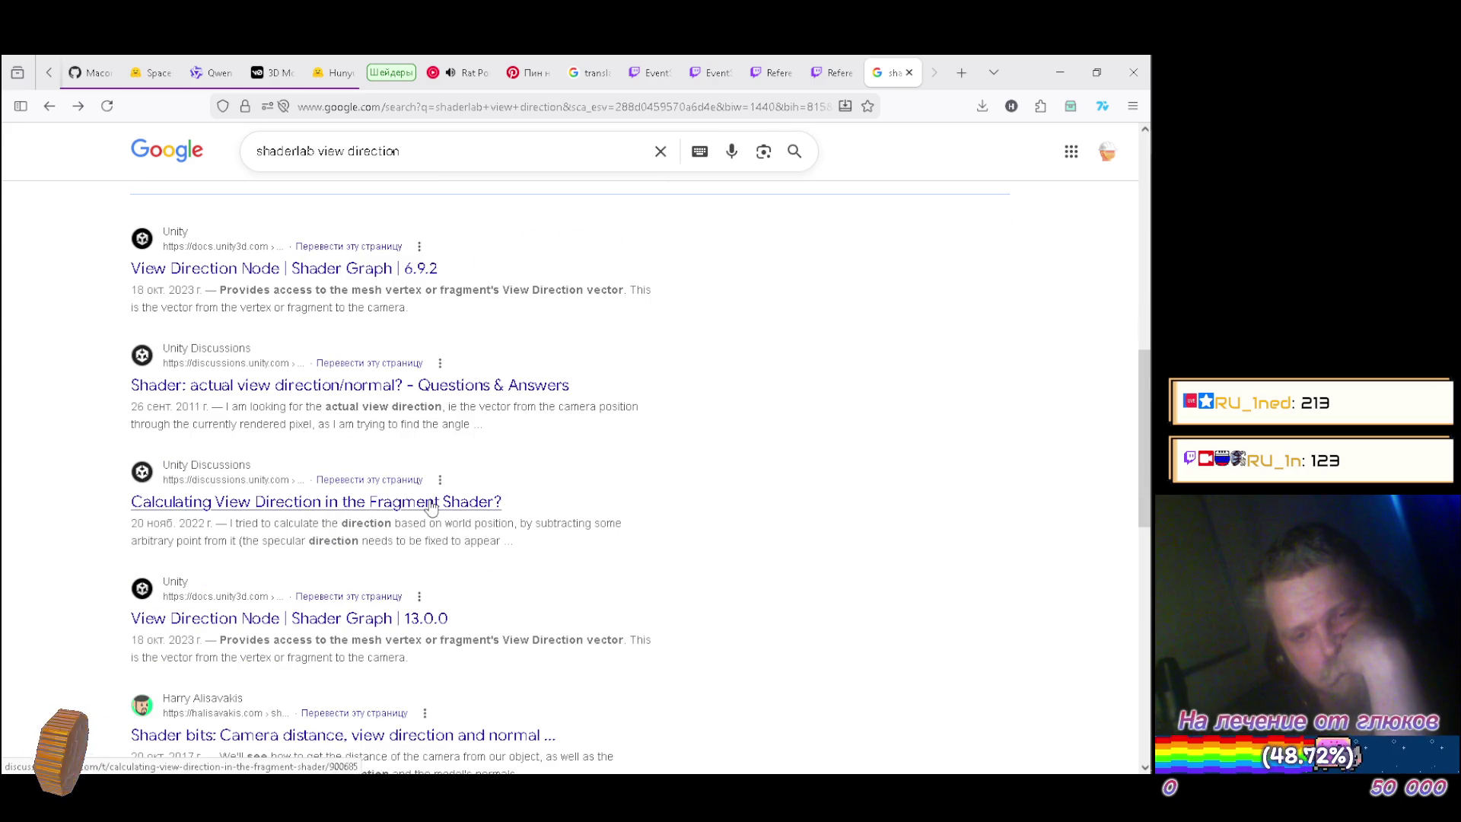
pyautogui.click(427, 509)
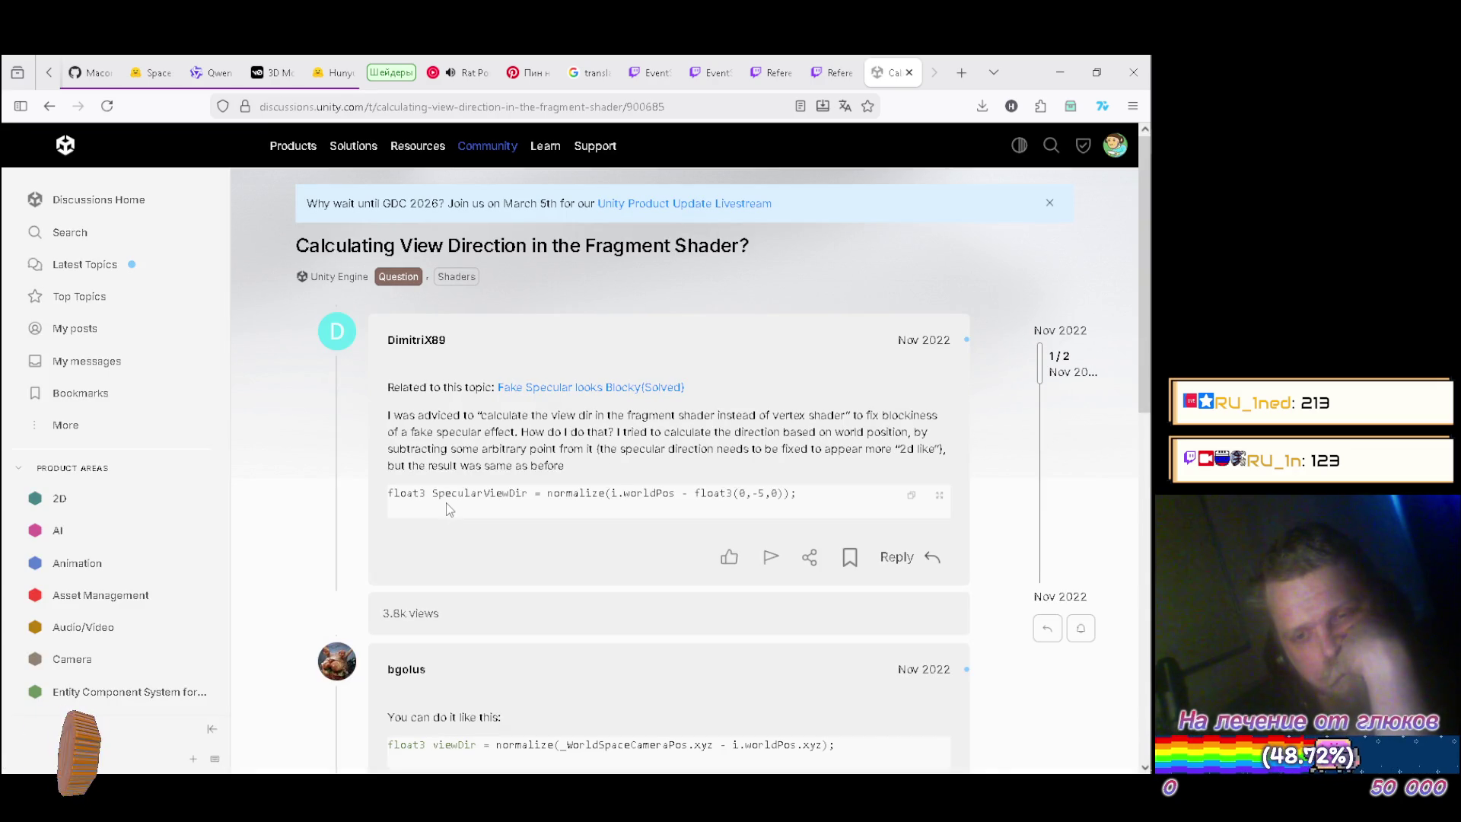
# Read the view-direction thread's normalize-based answer, then open the related 'Fake Specular looks Blocky(Solved)' topic.
pyautogui.scroll(-3, 446, 502)
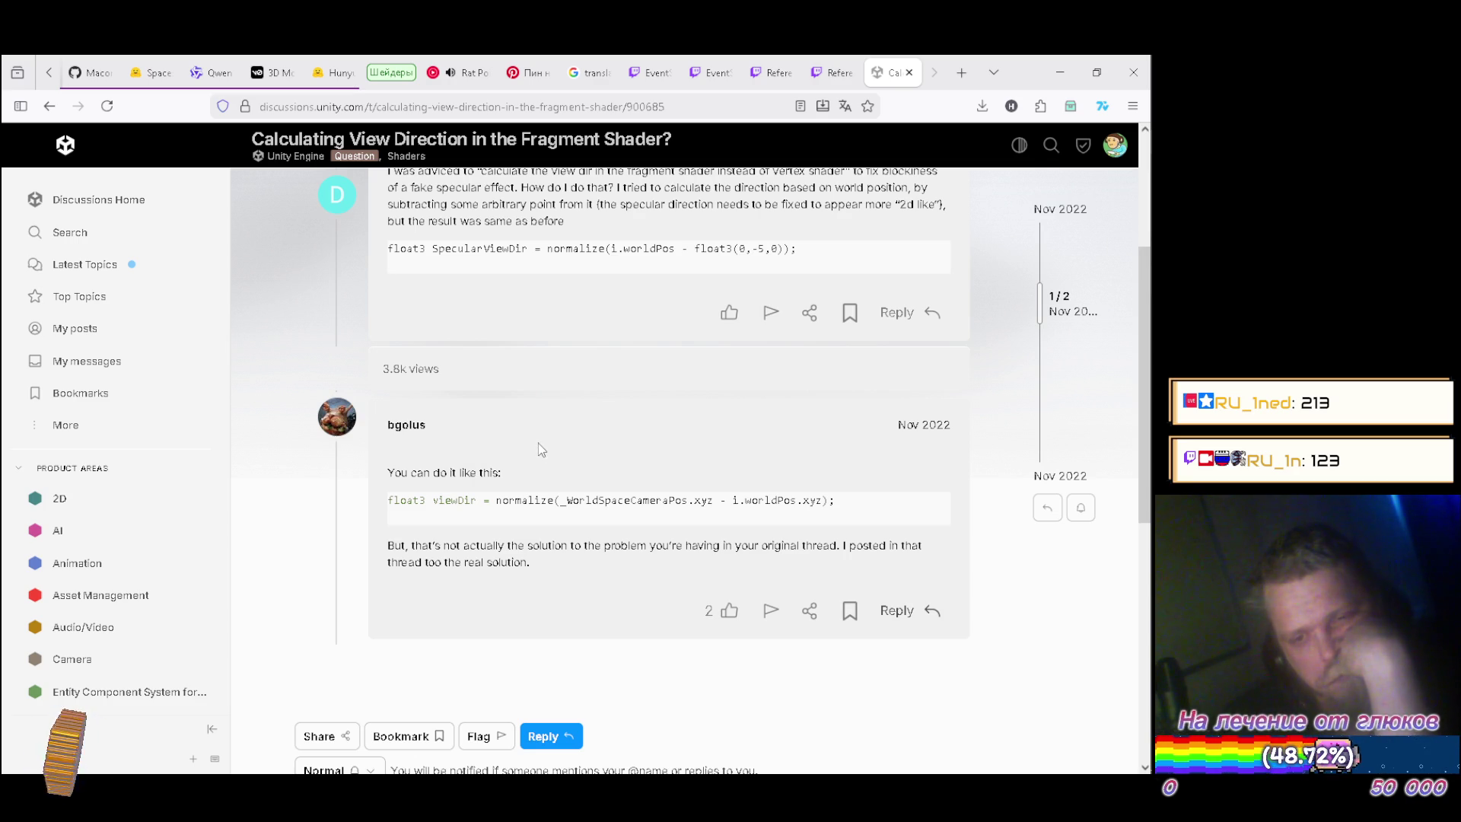
pyautogui.scroll(3, 537, 440)
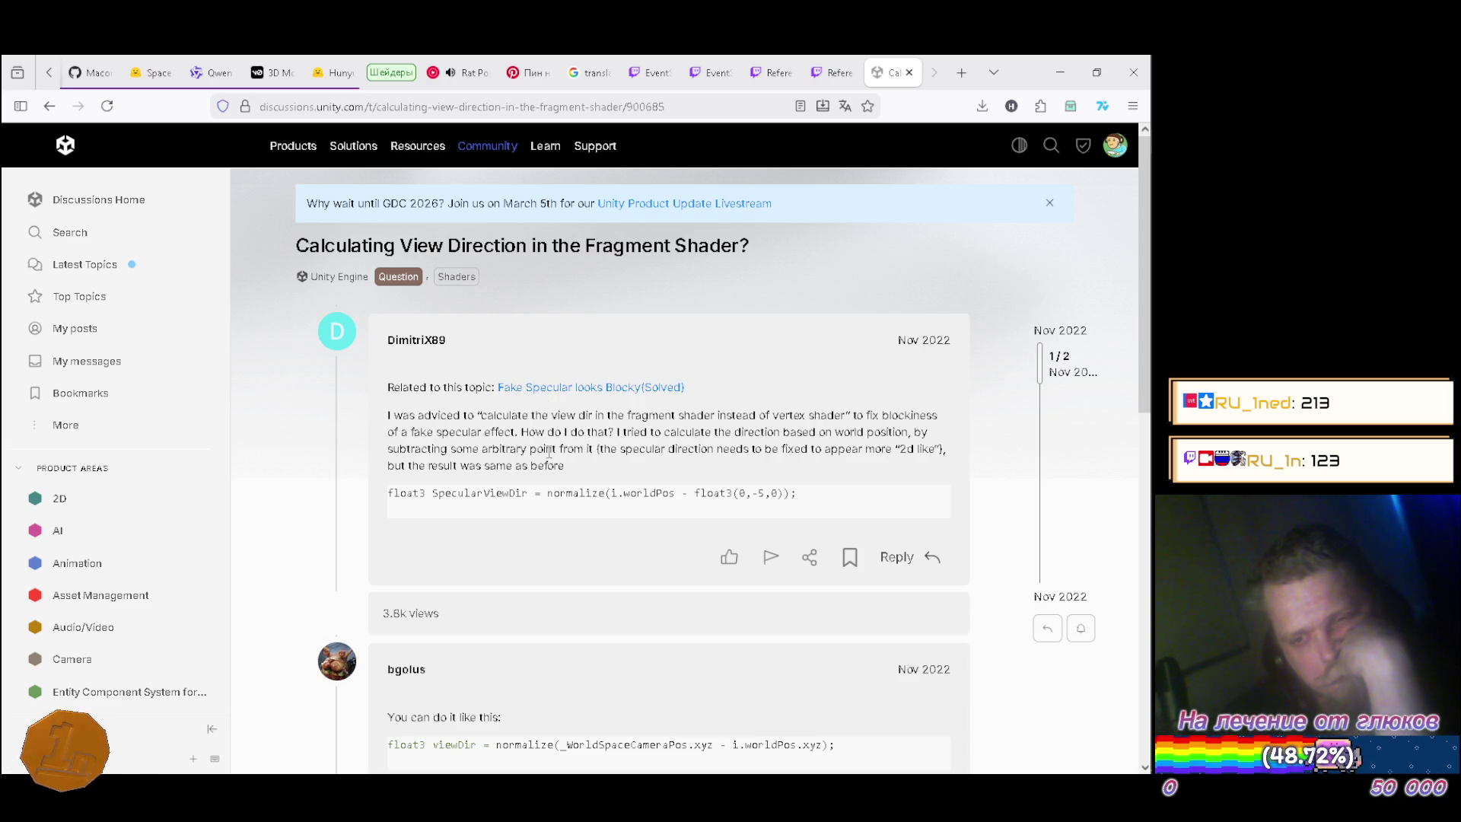
pyautogui.scroll(-3, 549, 452)
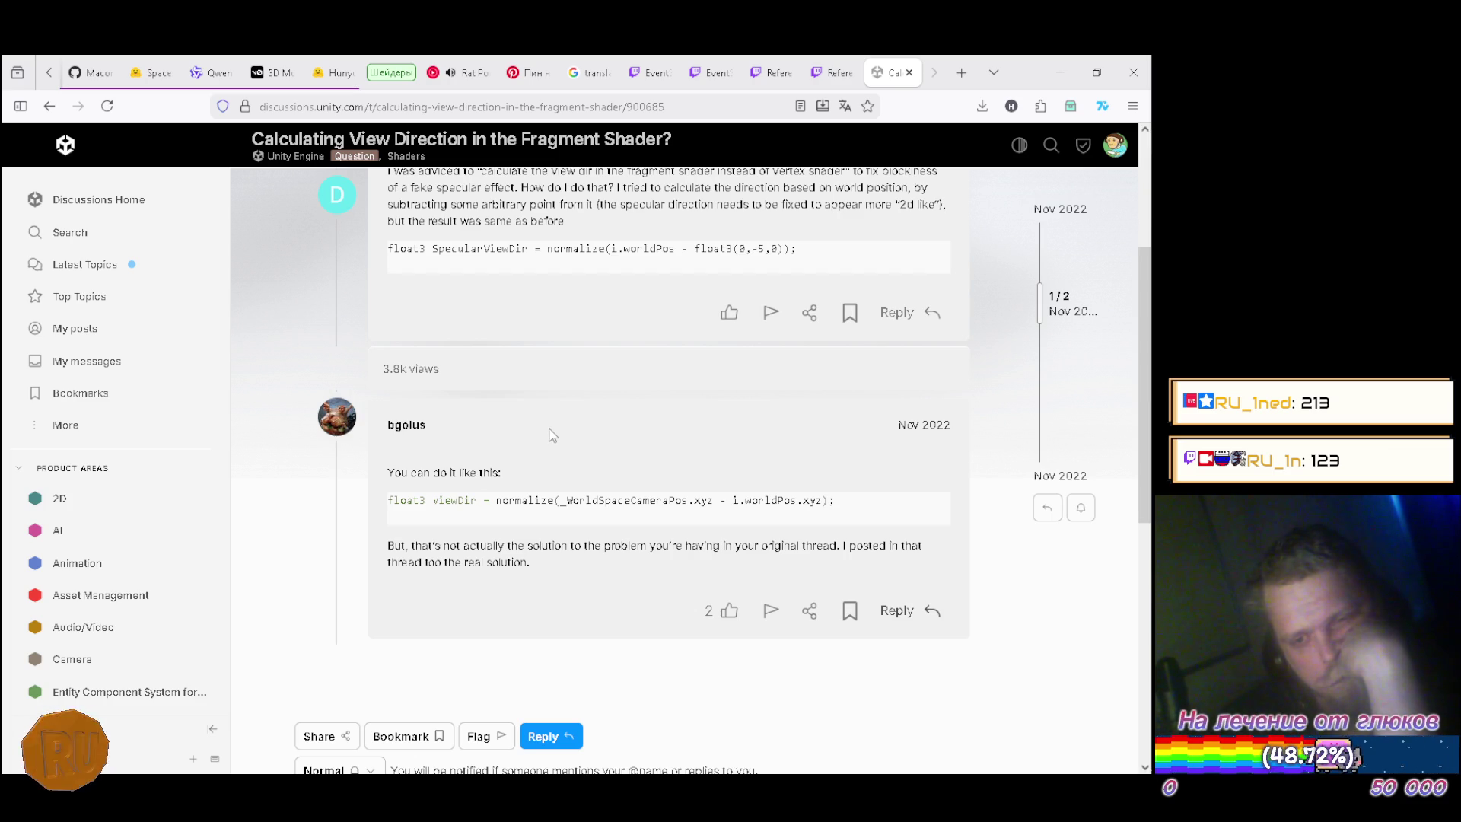
pyautogui.scroll(2, 552, 434)
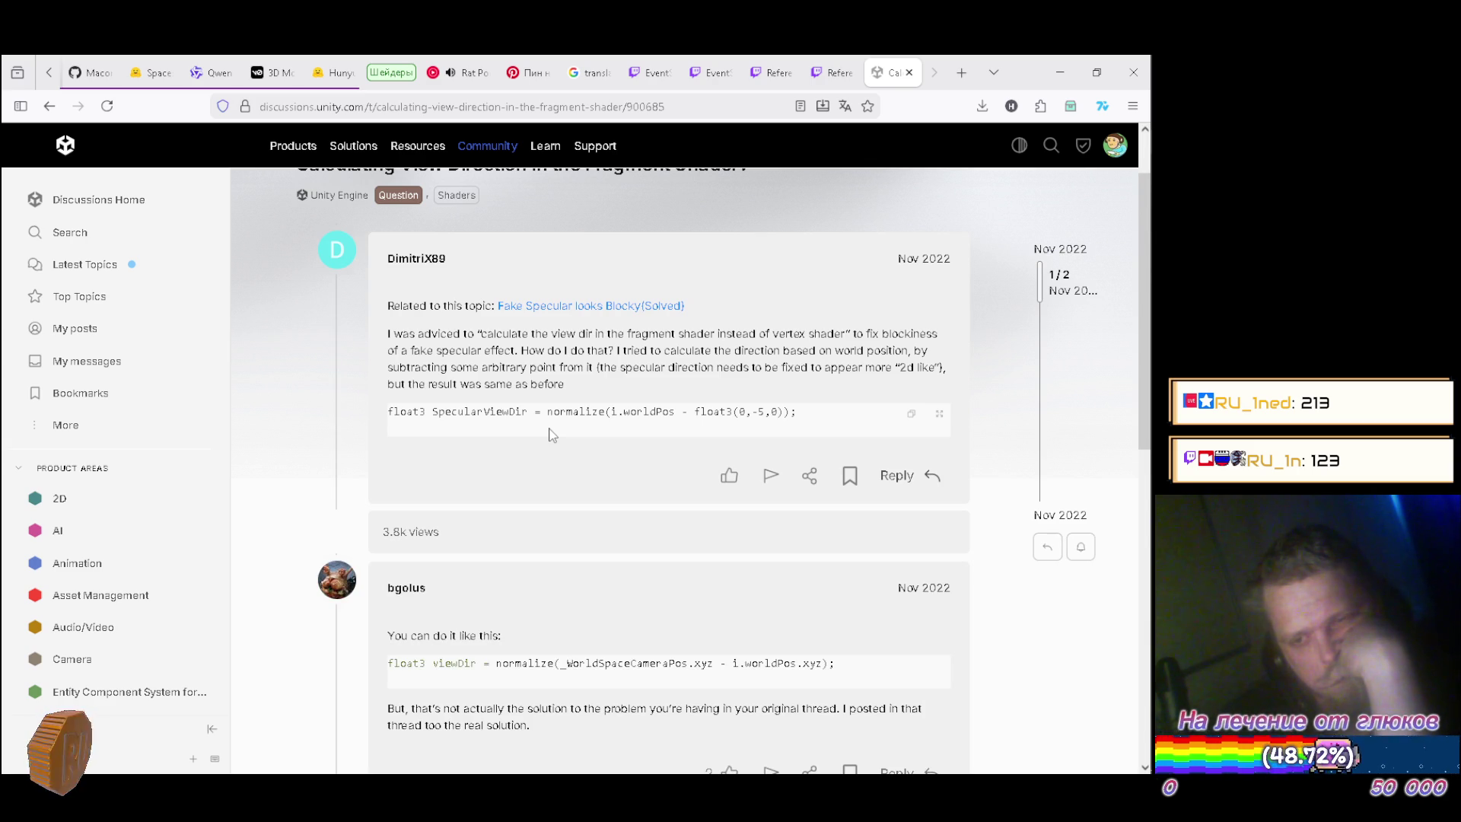
pyautogui.scroll(-4, 553, 434)
pyautogui.scroll(5, 552, 434)
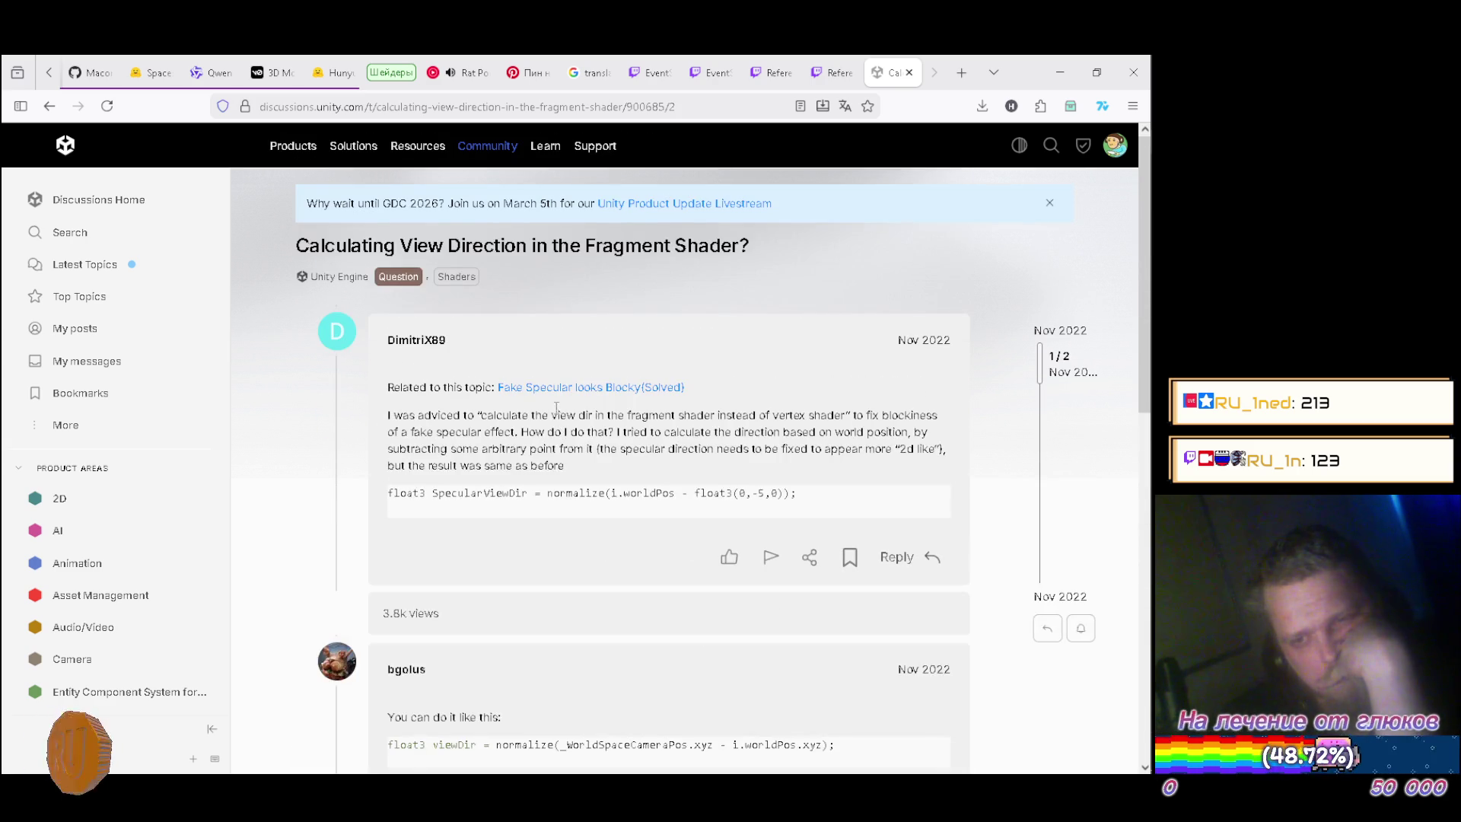
pyautogui.click(558, 389)
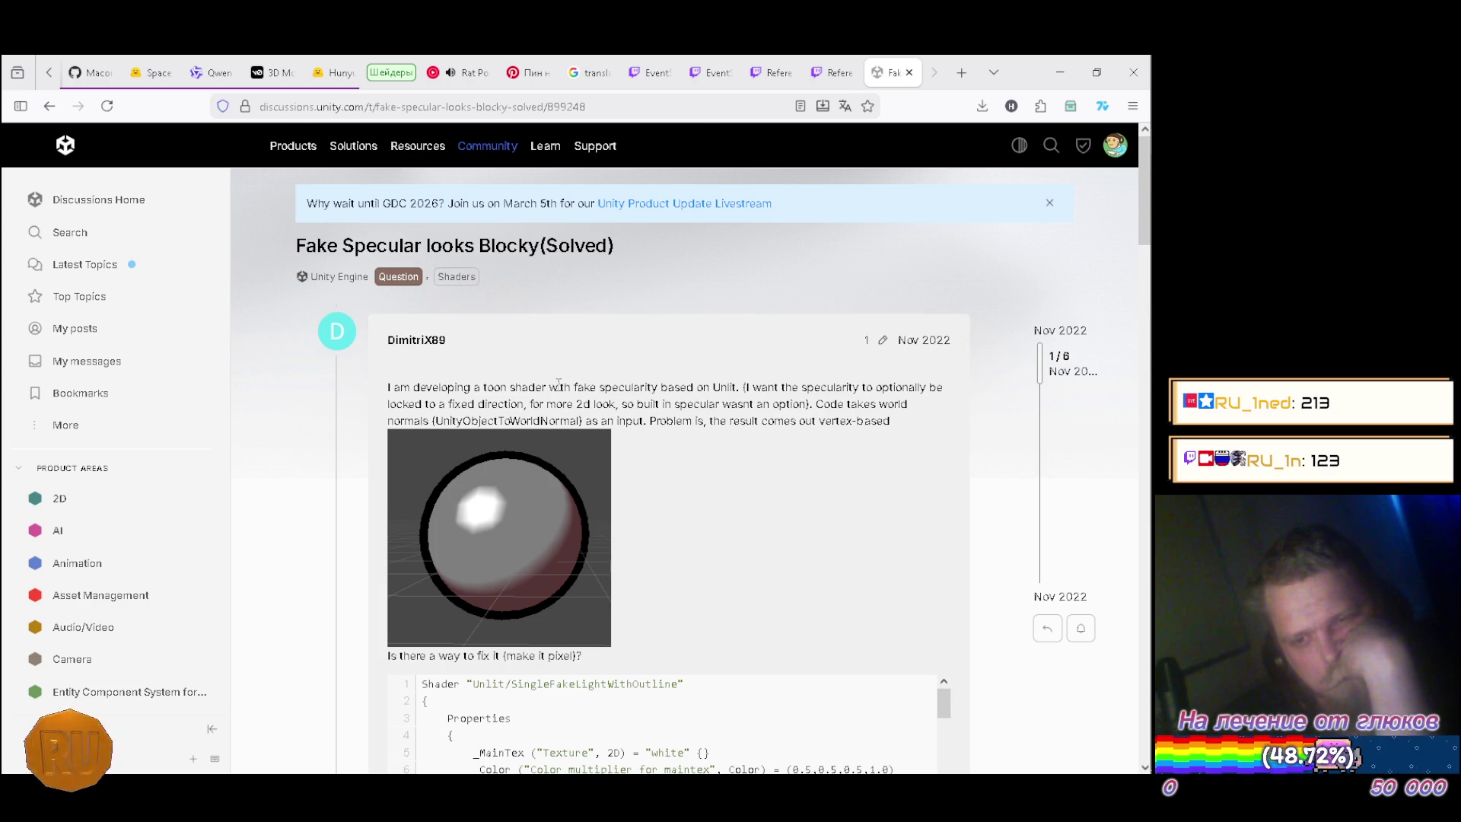
# Scroll through the Fake Specular thread's toon shader code and its normalize(i.worldNormal) solution.
pyautogui.scroll(-7, 559, 384)
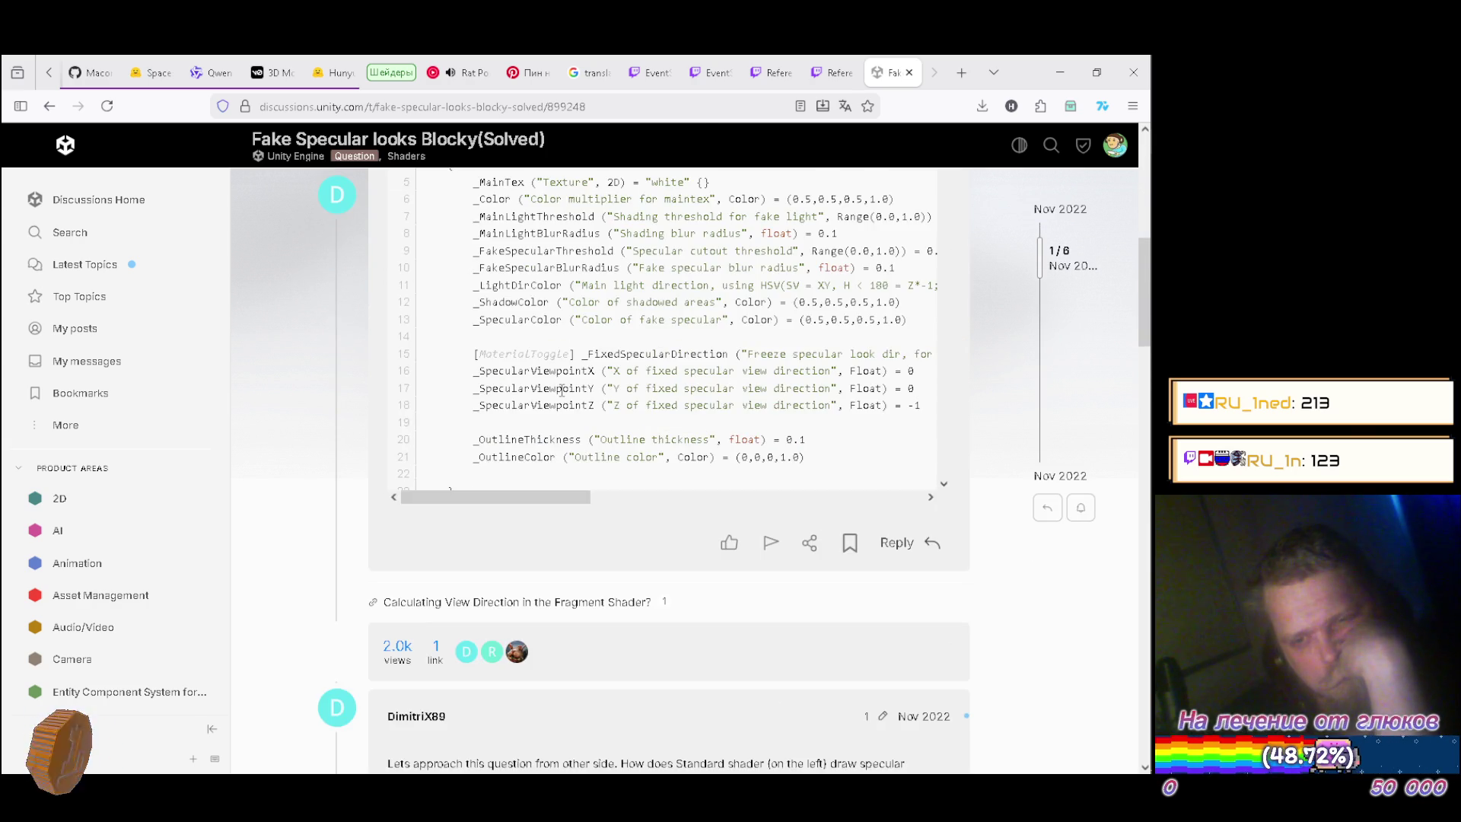
pyautogui.scroll(-3, 571, 385)
pyautogui.scroll(6, 570, 385)
pyautogui.scroll(-5, 699, 446)
pyautogui.scroll(-10, 699, 446)
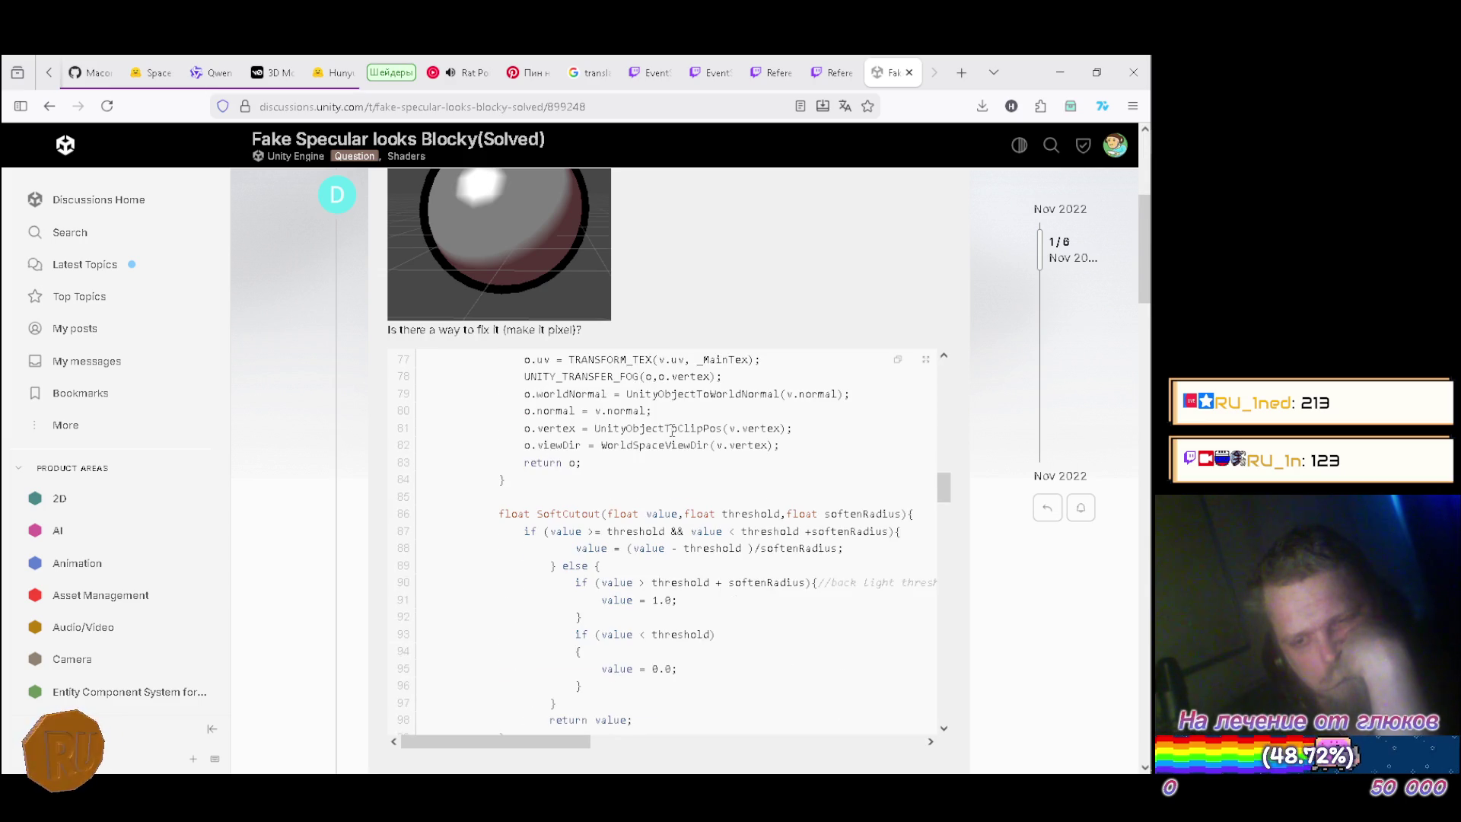
pyautogui.scroll(-3, 665, 427)
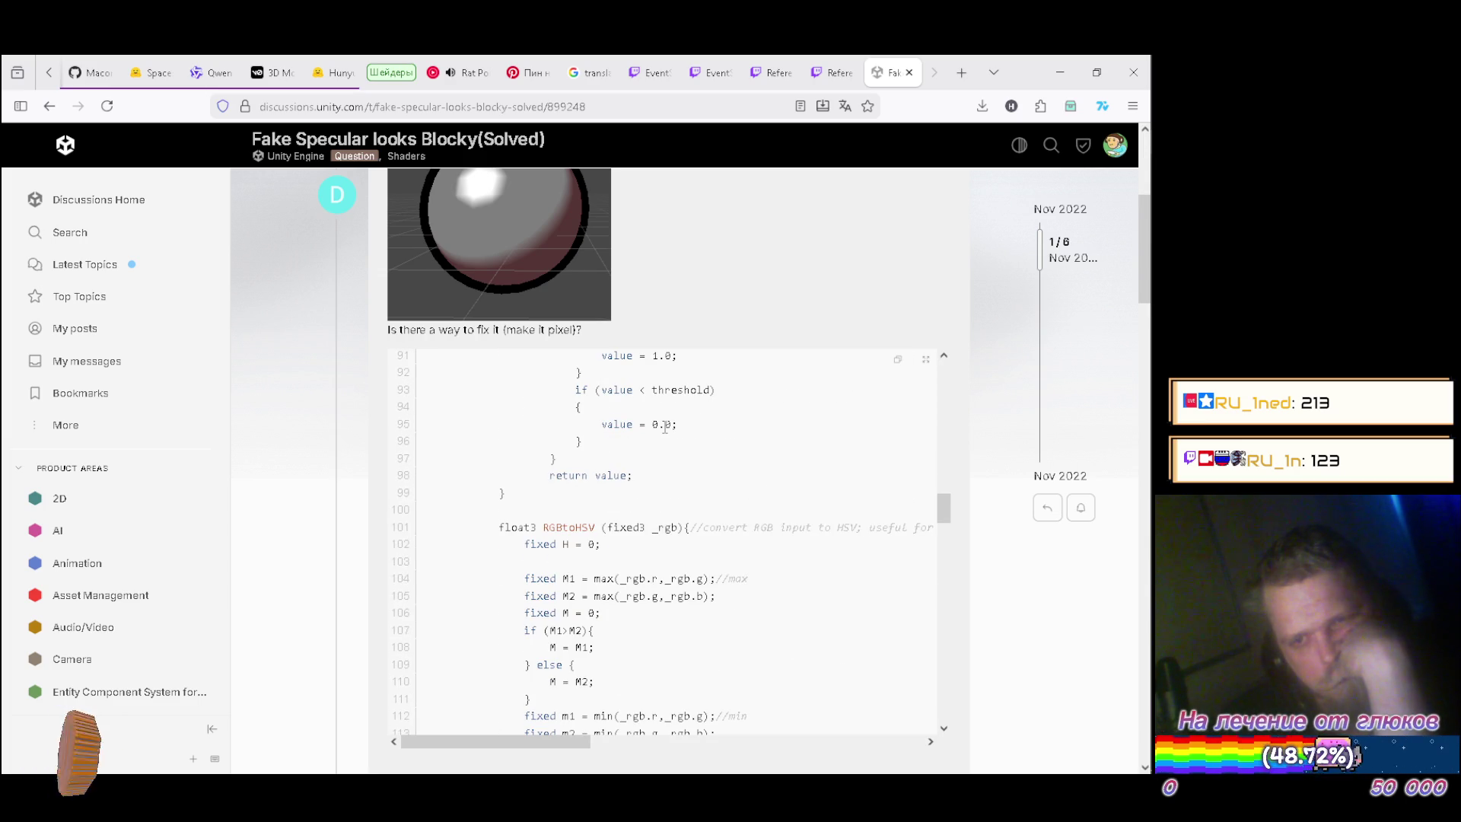
pyautogui.scroll(-20, 665, 427)
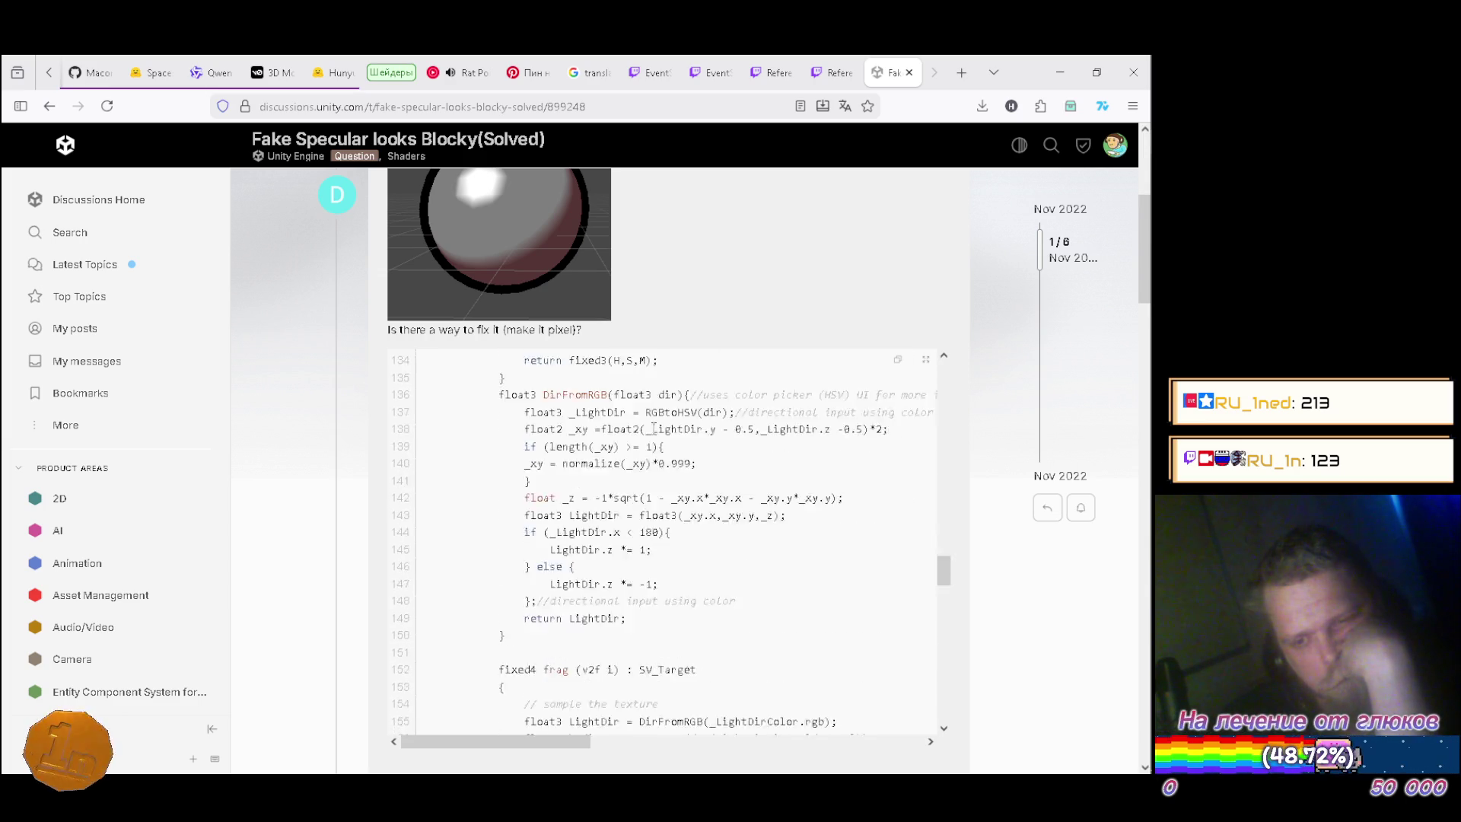
pyautogui.scroll(-4, 653, 431)
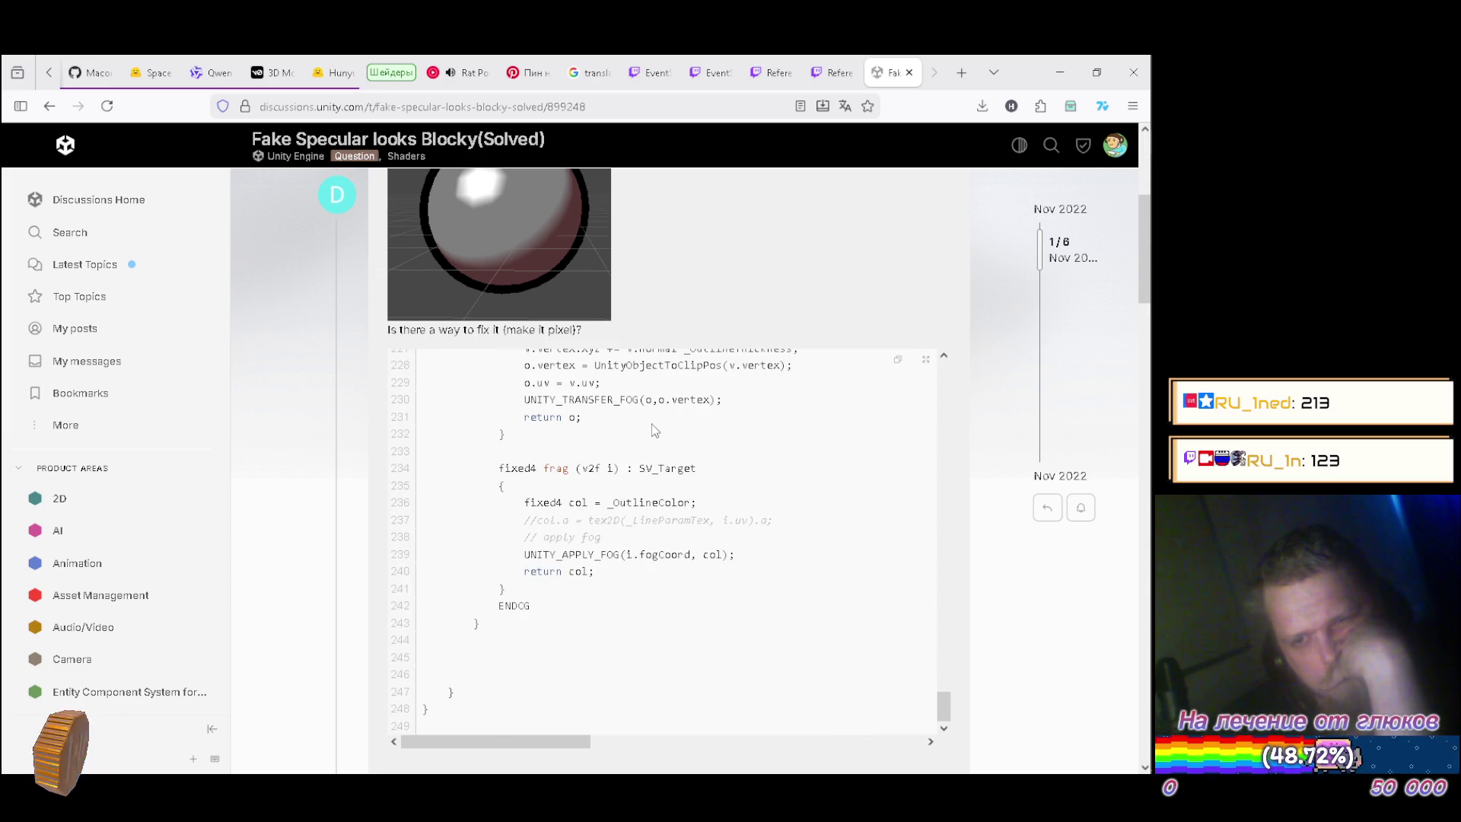
pyautogui.scroll(-7, 608, 491)
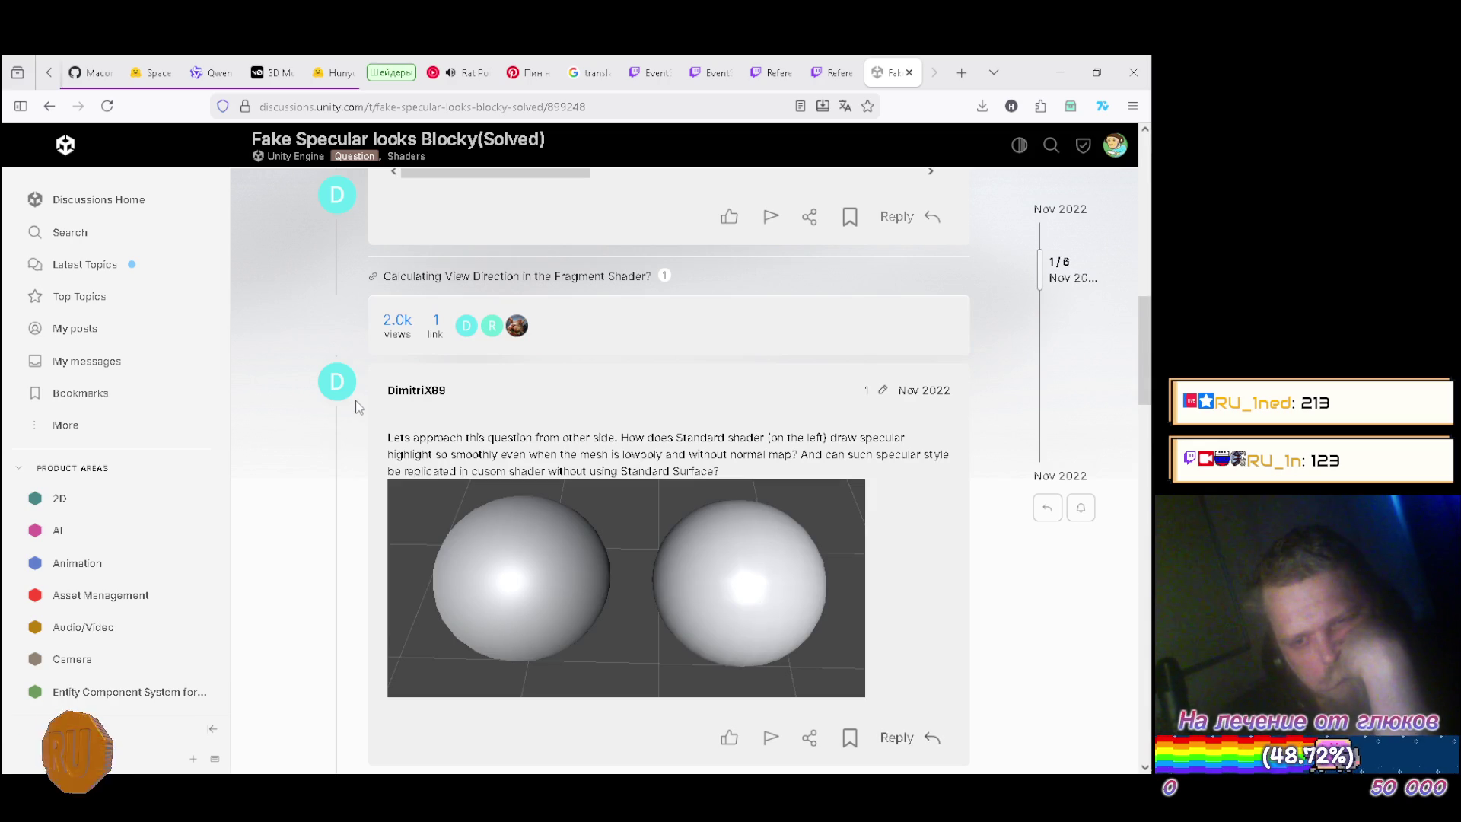
pyautogui.scroll(-5, 357, 407)
pyautogui.scroll(-6, 359, 406)
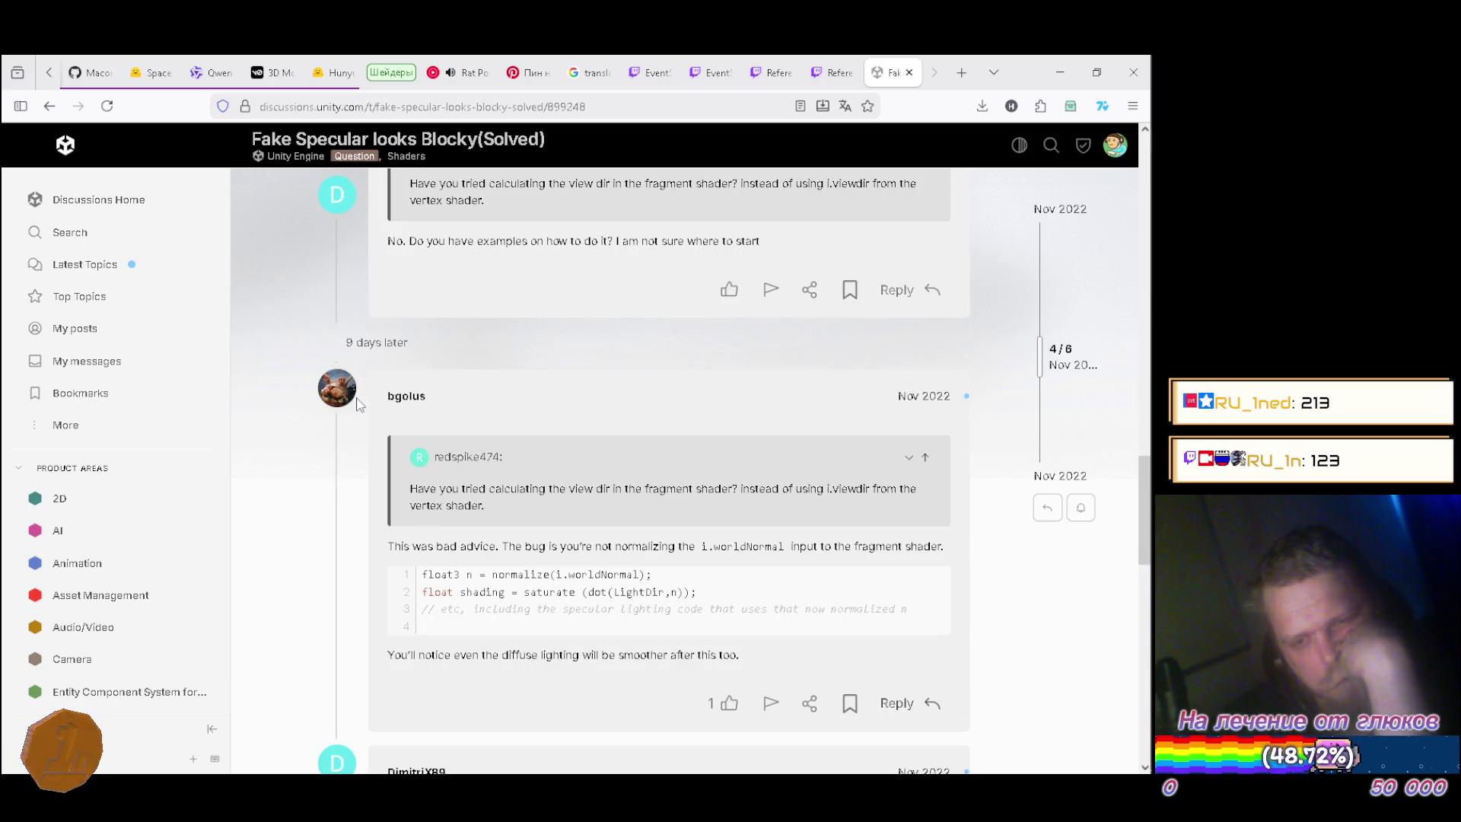
pyautogui.scroll(-7, 359, 404)
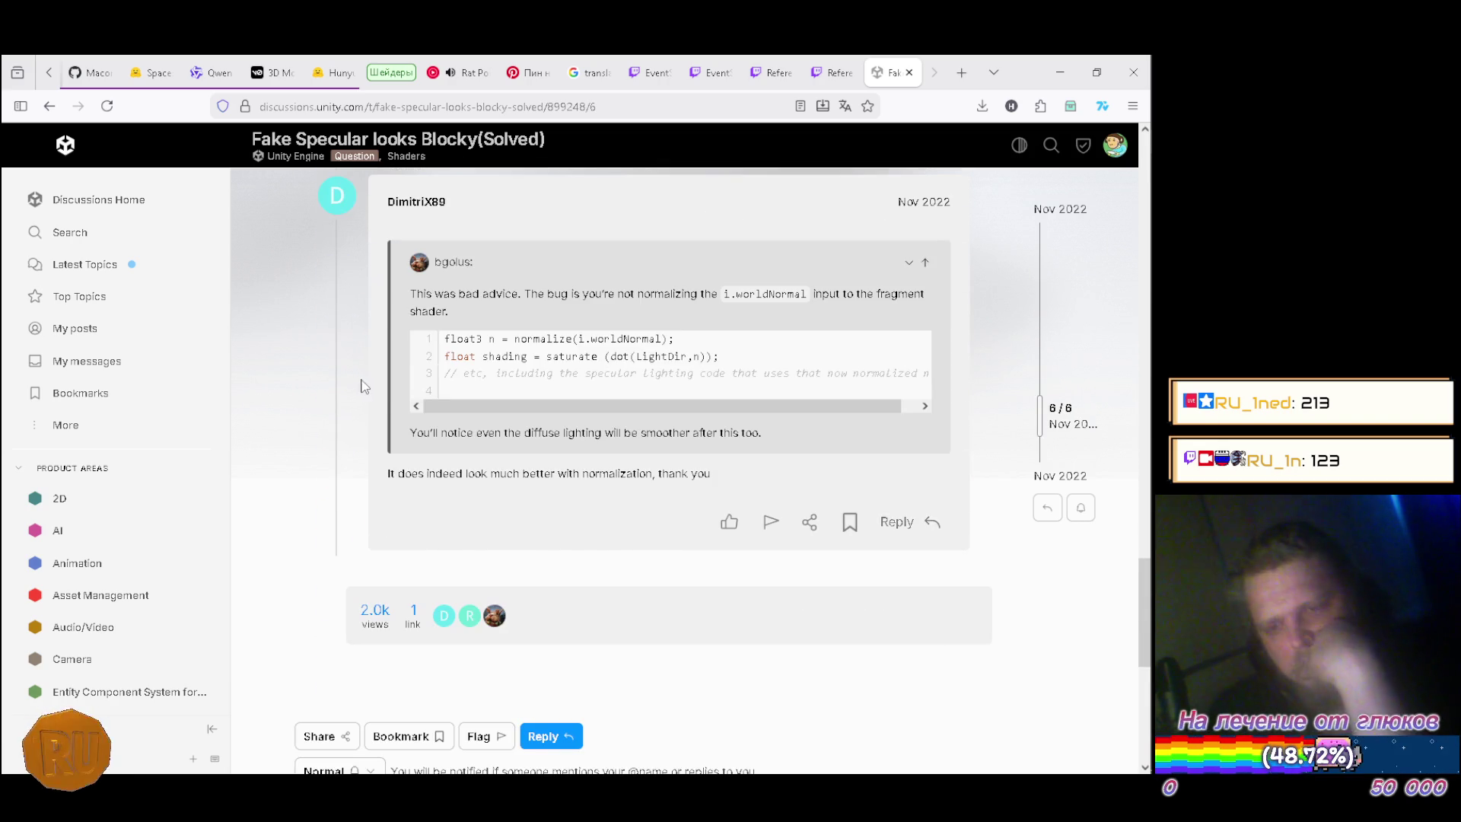
pyautogui.scroll(3, 360, 387)
pyautogui.scroll(2, 335, 435)
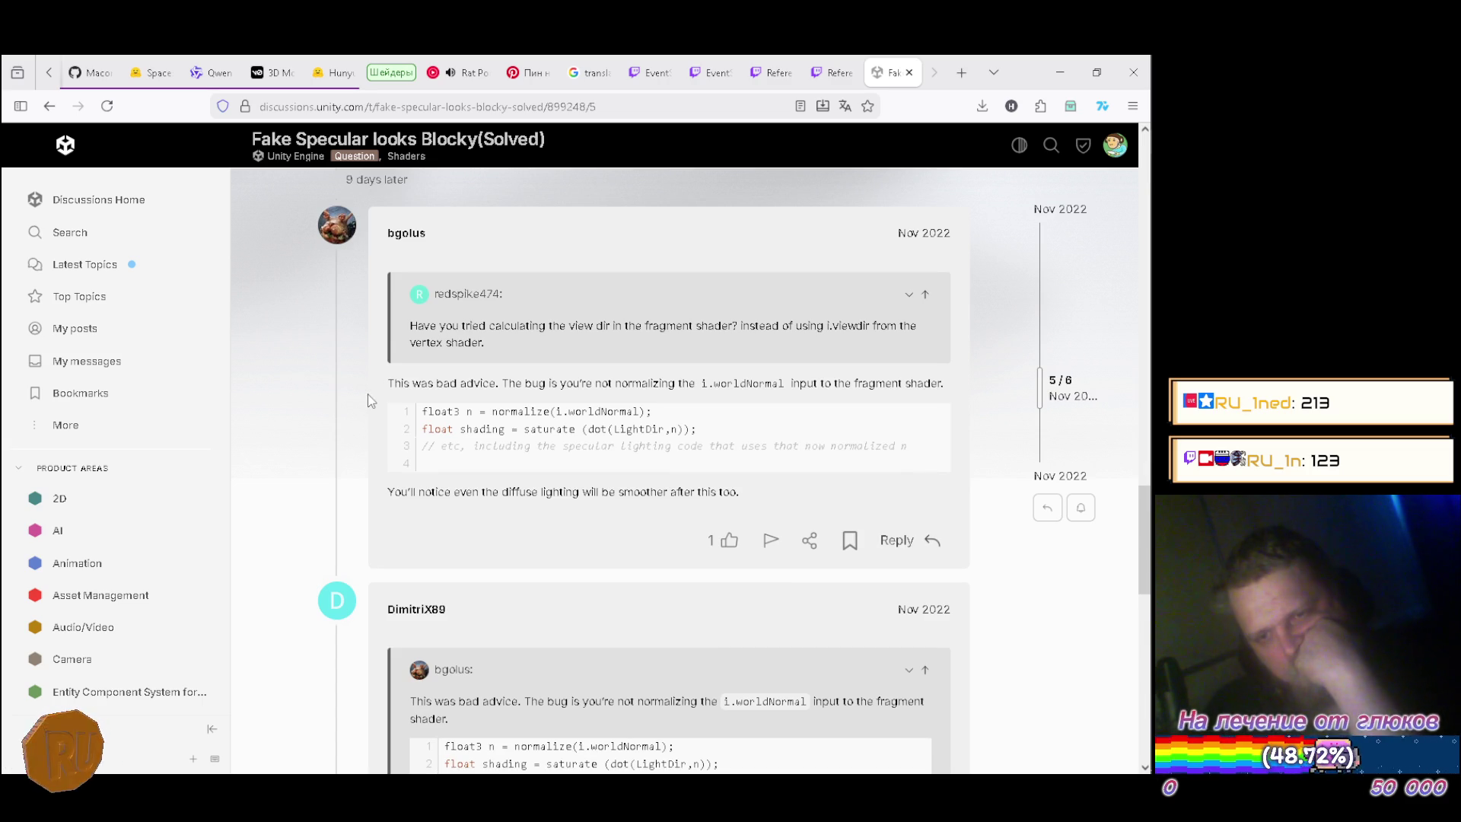
pyautogui.scroll(5, 381, 396)
pyautogui.scroll(10, 376, 407)
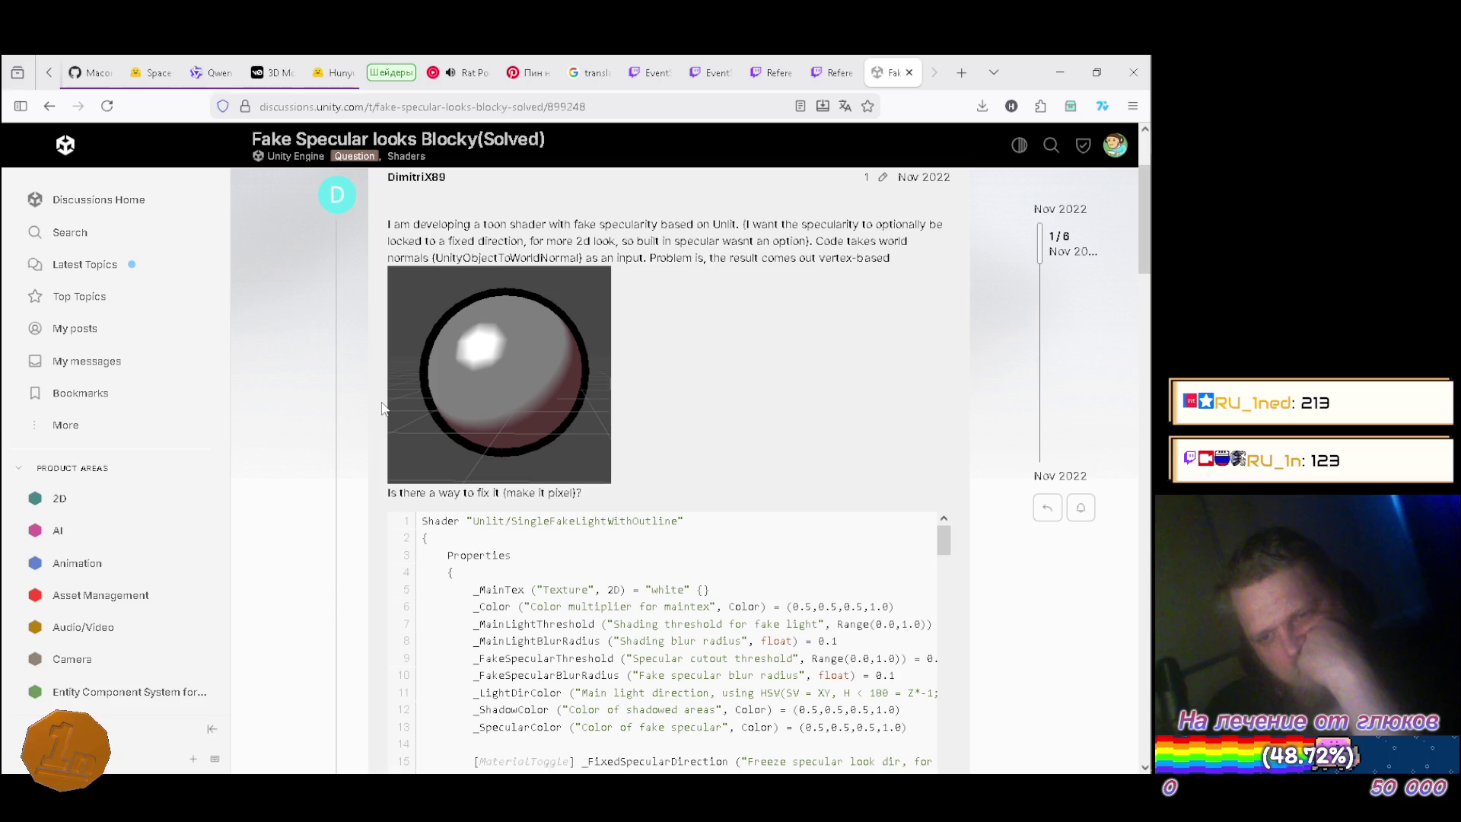
pyautogui.scroll(-4, 383, 408)
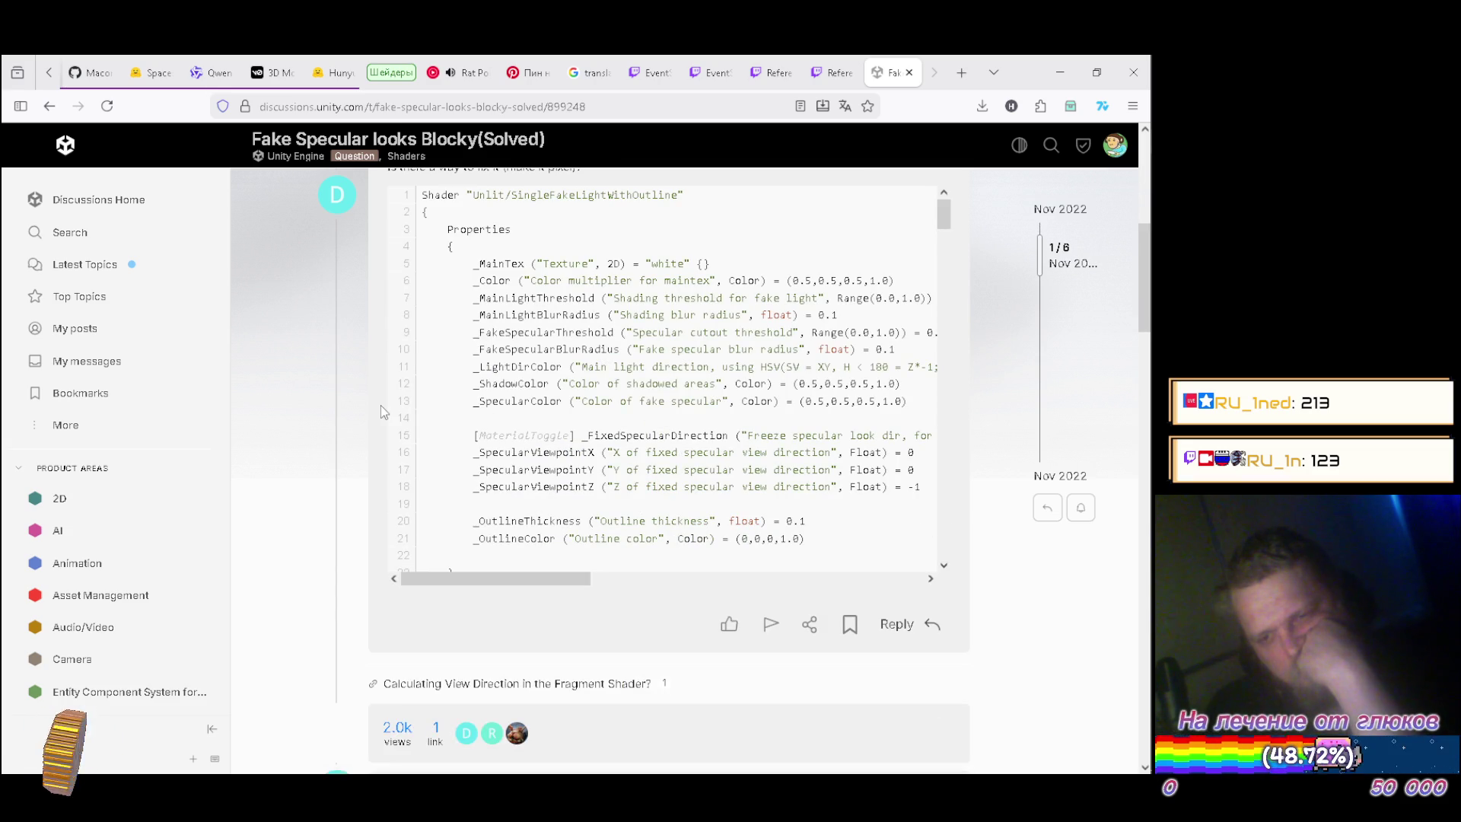
pyautogui.scroll(-5, 469, 404)
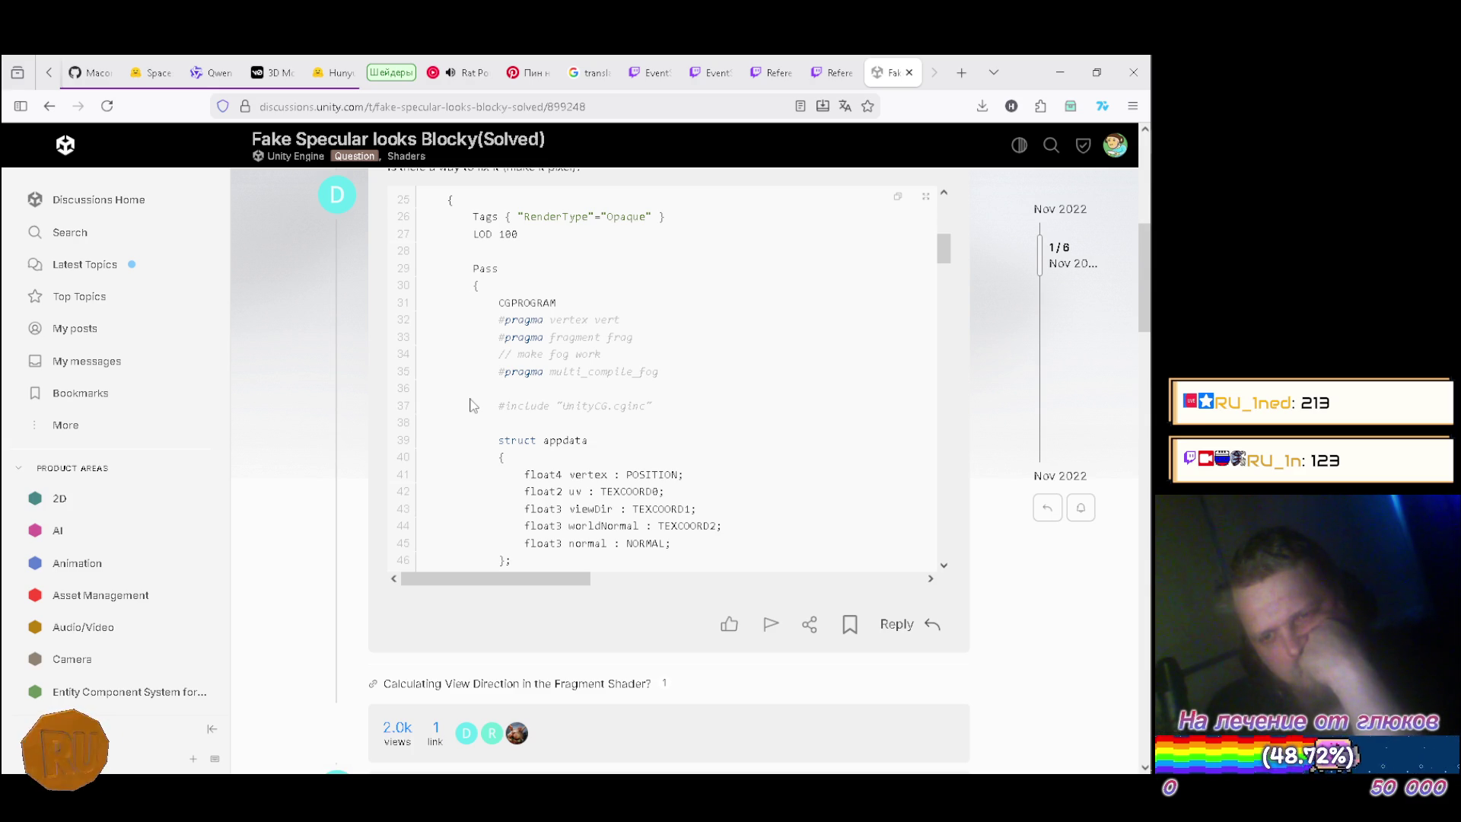
pyautogui.scroll(-10, 470, 404)
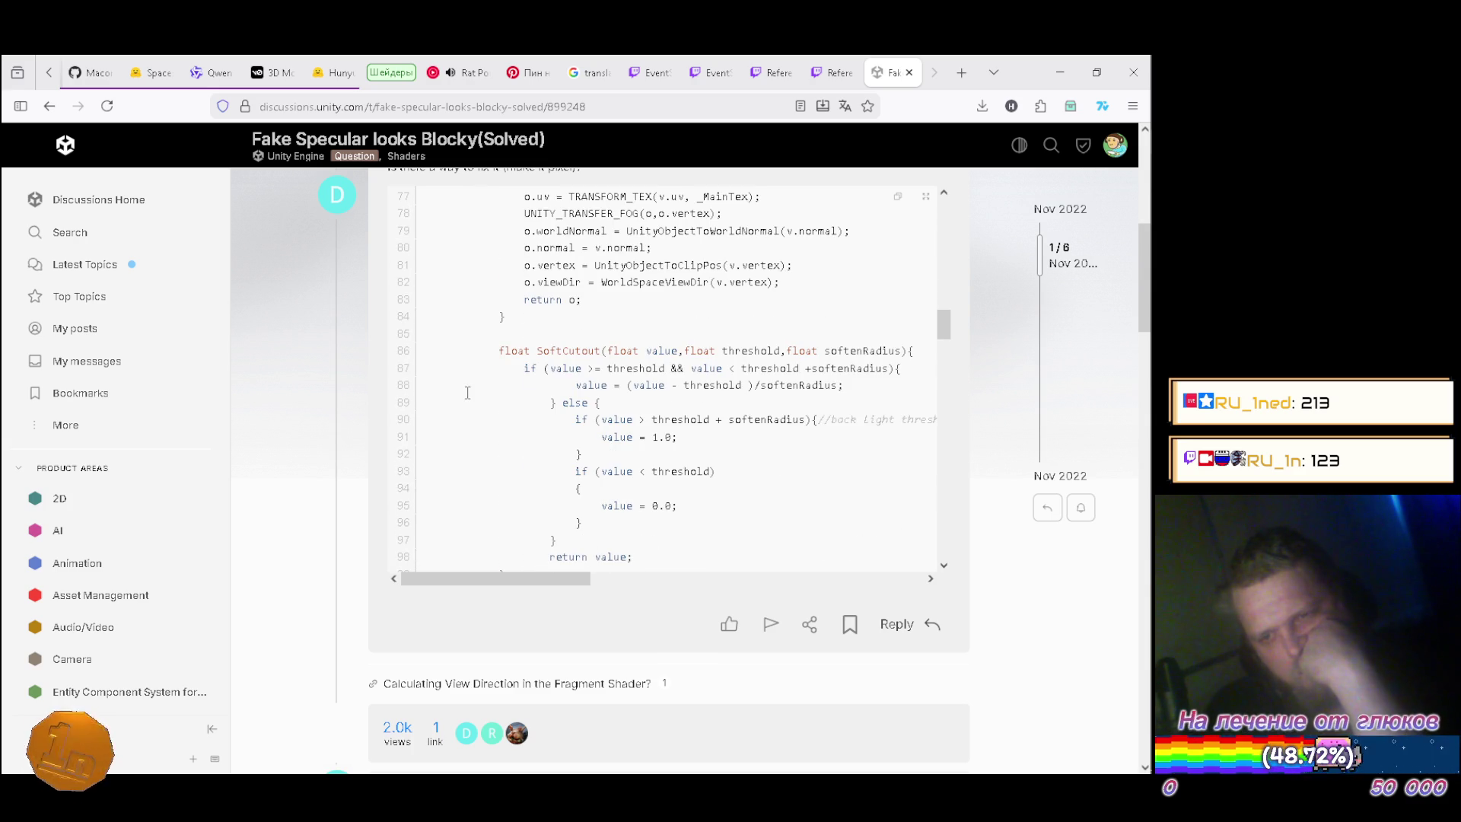
pyautogui.scroll(-1, 468, 393)
pyautogui.scroll(-4, 467, 391)
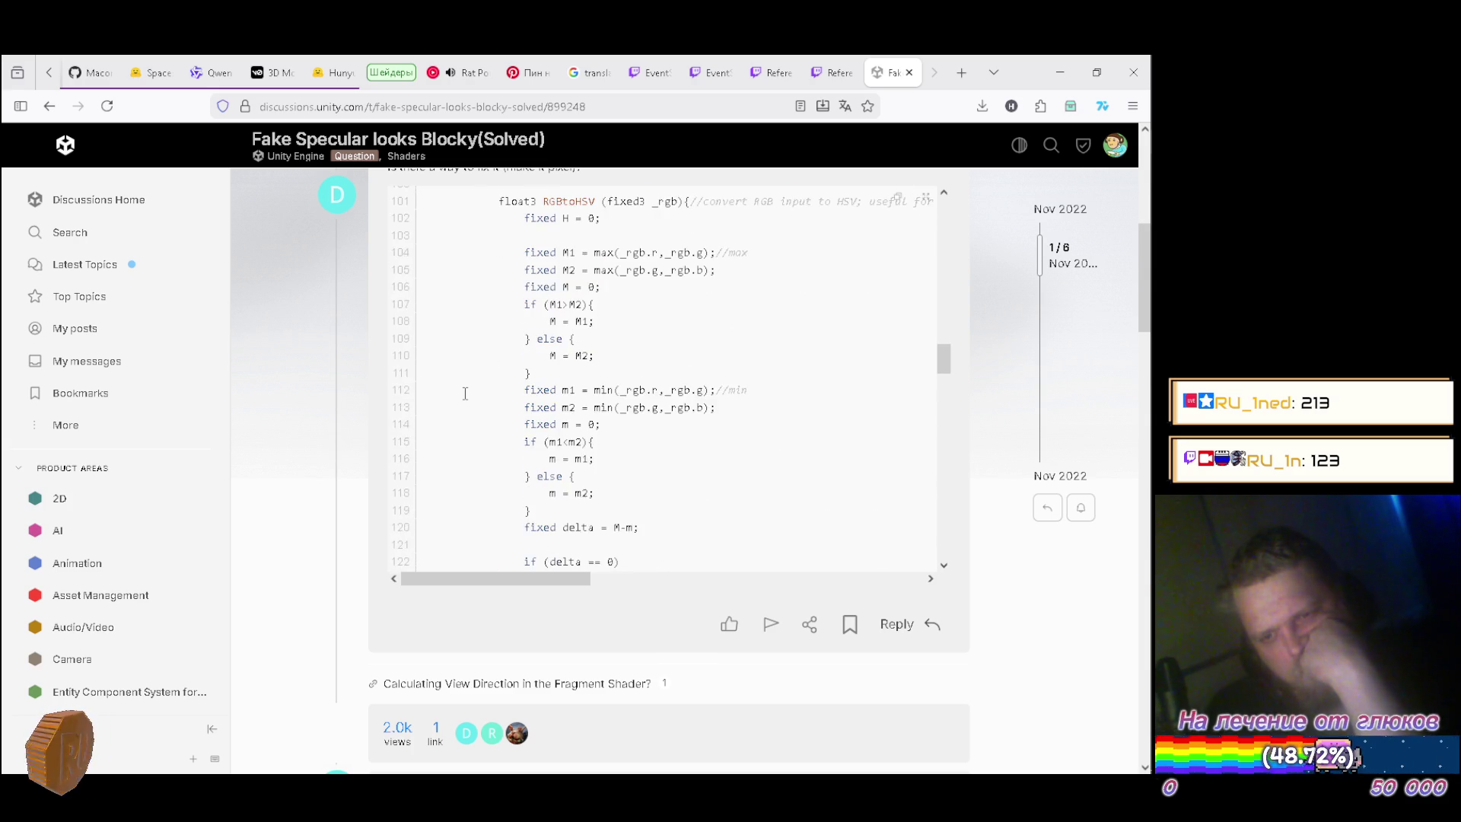
pyautogui.scroll(-5, 465, 393)
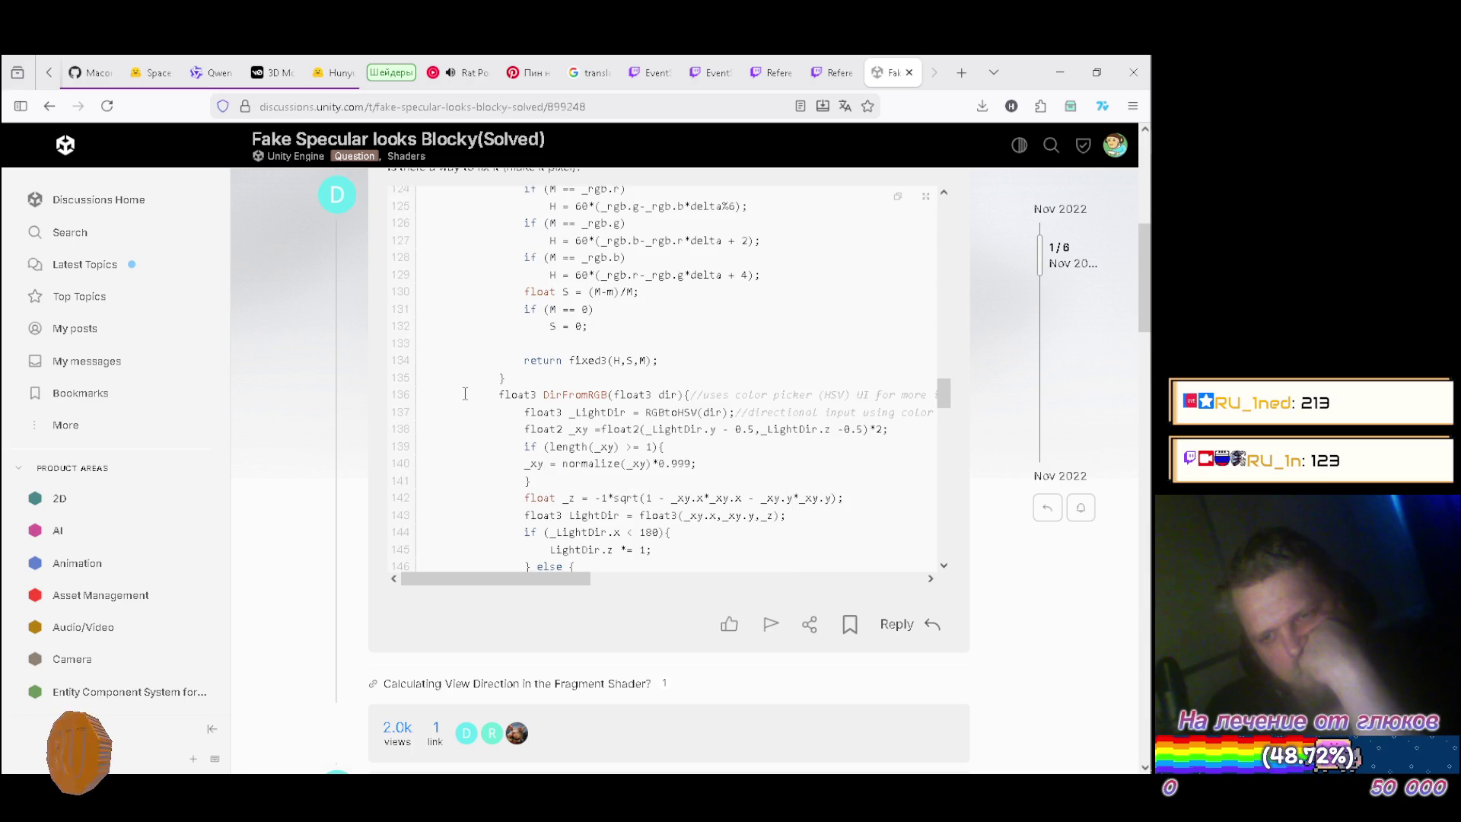
pyautogui.scroll(-8, 465, 393)
pyautogui.scroll(-6, 465, 393)
pyautogui.scroll(-6, 465, 393)
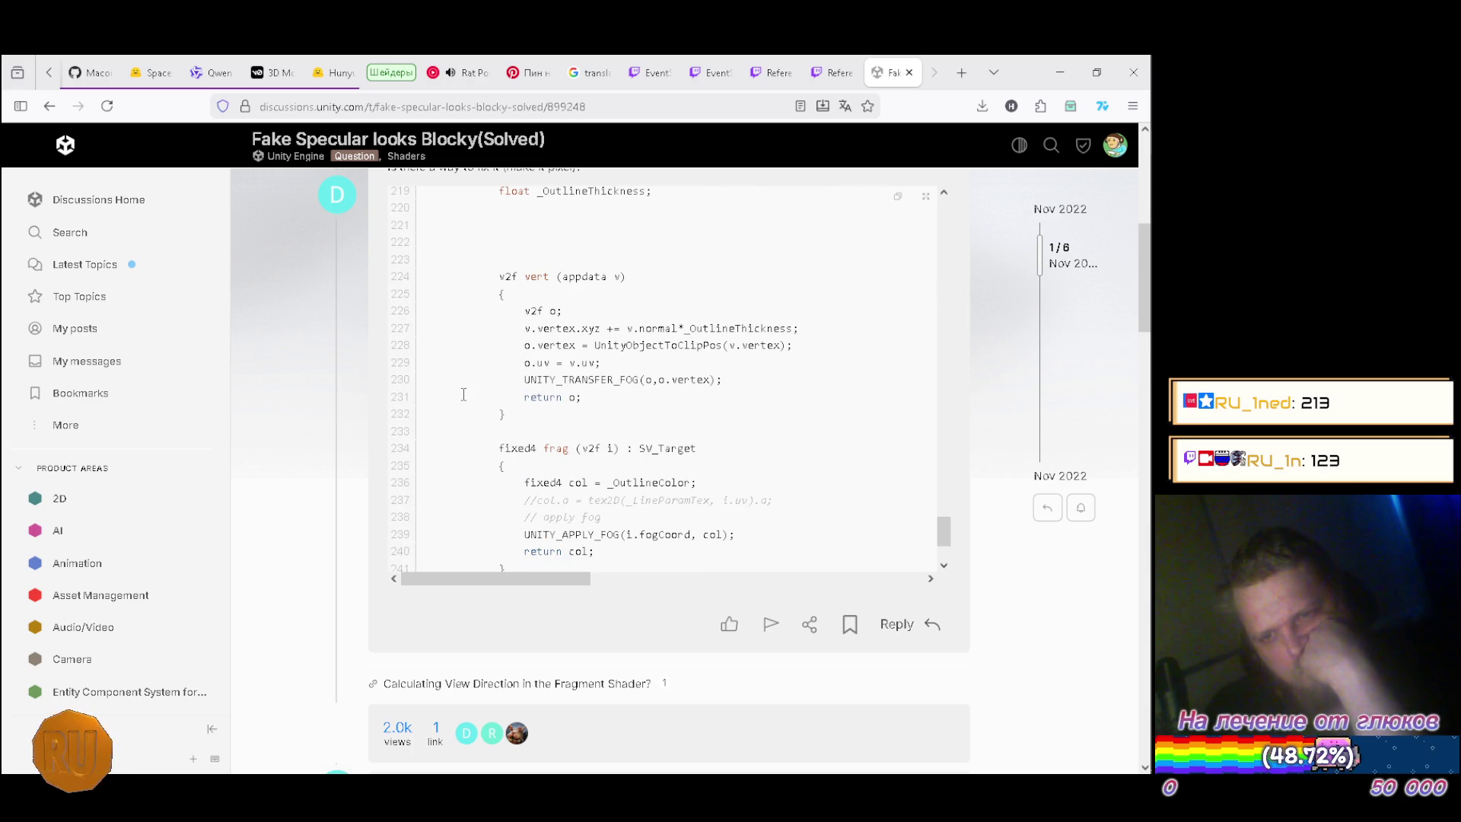
pyautogui.scroll(-2, 464, 393)
pyautogui.scroll(4, 465, 393)
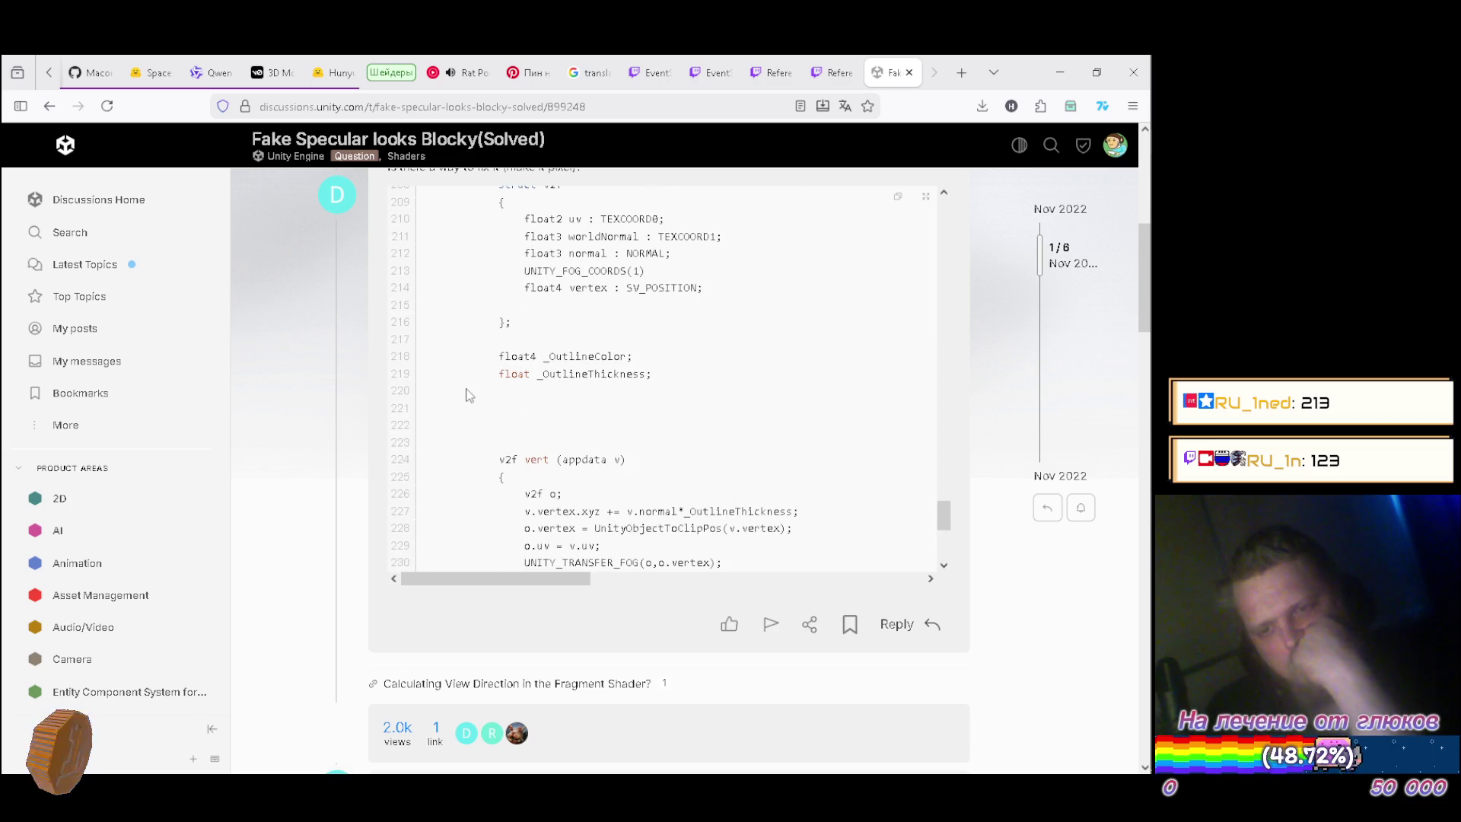
pyautogui.scroll(-4, 466, 390)
pyautogui.scroll(9, 467, 389)
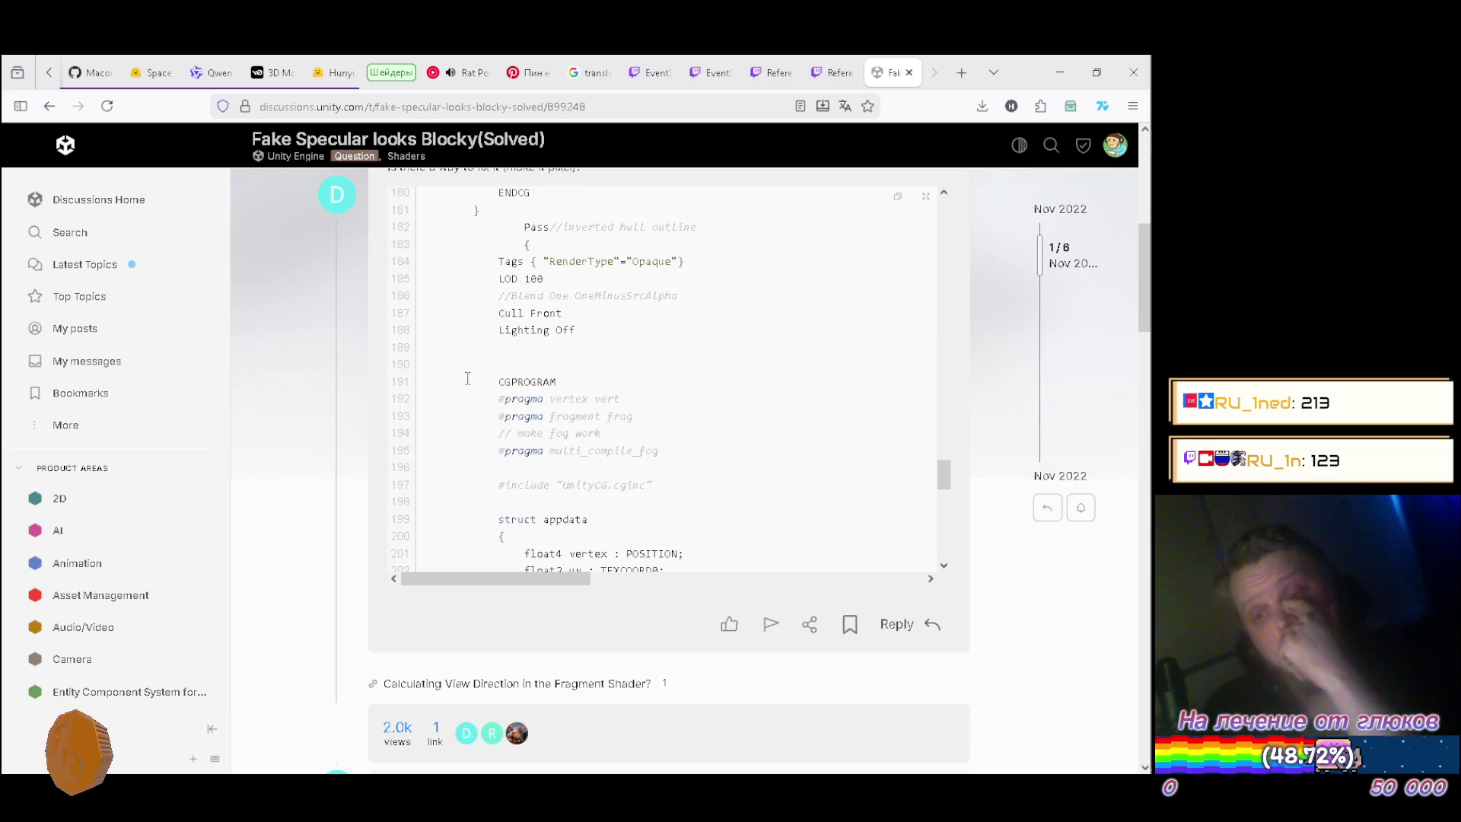
pyautogui.scroll(5, 469, 377)
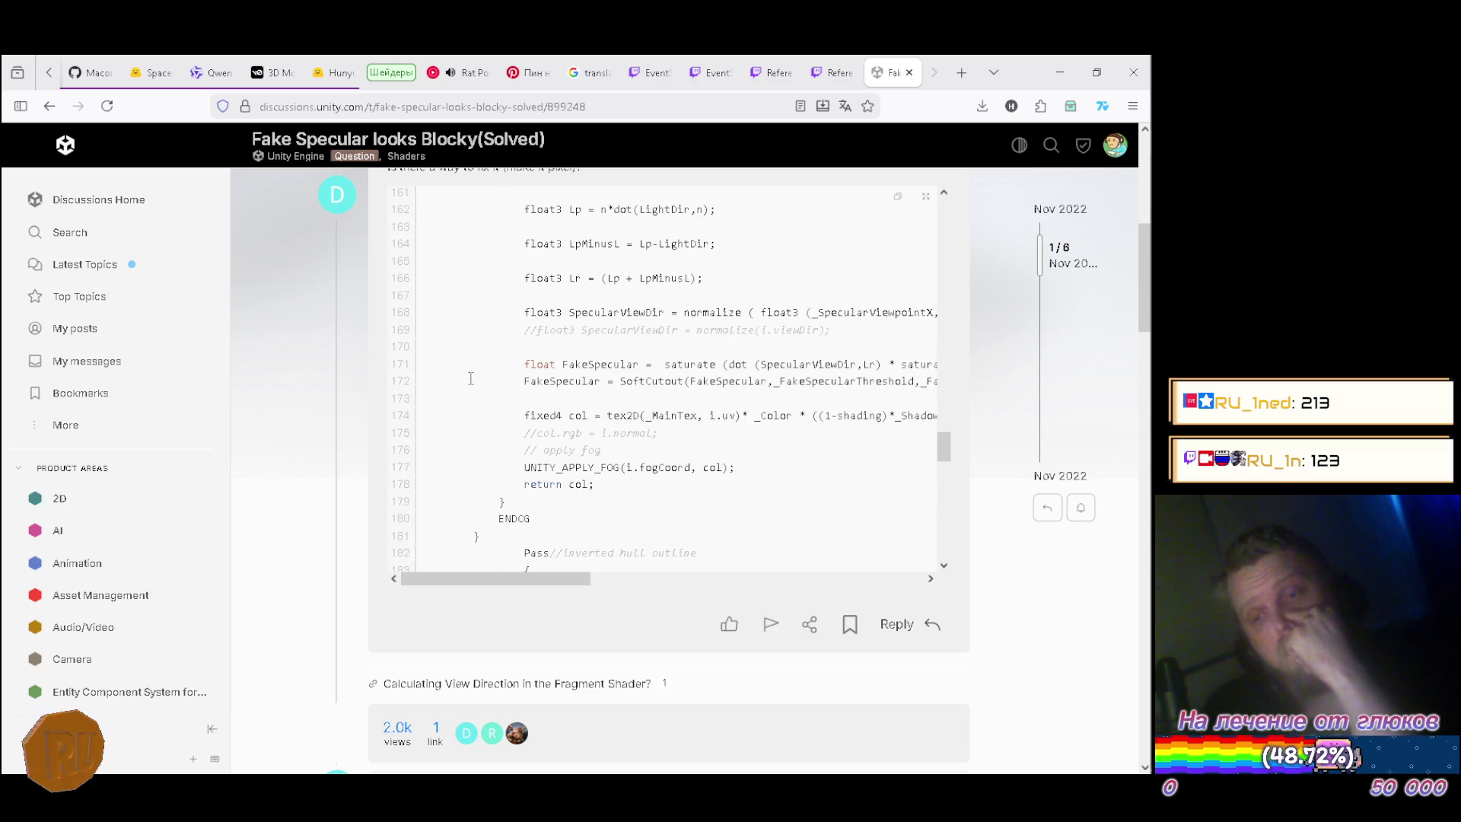
pyautogui.scroll(3, 470, 379)
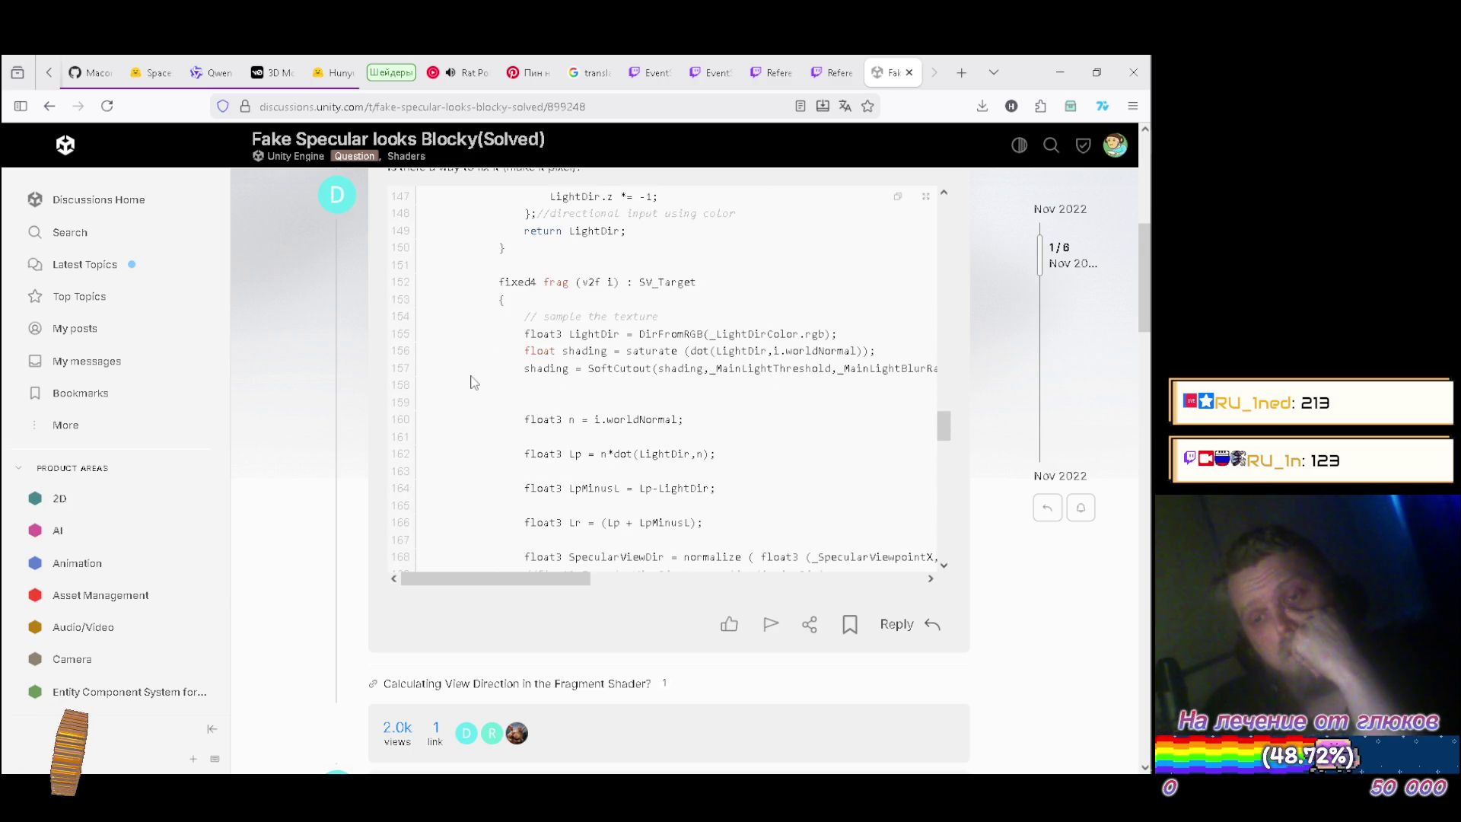
pyautogui.scroll(-5, 473, 378)
pyautogui.scroll(-3, 475, 376)
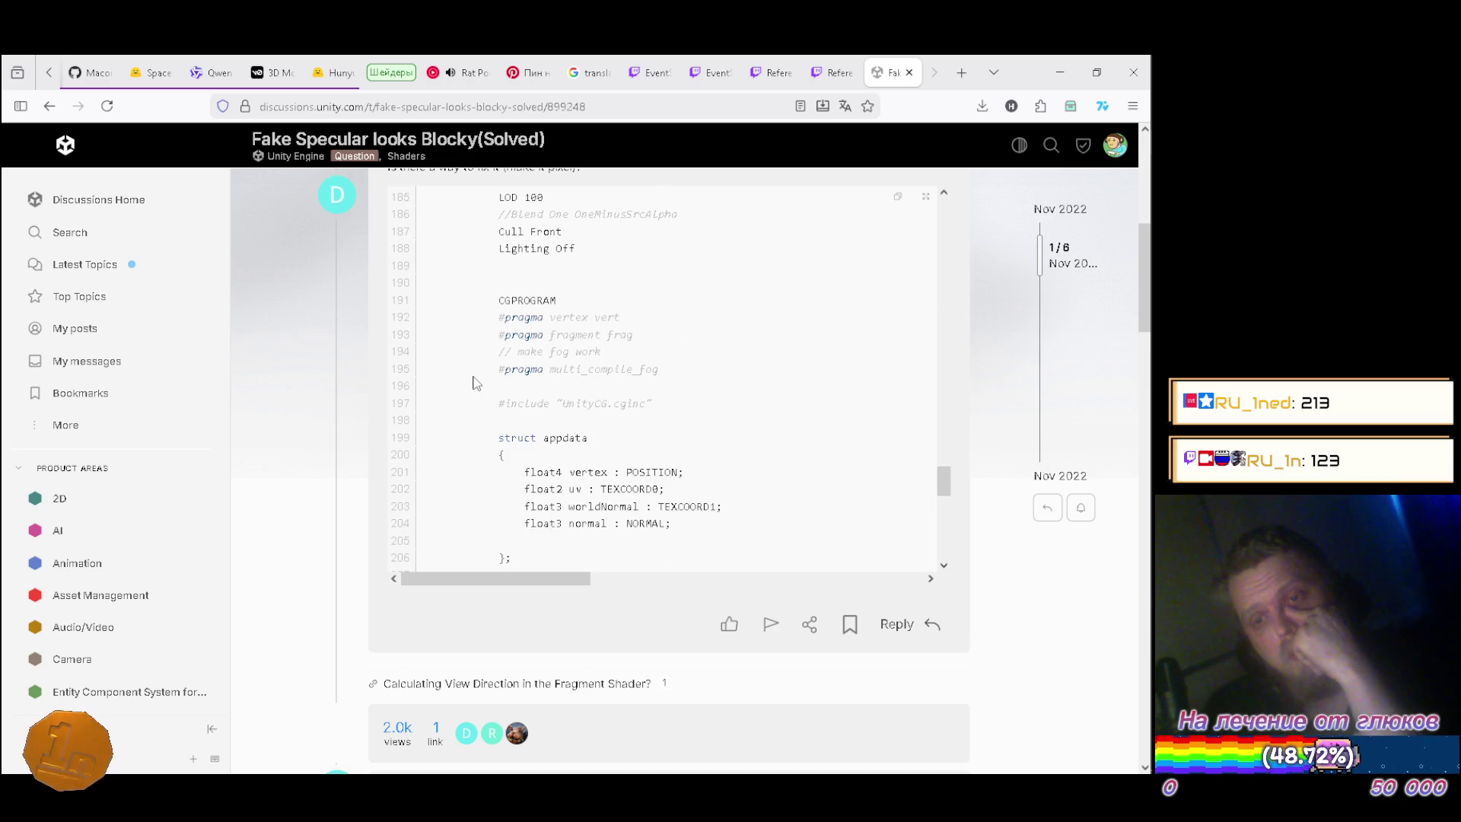
pyautogui.scroll(-3, 475, 377)
pyautogui.scroll(-7, 474, 377)
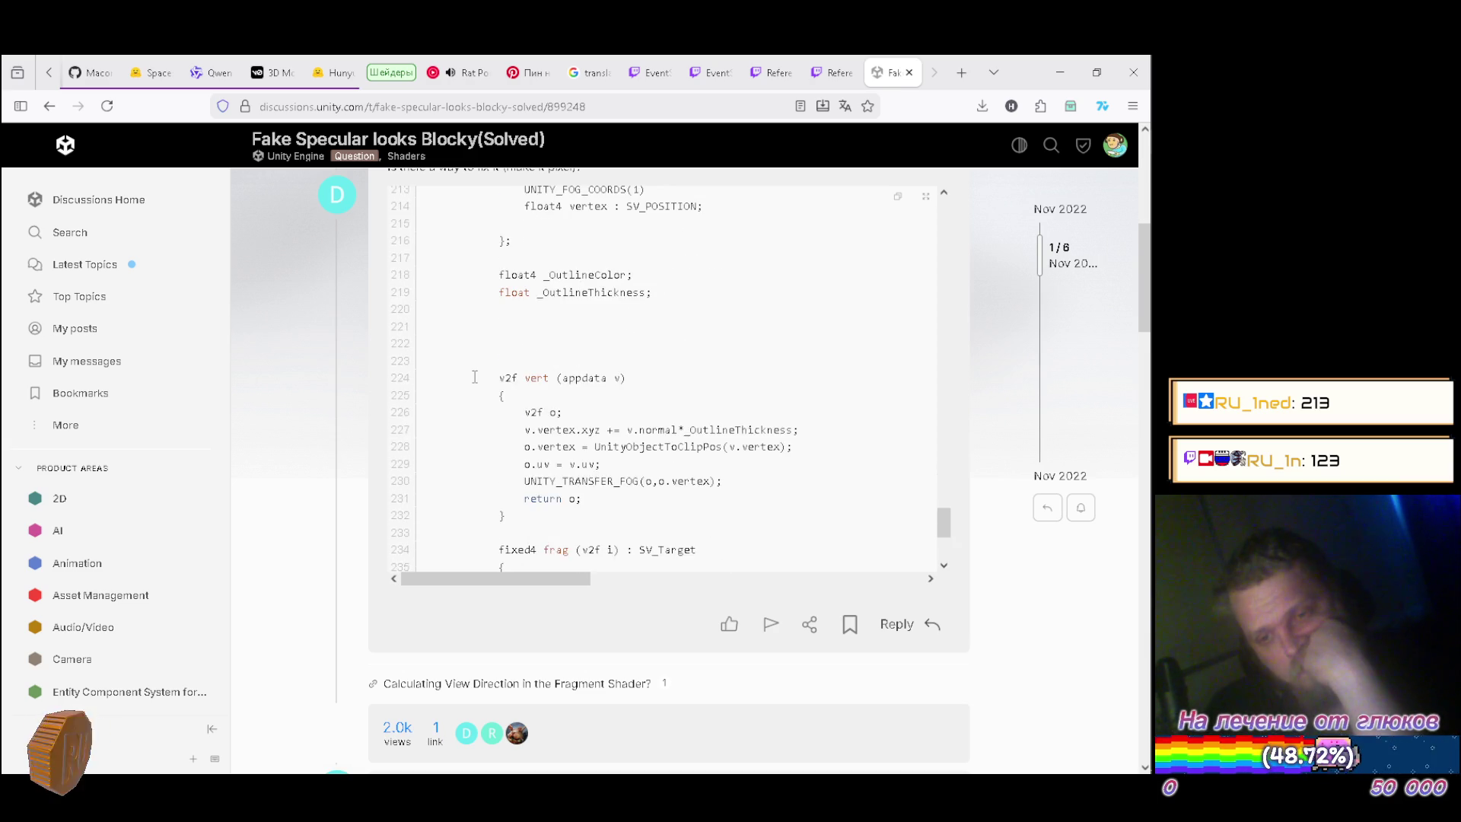
pyautogui.scroll(6, 478, 382)
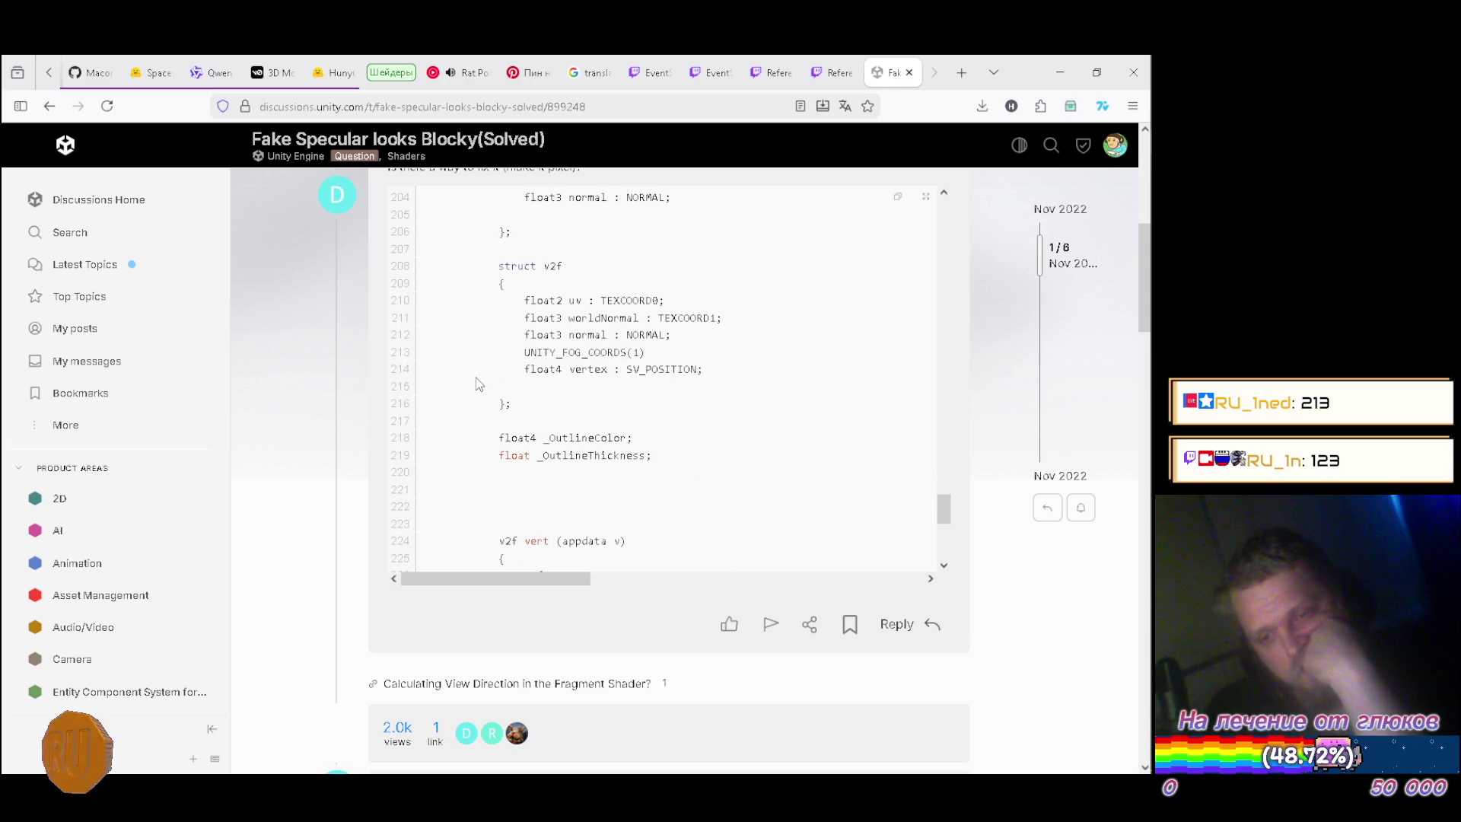
pyautogui.scroll(5, 479, 384)
pyautogui.scroll(-3, 479, 383)
pyautogui.scroll(-6, 481, 375)
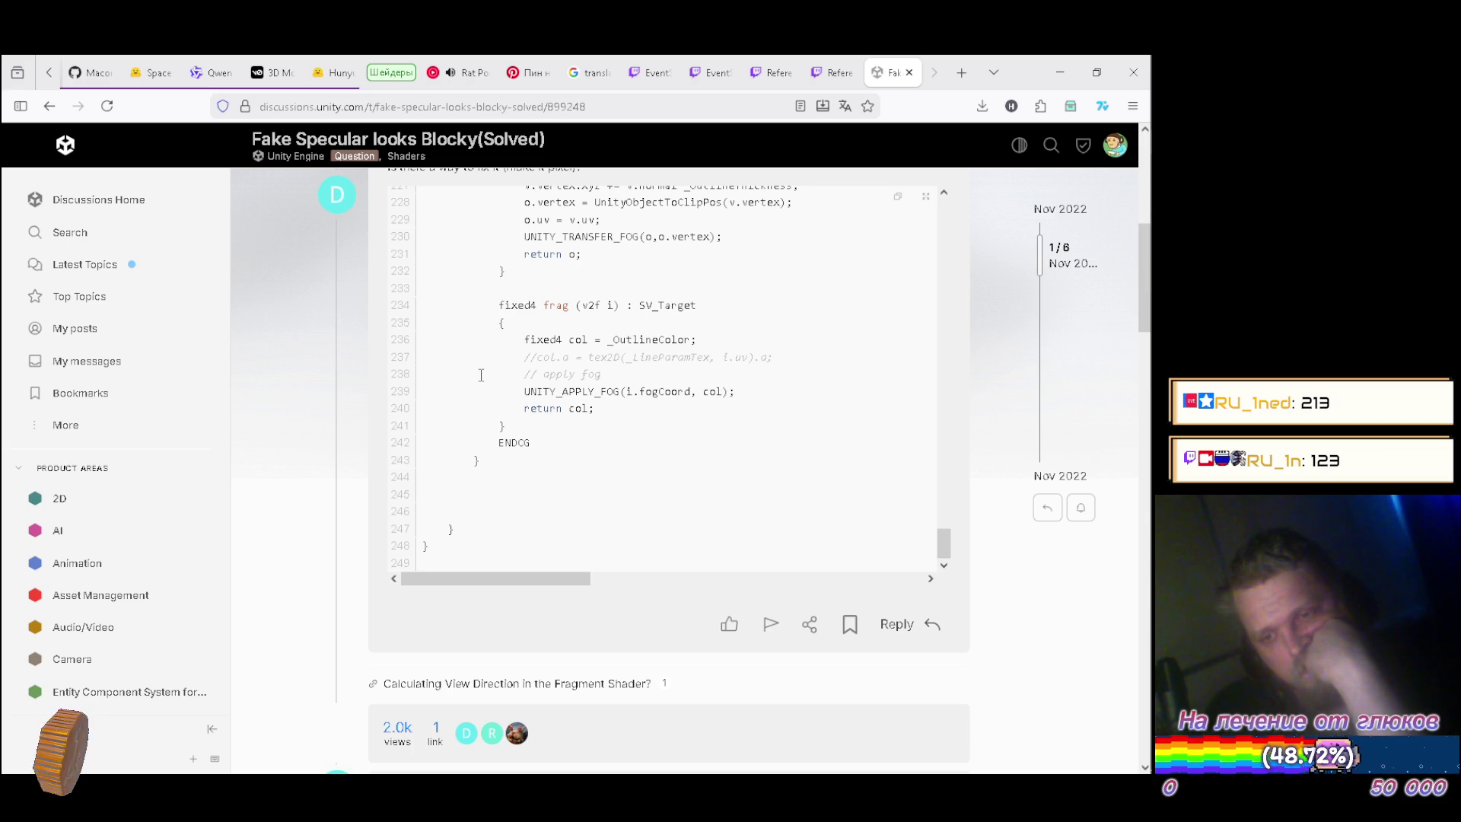
pyautogui.scroll(6, 481, 375)
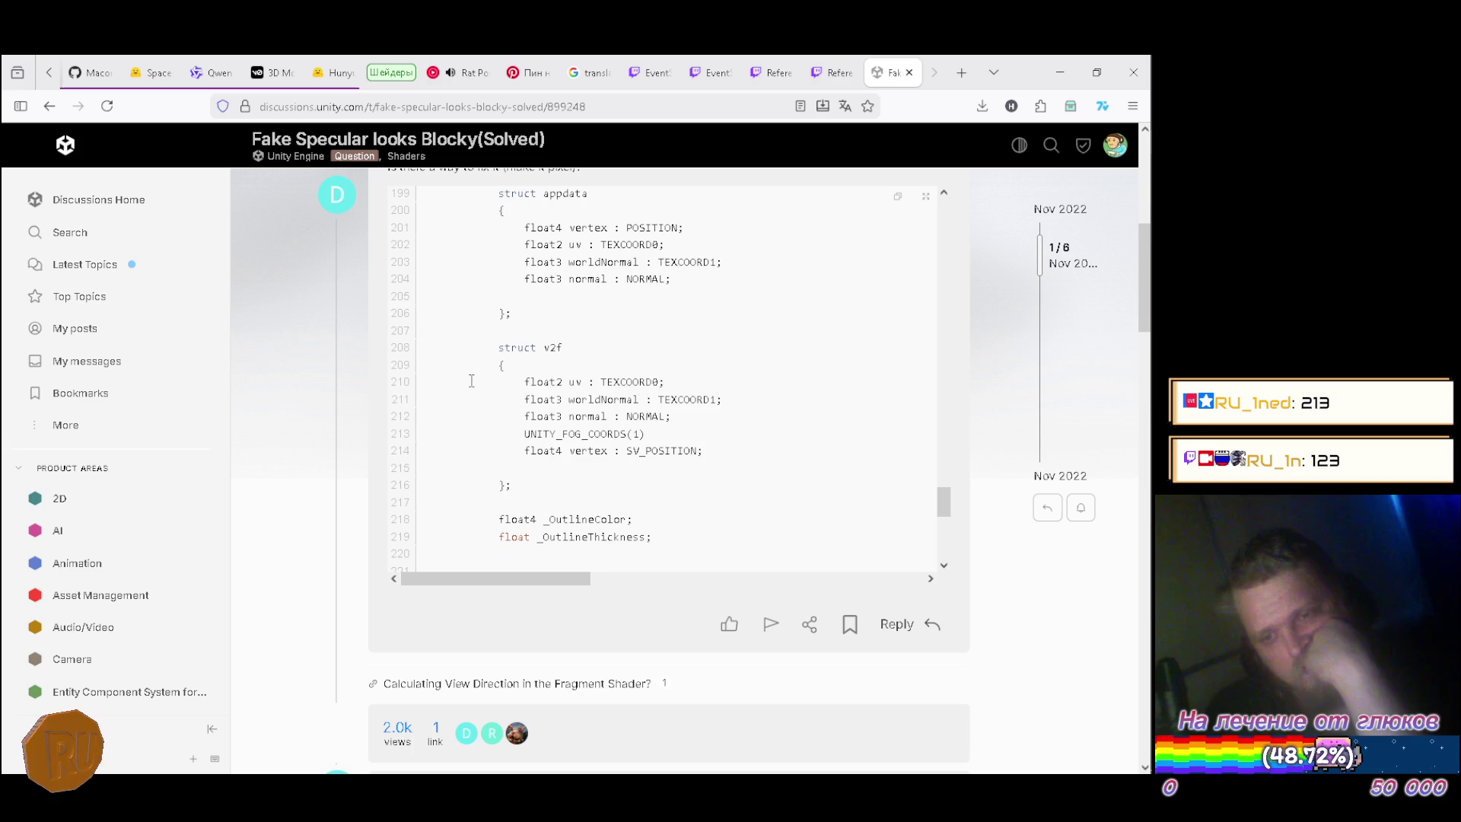
pyautogui.scroll(-4, 471, 380)
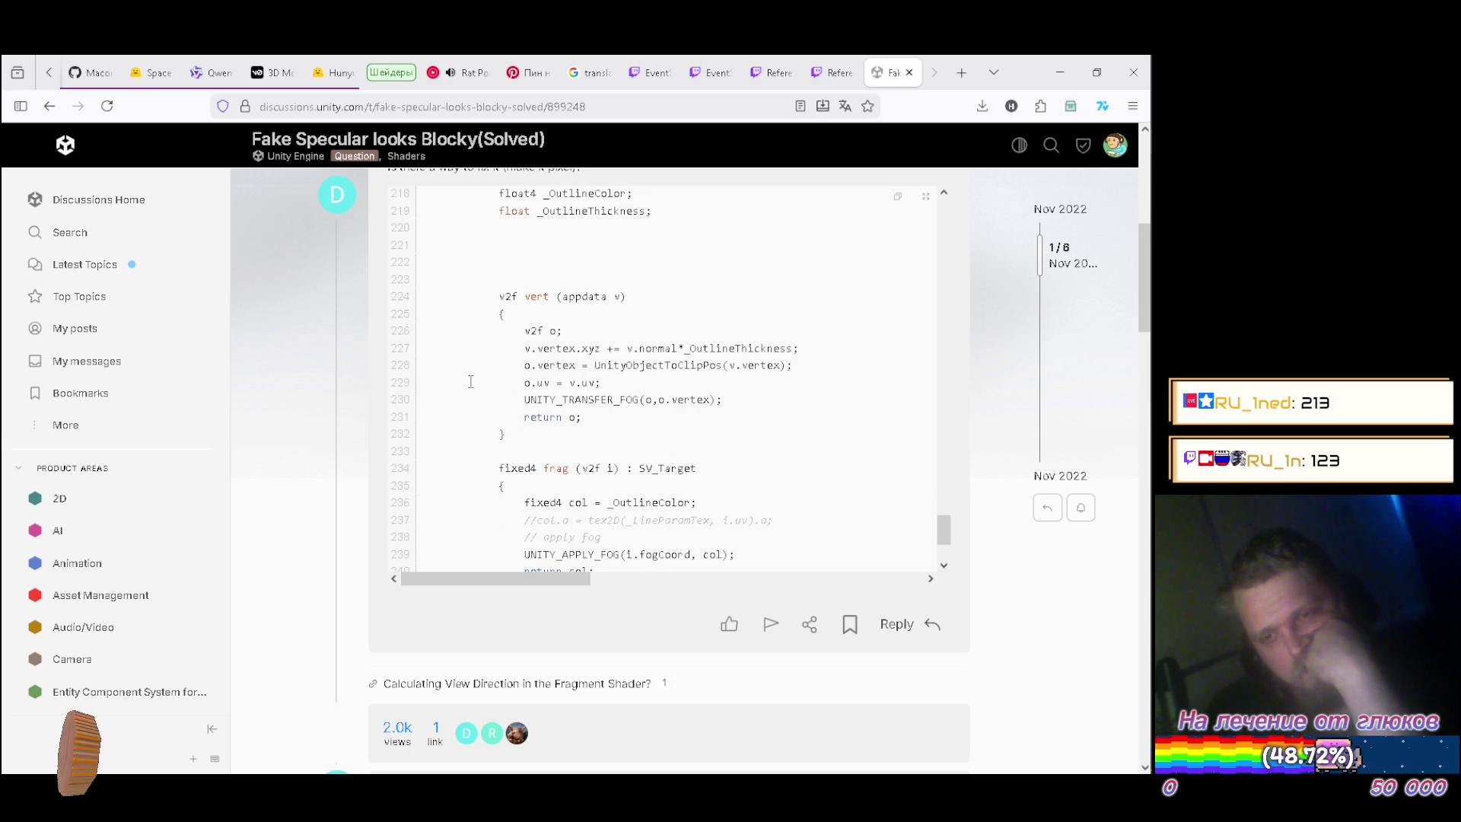
pyautogui.scroll(-4, 471, 381)
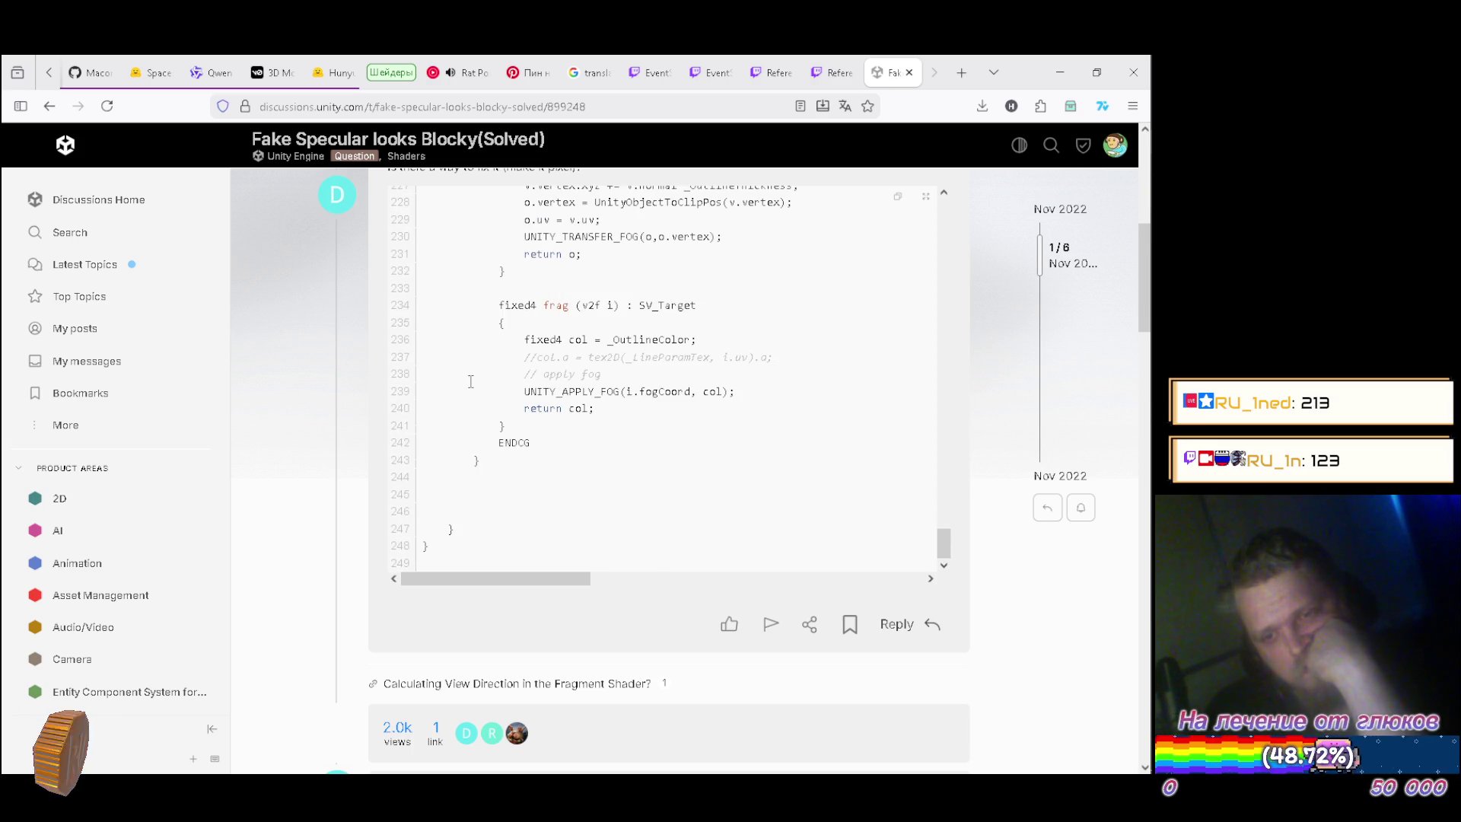
pyautogui.scroll(14, 471, 382)
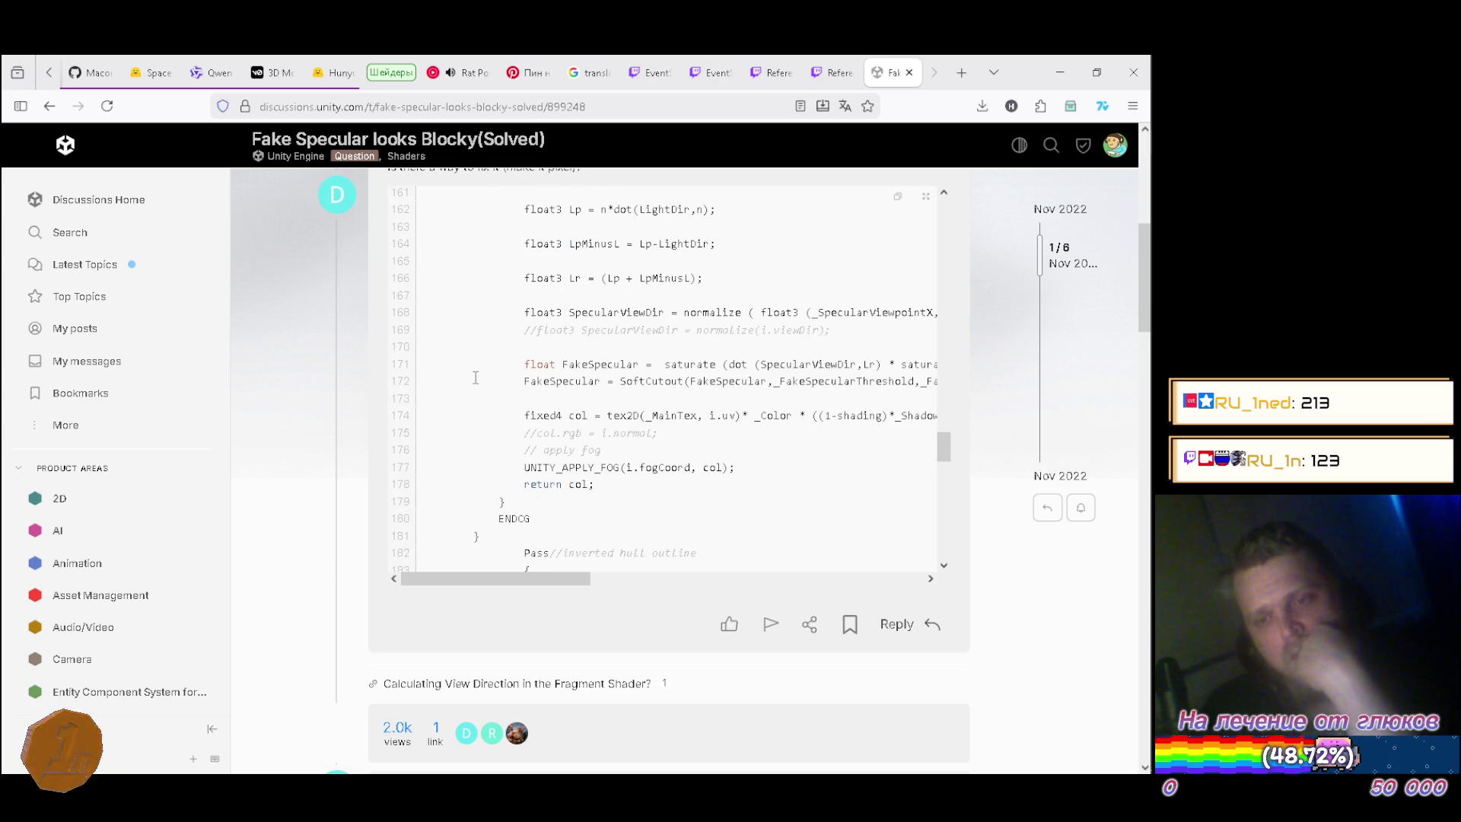
pyautogui.scroll(11, 475, 378)
pyautogui.scroll(7, 472, 390)
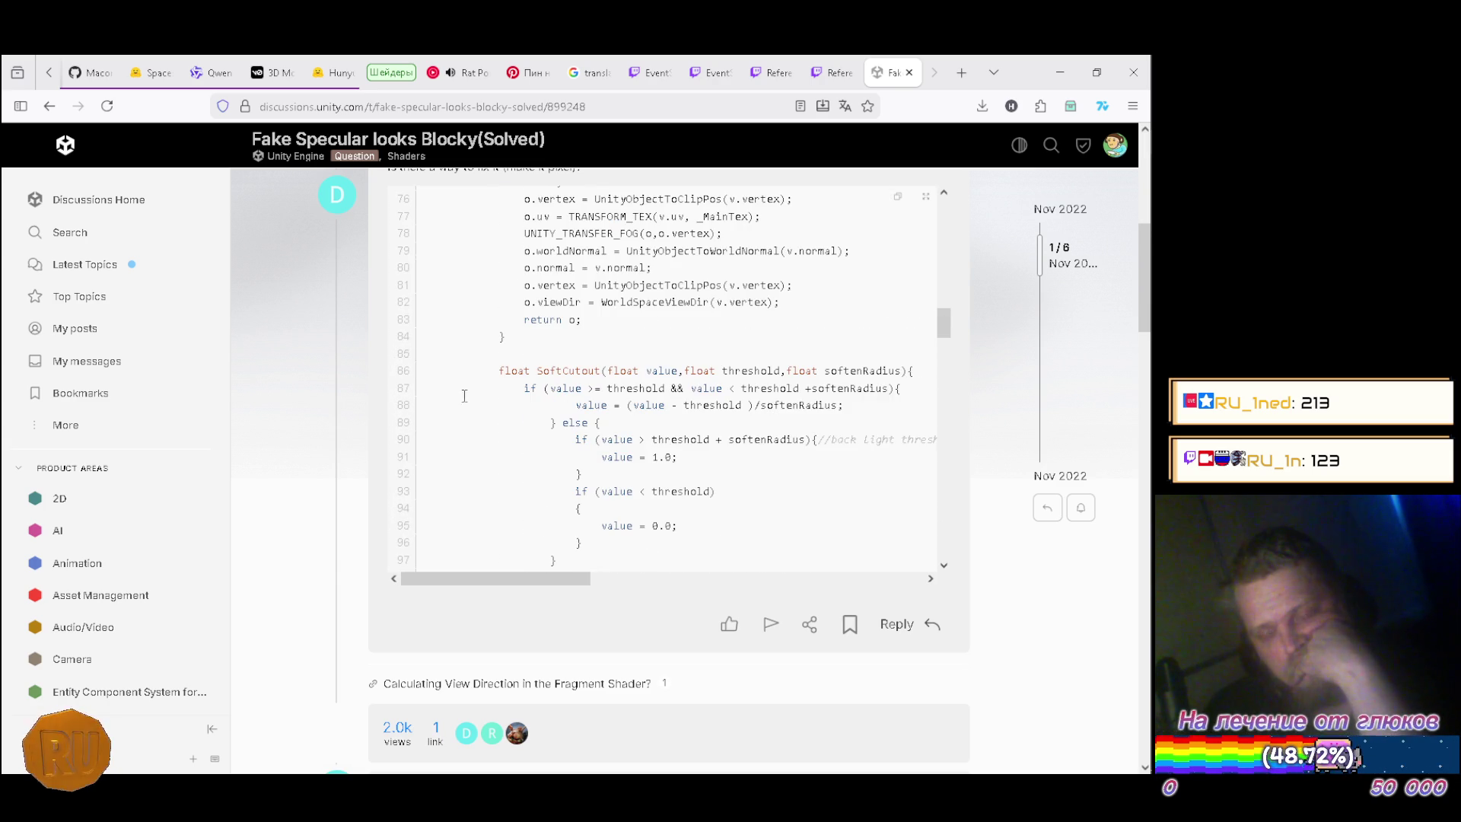
pyautogui.scroll(3, 467, 395)
pyautogui.scroll(-4, 461, 399)
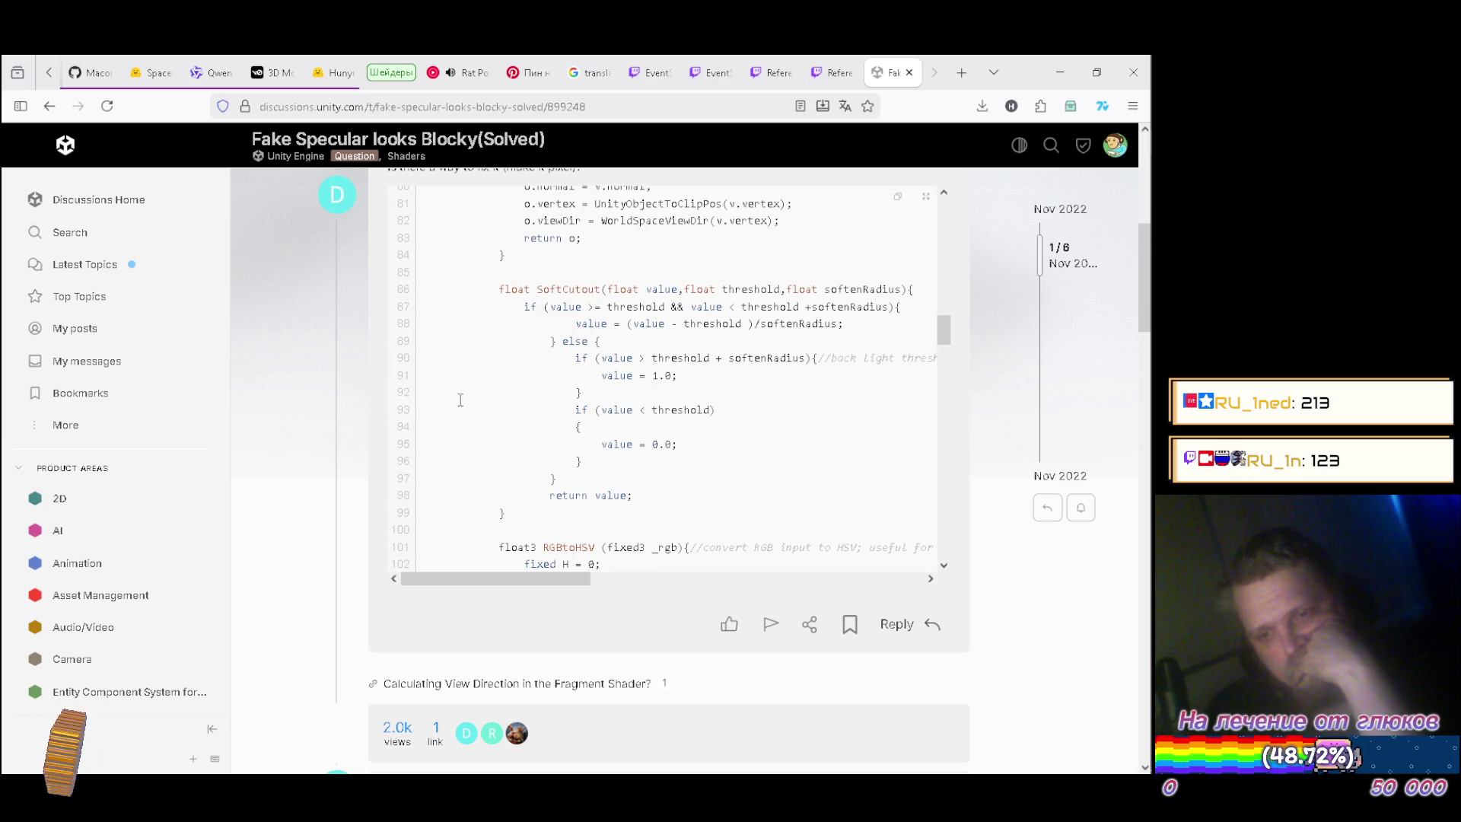
pyautogui.scroll(-10, 460, 400)
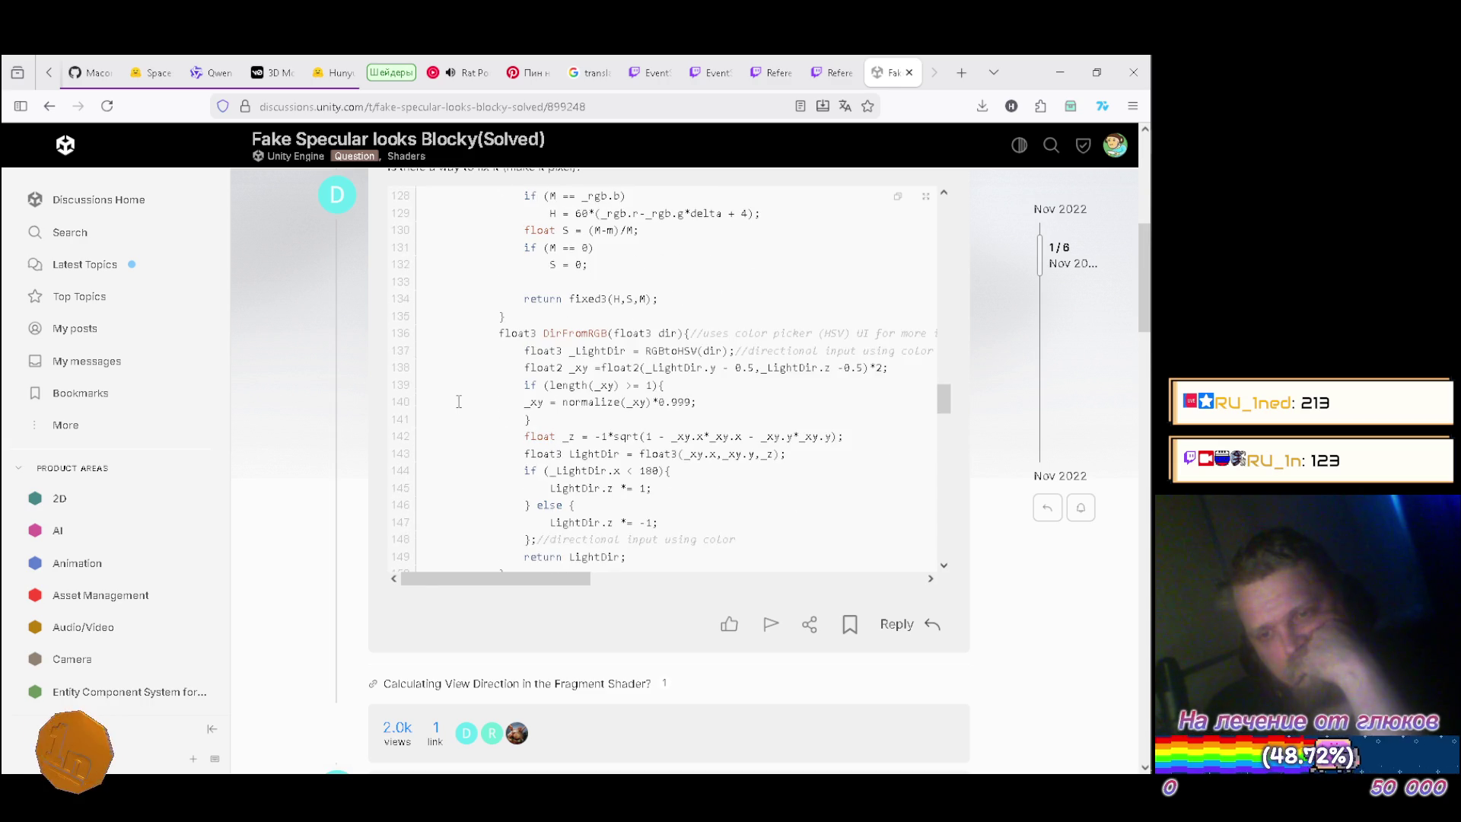
pyautogui.scroll(-5, 458, 401)
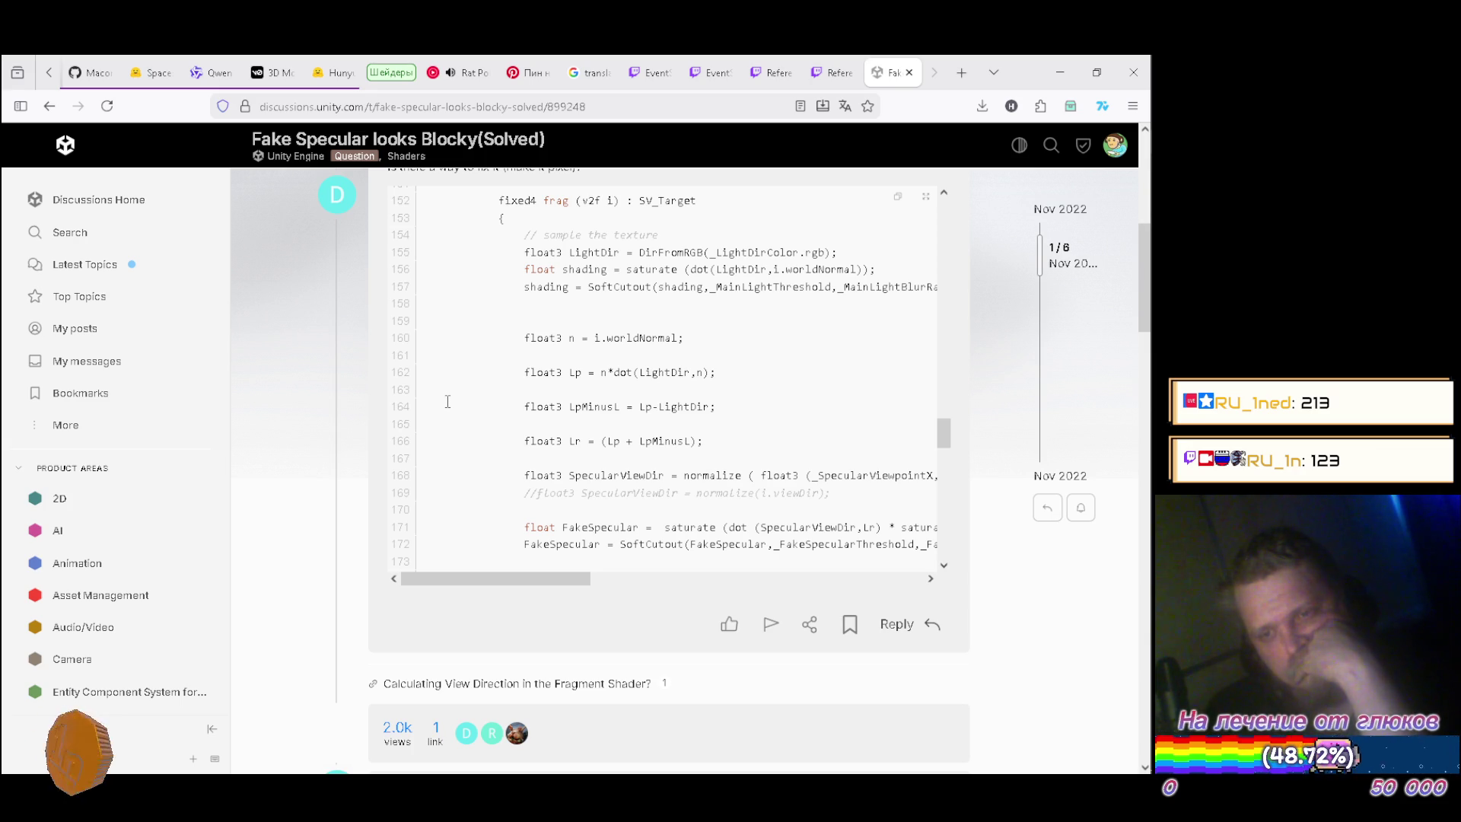
pyautogui.scroll(-2, 446, 404)
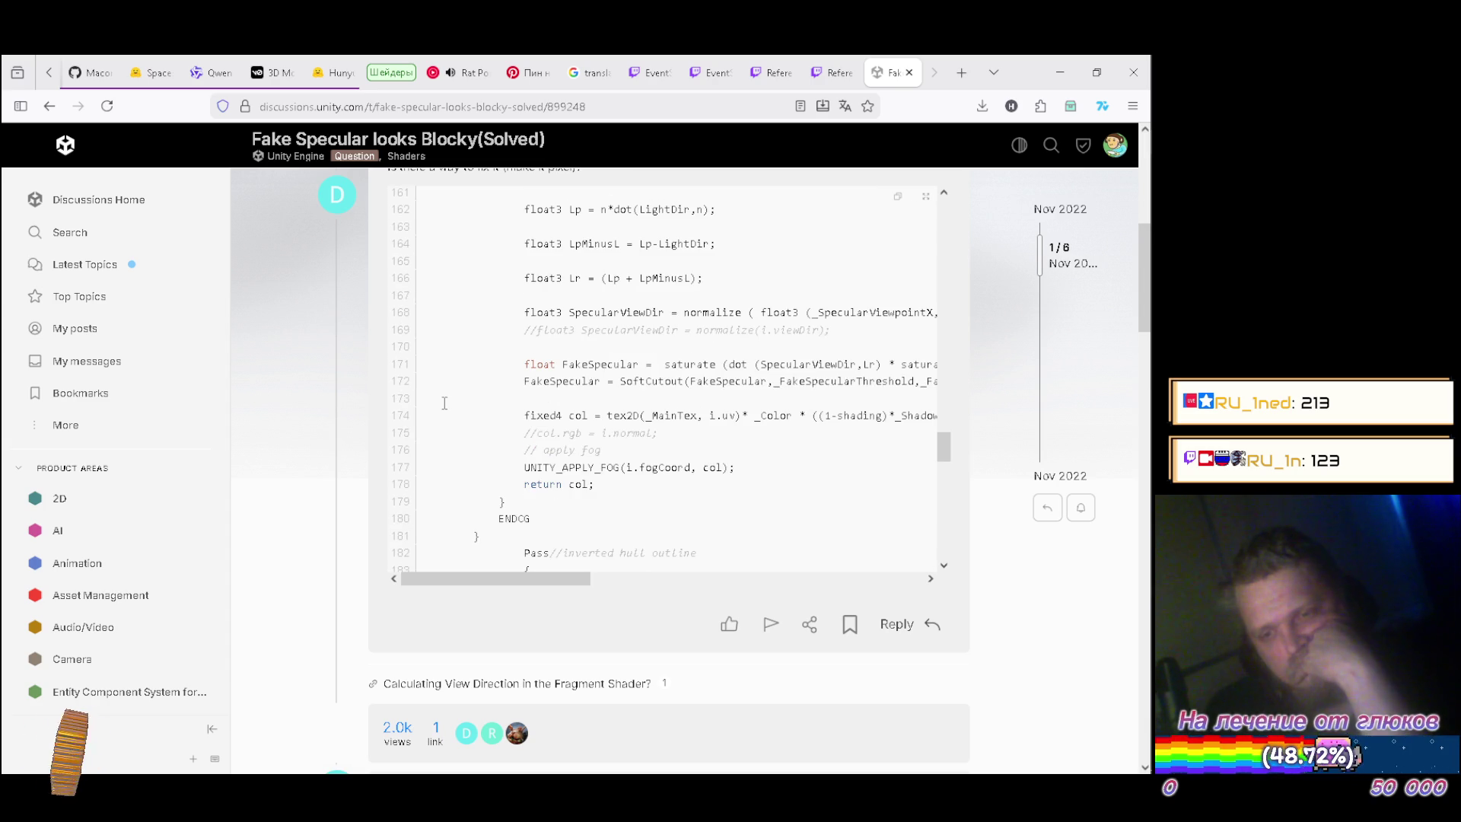
pyautogui.hotkey('alt', 'Left')
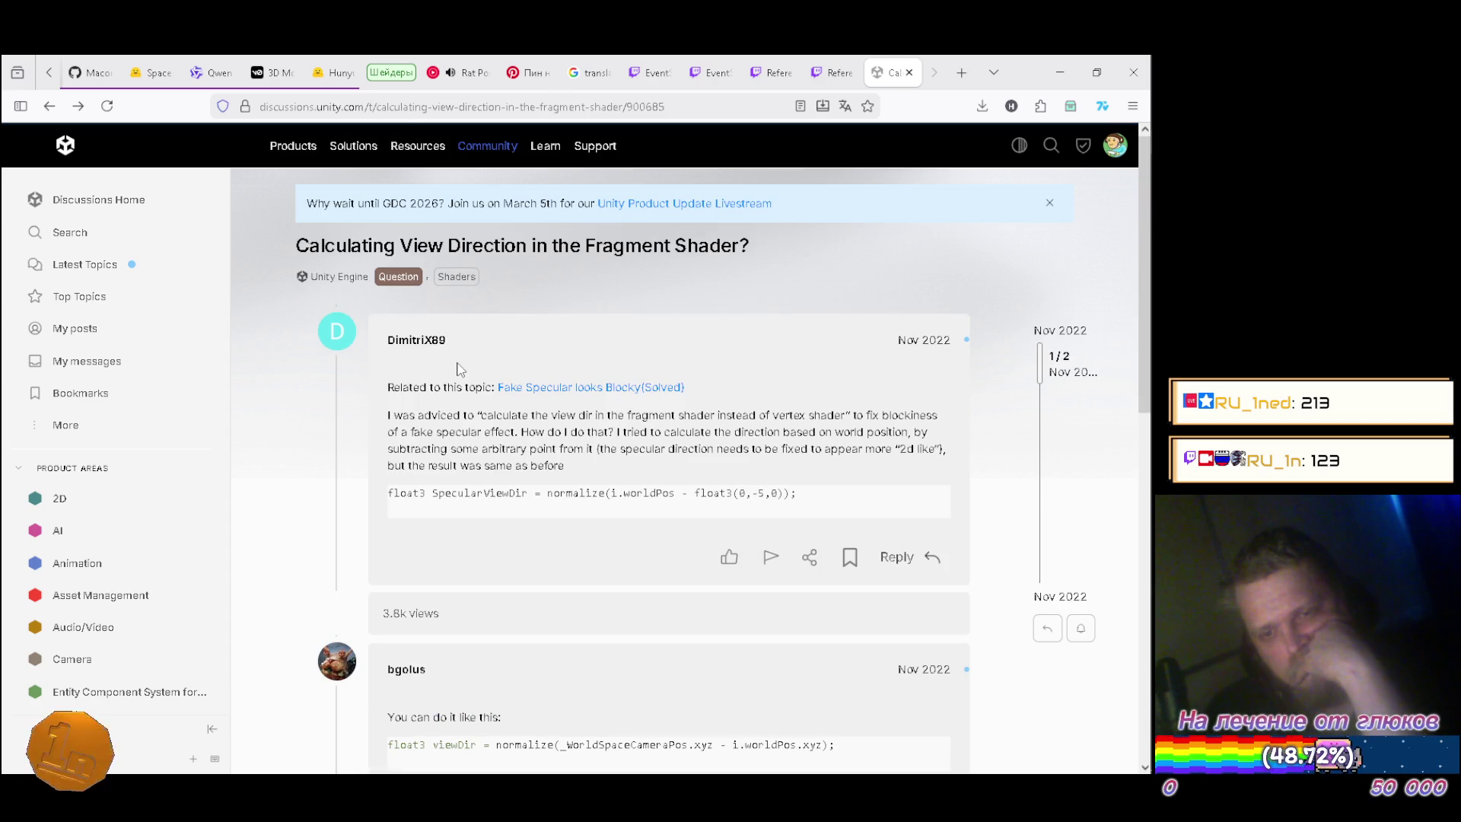
# Find the reply and select its normalize(_WorldSpaceCameraPos.xyz - i.worldPos.xyz); expression.
pyautogui.scroll(-3, 438, 383)
pyautogui.scroll(-1, 438, 383)
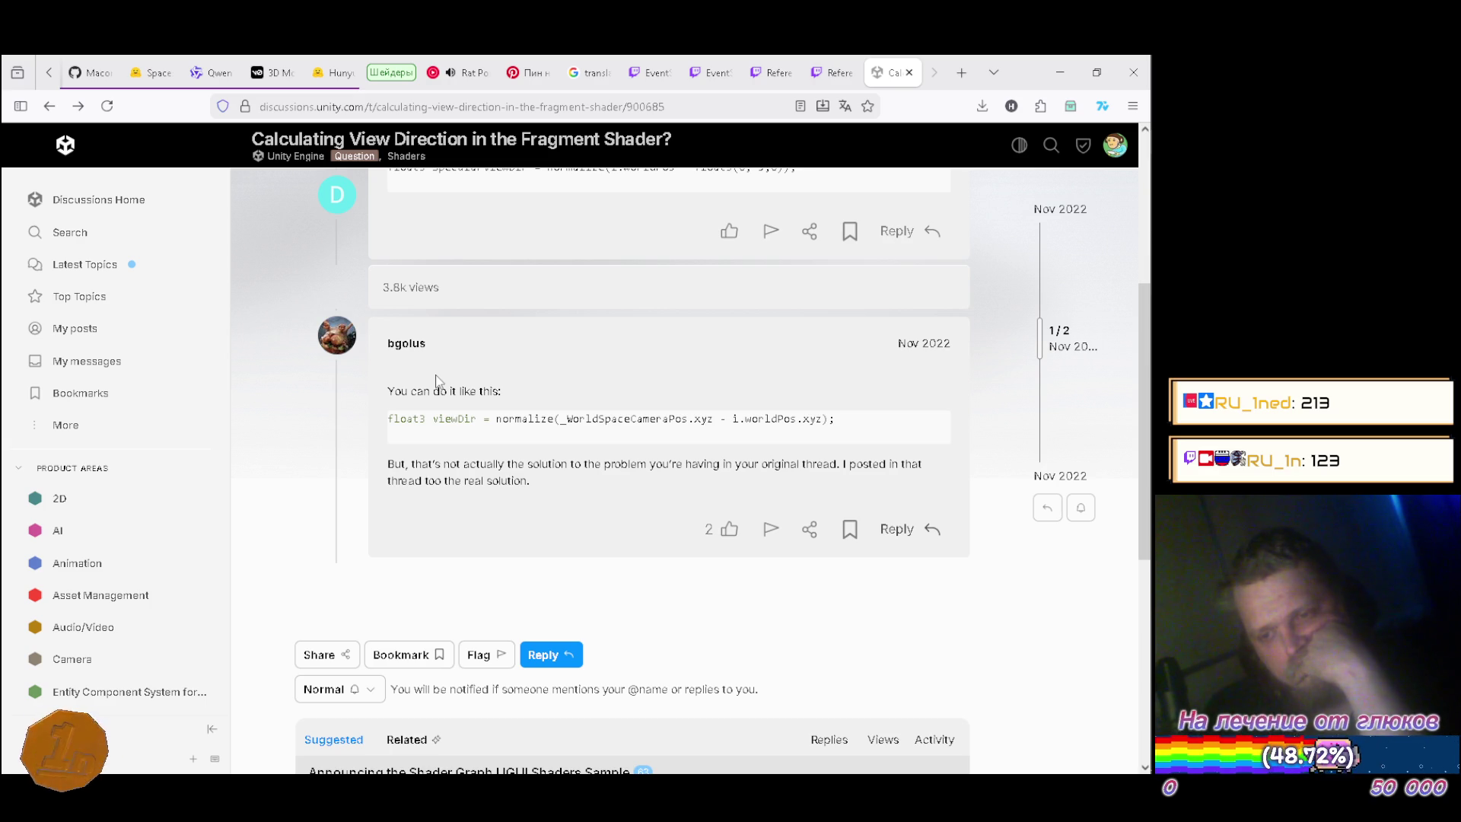
pyautogui.scroll(3, 457, 373)
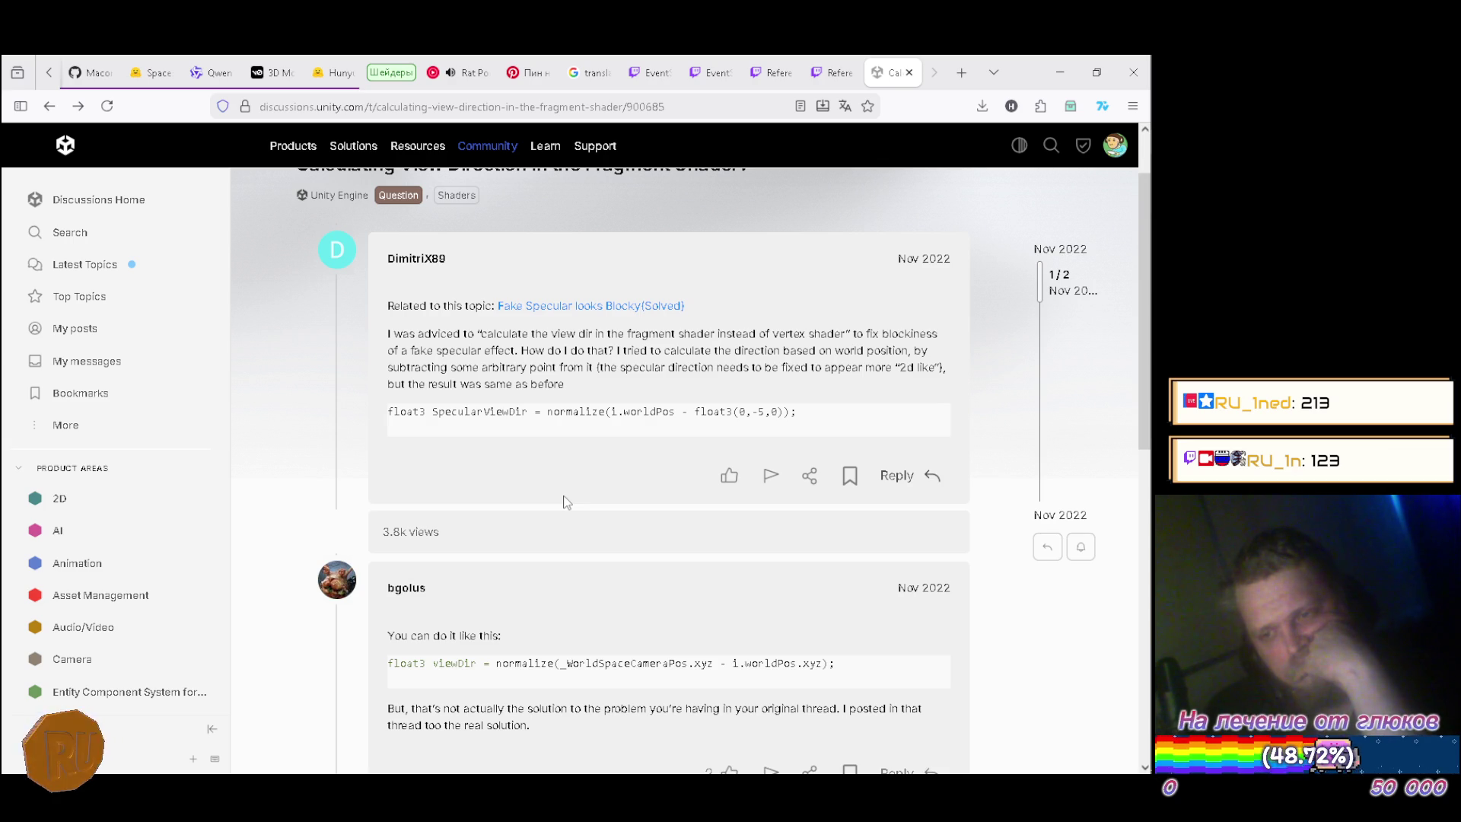
pyautogui.scroll(-3, 566, 502)
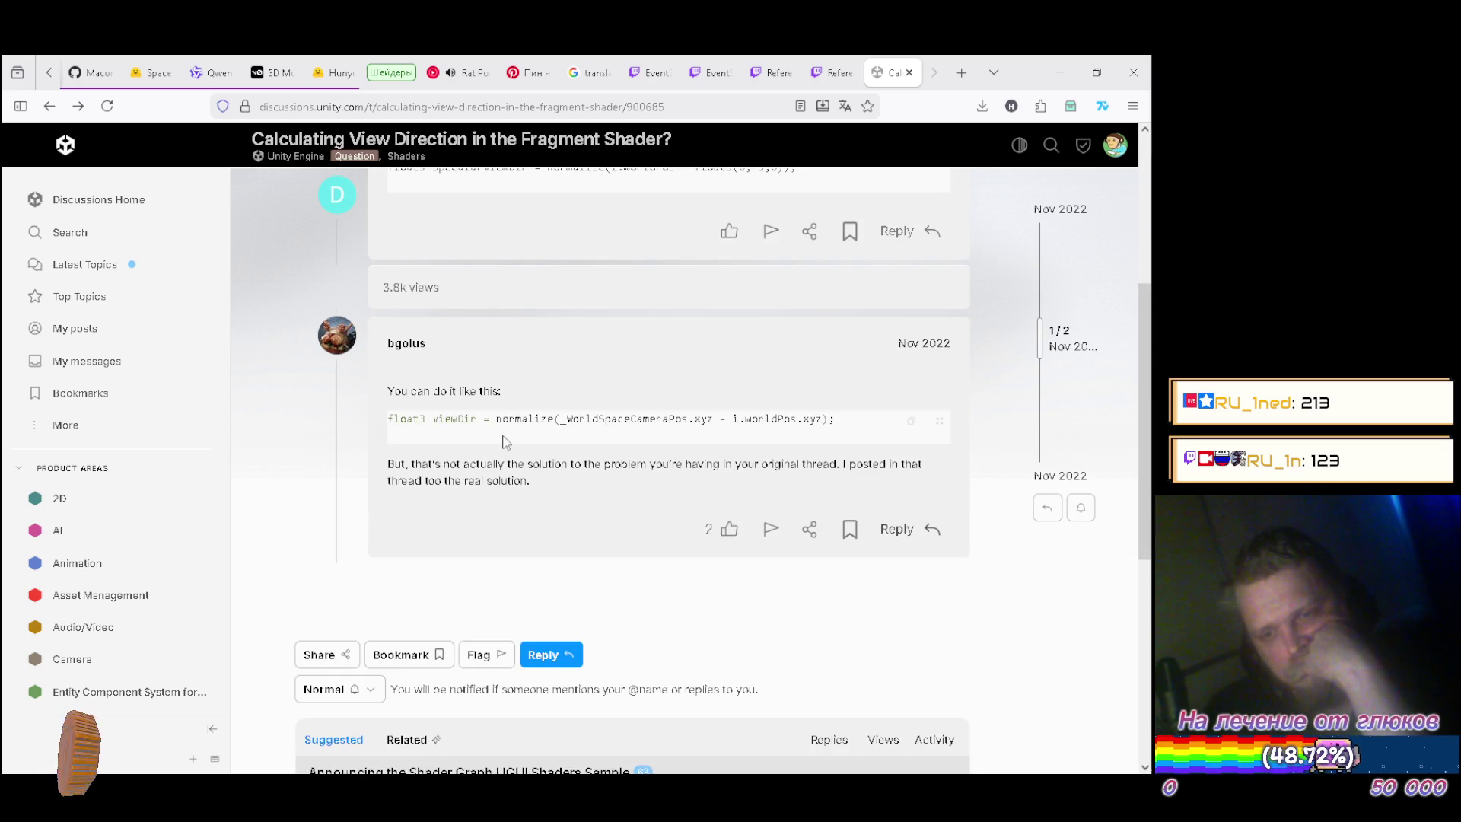
pyautogui.moveTo(491, 420); pyautogui.dragTo(861, 425)
pyautogui.hotkey('ctrl', 'c')
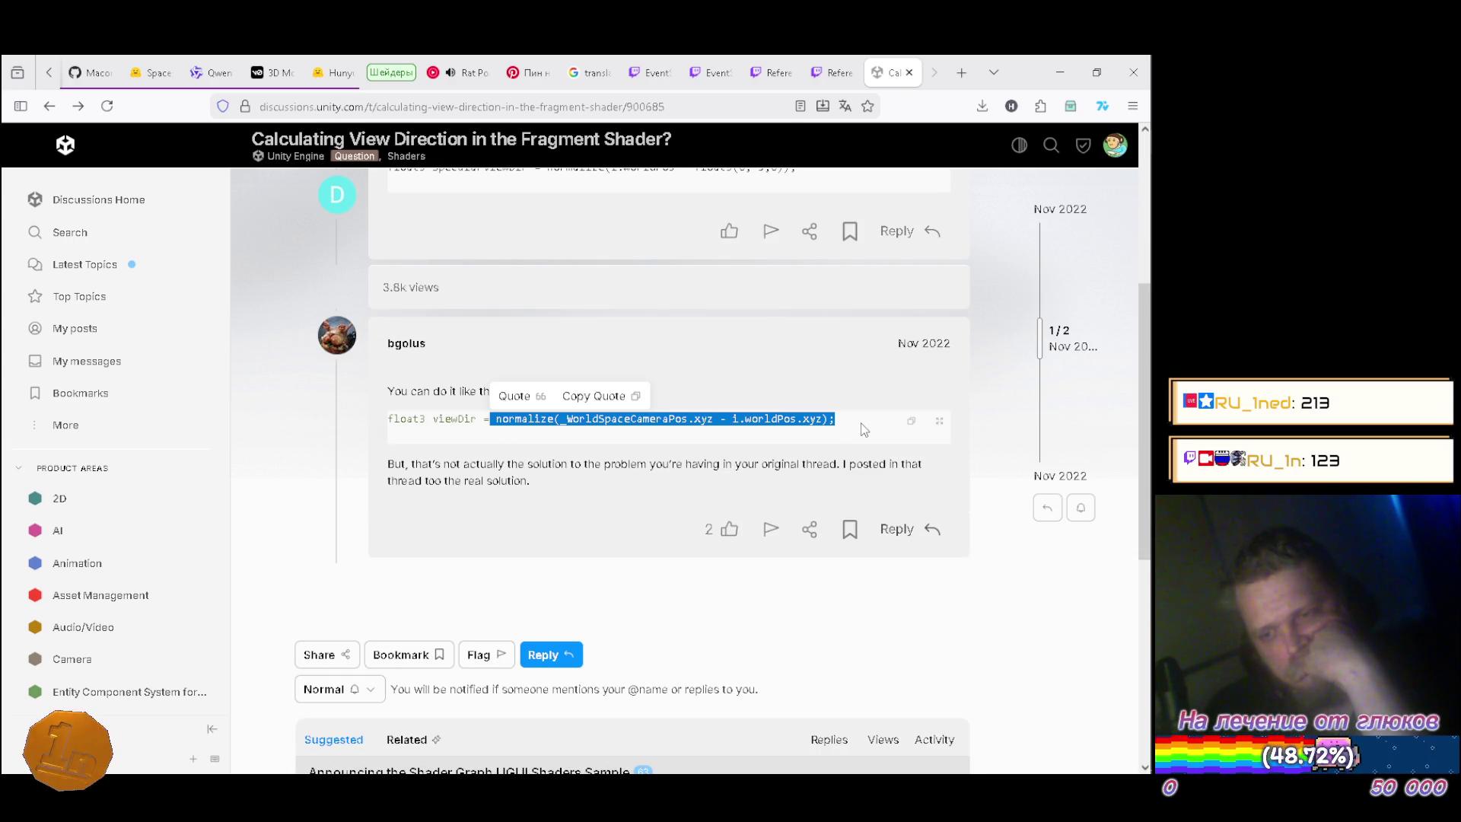
# Back in Unity, replace UnityWorldSpaceViewDir(IN.vertex_w) on line 83 with the pasted normalize expression.
pyautogui.hotkey('alt', 'Tab')
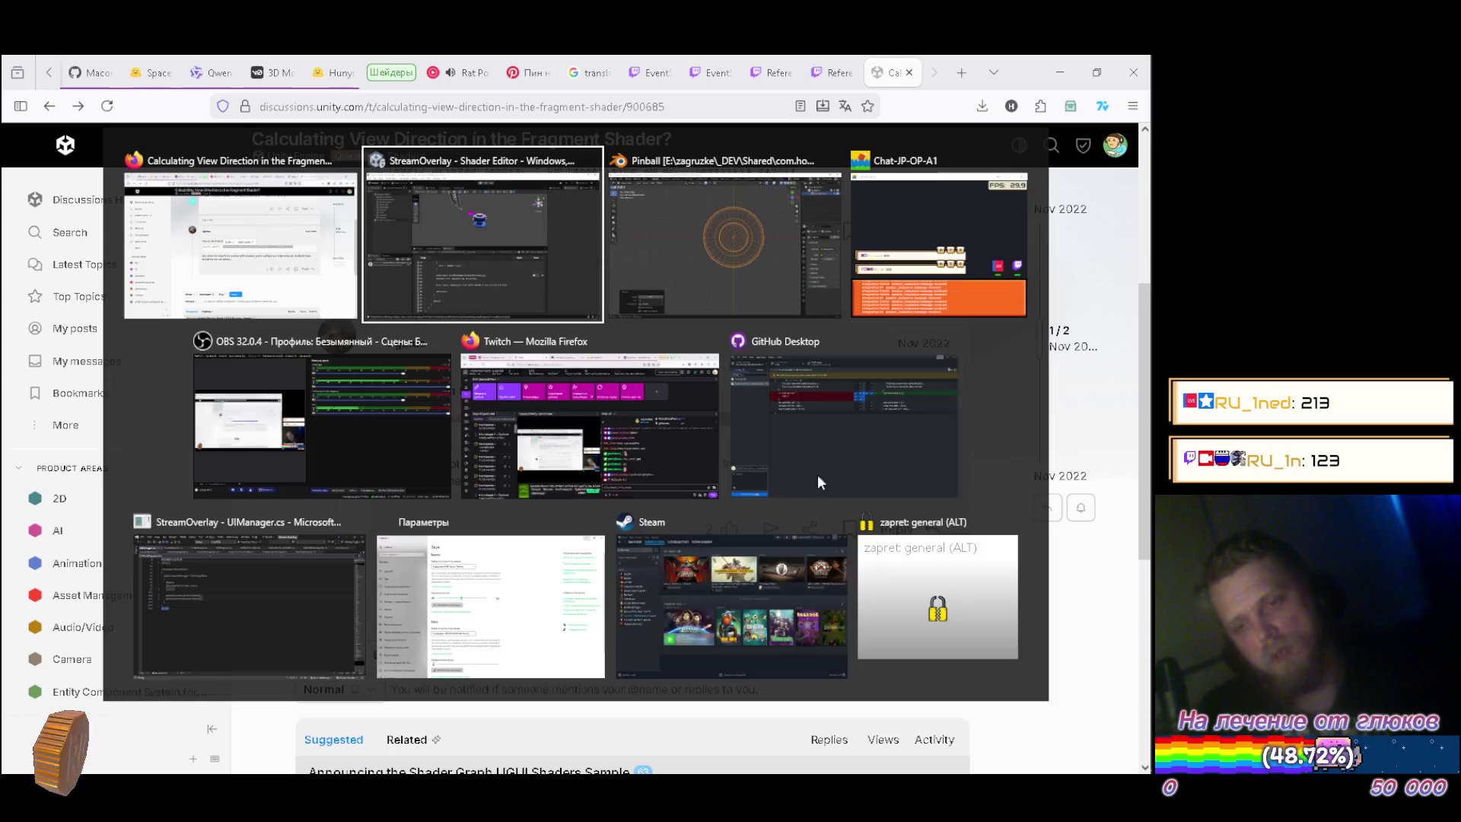
pyautogui.scroll(2, 583, 601)
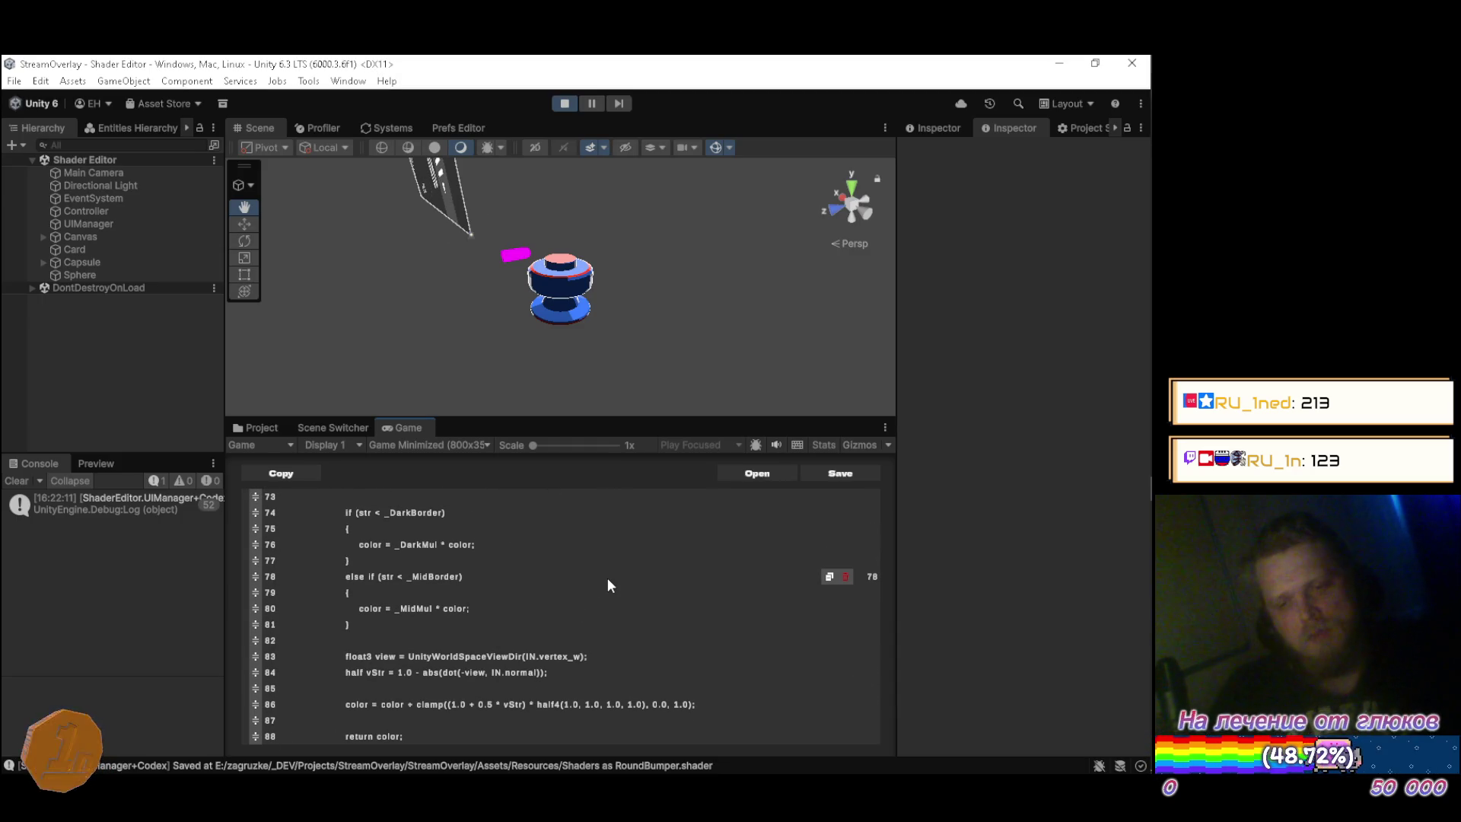
pyautogui.press('BackSpace')
pyautogui.press('BackSpace')
pyautogui.press('BackSpace')
pyautogui.press('BackSpace')
pyautogui.press('BackSpace')
pyautogui.press('BackSpace')
pyautogui.hotkey('ctrl', 'v')
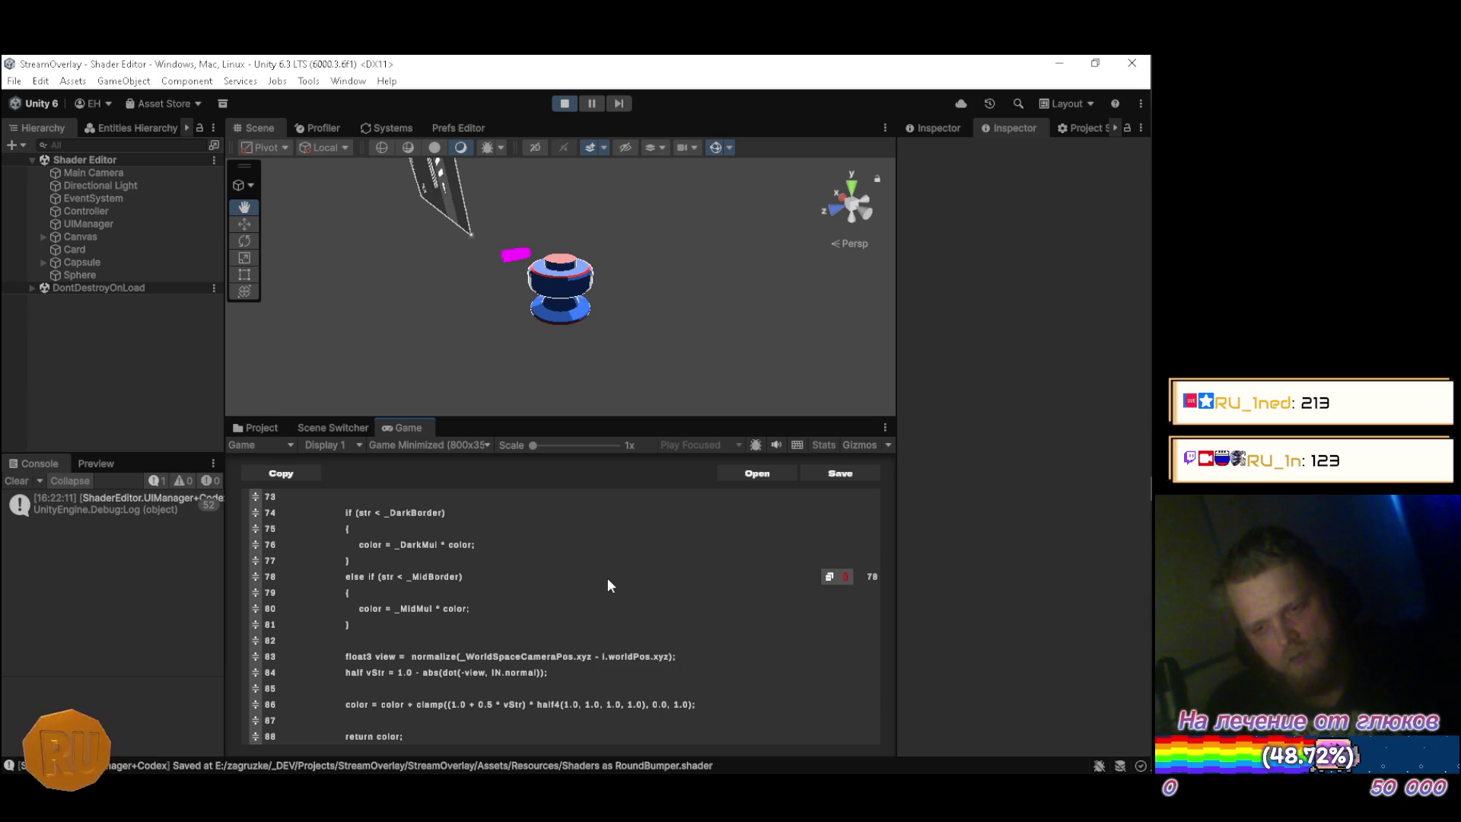
# Change i.worldPos.xyz to IN.vertex_w in the pasted expression and save the shader.
pyautogui.press('Delete')
pyautogui.press('Delete')
pyautogui.press('BackSpace')
pyautogui.press('BackSpace')
pyautogui.press('BackSpace')
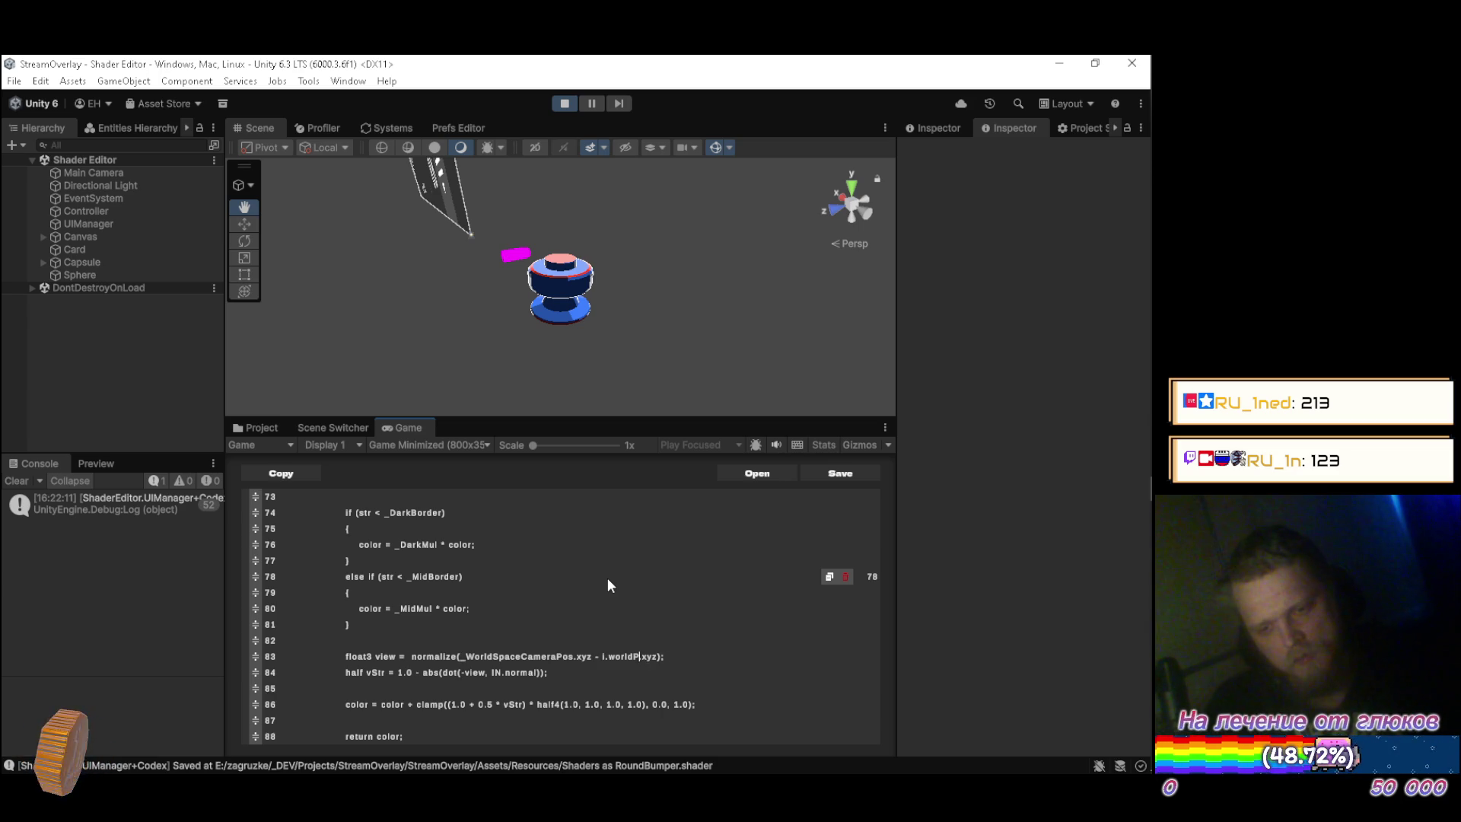
pyautogui.write('vertexc')
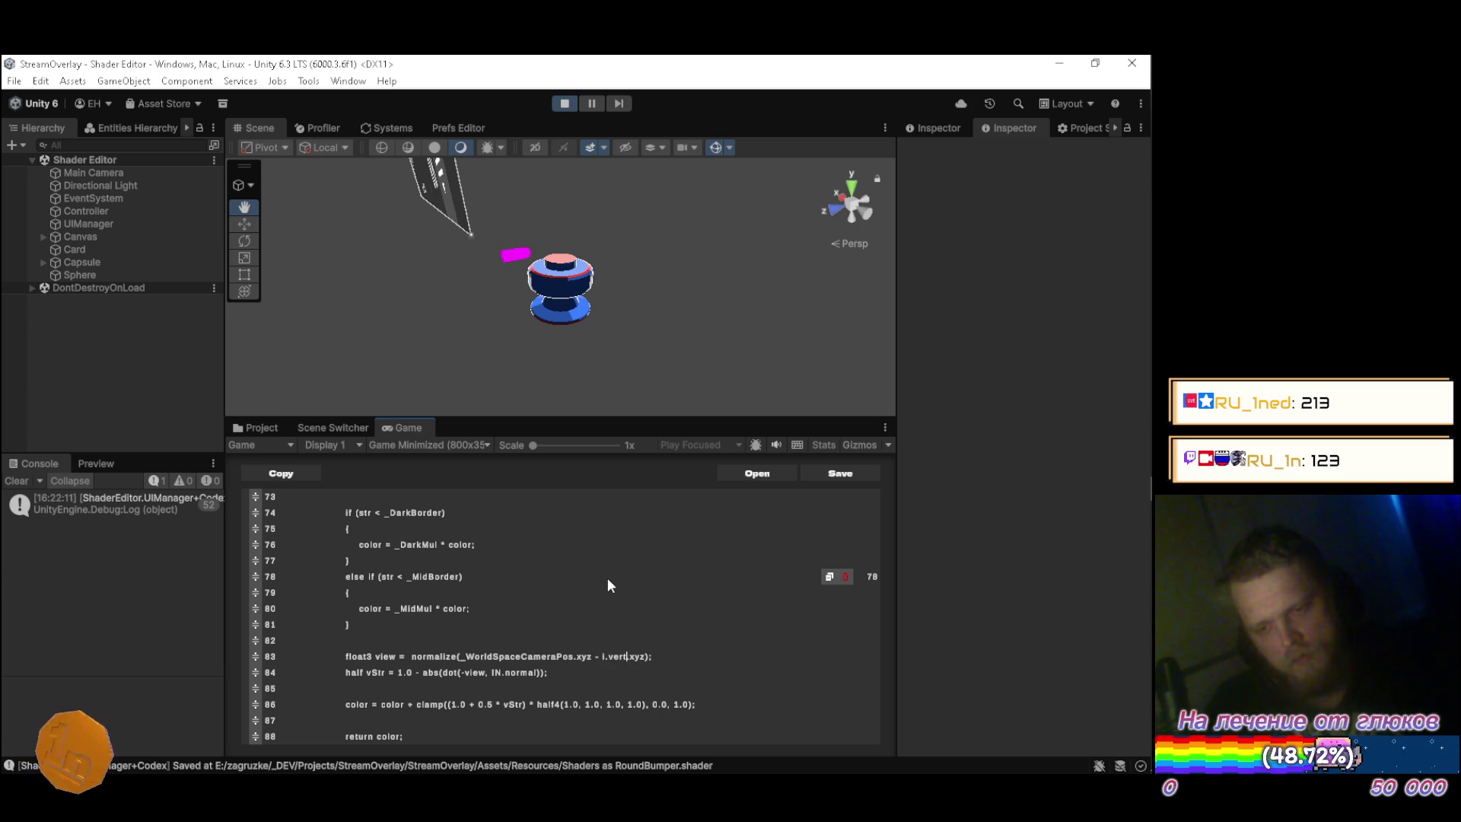
pyautogui.press('BackSpace')
pyautogui.write('_w')
pyautogui.press('Delete')
pyautogui.press('Delete')
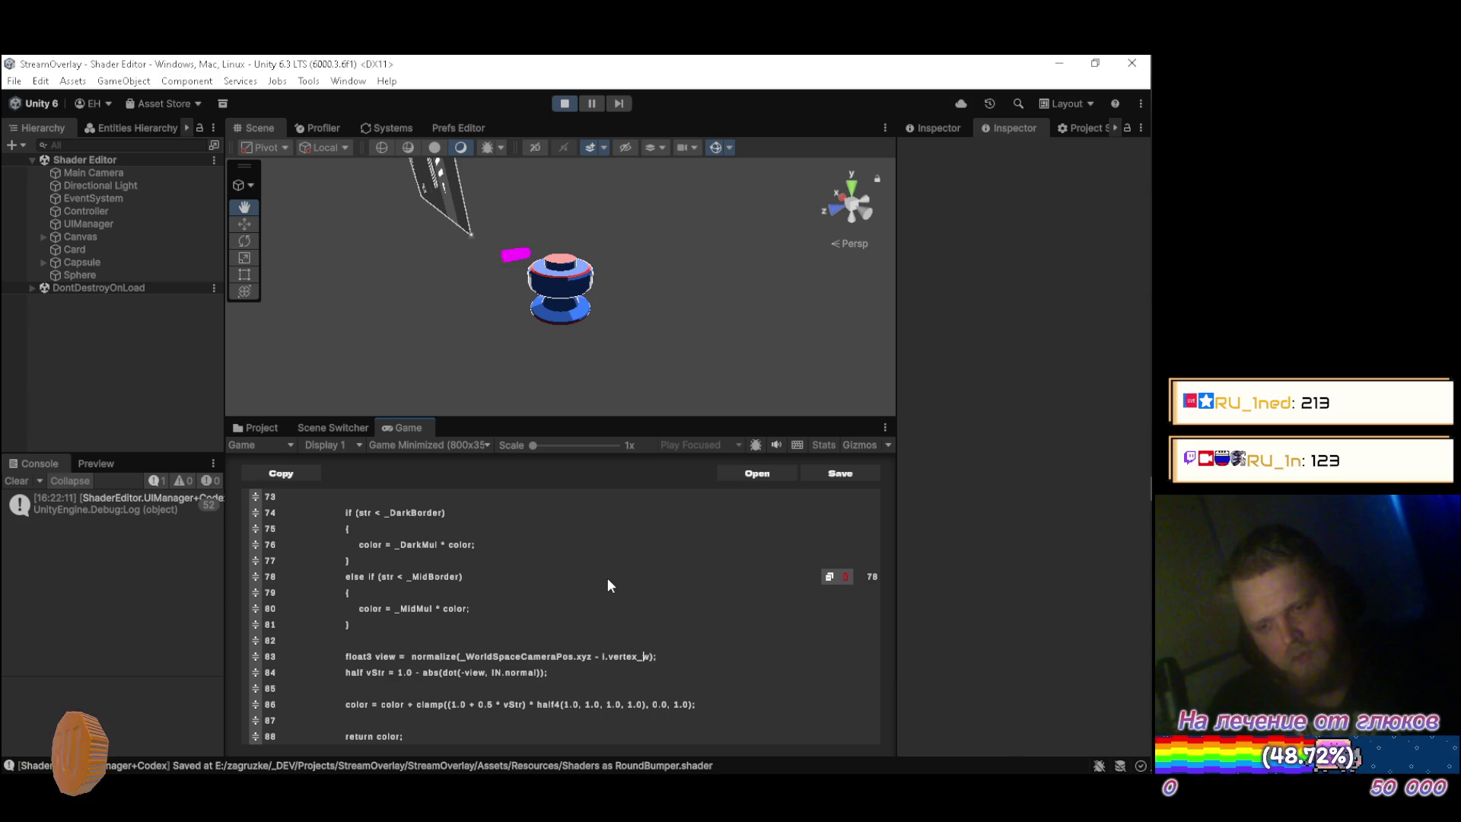
pyautogui.press('BackSpace')
pyautogui.write('IN.')
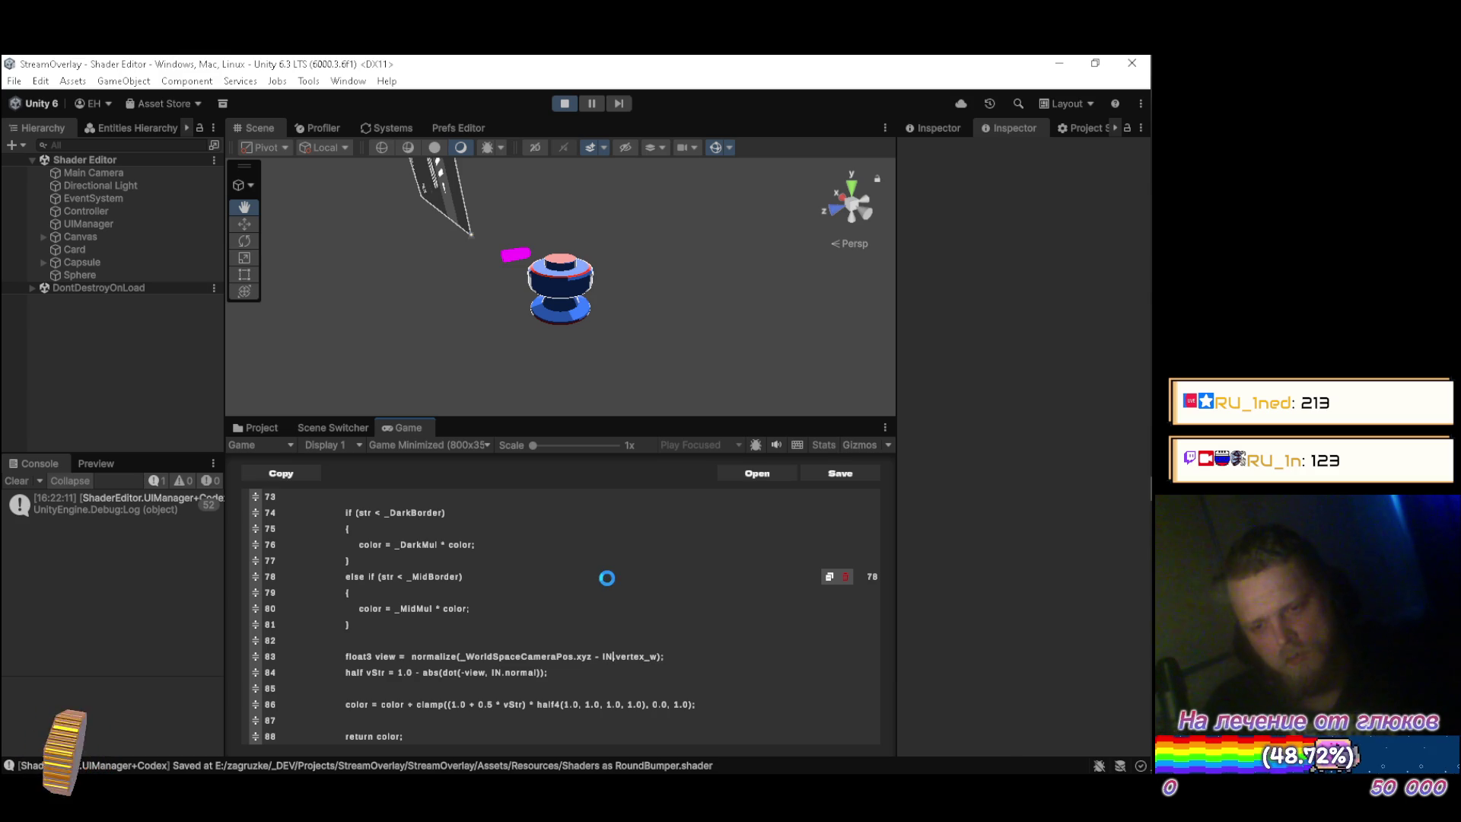
pyautogui.hotkey('ctrl', 's')
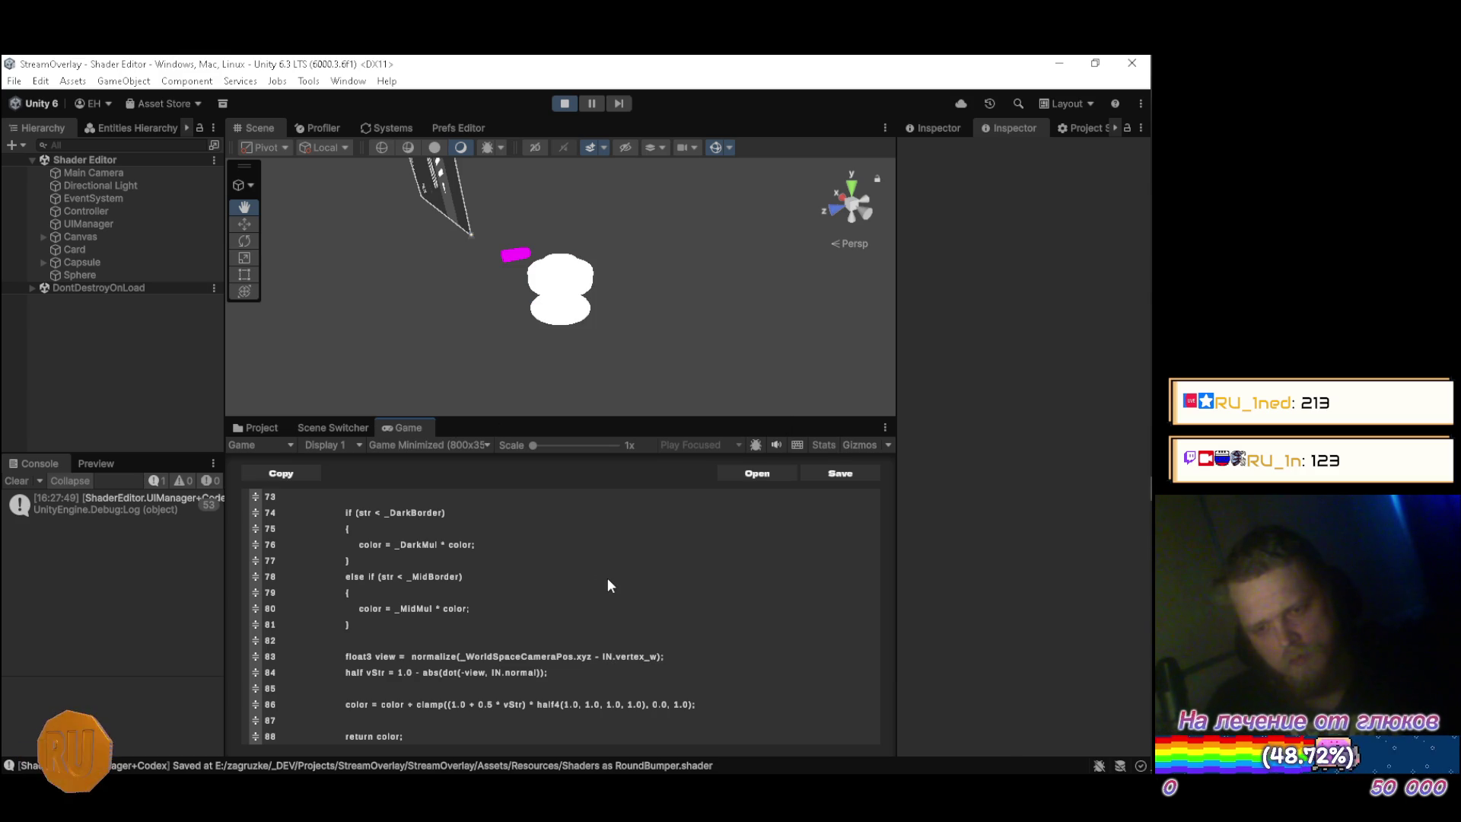
# Orbit the Scene view around the now solid-white bumper and scroll up the code panel.
pyautogui.moveTo(630, 385)
pyautogui.mouseDown()
pyautogui.moveTo(385, 253)
pyautogui.moveTo(303, 254)
pyautogui.moveTo(414, 271)
pyautogui.moveTo(607, 379)
pyautogui.moveTo(691, 455)
pyautogui.mouseUp()
pyautogui.moveTo(685, 403)
pyautogui.mouseDown()
pyautogui.moveTo(593, 316)
pyautogui.moveTo(457, 318)
pyautogui.moveTo(413, 385)
pyautogui.mouseUp()
pyautogui.scroll(6, 615, 655)
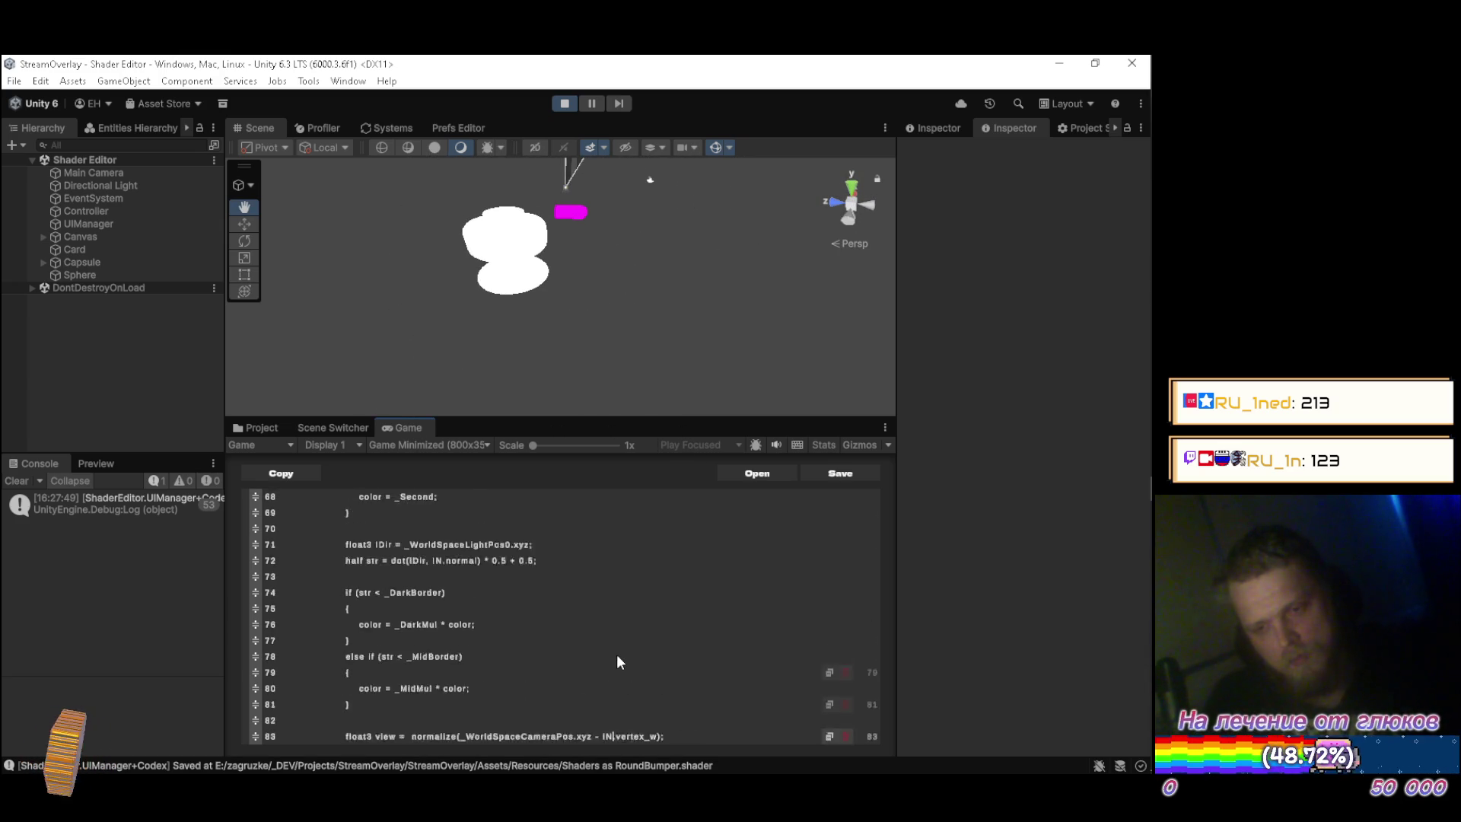
pyautogui.scroll(3, 614, 655)
# Remove the minus sign before view on line 84 so it reads dot(view, IN.normal), then save.
pyautogui.scroll(-3, 614, 650)
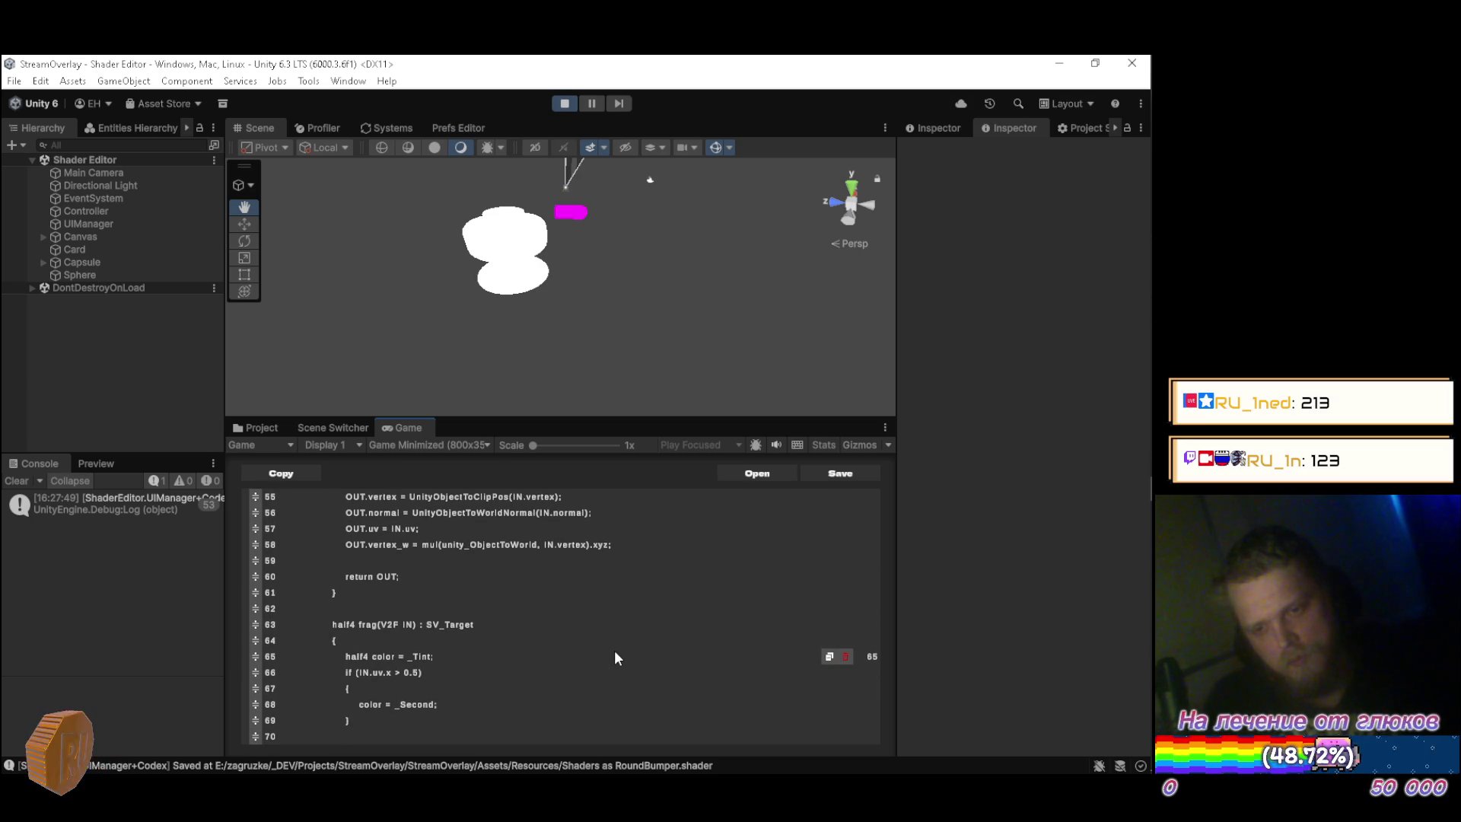
pyautogui.scroll(-7, 614, 650)
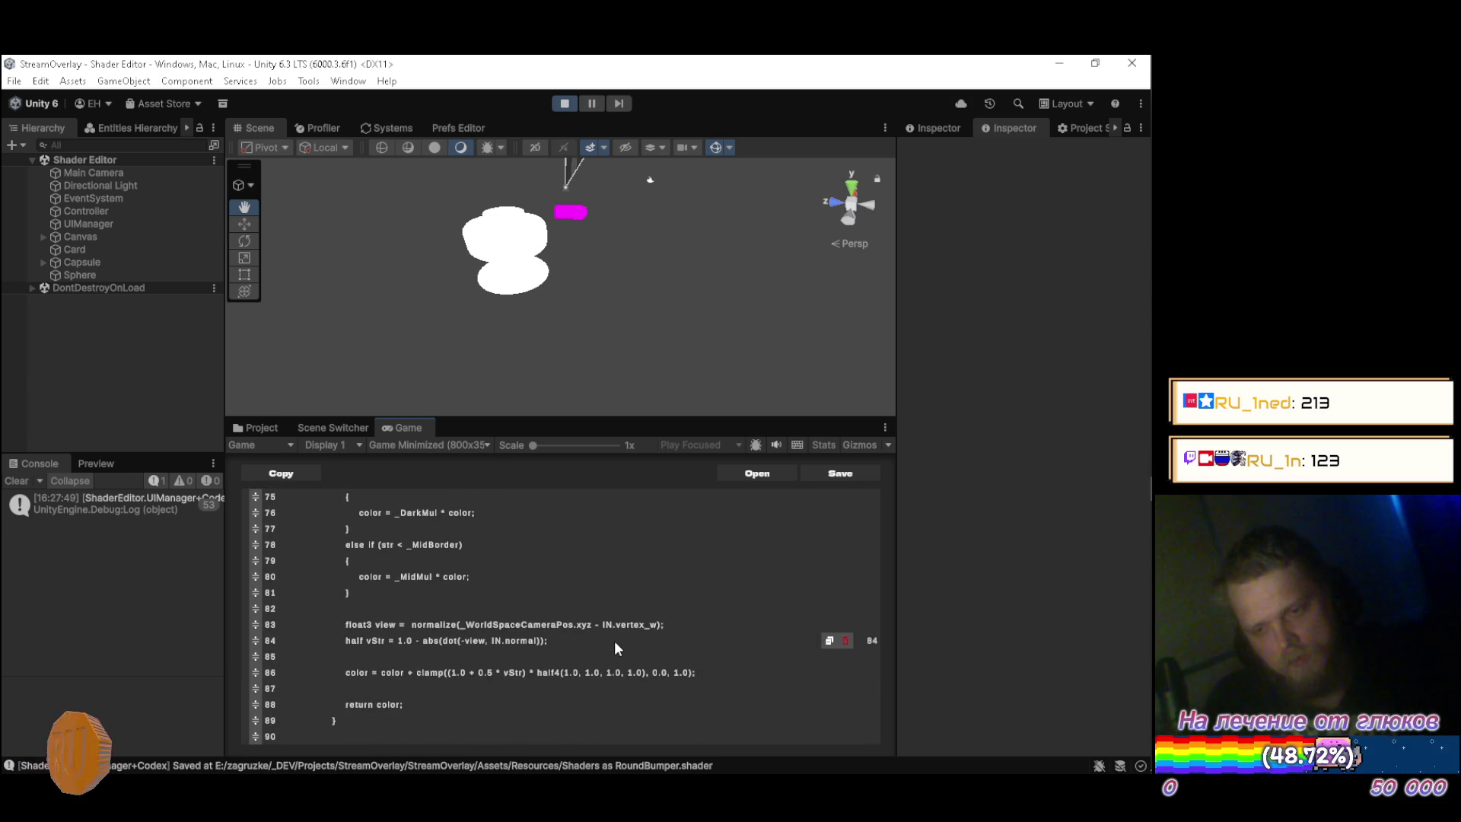
pyautogui.scroll(-2, 614, 640)
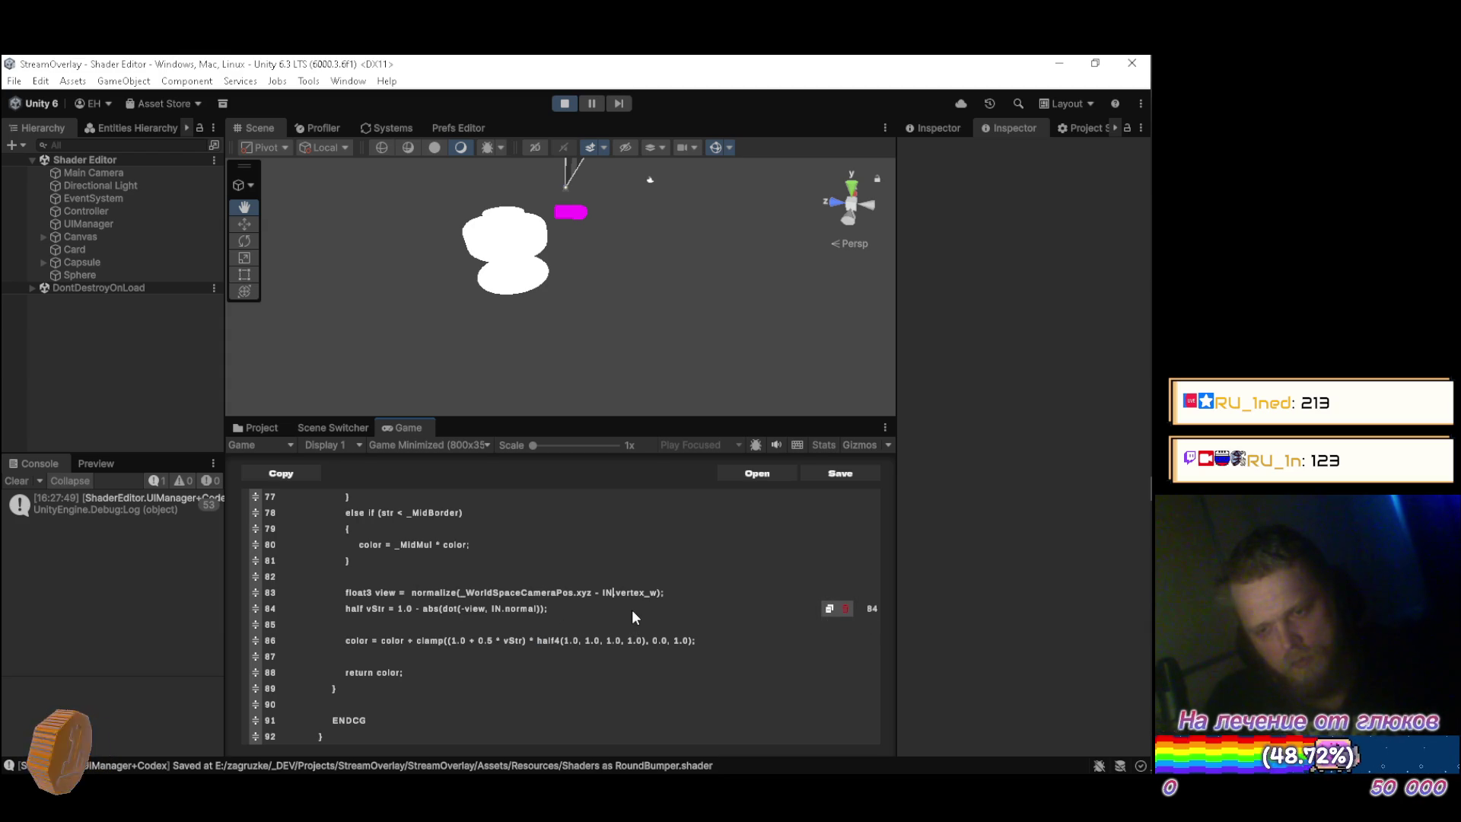
pyautogui.scroll(-1, 636, 609)
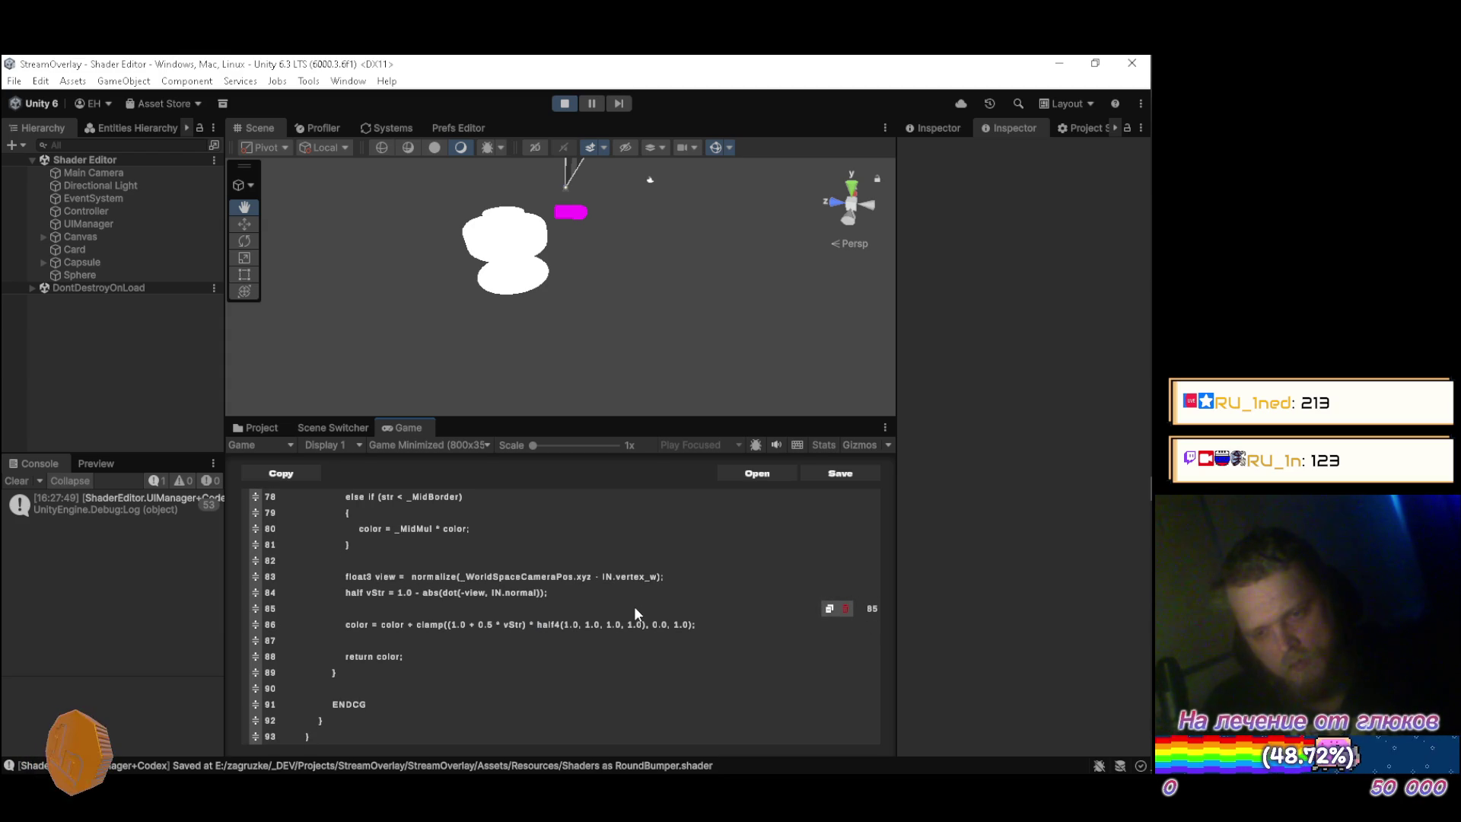
pyautogui.press('BackSpace')
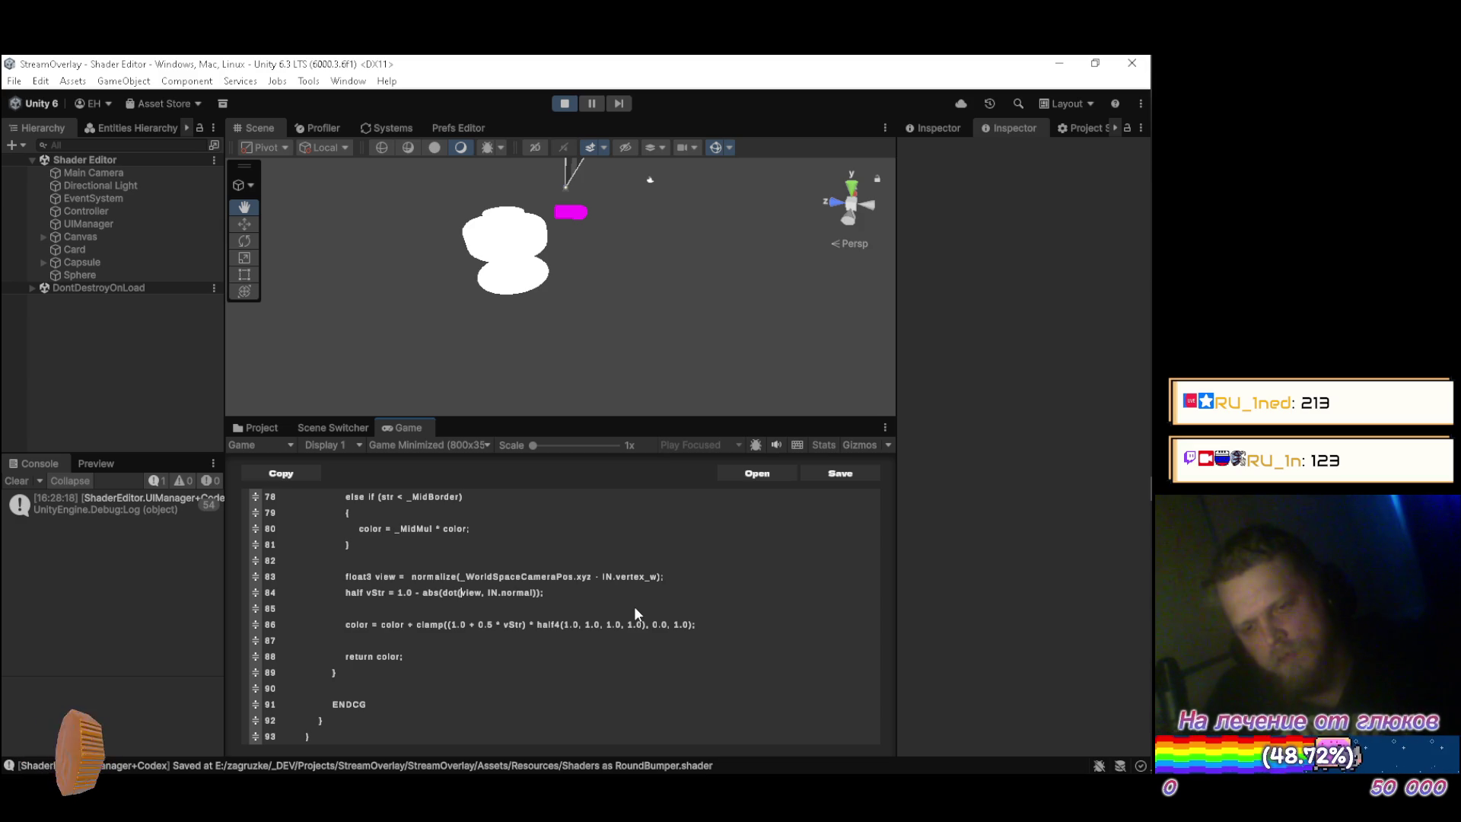
pyautogui.scroll(-1, 638, 613)
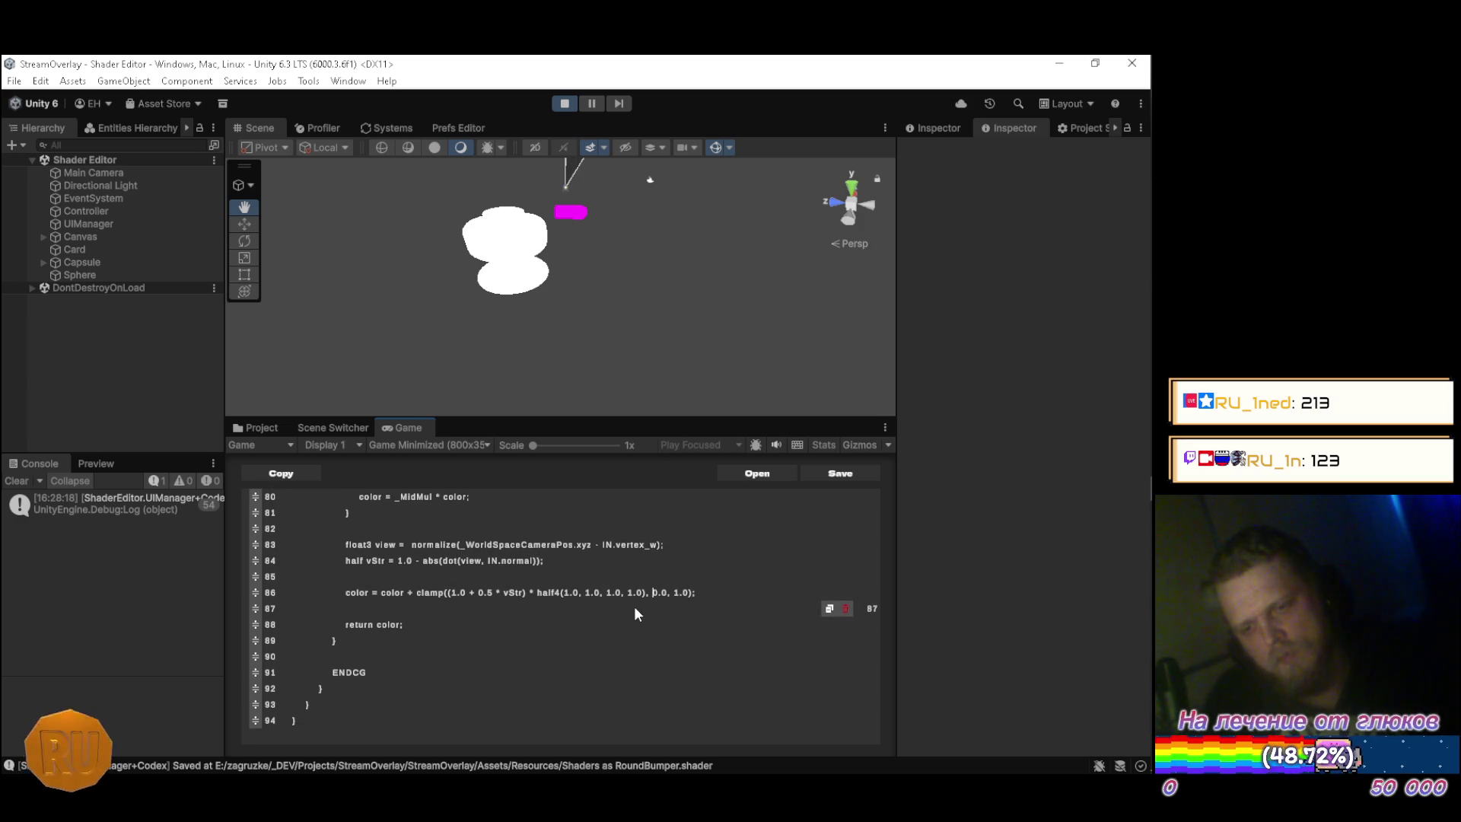
# Drop the 0.5 multiplier and inner clamp, wrap the whole colour sum in clamp(), and save.
pyautogui.press('Left')
pyautogui.press('Left')
pyautogui.press('Left')
pyautogui.press('BackSpace')
pyautogui.press('BackSpace')
pyautogui.press('BackSpace')
pyautogui.press('BackSpace')
pyautogui.press('BackSpace')
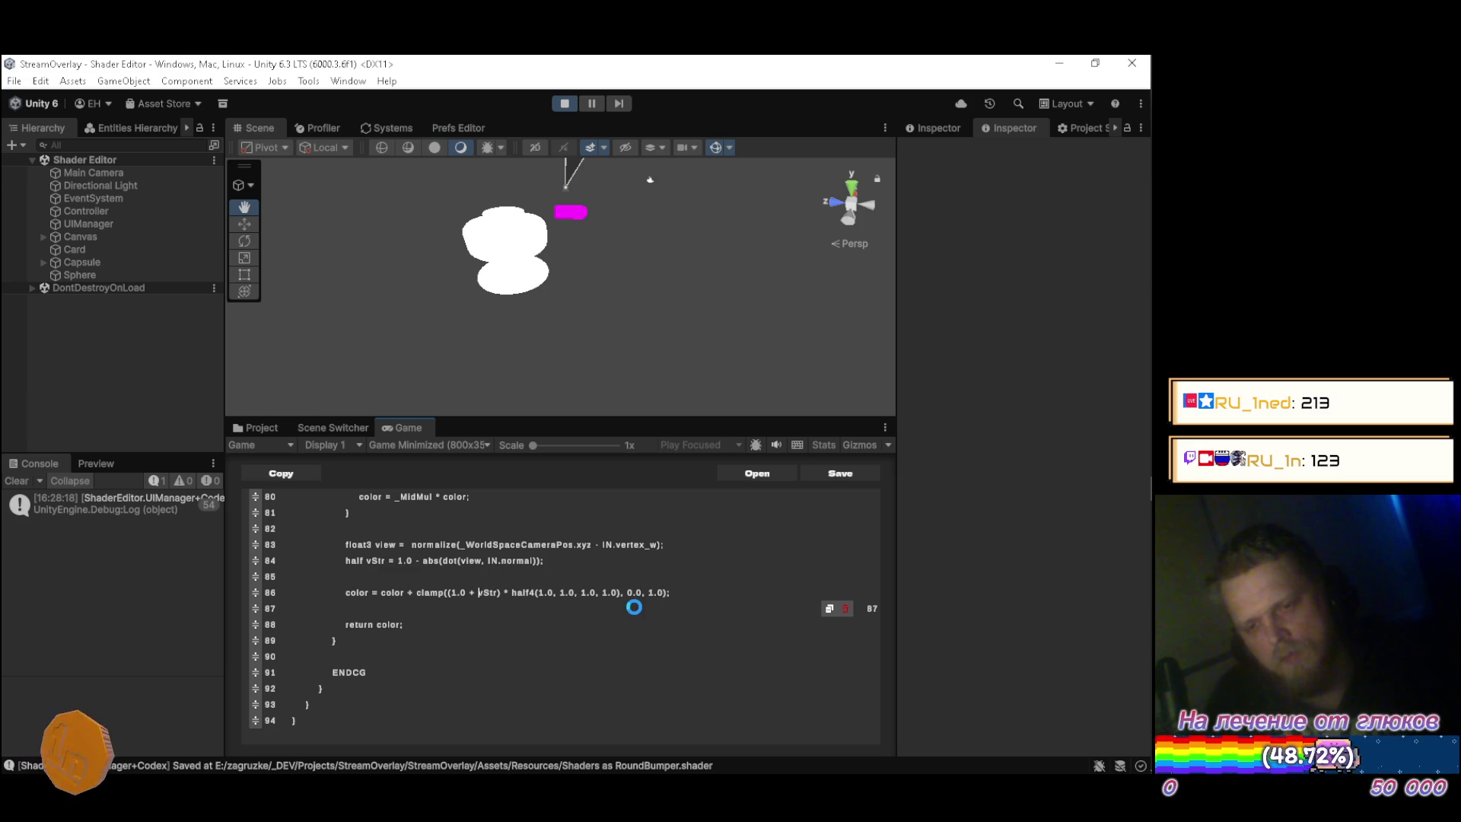
pyautogui.press('BackSpace')
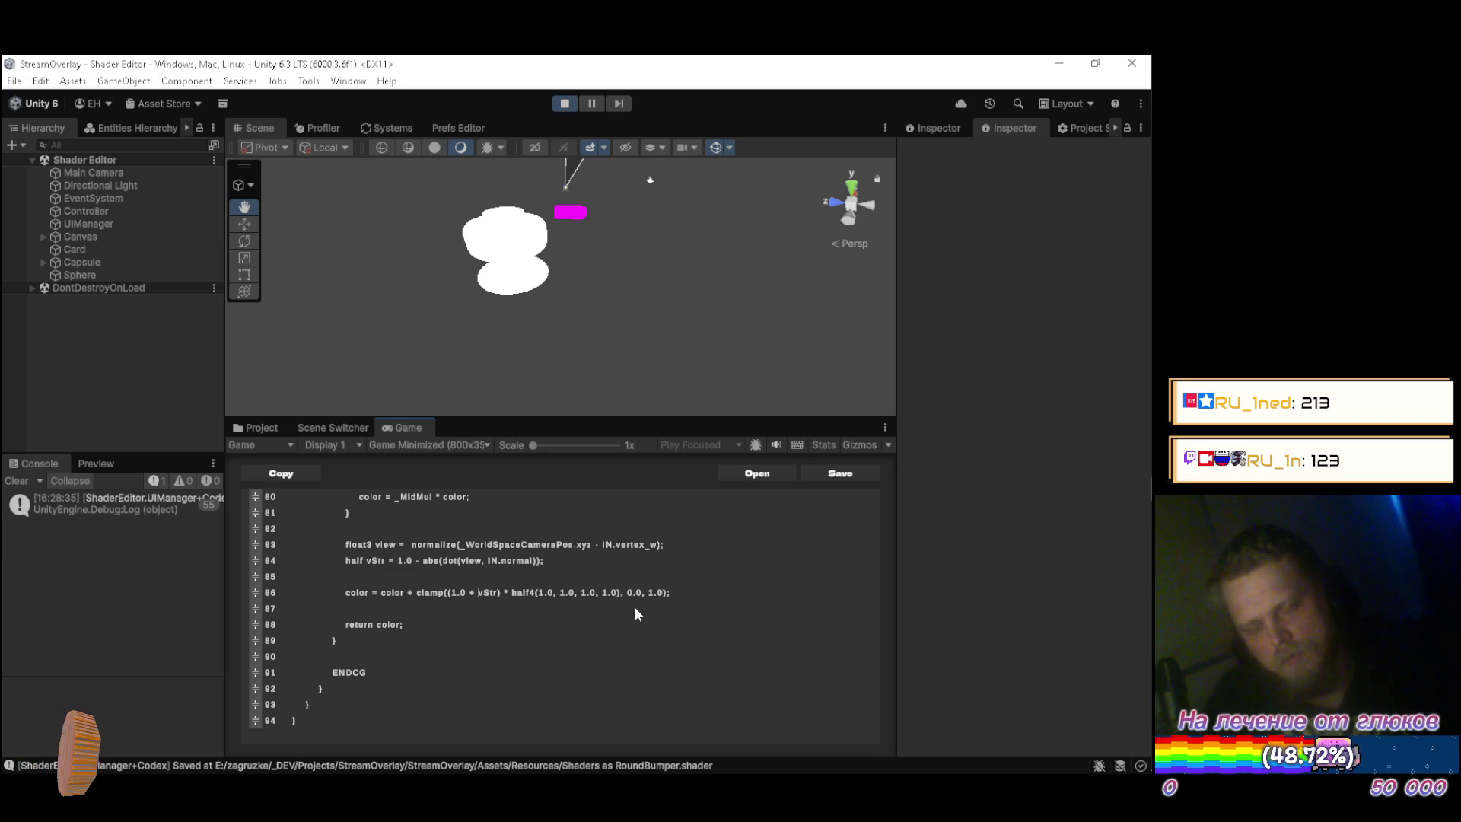
pyautogui.press('Left')
pyautogui.press('Left')
pyautogui.press('BackSpace')
pyautogui.press('BackSpace')
pyautogui.press('BackSpace')
pyautogui.press('BackSpace')
pyautogui.press('BackSpace')
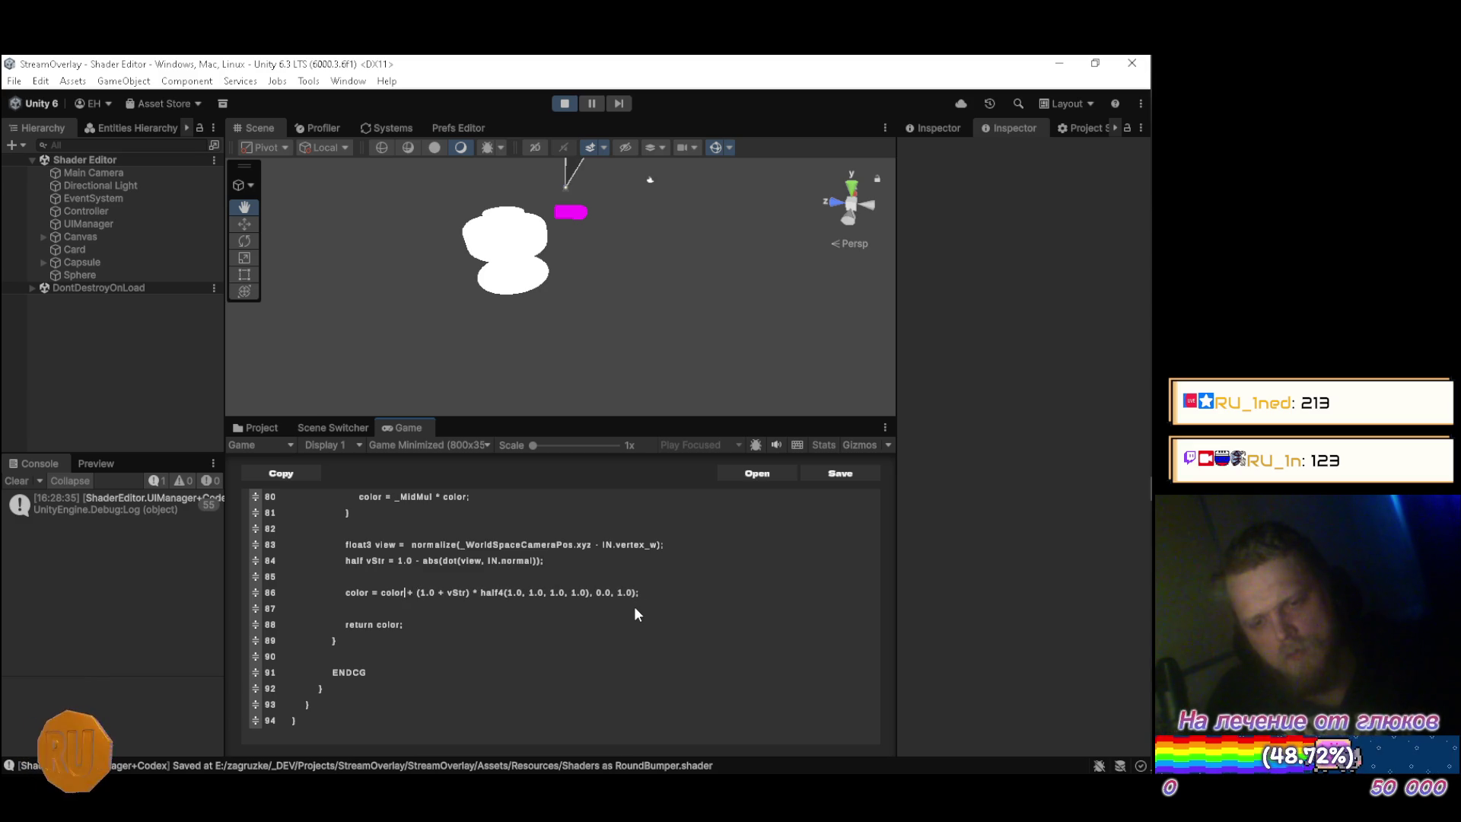
pyautogui.write('clamp(')
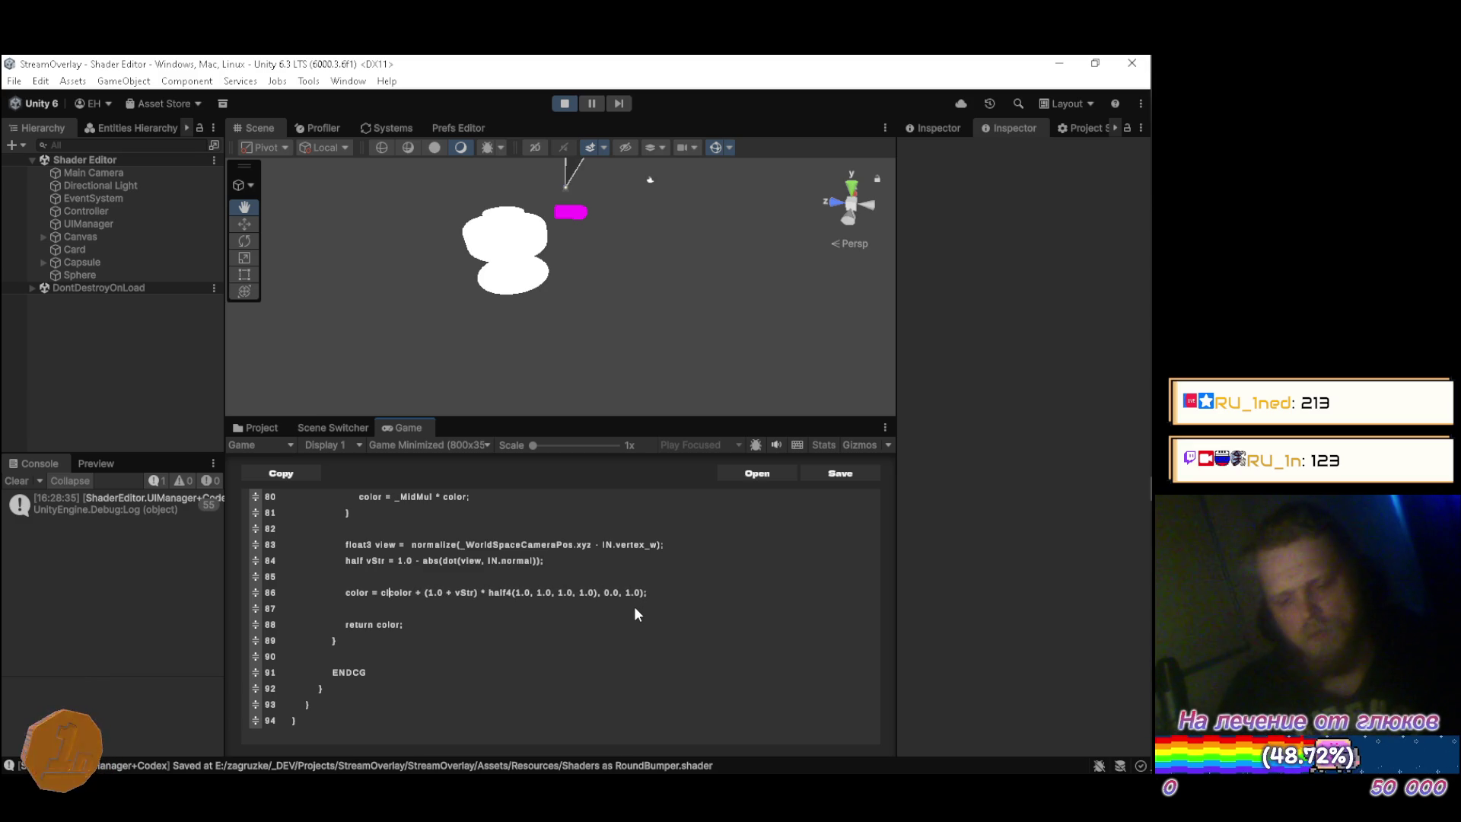
pyautogui.hotkey('ctrl', 's')
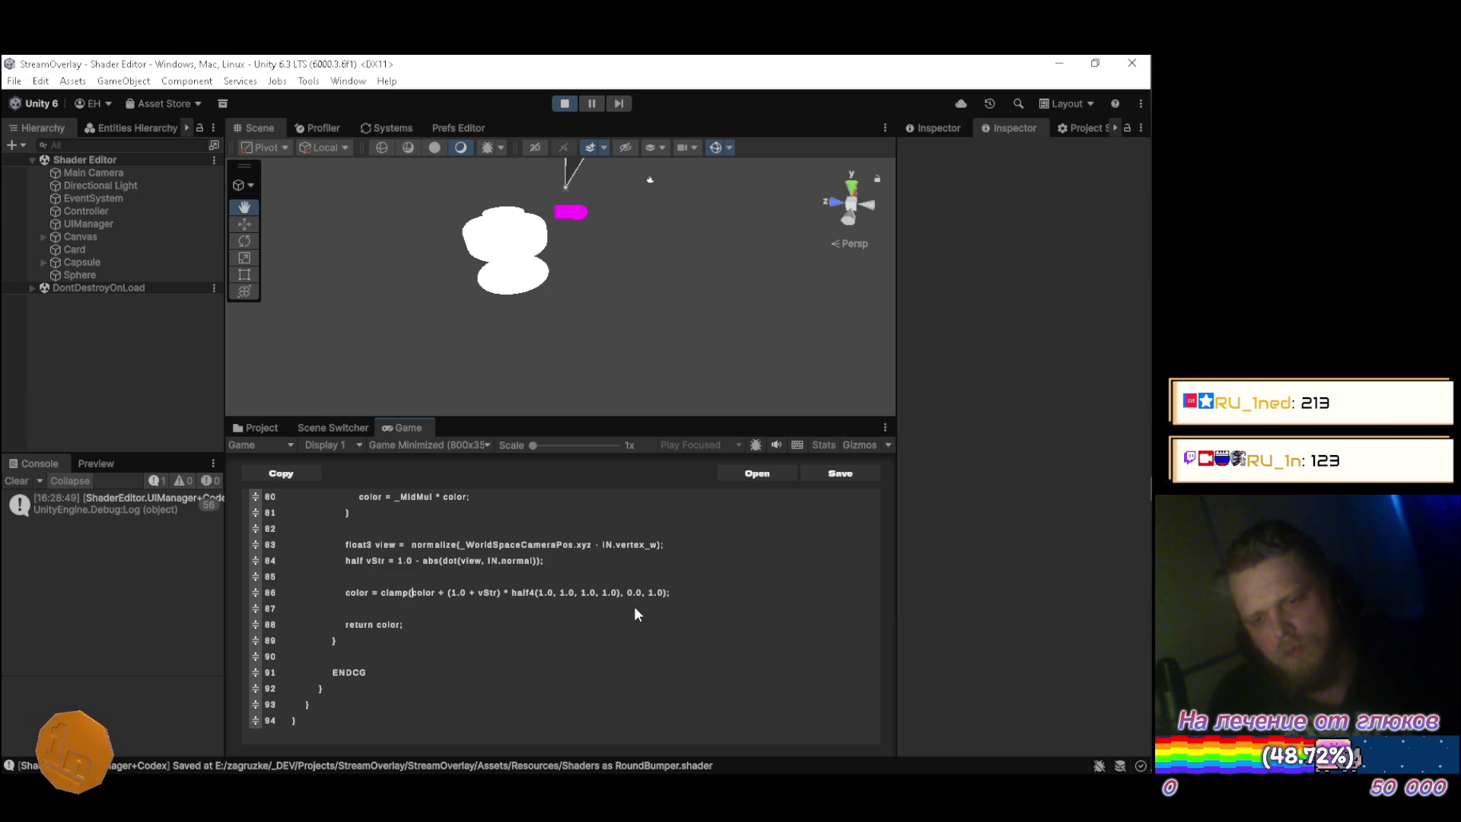
# Reduce the rim term to 0.5 * vStr by removing the 1.0 + offset, then save.
pyautogui.press('Left')
pyautogui.press('Left')
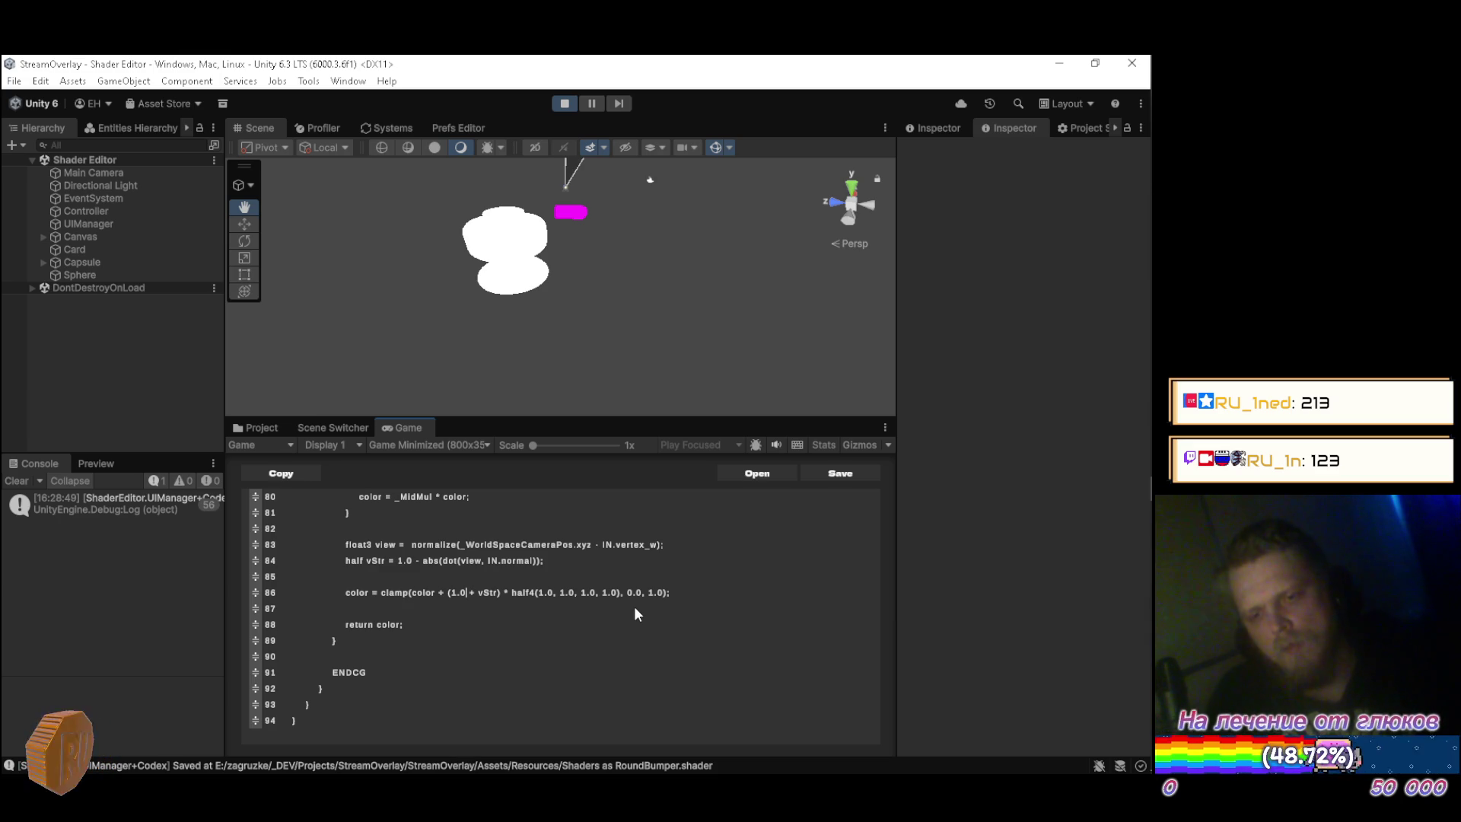
pyautogui.press('Delete')
pyautogui.press('Delete')
pyautogui.press('Delete')
pyautogui.press('BackSpace')
pyautogui.press('BackSpace')
pyautogui.press('BackSpace')
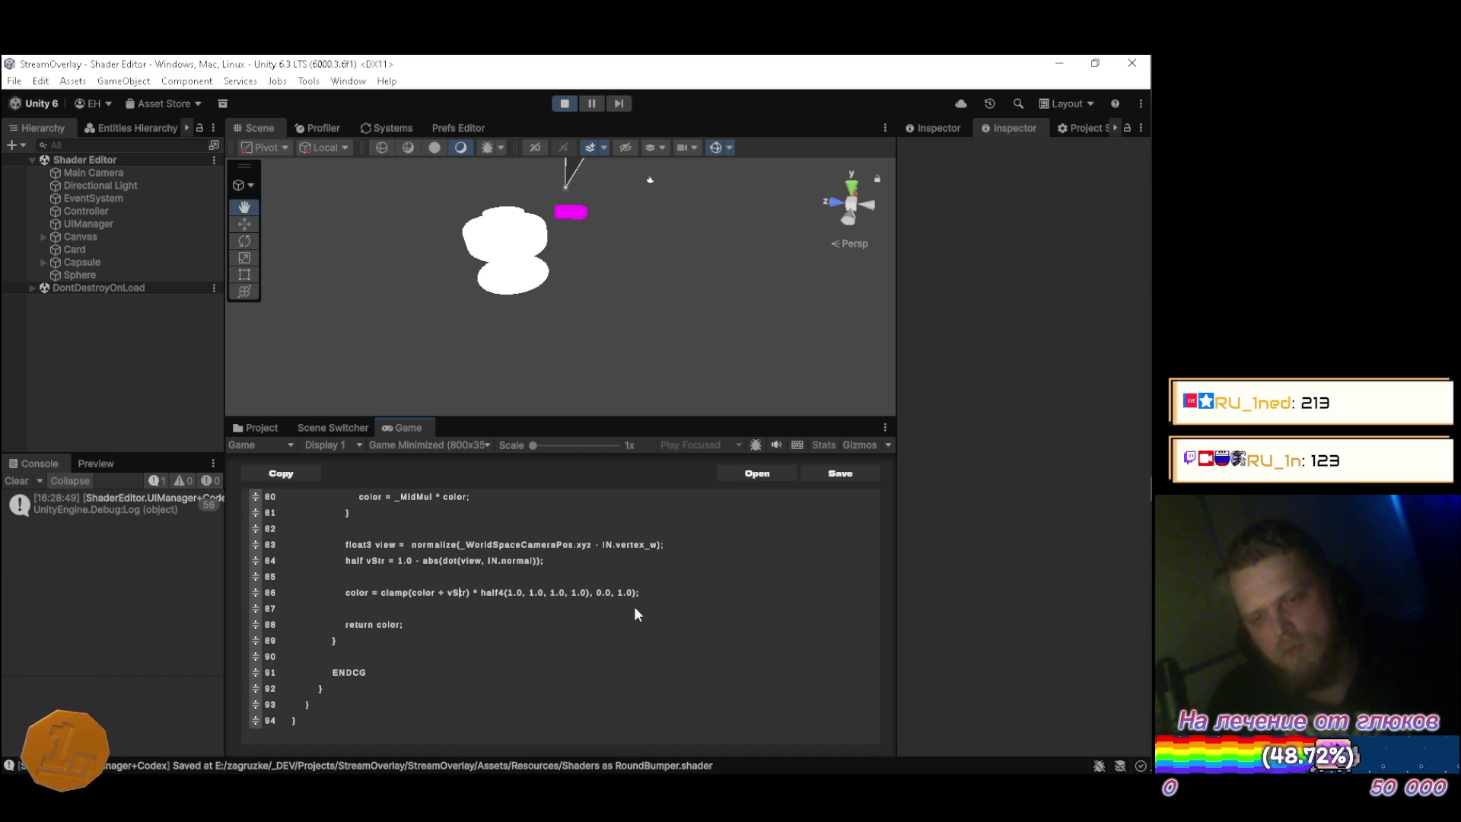
pyautogui.press('Right')
pyautogui.press('Right')
pyautogui.press('Delete')
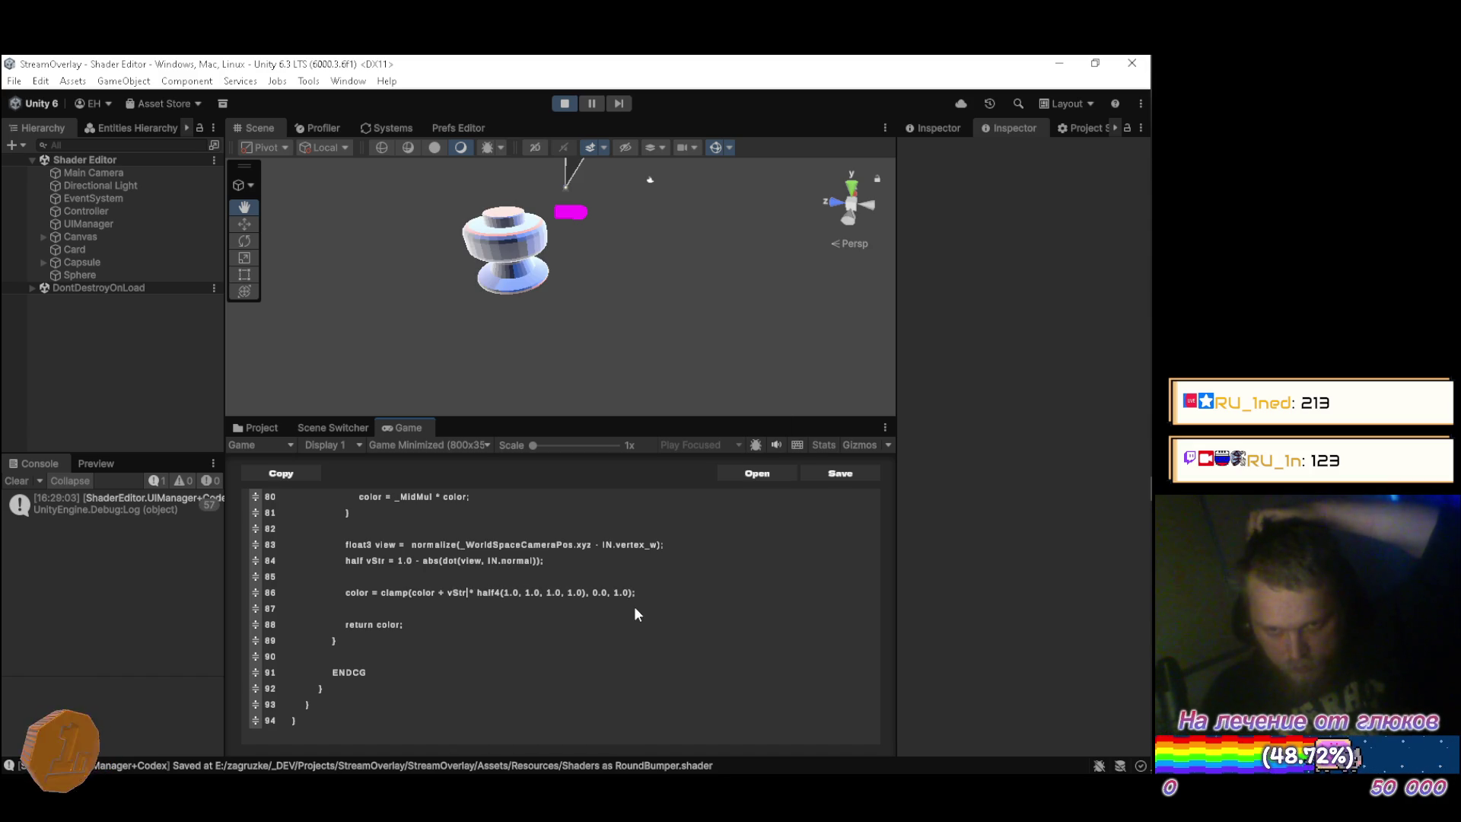
pyautogui.press('Left')
pyautogui.press('Left')
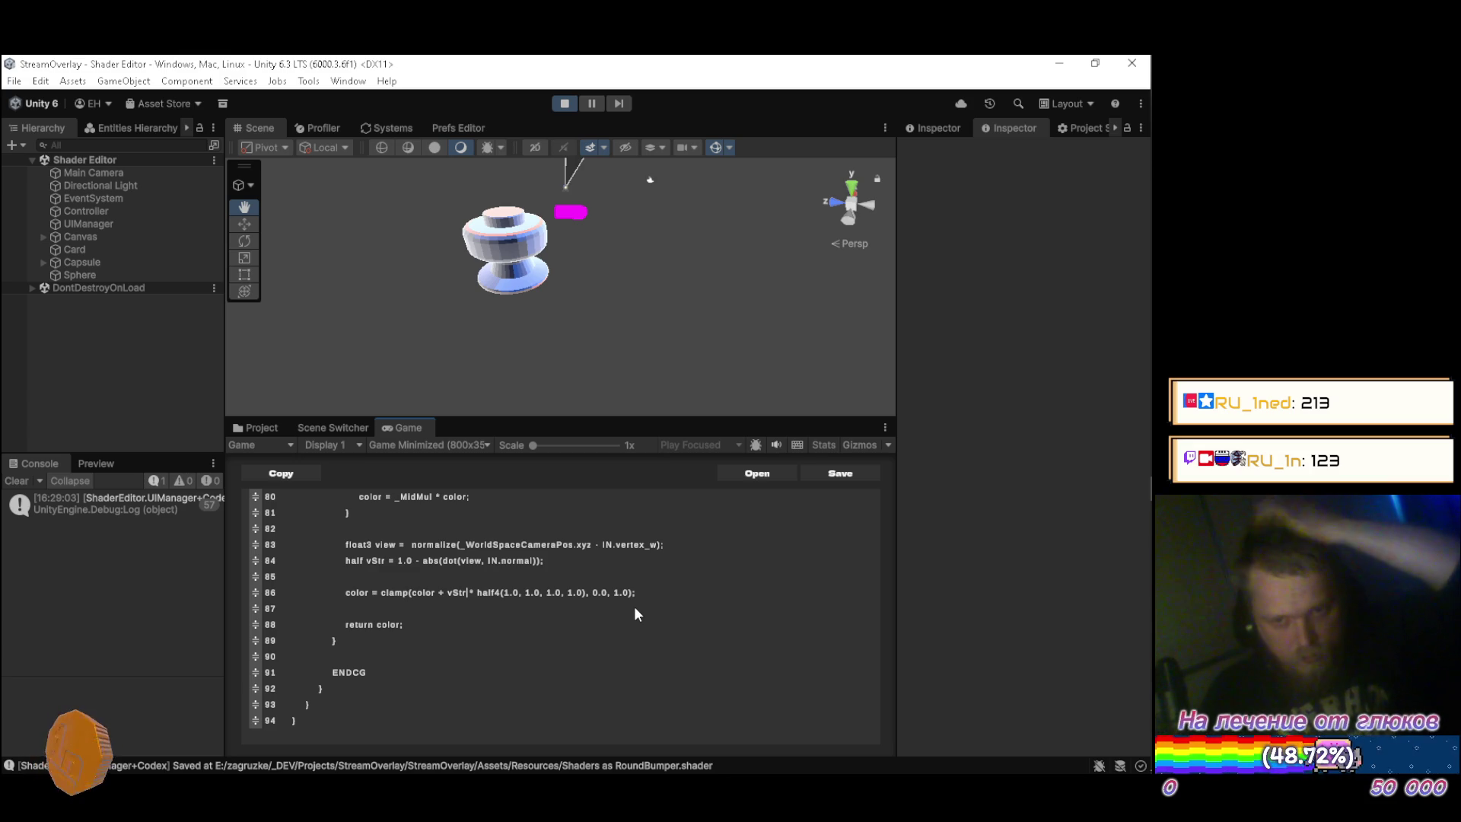
pyautogui.press('Left')
pyautogui.press('Left')
pyautogui.press('Left')
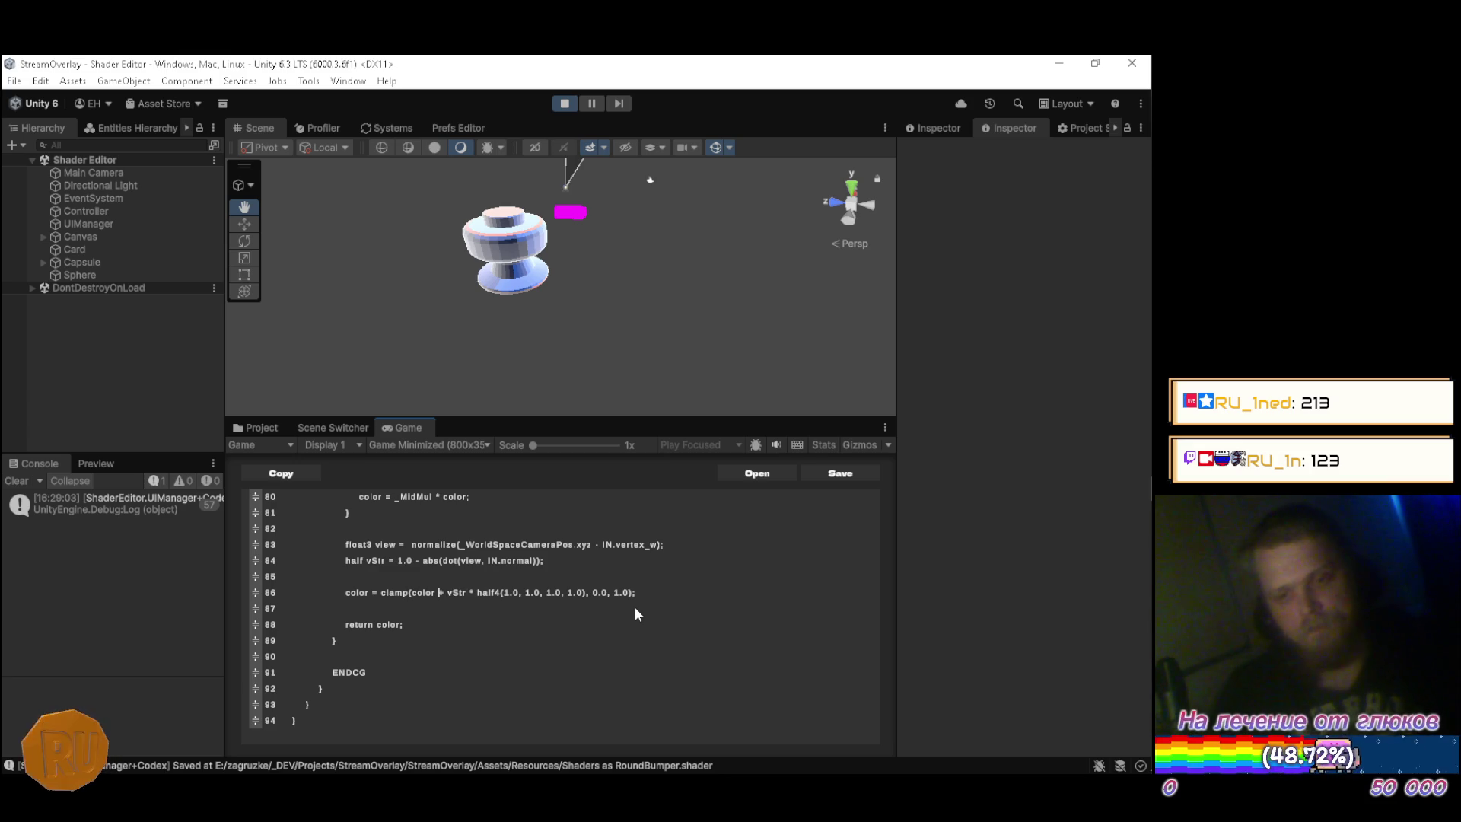
pyautogui.write('0.5 ')
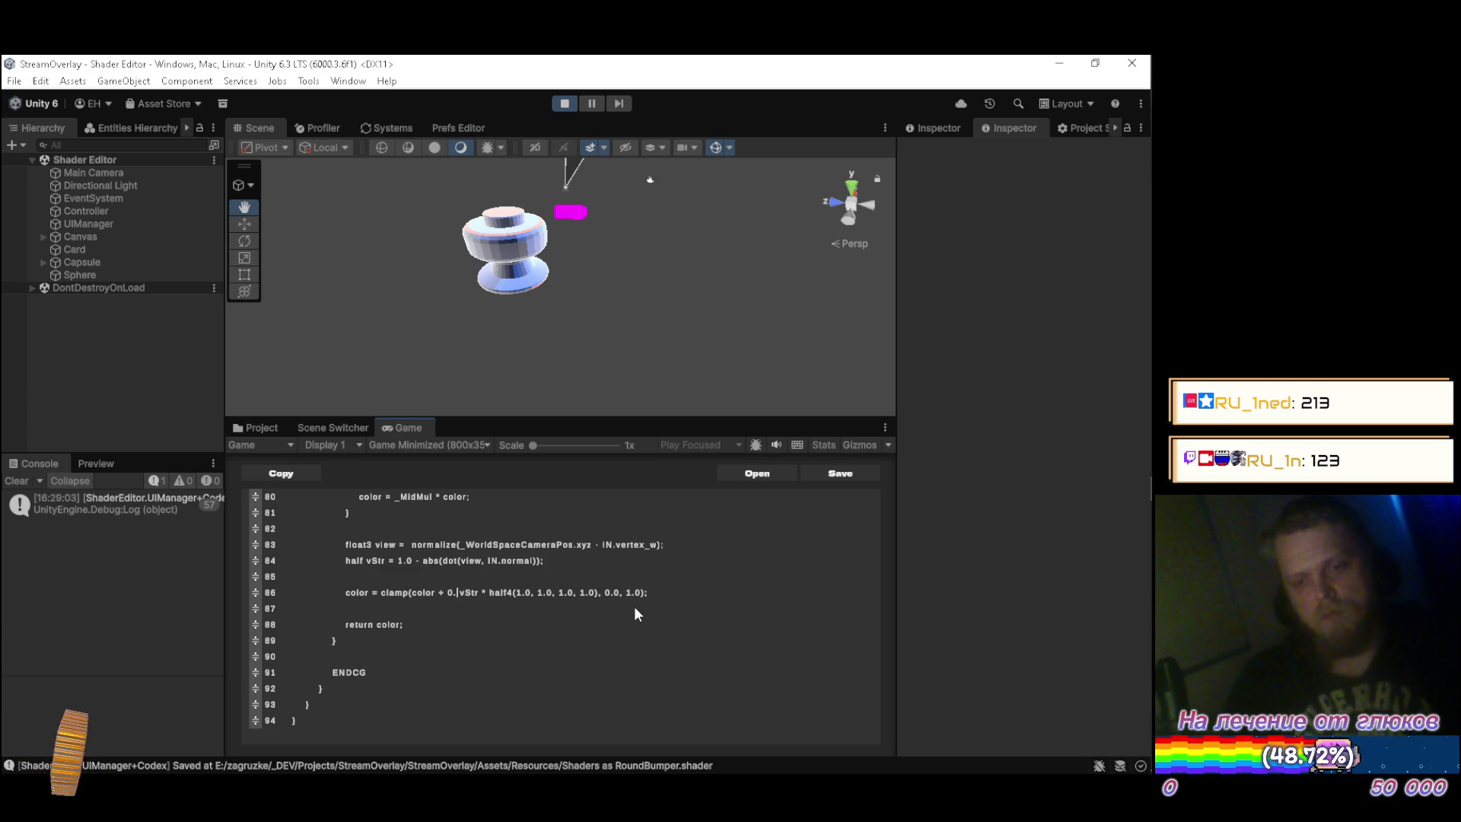
pyautogui.write('*')
pyautogui.hotkey('ctrl', 's')
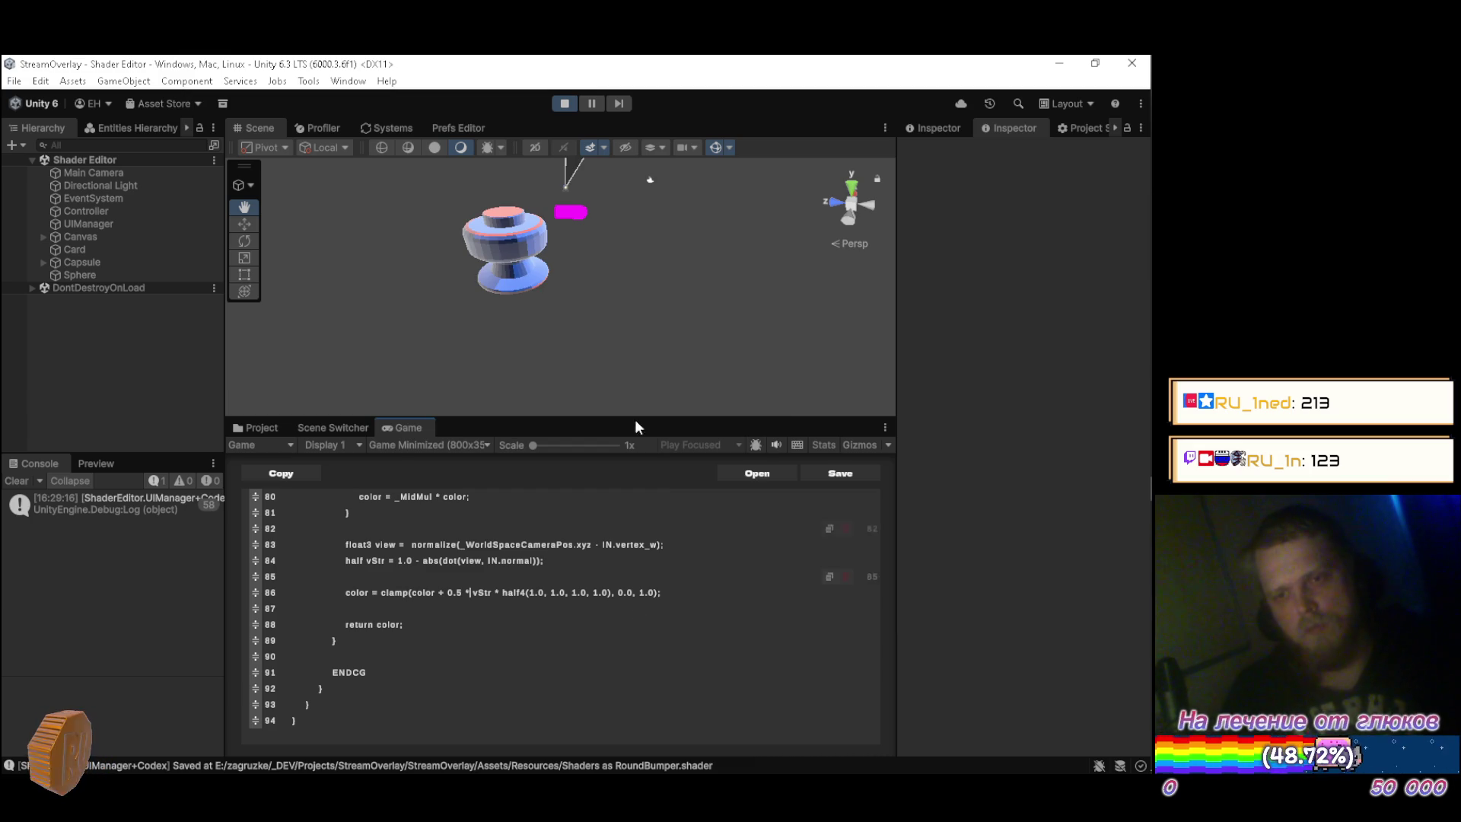
pyautogui.moveTo(685, 312)
pyautogui.mouseDown()
pyautogui.moveTo(336, 244)
pyautogui.moveTo(838, 277)
pyautogui.moveTo(290, 271)
pyautogui.moveTo(316, 297)
pyautogui.moveTo(702, 363)
pyautogui.moveTo(747, 299)
pyautogui.moveTo(733, 274)
pyautogui.moveTo(763, 312)
pyautogui.moveTo(326, 322)
pyautogui.moveTo(487, 313)
pyautogui.moveTo(327, 320)
pyautogui.moveTo(438, 301)
pyautogui.mouseUp()
# Try rim strengths 0.1 and 0.2 on line 86, then delete the multiplier entirely.
pyautogui.scroll(-2, 487, 366)
pyautogui.click(689, 591)
pyautogui.press('Left')
pyautogui.press('Left')
pyautogui.press('Left')
pyautogui.press('Left')
pyautogui.press('Left')
pyautogui.press('Left')
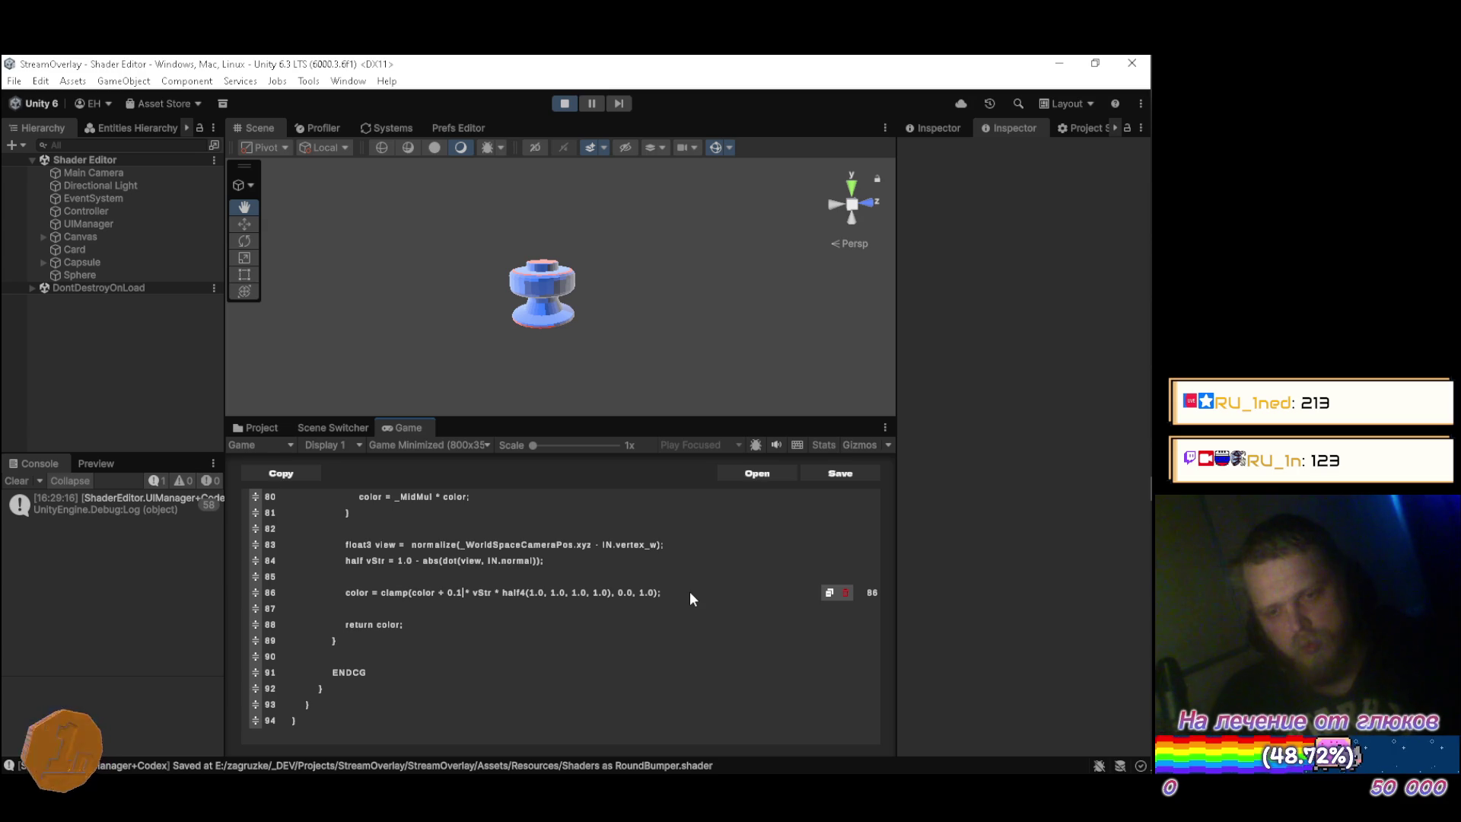
pyautogui.press('Return')
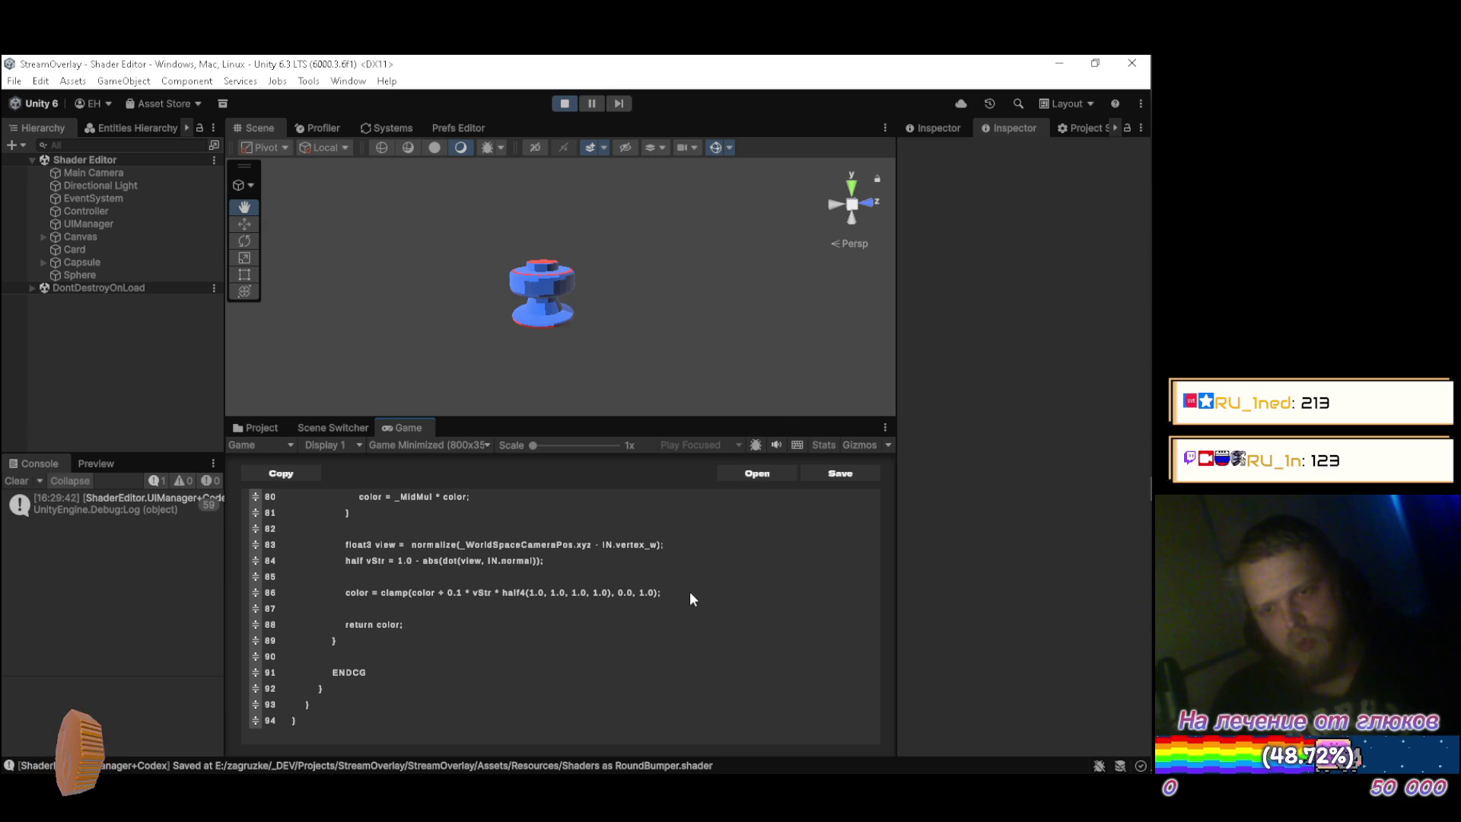
pyautogui.press('BackSpace')
pyautogui.write('2')
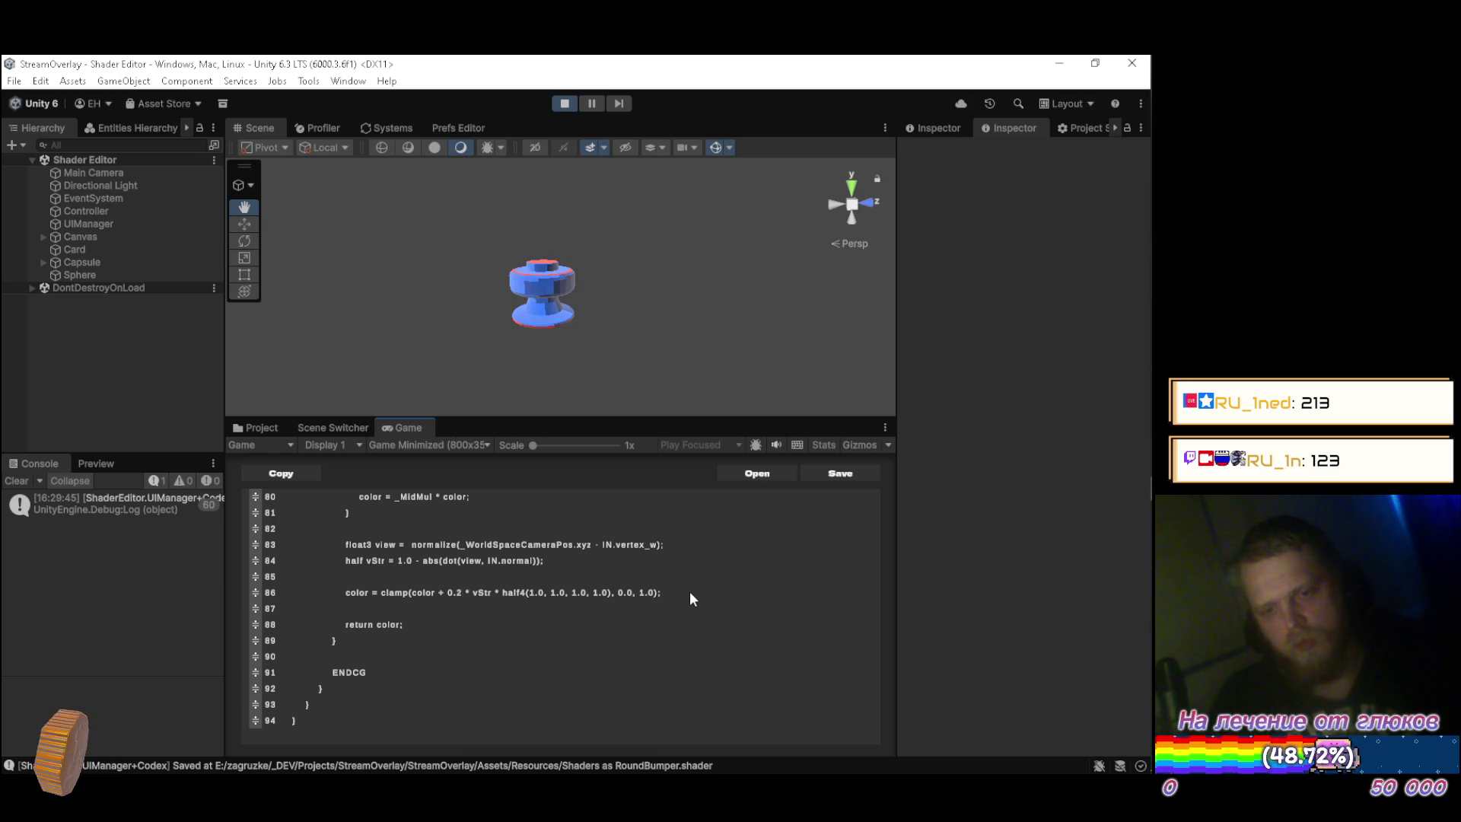
pyautogui.press('Delete')
pyautogui.press('Delete')
pyautogui.press('Delete')
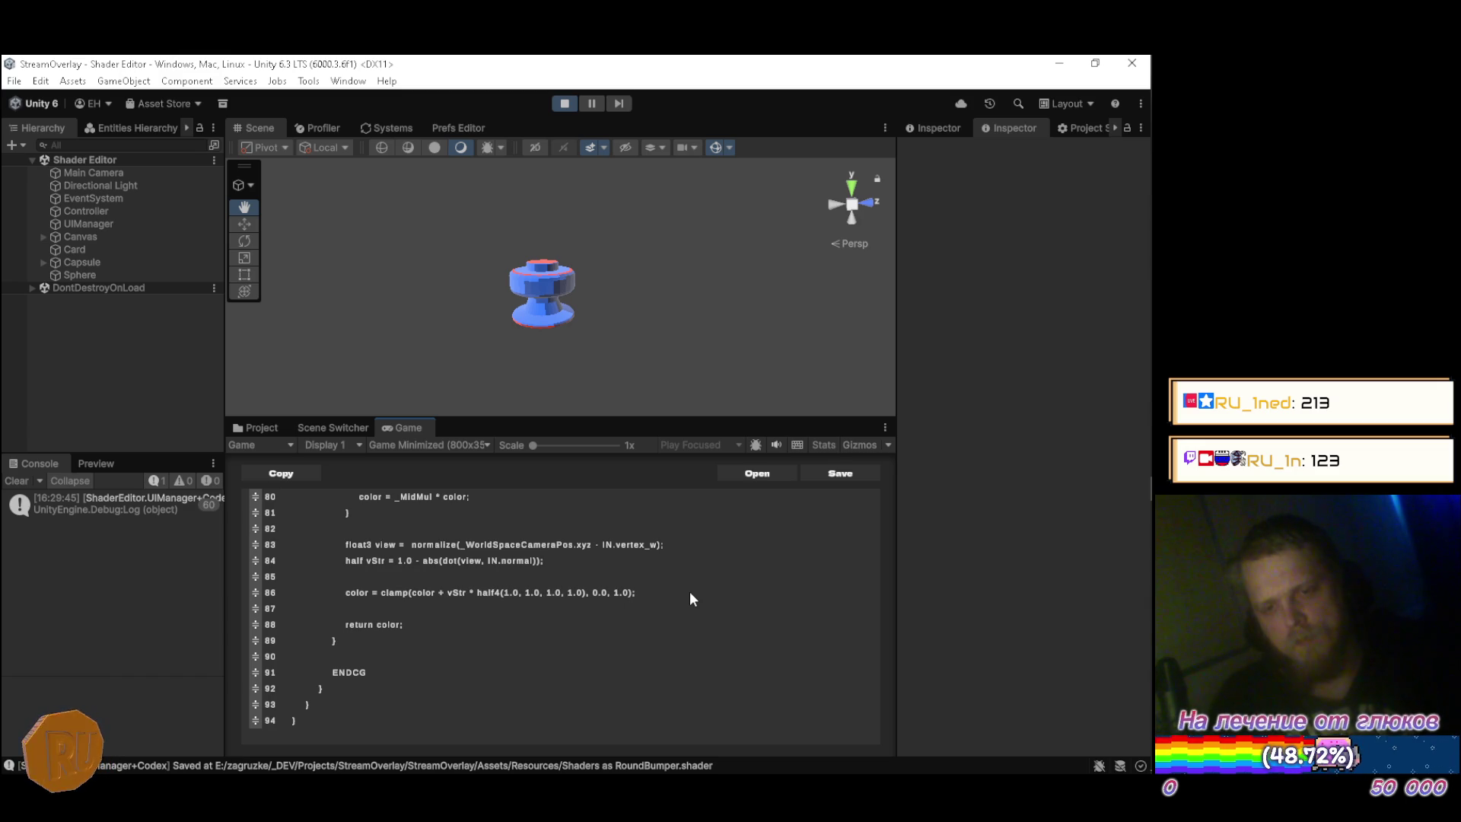
# Add a closing parenthesis at the end of line 84 to begin wrapping the vStr expression.
pyautogui.press('Up')
pyautogui.press('Up')
pyautogui.press('End')
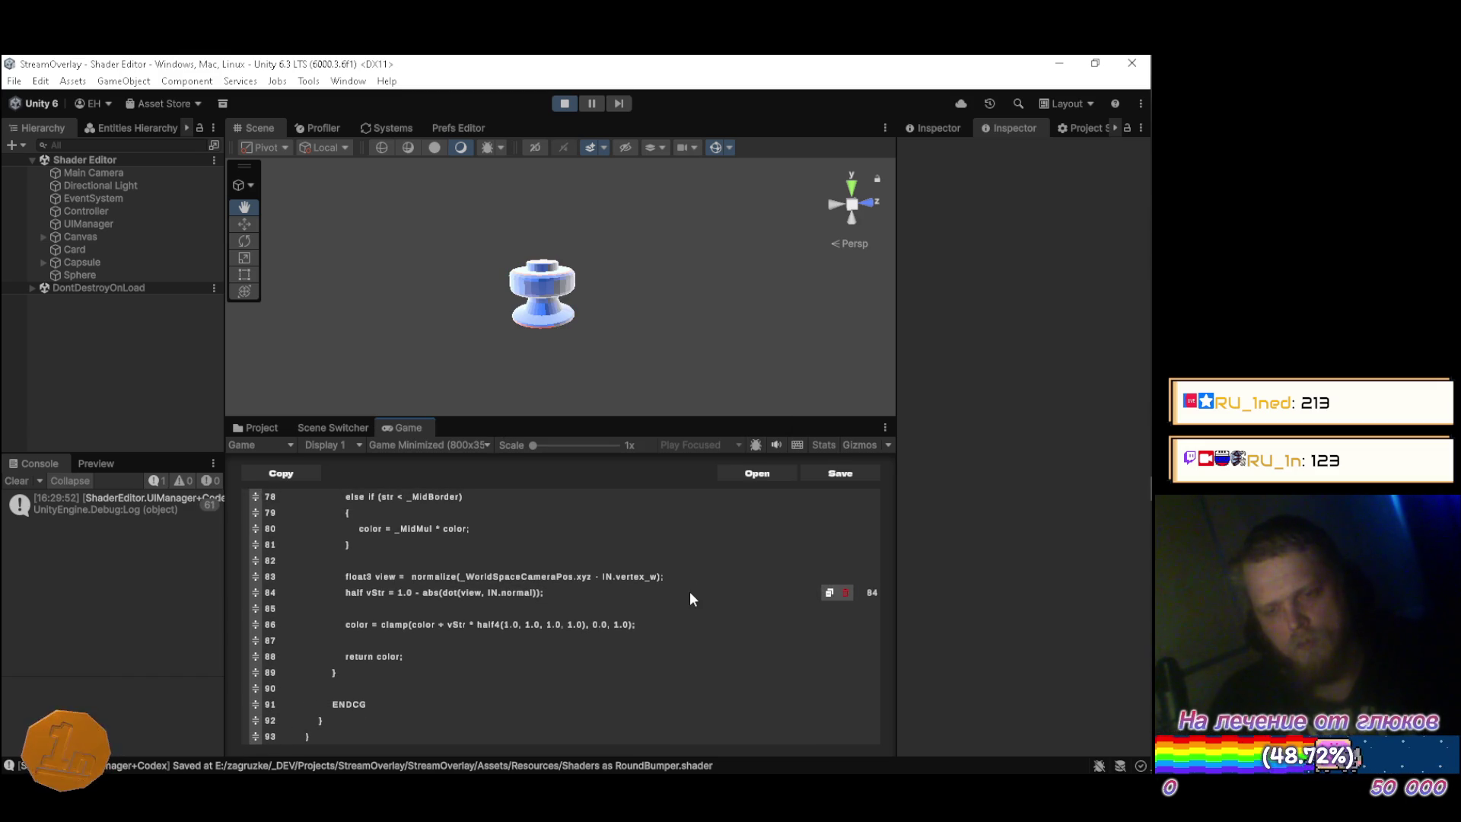
pyautogui.write(')')
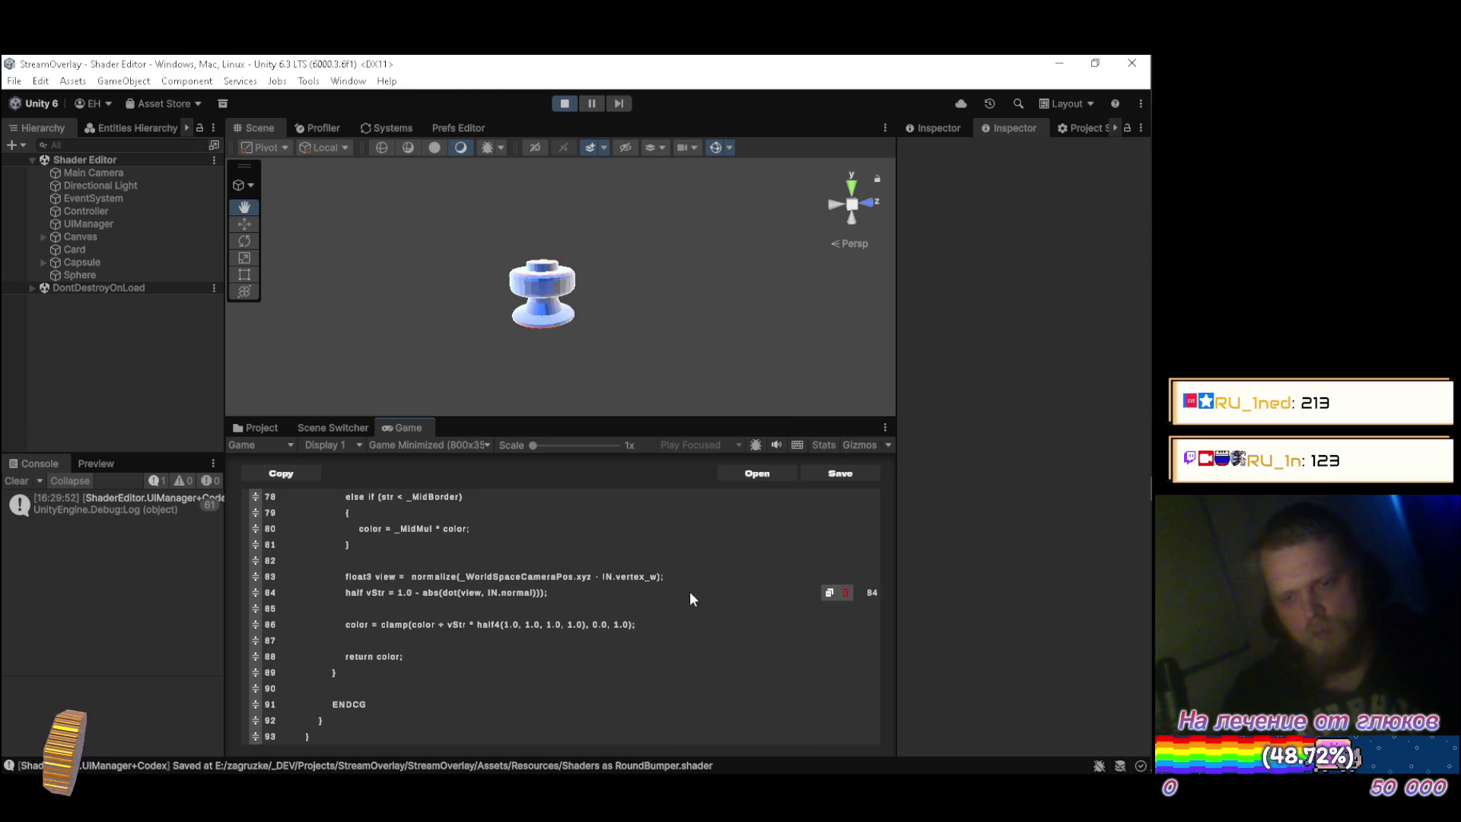
pyautogui.press('Left')
pyautogui.press('Left')
pyautogui.press('Left')
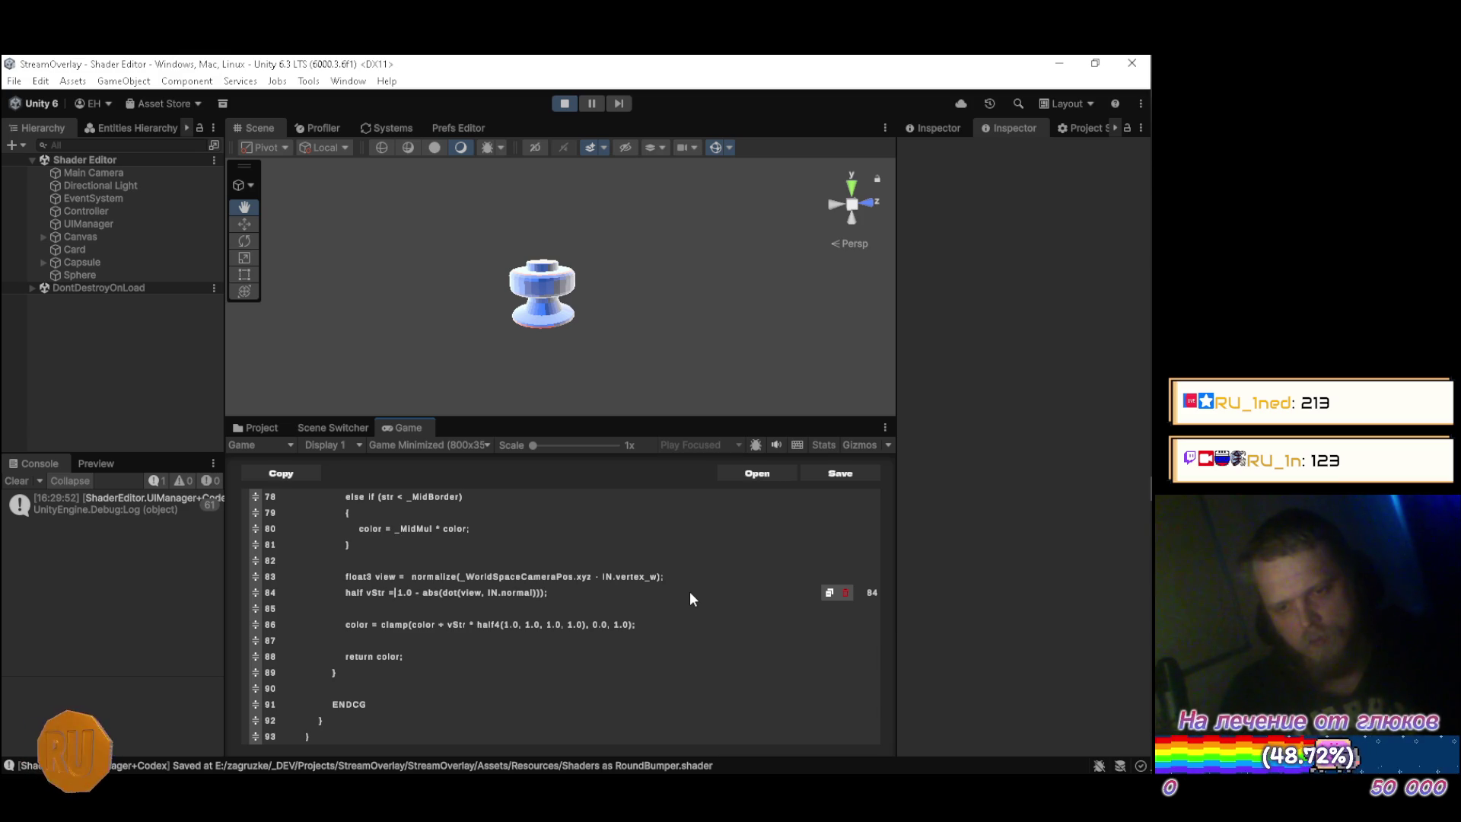
# Wrap the line 84 vStr expression in step() with a trial 1.0 argument and save.
pyautogui.write('(')
pyautogui.write('step')
pyautogui.press('End')
pyautogui.press('Left')
pyautogui.press('Left')
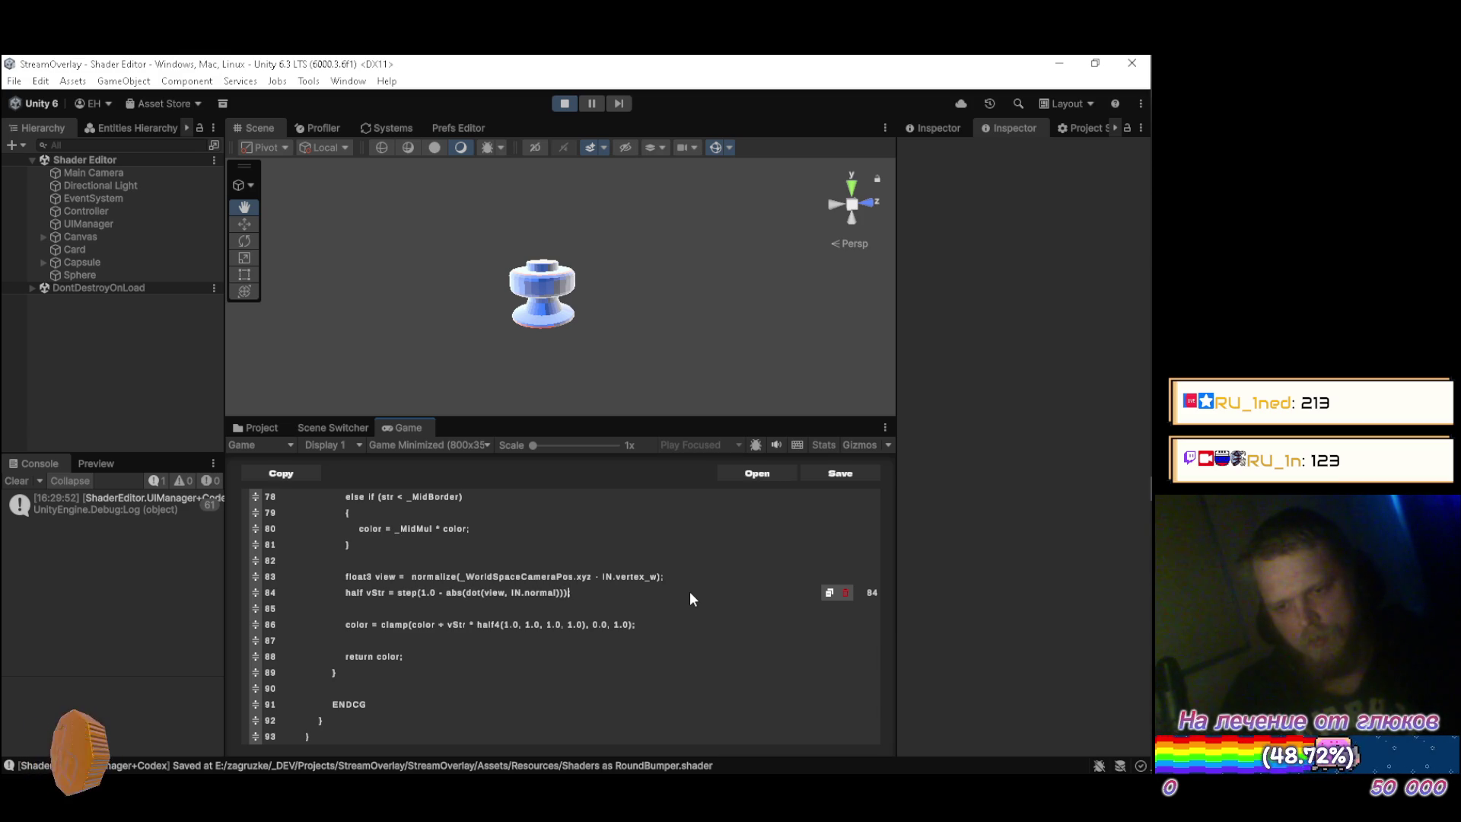
pyautogui.write(', 13')
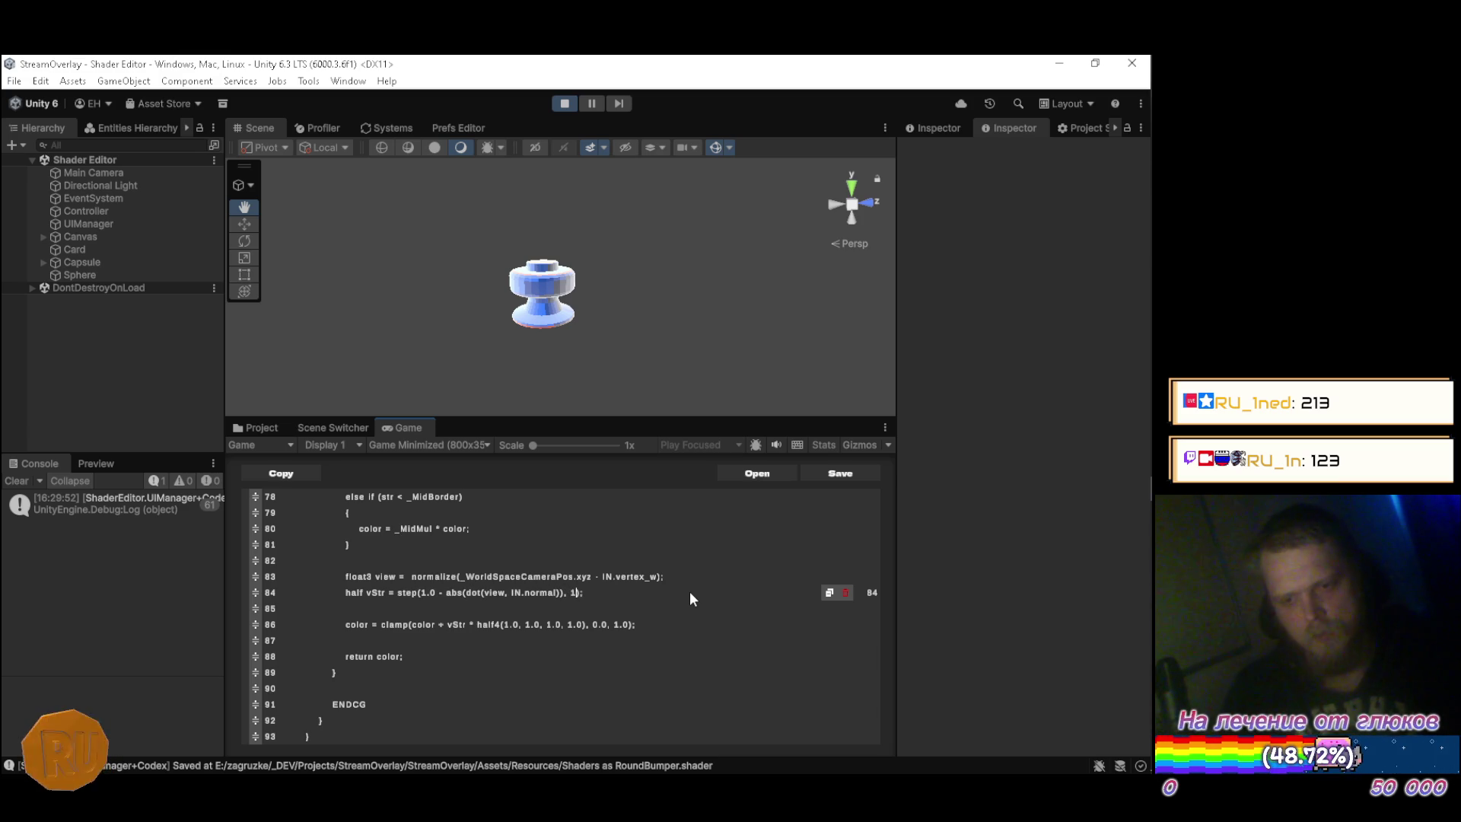
pyautogui.press('BackSpace')
pyautogui.write('.0')
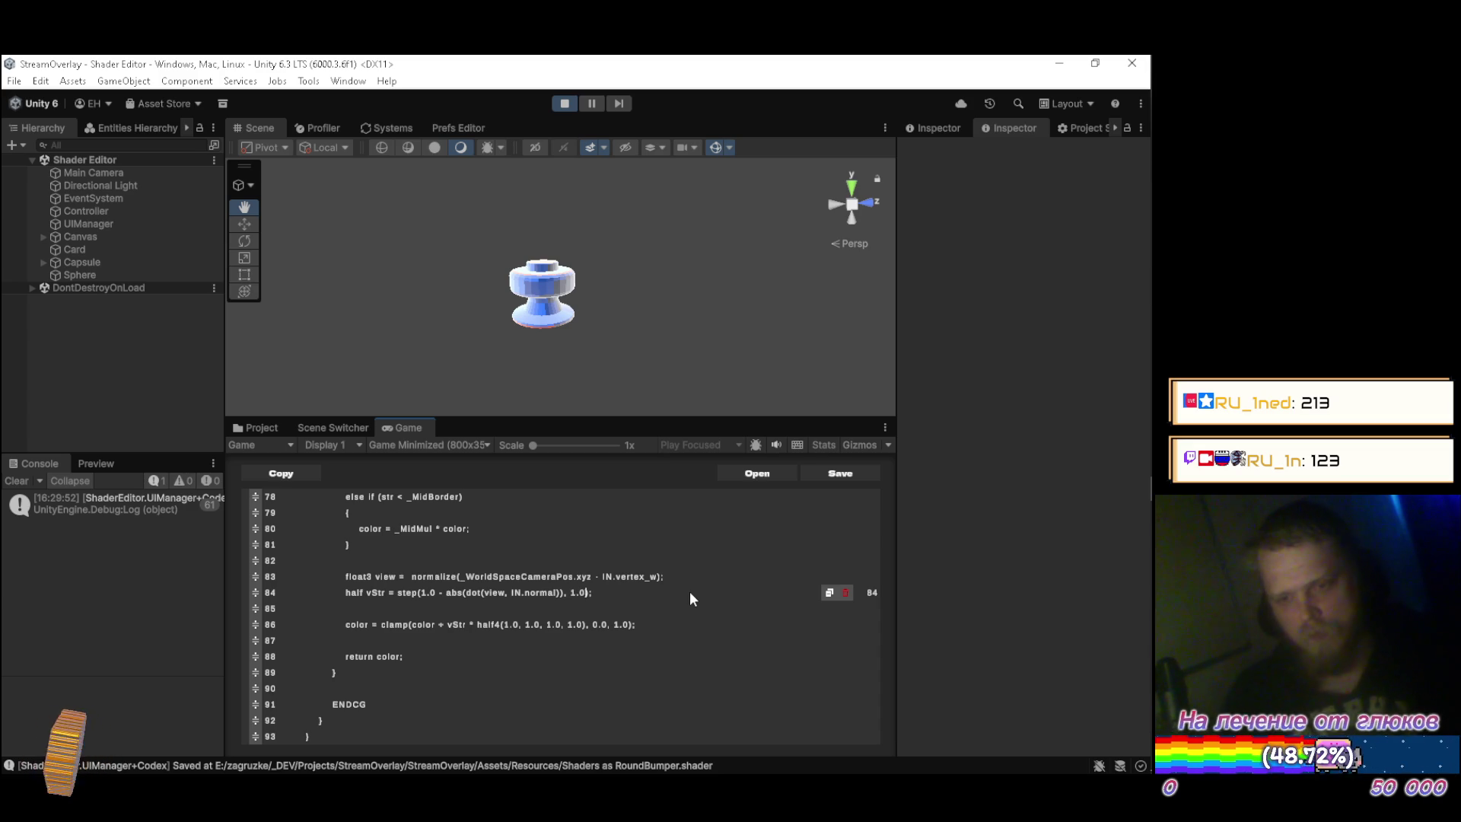
pyautogui.hotkey('ctrl', 's')
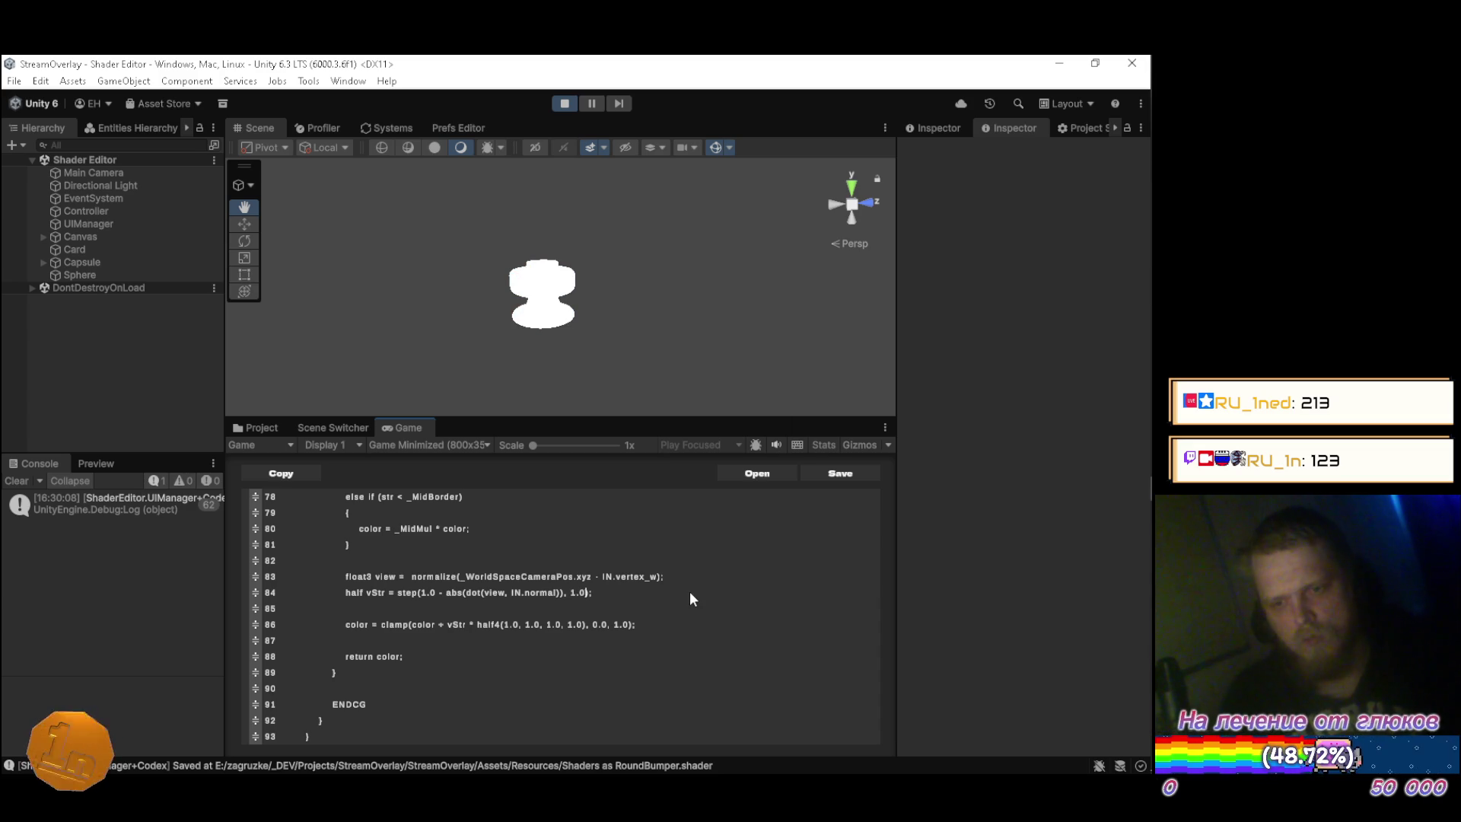
# Rework the arguments into step(0.8, 1.0 - abs(dot(view, IN.normal))) for a hard rim cutoff.
pyautogui.press('BackSpace')
pyautogui.press('BackSpace')
pyautogui.press('BackSpace')
pyautogui.press('Delete')
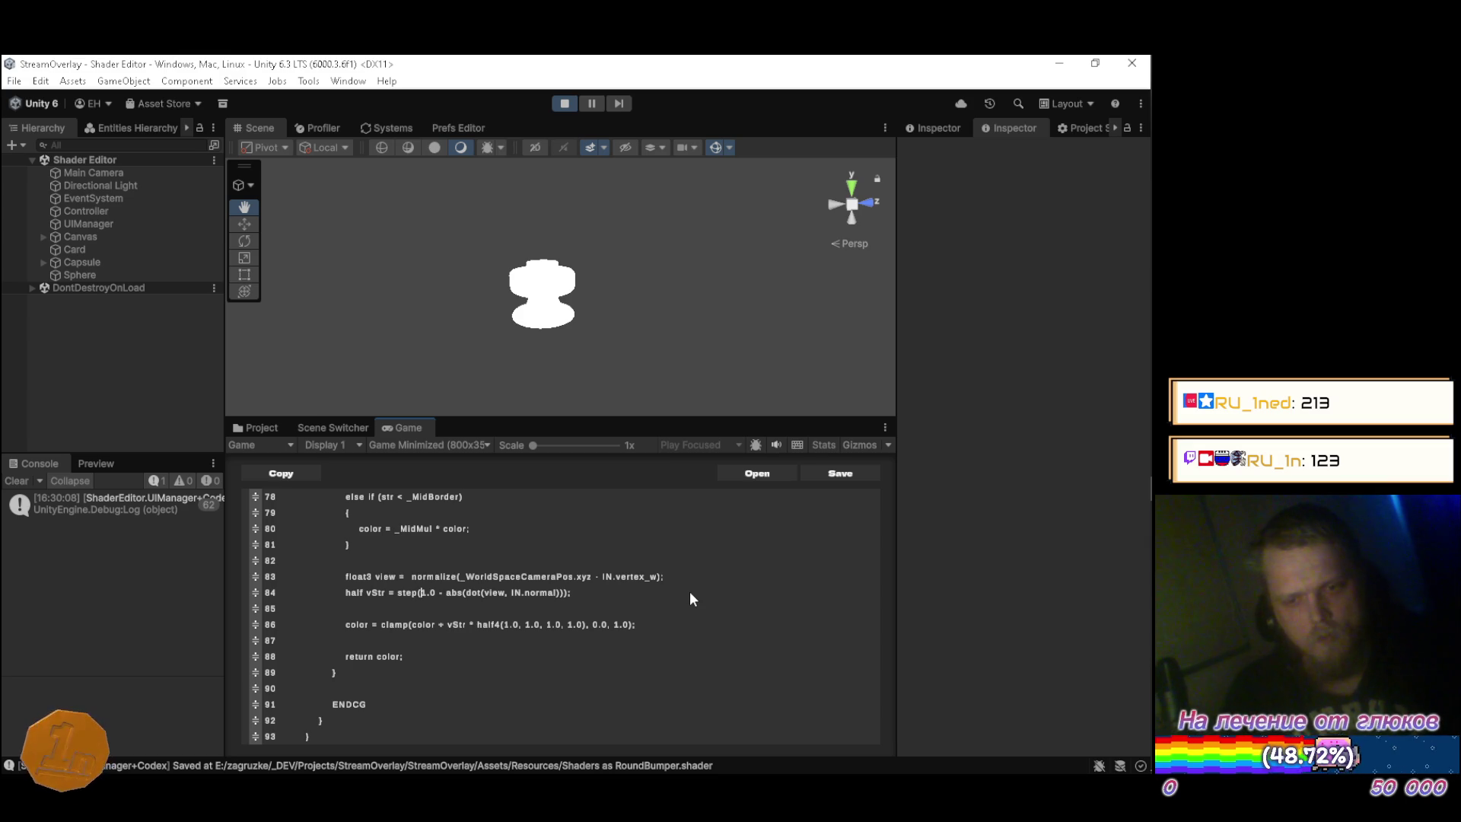
pyautogui.write('(0.0 ,')
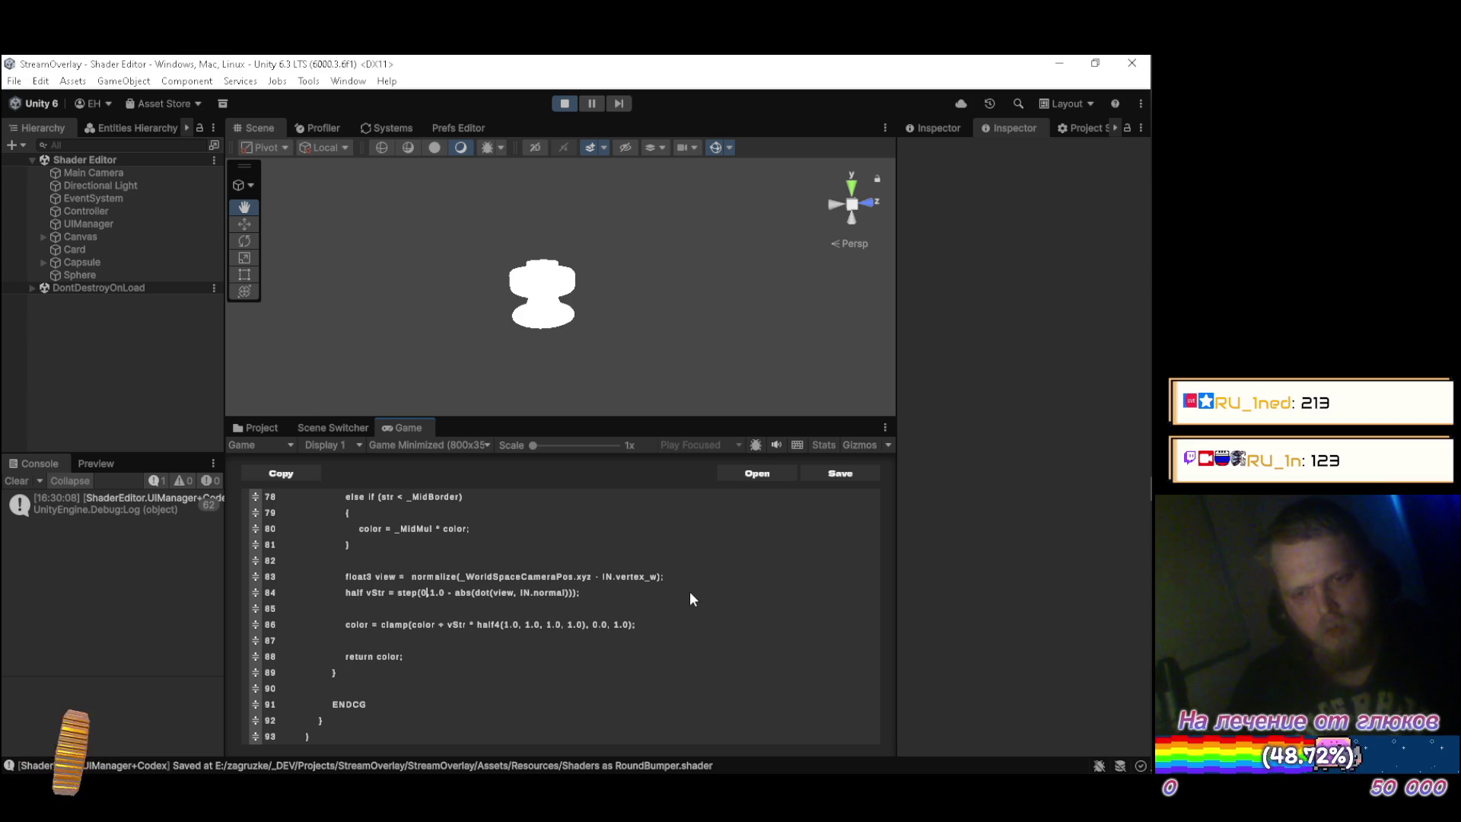
pyautogui.press('BackSpace')
pyautogui.press('BackSpace')
pyautogui.write(',')
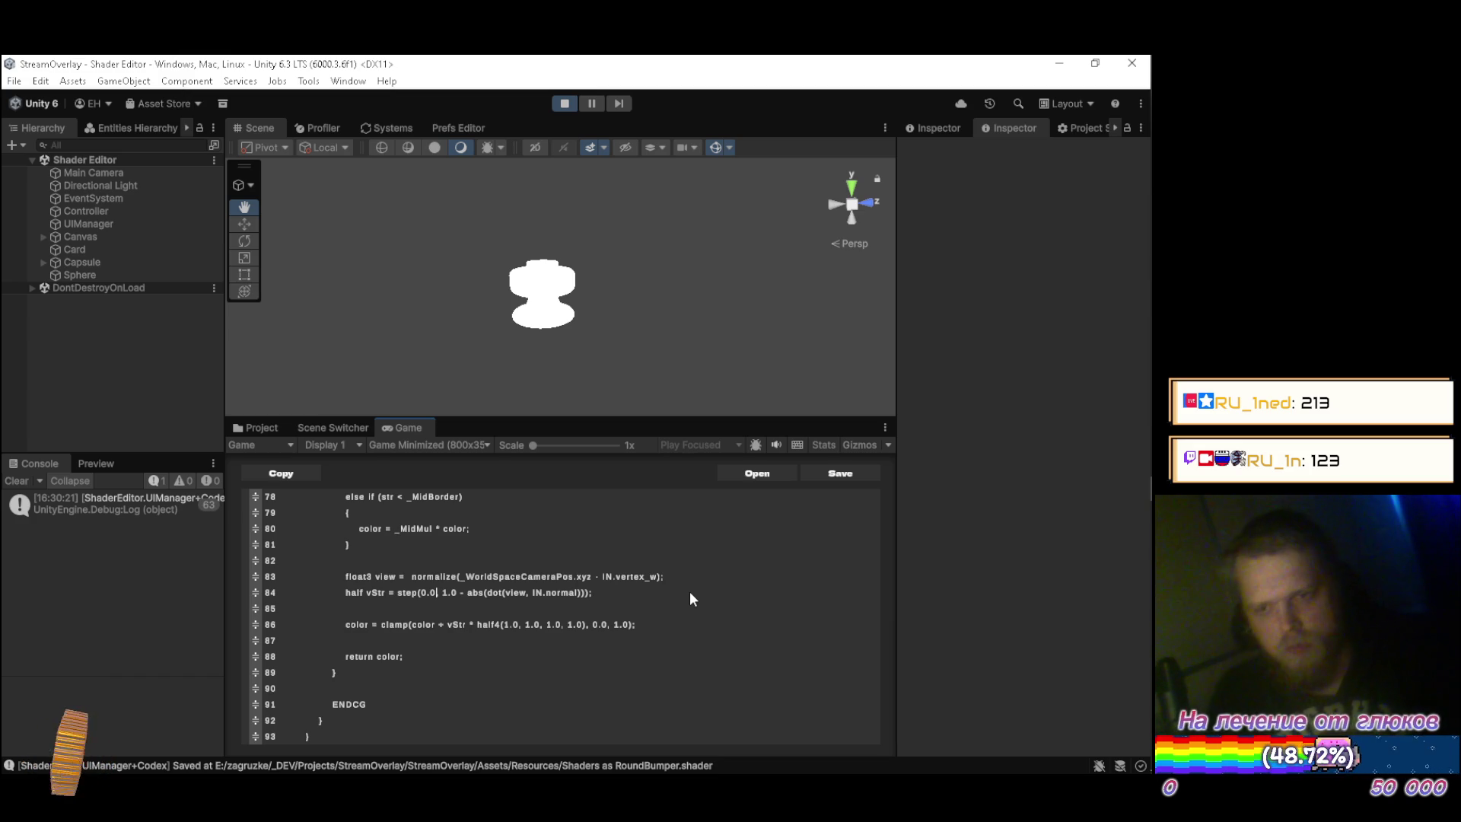
pyautogui.press('BackSpace')
pyautogui.press('BackSpace')
pyautogui.press('BackSpace')
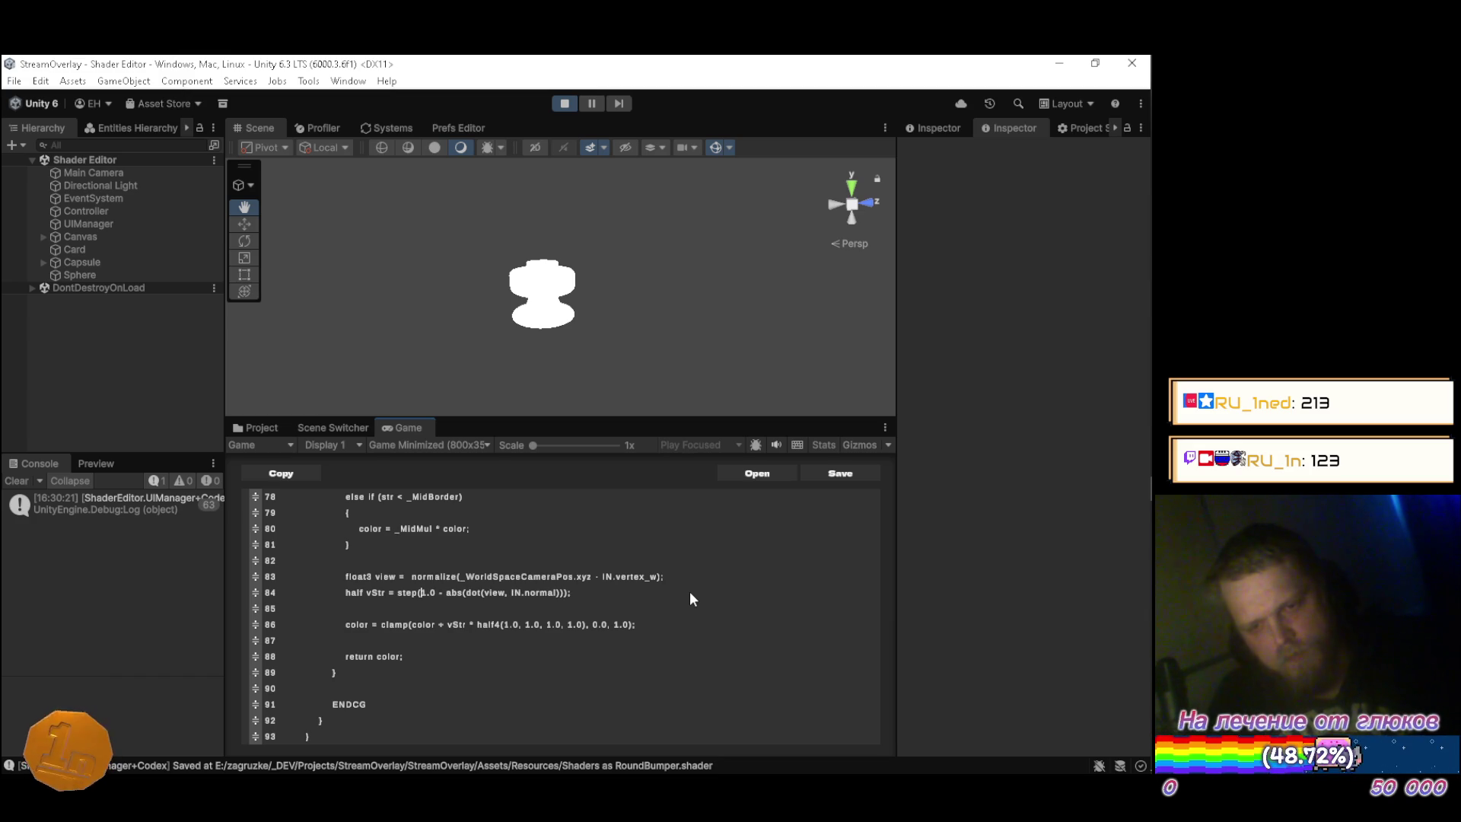
pyautogui.press('BackSpace')
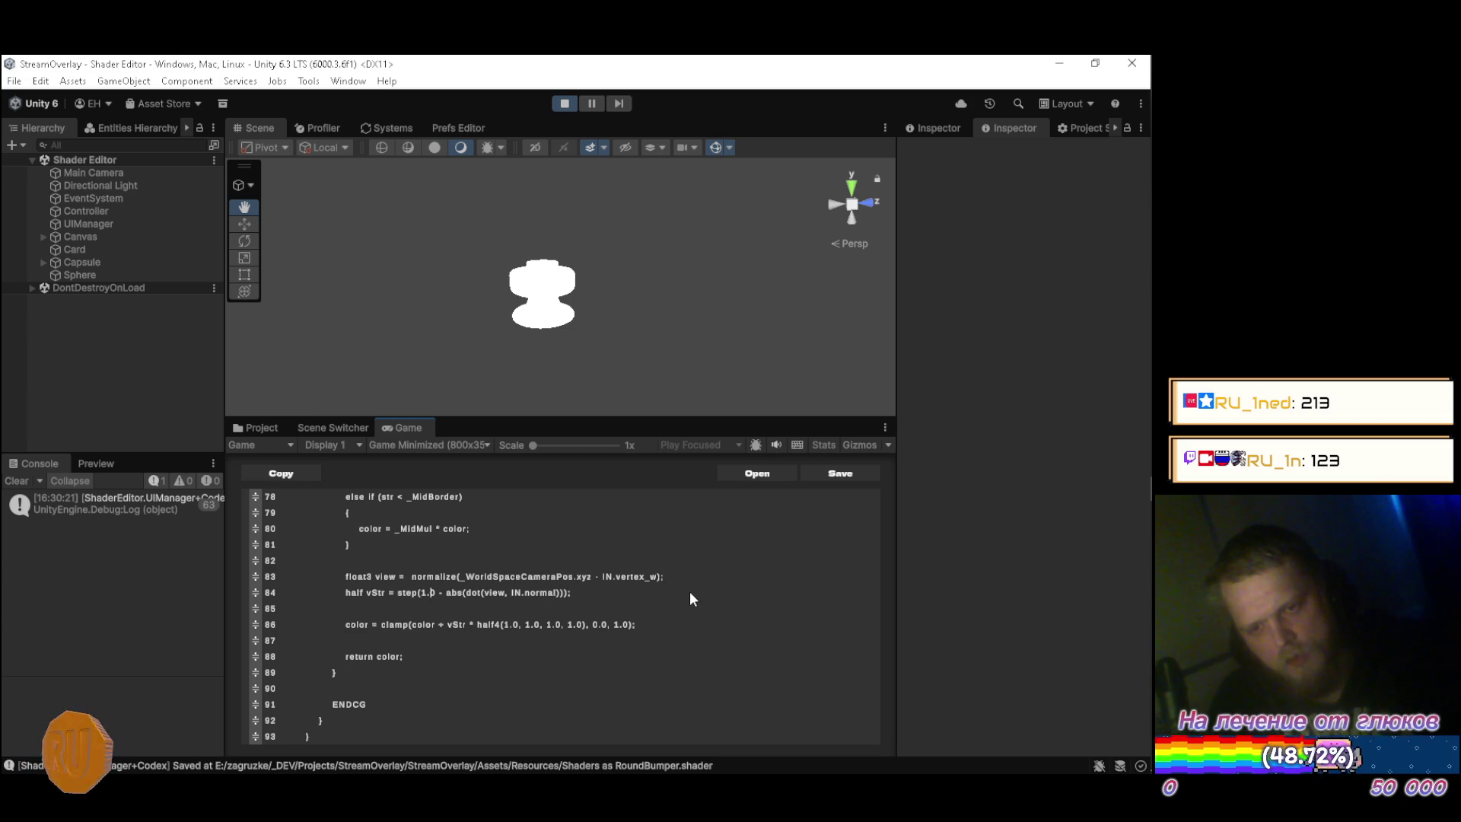
pyautogui.write(', ')
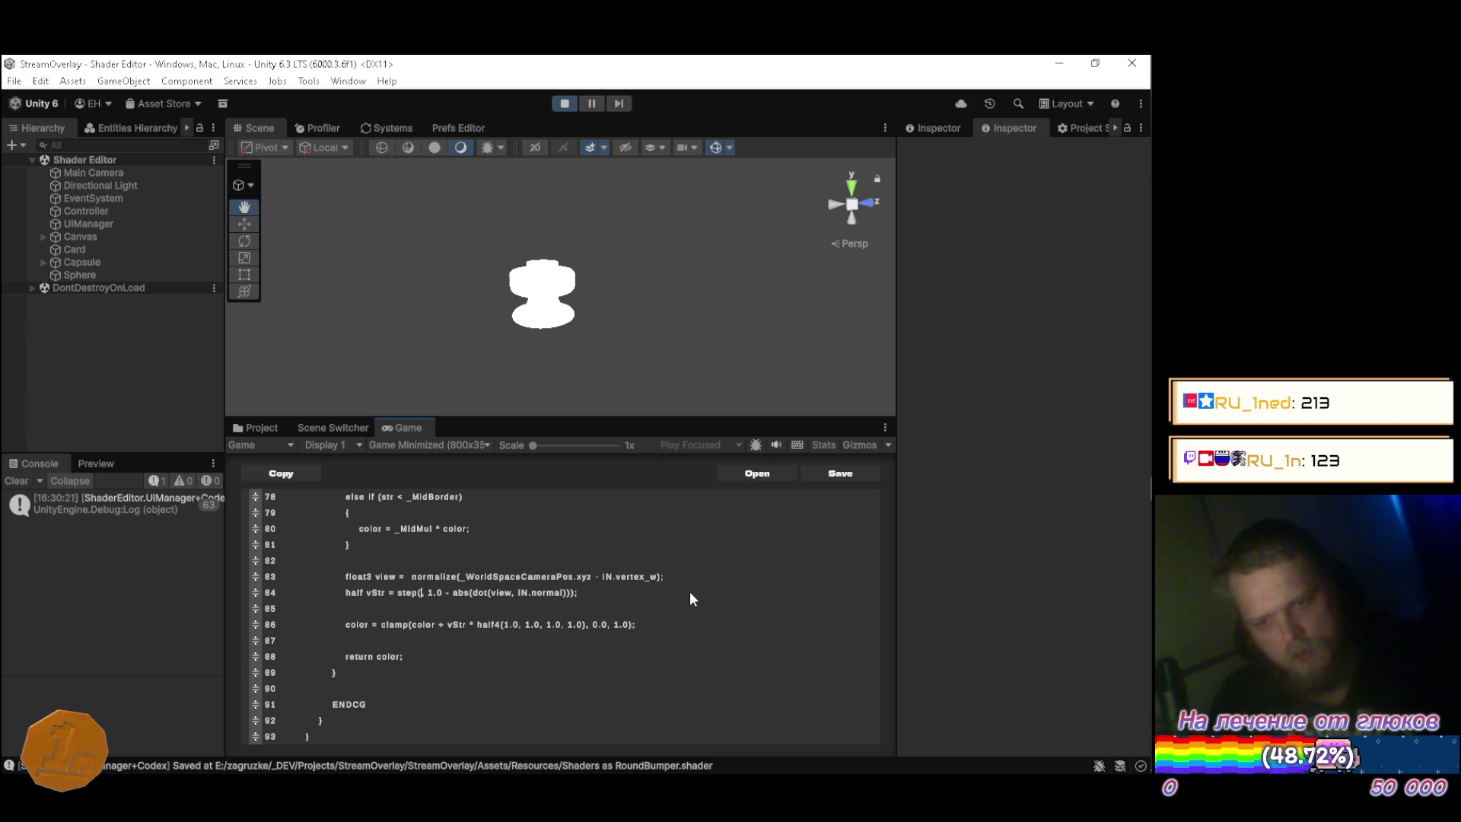
pyautogui.write('0.5')
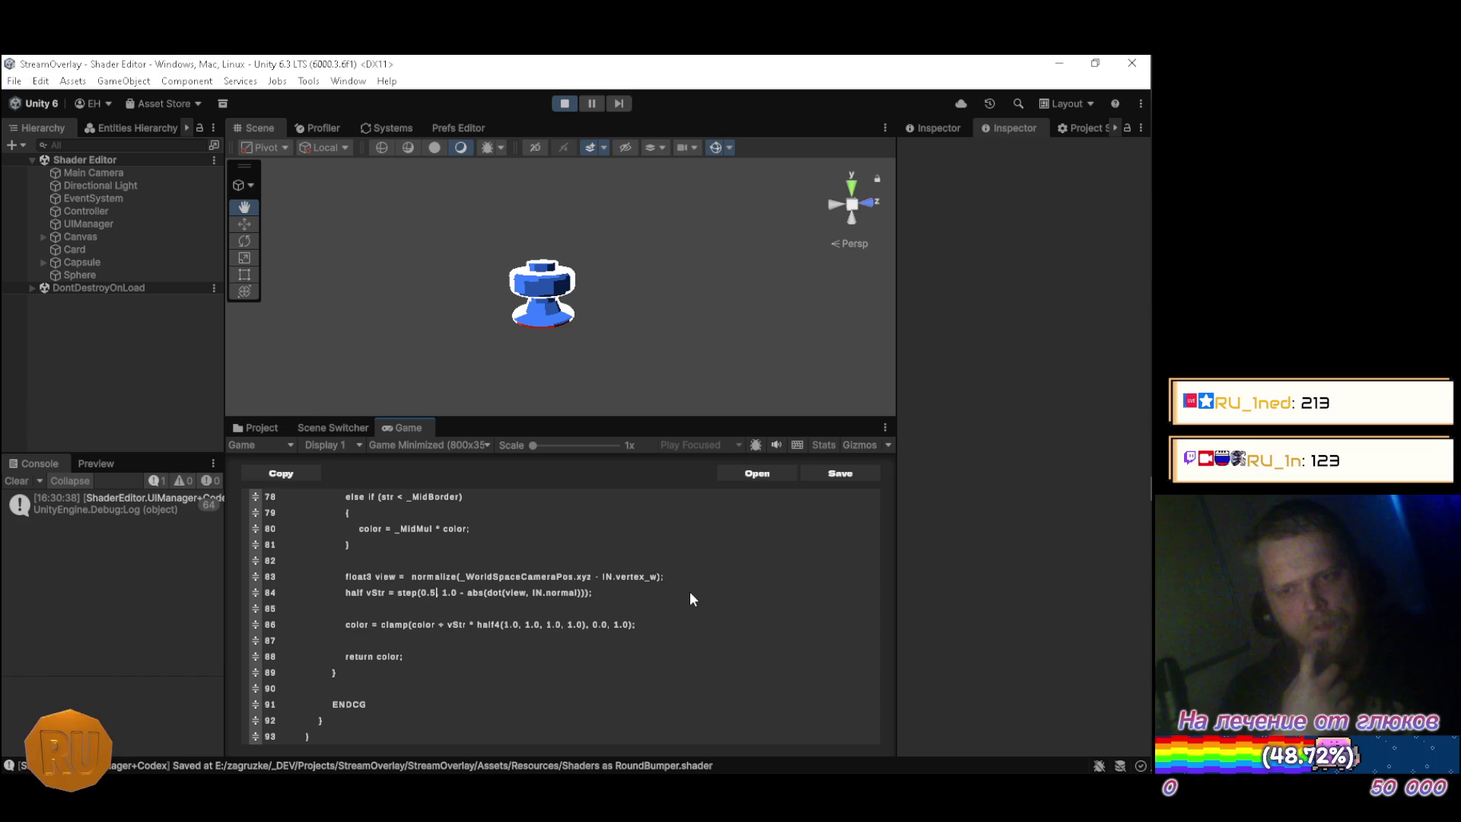
pyautogui.press('BackSpace')
pyautogui.write('8')
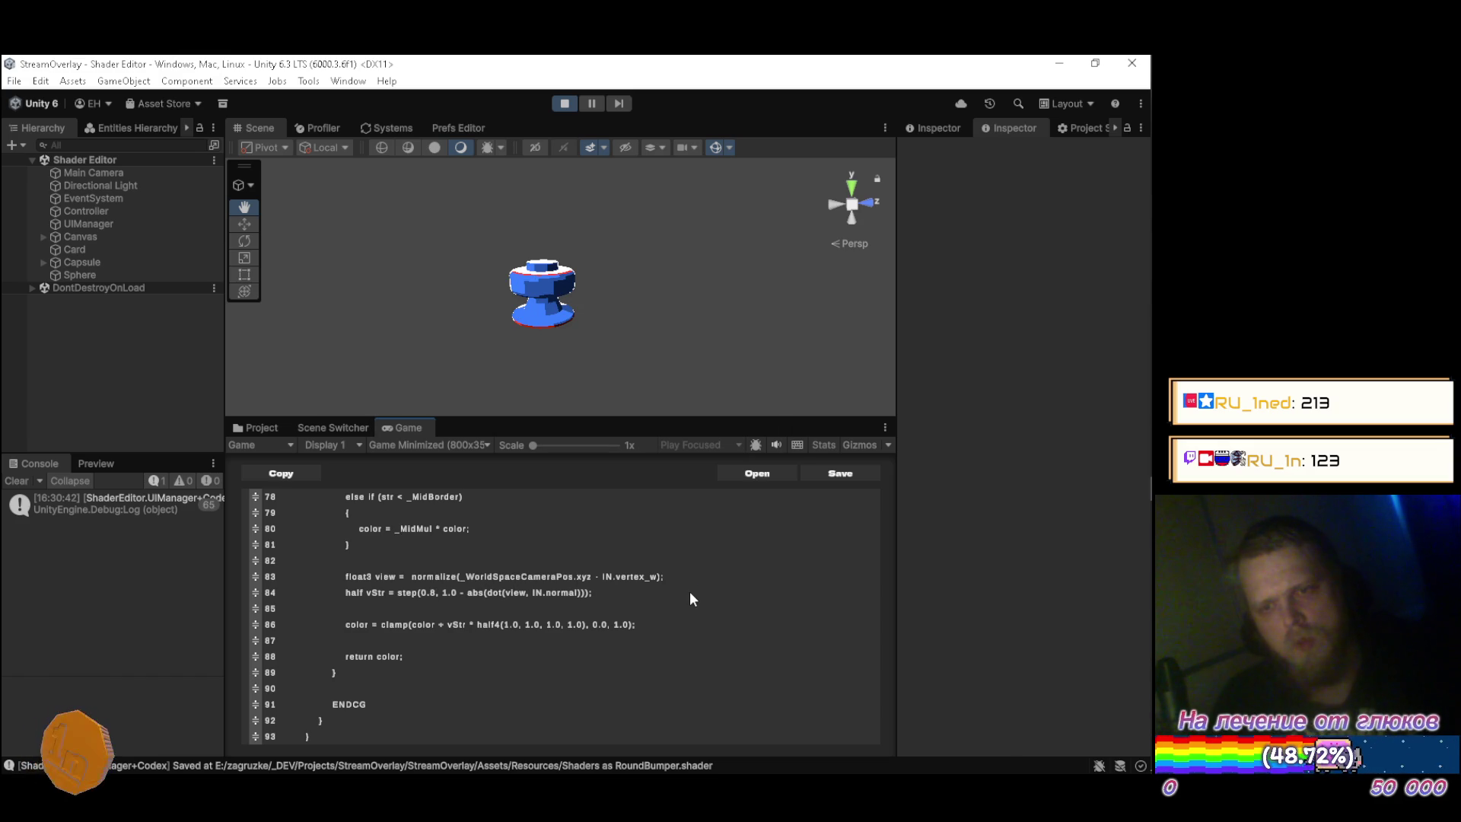
pyautogui.moveTo(620, 327)
pyautogui.mouseDown()
pyautogui.moveTo(606, 242)
pyautogui.moveTo(571, 286)
pyautogui.moveTo(525, 300)
pyautogui.moveTo(368, 313)
pyautogui.moveTo(466, 296)
pyautogui.moveTo(723, 330)
pyautogui.moveTo(457, 326)
pyautogui.moveTo(347, 305)
pyautogui.moveTo(603, 365)
pyautogui.moveTo(533, 313)
pyautogui.mouseUp()
# Change the step threshold on line 84 from 0.8 to 0.9.
pyautogui.scroll(3, 601, 251)
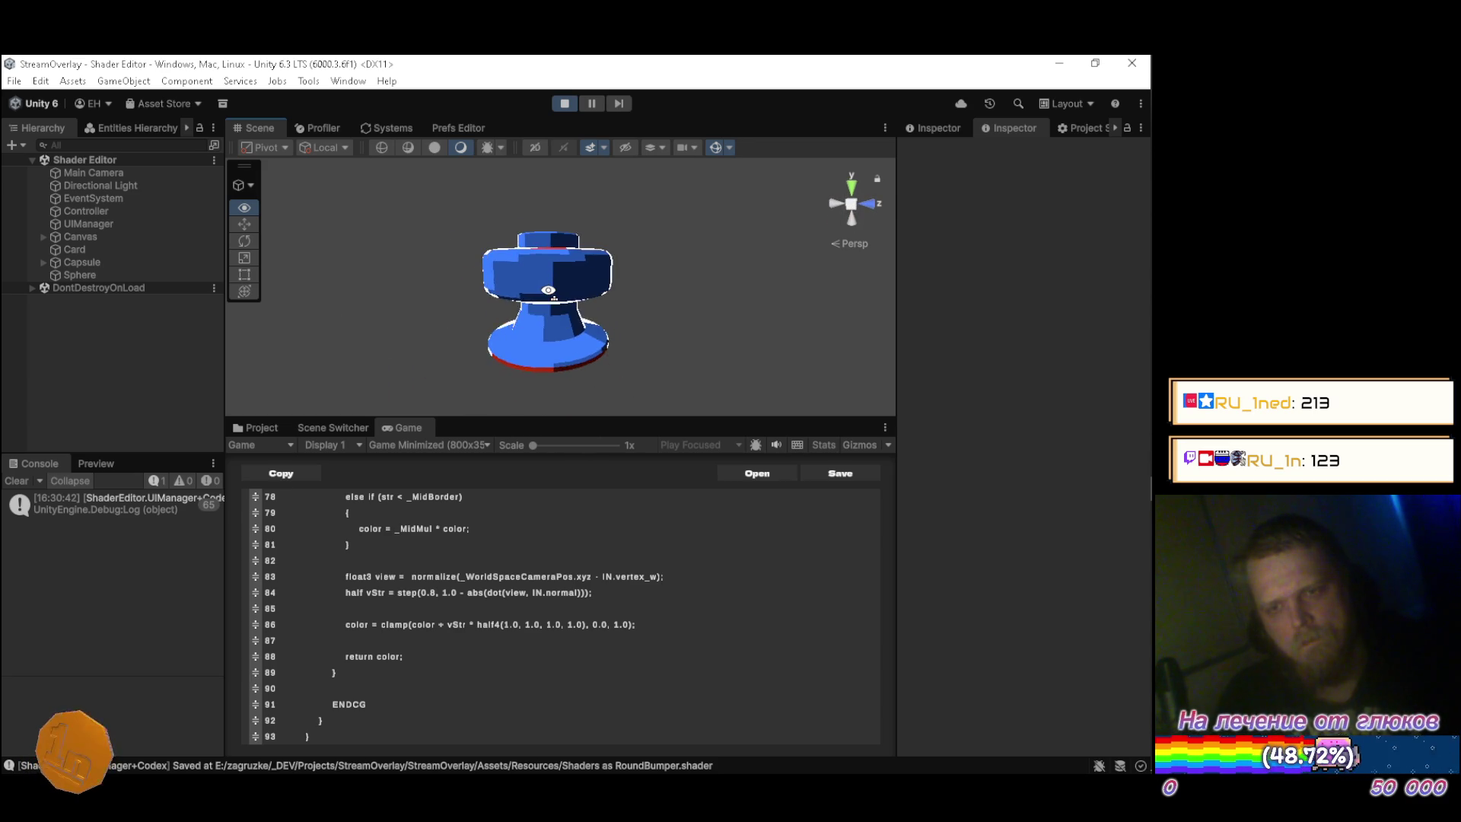
pyautogui.click(637, 592)
pyautogui.press('Left')
pyautogui.press('Left')
pyautogui.press('Left')
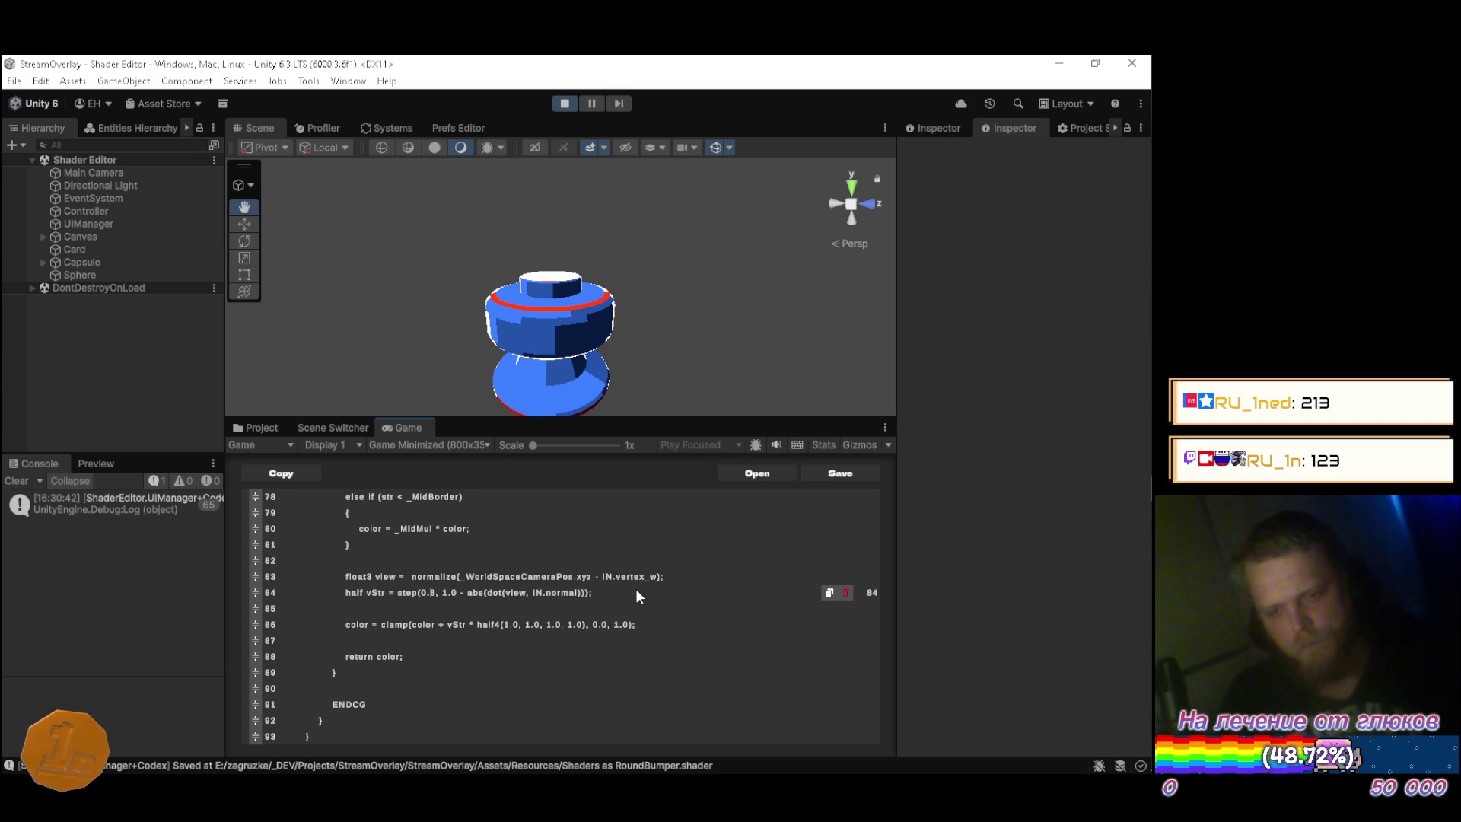
pyautogui.press('Delete')
pyautogui.write('9')
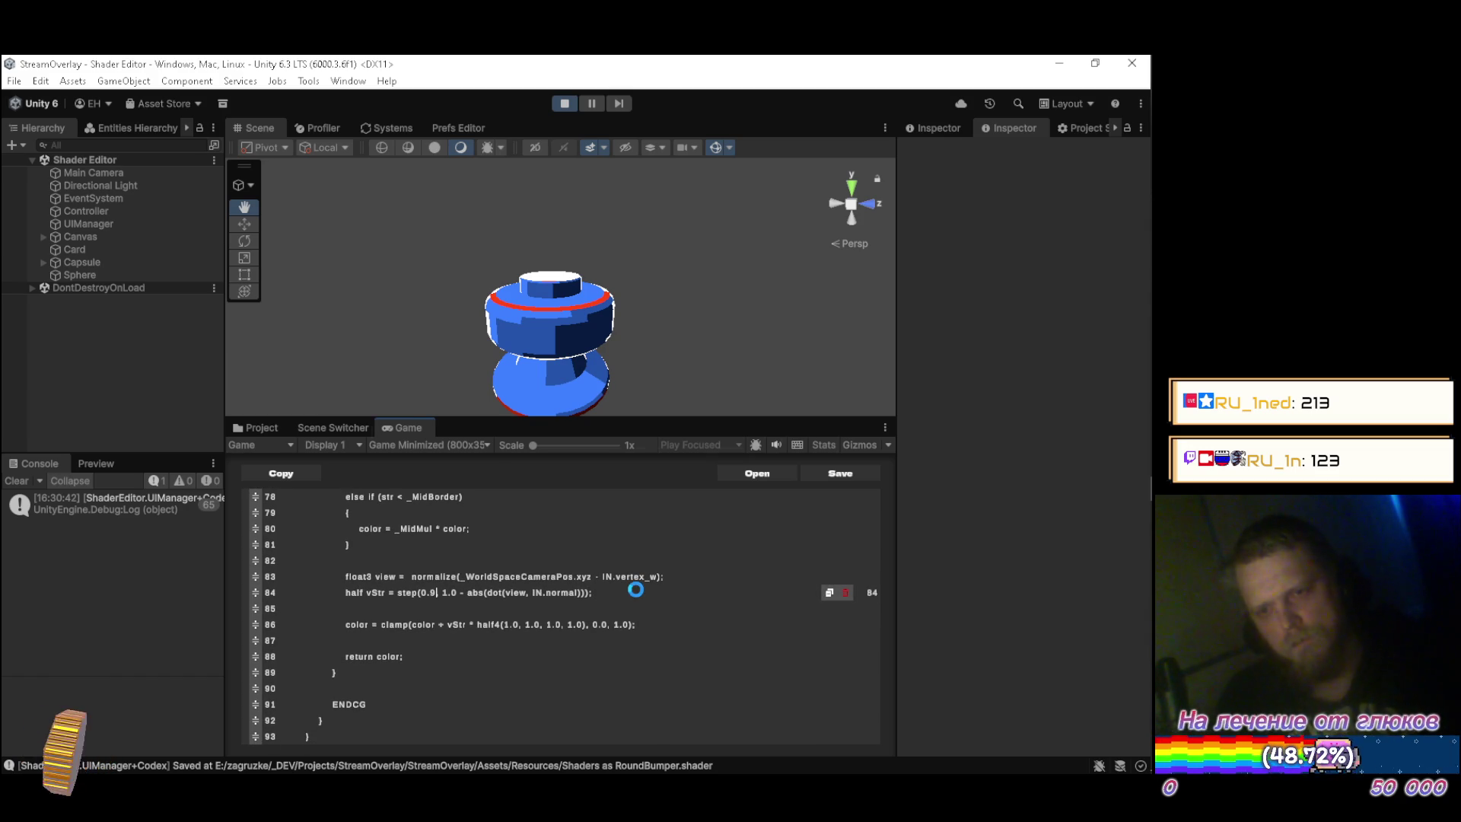
# Orbit close to the bumper to inspect its thinner rim, then scroll the code upward.
pyautogui.moveTo(593, 276); pyautogui.dragTo(607, 268)
pyautogui.moveTo(601, 338)
pyautogui.mouseDown()
pyautogui.moveTo(320, 283)
pyautogui.moveTo(616, 314)
pyautogui.moveTo(623, 335)
pyautogui.moveTo(660, 335)
pyautogui.moveTo(449, 330)
pyautogui.moveTo(730, 323)
pyautogui.moveTo(465, 317)
pyautogui.moveTo(717, 304)
pyautogui.moveTo(662, 310)
pyautogui.mouseUp()
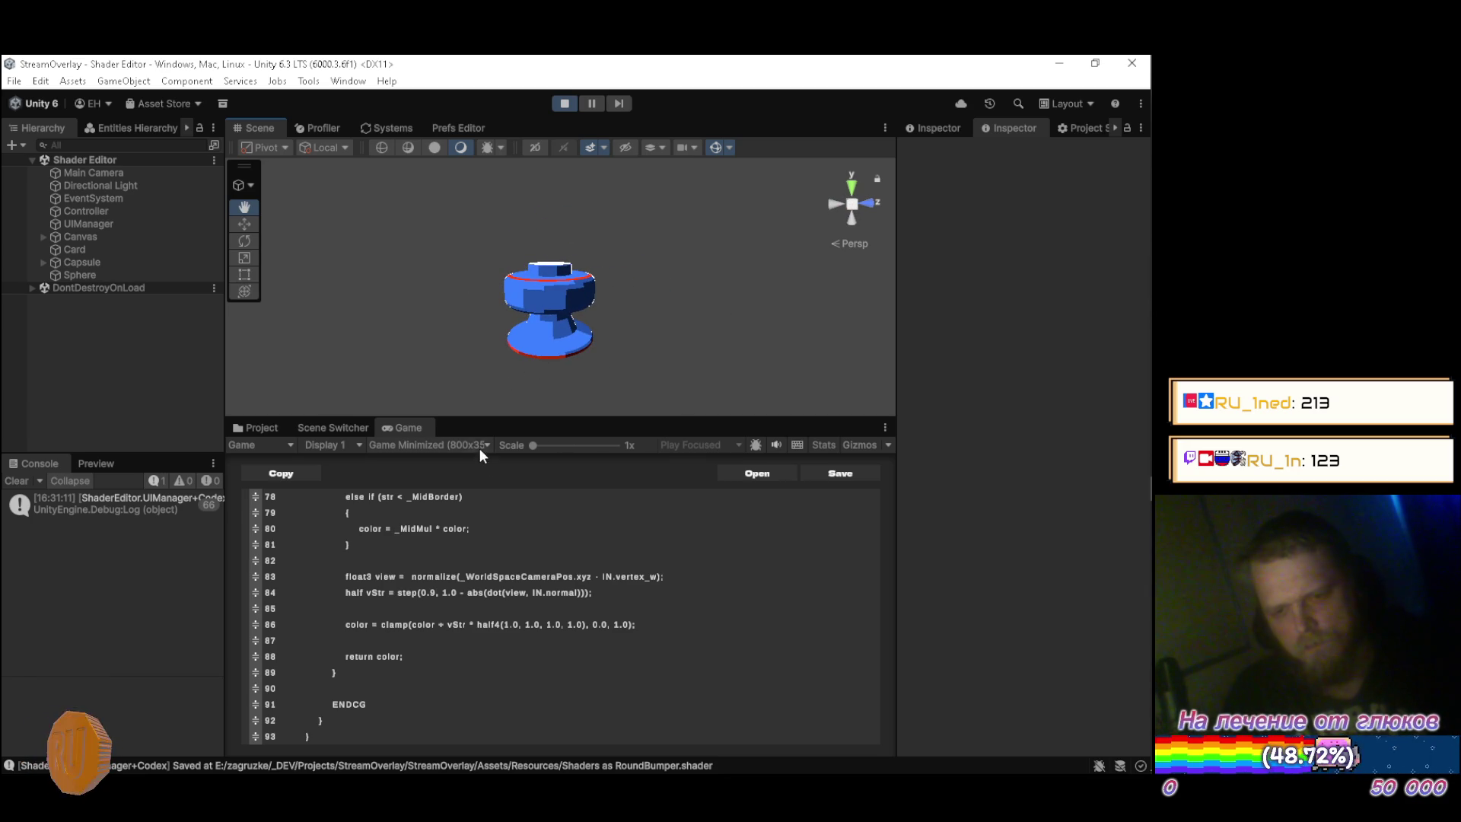
pyautogui.scroll(15, 601, 555)
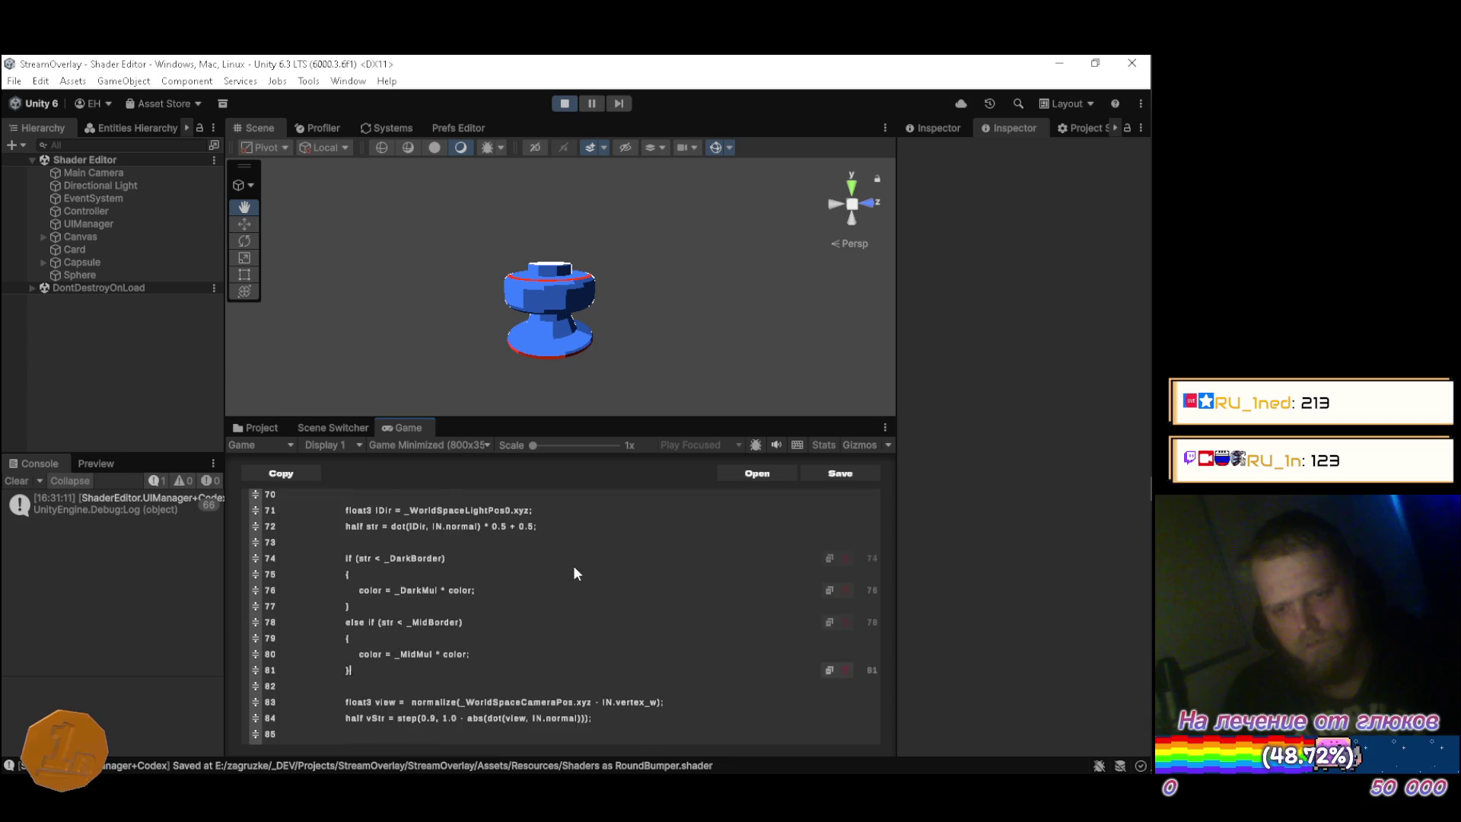
pyautogui.scroll(10, 555, 586)
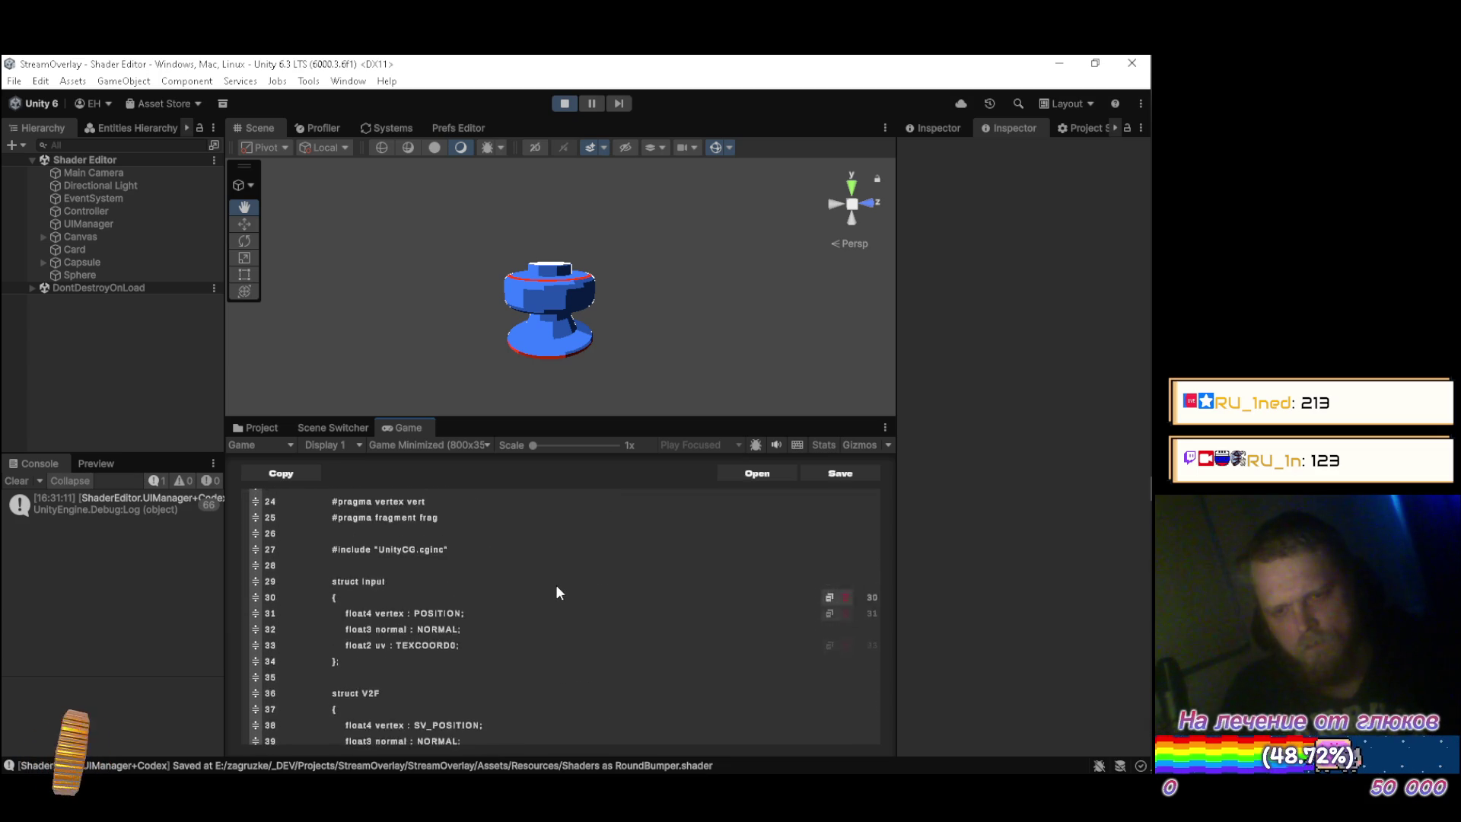
# Start a new _Step ("Step", Range(0.0, 1.0)) property line after _DarkMul.
pyautogui.scroll(-2, 555, 584)
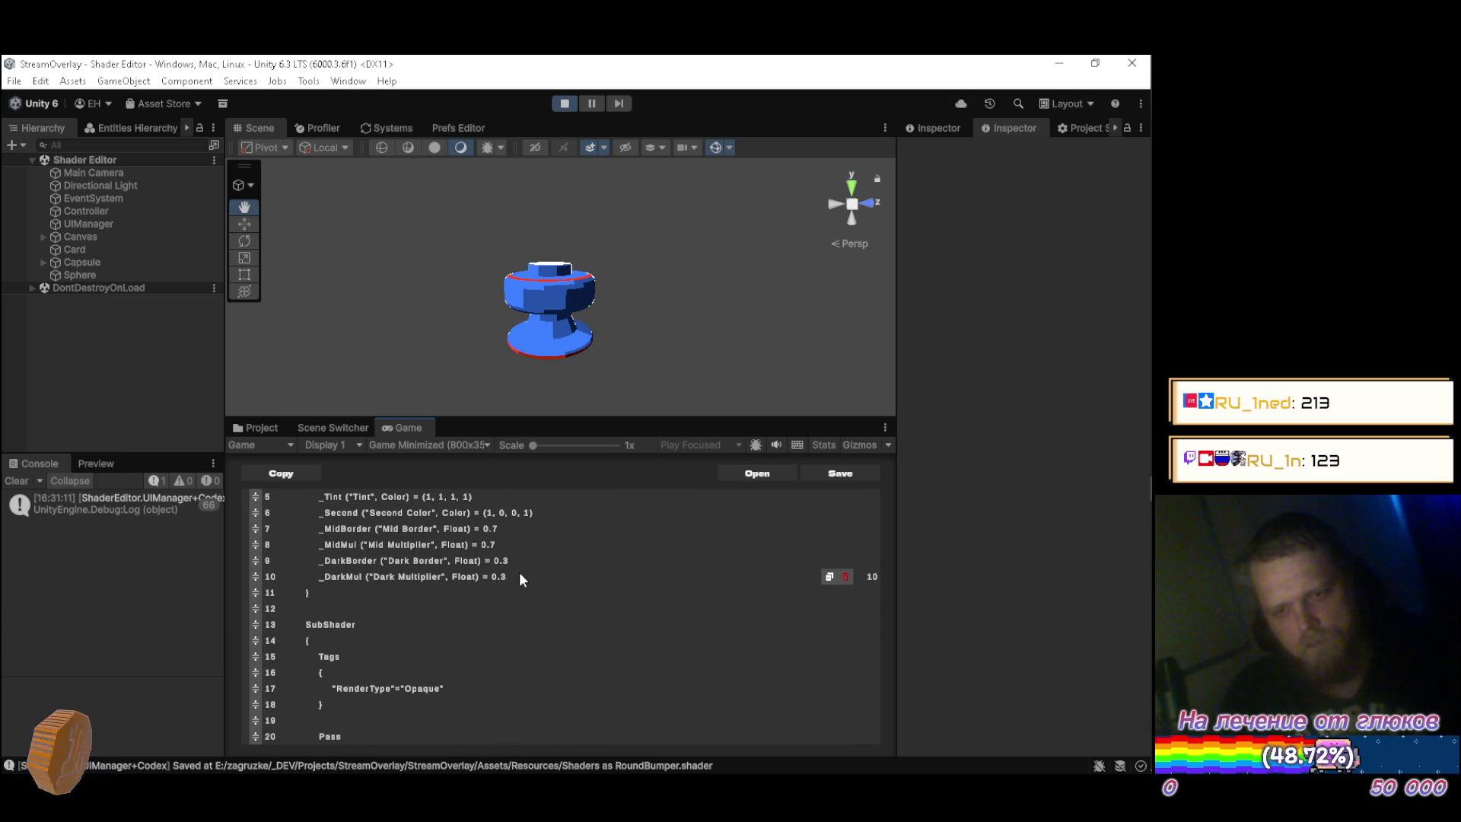
pyautogui.press('Return')
pyautogui.write('_Step (')
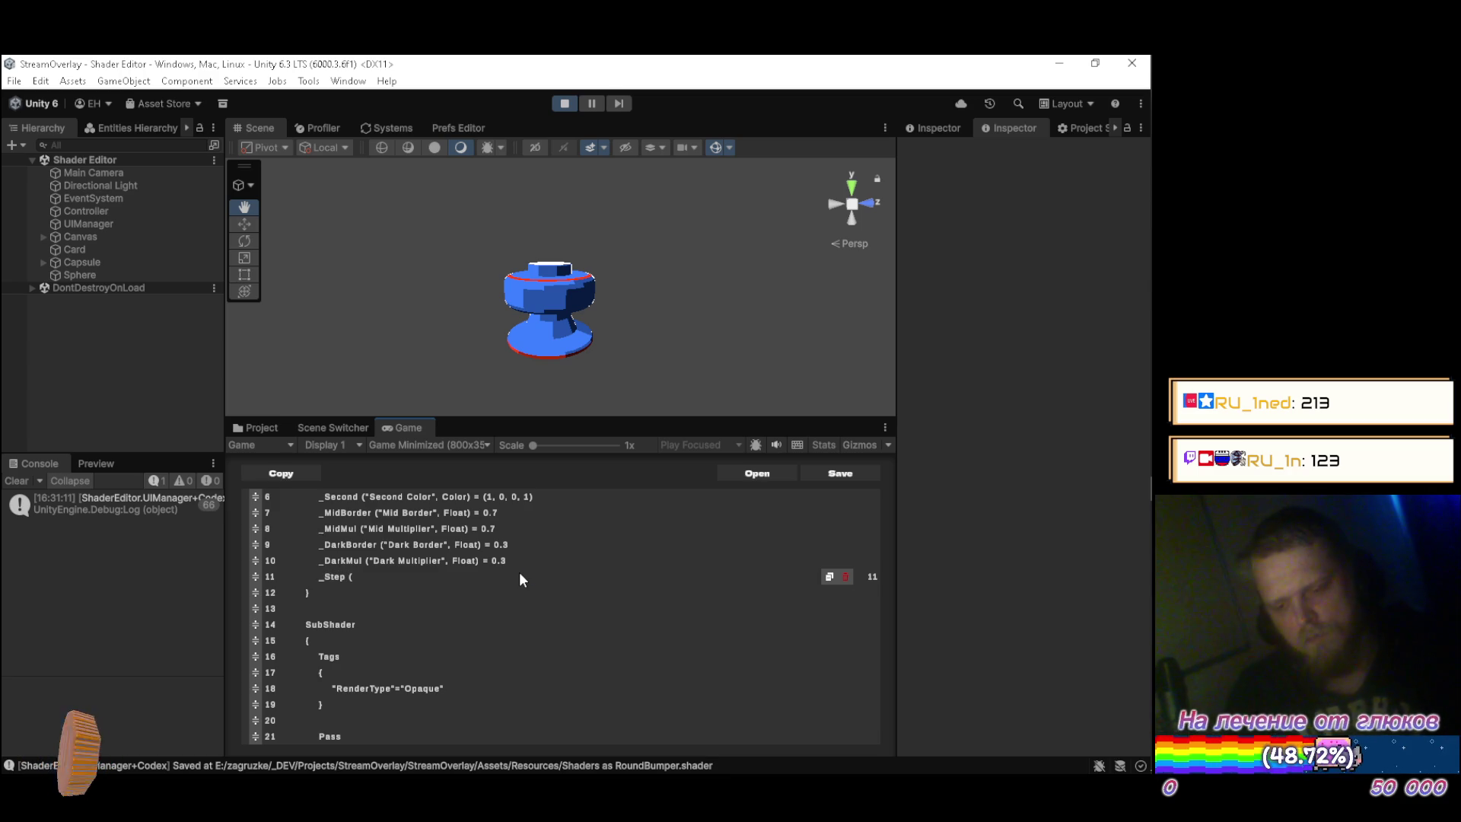
pyautogui.write('"Step",')
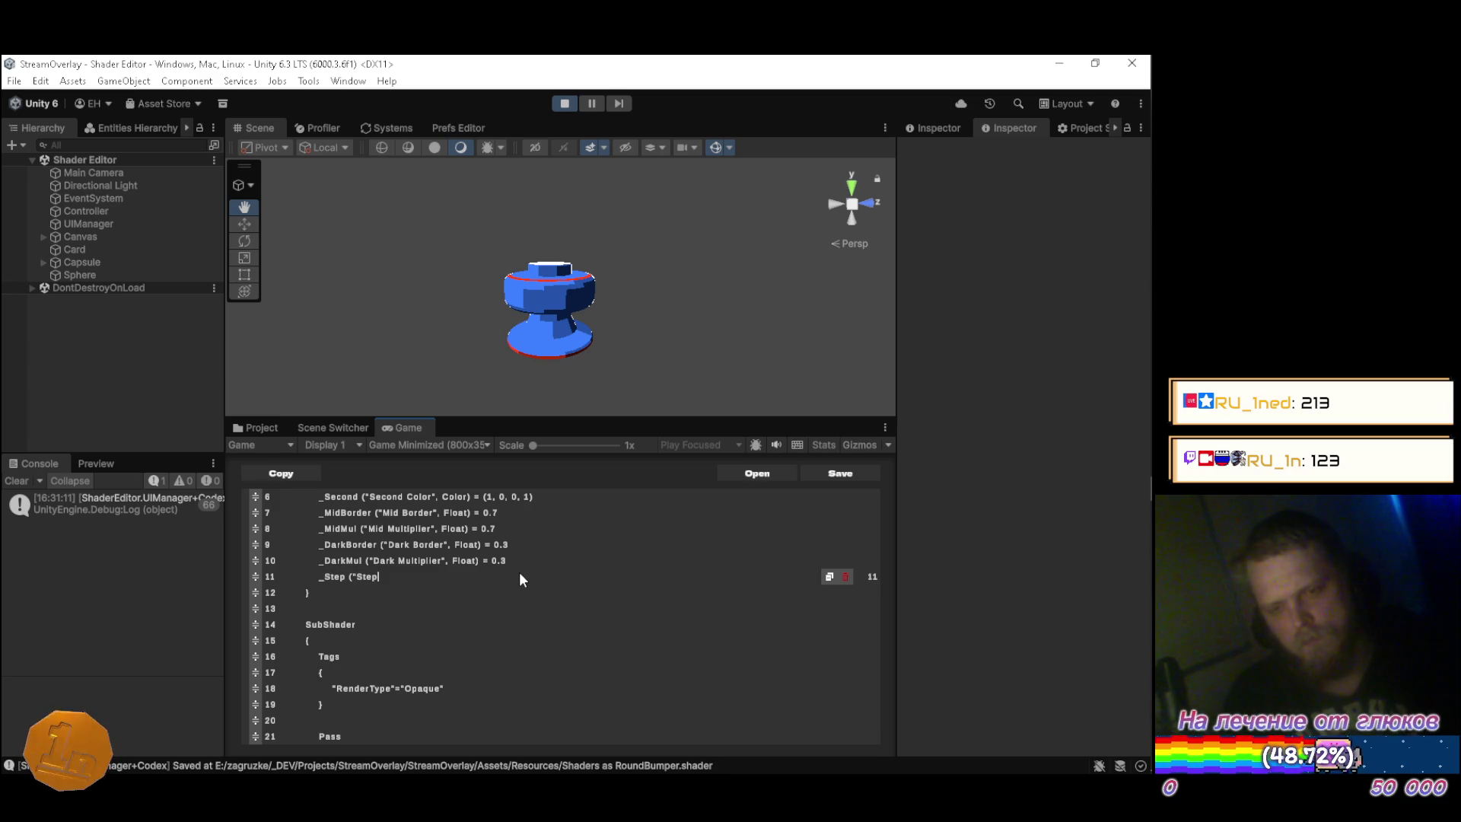
pyautogui.write(' F')
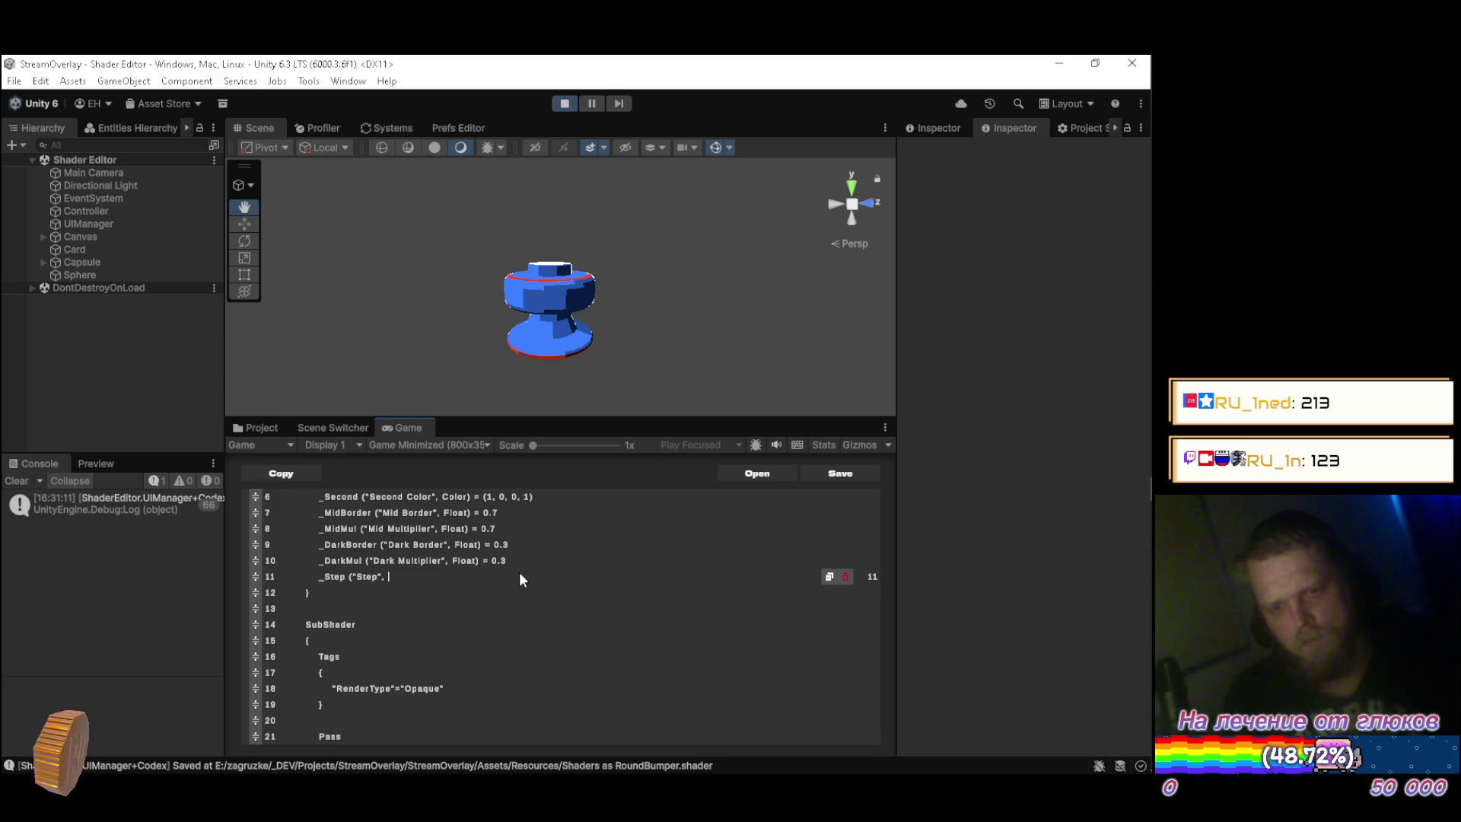
pyautogui.write('Range(0')
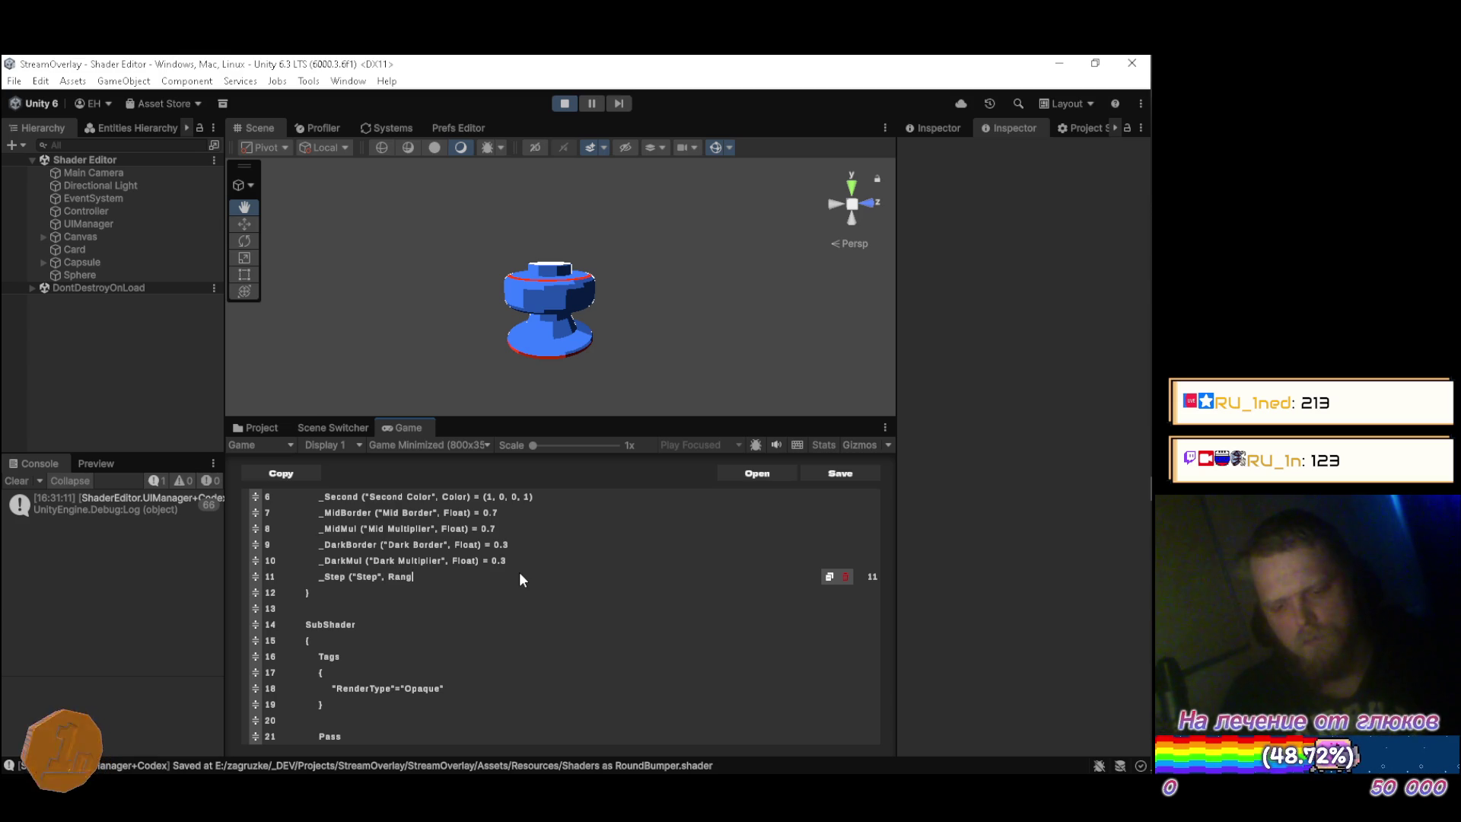
pyautogui.write('.0, 1.0')
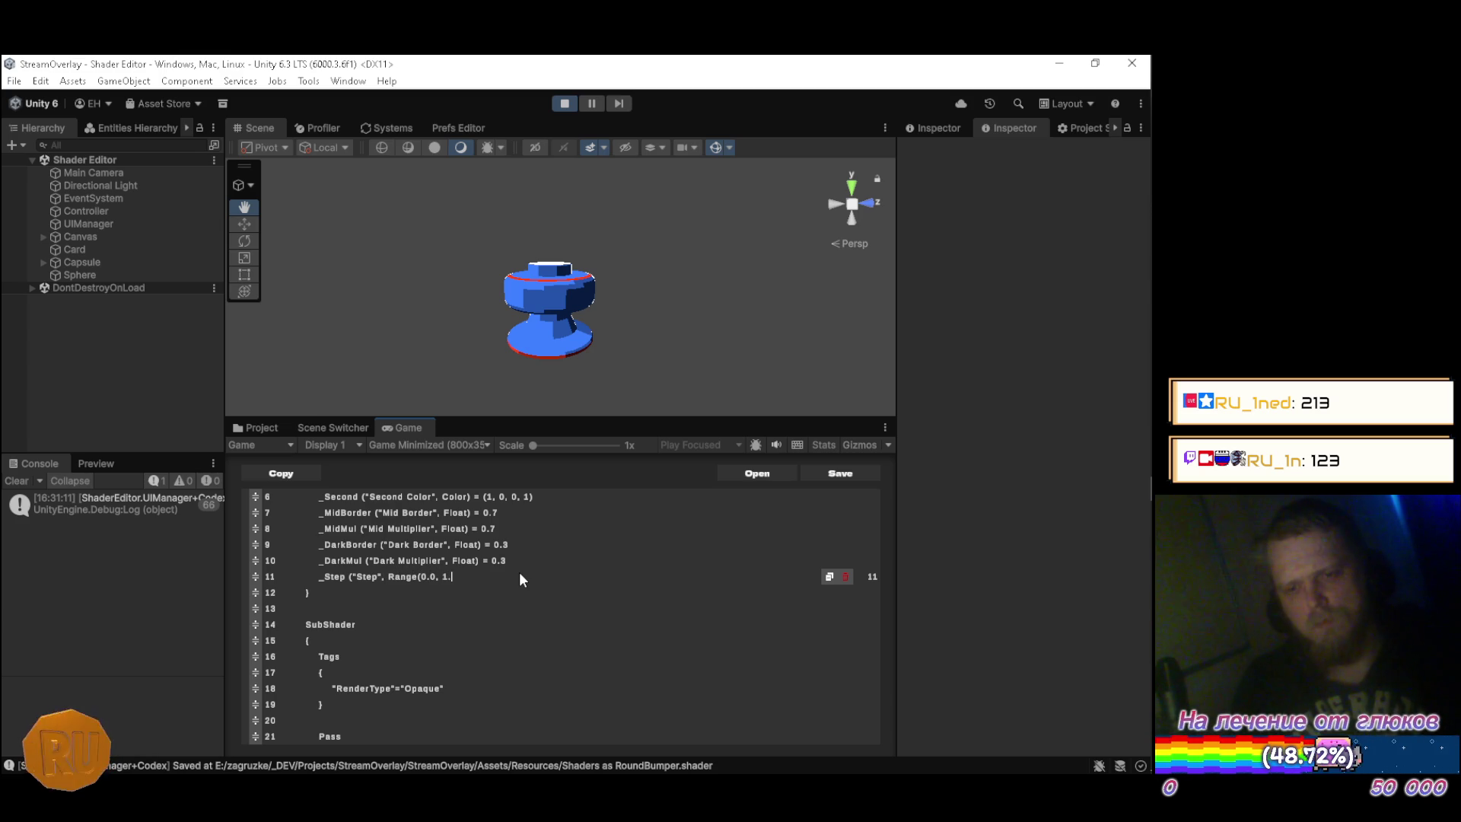
pyautogui.write(')) = 0.8')
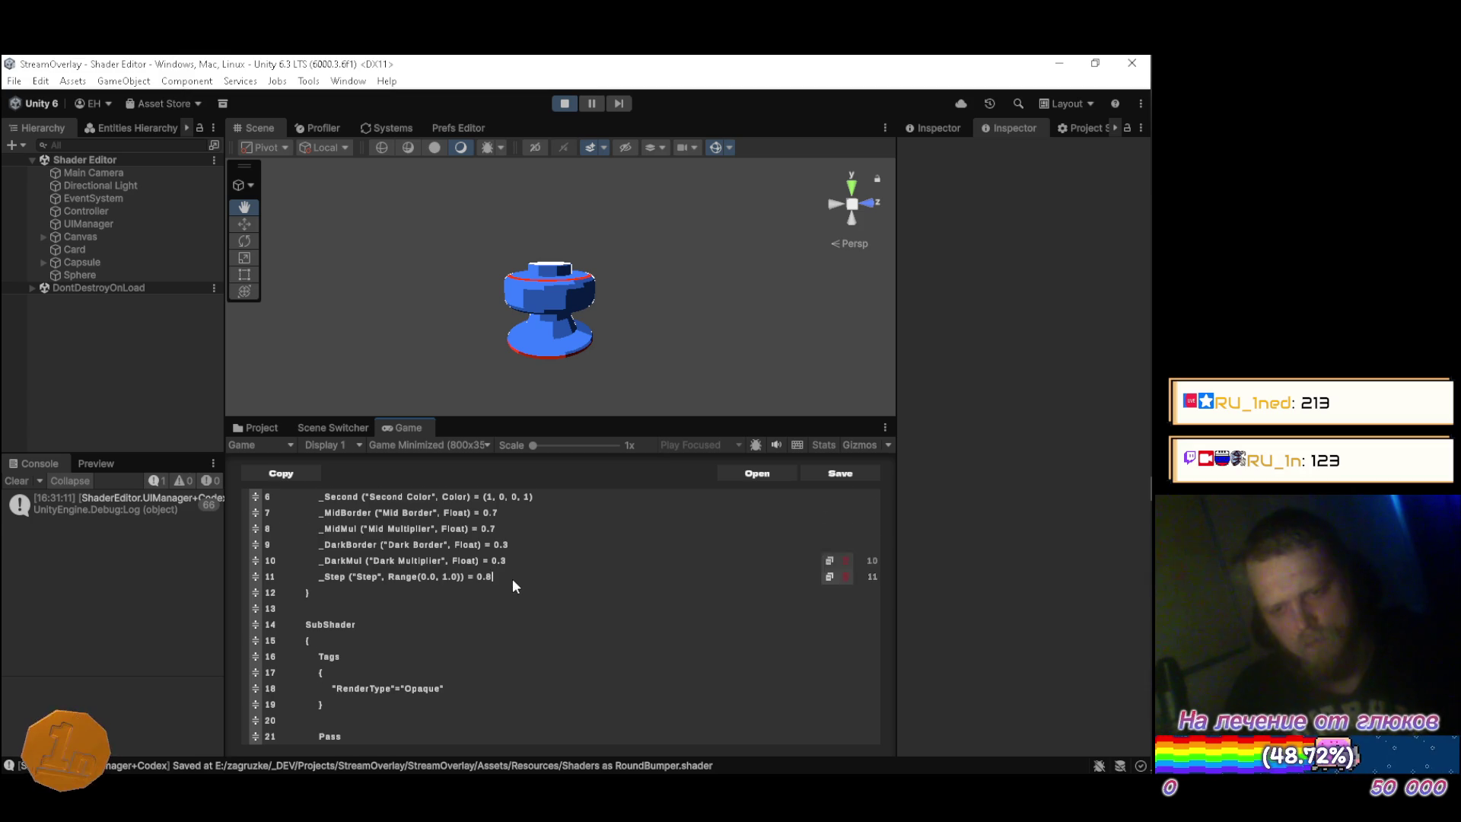
# Declare 'half _Step;' on a new line after 'half _DarkMul;'.
pyautogui.scroll(-10, 510, 582)
pyautogui.scroll(-1, 452, 609)
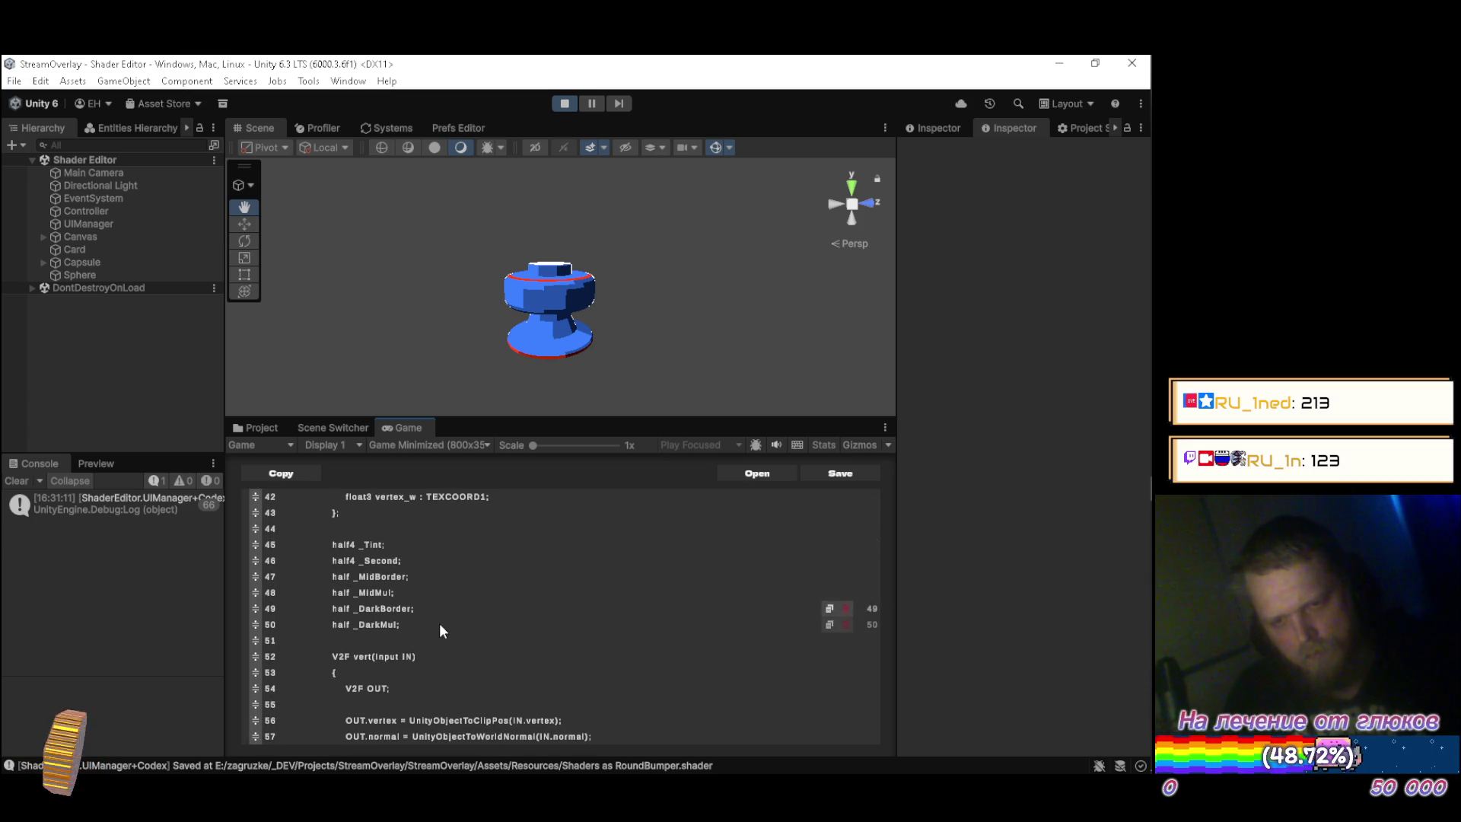
pyautogui.press('Return')
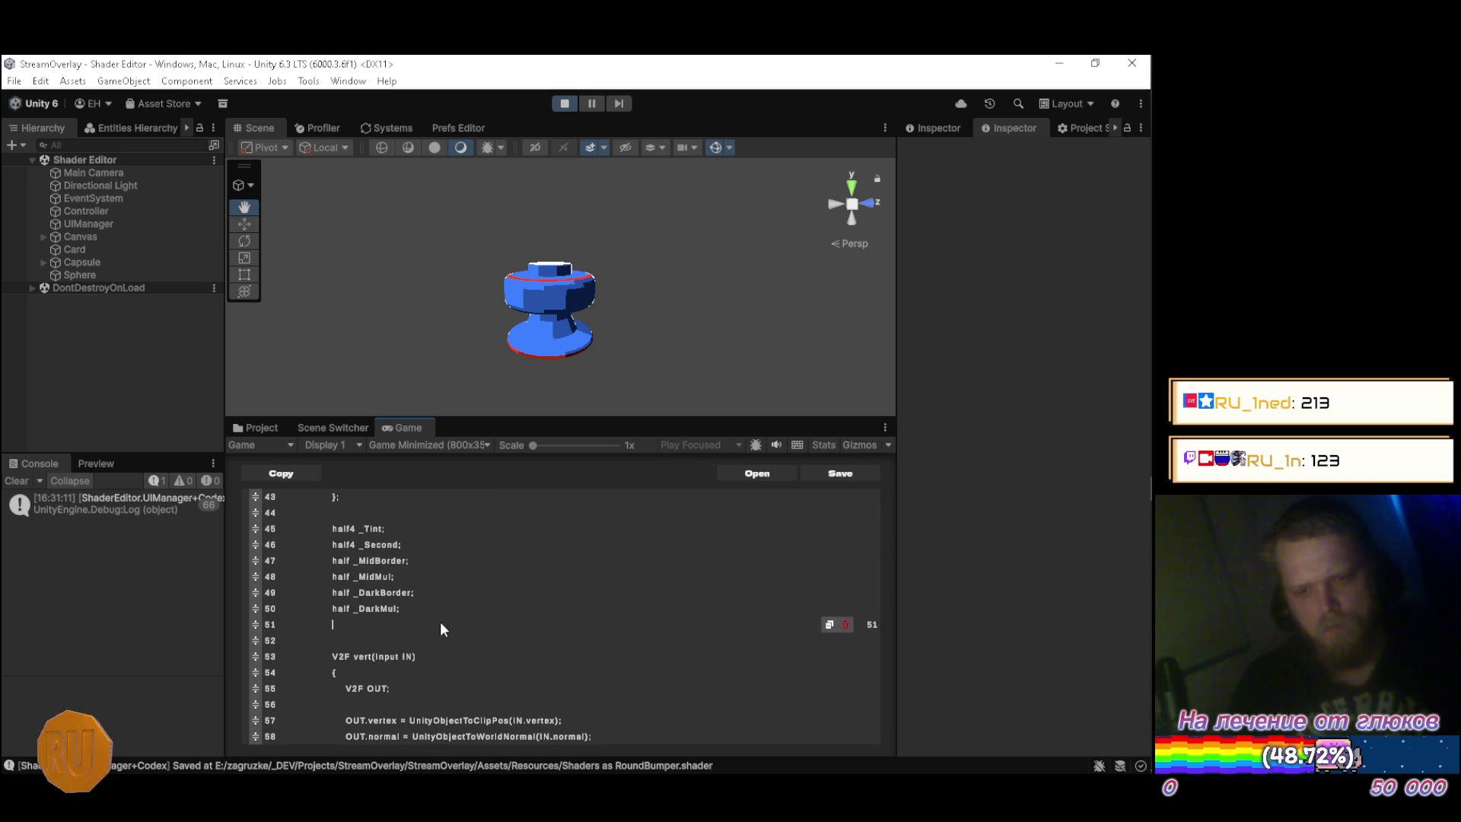
pyautogui.write('half _s')
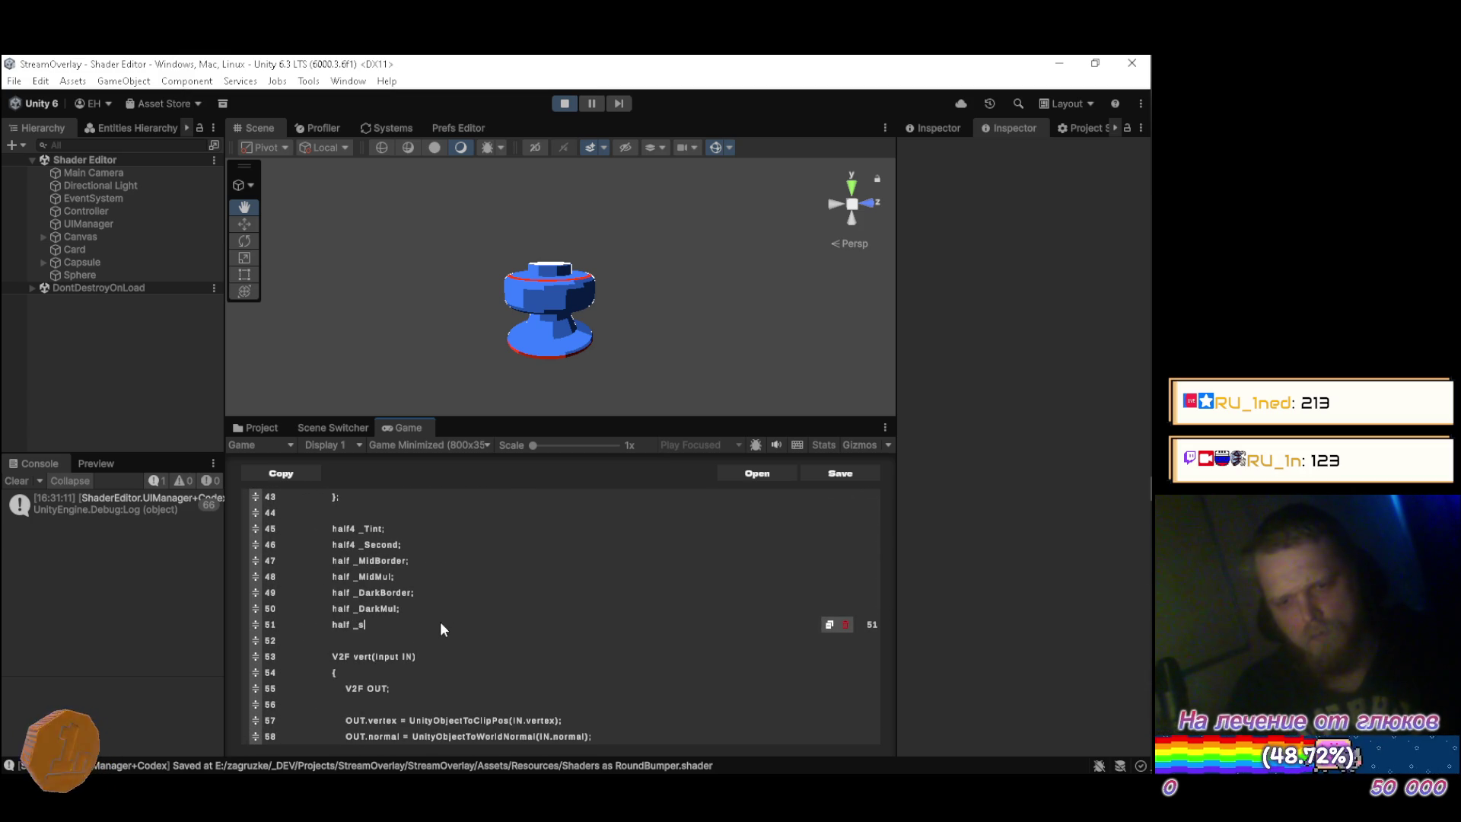
pyautogui.press('BackSpace')
pyautogui.write('Step;')
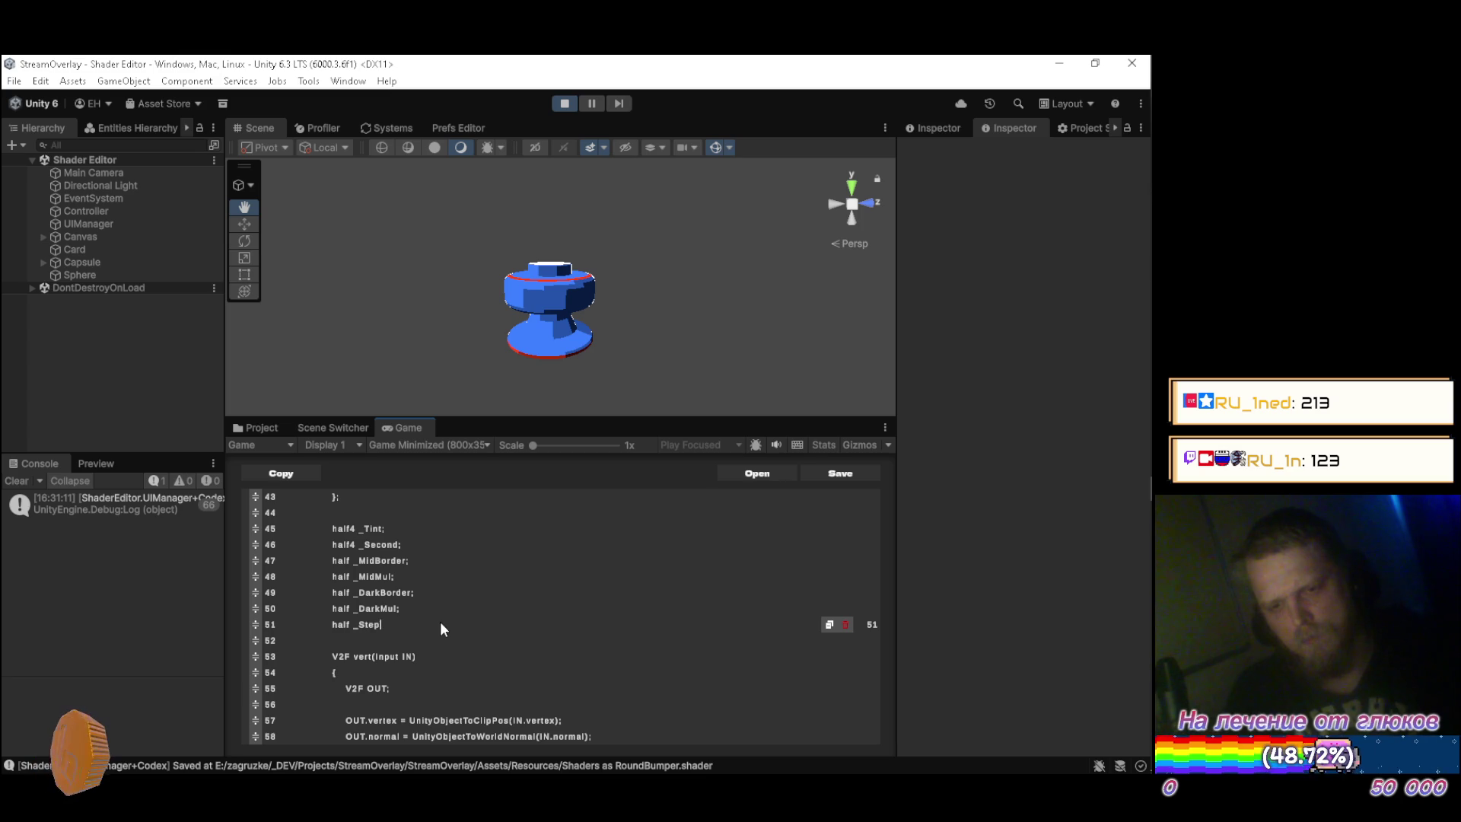
# Replace the hard-coded 0.9 in the line 86 step() call with _Step.
pyautogui.scroll(-7, 441, 628)
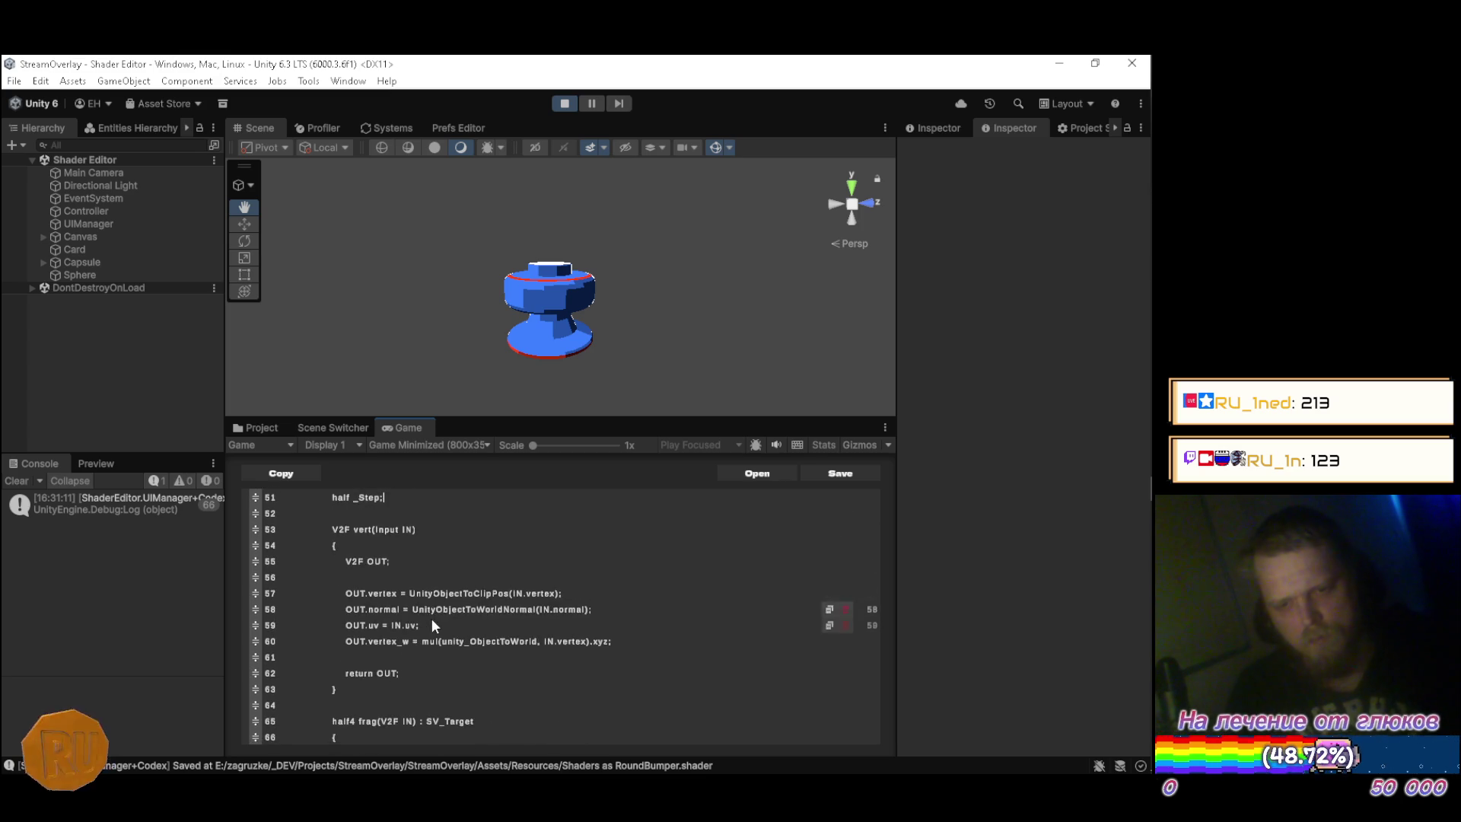
pyautogui.scroll(-5, 439, 637)
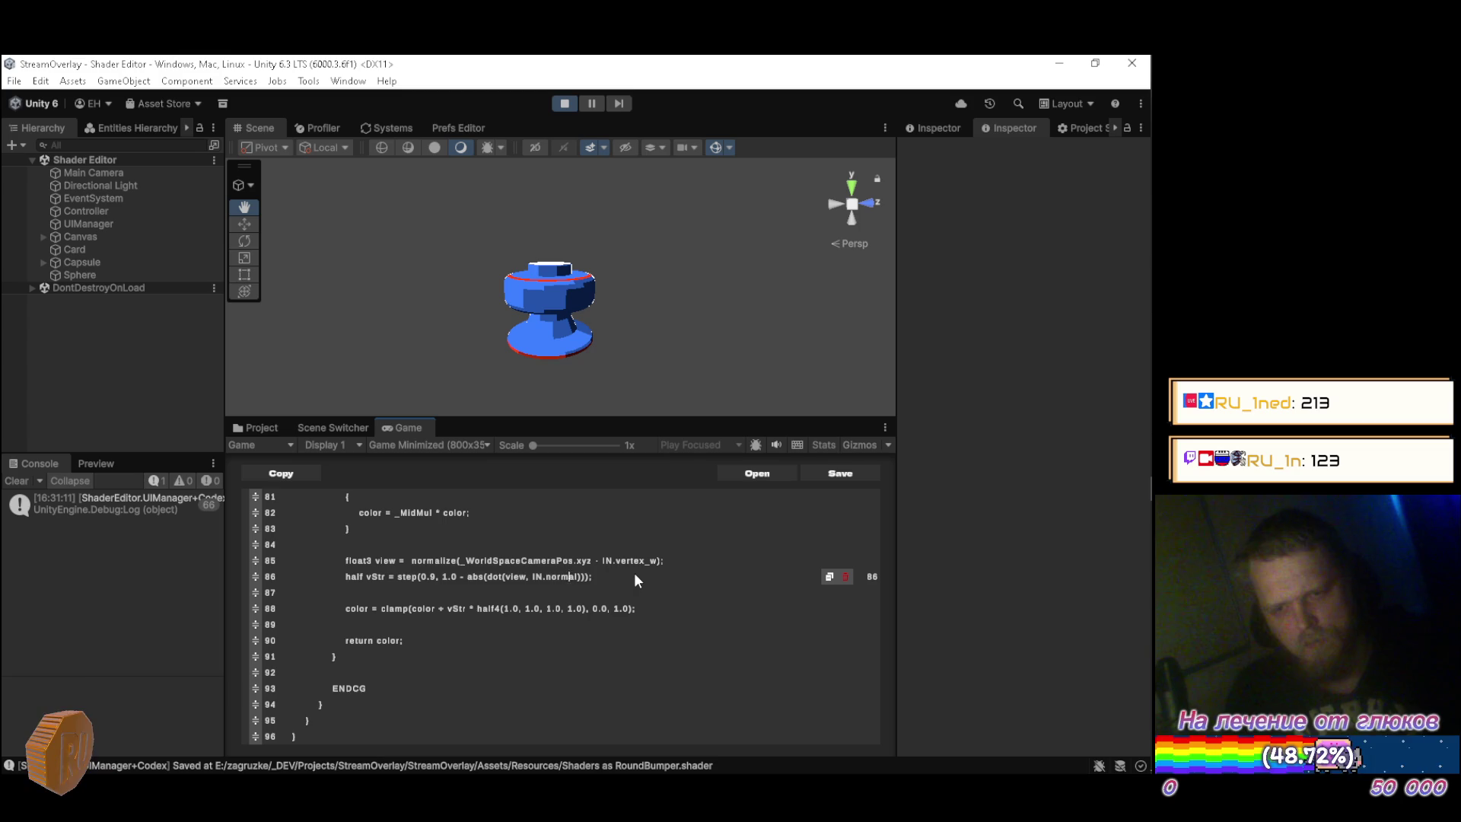
pyautogui.write('(')
pyautogui.press('Left')
pyautogui.press('Left')
pyautogui.press('Left')
pyautogui.press('BackSpace')
pyautogui.press('BackSpace')
pyautogui.press('BackSpace')
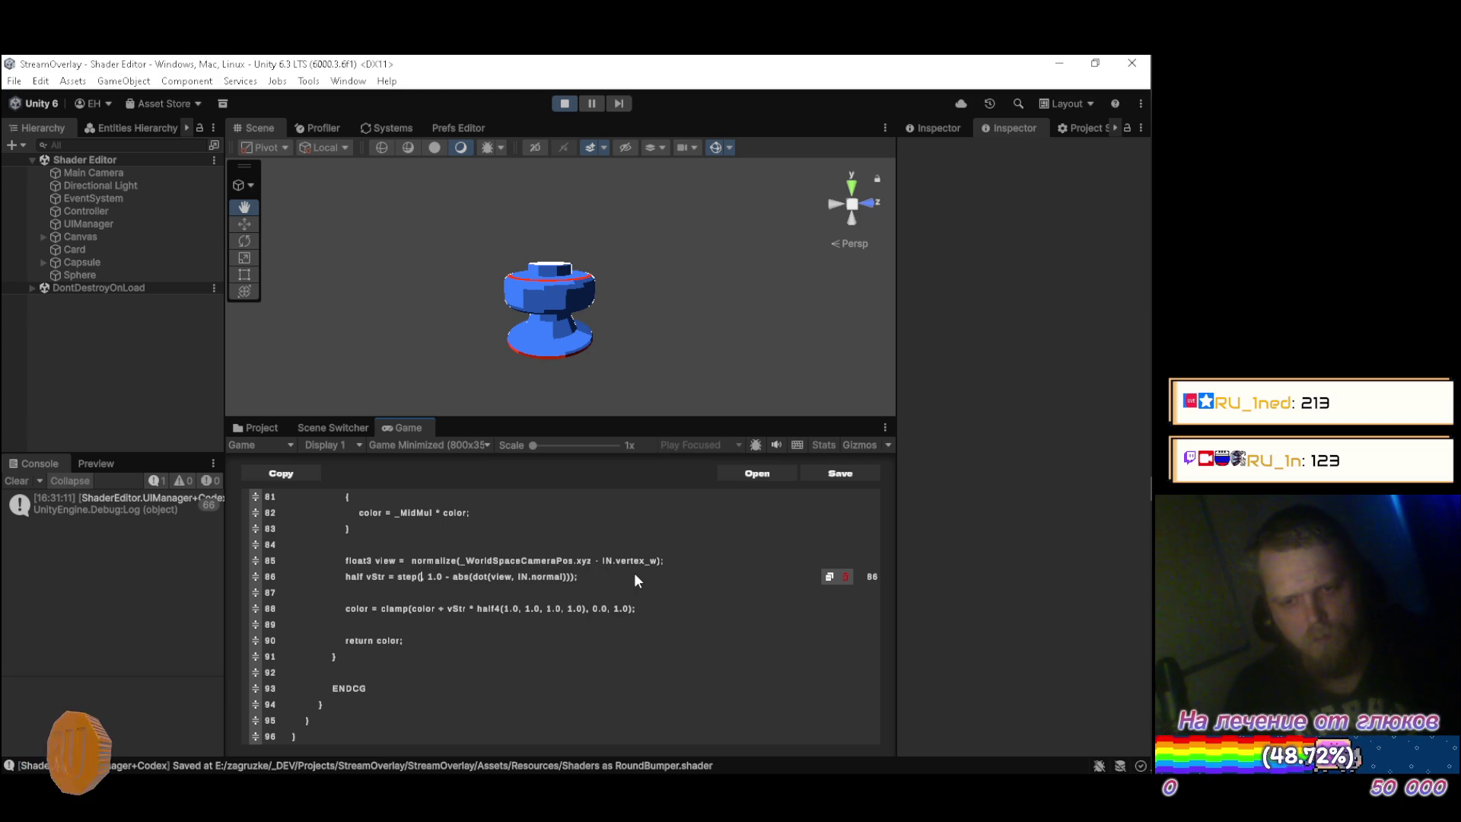
pyautogui.write('_Ste')
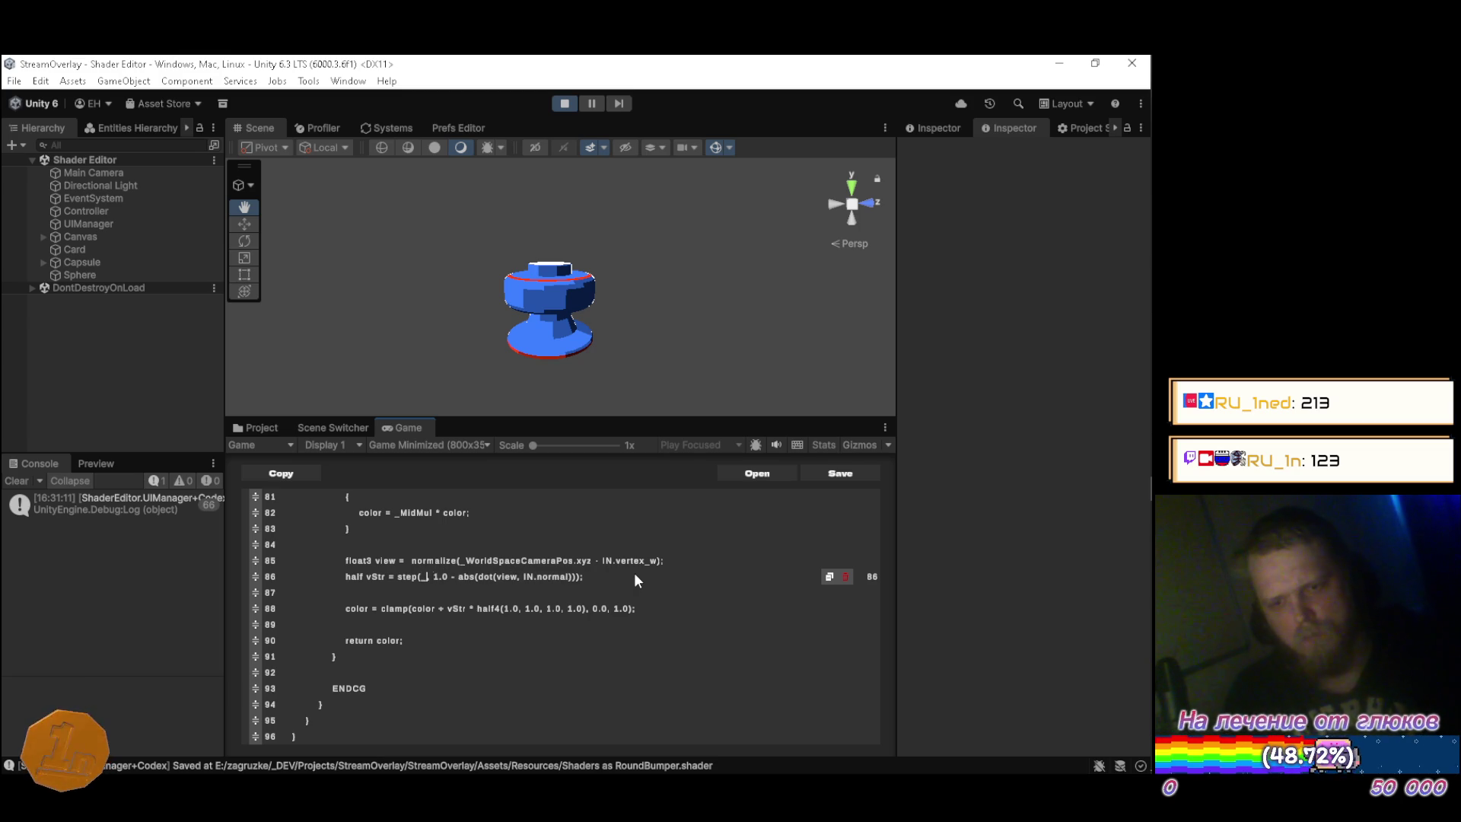
pyautogui.write('p,')
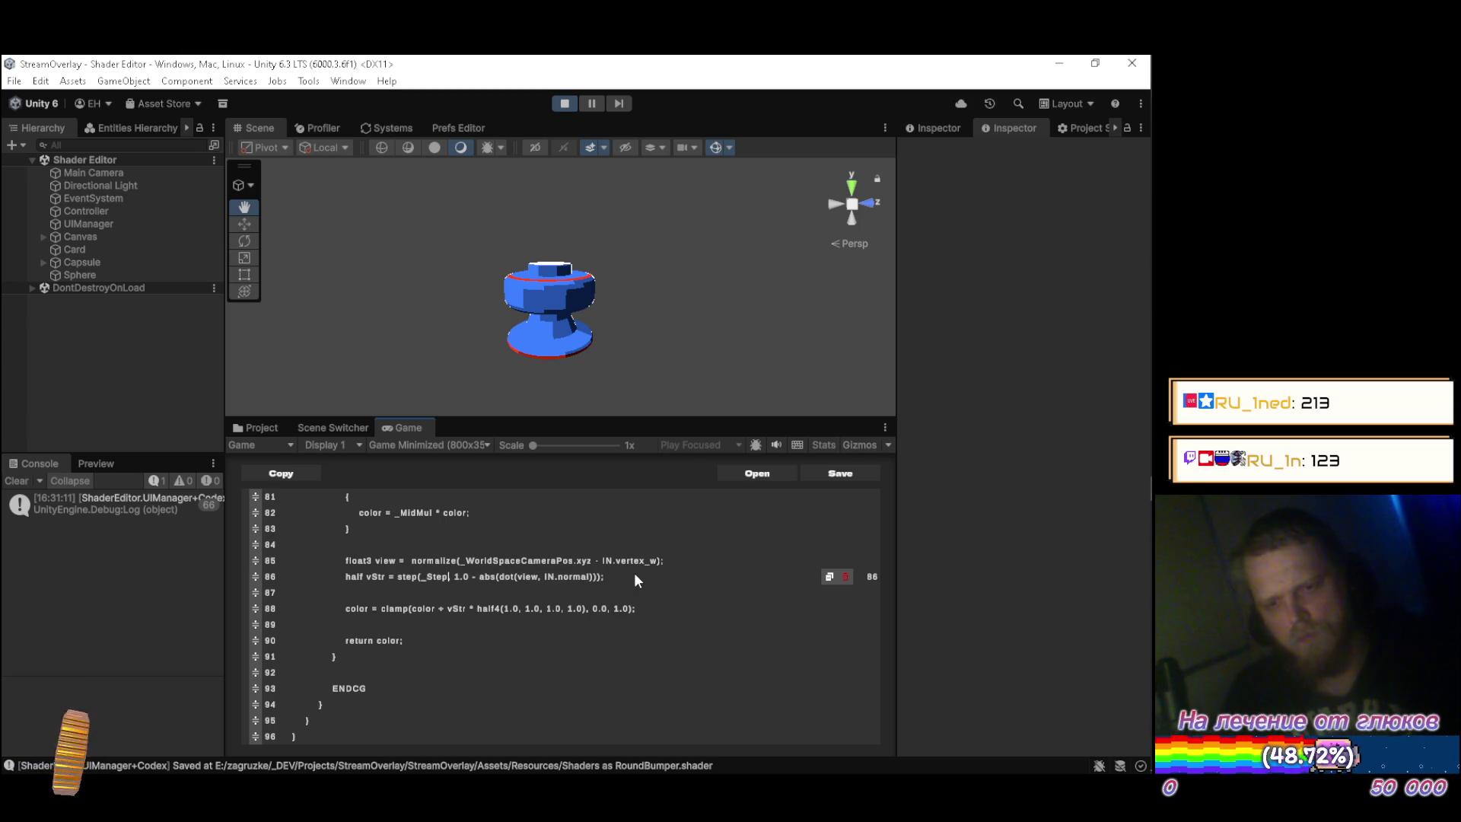
pyautogui.click(261, 427)
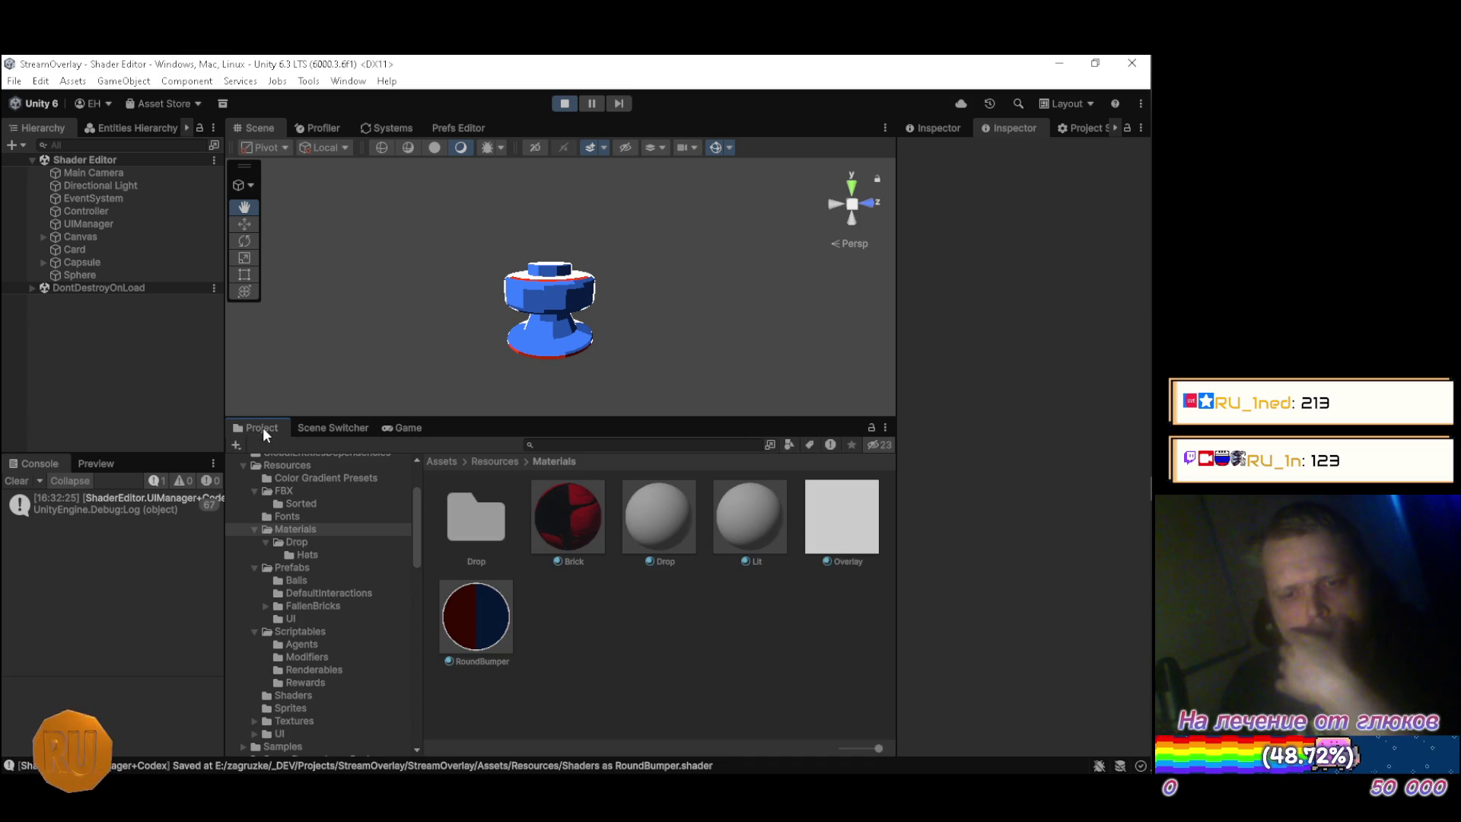
# Set the RoundBumper material's Step value to 0.75 in the Inspector.
pyautogui.click(484, 610)
pyautogui.moveTo(989, 647)
pyautogui.mouseDown()
pyautogui.moveTo(1090, 632)
pyautogui.moveTo(1007, 670)
pyautogui.moveTo(934, 604)
pyautogui.moveTo(962, 606)
pyautogui.moveTo(1012, 646)
pyautogui.moveTo(965, 645)
pyautogui.moveTo(981, 628)
pyautogui.moveTo(1064, 632)
pyautogui.moveTo(985, 606)
pyautogui.moveTo(999, 600)
pyautogui.moveTo(963, 642)
pyautogui.moveTo(912, 619)
pyautogui.moveTo(1111, 656)
pyautogui.moveTo(975, 633)
pyautogui.moveTo(1016, 623)
pyautogui.moveTo(973, 689)
pyautogui.moveTo(922, 685)
pyautogui.moveTo(1001, 551)
pyautogui.moveTo(999, 619)
pyautogui.mouseUp()
pyautogui.moveTo(1075, 291)
pyautogui.mouseDown()
pyautogui.moveTo(1034, 294)
pyautogui.moveTo(1074, 295)
pyautogui.mouseUp()
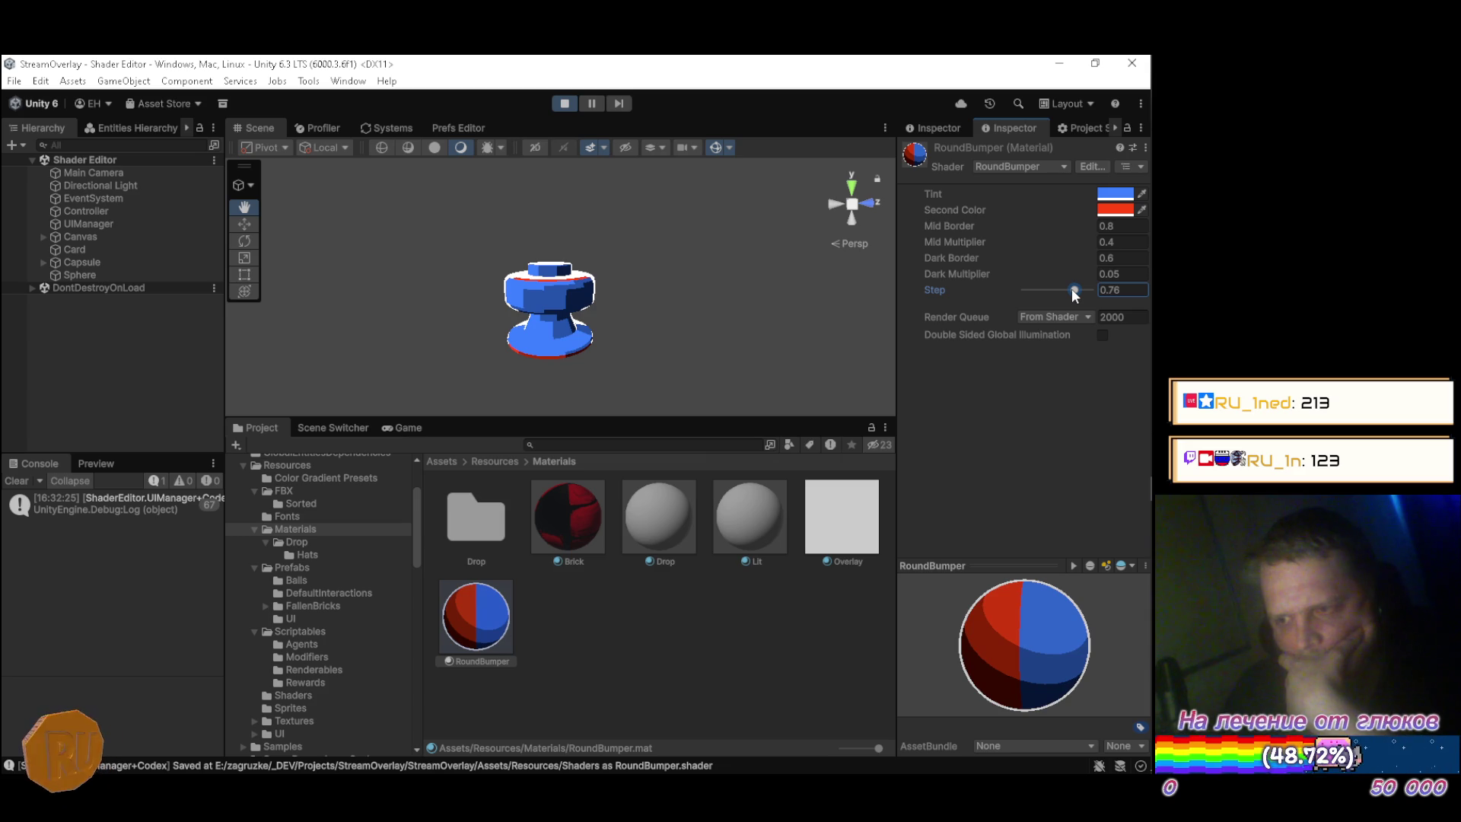
pyautogui.click(1133, 291)
pyautogui.press('BackSpace')
pyautogui.write('5')
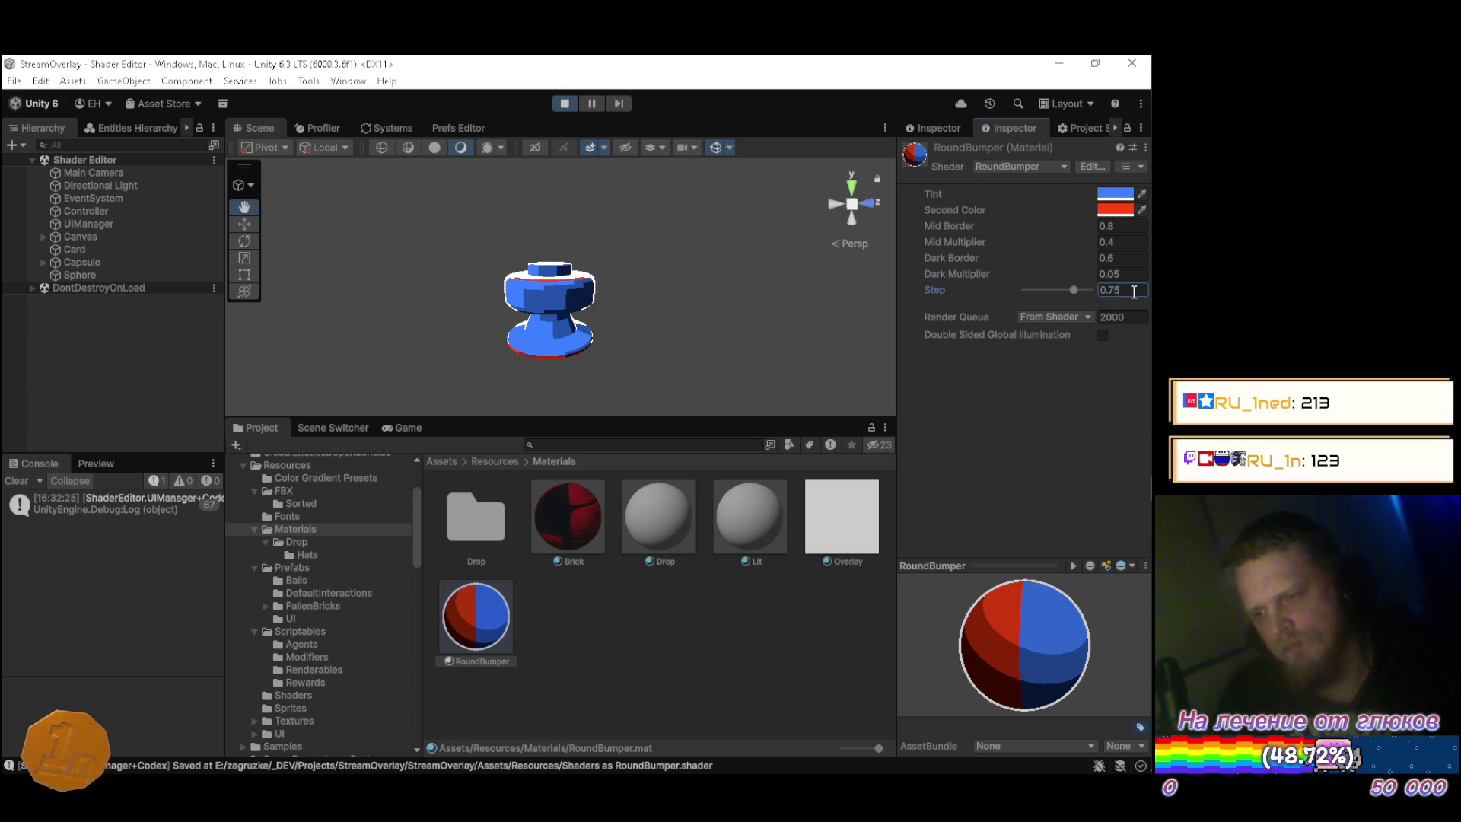
# Orbit the Scene view to check the bumper's rim from several angles.
pyautogui.moveTo(837, 291)
pyautogui.mouseDown()
pyautogui.moveTo(555, 274)
pyautogui.moveTo(522, 249)
pyautogui.moveTo(633, 320)
pyautogui.moveTo(656, 398)
pyautogui.moveTo(613, 432)
pyautogui.moveTo(473, 408)
pyautogui.moveTo(483, 447)
pyautogui.moveTo(662, 234)
pyautogui.moveTo(464, 236)
pyautogui.moveTo(873, 240)
pyautogui.moveTo(243, 242)
pyautogui.moveTo(665, 225)
pyautogui.moveTo(890, 251)
pyautogui.mouseUp()
pyautogui.moveTo(1090, 256)
pyautogui.mouseDown()
pyautogui.moveTo(263, 243)
pyautogui.moveTo(1047, 200)
pyautogui.moveTo(132, 207)
pyautogui.moveTo(502, 204)
pyautogui.mouseUp()
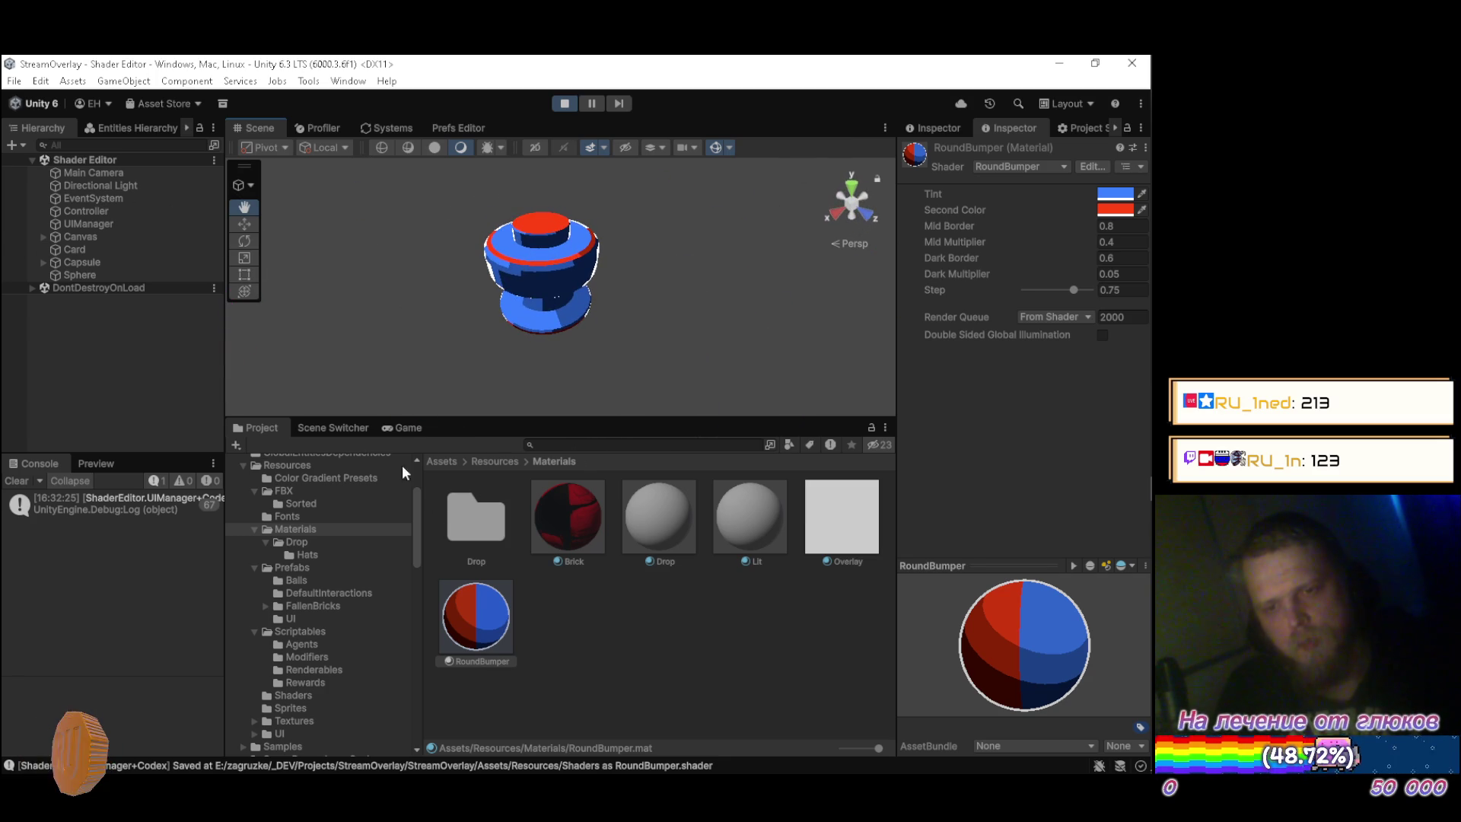
pyautogui.click(404, 429)
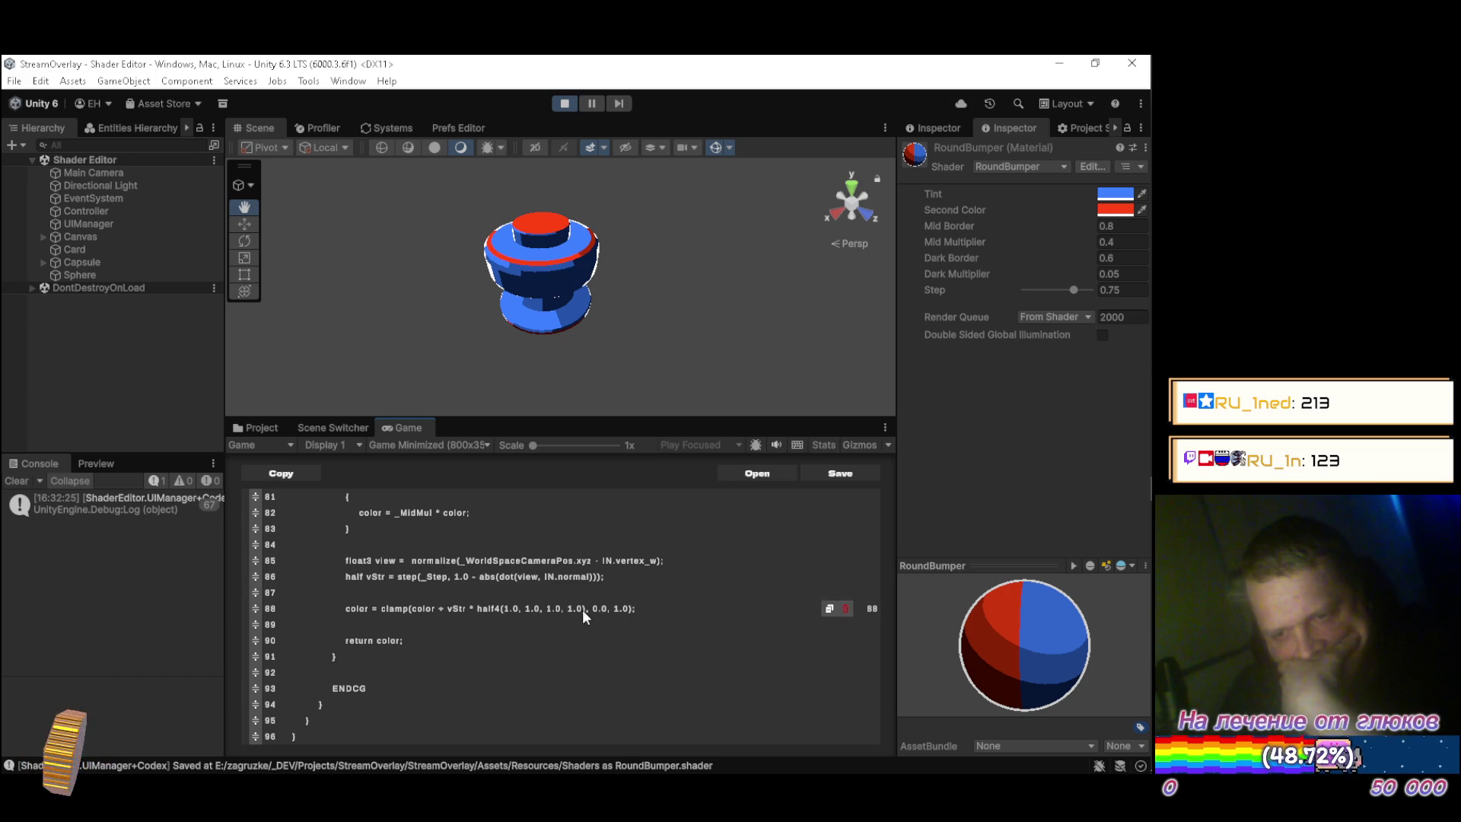
# Scroll up to the Properties block and insert an empty line above the _Step property.
pyautogui.scroll(2, 673, 581)
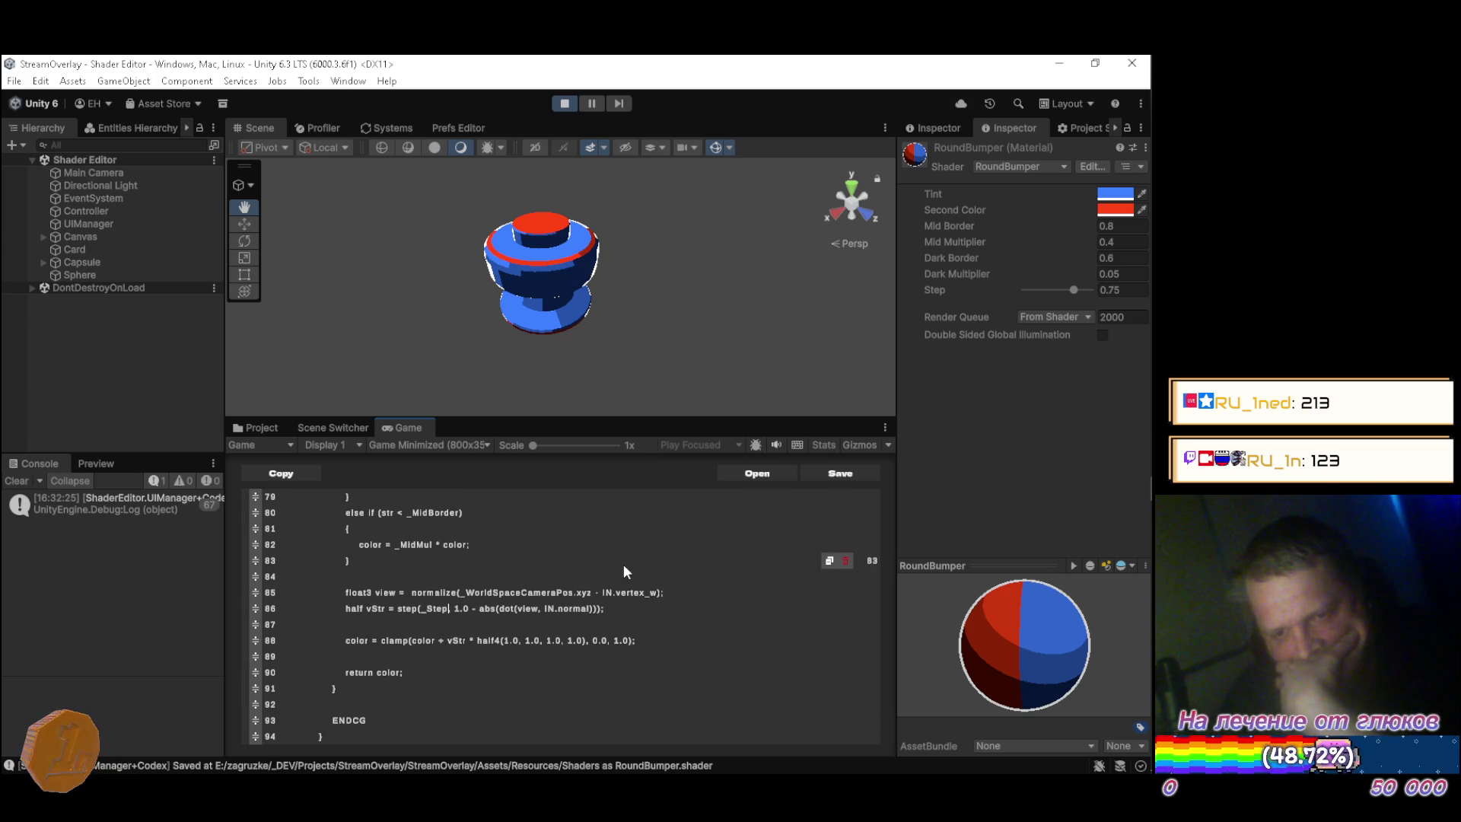
pyautogui.scroll(12, 547, 576)
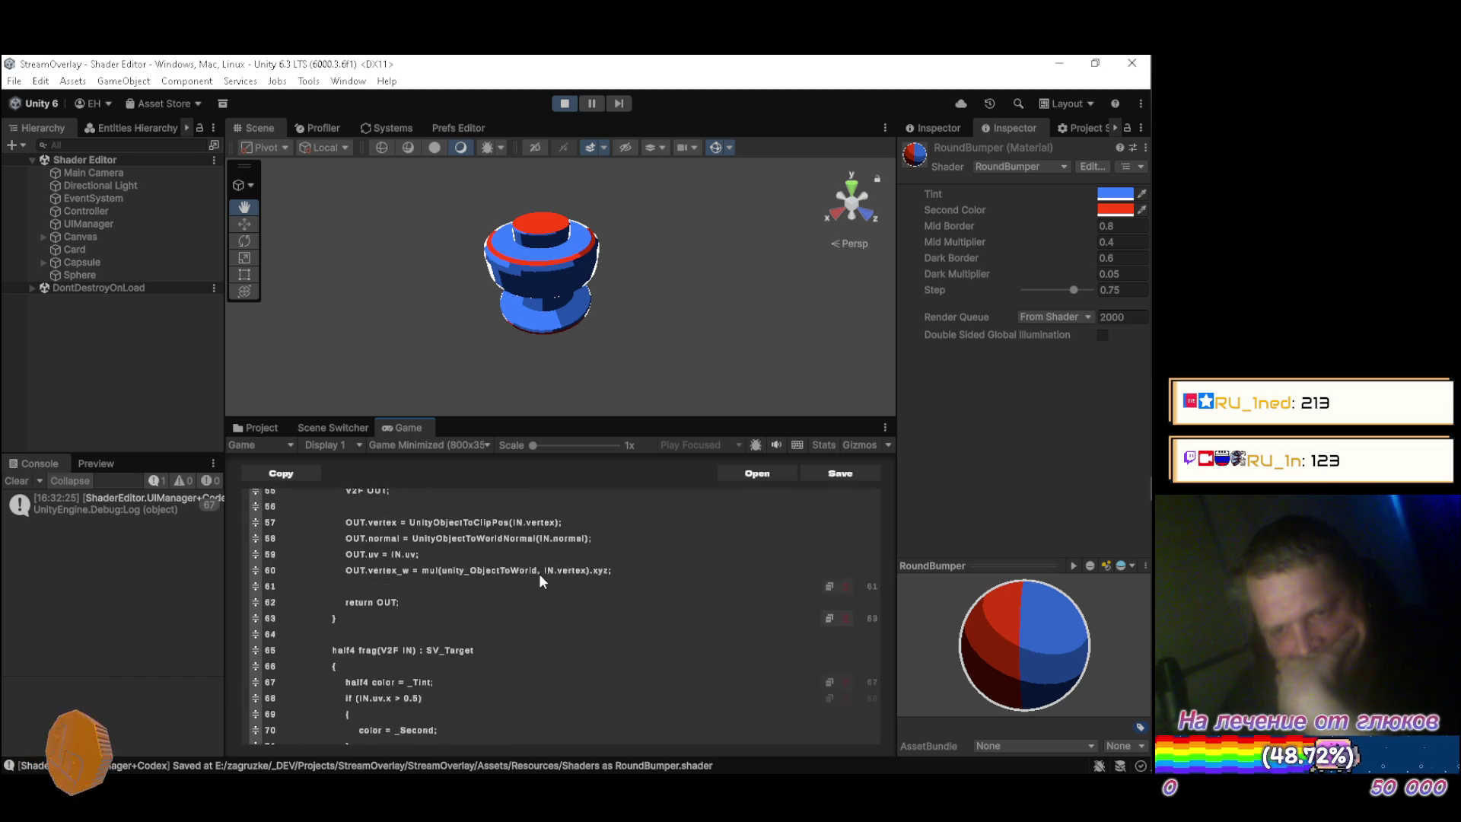
pyautogui.scroll(11, 540, 572)
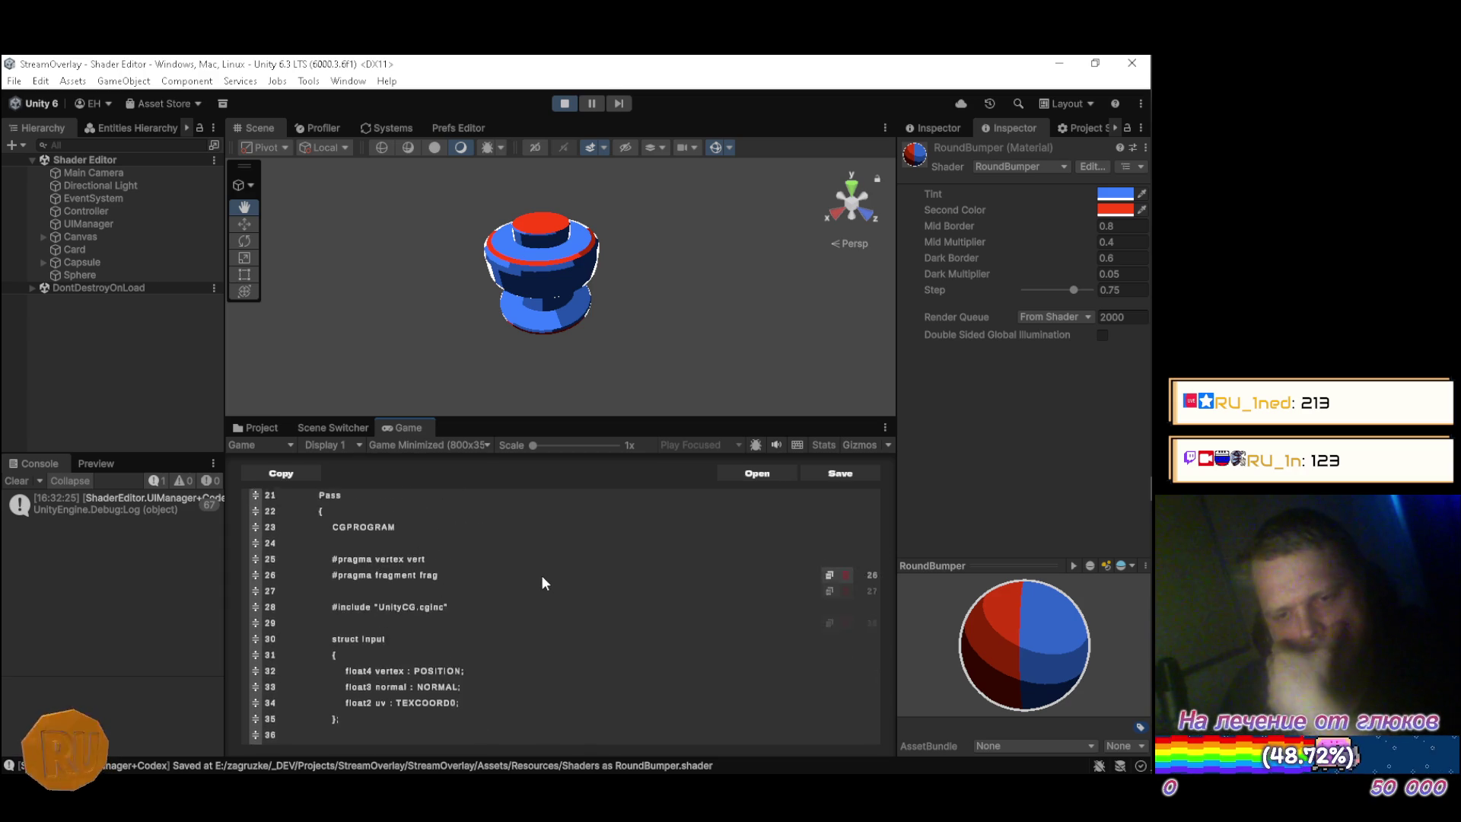
pyautogui.scroll(4, 539, 573)
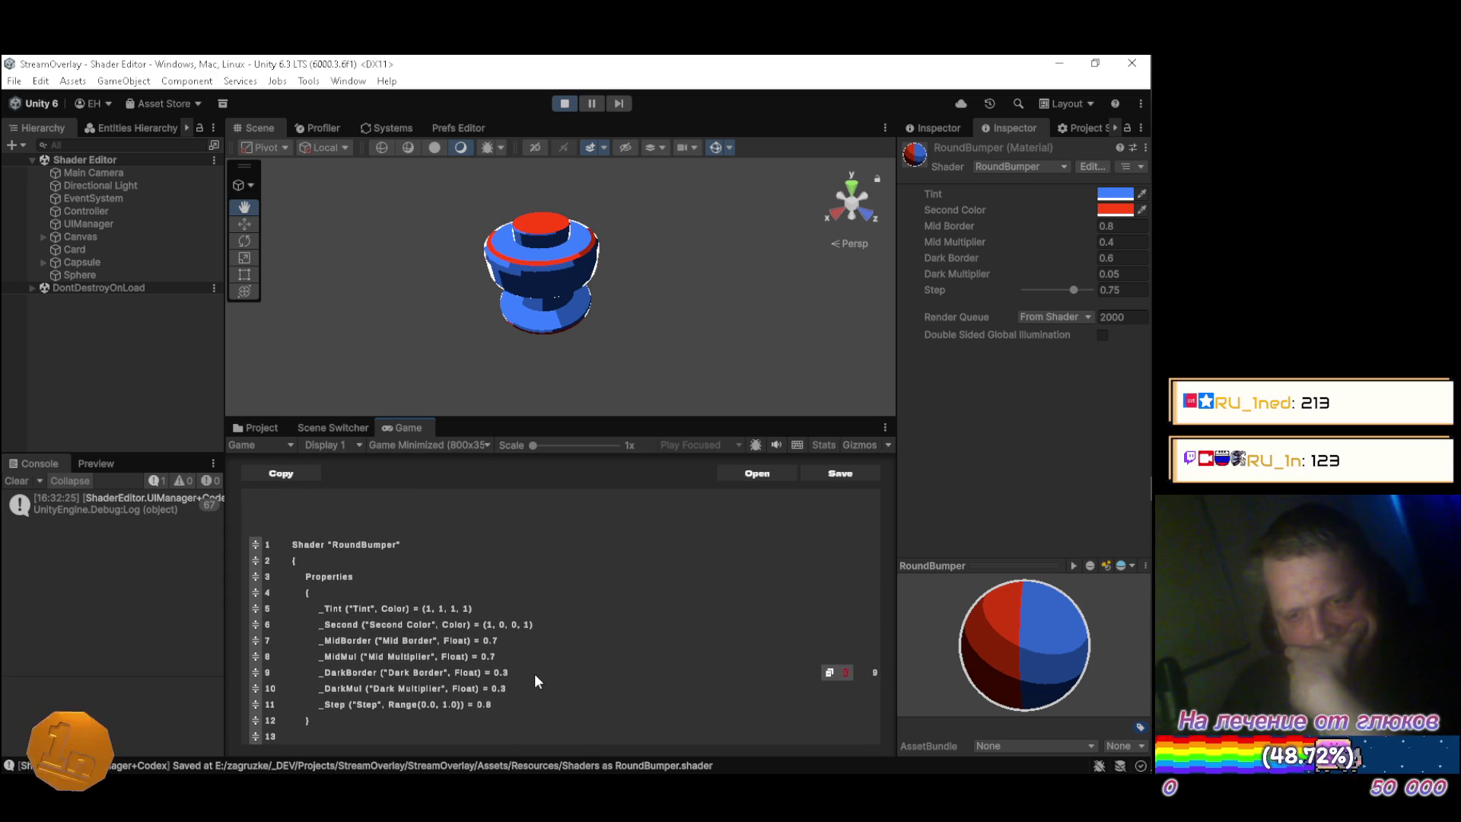
pyautogui.scroll(-1, 548, 661)
pyautogui.scroll(-3, 564, 649)
pyautogui.scroll(1, 564, 648)
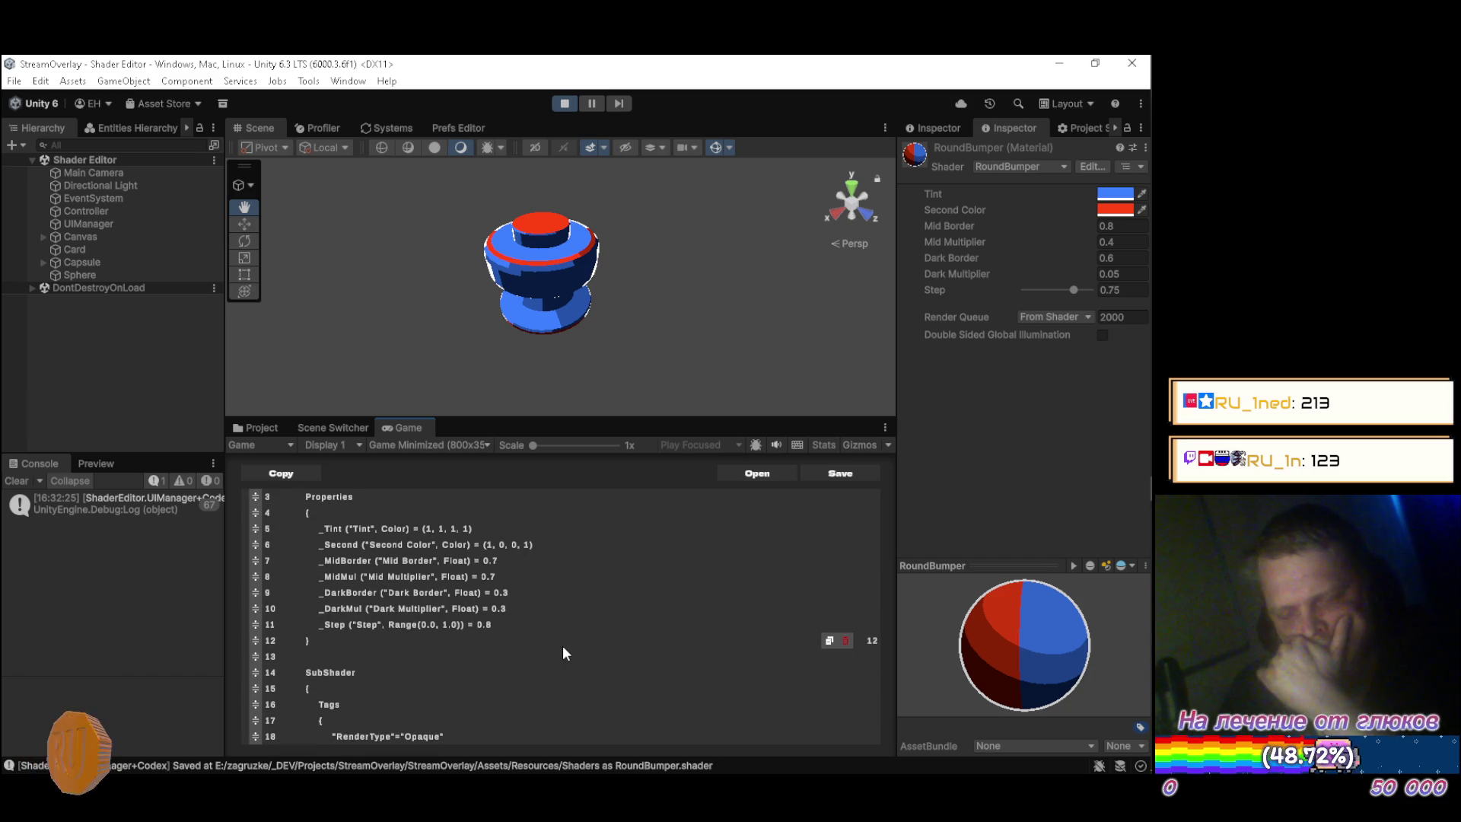
pyautogui.press('Return')
pyautogui.press('Return')
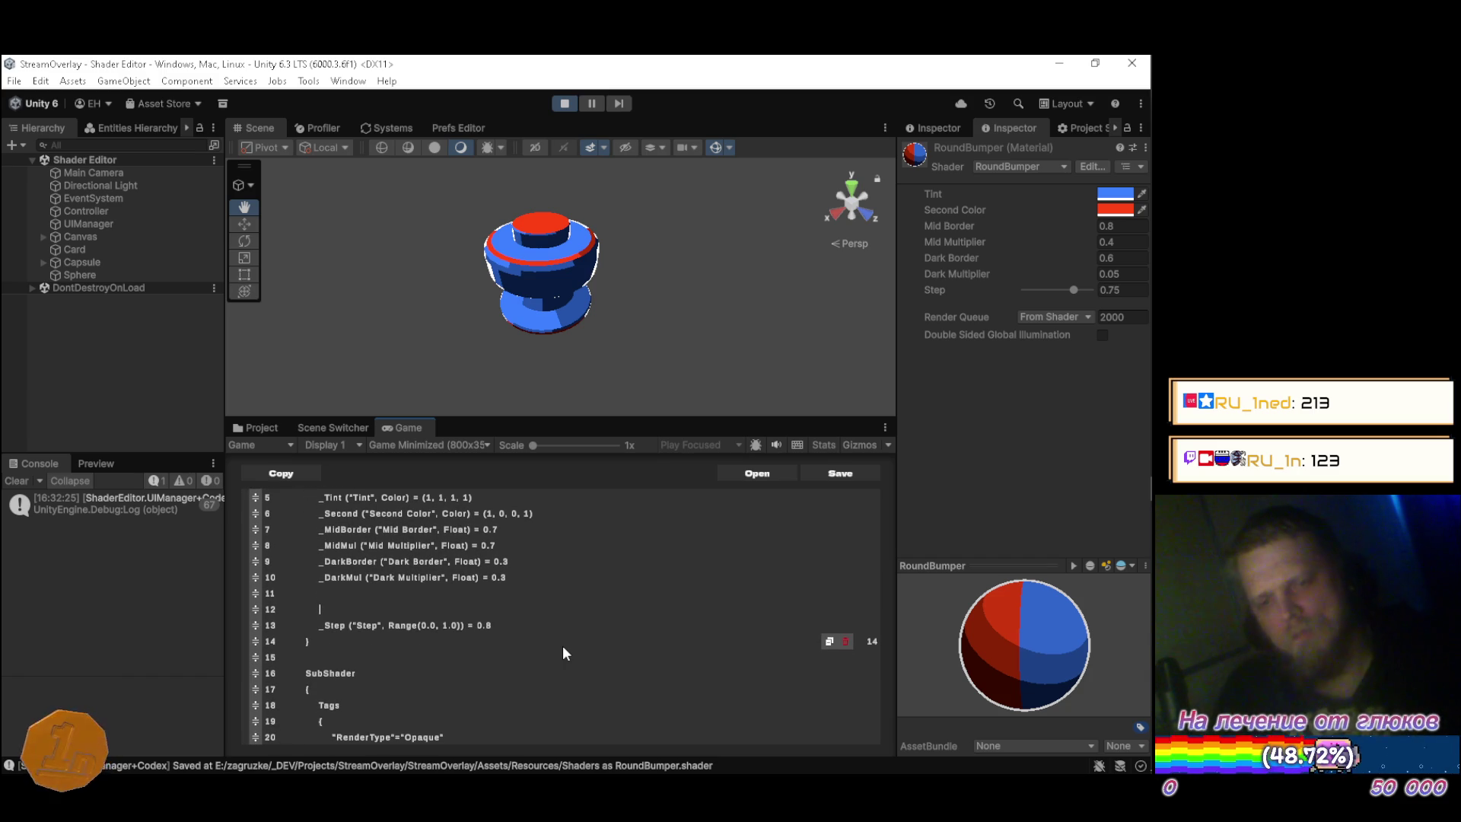
# Add [Space(20)] attributes above the _Step and _MidBorder property lines.
pyautogui.write('[Spa')
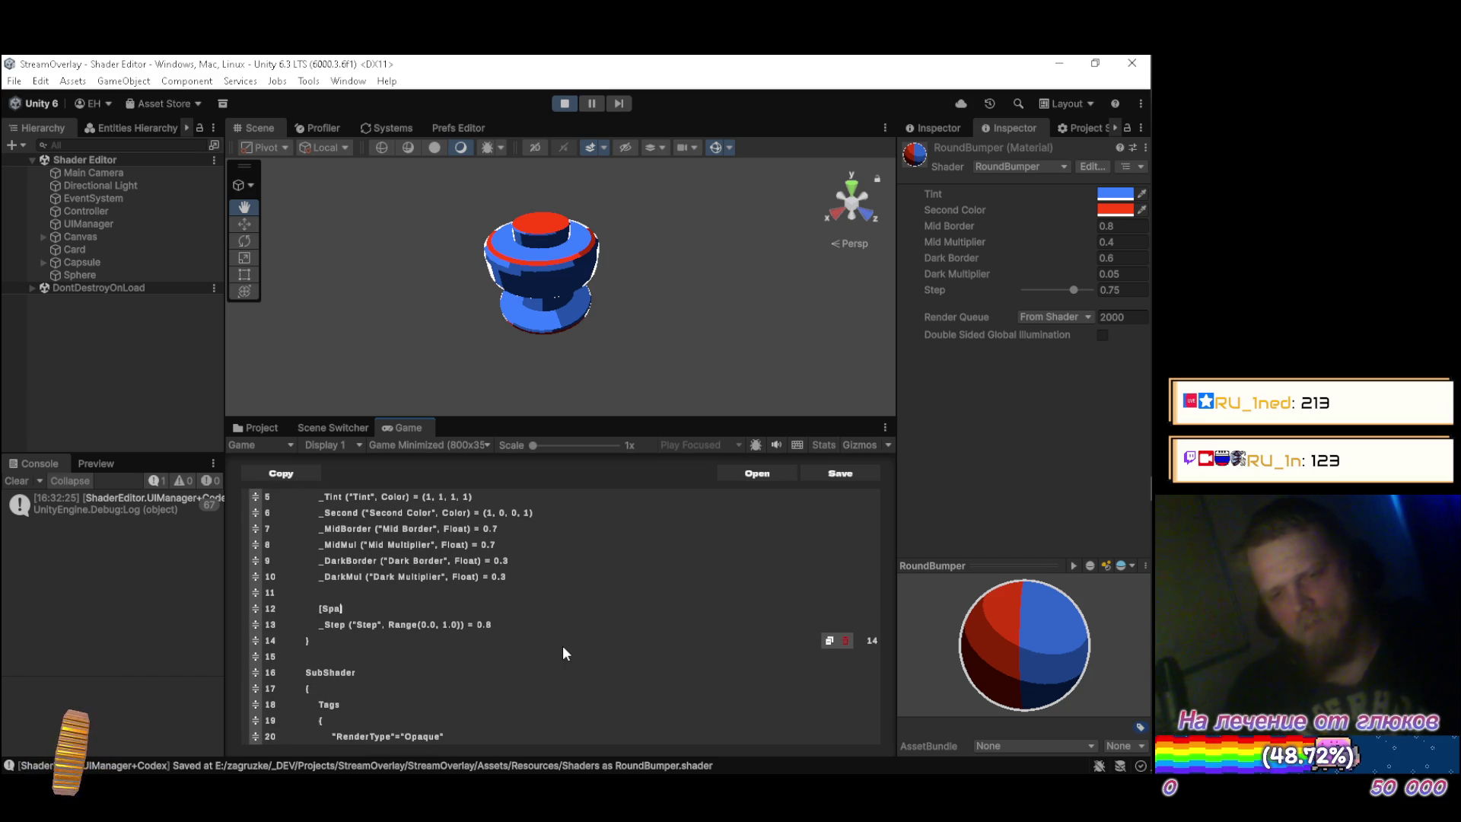
pyautogui.write('ce(20)]')
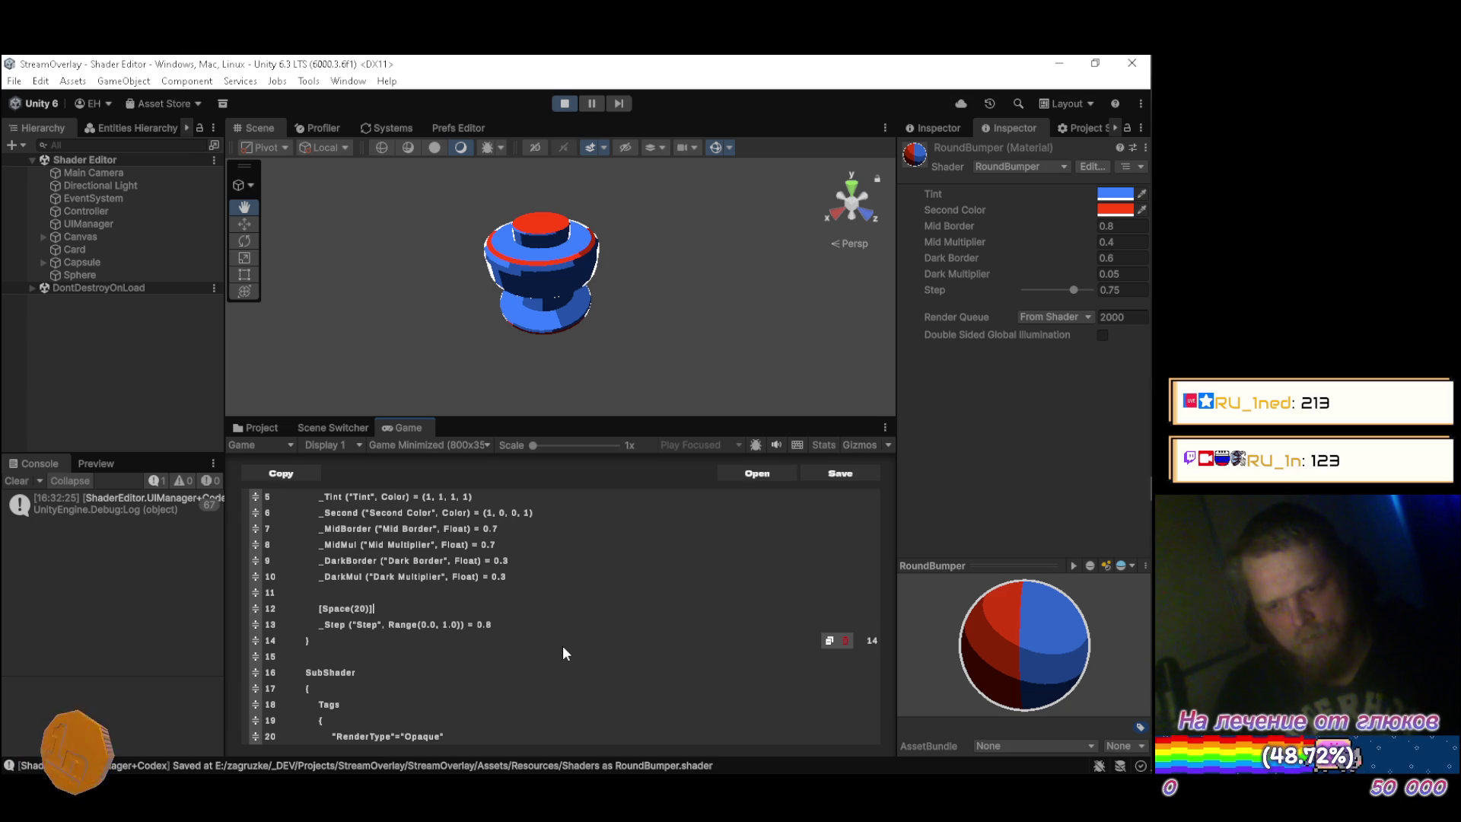
pyautogui.press('Up')
pyautogui.press('Up')
pyautogui.press('Up')
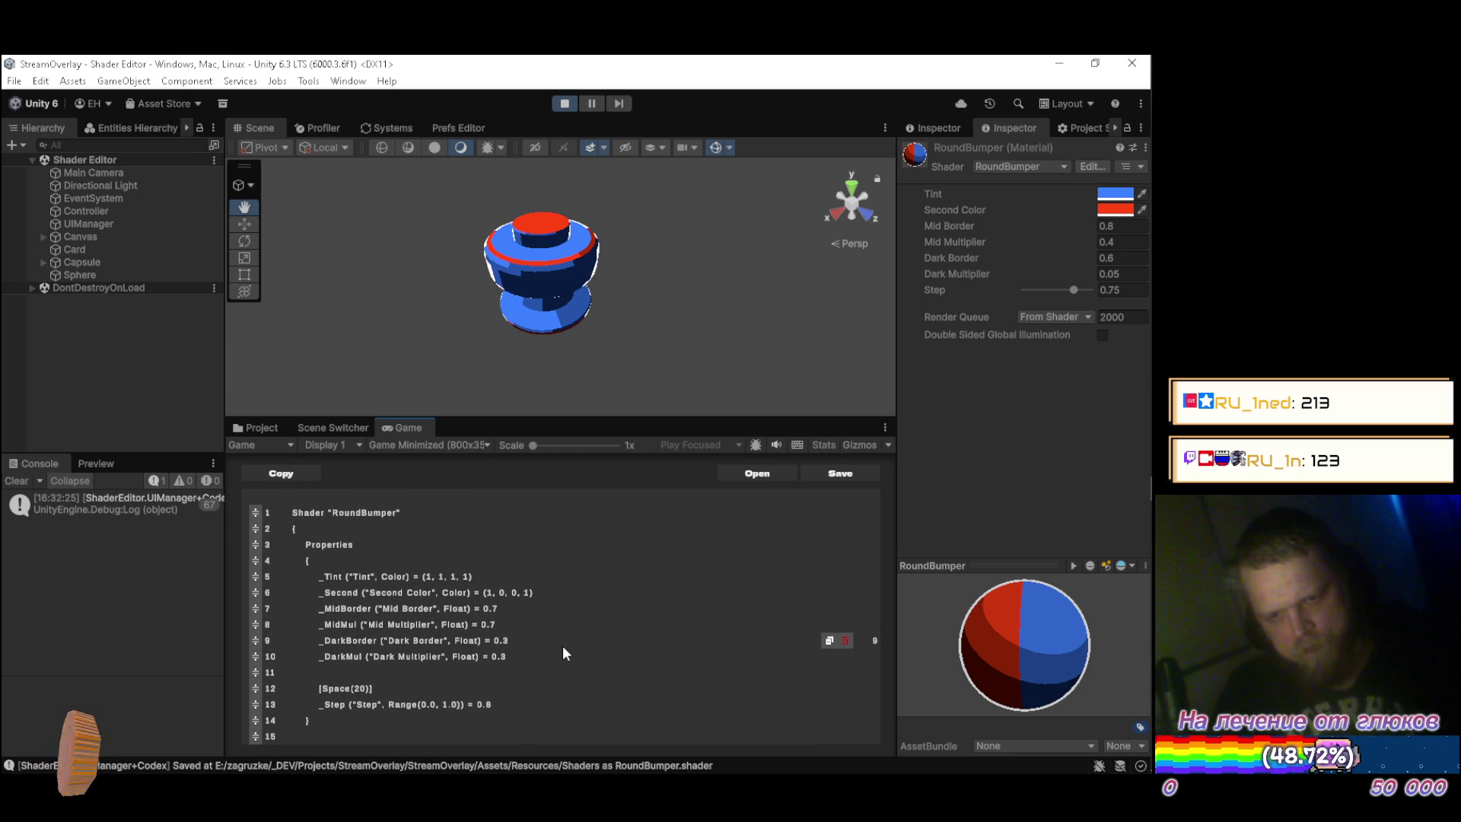
pyautogui.press('Up')
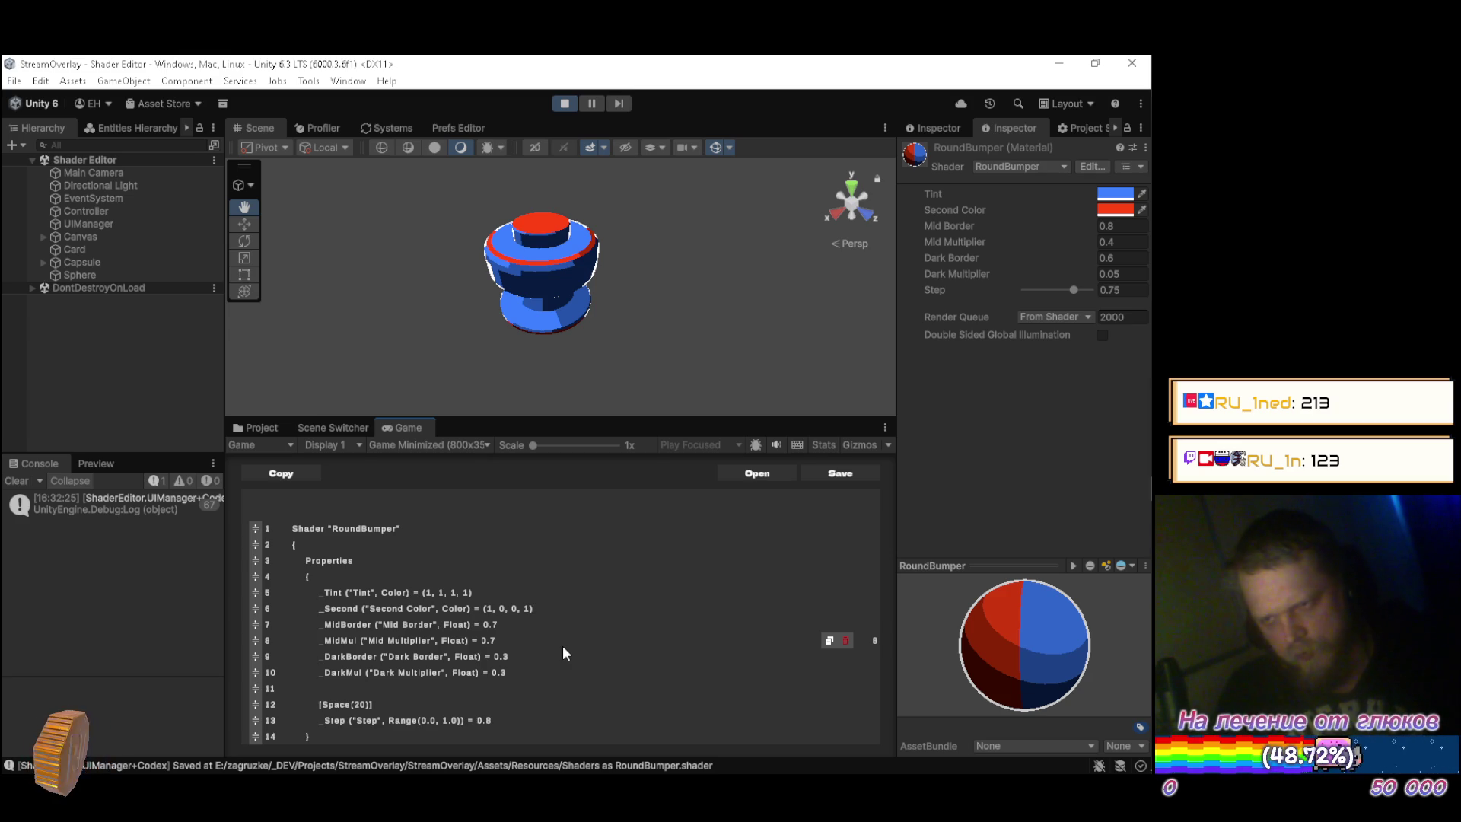
pyautogui.press('Return')
pyautogui.press('Return')
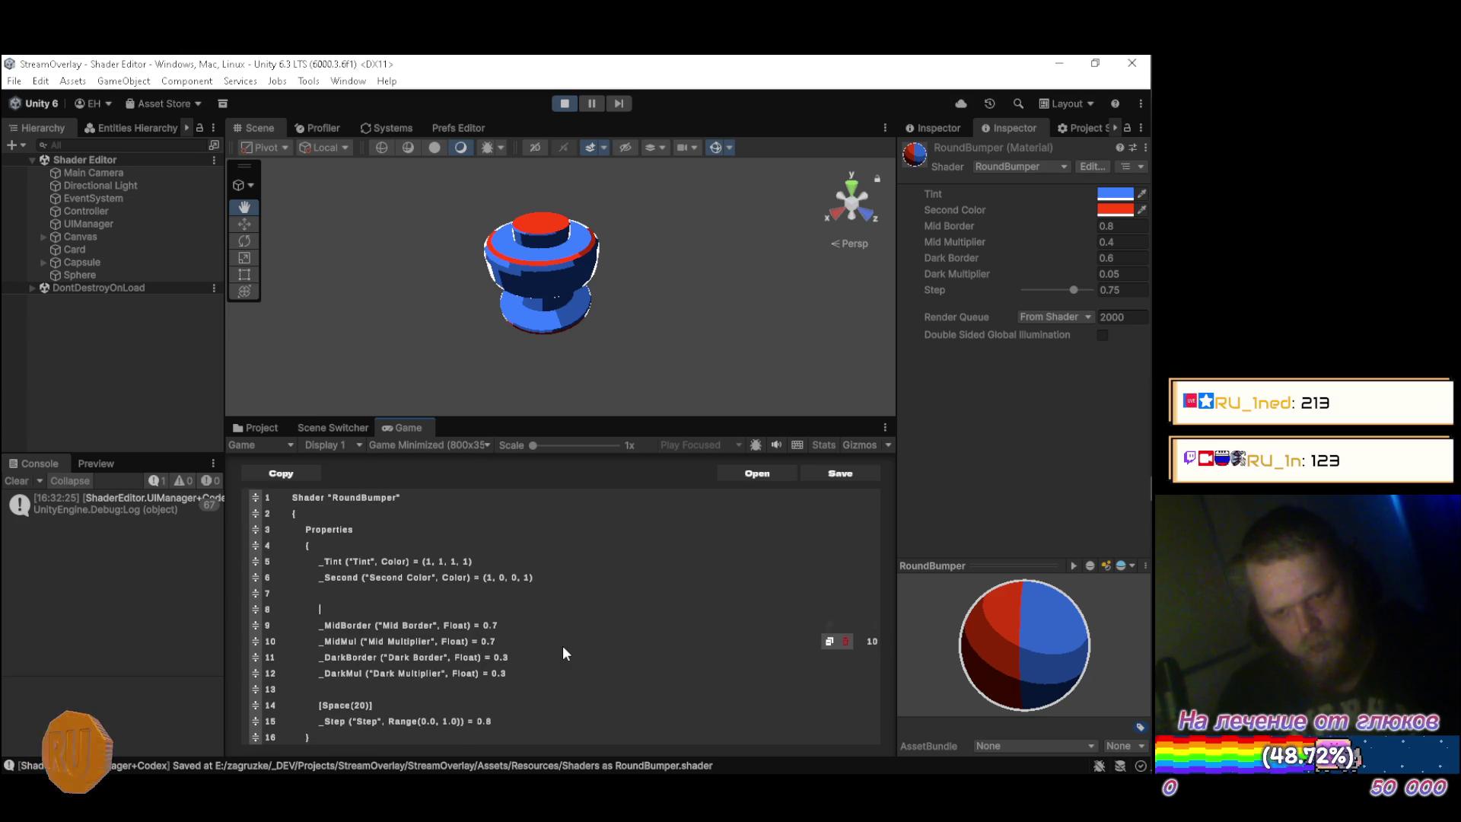
pyautogui.write('[Space()')
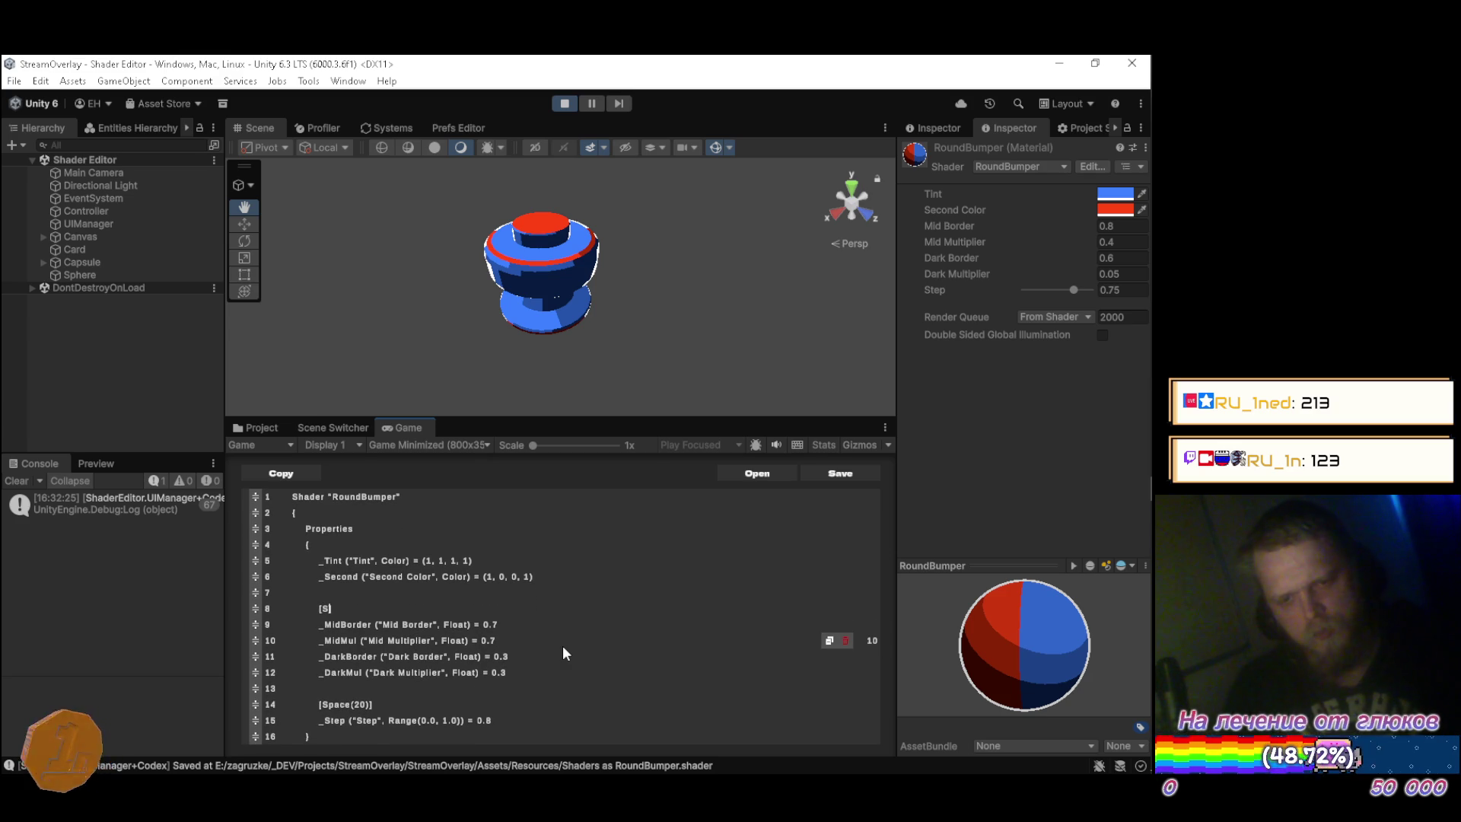
pyautogui.write('20')
pyautogui.scroll(2, 563, 646)
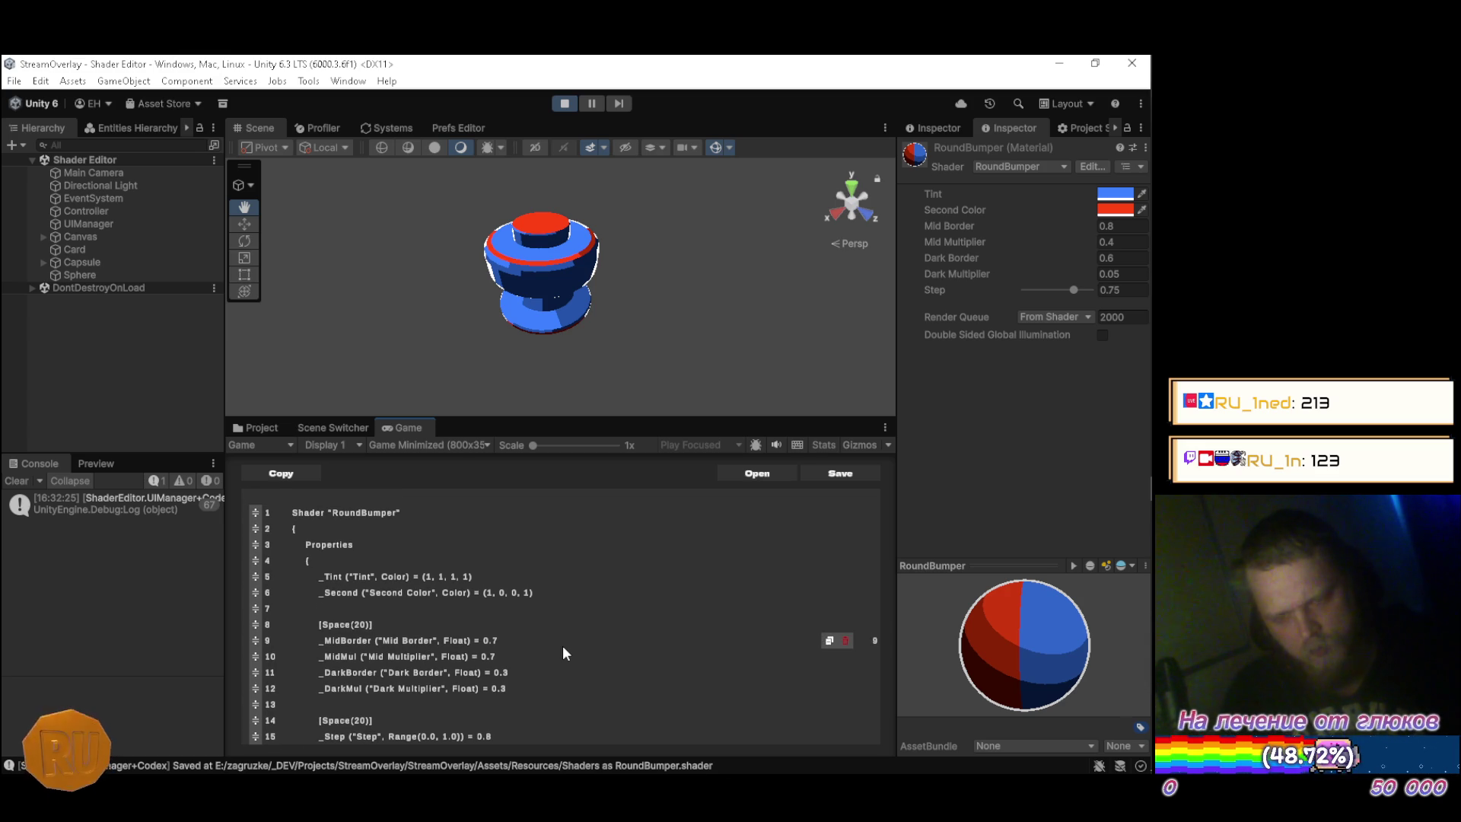
# Declare an _Outline ("Outline Color", Color) property after _Second in the RoundBumper shader.
pyautogui.press('Return')
pyautogui.write('_')
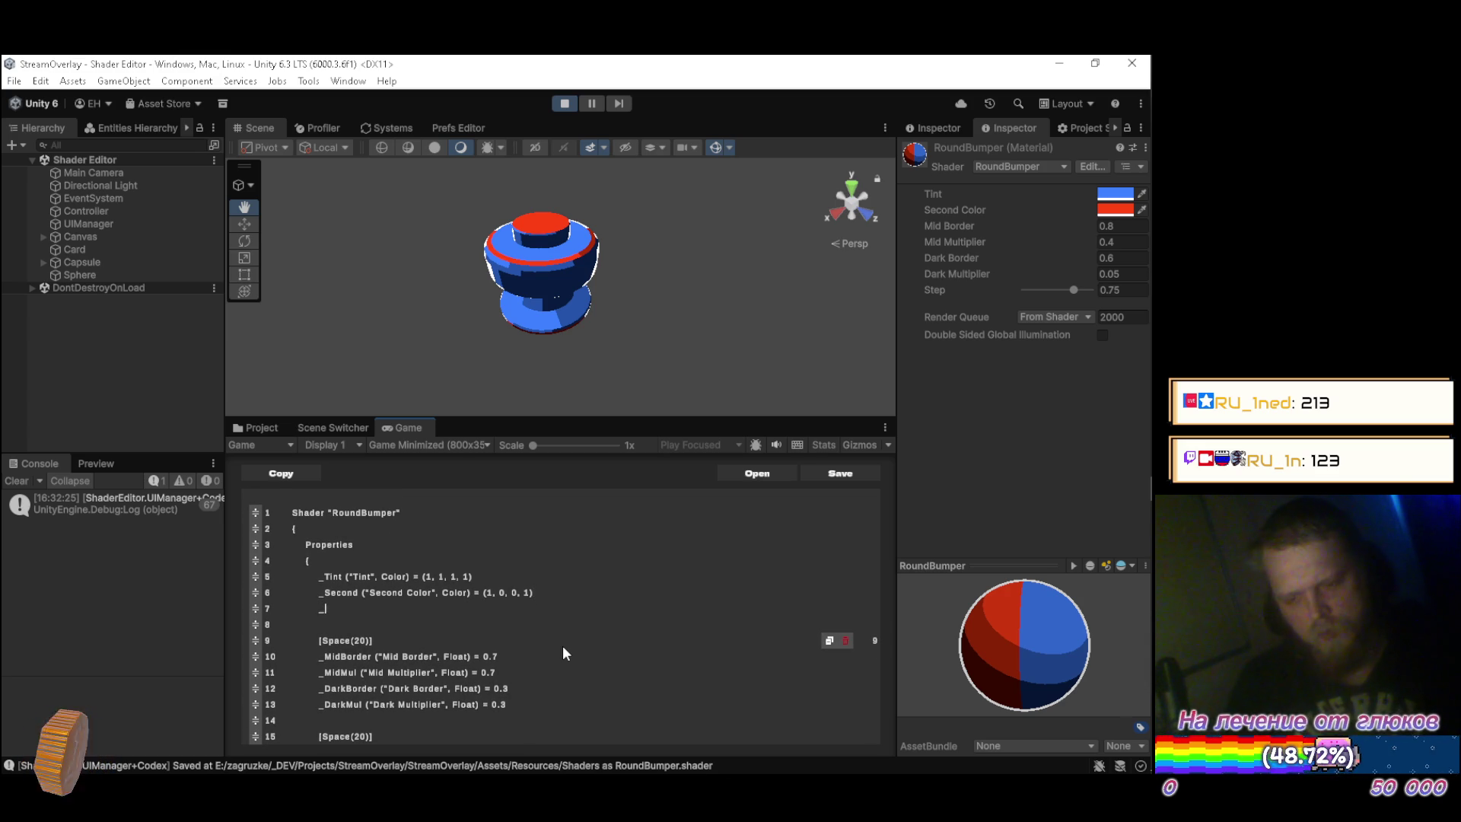
pyautogui.write('Outline ')
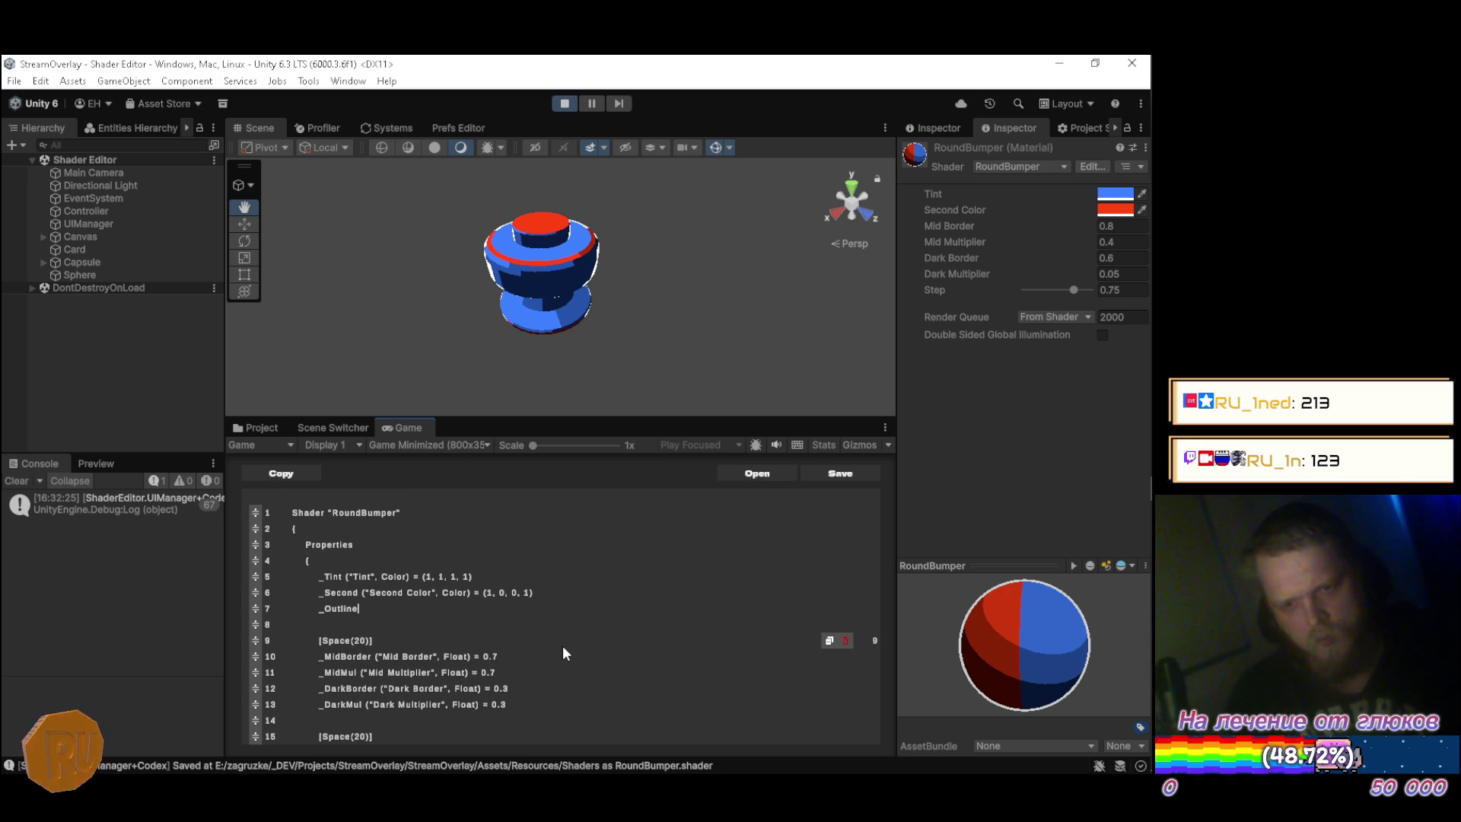
pyautogui.write('("')
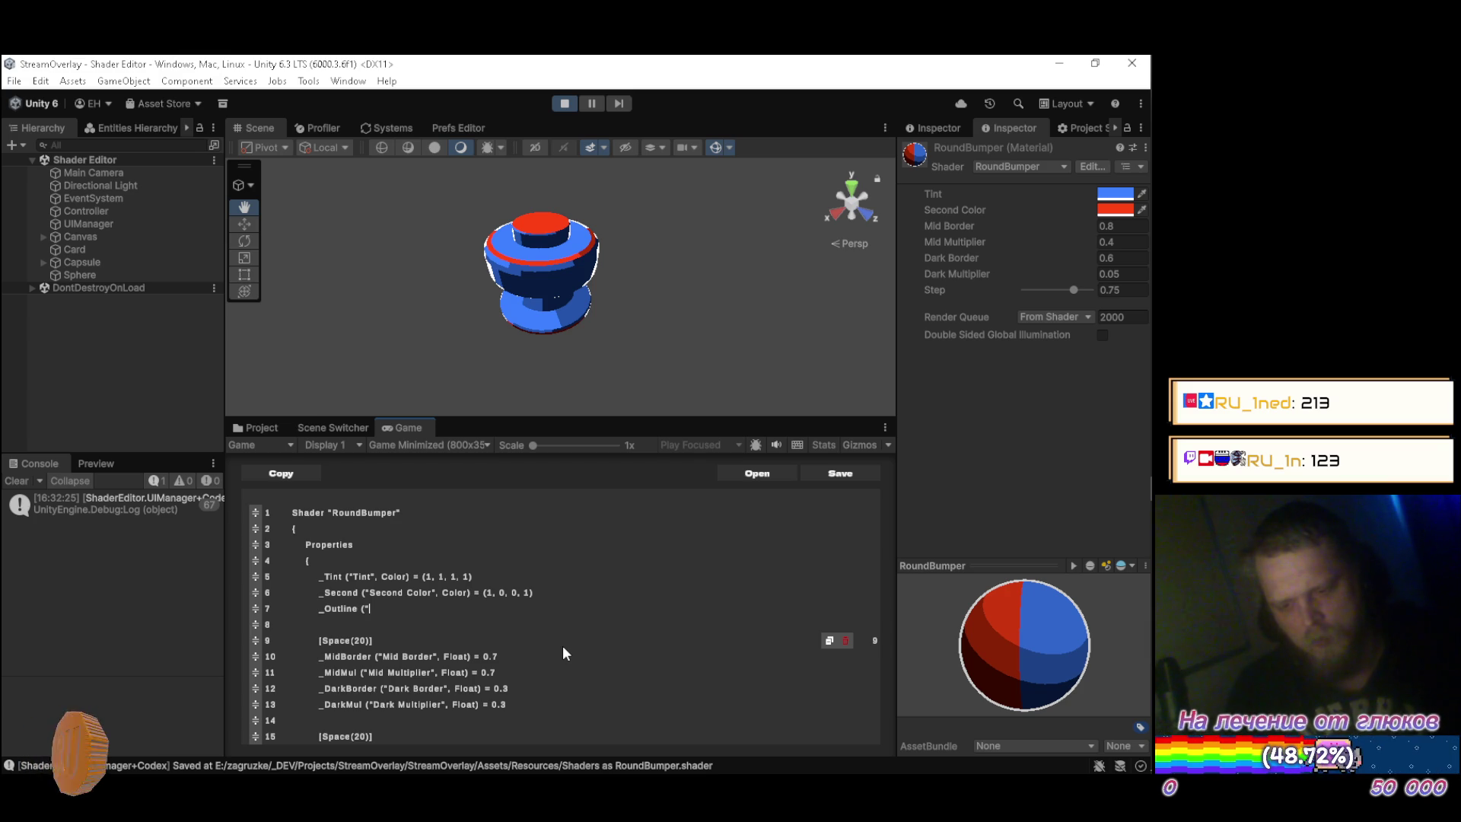
pyautogui.write('Outli')
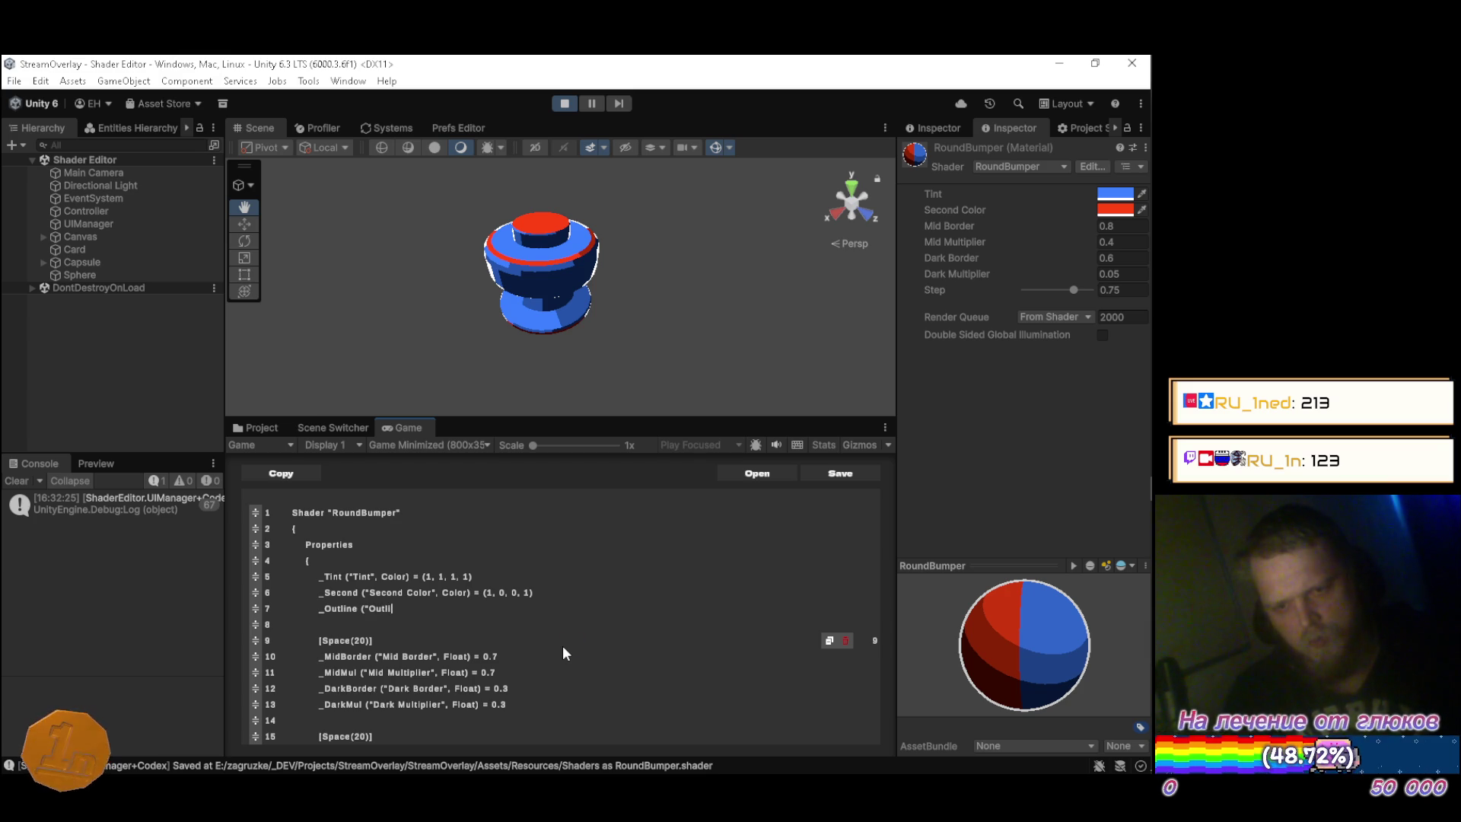
pyautogui.write('ne')
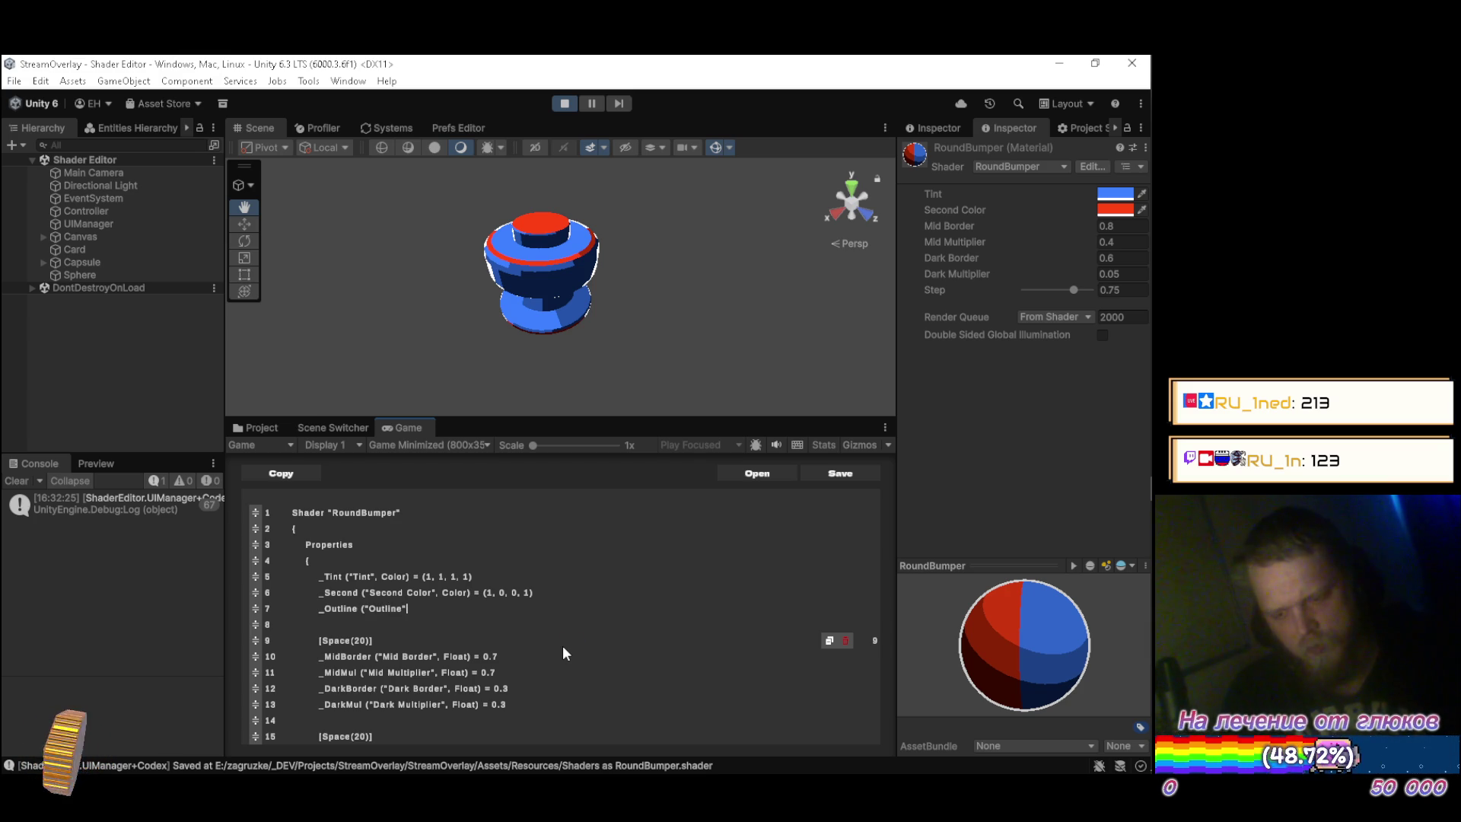
pyautogui.write('" Colo')
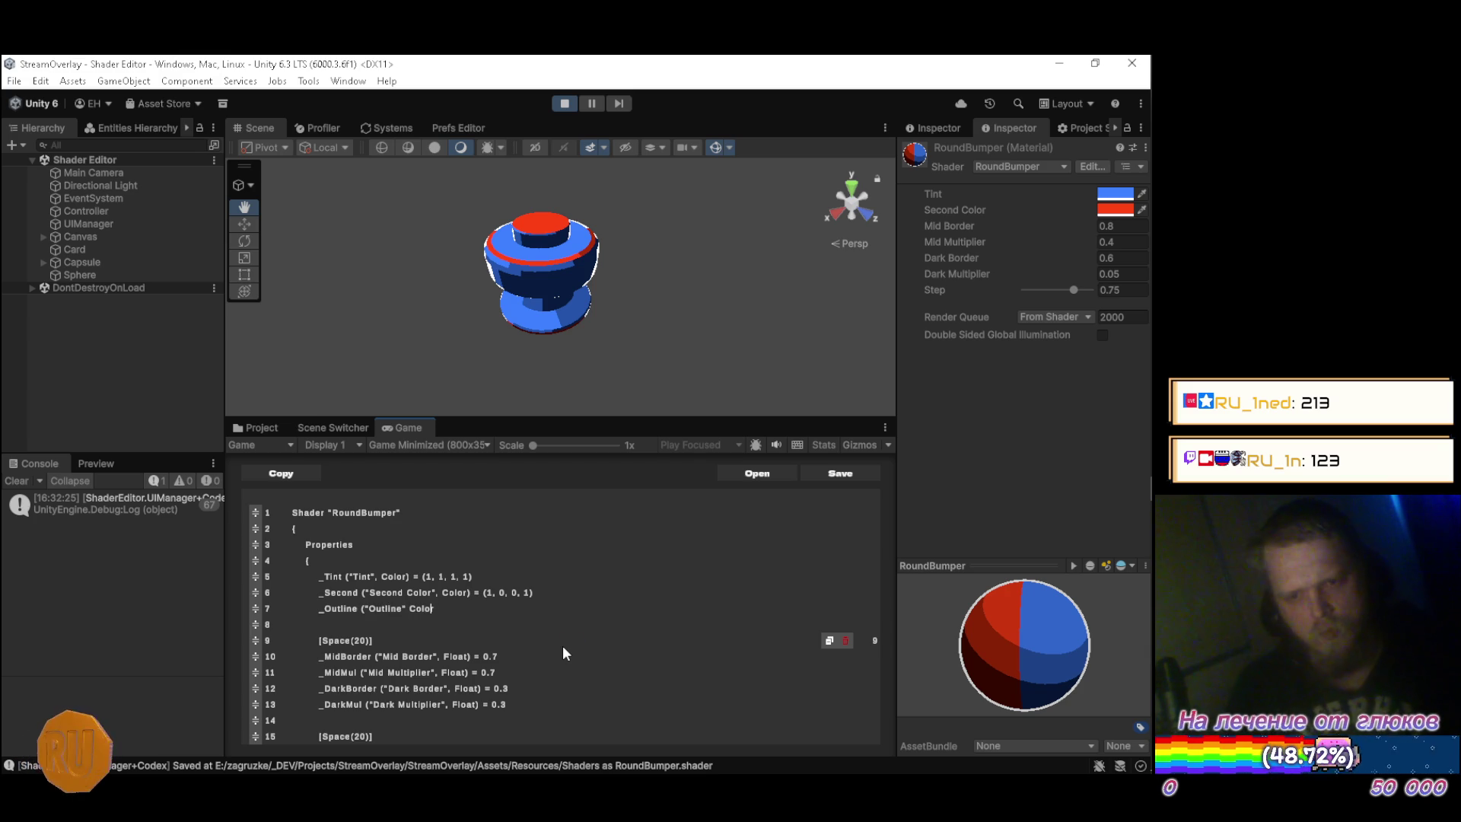
pyautogui.press('Left')
pyautogui.press('Left')
pyautogui.press('Left')
pyautogui.press('BackSpace')
pyautogui.write(',')
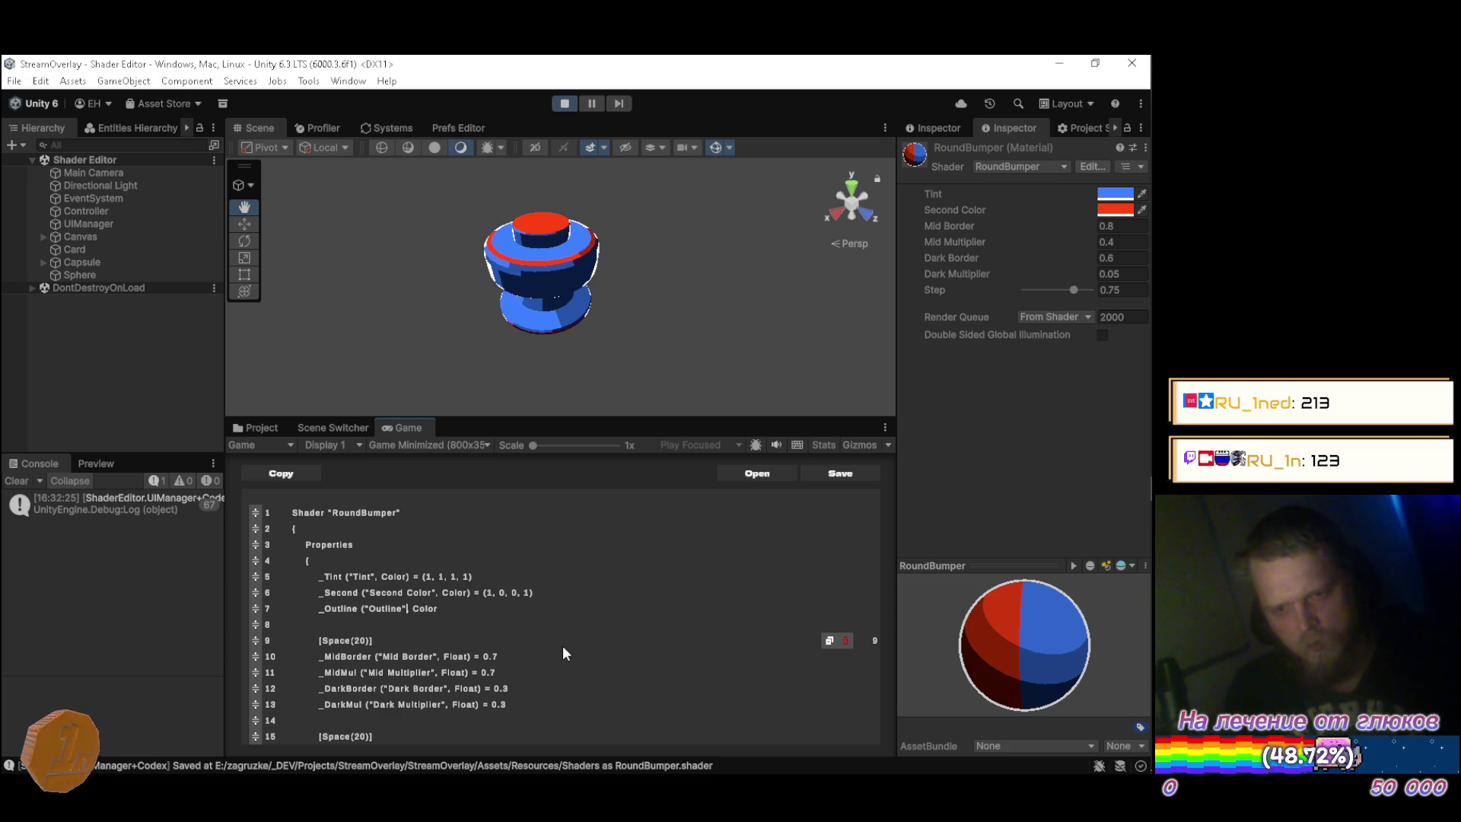
pyautogui.press('Left')
pyautogui.press('Left')
pyautogui.write('Color')
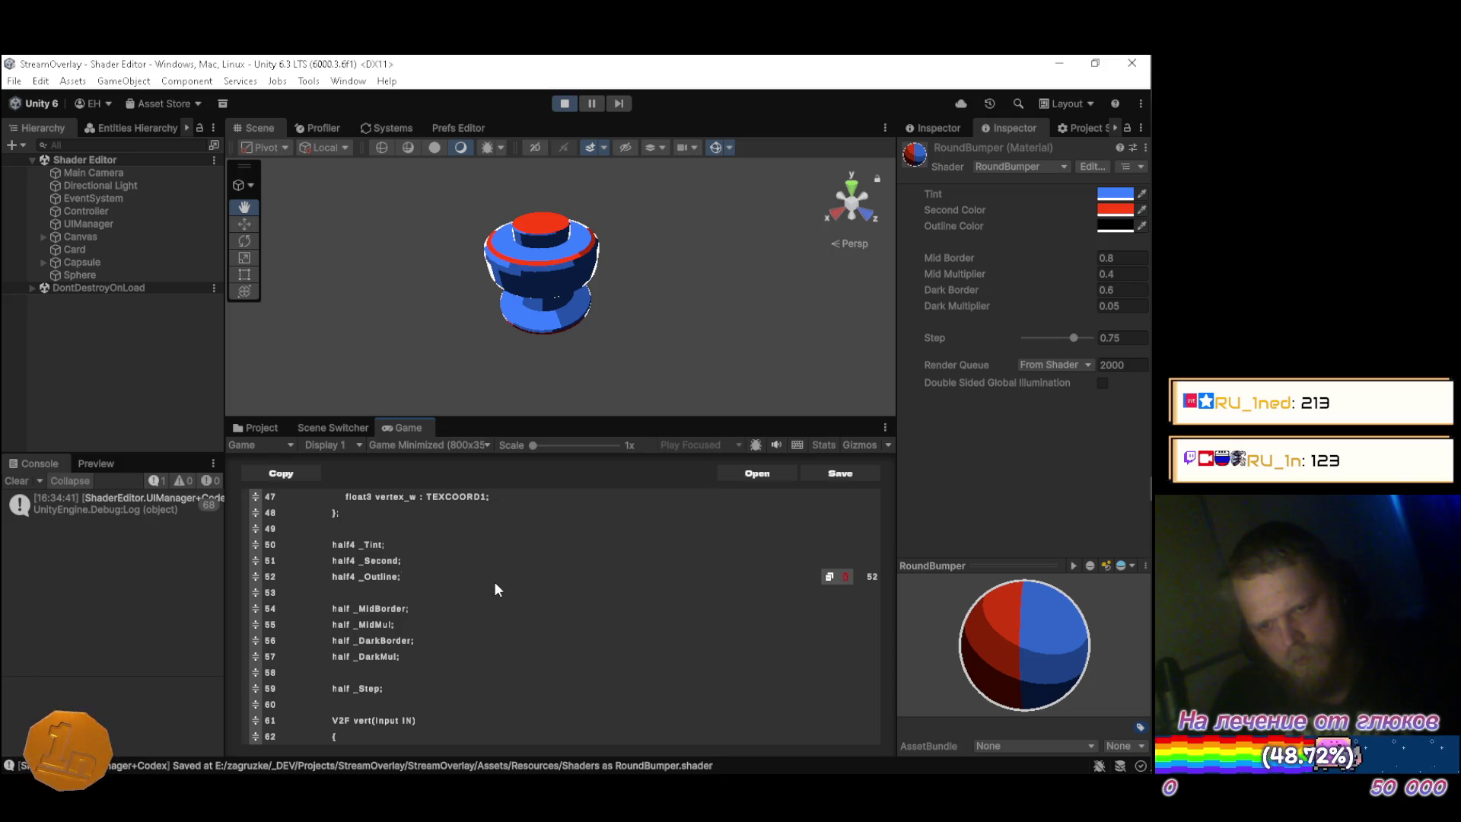
pyautogui.scroll(-7, 494, 584)
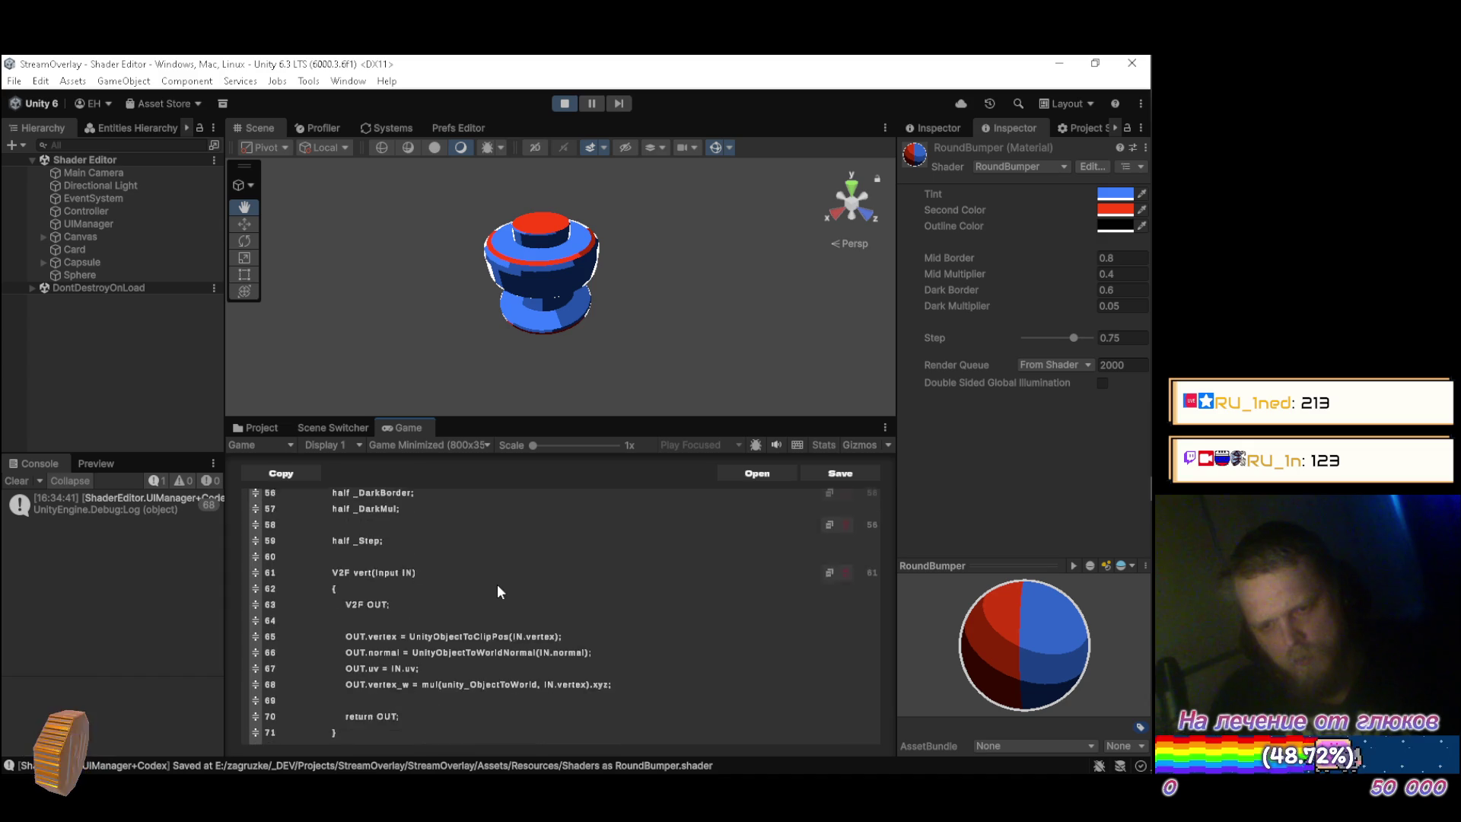
pyautogui.scroll(-6, 494, 619)
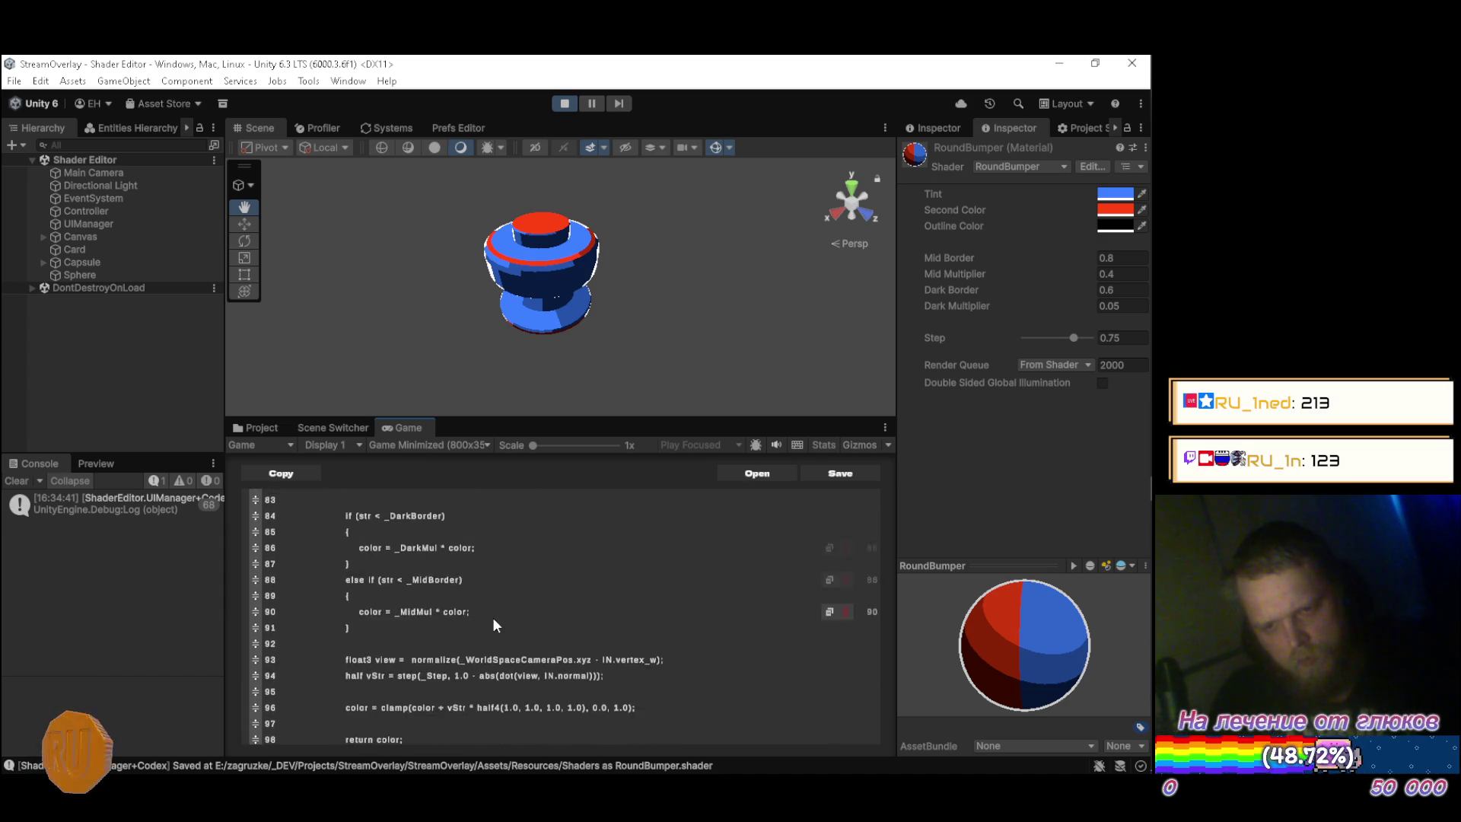
# Replace line 96's white half4(1.0, 1.0, 1.0, 1.0) factor with _Outline.
pyautogui.click(639, 641)
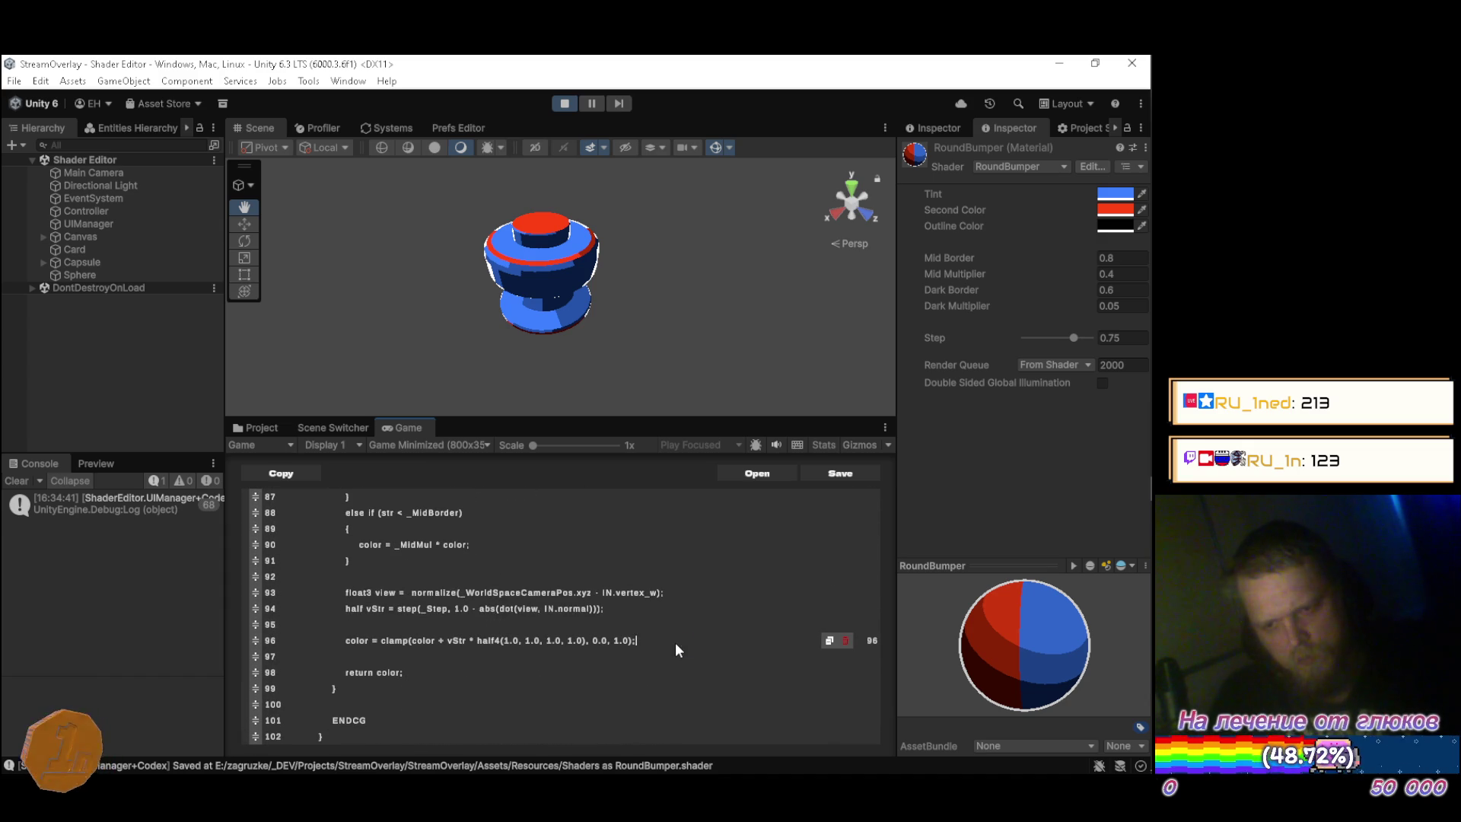
pyautogui.press('Left')
pyautogui.press('BackSpace')
pyautogui.press('BackSpace')
pyautogui.press('BackSpace')
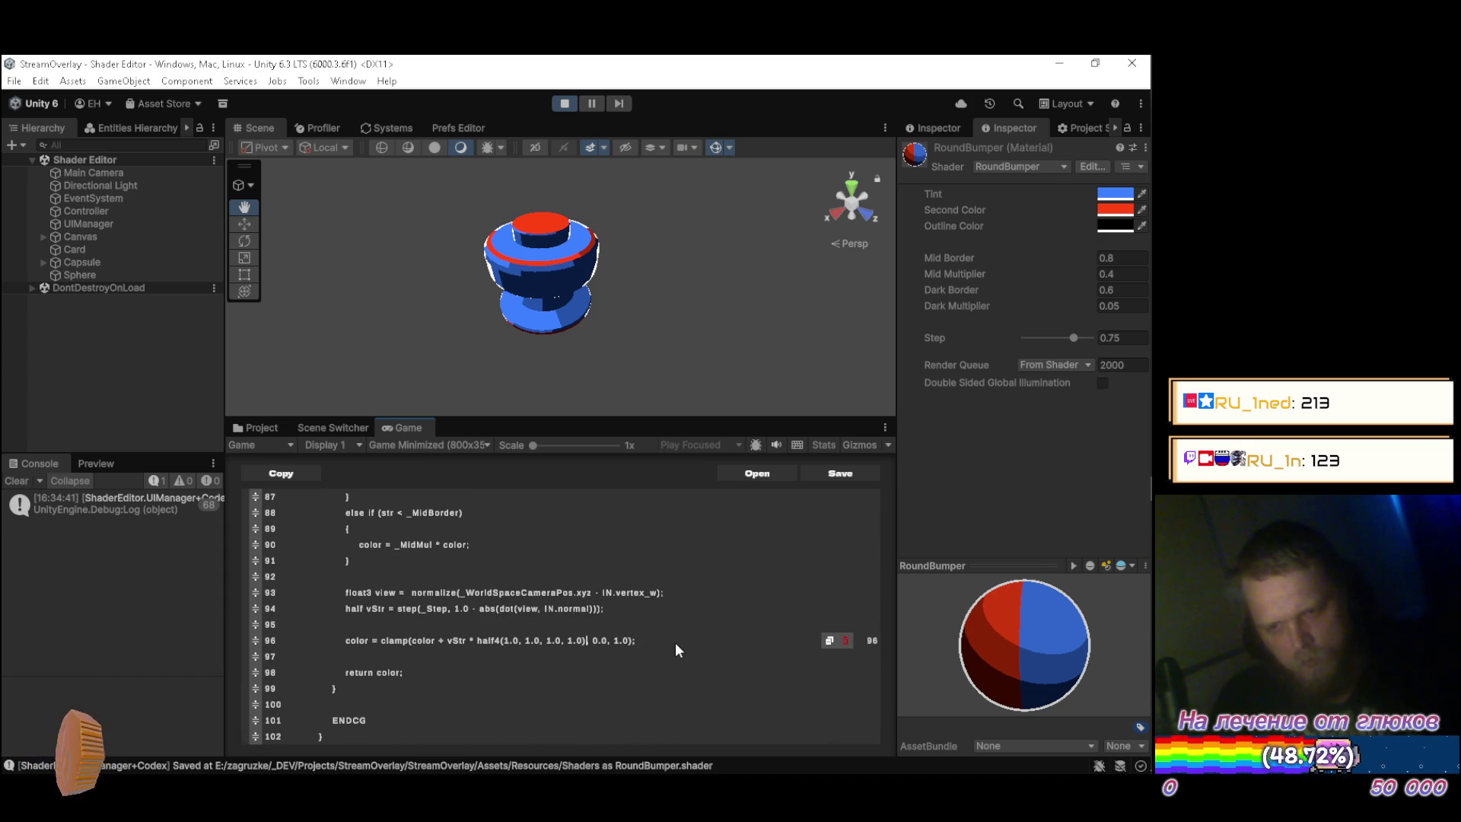
pyautogui.press('BackSpace')
pyautogui.press('BackSpace')
pyautogui.press('BackSpace')
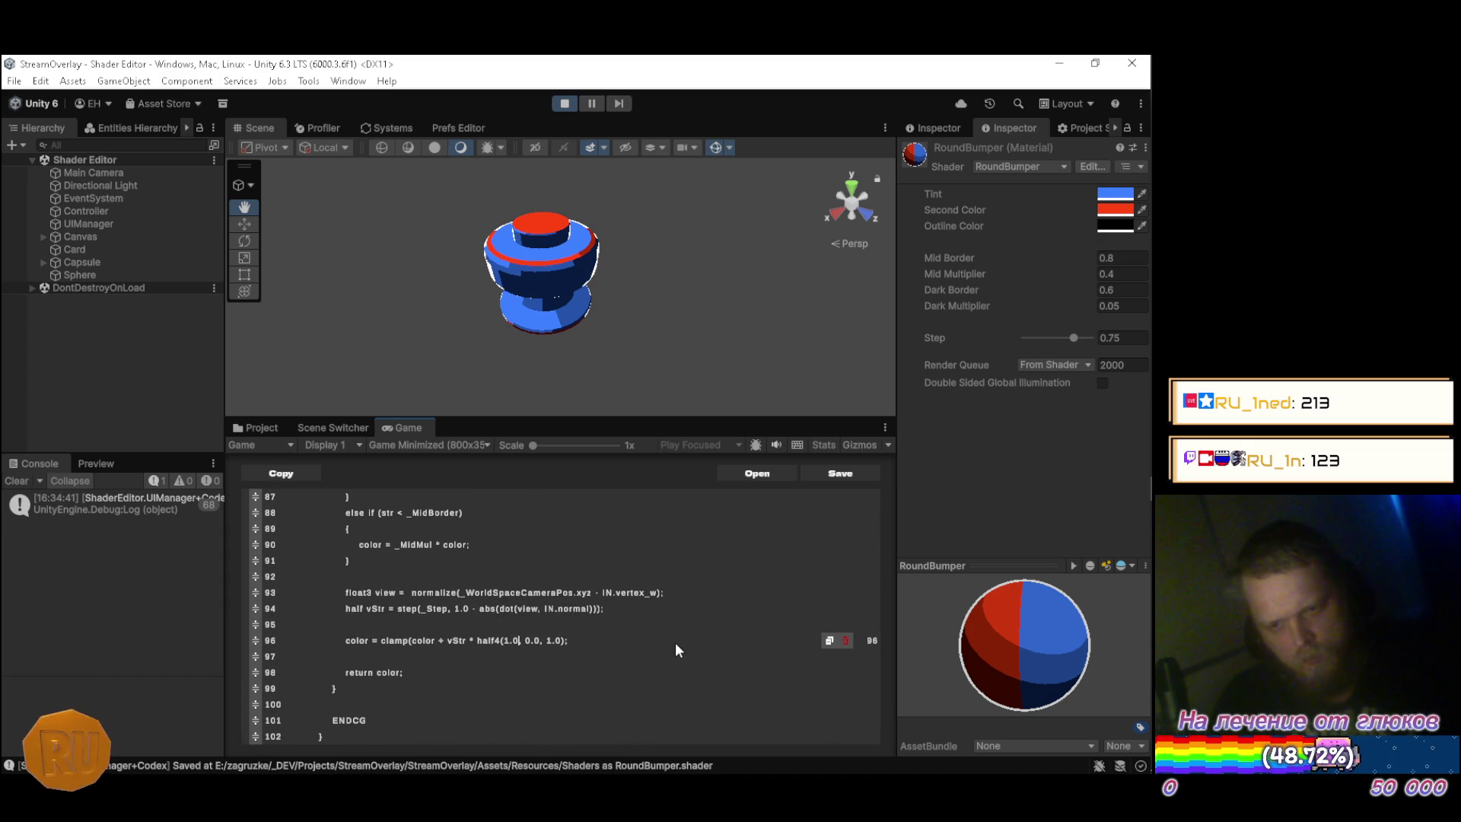
pyautogui.press('BackSpace')
pyautogui.press('BackSpace')
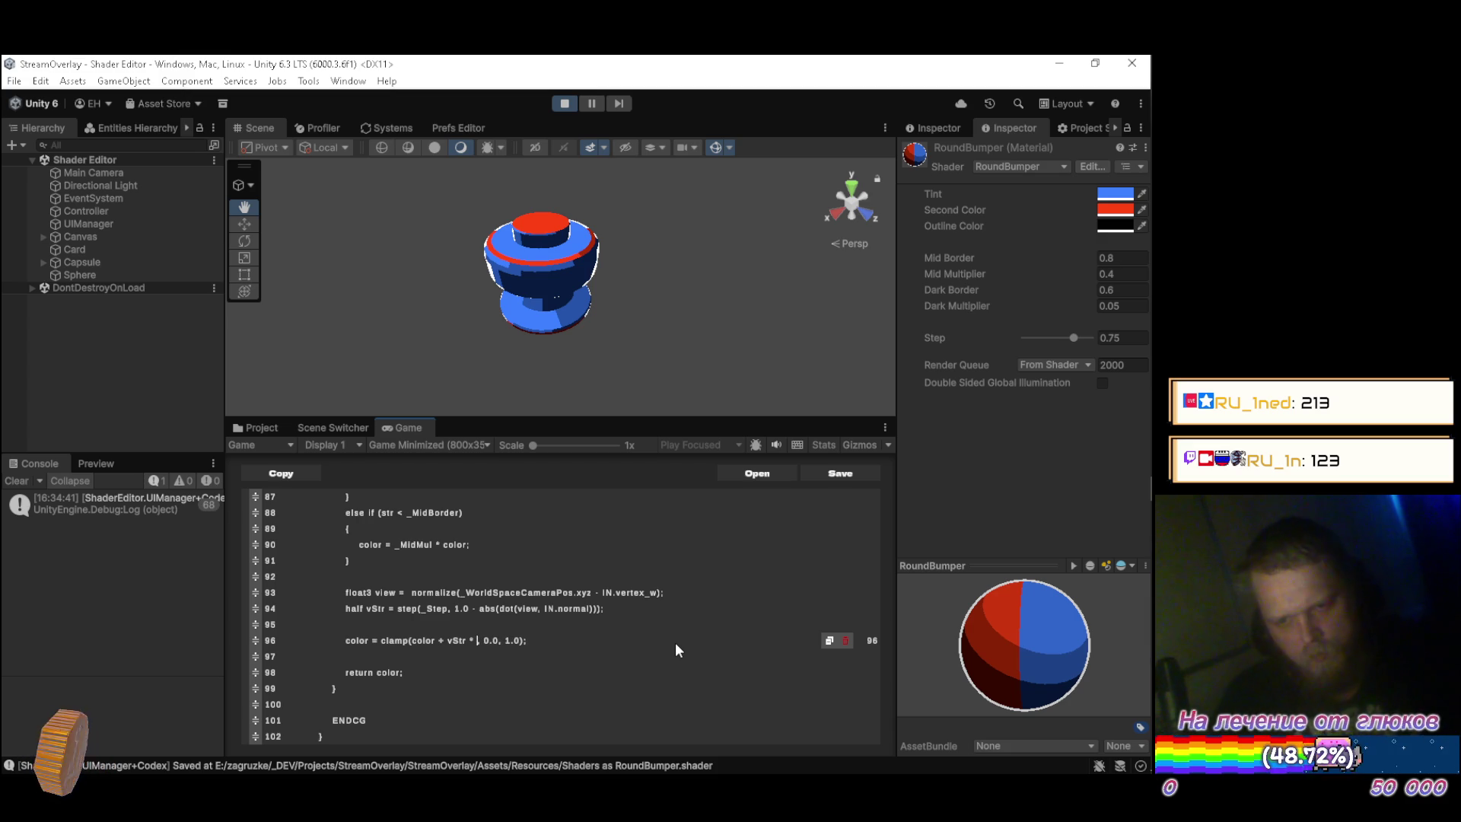
pyautogui.write('_Out')
pyautogui.write('line')
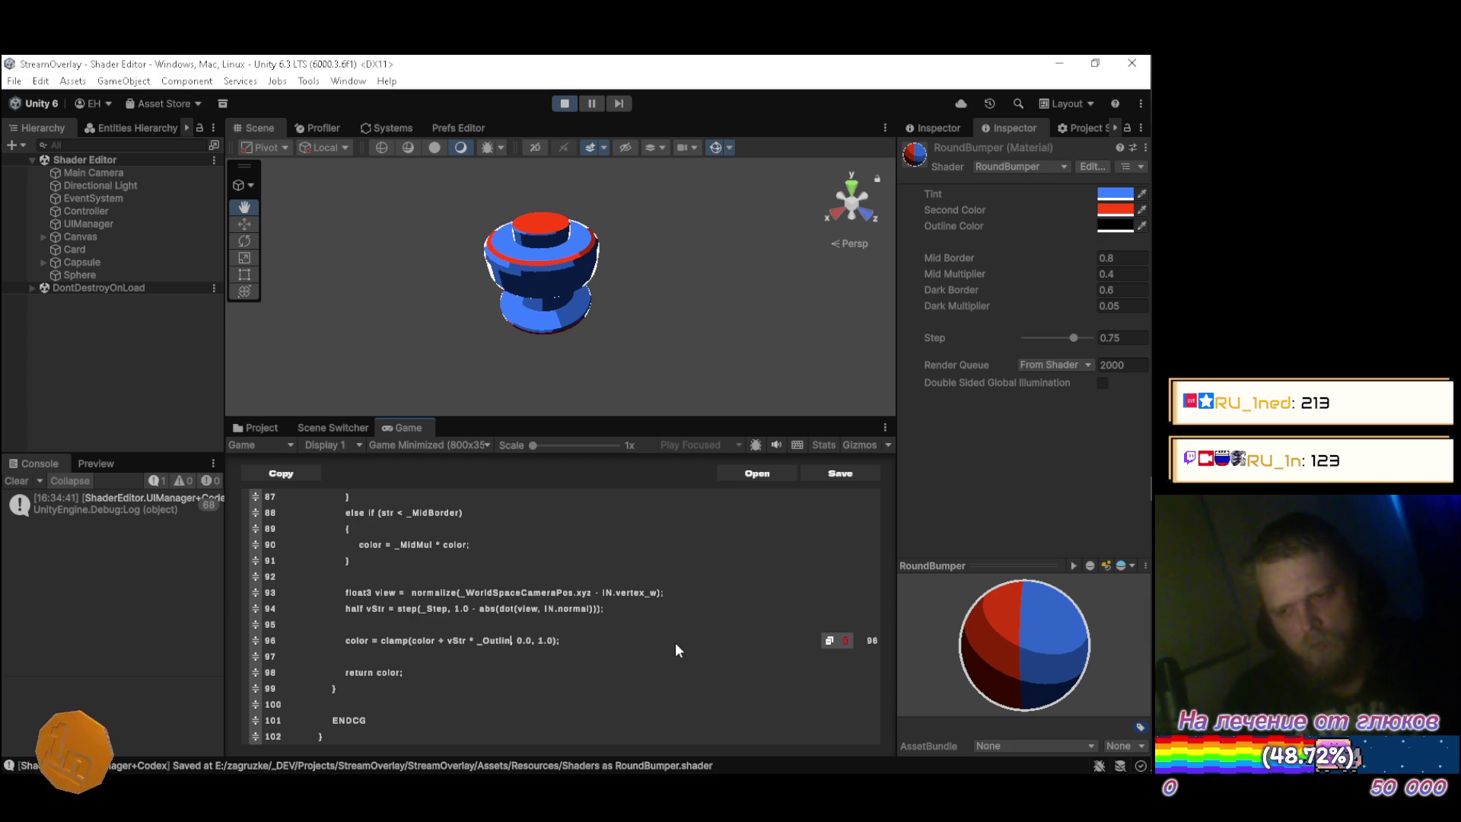
pyautogui.write(',')
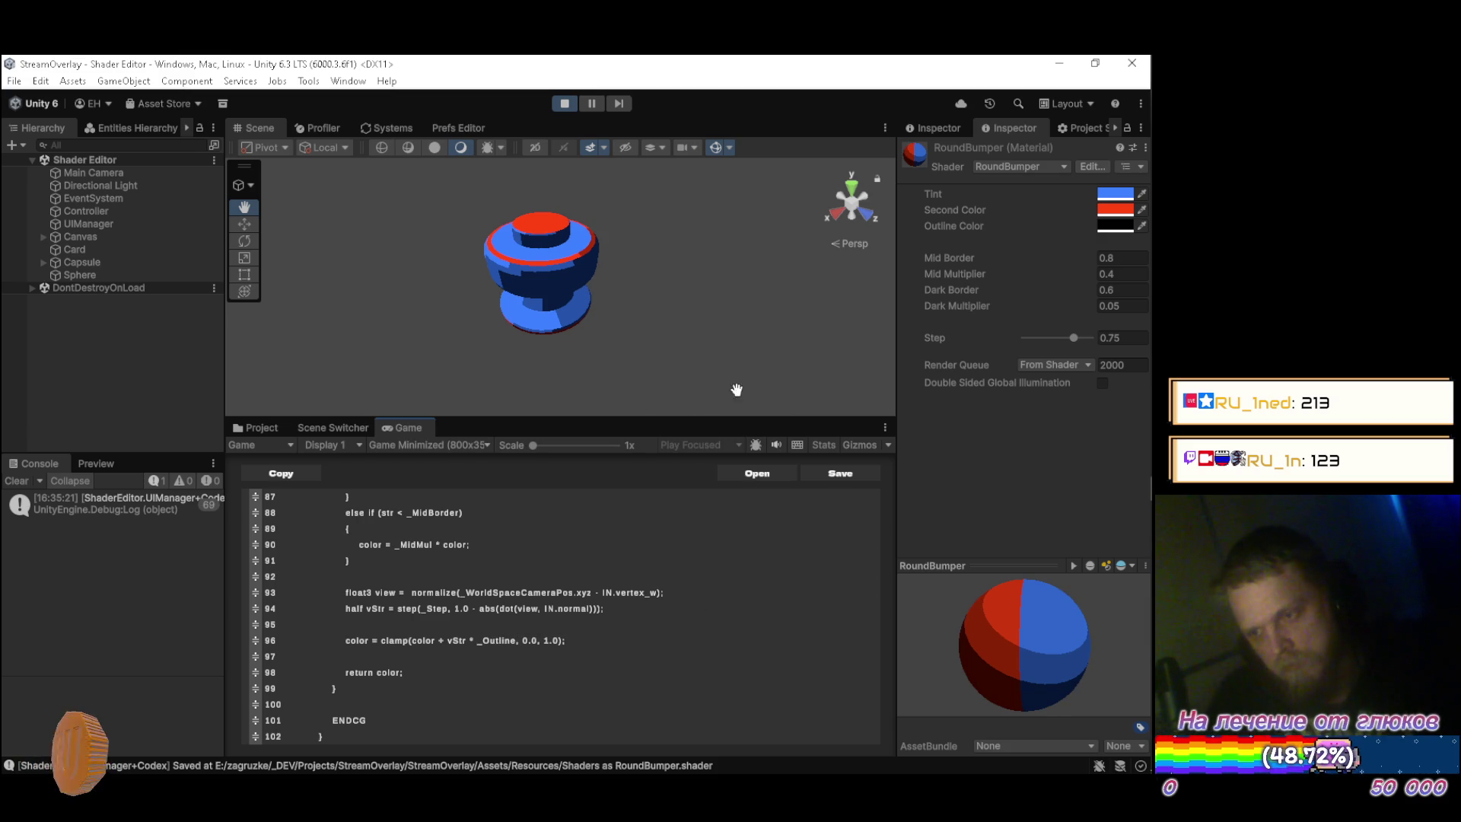
# Set the RoundBumper material's Step to 0.75.
pyautogui.moveTo(577, 280)
pyautogui.mouseDown()
pyautogui.moveTo(432, 259)
pyautogui.moveTo(455, 211)
pyautogui.mouseUp()
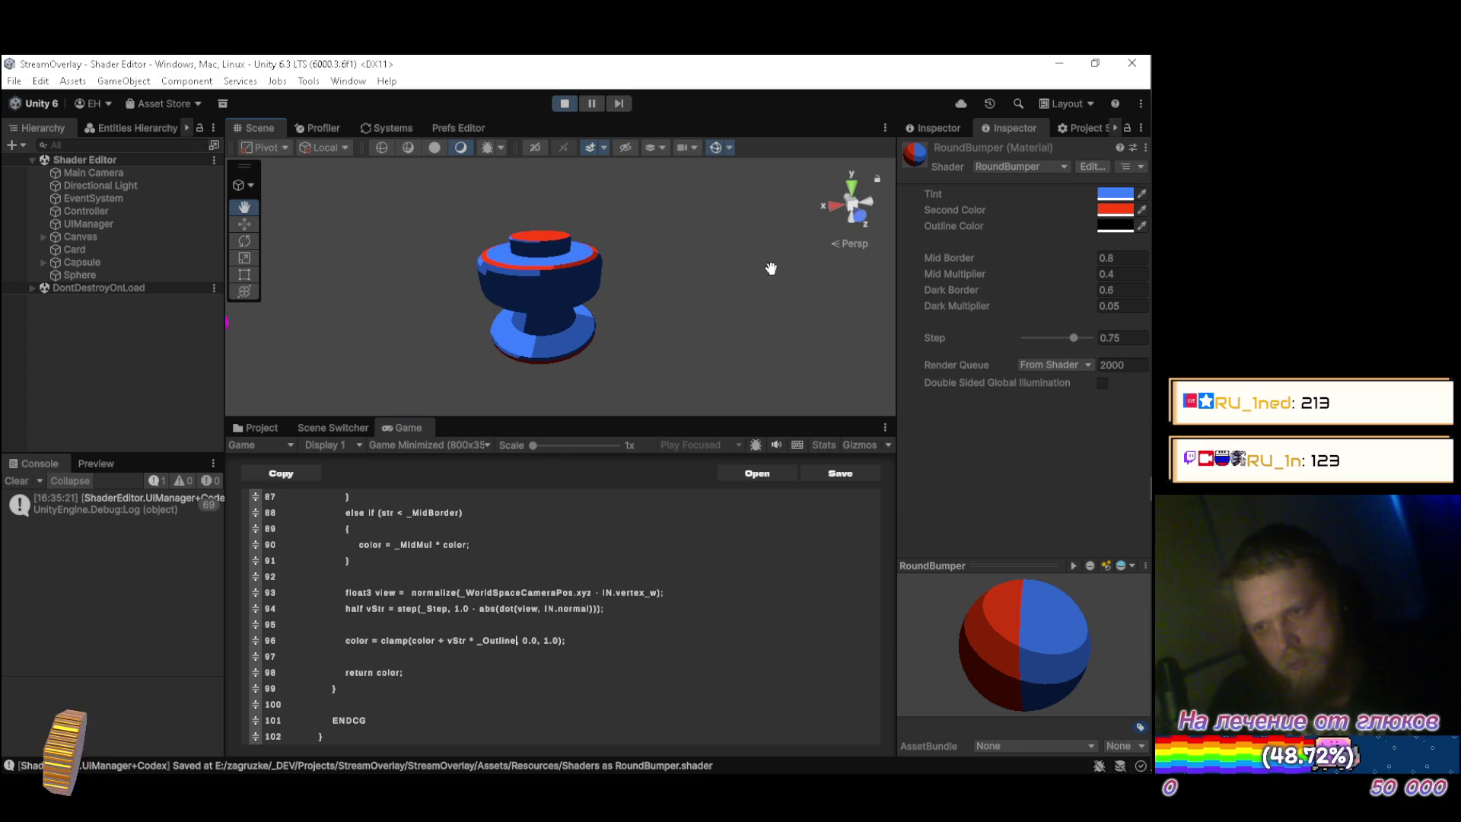
pyautogui.moveTo(1073, 338)
pyautogui.mouseDown()
pyautogui.moveTo(1040, 340)
pyautogui.moveTo(1079, 338)
pyautogui.mouseUp()
pyautogui.click(1125, 338)
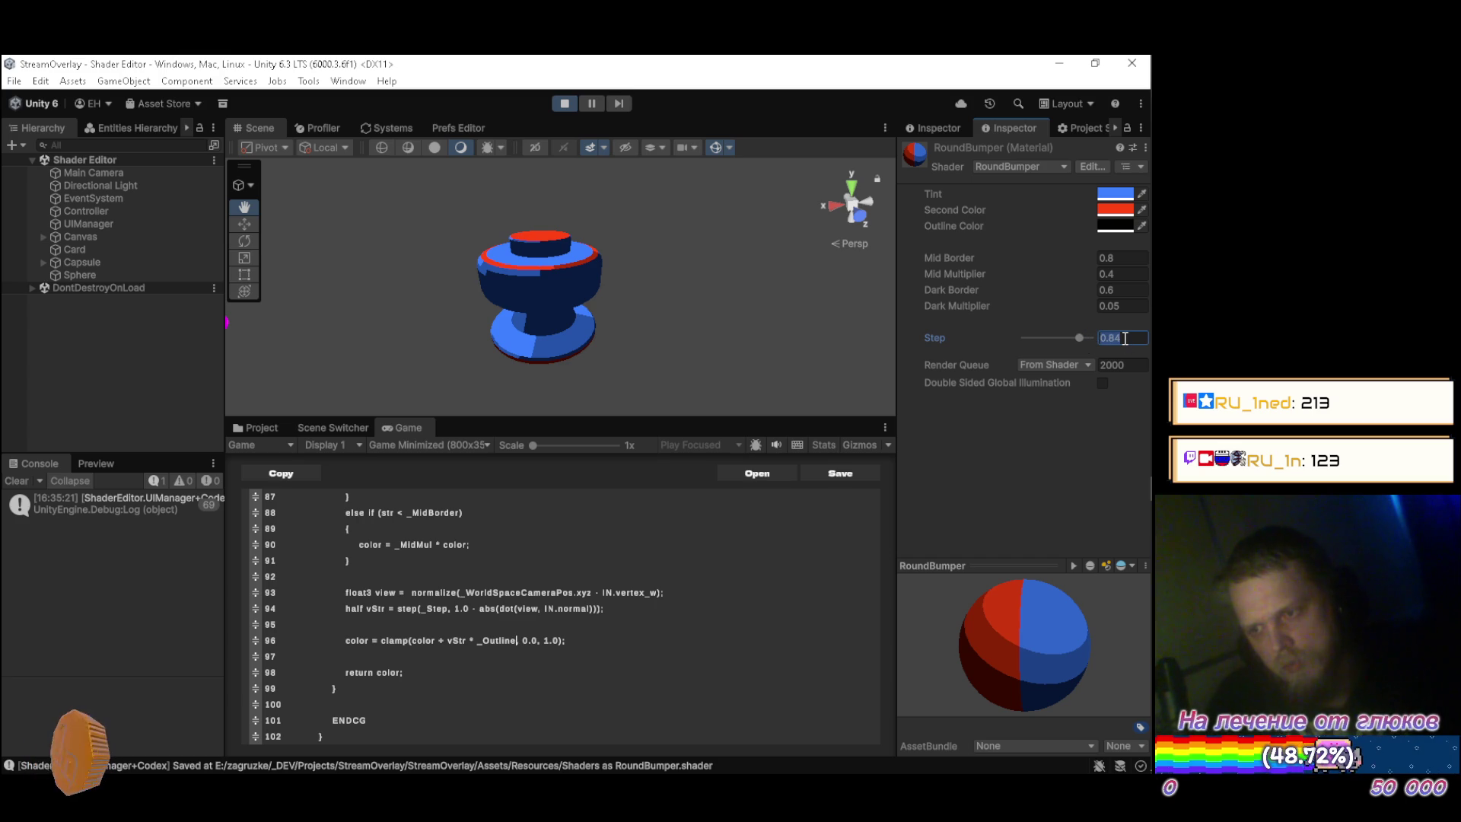
pyautogui.write('0.75')
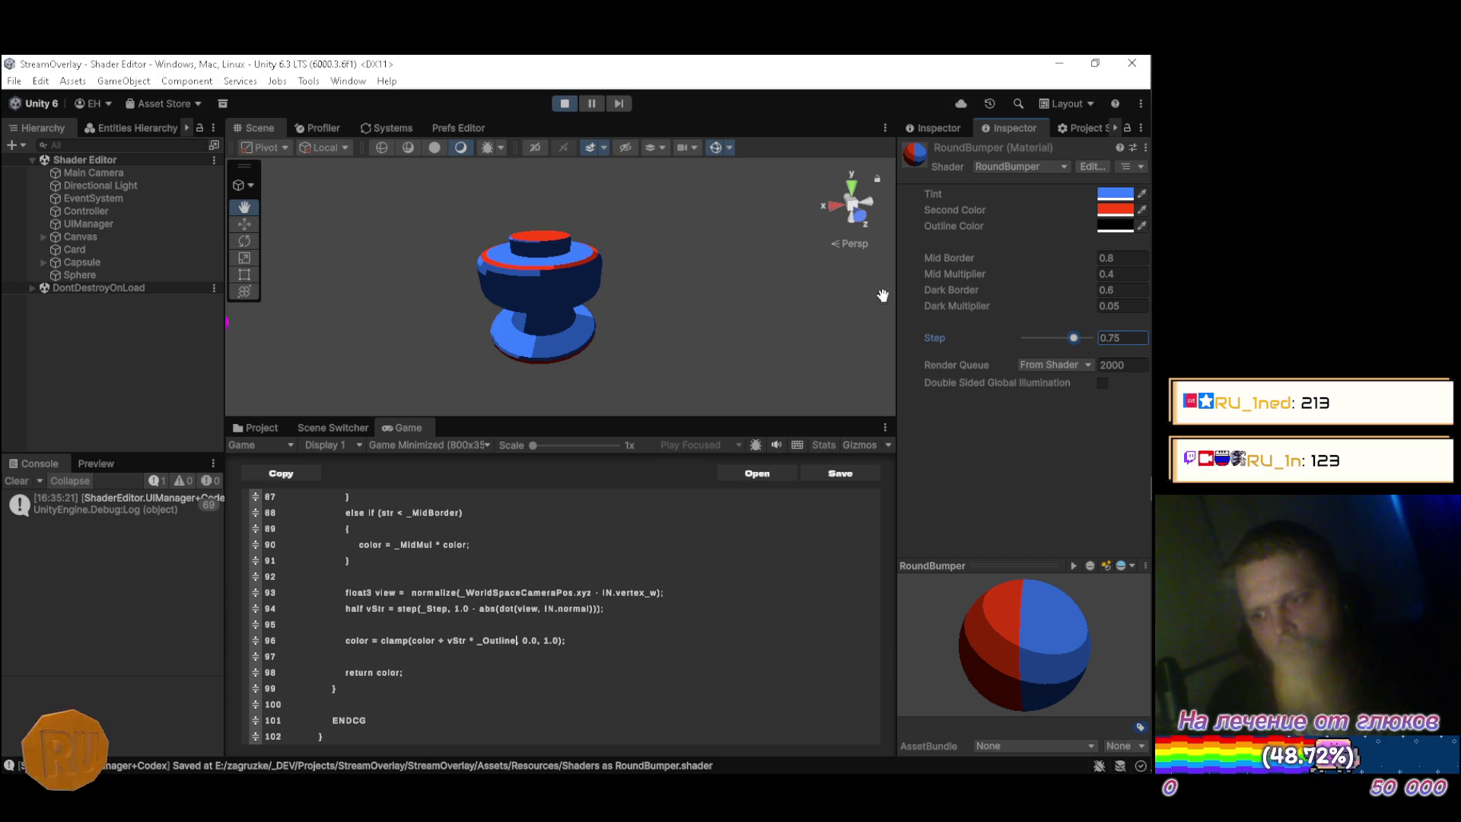
# Lighten the Outline Color to grey in the colour picker.
pyautogui.click(1115, 226)
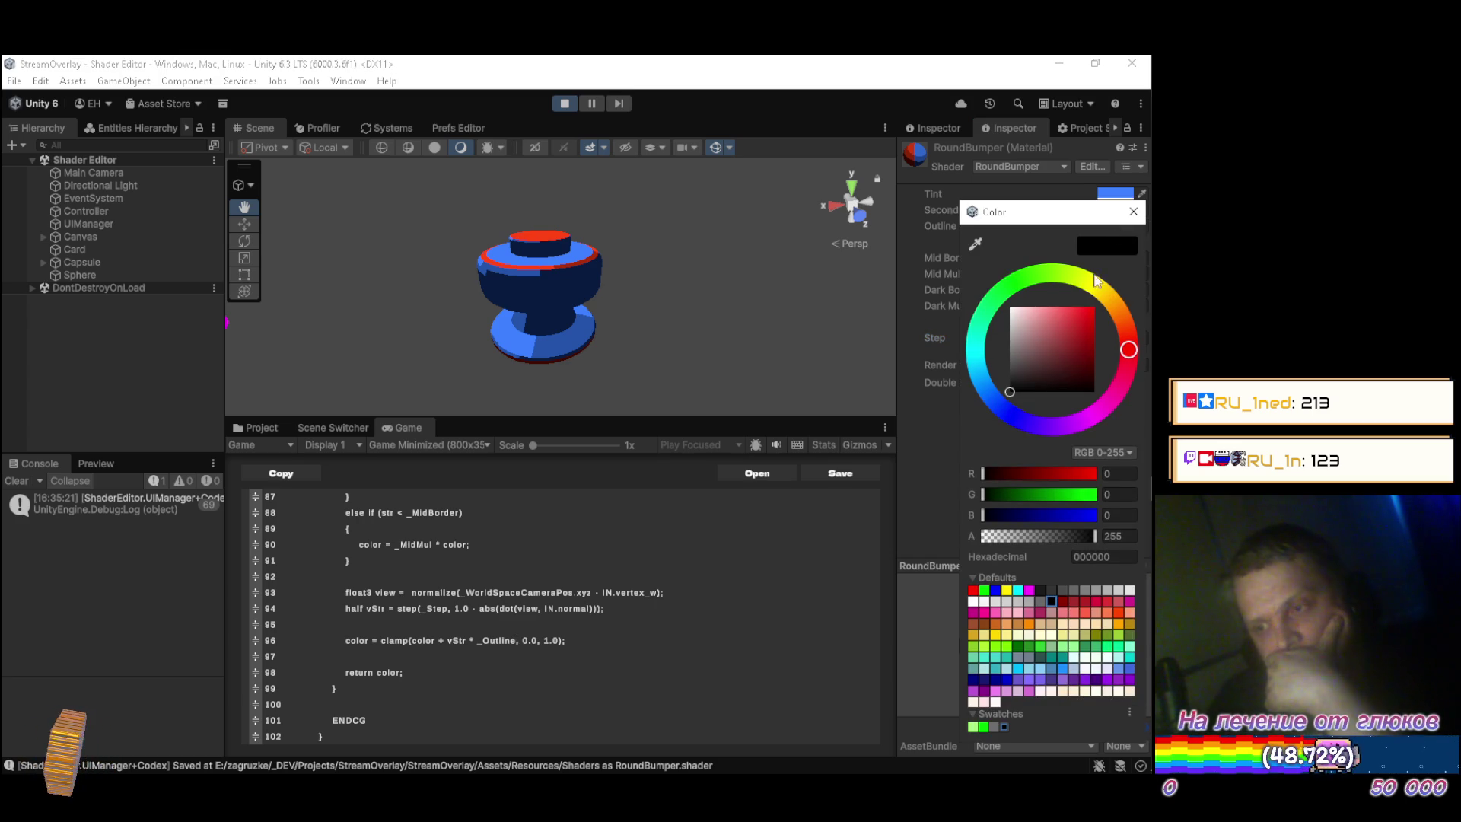
pyautogui.moveTo(1027, 377)
pyautogui.mouseDown()
pyautogui.moveTo(989, 374)
pyautogui.moveTo(977, 349)
pyautogui.moveTo(987, 389)
pyautogui.mouseUp()
pyautogui.click(1133, 212)
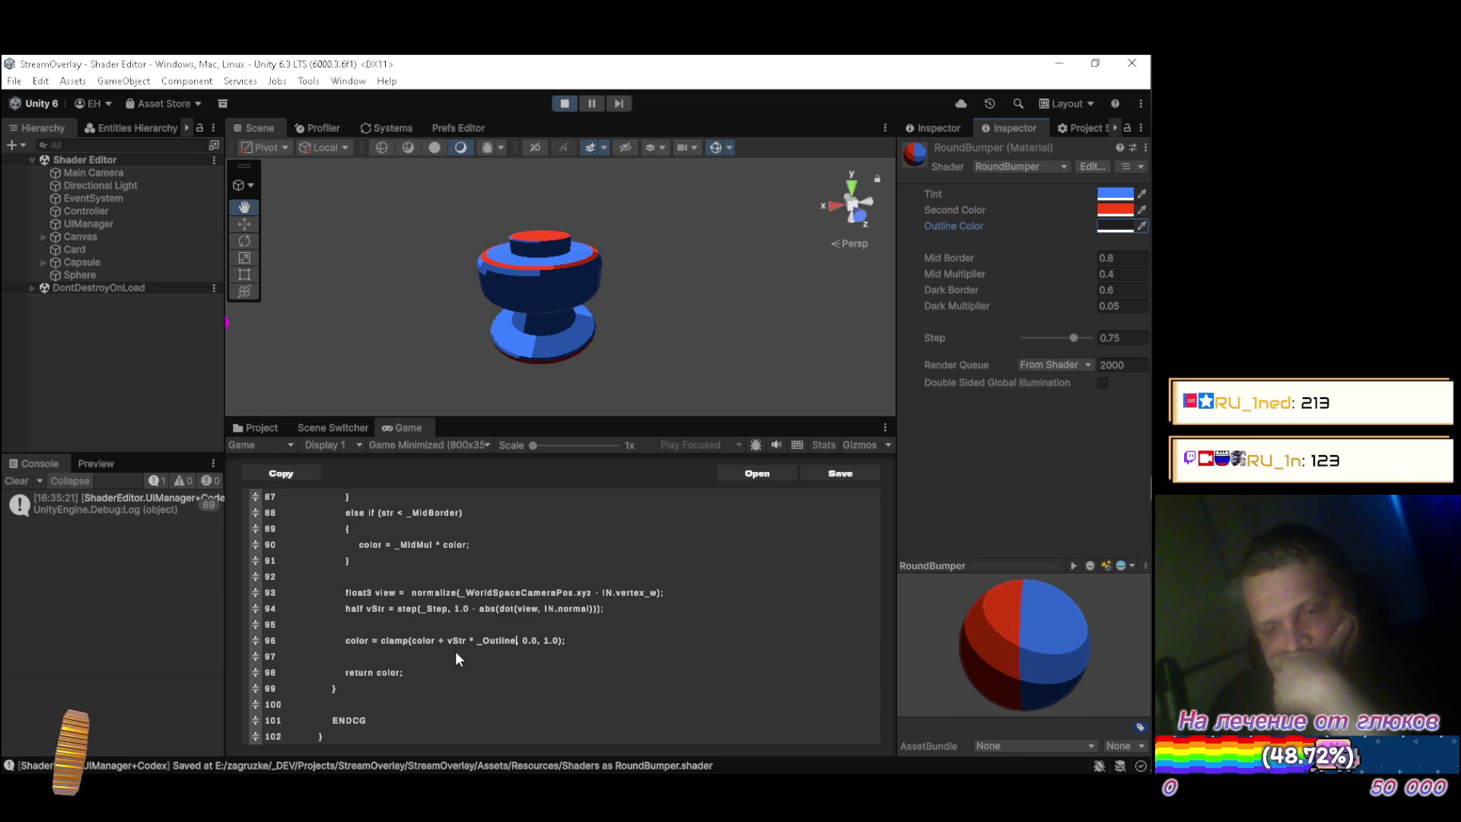
pyautogui.click(592, 640)
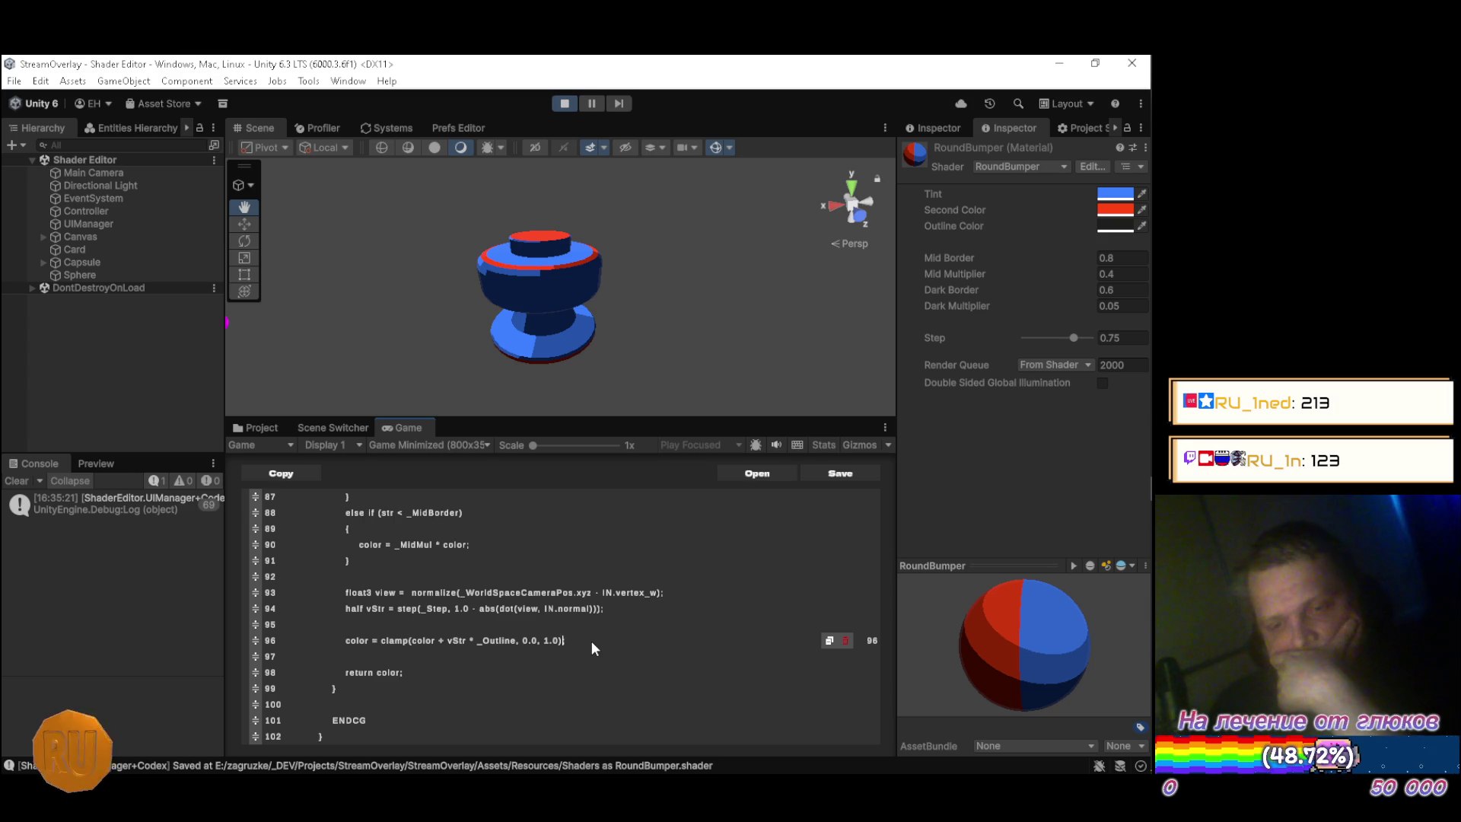
# Swap the + before vStr on line 96 for * and try a bright red Outline Color.
pyautogui.press('Left')
pyautogui.press('Left')
pyautogui.press('Left')
pyautogui.press('BackSpace')
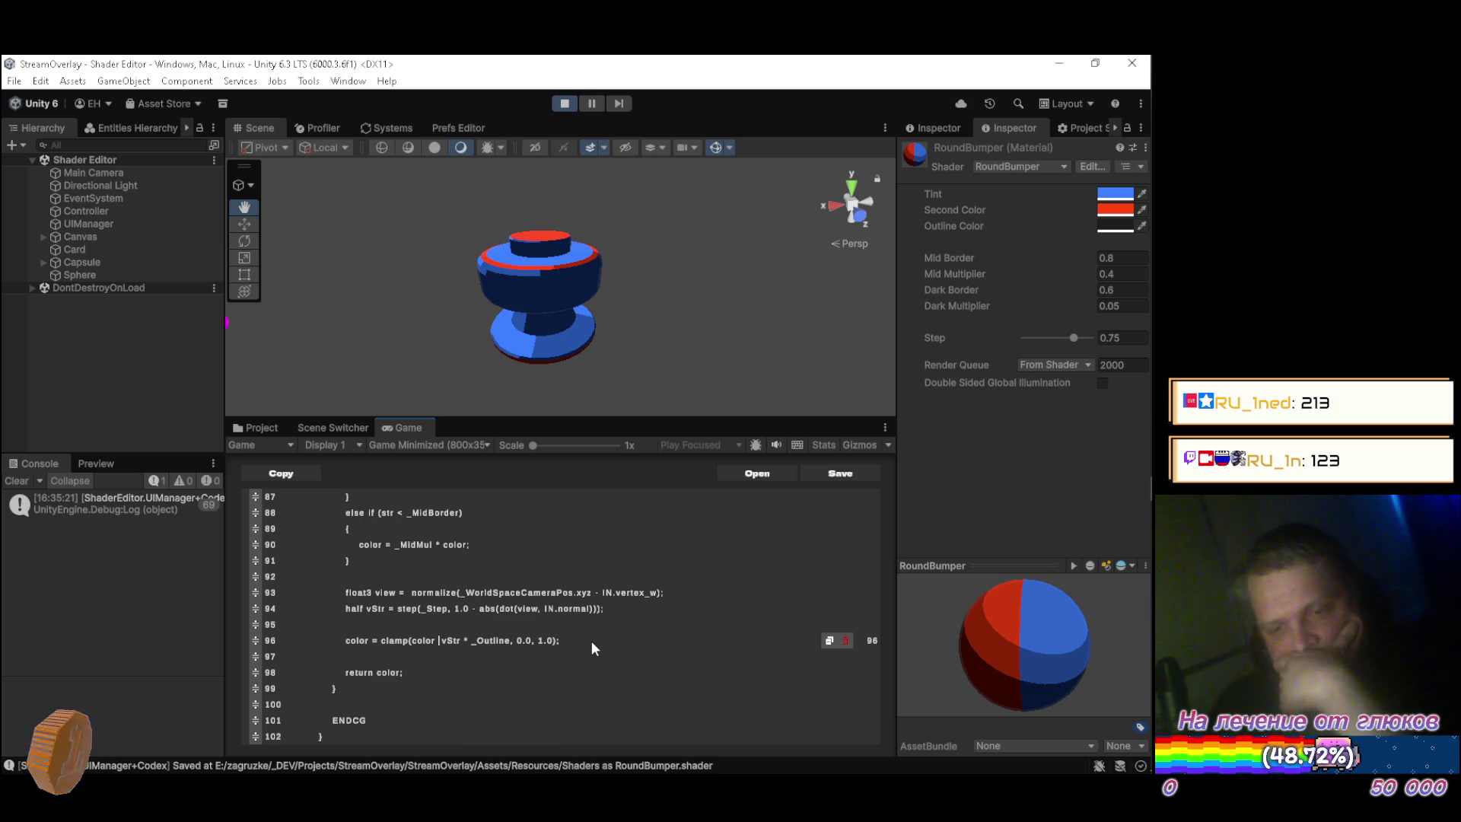
pyautogui.write('*')
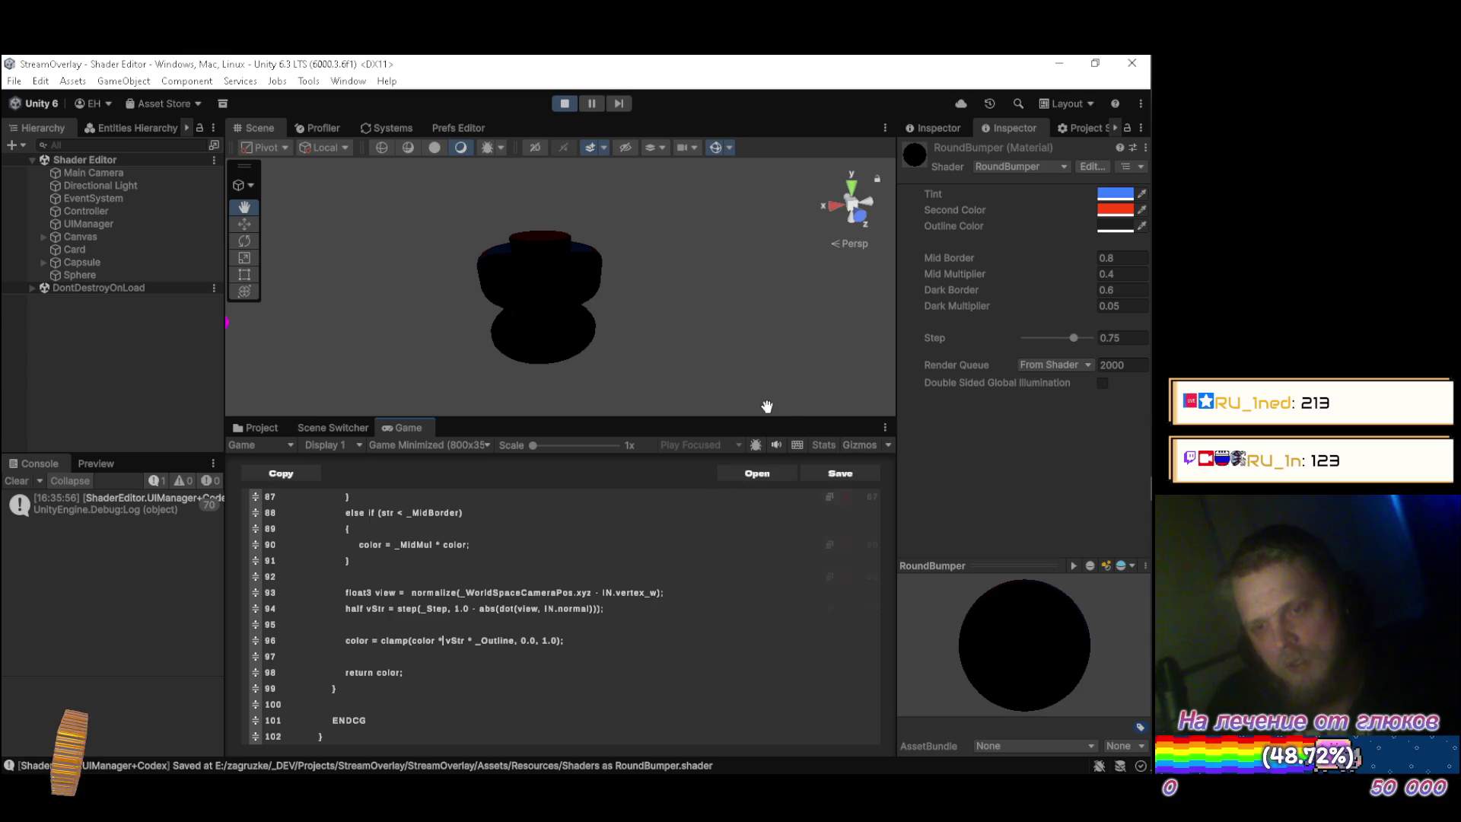
pyautogui.click(1112, 226)
pyautogui.moveTo(1039, 345)
pyautogui.mouseDown()
pyautogui.moveTo(1067, 373)
pyautogui.moveTo(1089, 297)
pyautogui.moveTo(962, 292)
pyautogui.moveTo(891, 347)
pyautogui.moveTo(881, 270)
pyautogui.mouseUp()
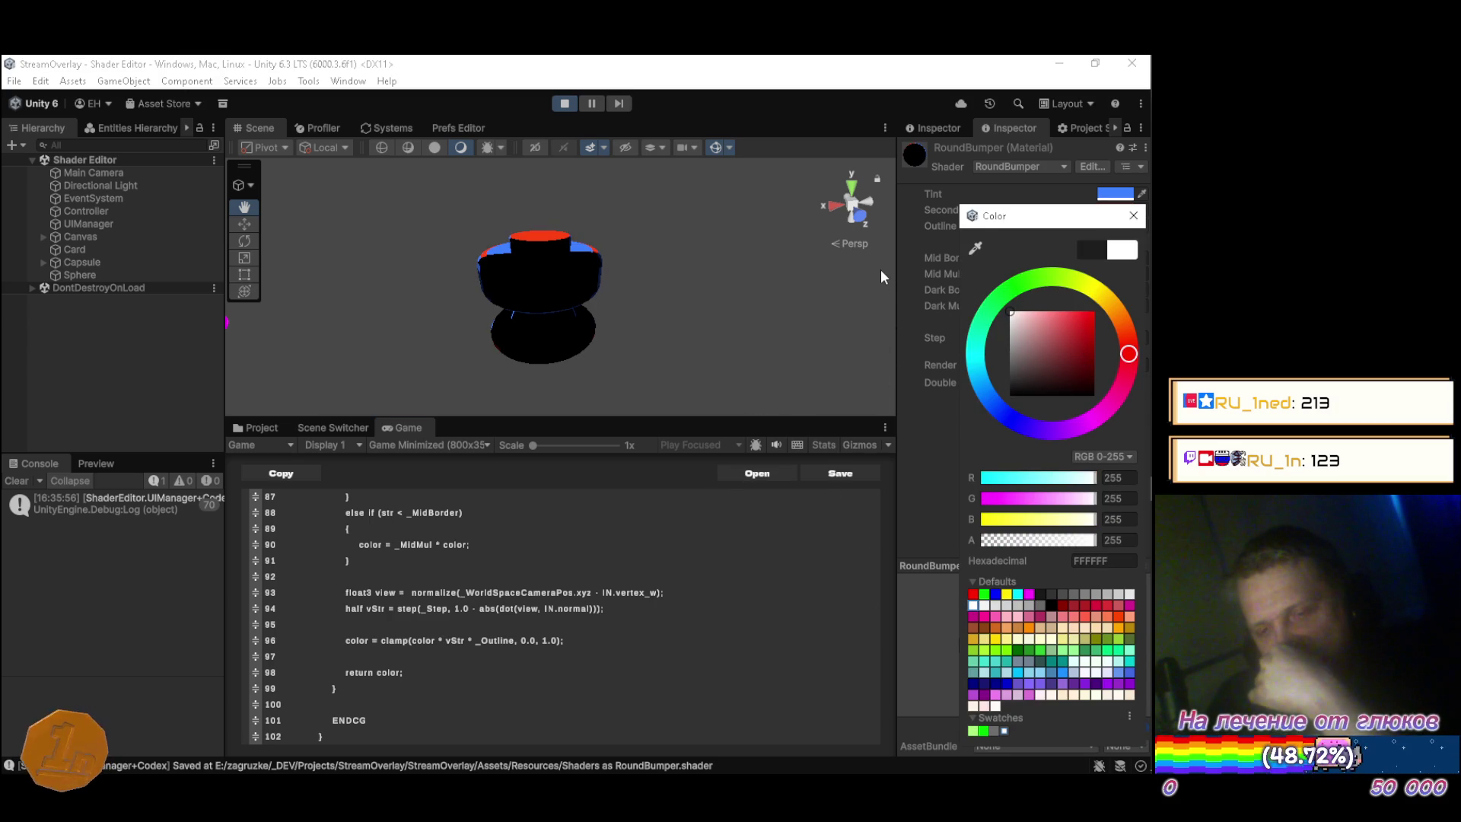
pyautogui.moveTo(395, 308)
pyautogui.mouseDown()
pyautogui.moveTo(489, 291)
pyautogui.moveTo(760, 304)
pyautogui.moveTo(656, 289)
pyautogui.mouseUp()
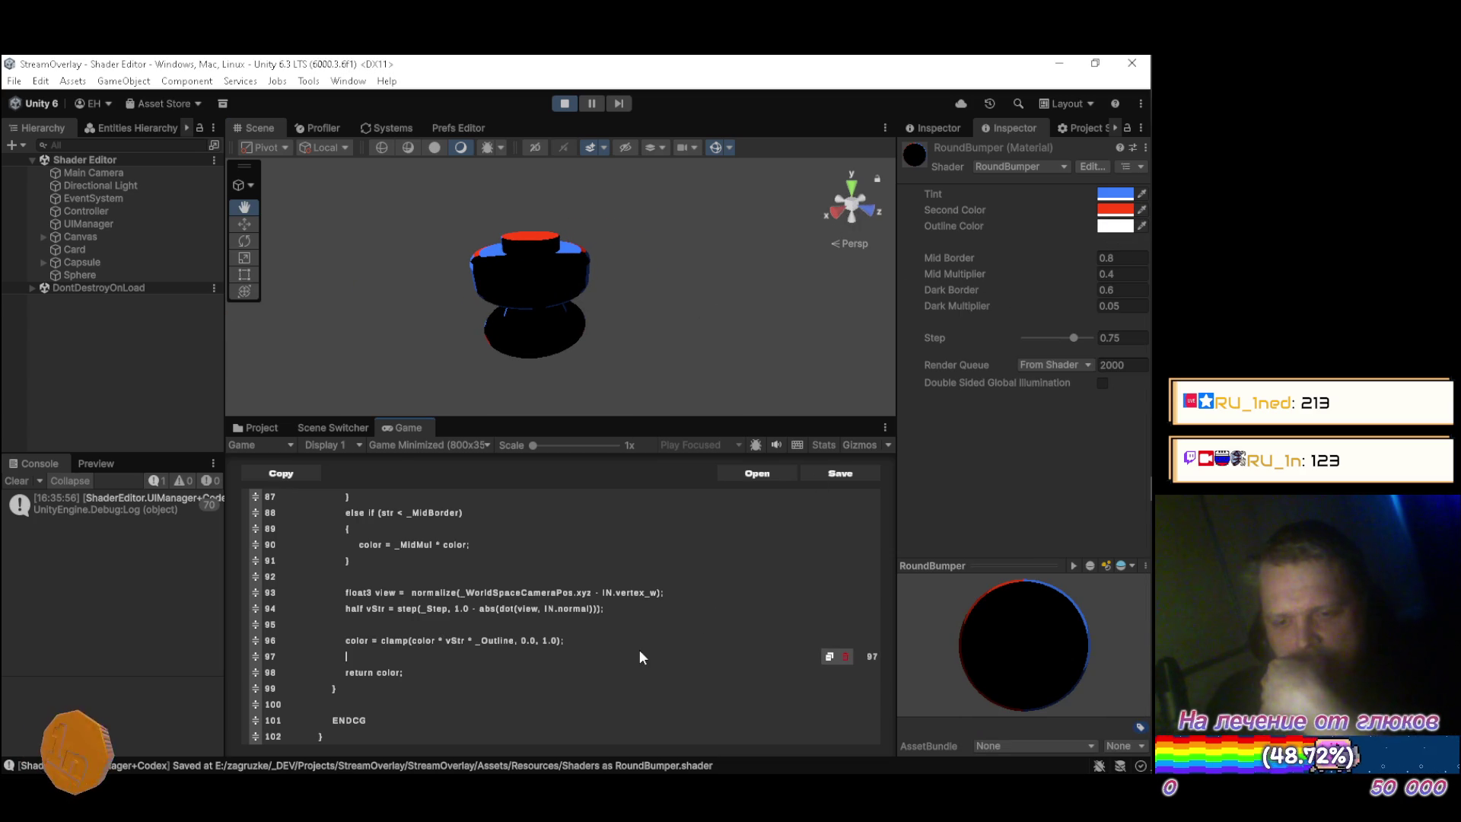
pyautogui.scroll(1, 639, 657)
# Restore line 96 to color + vStr * _Outline and save to recompile.
pyautogui.press('End')
pyautogui.press('BackSpace')
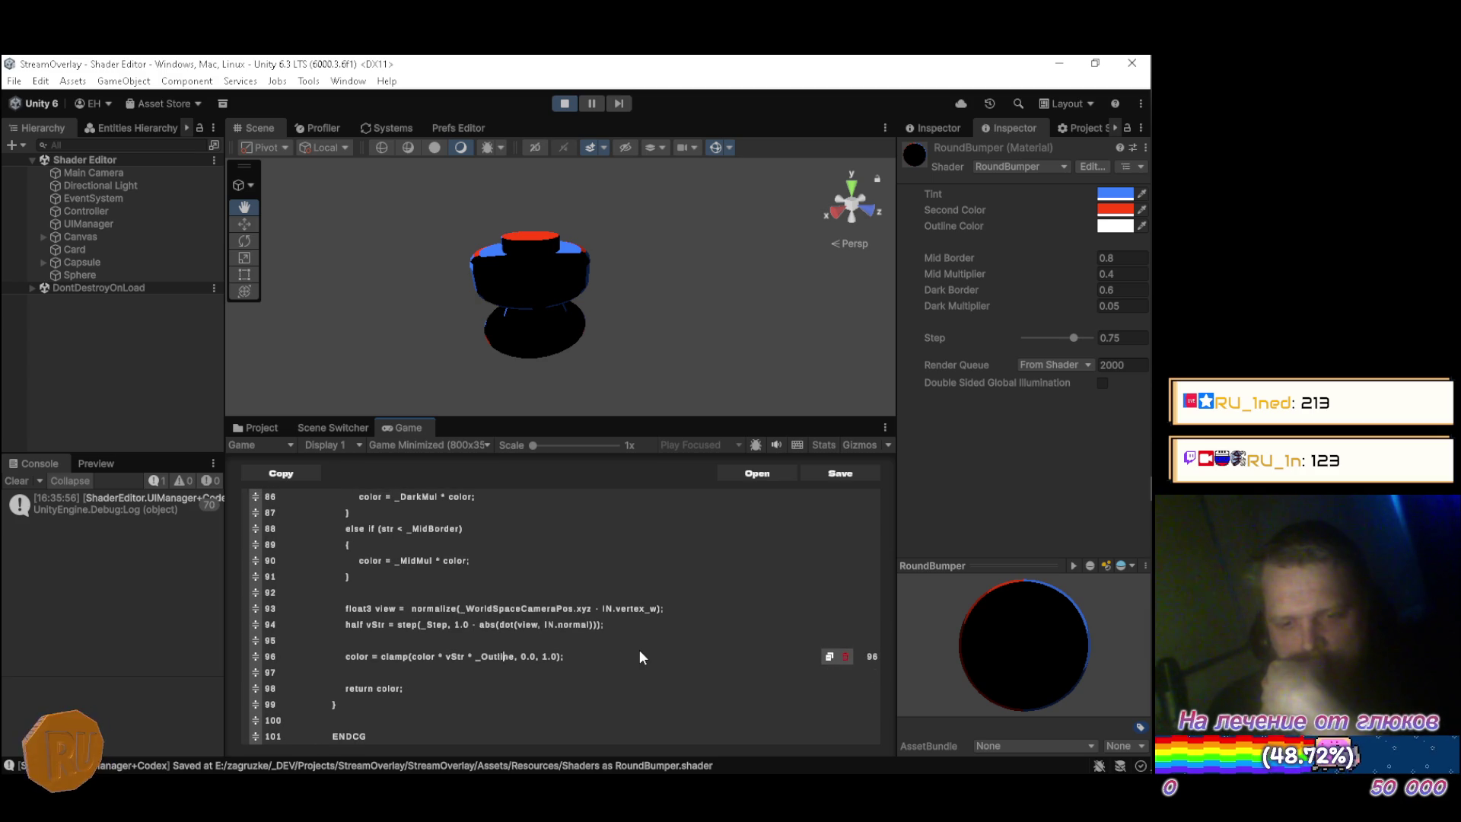
pyautogui.hotkey('ctrl', 'Left')
pyautogui.hotkey('ctrl', 'Left')
pyautogui.hotkey('ctrl', 'Left')
pyautogui.press('BackSpace')
pyautogui.press('BackSpace')
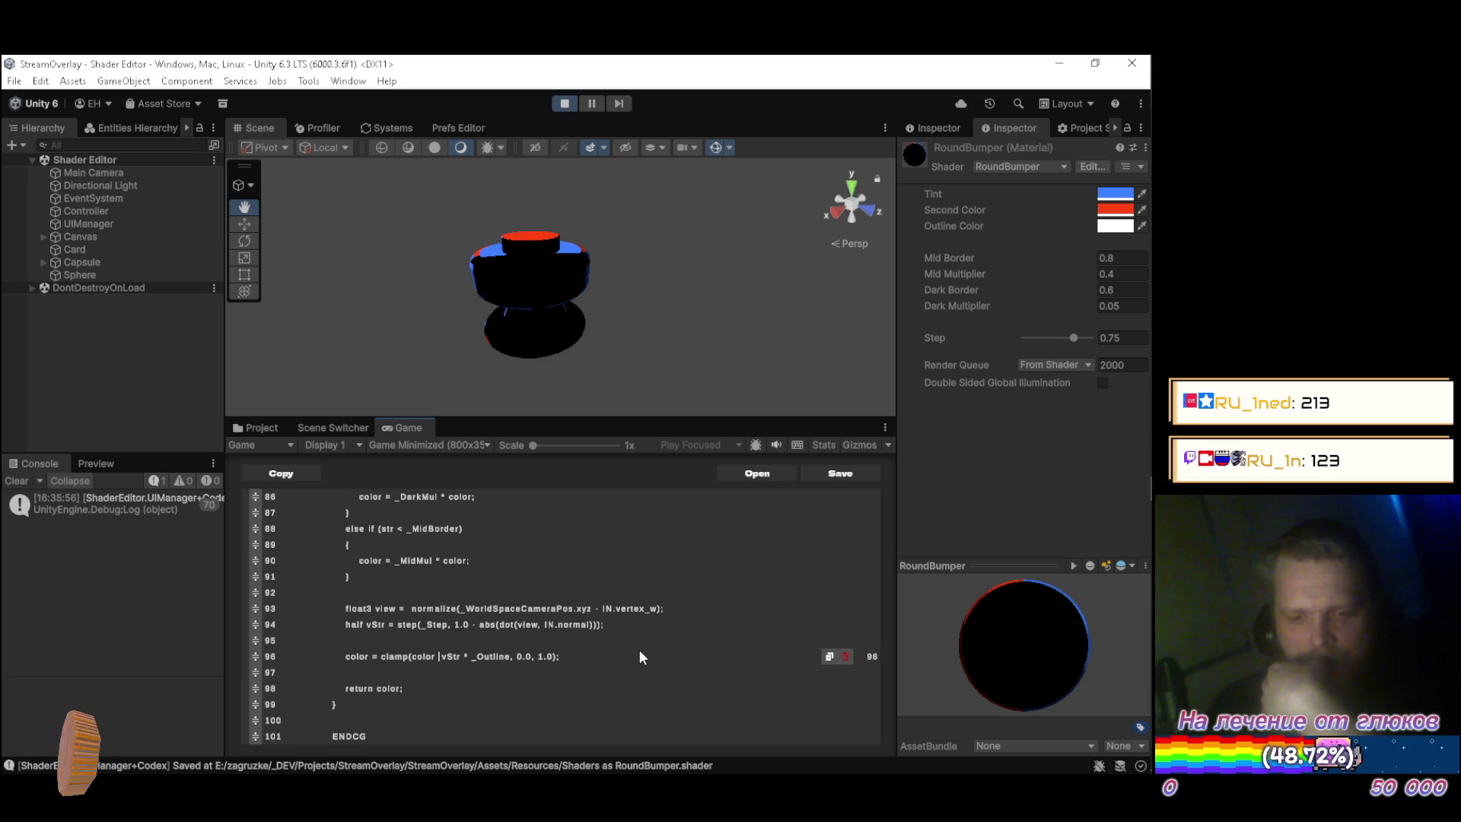
pyautogui.write('+')
pyautogui.hotkey('ctrl', 's')
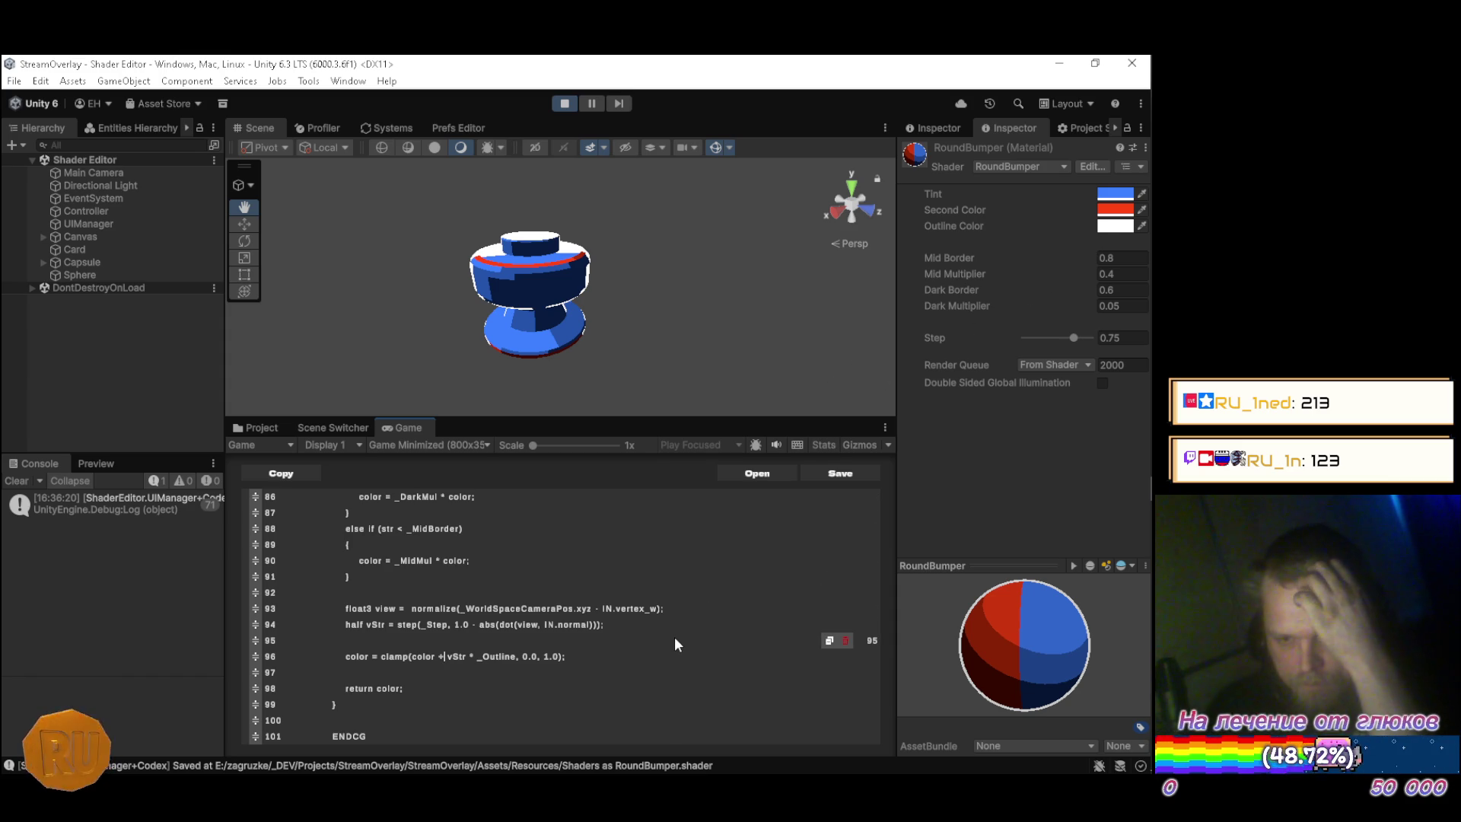
# Make line 96's rim term vStr * _Outline * color, recompile, and adjust the Outline Color.
pyautogui.hotkey('ctrl', 'Right')
pyautogui.hotkey('ctrl', 'Right')
pyautogui.hotkey('ctrl', 'Right')
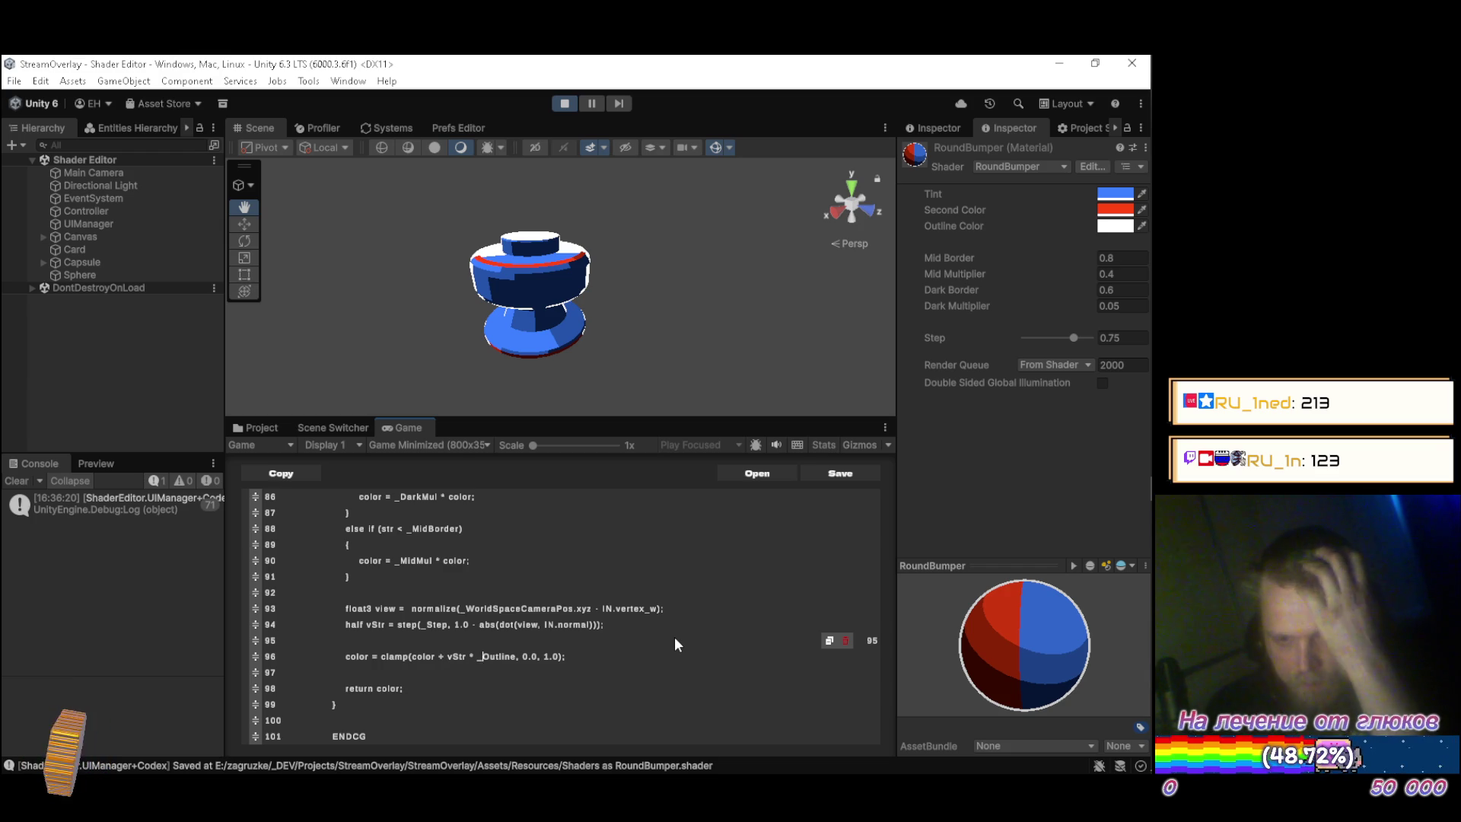
pyautogui.write('* c')
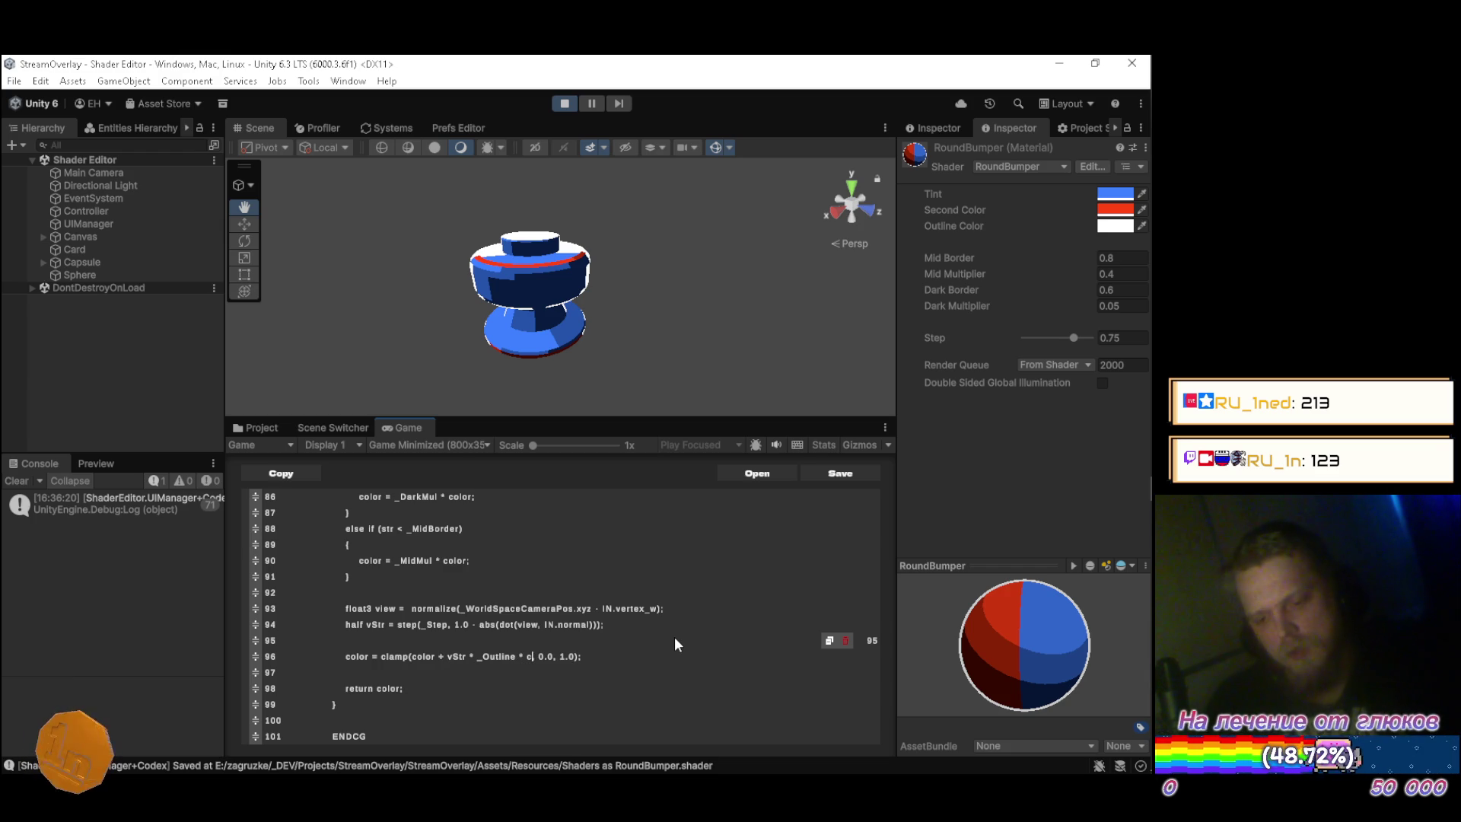
pyautogui.write('olor,')
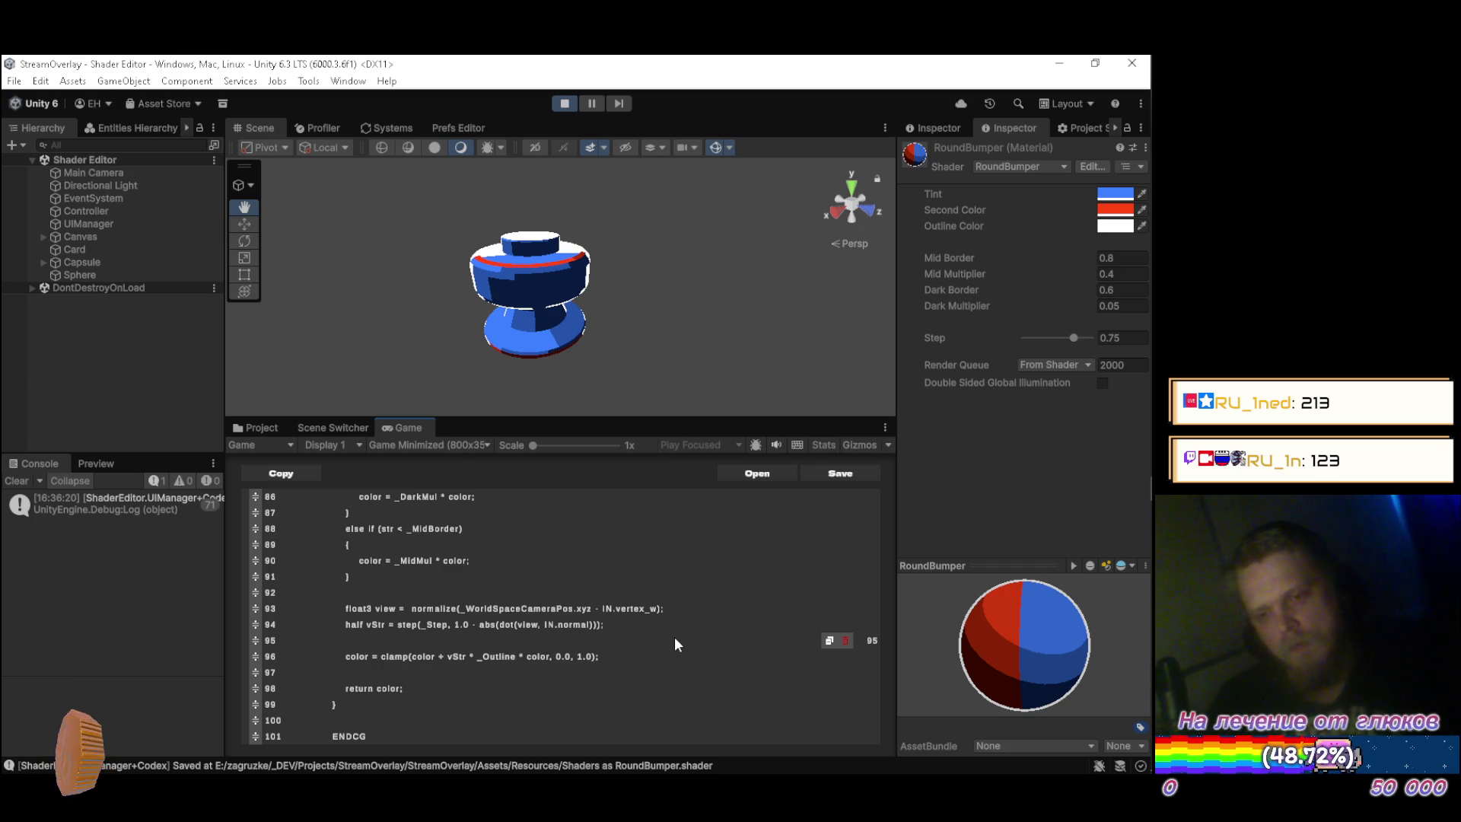
pyautogui.hotkey('ctrl', 's')
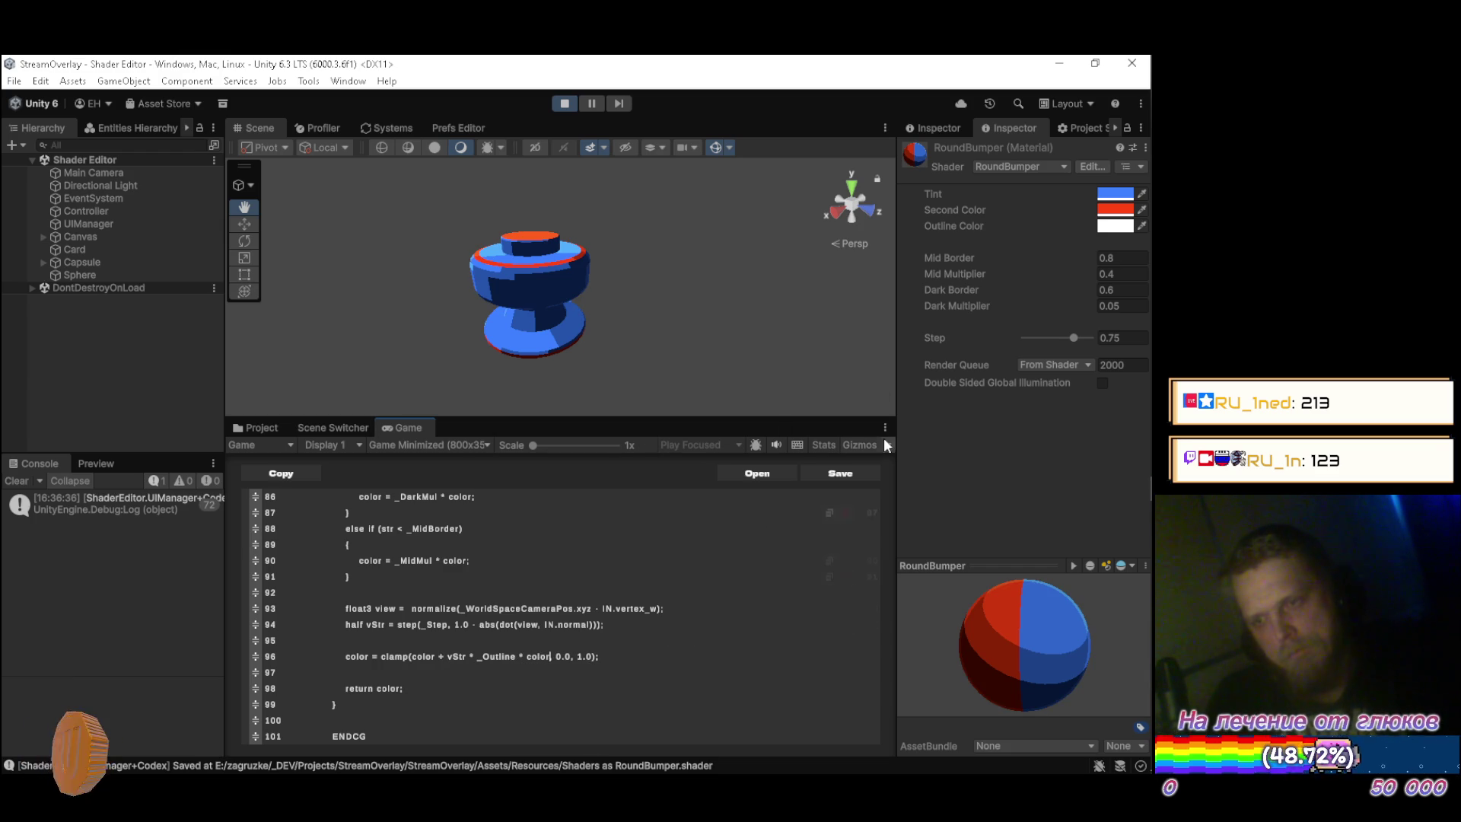
pyautogui.click(1115, 226)
pyautogui.moveTo(1023, 316)
pyautogui.mouseDown()
pyautogui.moveTo(982, 340)
pyautogui.moveTo(993, 270)
pyautogui.moveTo(1025, 383)
pyautogui.moveTo(1016, 243)
pyautogui.moveTo(852, 312)
pyautogui.moveTo(900, 207)
pyautogui.moveTo(1066, 304)
pyautogui.moveTo(1111, 265)
pyautogui.moveTo(1075, 367)
pyautogui.moveTo(1108, 249)
pyautogui.mouseUp()
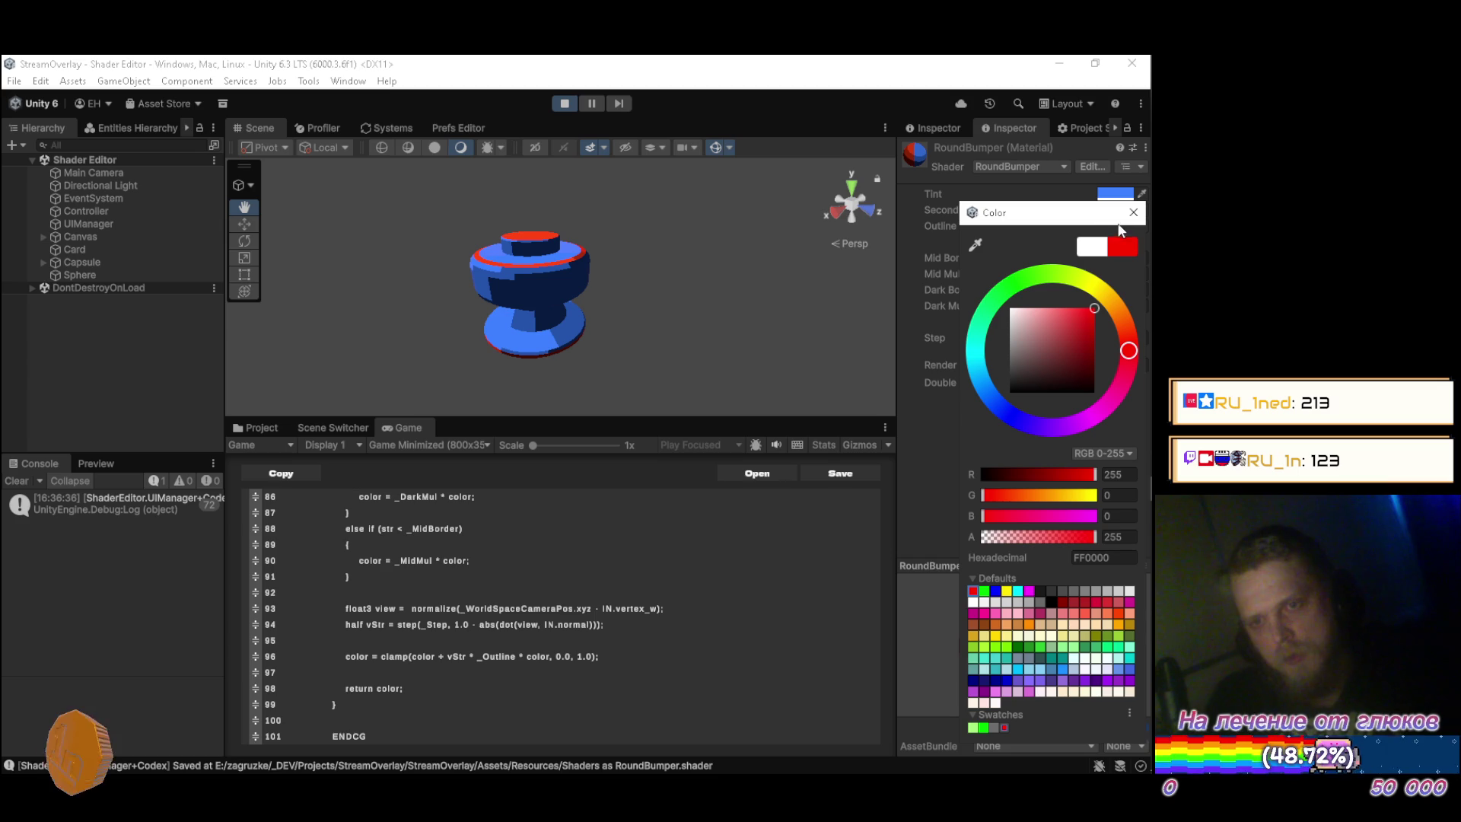
# Try magenta, black and bright blue as the Outline Color.
pyautogui.moveTo(1109, 402); pyautogui.dragTo(1095, 416)
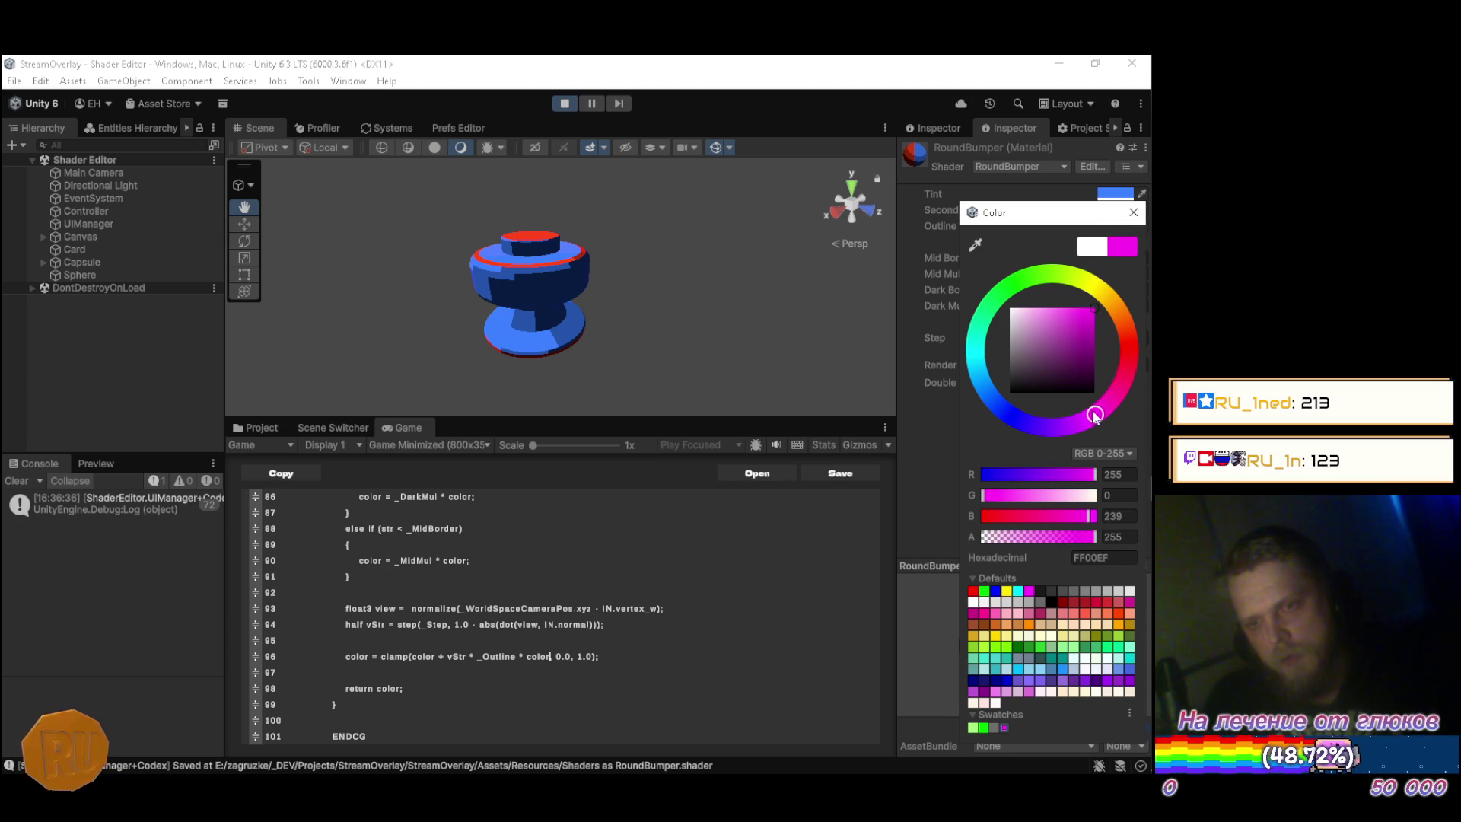
pyautogui.moveTo(1029, 378)
pyautogui.mouseDown()
pyautogui.moveTo(1027, 394)
pyautogui.moveTo(1050, 340)
pyautogui.moveTo(1069, 363)
pyautogui.moveTo(1077, 335)
pyautogui.mouseUp()
pyautogui.moveTo(1094, 414); pyautogui.dragTo(1002, 409)
pyautogui.moveTo(1075, 327)
pyautogui.mouseDown()
pyautogui.moveTo(1079, 295)
pyautogui.moveTo(1098, 377)
pyautogui.moveTo(1050, 348)
pyautogui.moveTo(1101, 379)
pyautogui.moveTo(1049, 349)
pyautogui.moveTo(1100, 347)
pyautogui.moveTo(966, 338)
pyautogui.moveTo(1110, 340)
pyautogui.moveTo(1057, 339)
pyautogui.mouseUp()
pyautogui.click(1133, 212)
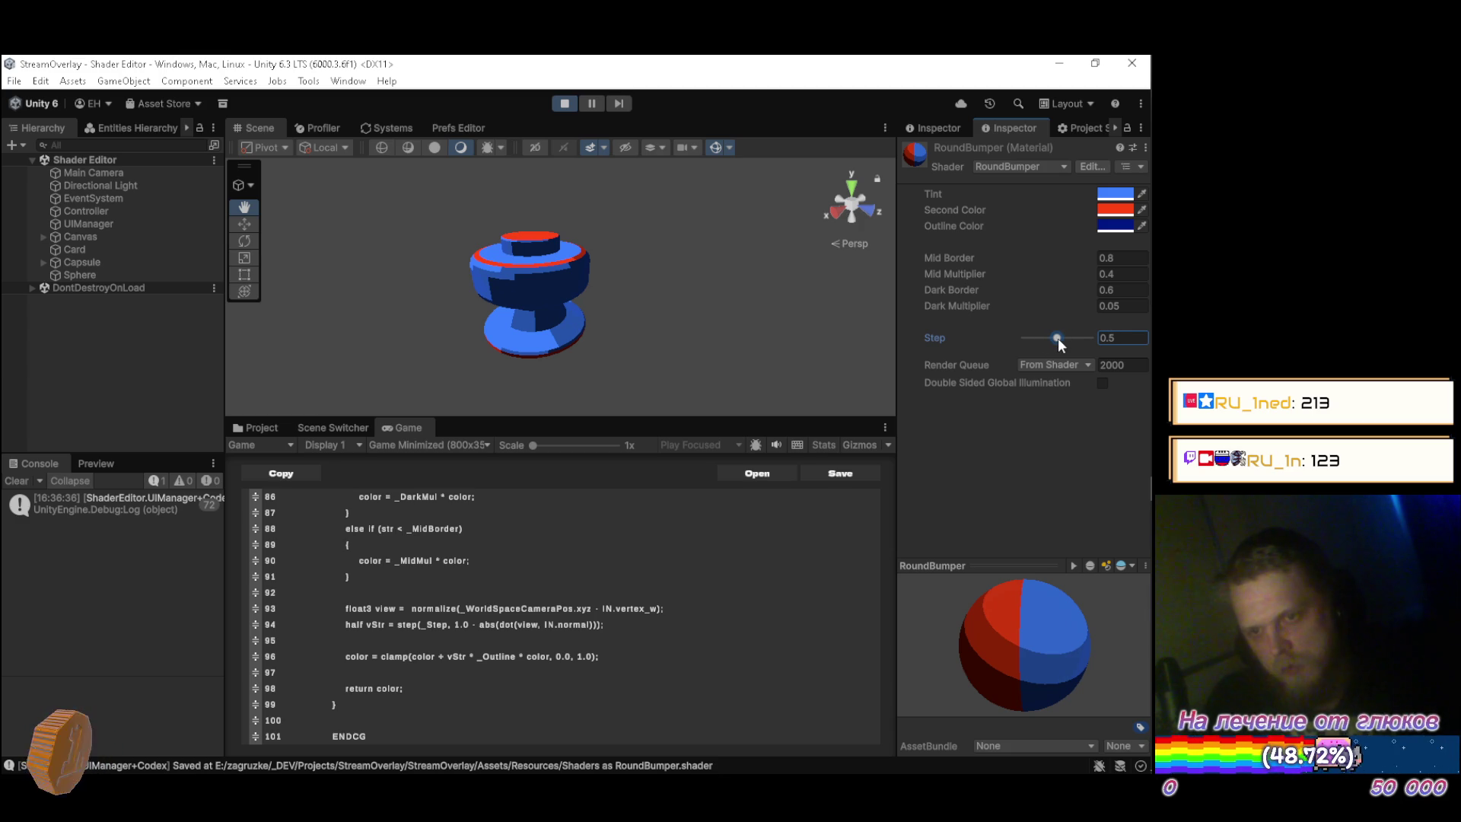
# Set the Outline Color back to white (FFFFFF).
pyautogui.click(1113, 226)
pyautogui.moveTo(1041, 337)
pyautogui.mouseDown()
pyautogui.moveTo(957, 294)
pyautogui.moveTo(952, 330)
pyautogui.moveTo(965, 225)
pyautogui.moveTo(943, 400)
pyautogui.moveTo(939, 267)
pyautogui.mouseUp()
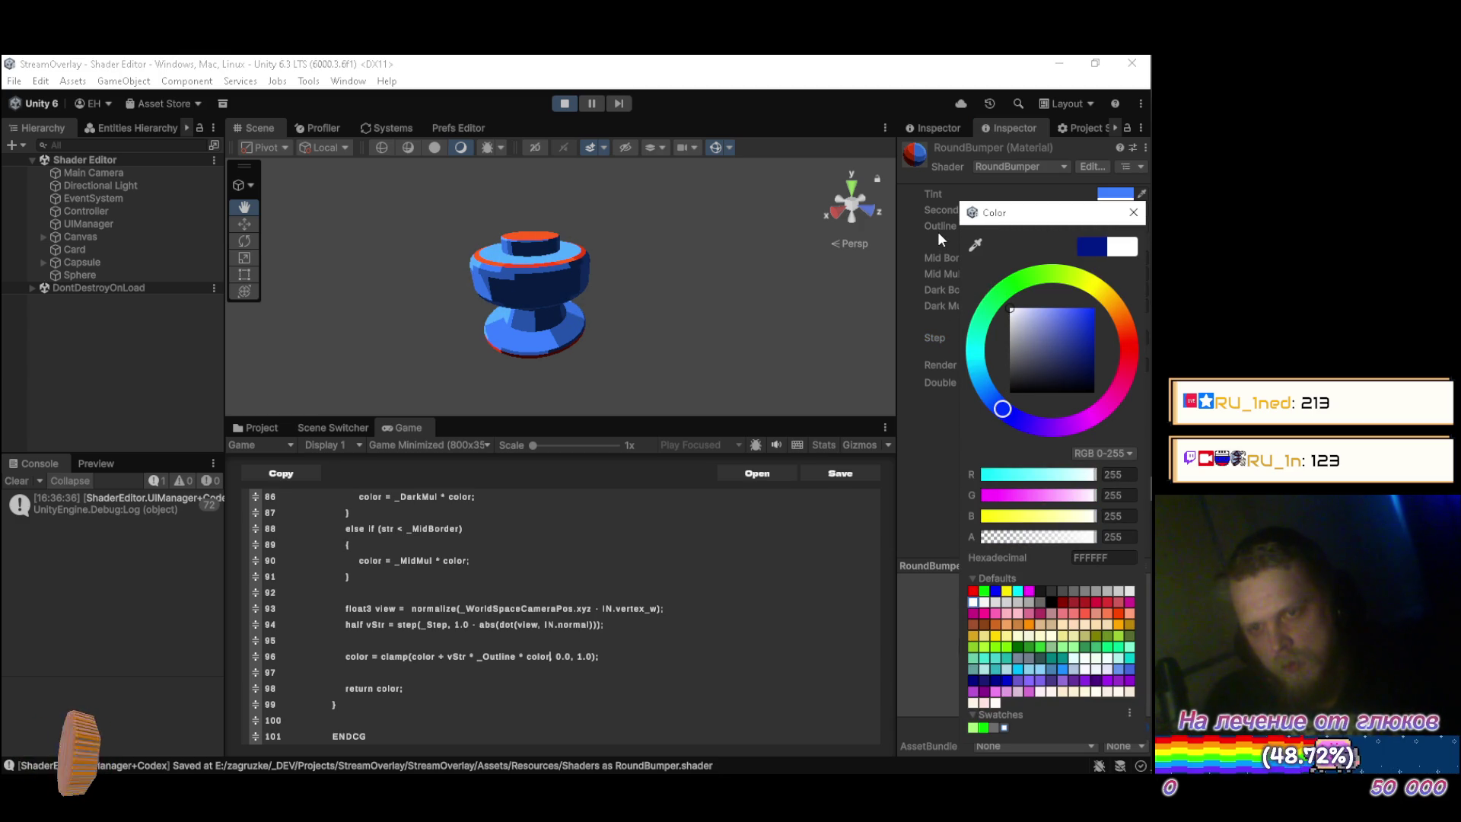
pyautogui.moveTo(939, 238)
pyautogui.mouseDown()
pyautogui.moveTo(1020, 358)
pyautogui.moveTo(992, 319)
pyautogui.moveTo(1017, 263)
pyautogui.moveTo(1023, 345)
pyautogui.moveTo(1021, 332)
pyautogui.moveTo(1082, 327)
pyautogui.moveTo(960, 383)
pyautogui.moveTo(977, 268)
pyautogui.mouseUp()
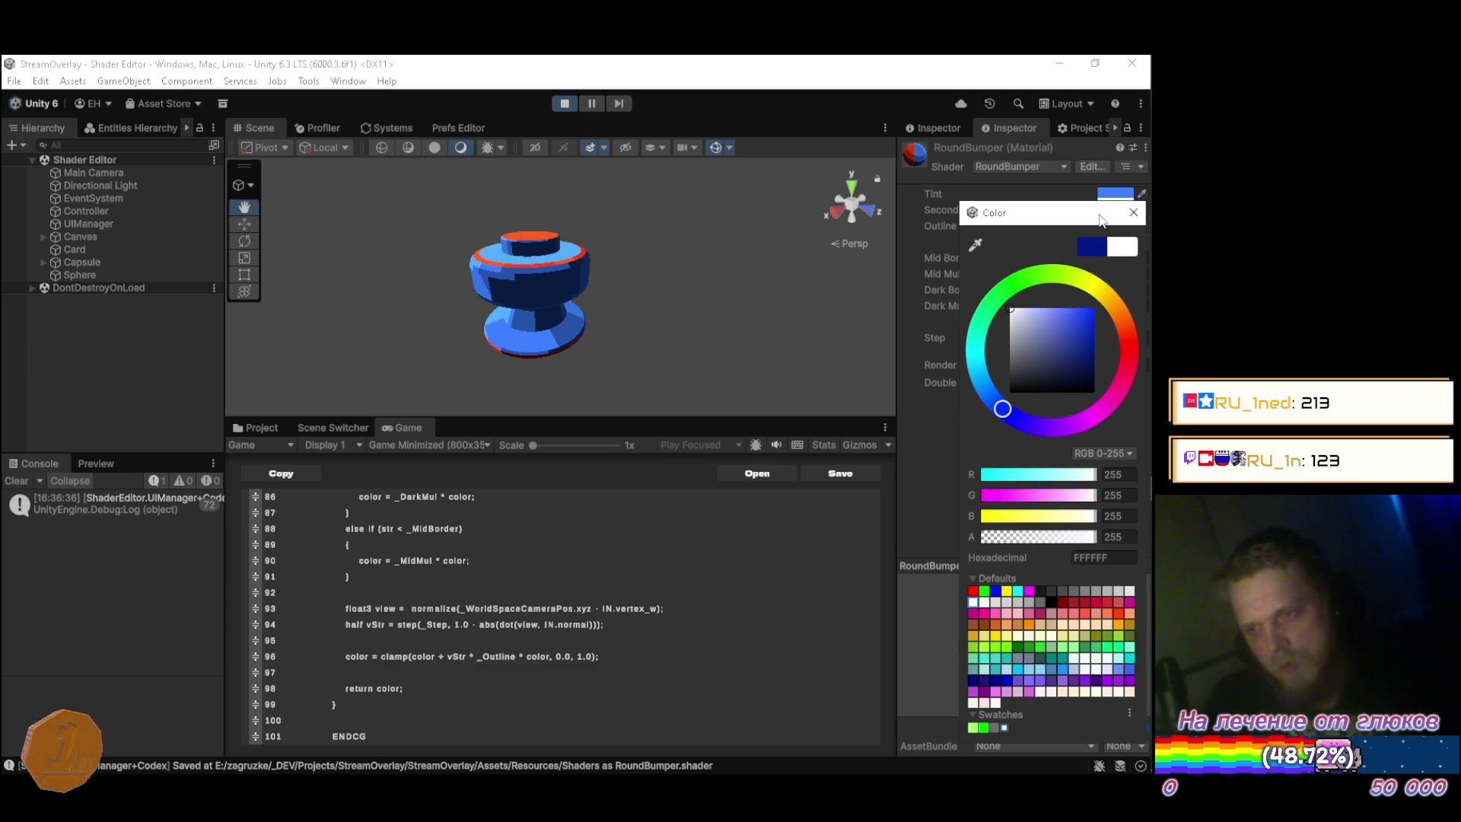
pyautogui.click(1133, 213)
pyautogui.moveTo(761, 236)
pyautogui.mouseDown()
pyautogui.moveTo(724, 255)
pyautogui.moveTo(547, 228)
pyautogui.moveTo(316, 228)
pyautogui.moveTo(652, 267)
pyautogui.mouseUp()
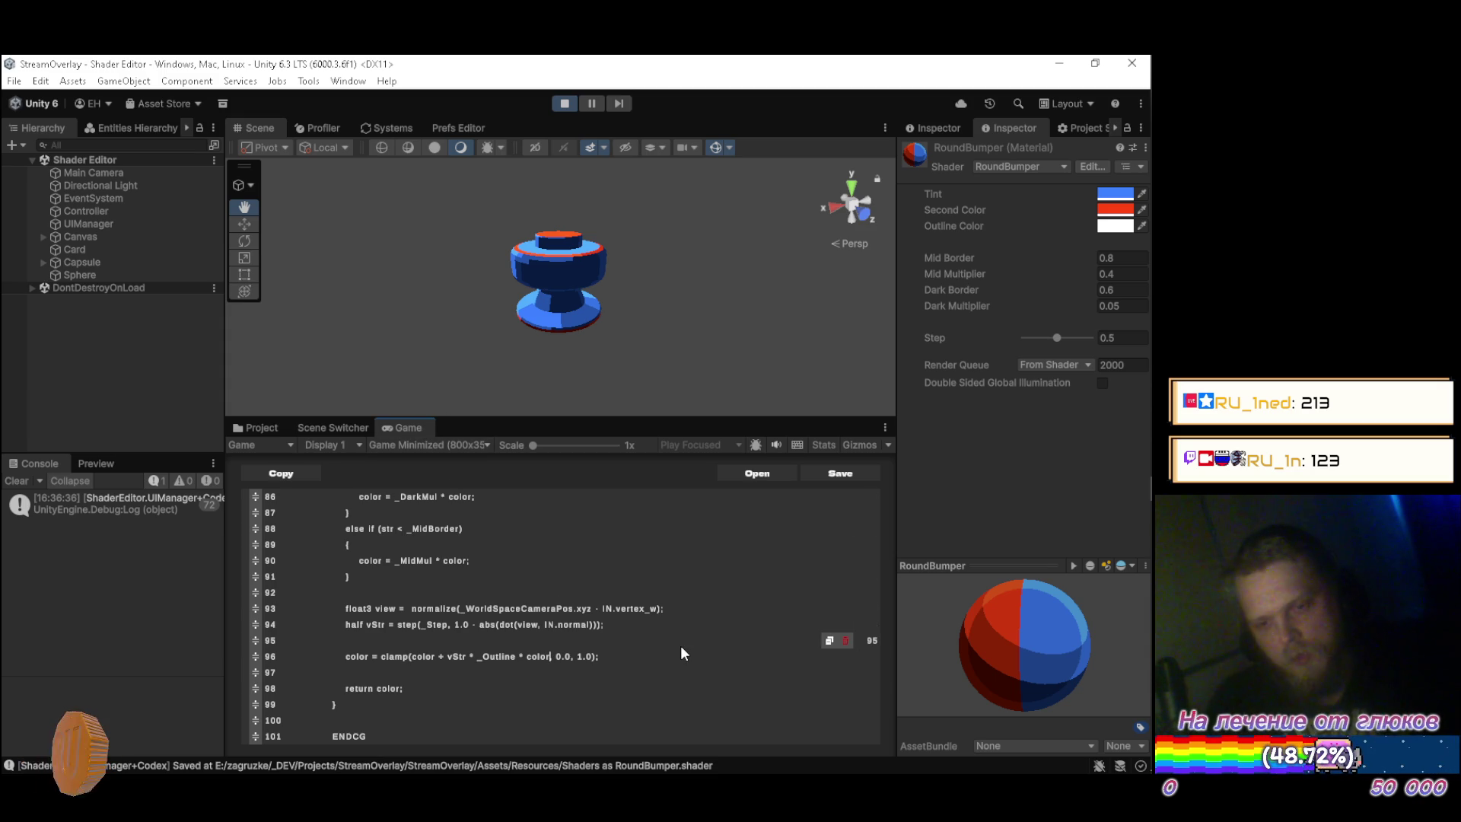
# Delete _Outline * so line 96 reads clamp(color + vStr * color, 0.0, 1.0), and recompile.
pyautogui.click(603, 640)
pyautogui.scroll(1, 596, 618)
pyautogui.scroll(-1, 595, 624)
pyautogui.press('Down')
pyautogui.press('End')
pyautogui.press('BackSpace')
pyautogui.press('BackSpace')
pyautogui.press('BackSpace')
pyautogui.press('BackSpace')
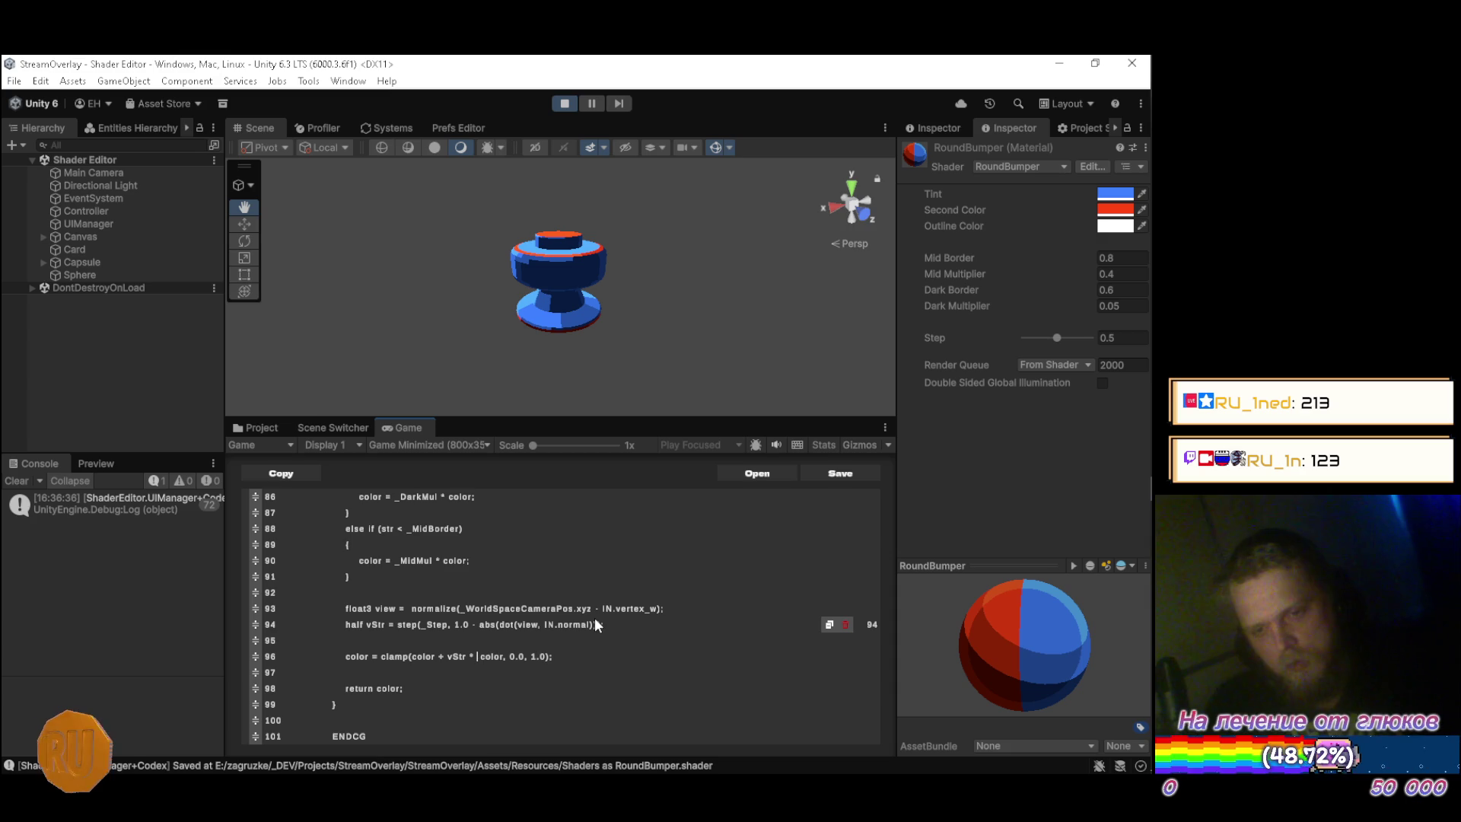
pyautogui.hotkey('ctrl', 's')
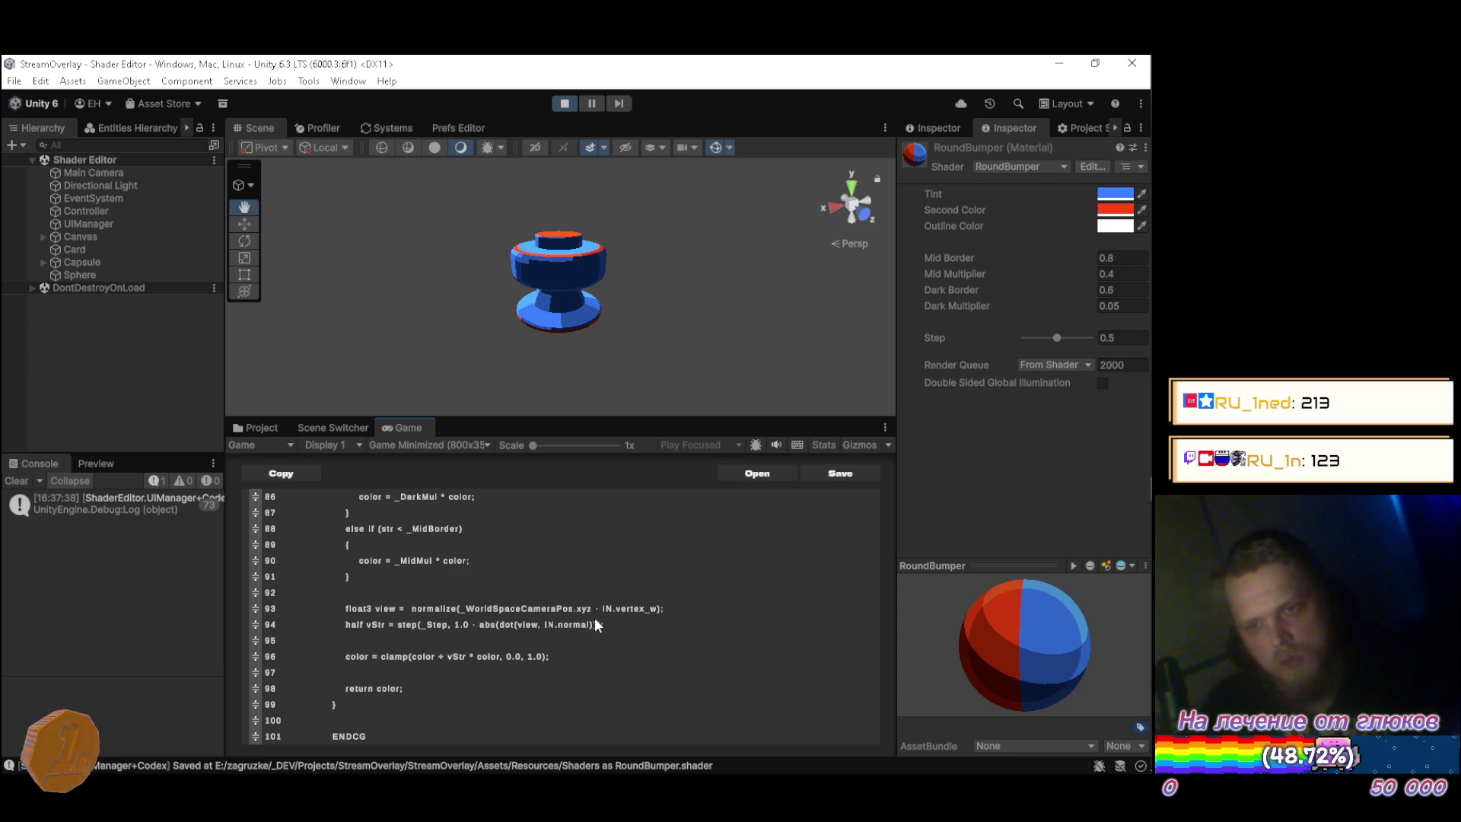
pyautogui.moveTo(619, 614)
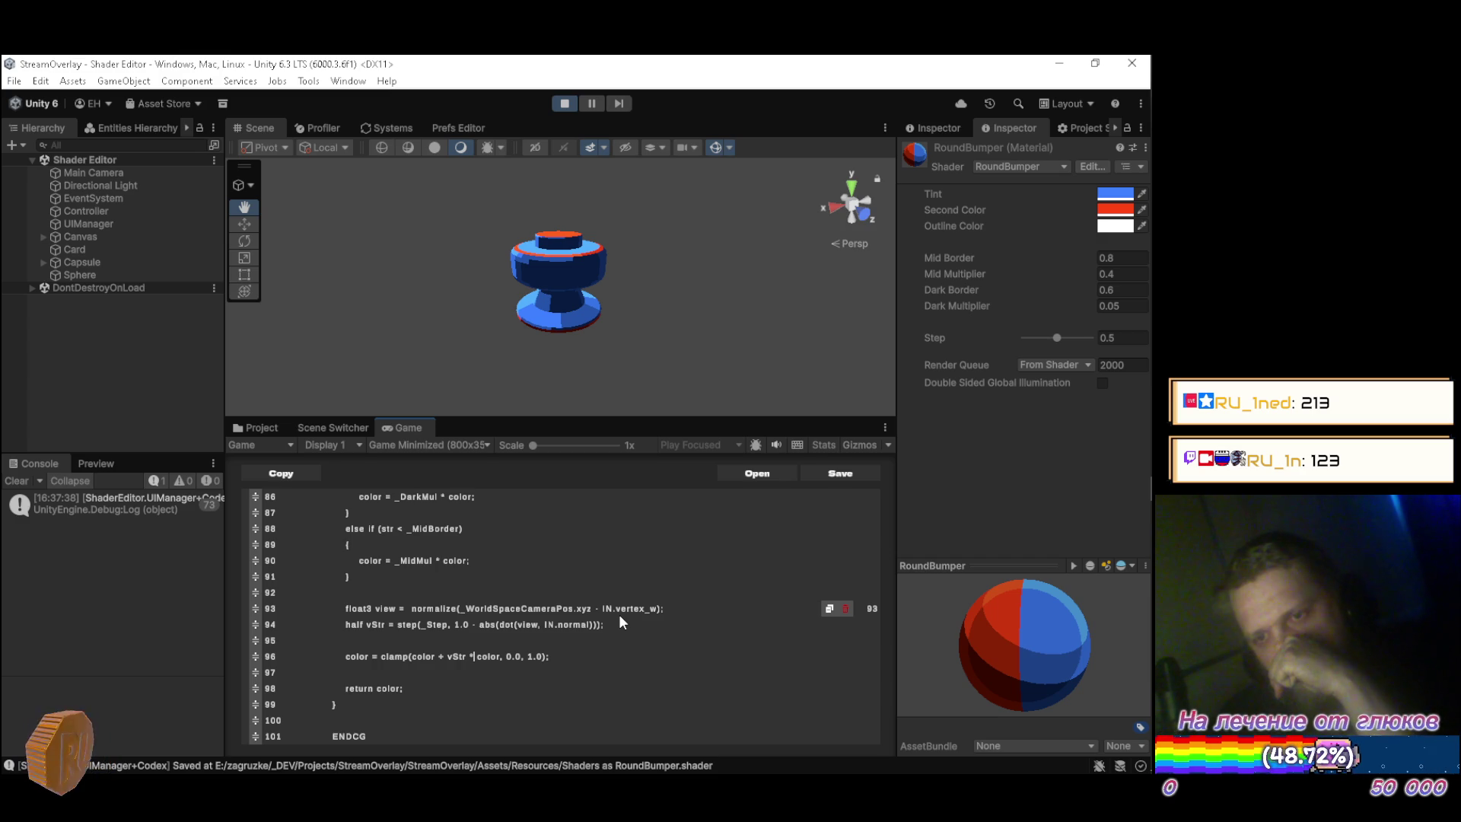
pyautogui.moveTo(578, 268)
pyautogui.mouseDown()
pyautogui.moveTo(621, 264)
pyautogui.moveTo(571, 248)
pyautogui.moveTo(593, 242)
pyautogui.moveTo(586, 157)
pyautogui.moveTo(576, 378)
pyautogui.moveTo(574, 266)
pyautogui.mouseUp()
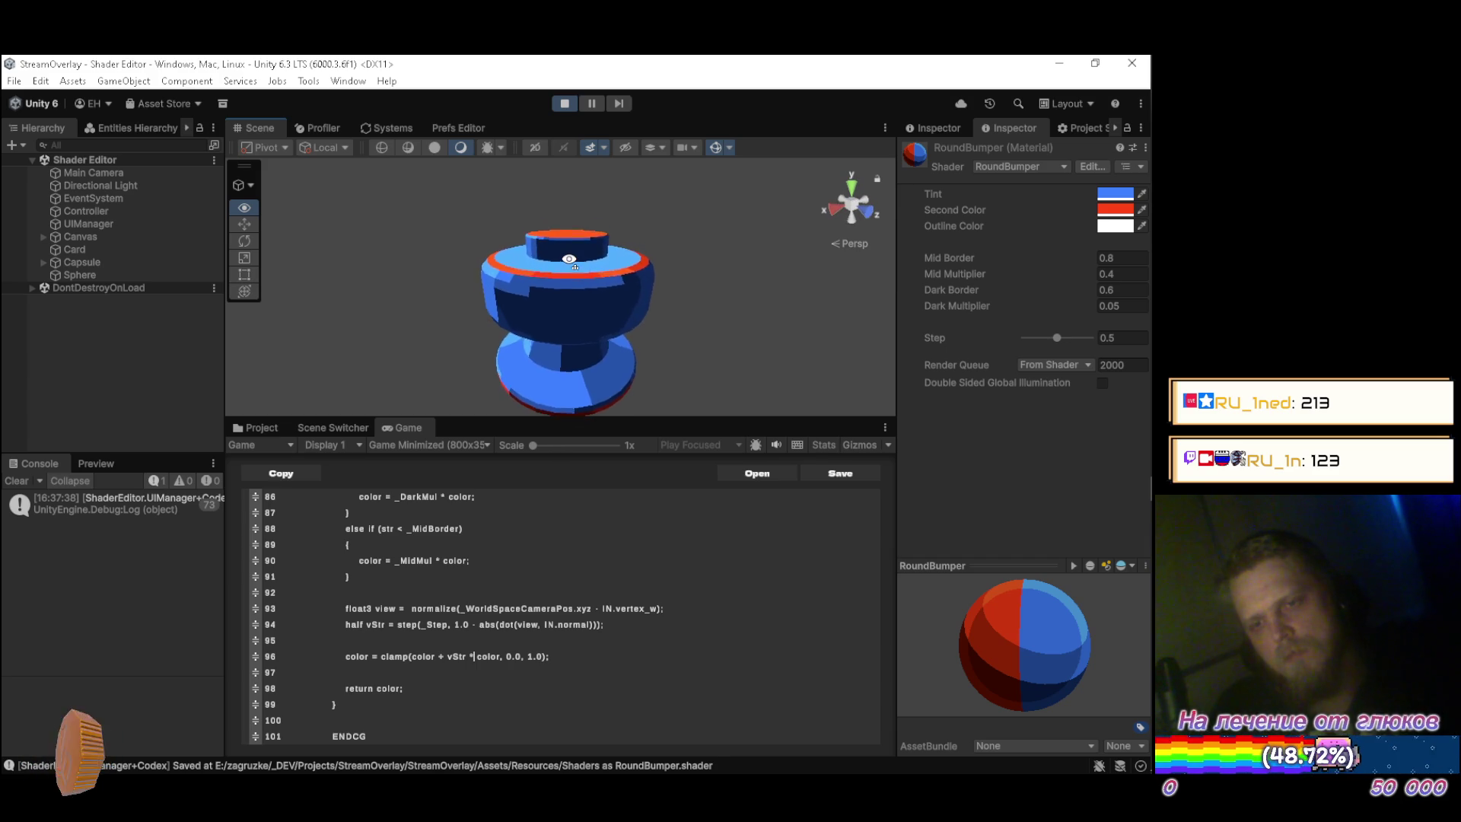
# Inspect the bumper's rim from several angles, then raise Step from 0.5 to 0.79.
pyautogui.moveTo(564, 279); pyautogui.dragTo(445, 343)
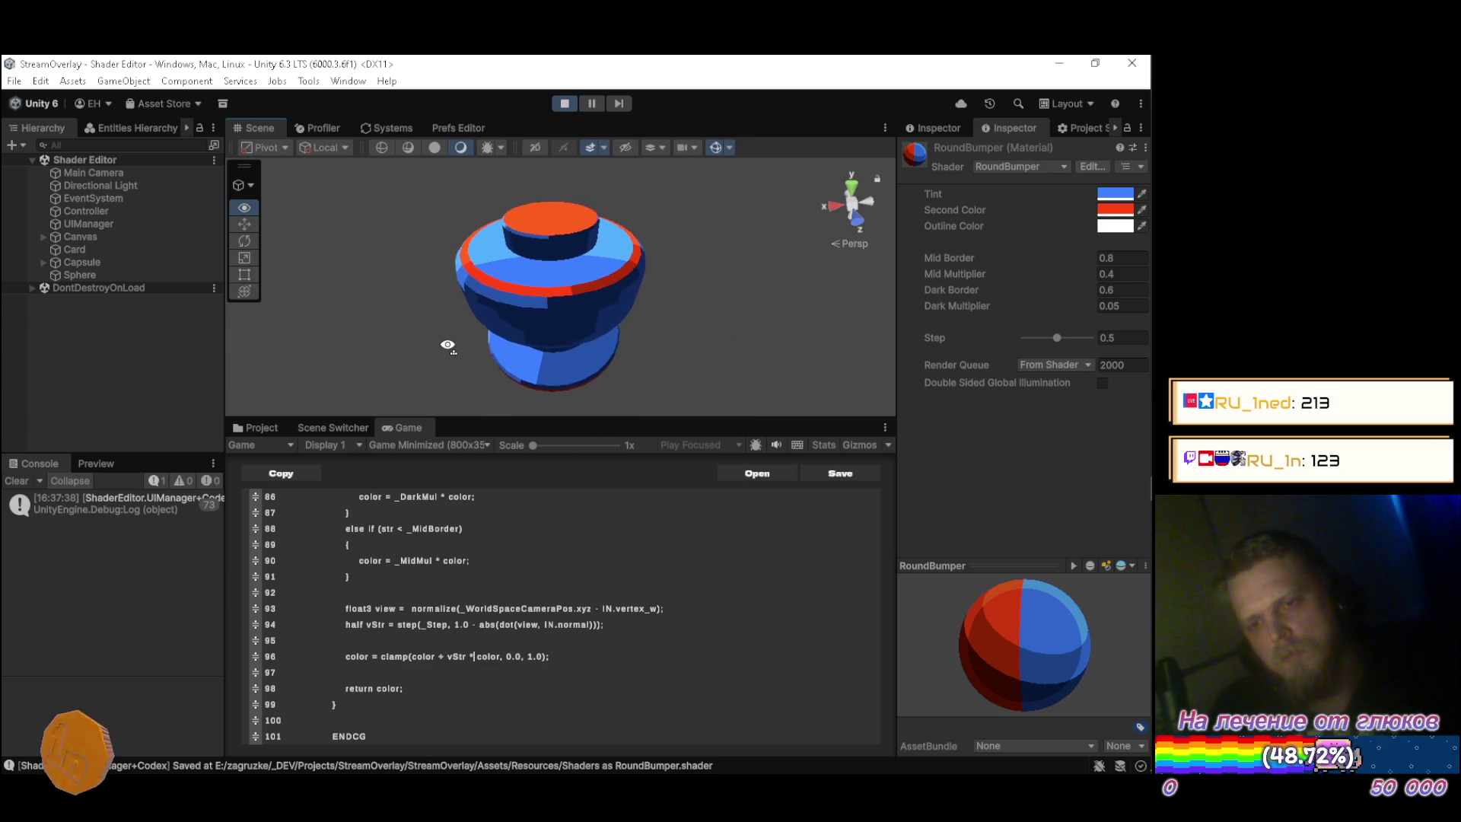
pyautogui.moveTo(450, 340); pyautogui.dragTo(455, 244)
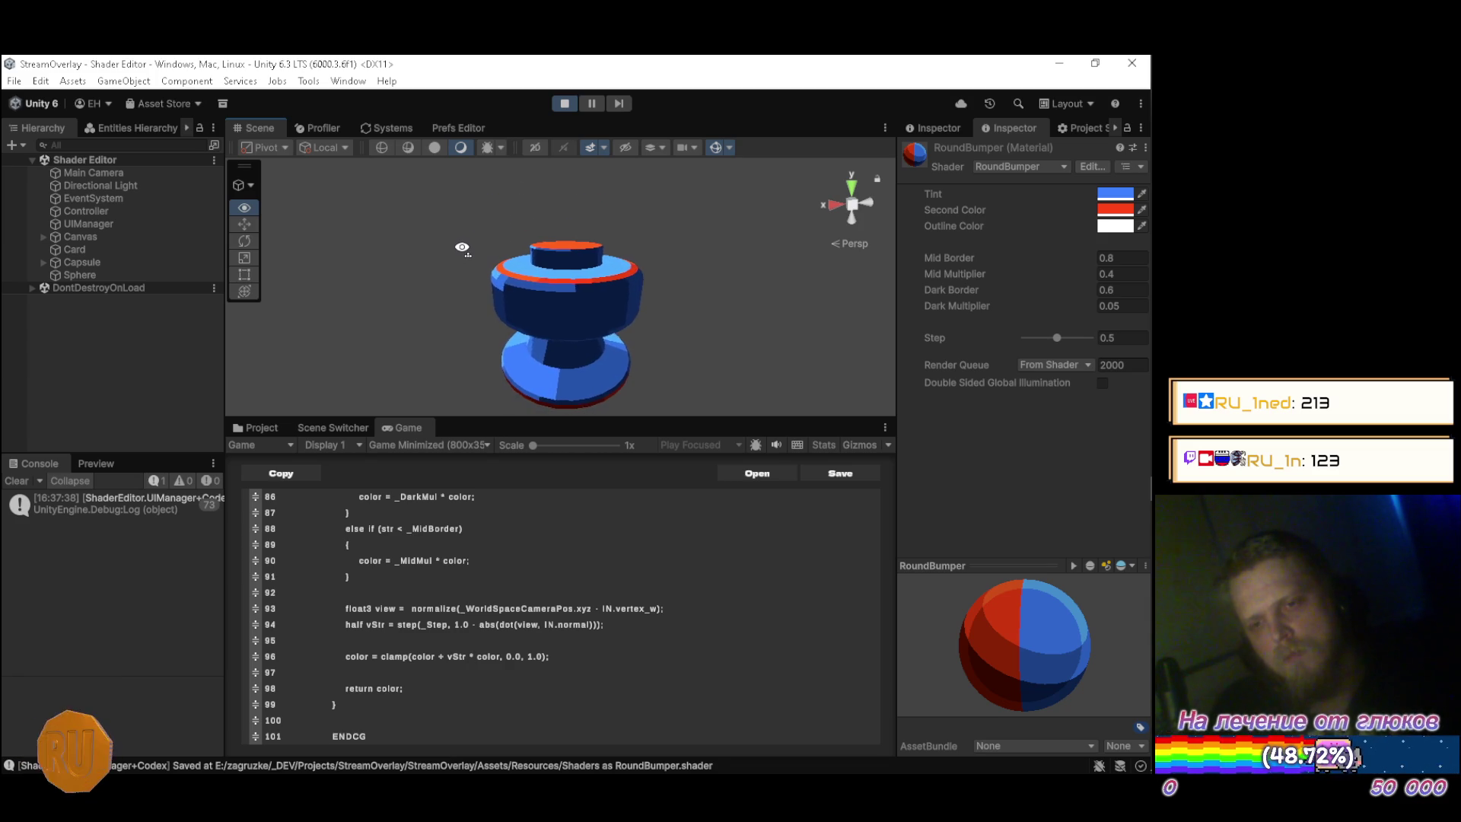
pyautogui.moveTo(466, 248)
pyautogui.mouseDown()
pyautogui.moveTo(577, 262)
pyautogui.moveTo(553, 267)
pyautogui.mouseUp()
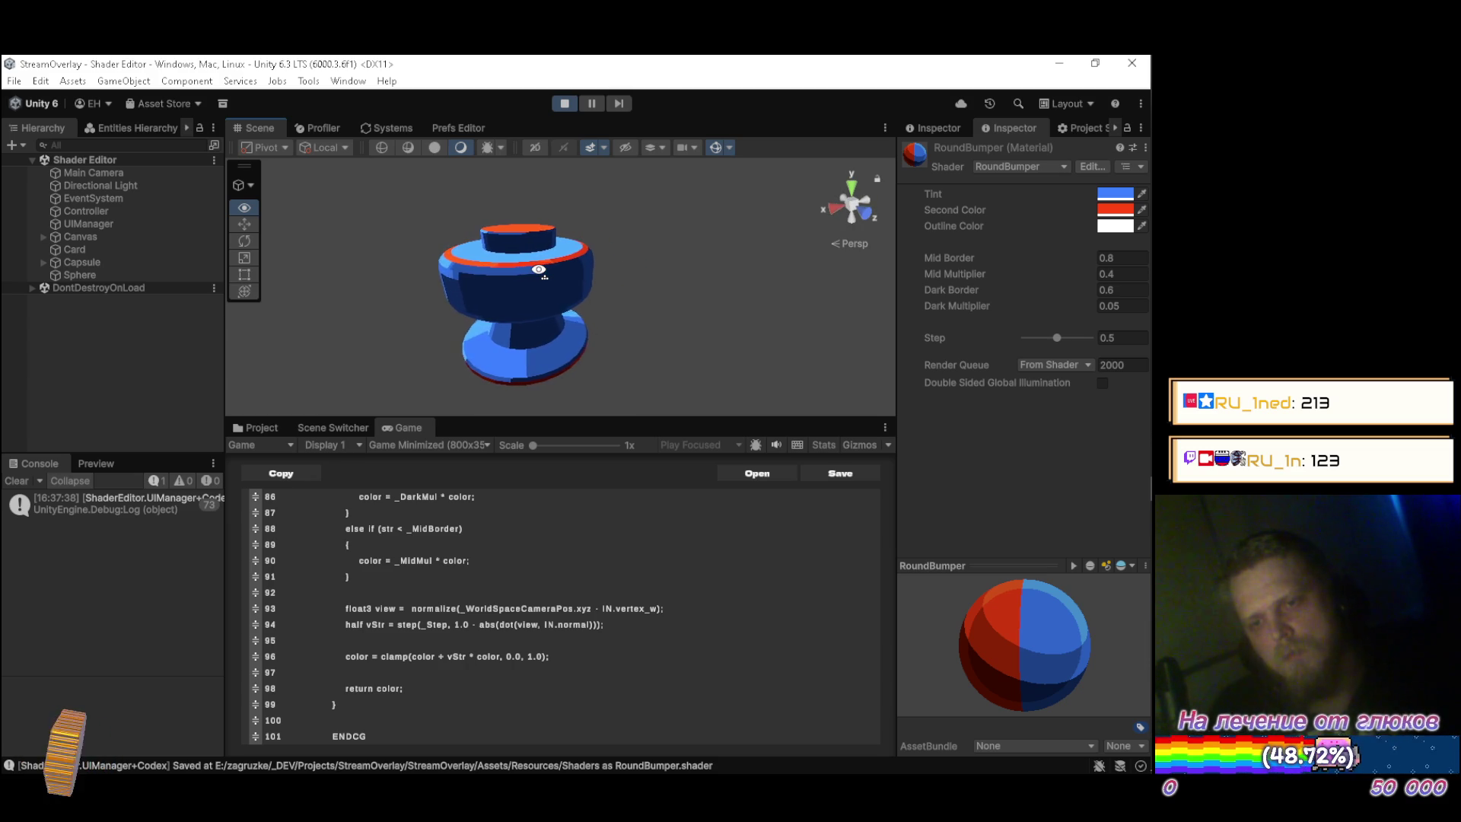
pyautogui.moveTo(538, 272)
pyautogui.mouseDown()
pyautogui.moveTo(385, 274)
pyautogui.moveTo(409, 256)
pyautogui.moveTo(468, 264)
pyautogui.mouseUp()
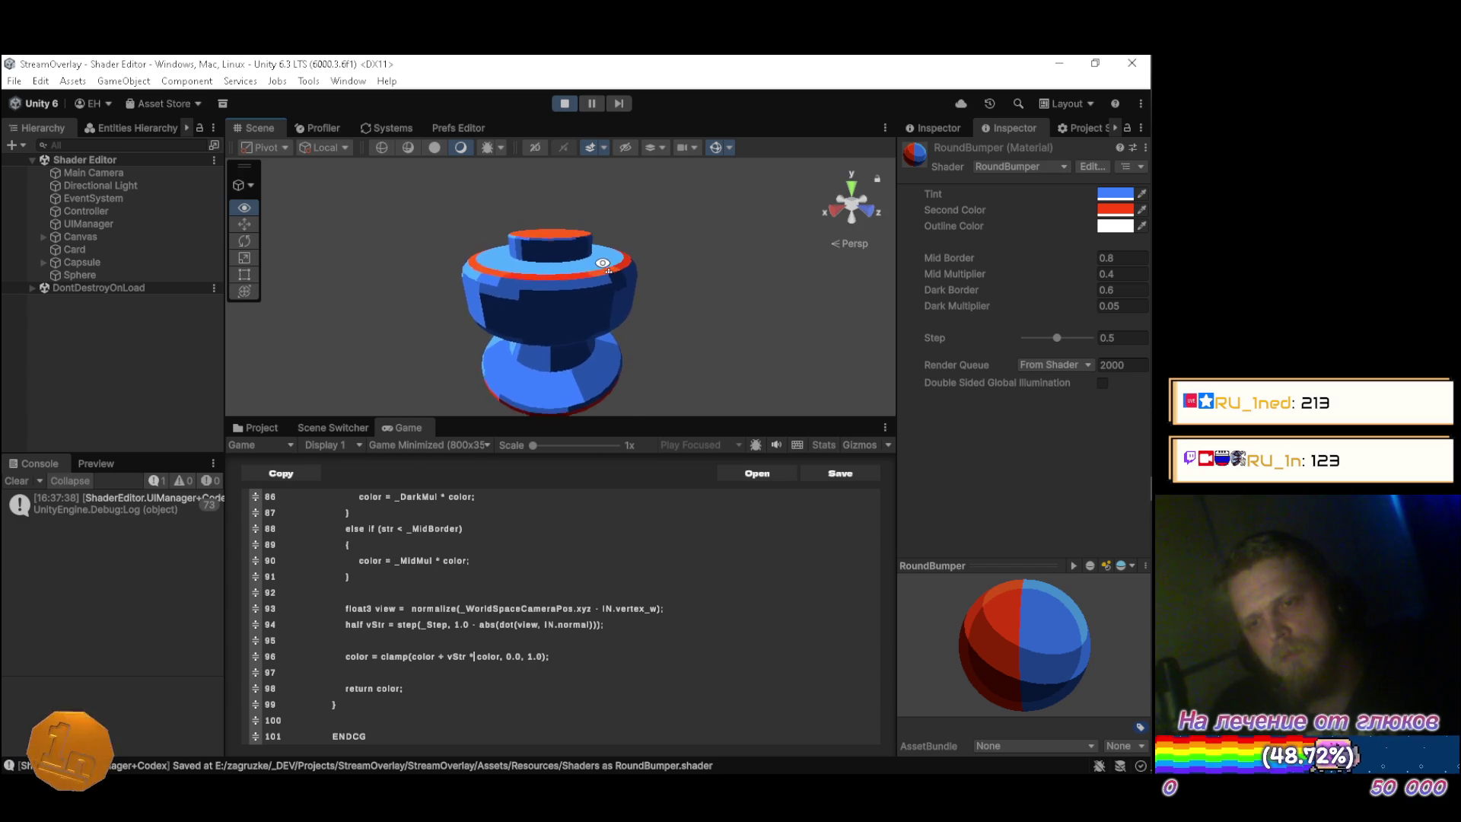
pyautogui.moveTo(605, 269); pyautogui.dragTo(631, 277)
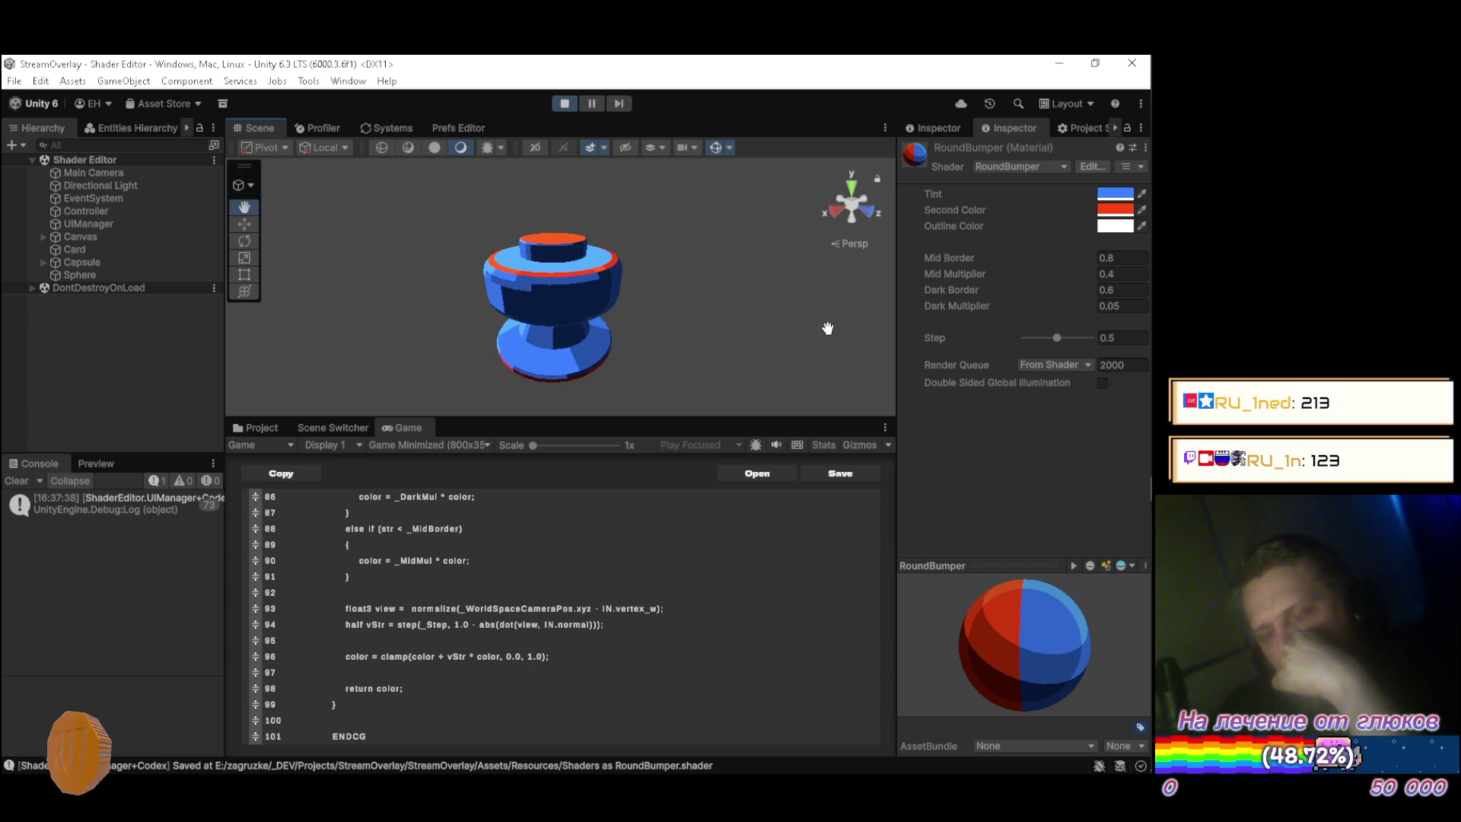
pyautogui.moveTo(1055, 338)
pyautogui.mouseDown()
pyautogui.moveTo(1043, 342)
pyautogui.moveTo(1076, 338)
pyautogui.mouseUp()
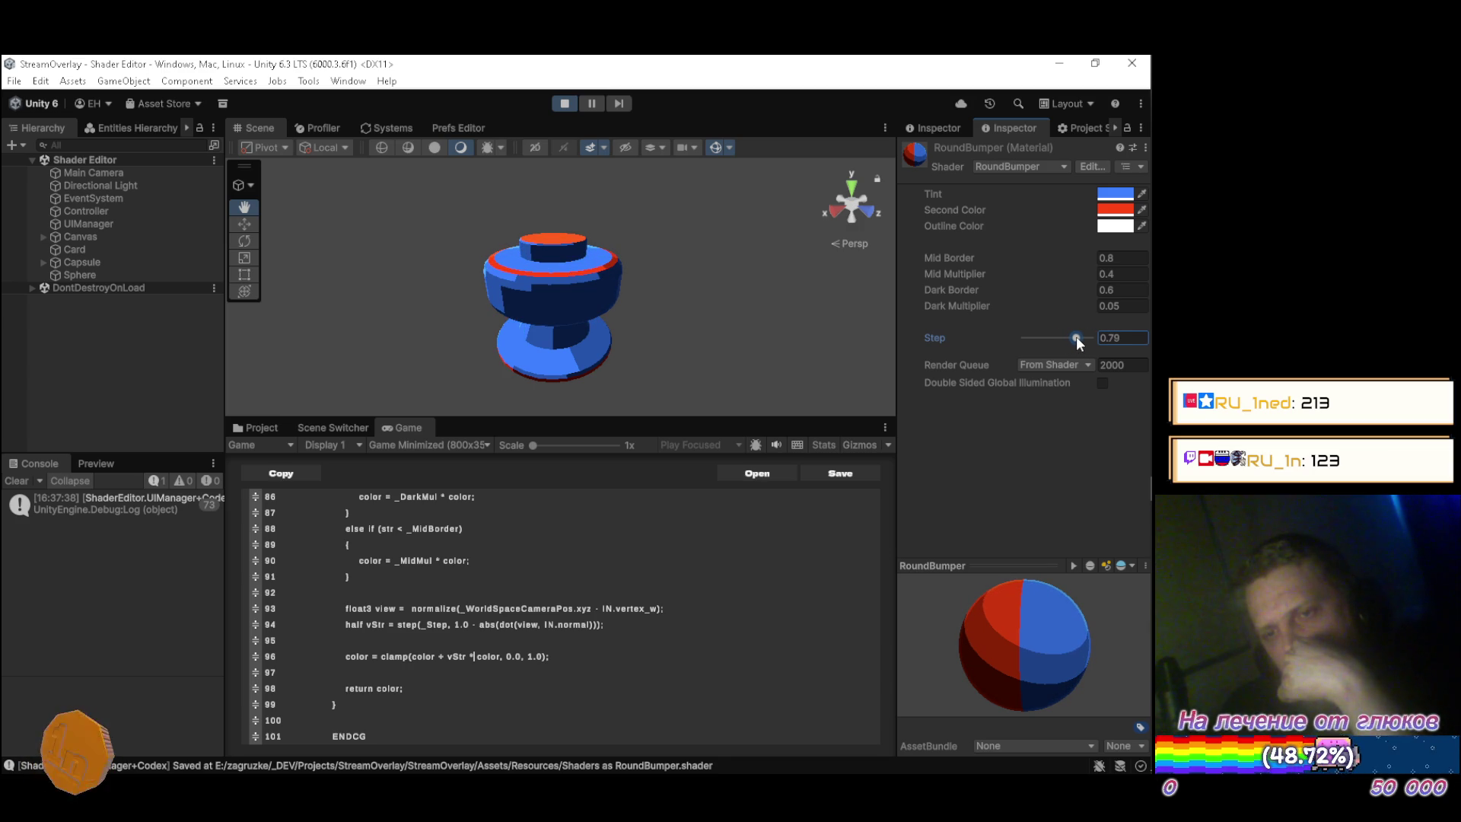
# Lower the material's Step from 0.79 and enter 0.7 in the Step field.
pyautogui.click(1133, 340)
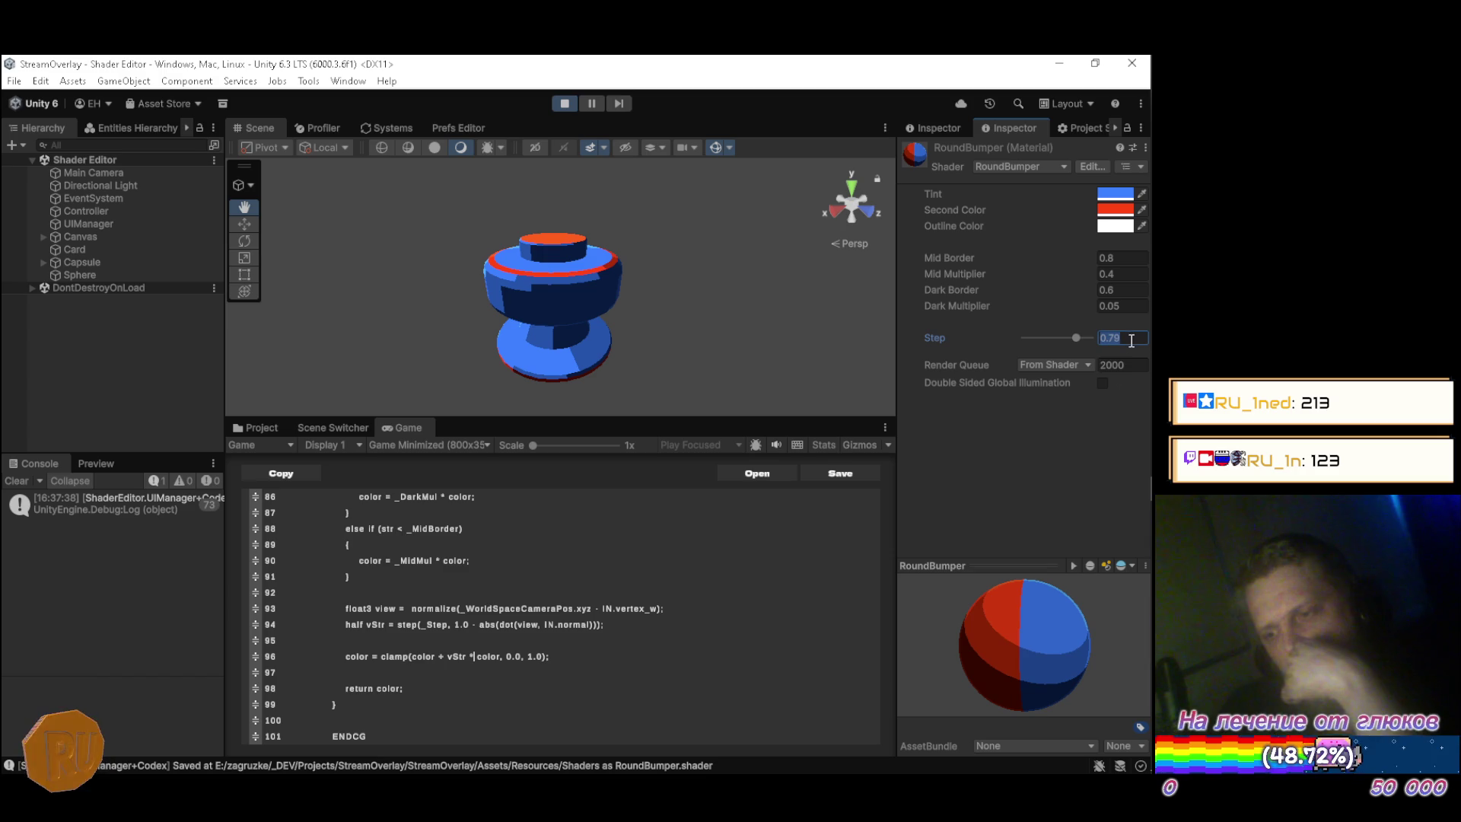
pyautogui.moveTo(999, 666)
pyautogui.mouseDown()
pyautogui.moveTo(1057, 630)
pyautogui.moveTo(989, 674)
pyautogui.moveTo(1020, 647)
pyautogui.mouseUp()
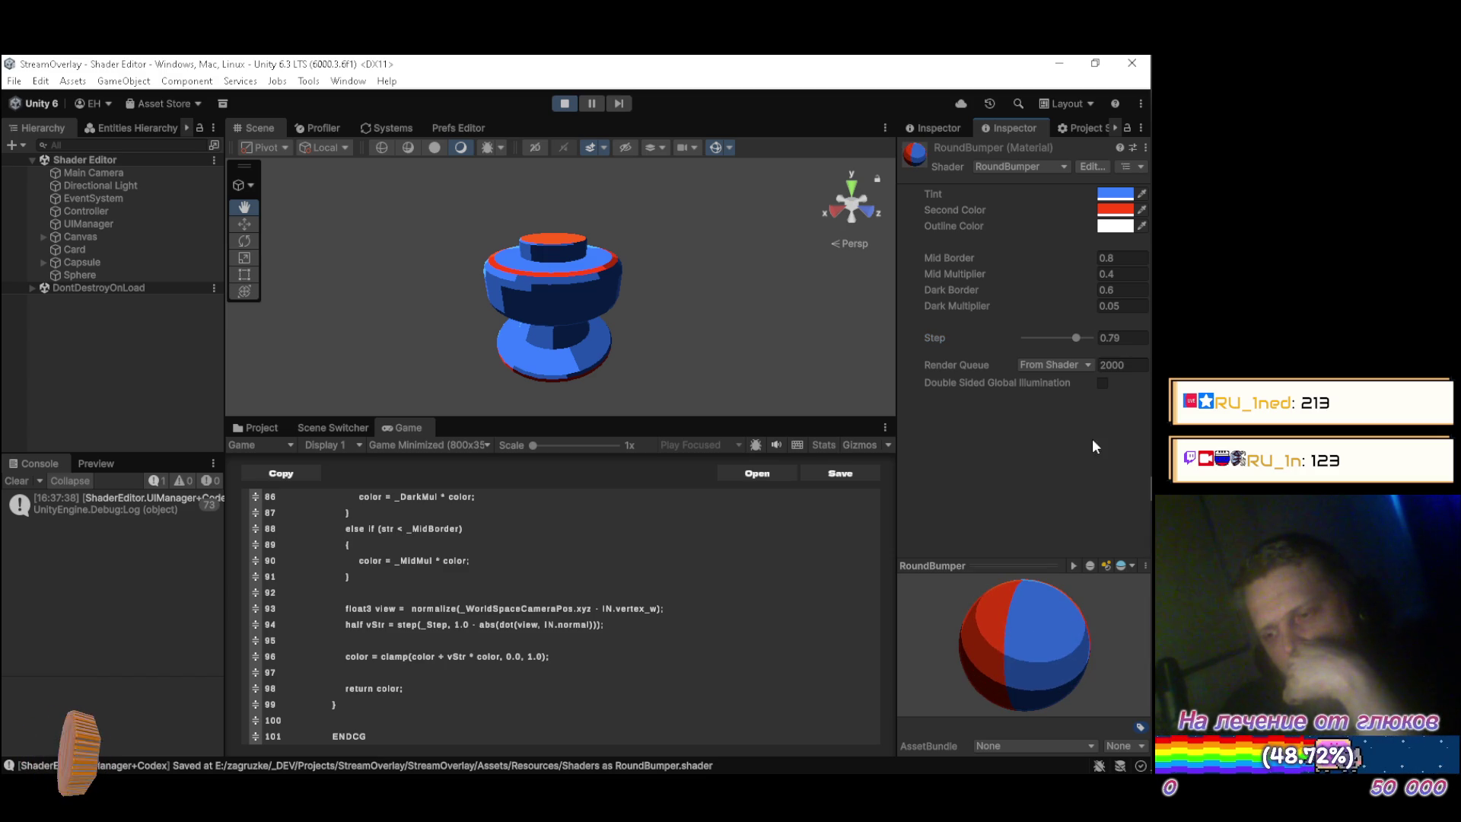
pyautogui.moveTo(1076, 338); pyautogui.dragTo(1069, 337)
pyautogui.doubleClick(1109, 340)
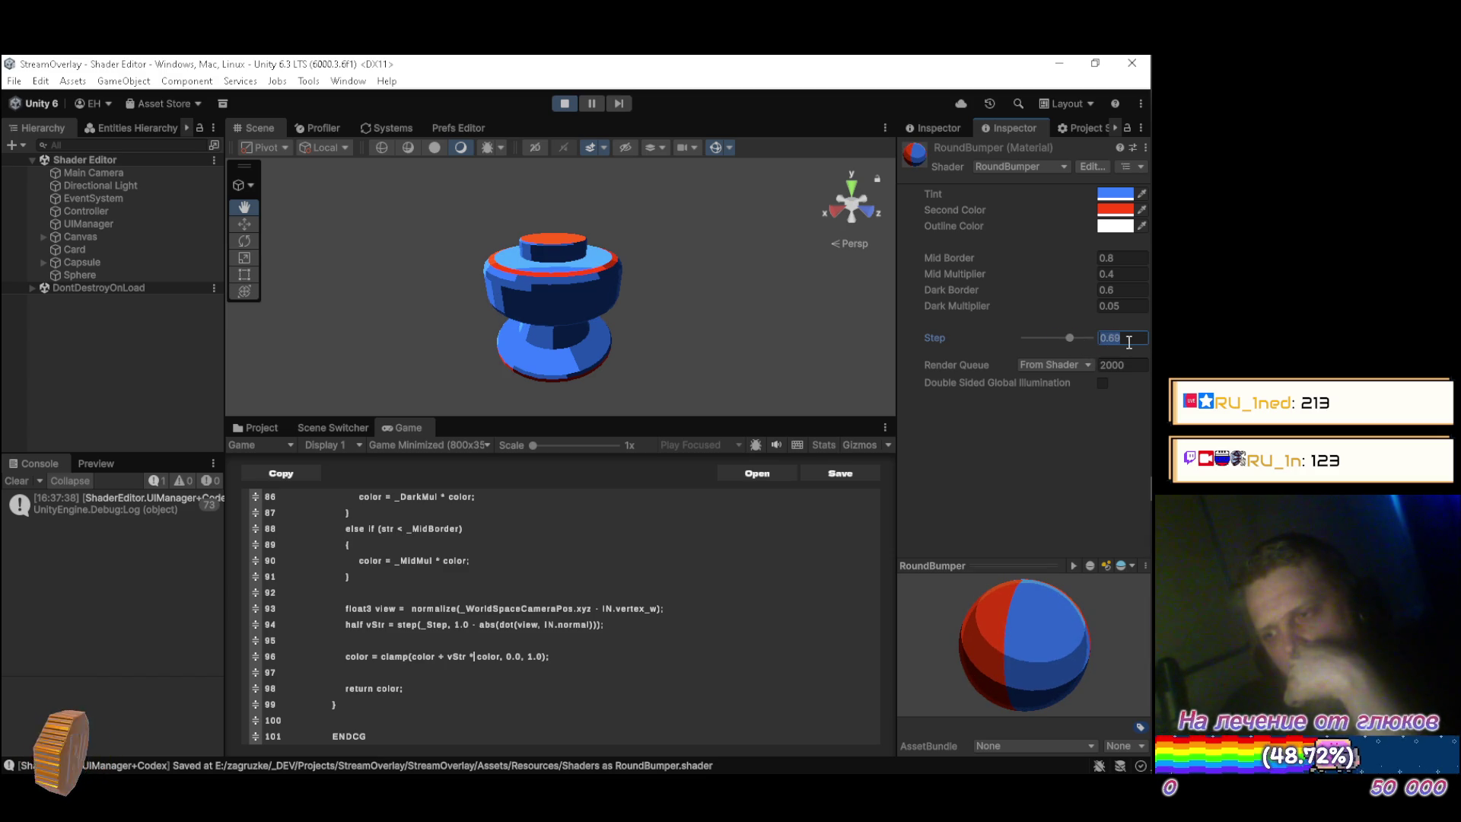
pyautogui.write('0.7')
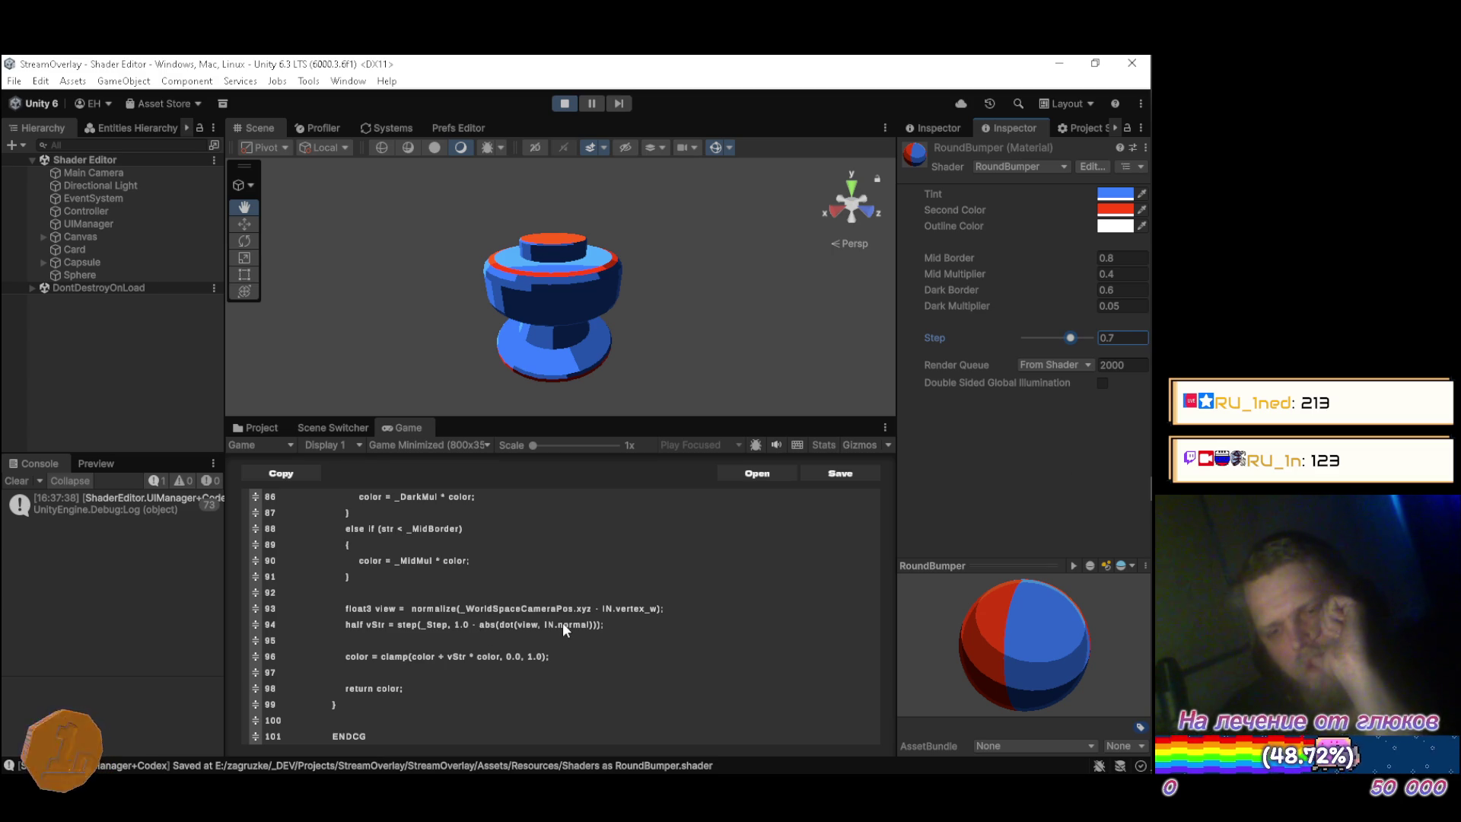
# Undo the Step edit, change the rim term to vStr * _Outline, and recompile.
pyautogui.hotkey('ctrl', 'z')
pyautogui.click(608, 656)
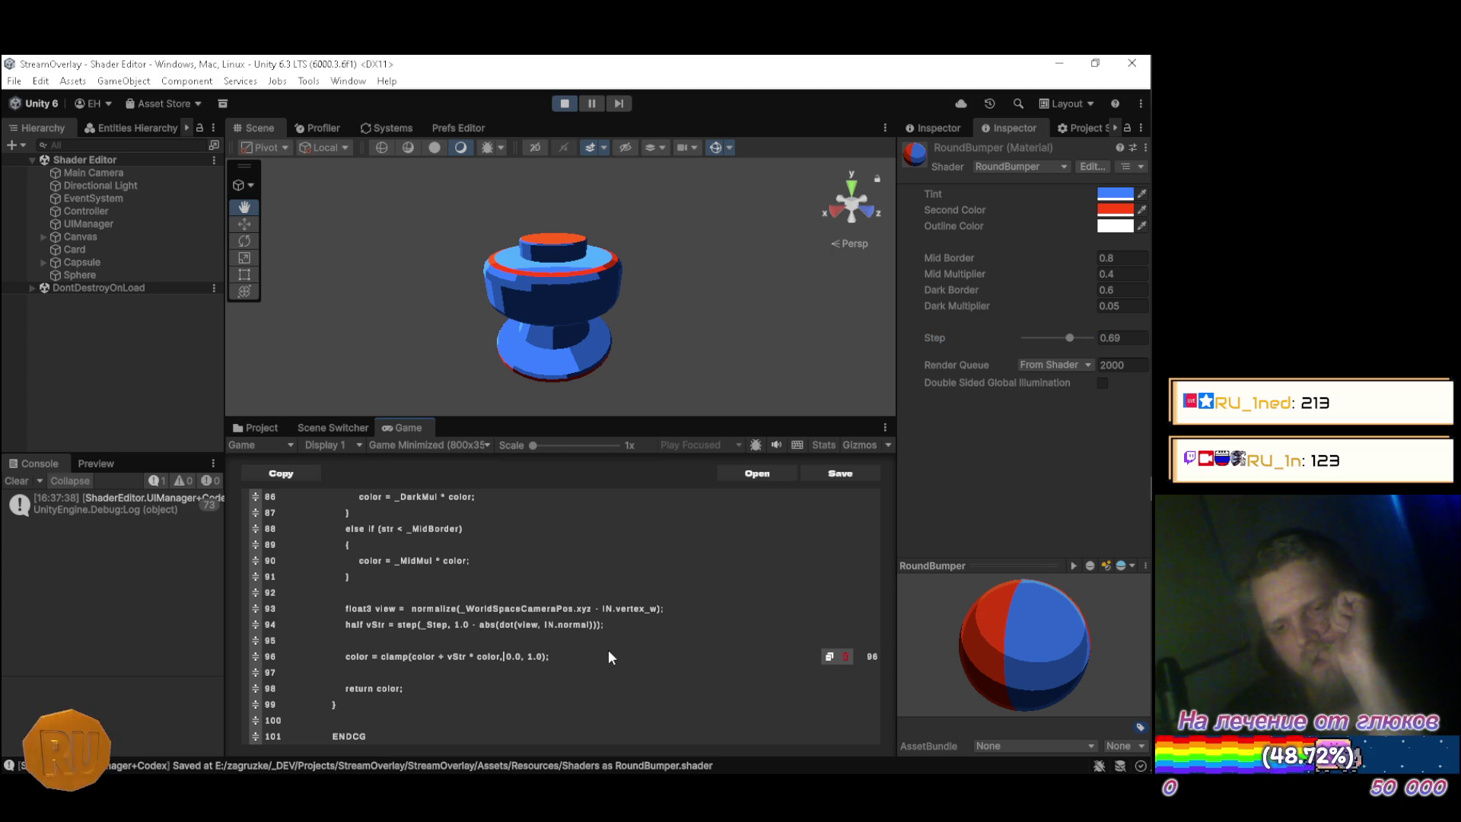
pyautogui.press('Left')
pyautogui.press('Left')
pyautogui.press('Left')
pyautogui.press('BackSpace')
pyautogui.press('BackSpace')
pyautogui.press('BackSpace')
pyautogui.press('BackSpace')
pyautogui.write('_Outline')
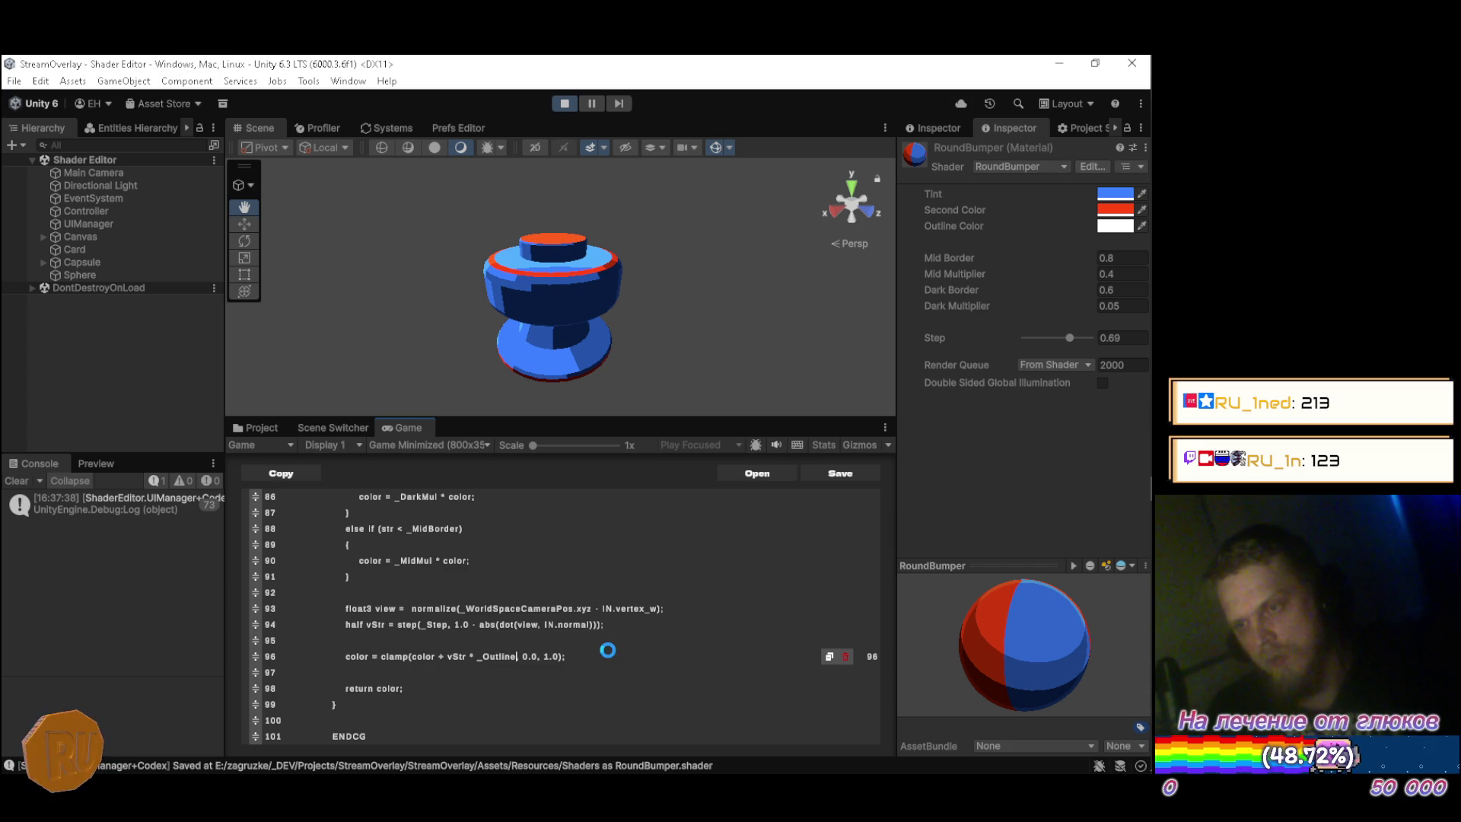
pyautogui.hotkey('ctrl', 's')
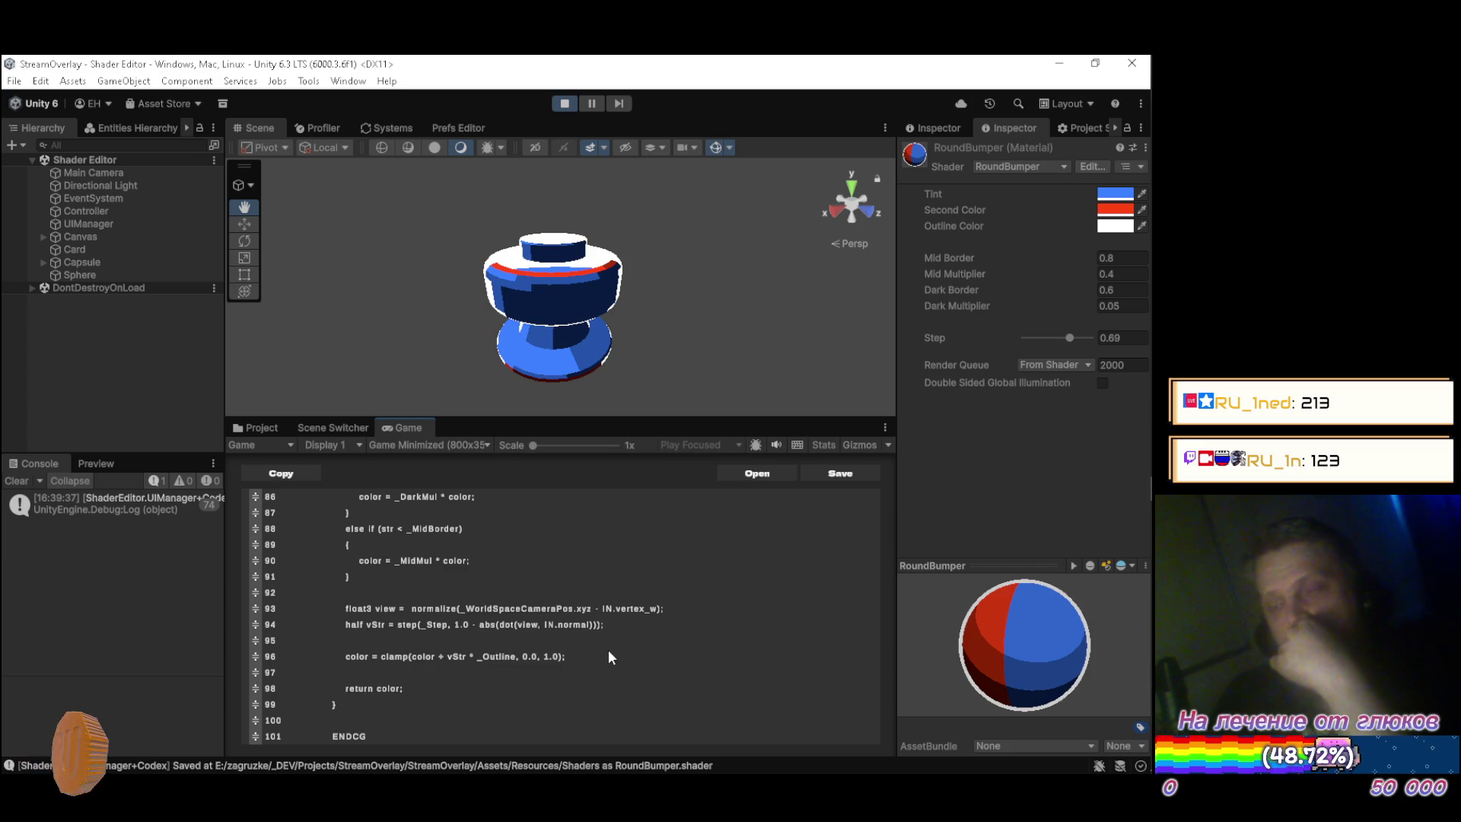
# Darken the RoundBumper Outline Color, first to a mid grey and then to 353535.
pyautogui.click(1123, 230)
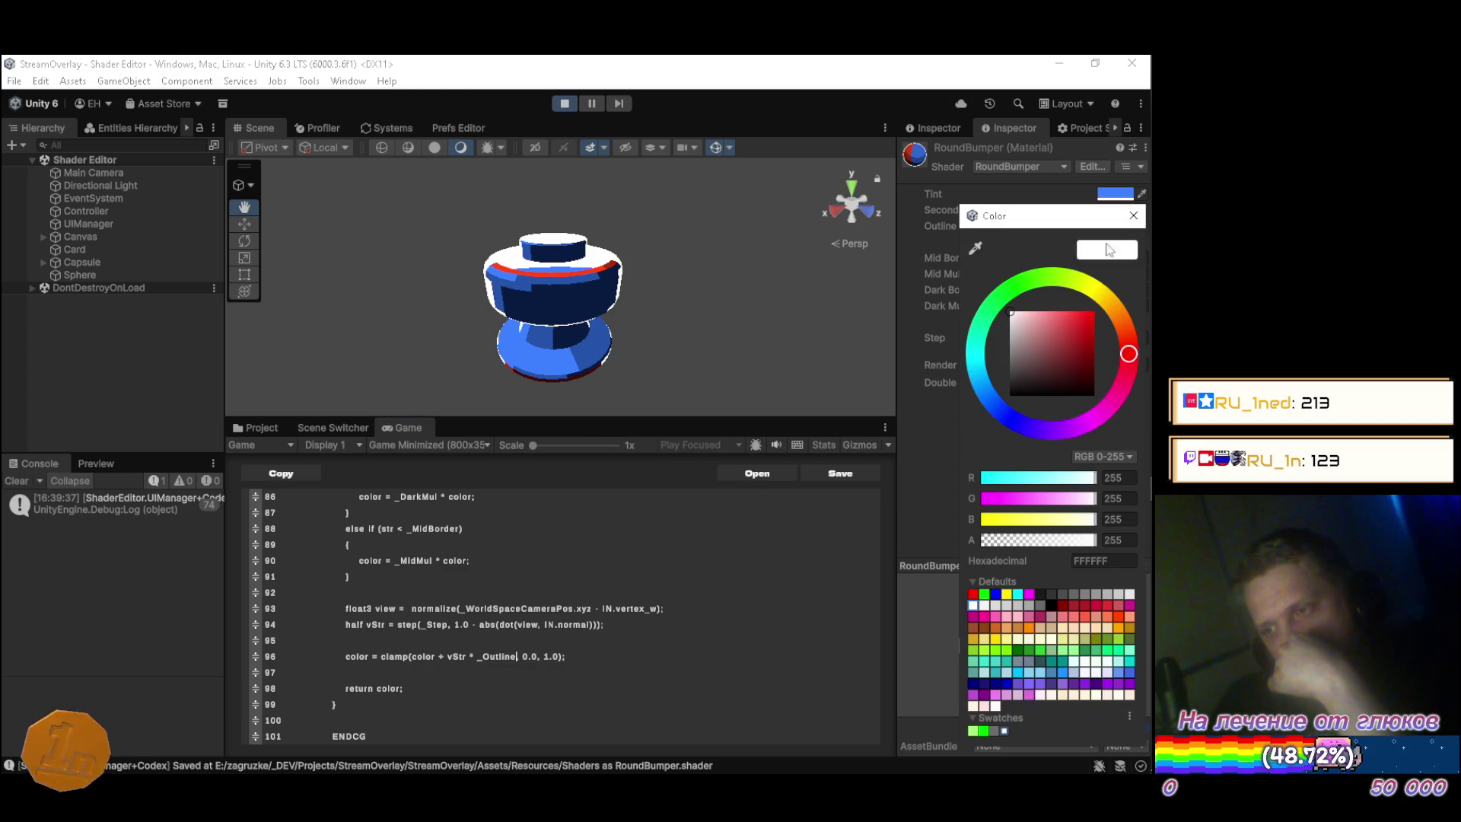
pyautogui.moveTo(1021, 331); pyautogui.dragTo(981, 371)
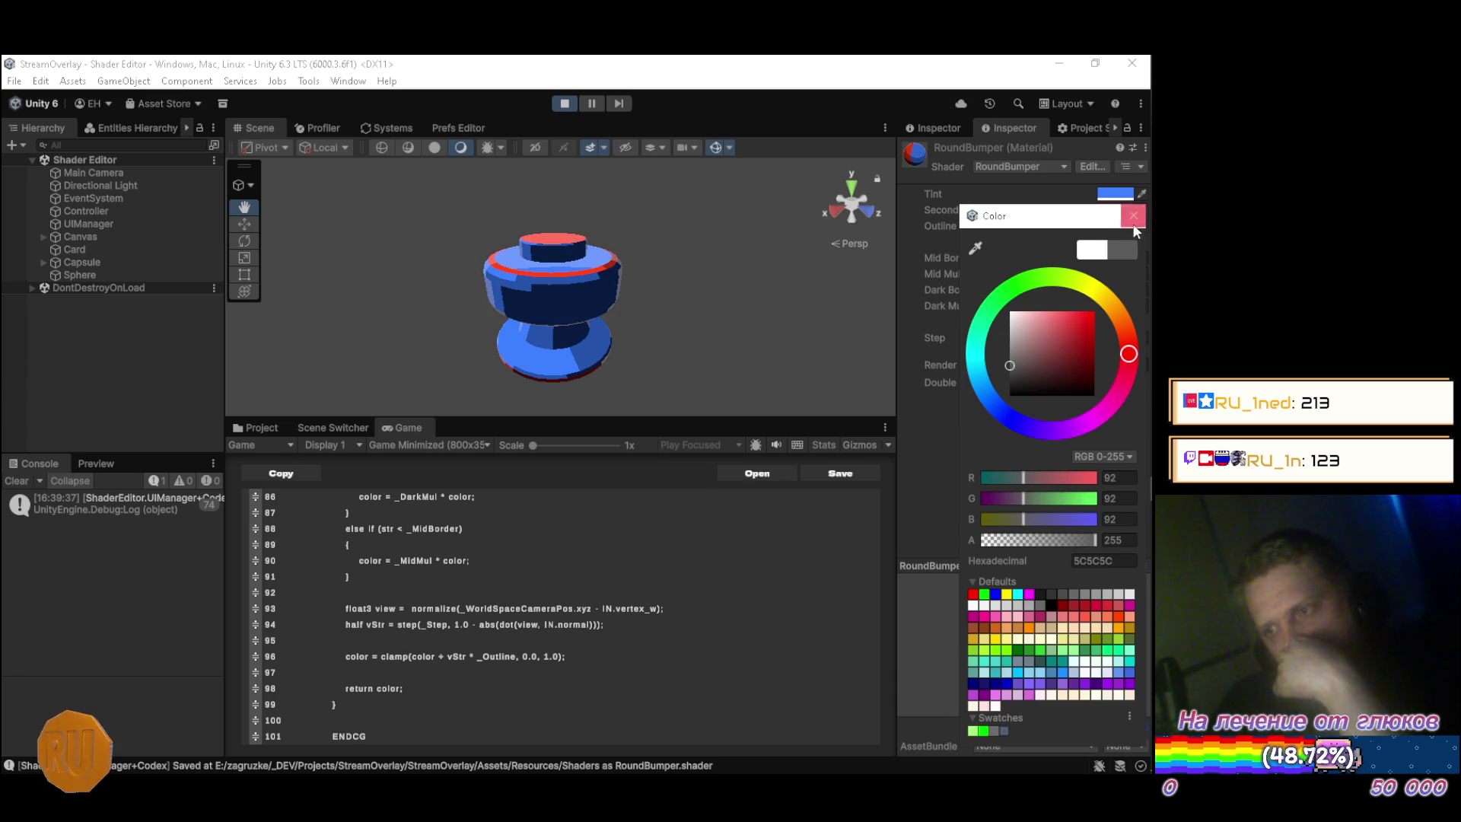
pyautogui.click(1133, 215)
pyautogui.moveTo(1020, 631)
pyautogui.mouseDown()
pyautogui.moveTo(1062, 678)
pyautogui.moveTo(966, 669)
pyautogui.moveTo(1002, 577)
pyautogui.moveTo(996, 668)
pyautogui.moveTo(1055, 536)
pyautogui.mouseUp()
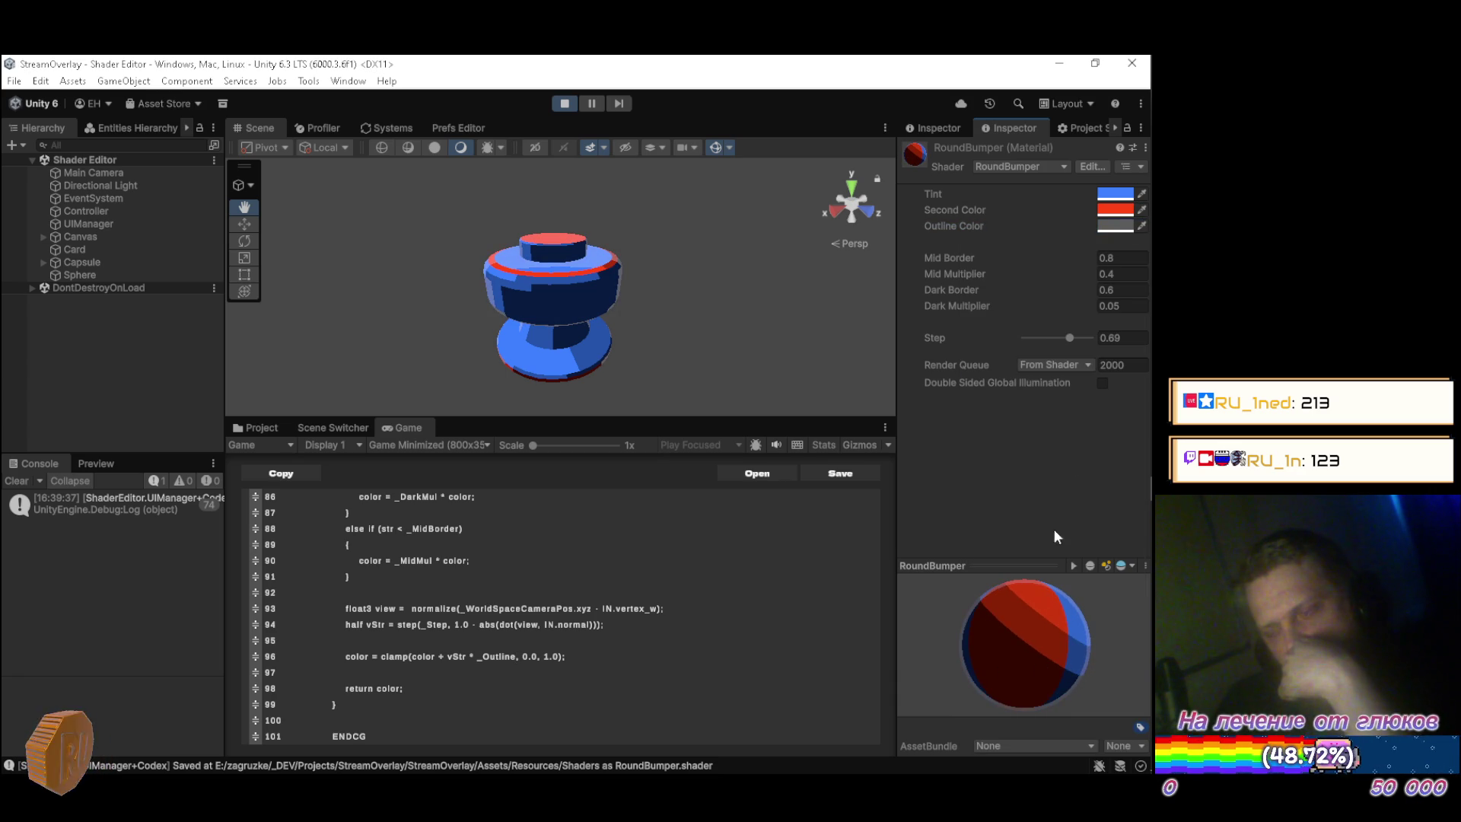
pyautogui.click(1114, 228)
pyautogui.moveTo(1016, 354); pyautogui.dragTo(977, 378)
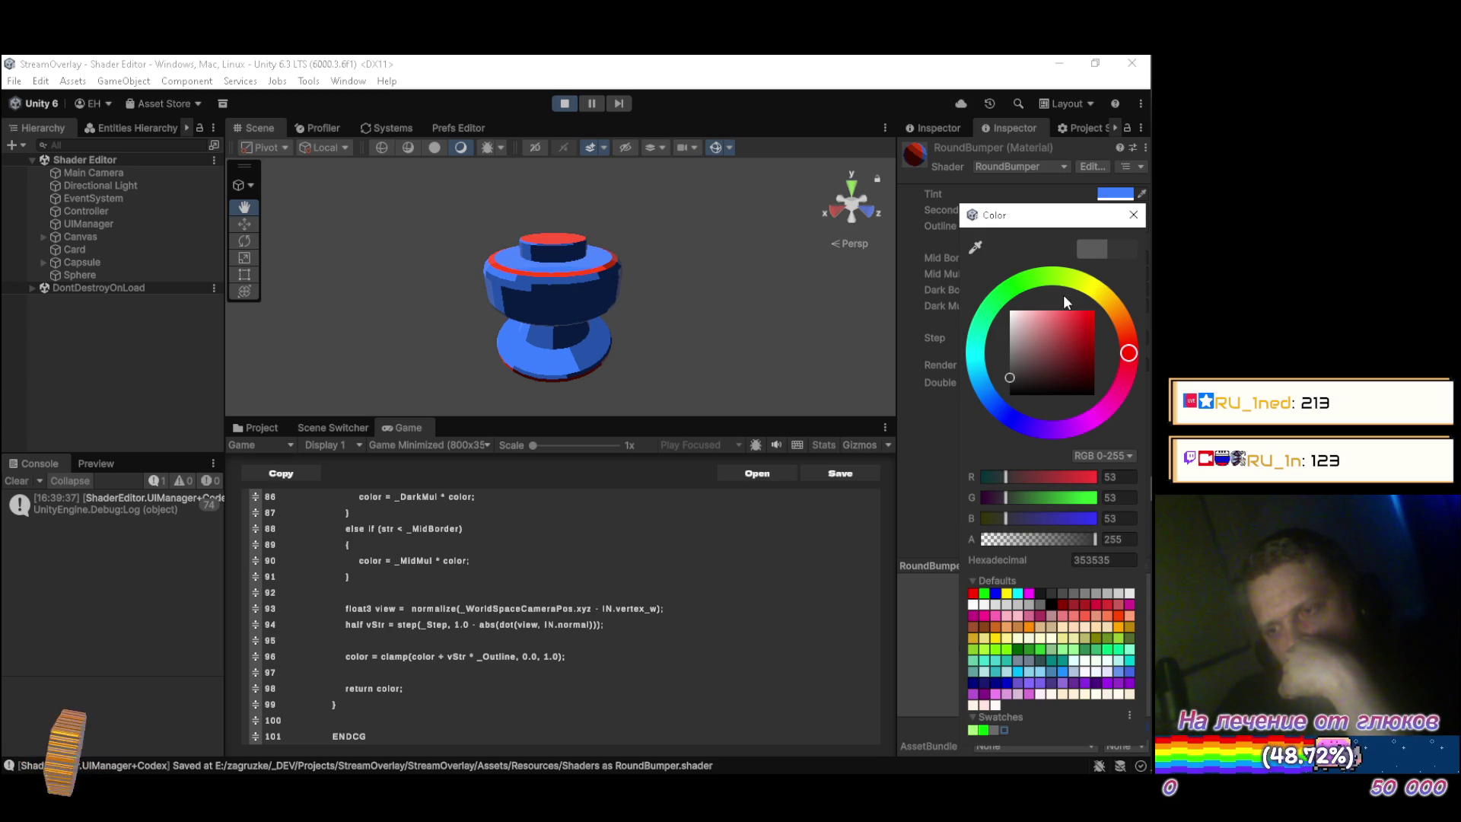
pyautogui.click(1134, 216)
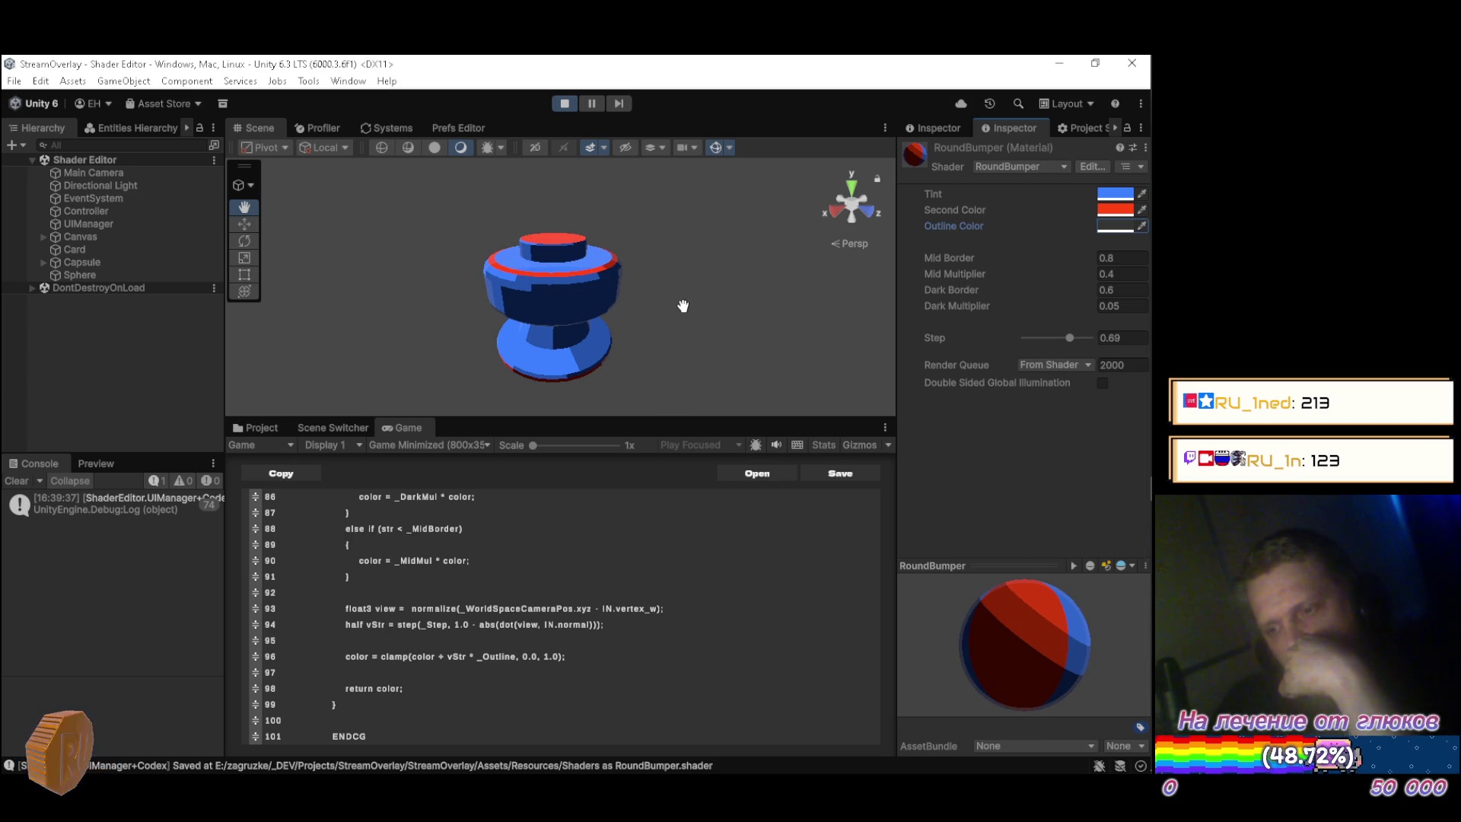
pyautogui.moveTo(668, 310)
pyautogui.mouseDown()
pyautogui.moveTo(483, 316)
pyautogui.moveTo(472, 281)
pyautogui.moveTo(498, 279)
pyautogui.moveTo(466, 270)
pyautogui.mouseUp()
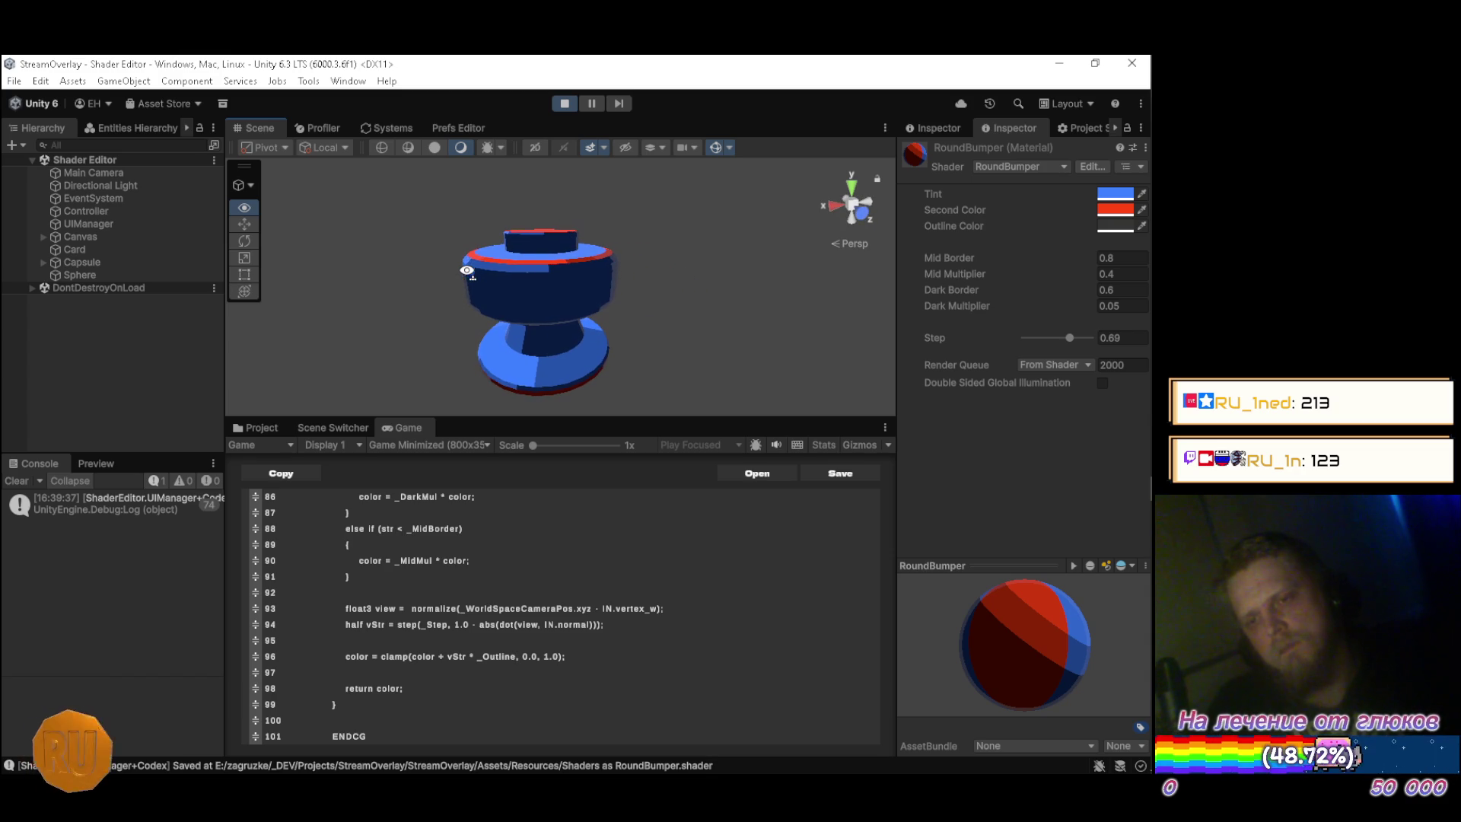
# Lower the Step slider, then enter exactly 0.75 as the RoundBumper Step threshold.
pyautogui.moveTo(533, 312); pyautogui.dragTo(580, 335)
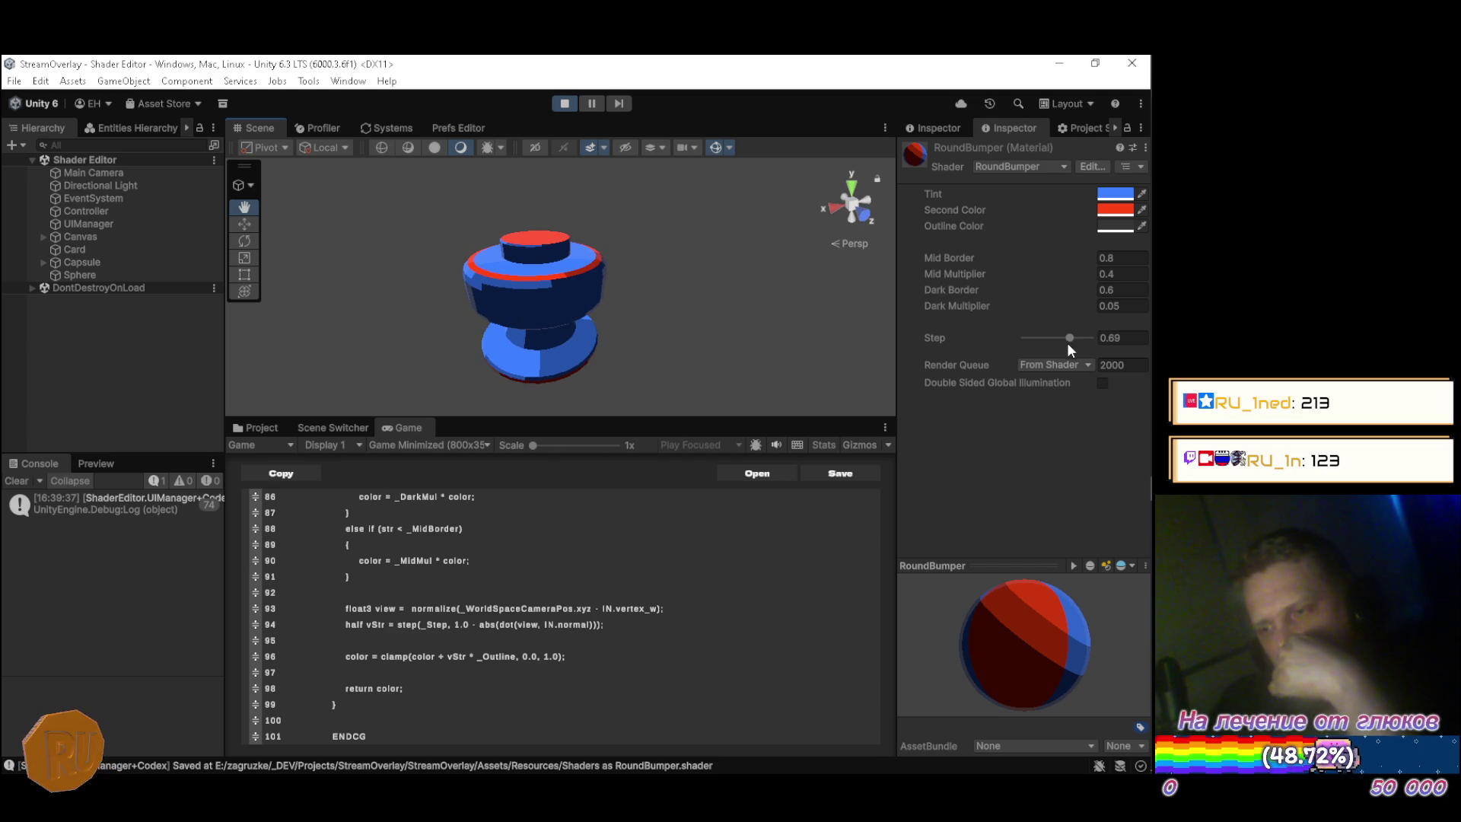
pyautogui.moveTo(1070, 338)
pyautogui.mouseDown()
pyautogui.moveTo(1088, 349)
pyautogui.moveTo(1021, 341)
pyautogui.moveTo(1066, 340)
pyautogui.mouseUp()
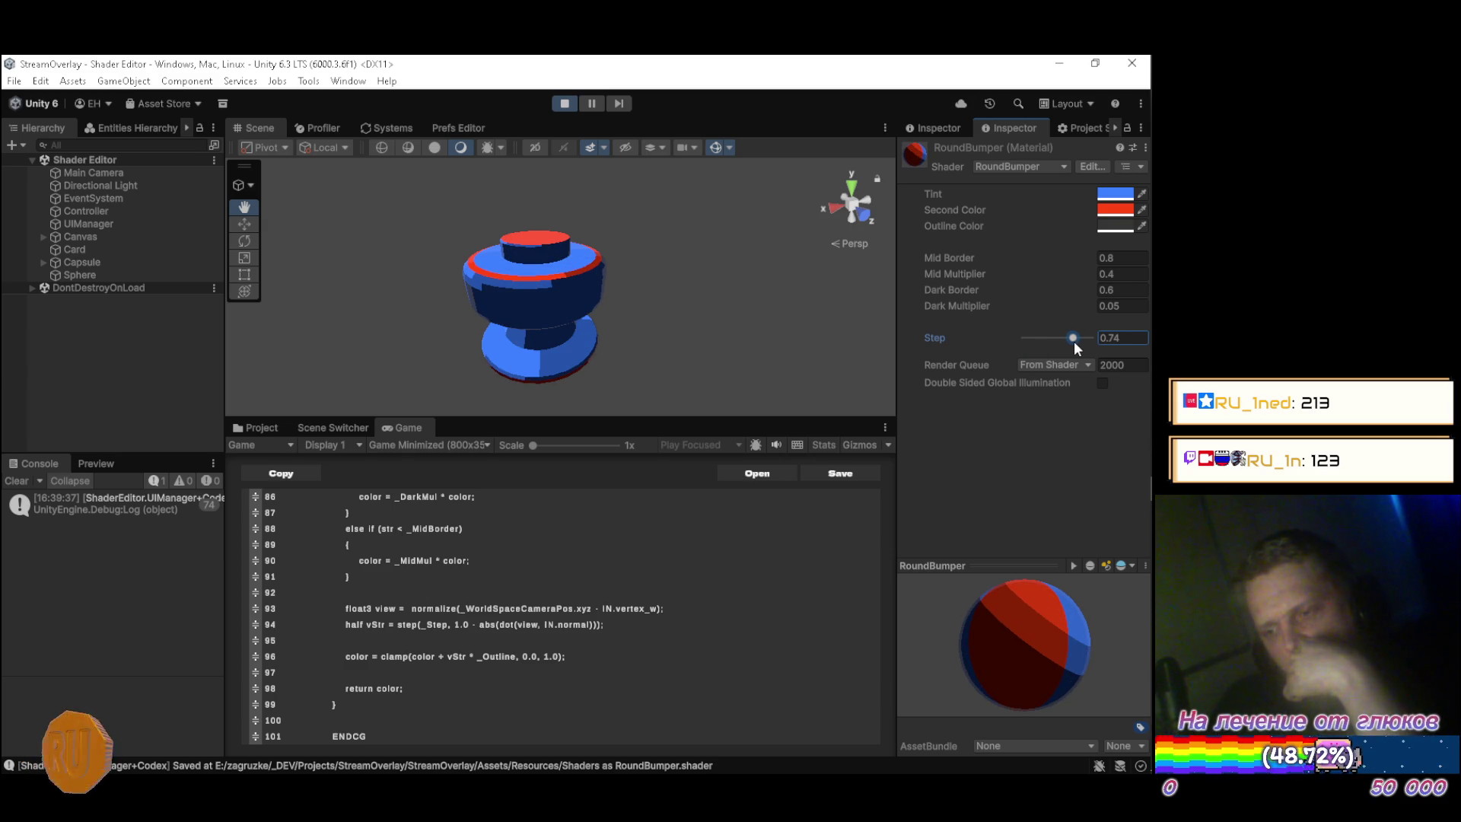
pyautogui.click(1134, 344)
pyautogui.write('0.75')
pyautogui.press('Return')
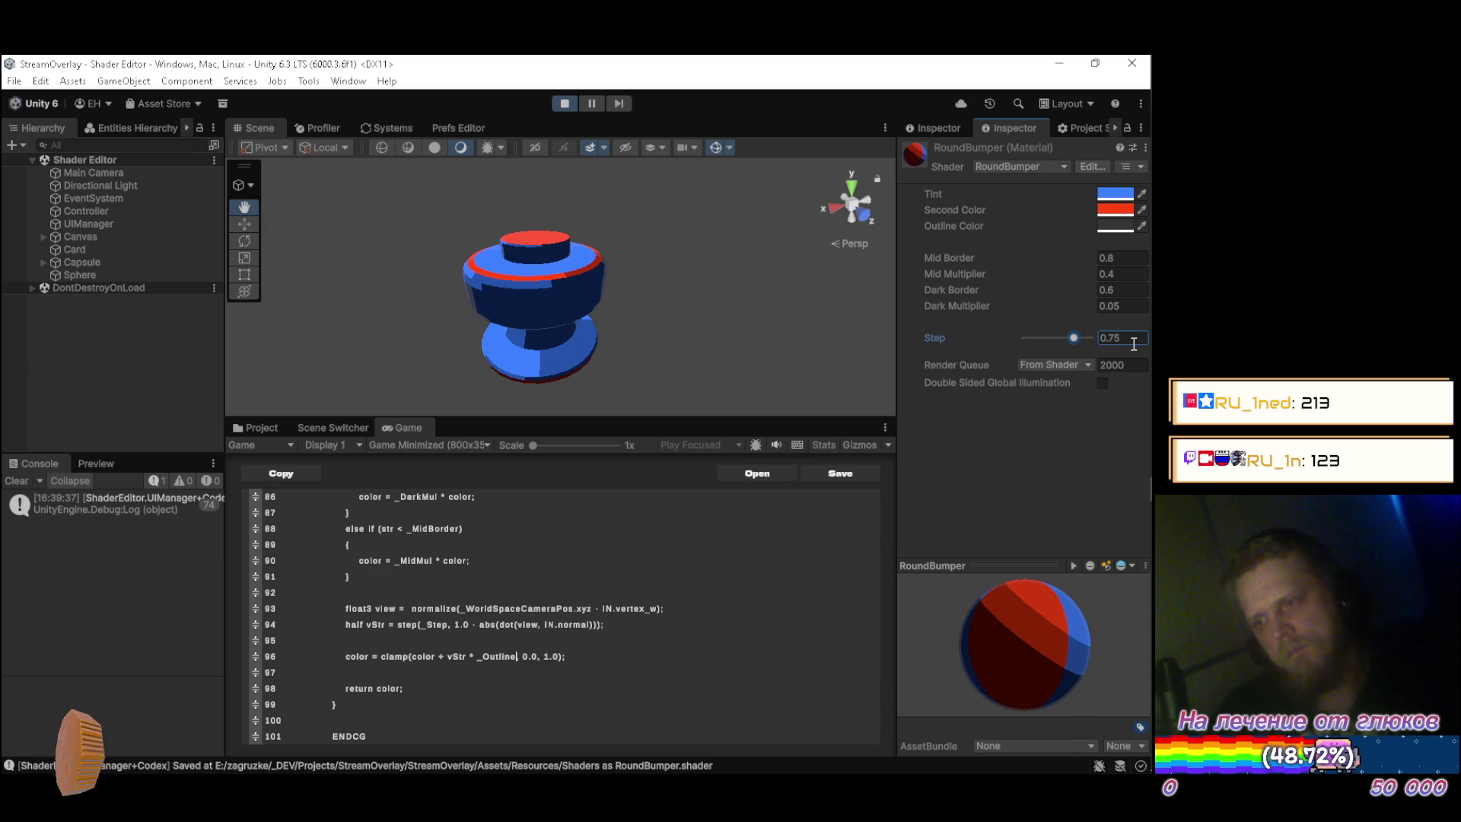
pyautogui.moveTo(563, 255)
pyautogui.mouseDown()
pyautogui.moveTo(590, 257)
pyautogui.moveTo(553, 237)
pyautogui.moveTo(565, 286)
pyautogui.moveTo(700, 287)
pyautogui.moveTo(795, 318)
pyautogui.mouseUp()
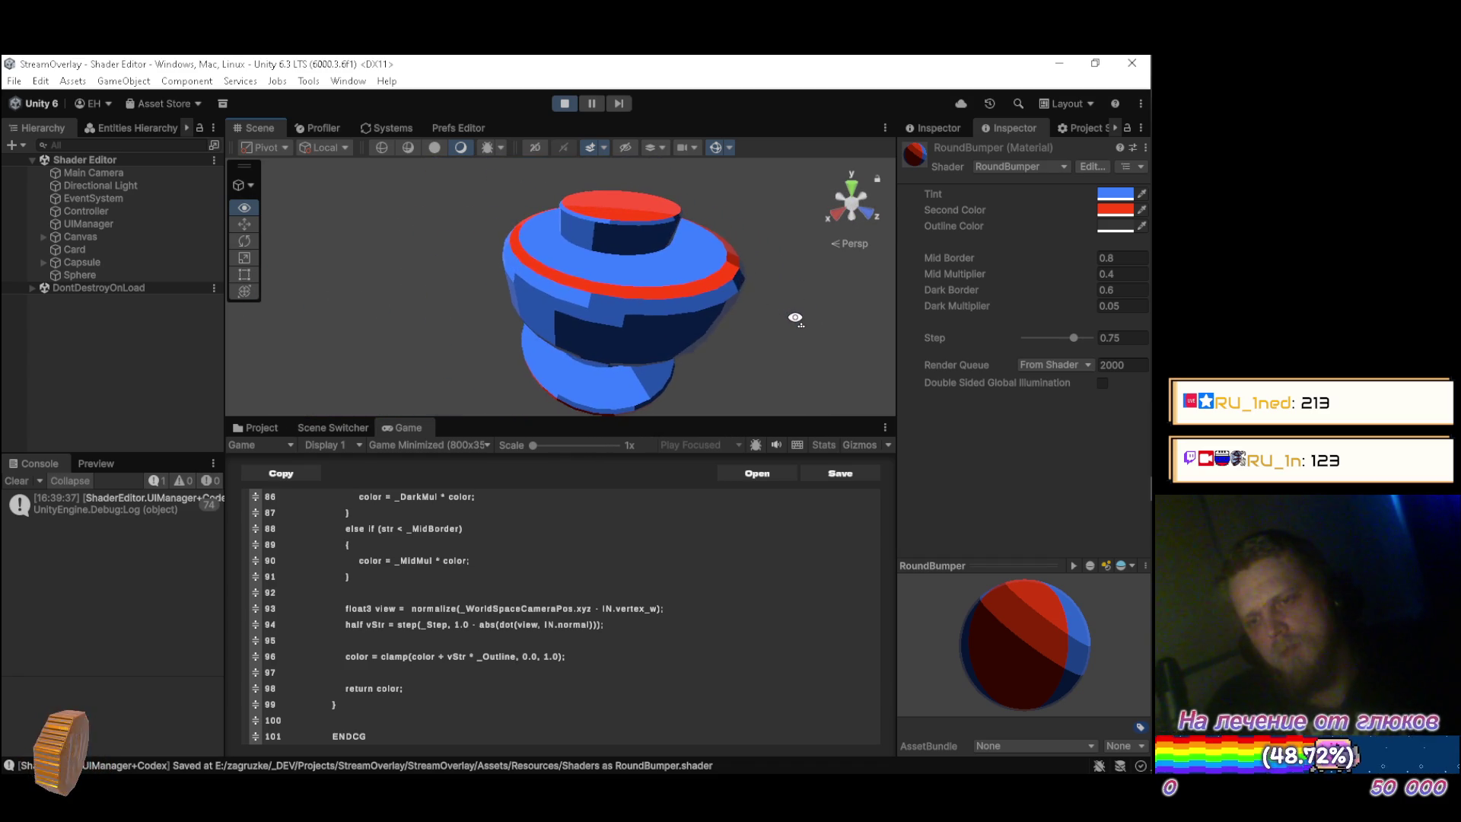
pyautogui.moveTo(794, 313); pyautogui.dragTo(509, 271)
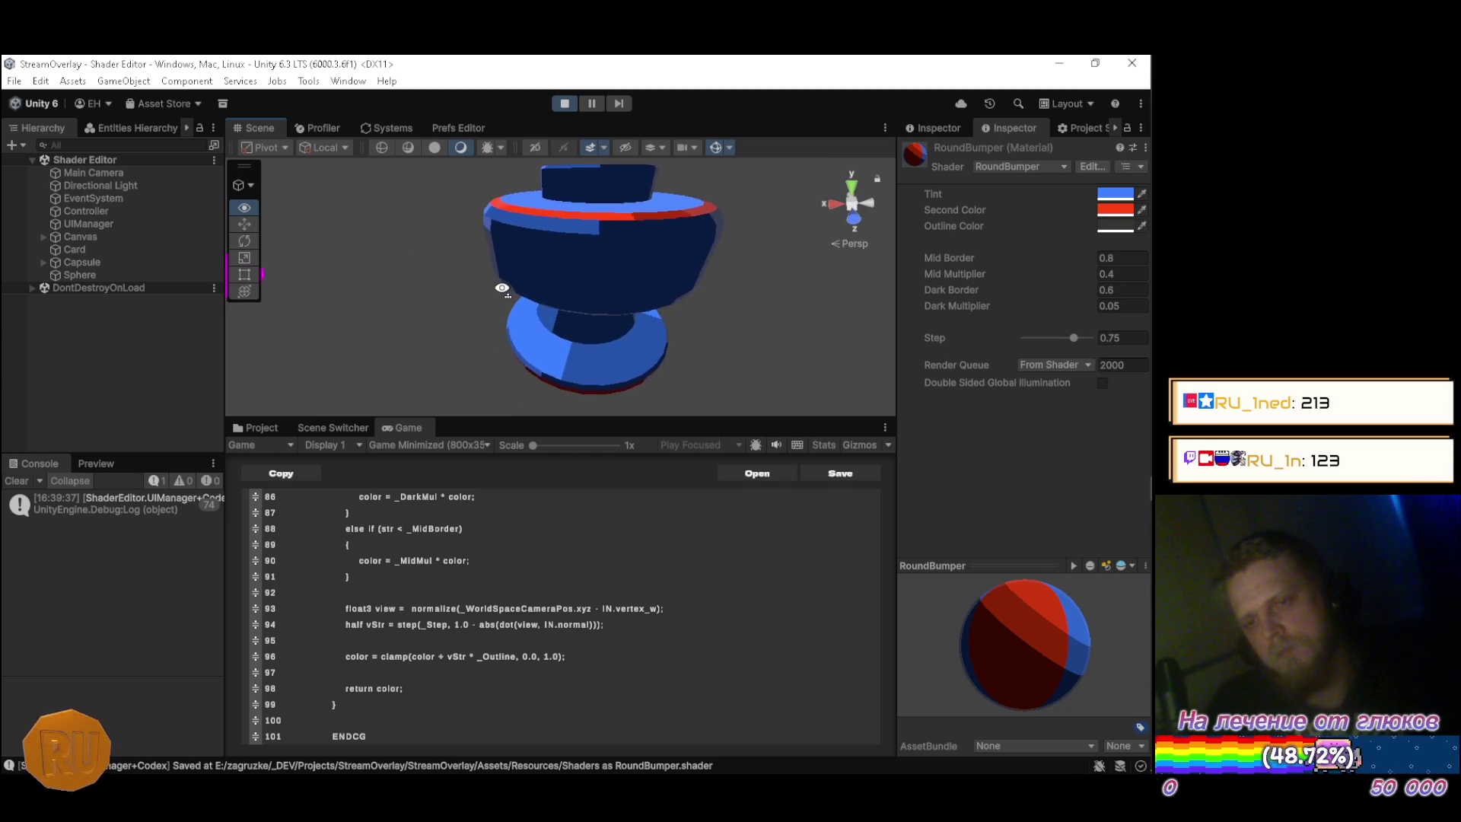
pyautogui.moveTo(502, 288); pyautogui.dragTo(547, 303)
pyautogui.moveTo(578, 321)
pyautogui.mouseDown()
pyautogui.moveTo(701, 346)
pyautogui.moveTo(749, 226)
pyautogui.moveTo(746, 172)
pyautogui.mouseUp()
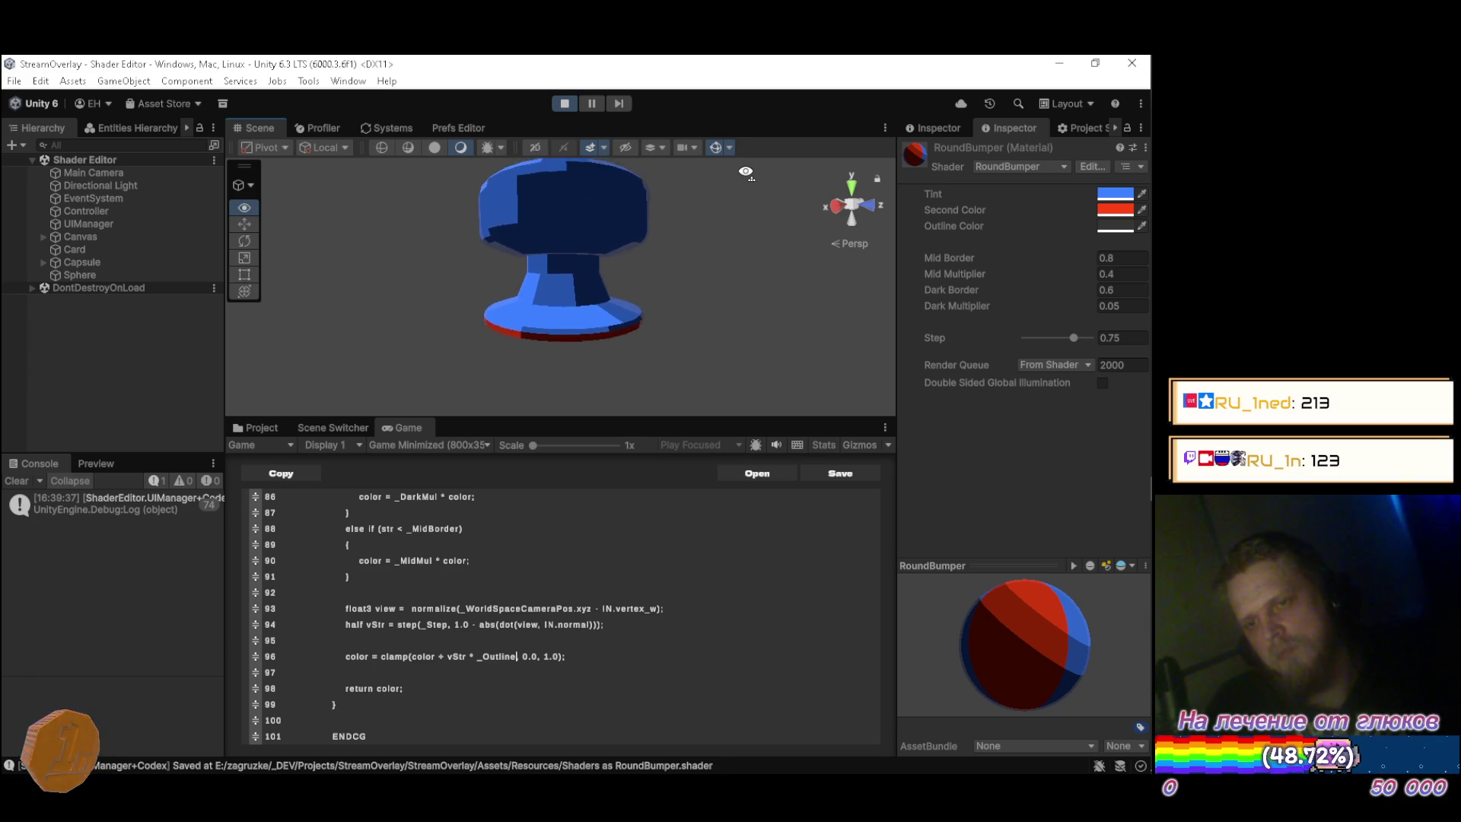
pyautogui.moveTo(745, 172); pyautogui.dragTo(745, 289)
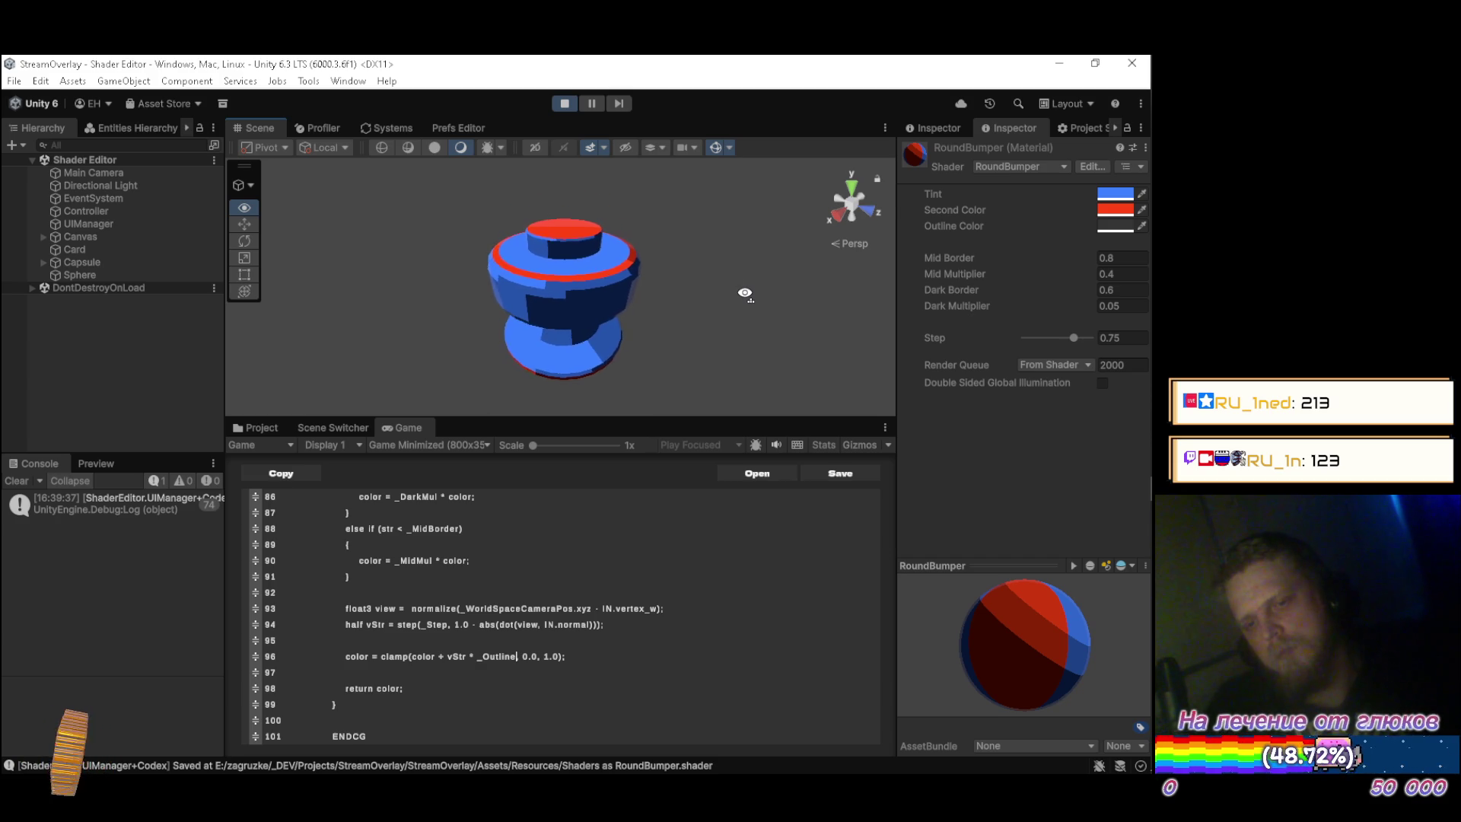
pyautogui.hotkey('alt', 'Tab')
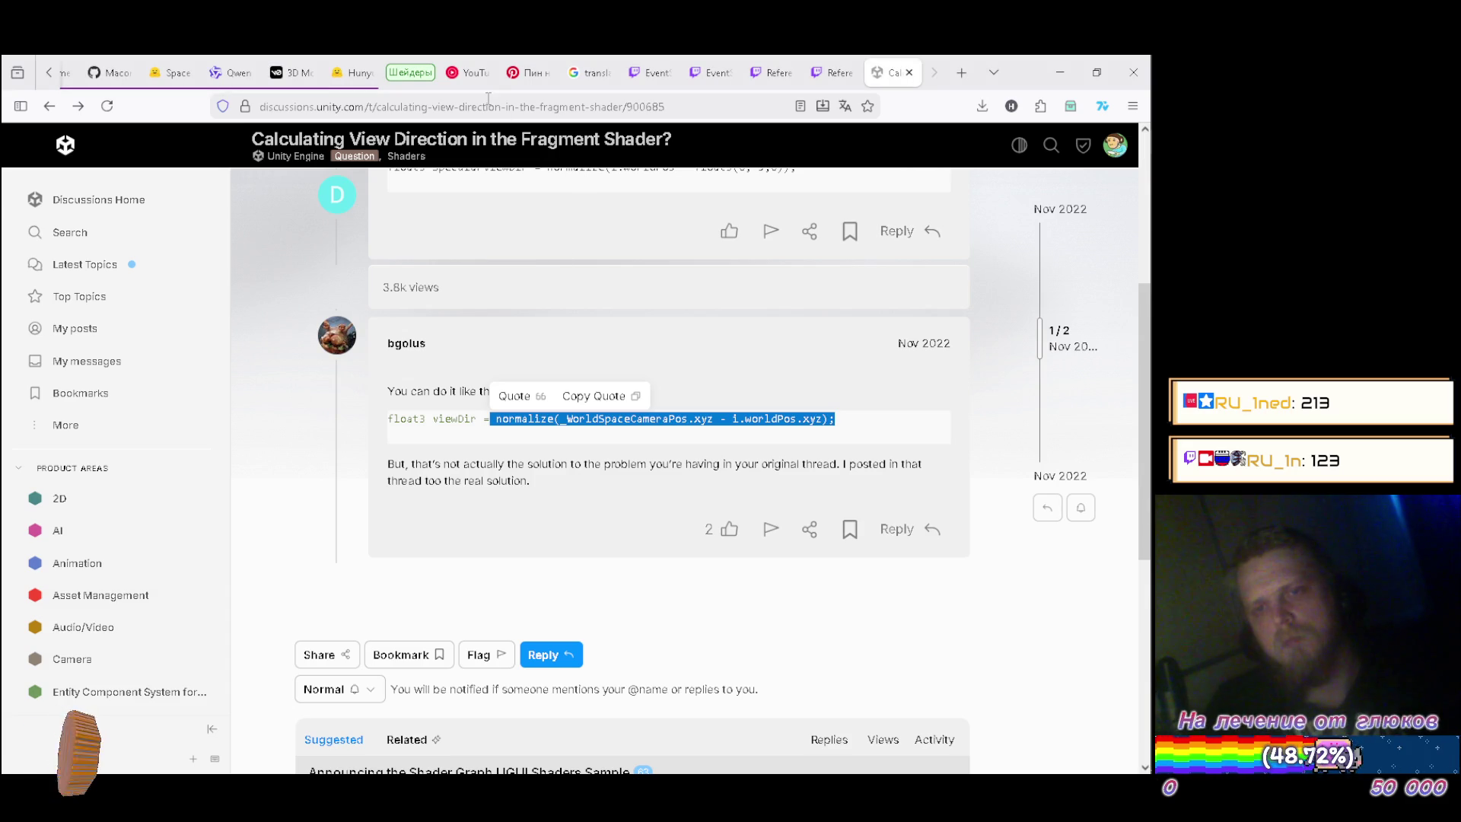
pyautogui.click(460, 72)
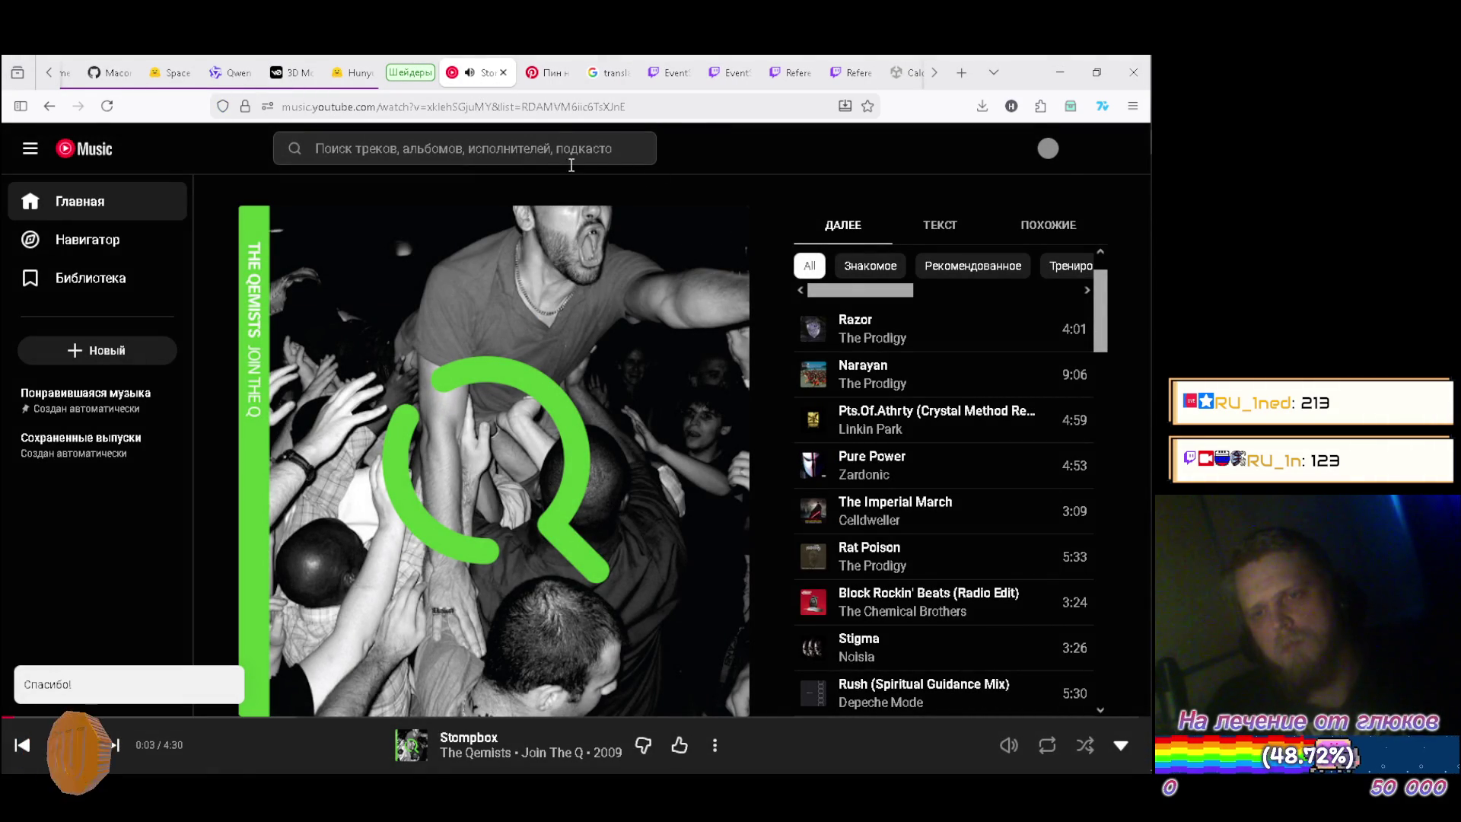
pyautogui.hotkey('alt', 'Tab')
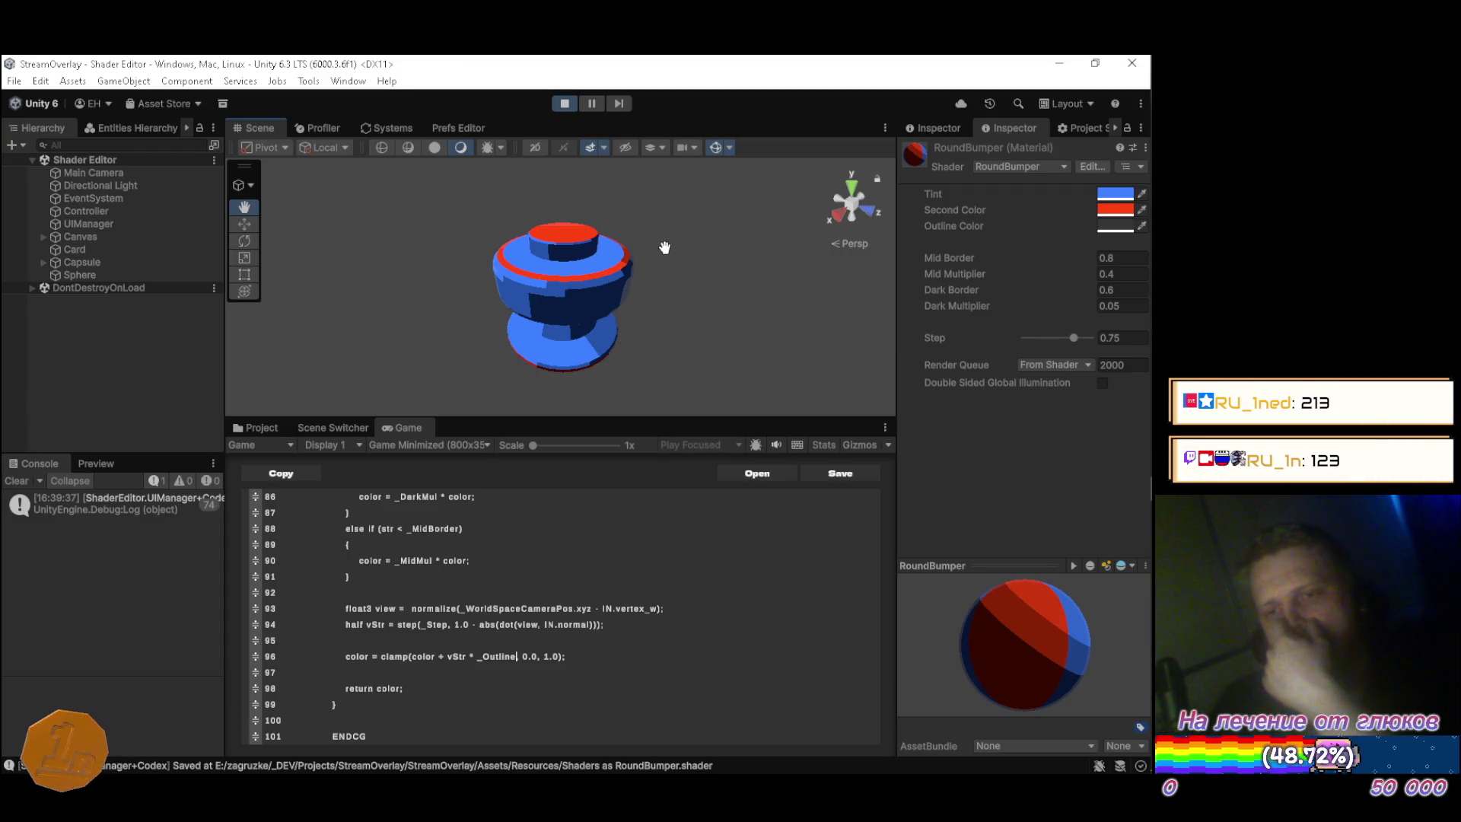
# Change line 96 to color.rgb = clamp(color.rgb + vStr * _Outline.rgb, 0.0, 1.0) and save.
pyautogui.click(638, 656)
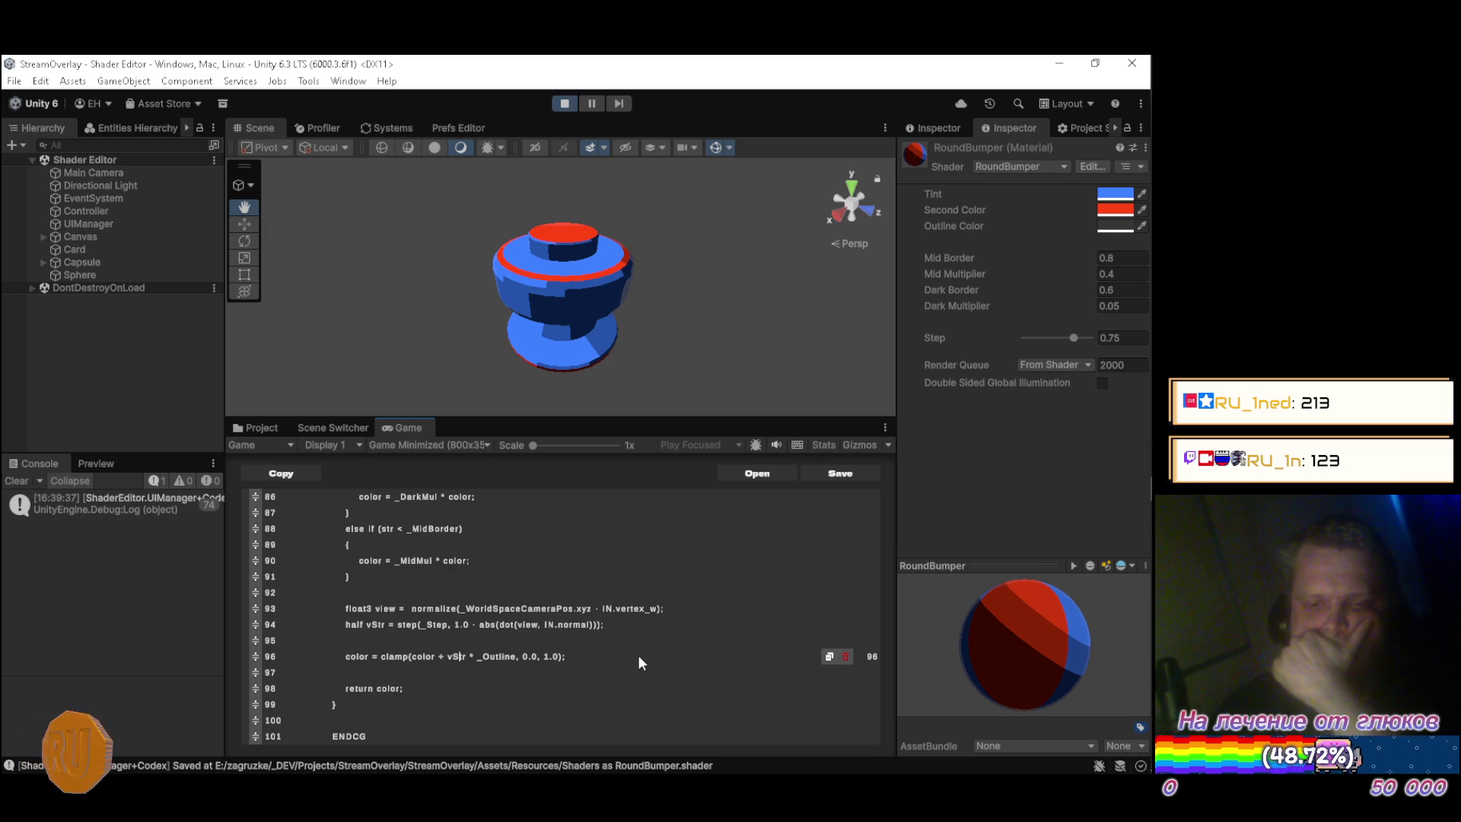
pyautogui.press('Home')
pyautogui.hotkey('ctrl', 'Right')
pyautogui.write('rgb')
pyautogui.hotkey('ctrl', 'Right')
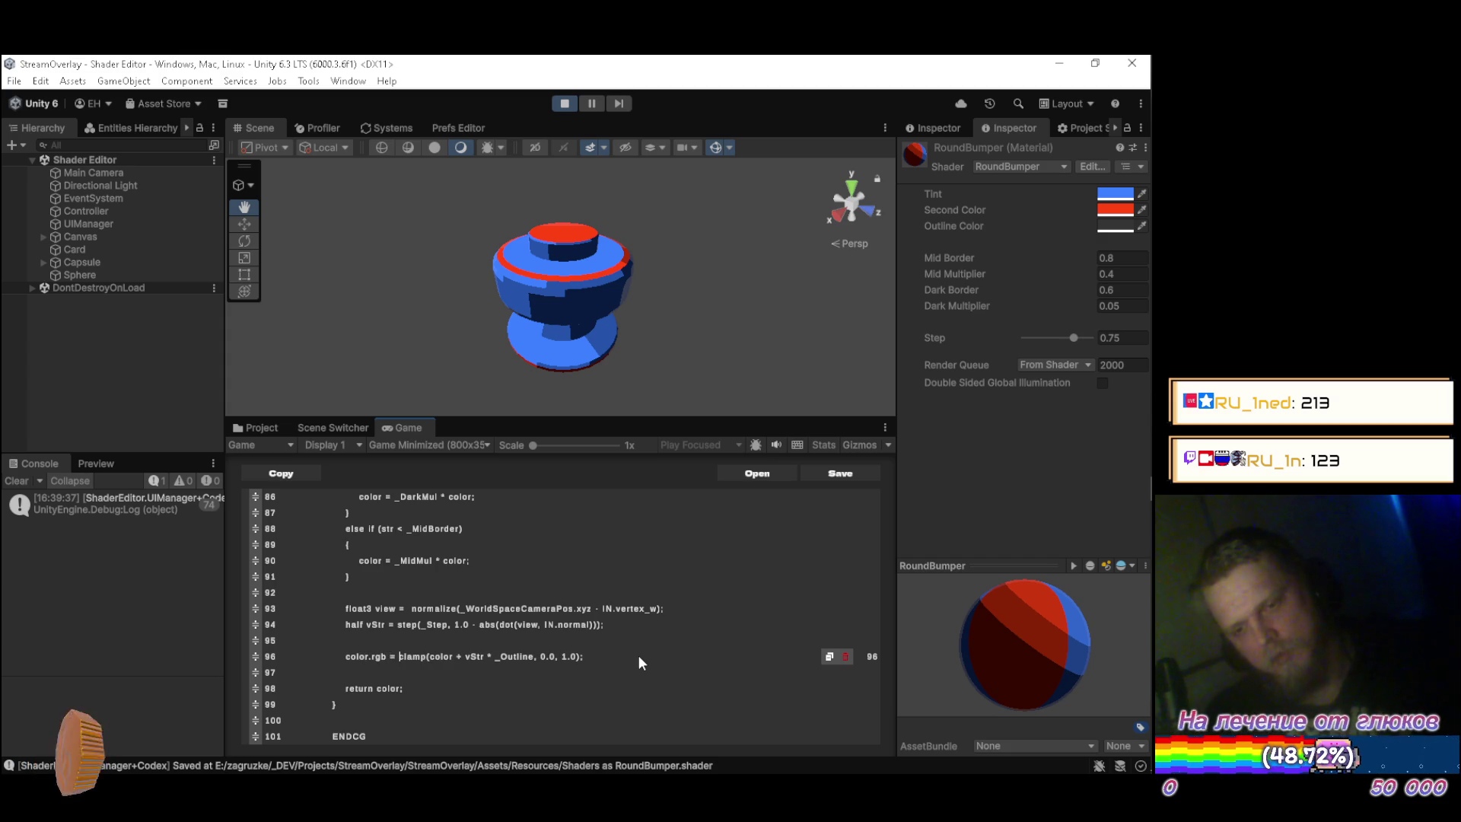
pyautogui.write('.rgb')
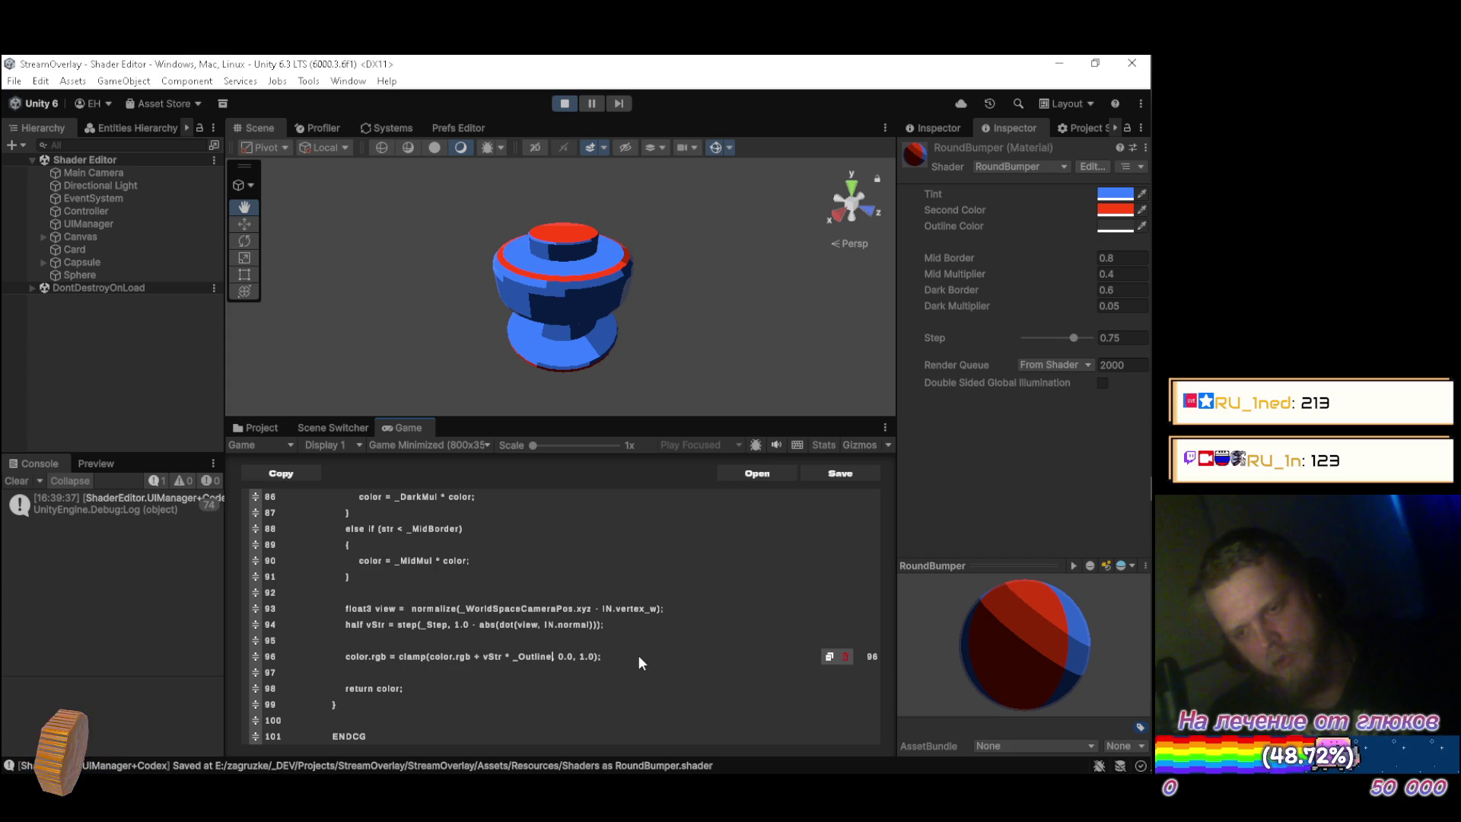
pyautogui.press('Right')
pyautogui.write('.rgb')
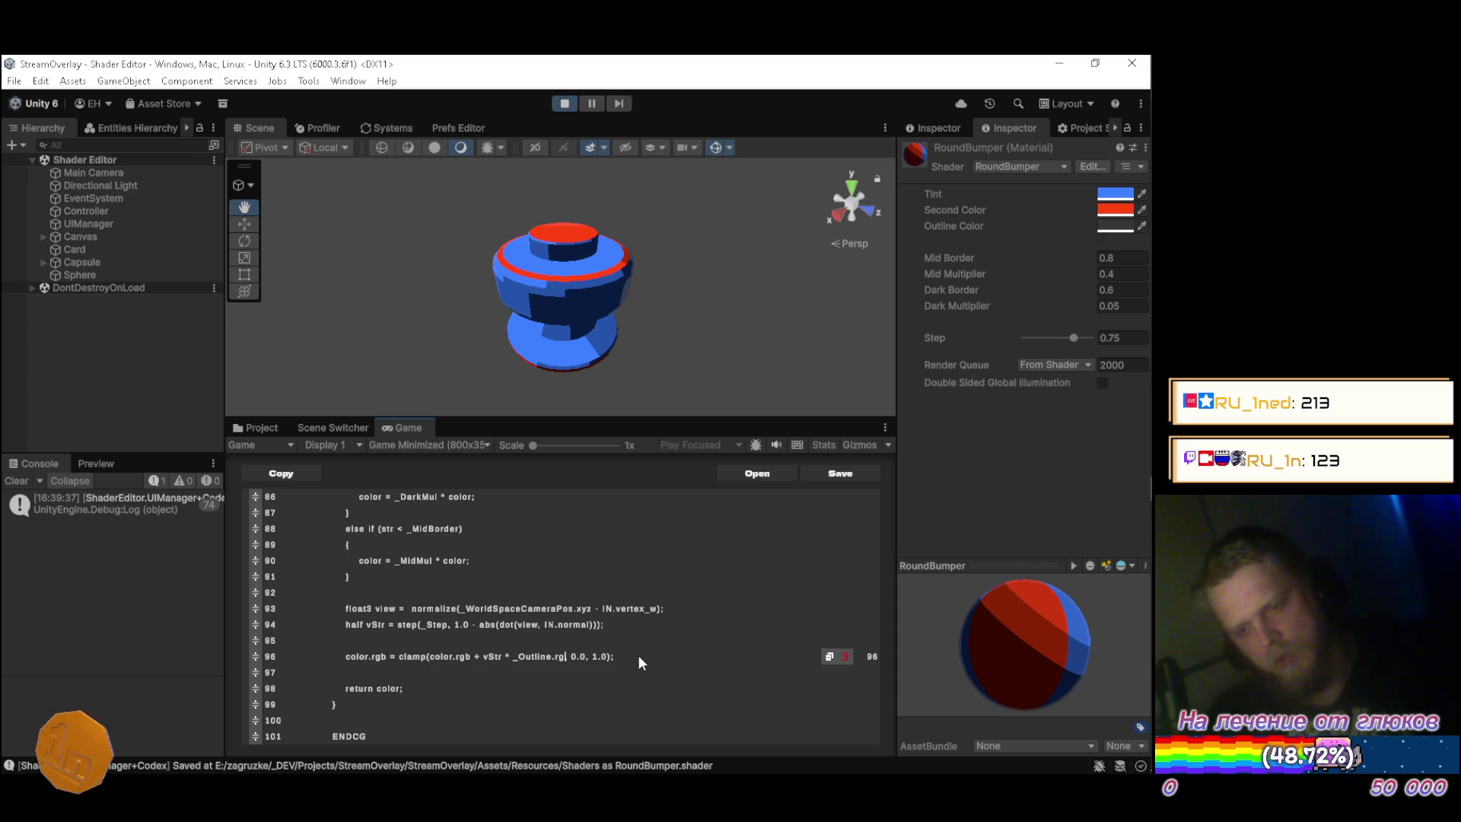
pyautogui.hotkey('ctrl', 's')
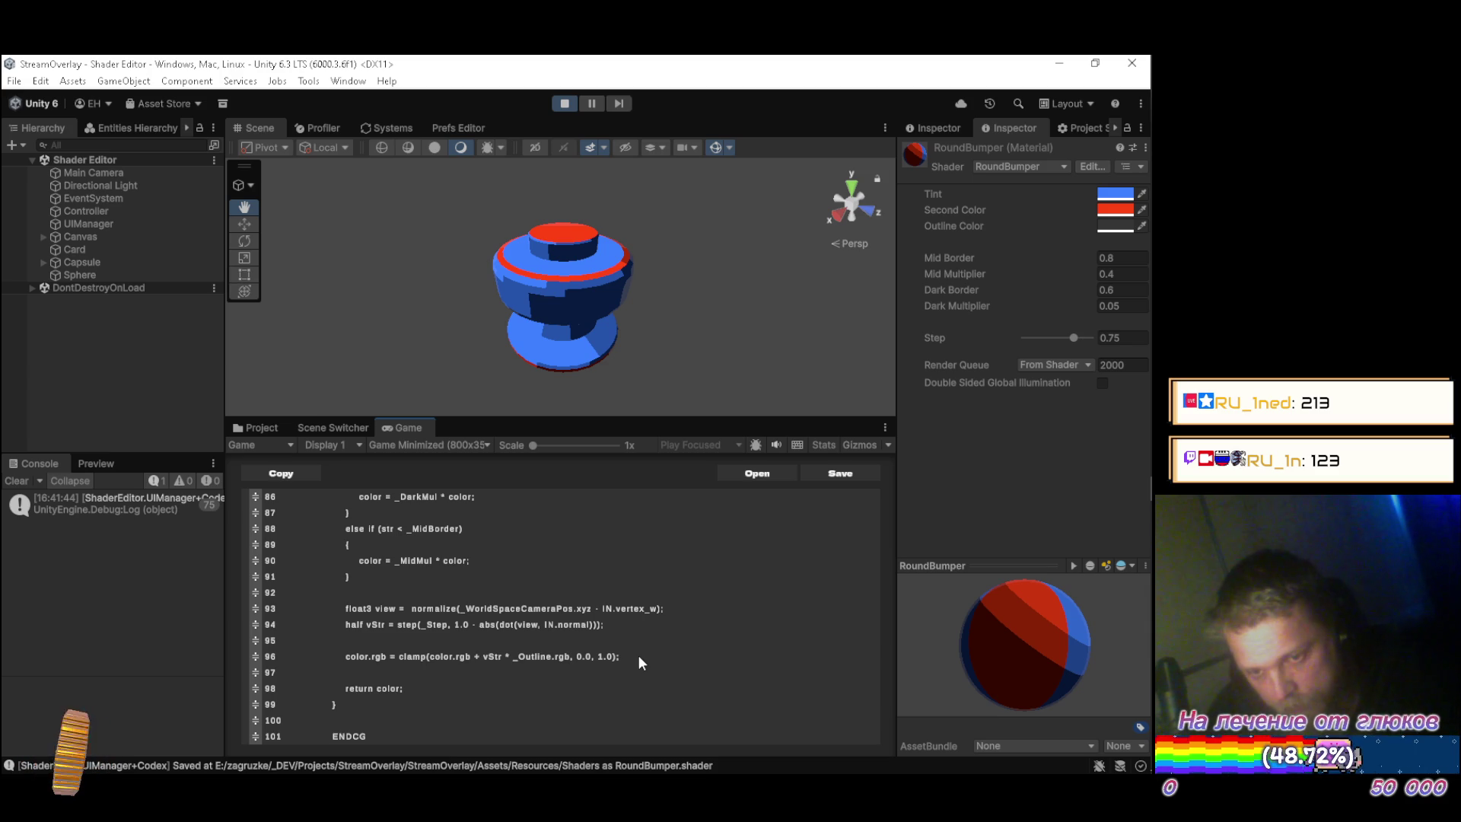
pyautogui.scroll(1, 638, 655)
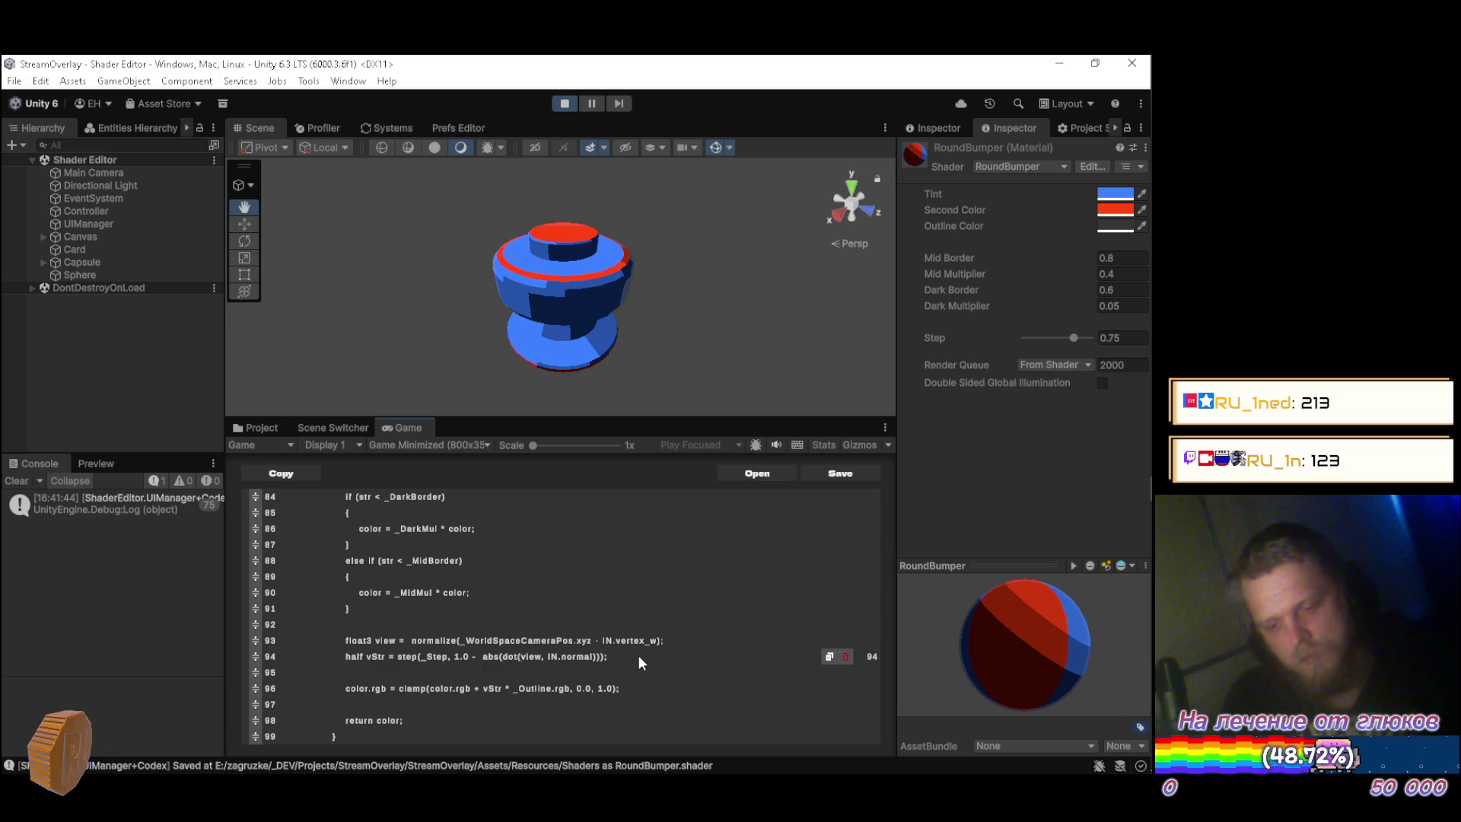
# Wrap line 94's dot term in cos(3.14 * ...), remove the '1.0 - ', and save.
pyautogui.write('cos')
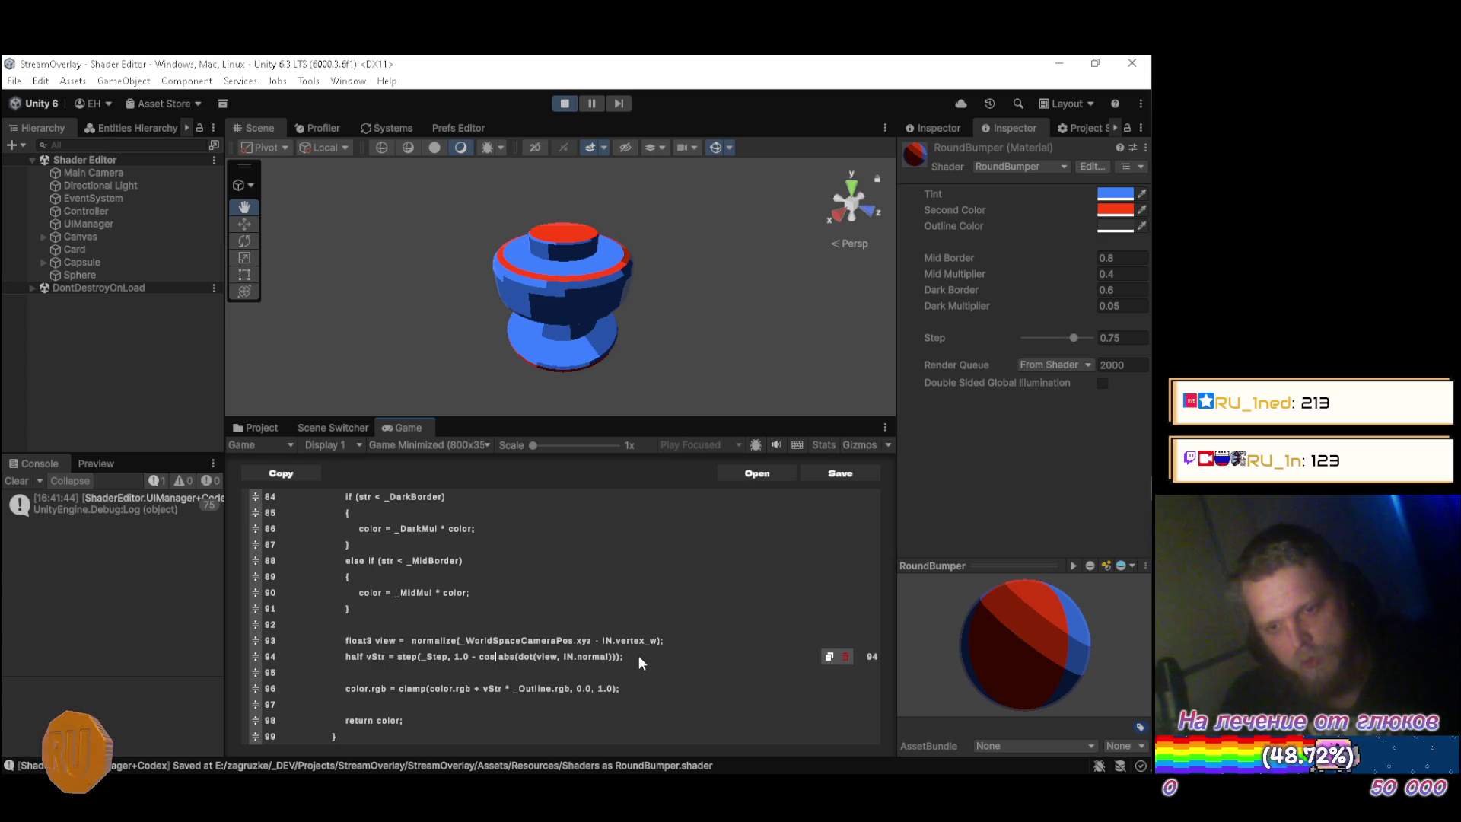
pyautogui.write('(')
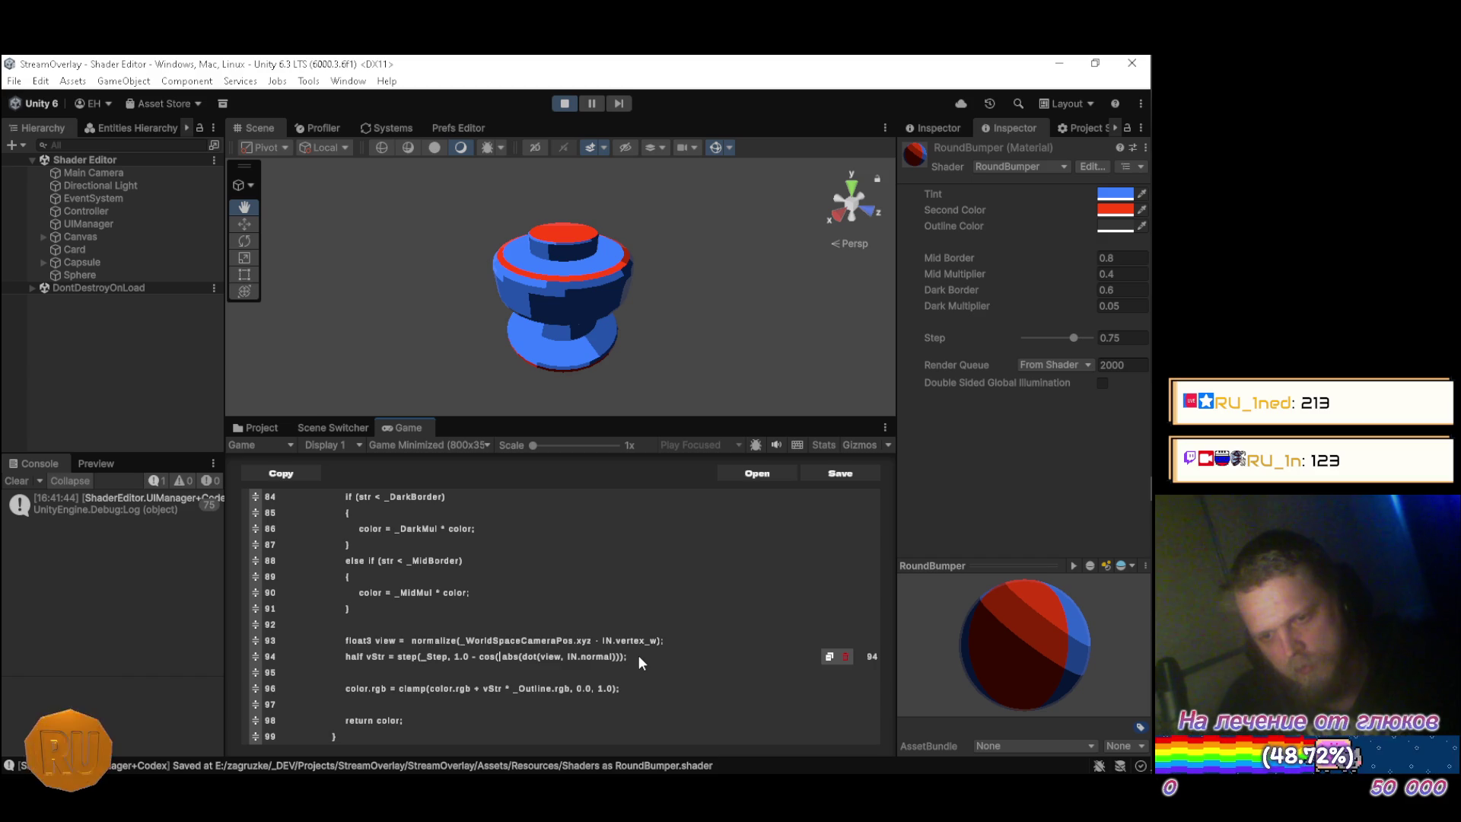
pyautogui.write('3')
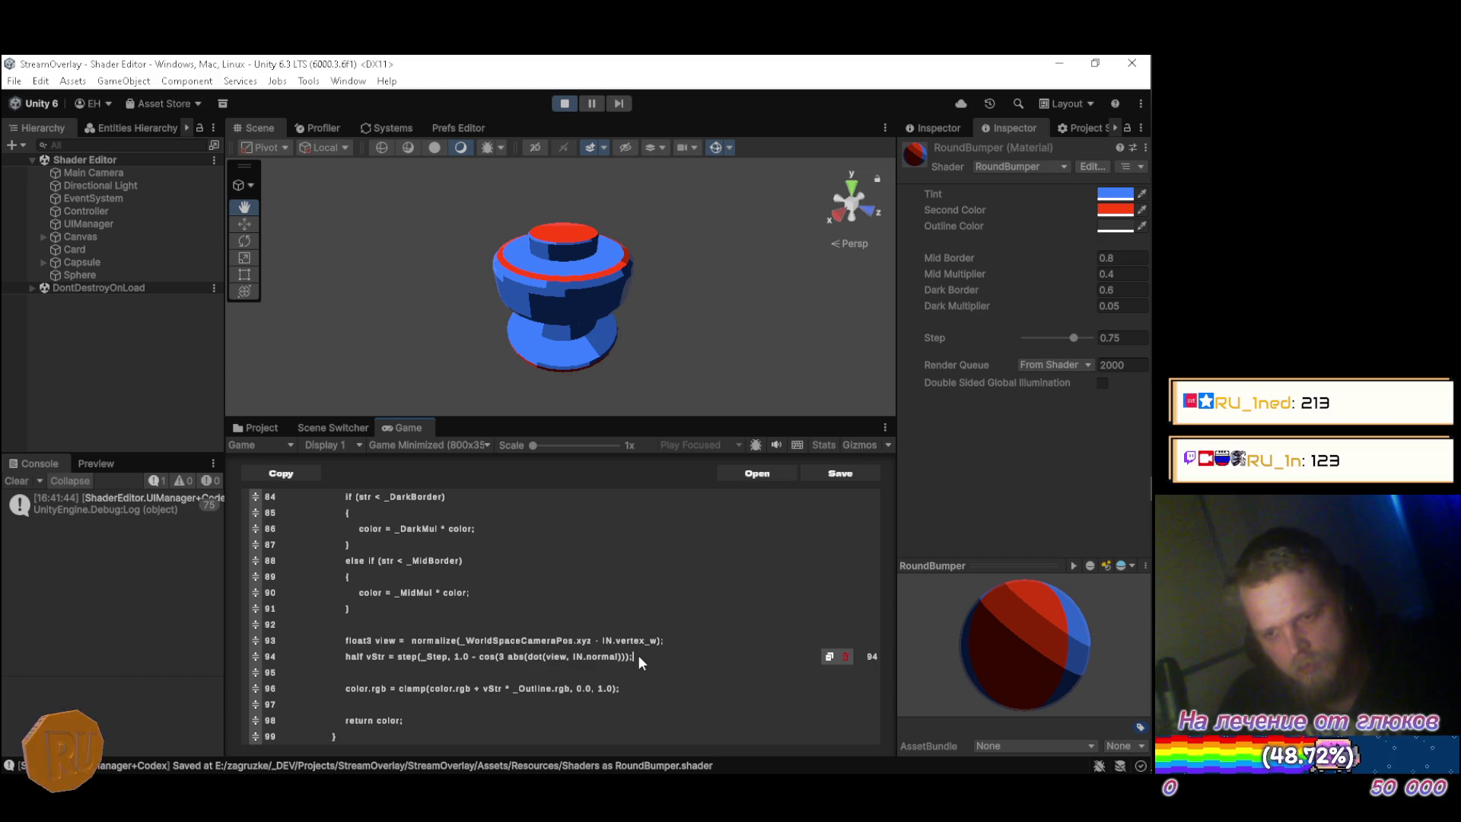
pyautogui.press('Left')
pyautogui.press('Left')
pyautogui.press('Left')
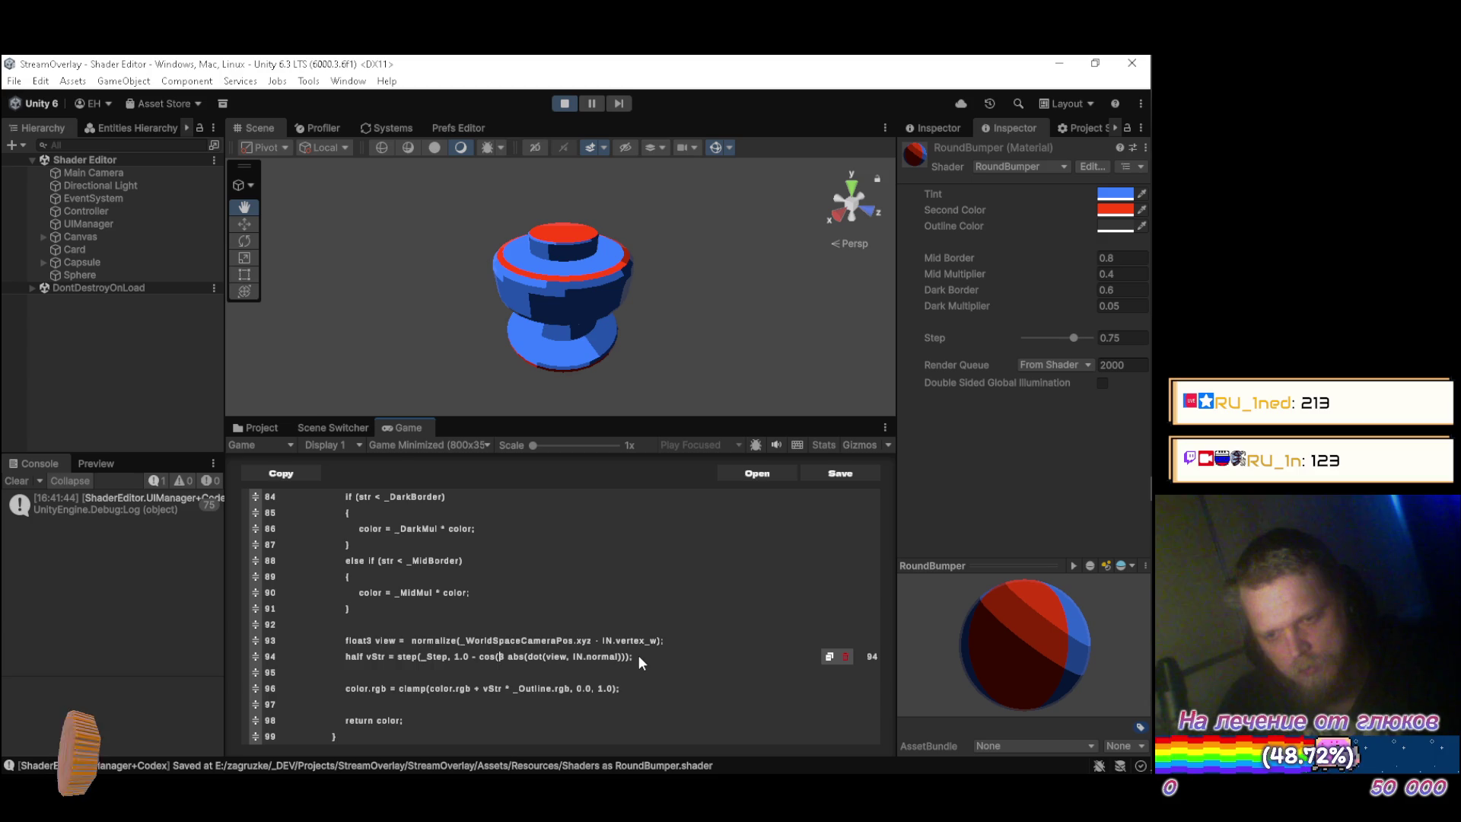
pyautogui.write('.14')
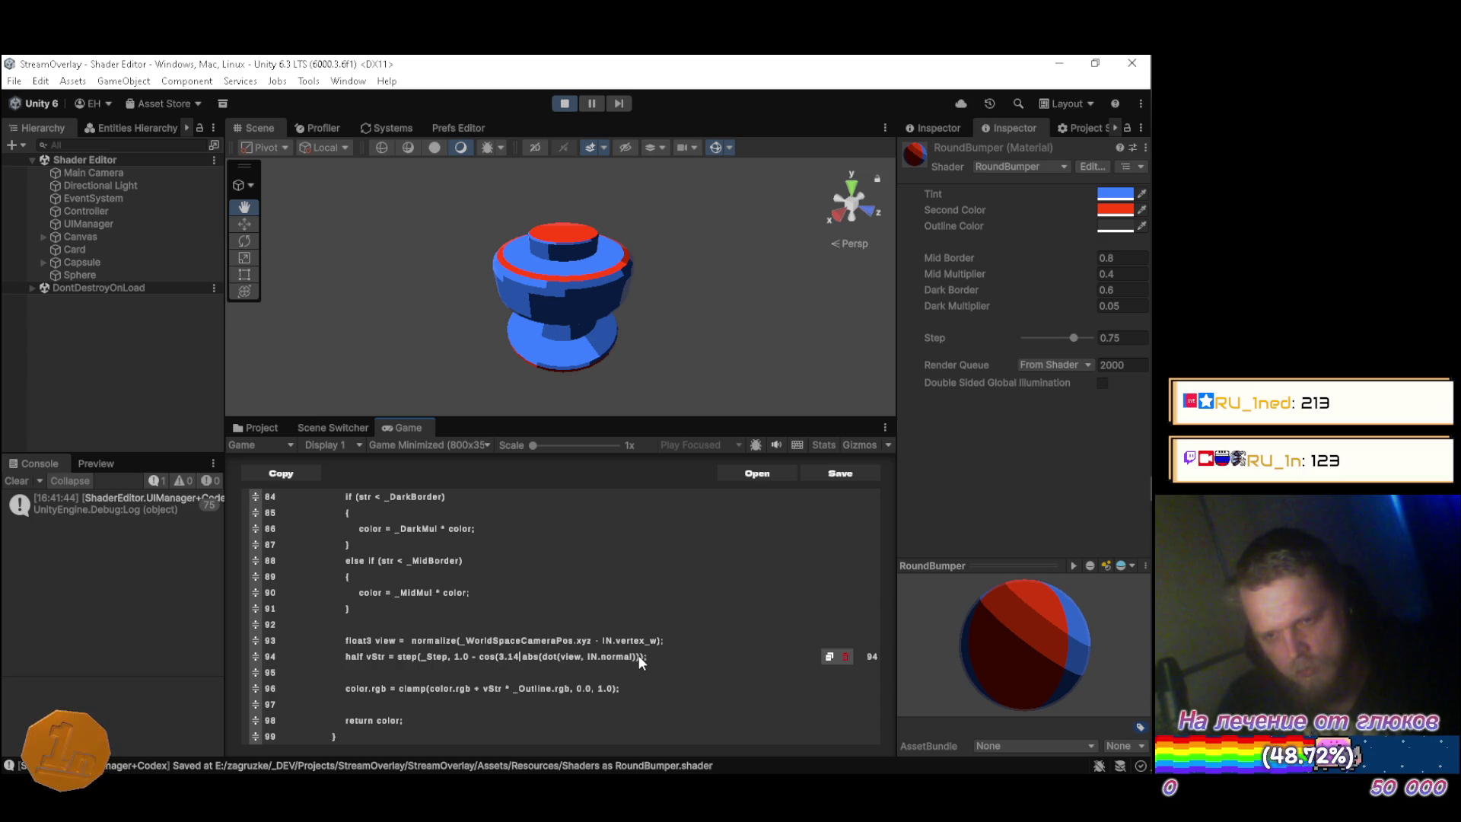
pyautogui.write(' * ')
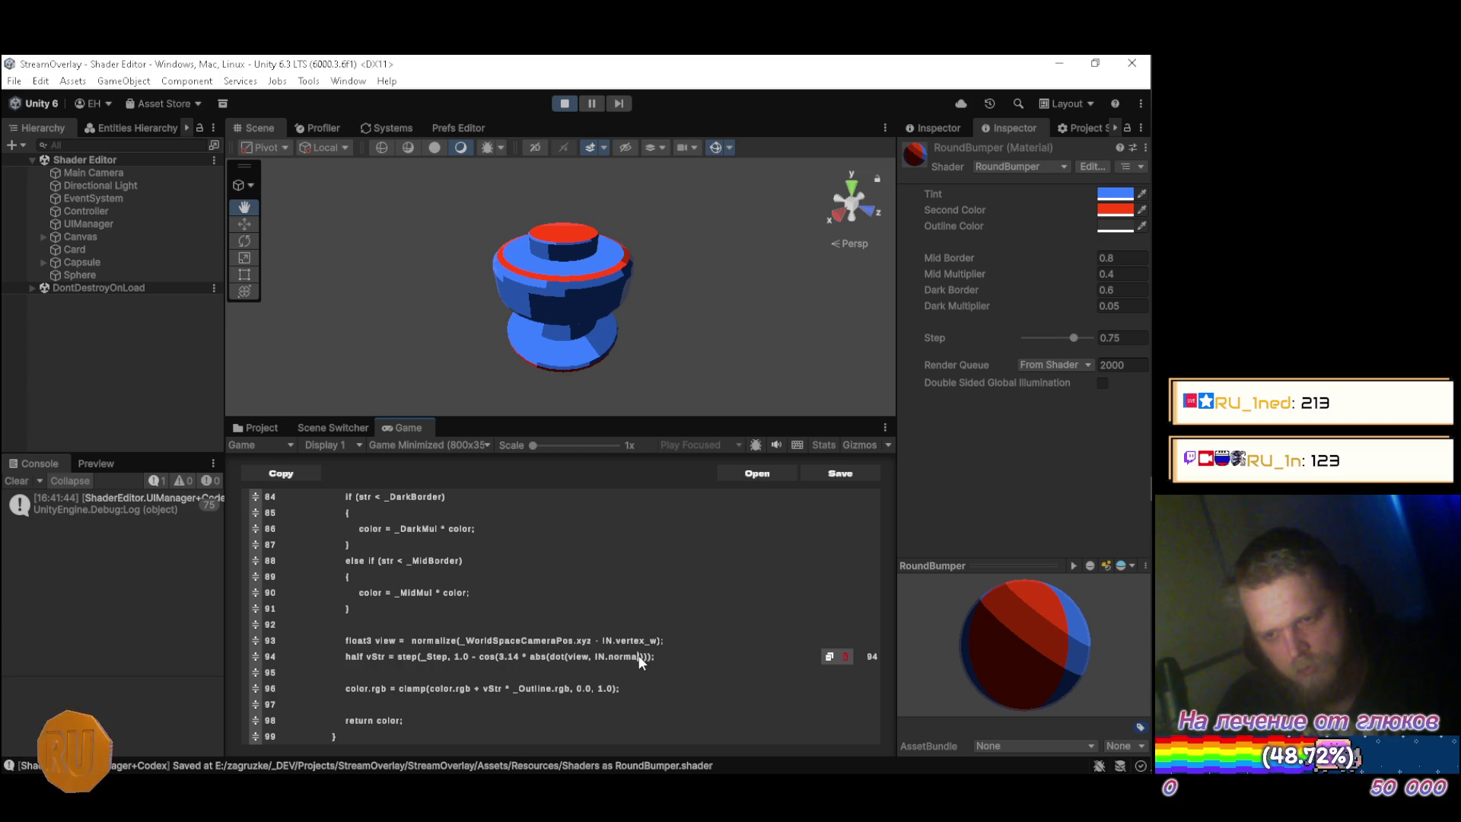
pyautogui.write('))')
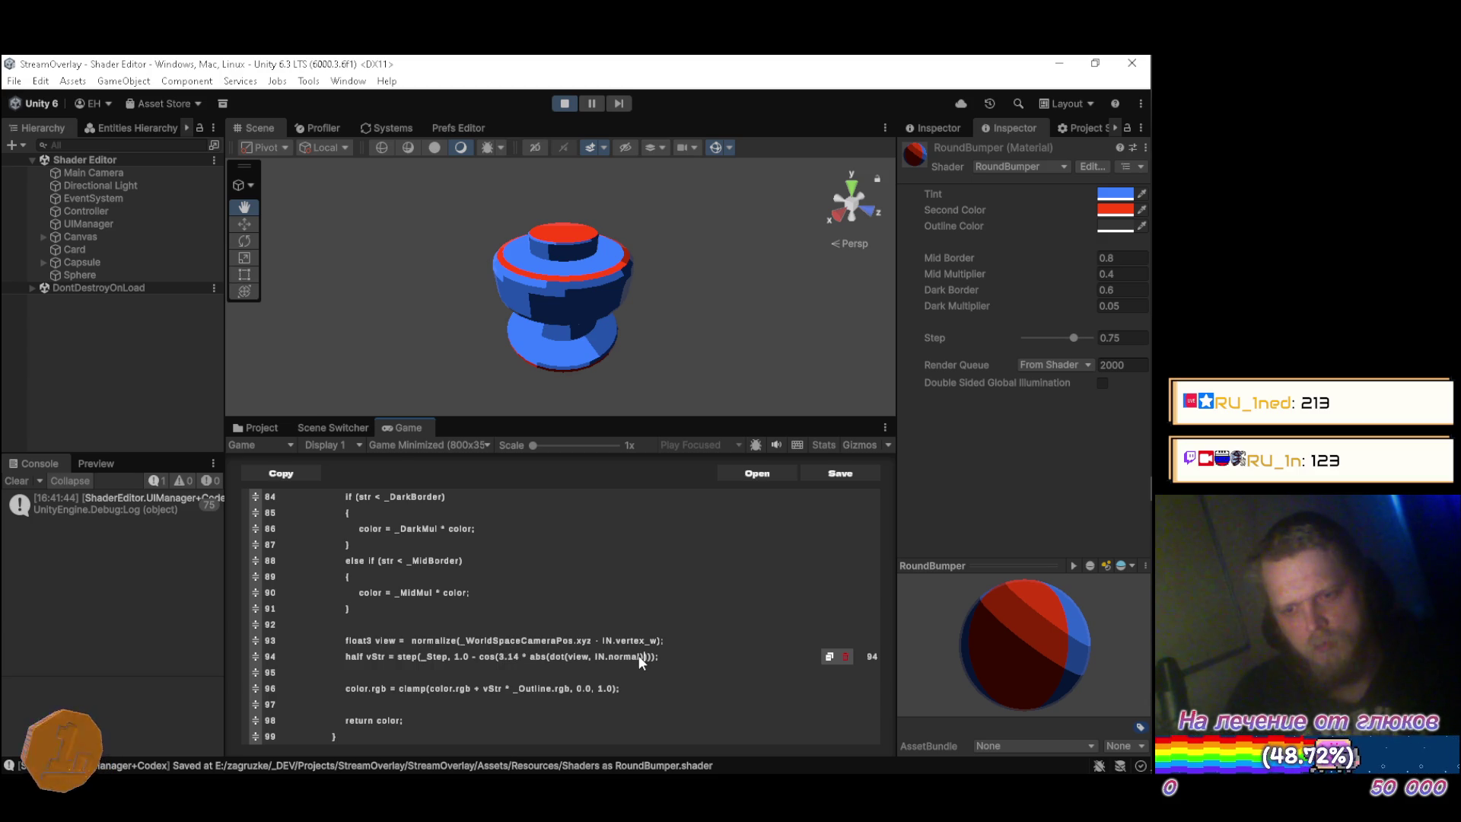
pyautogui.hotkey('ctrl', 's')
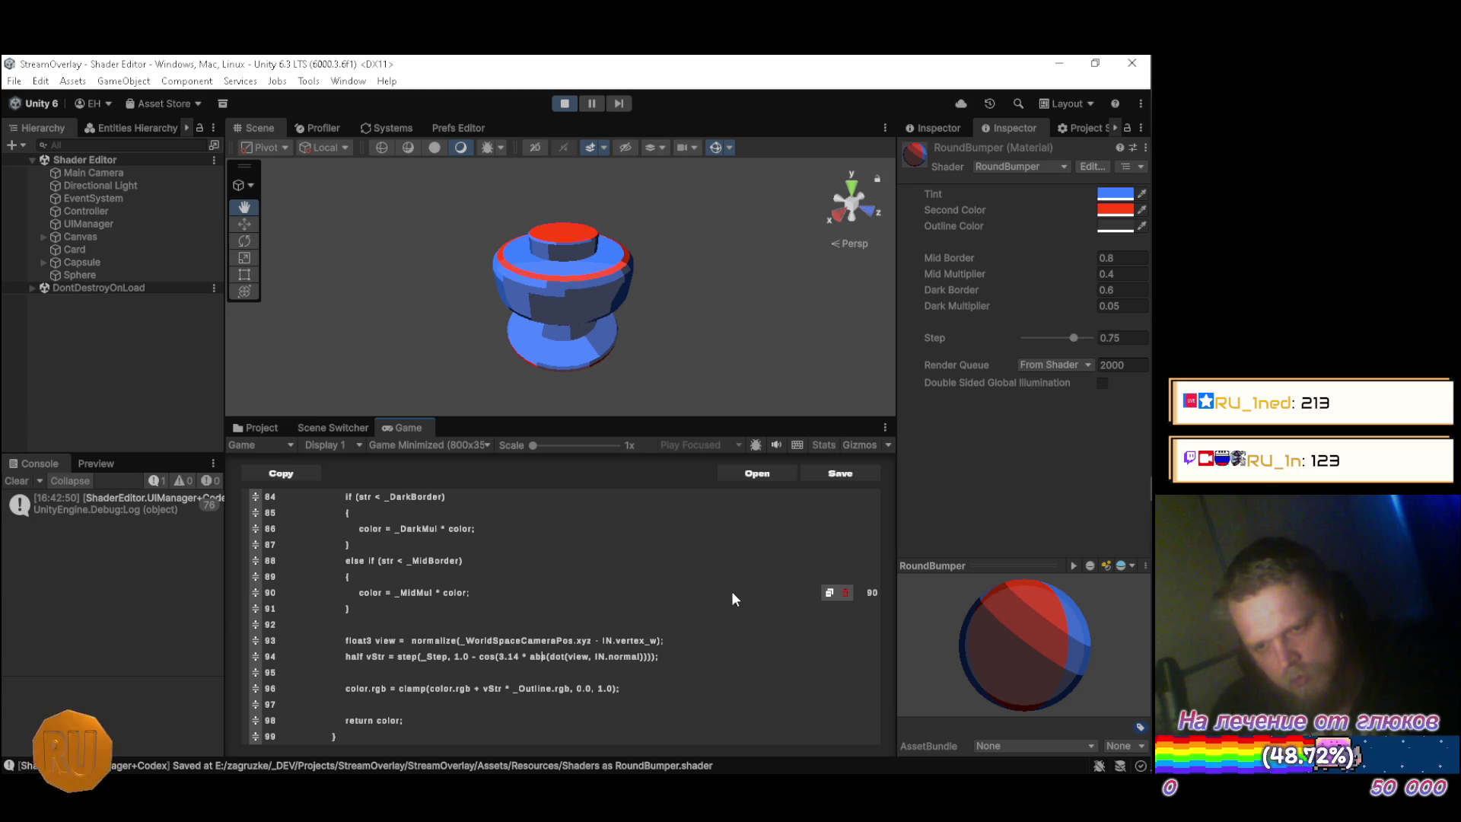
pyautogui.press('Left')
pyautogui.press('BackSpace')
pyautogui.press('BackSpace')
pyautogui.press('BackSpace')
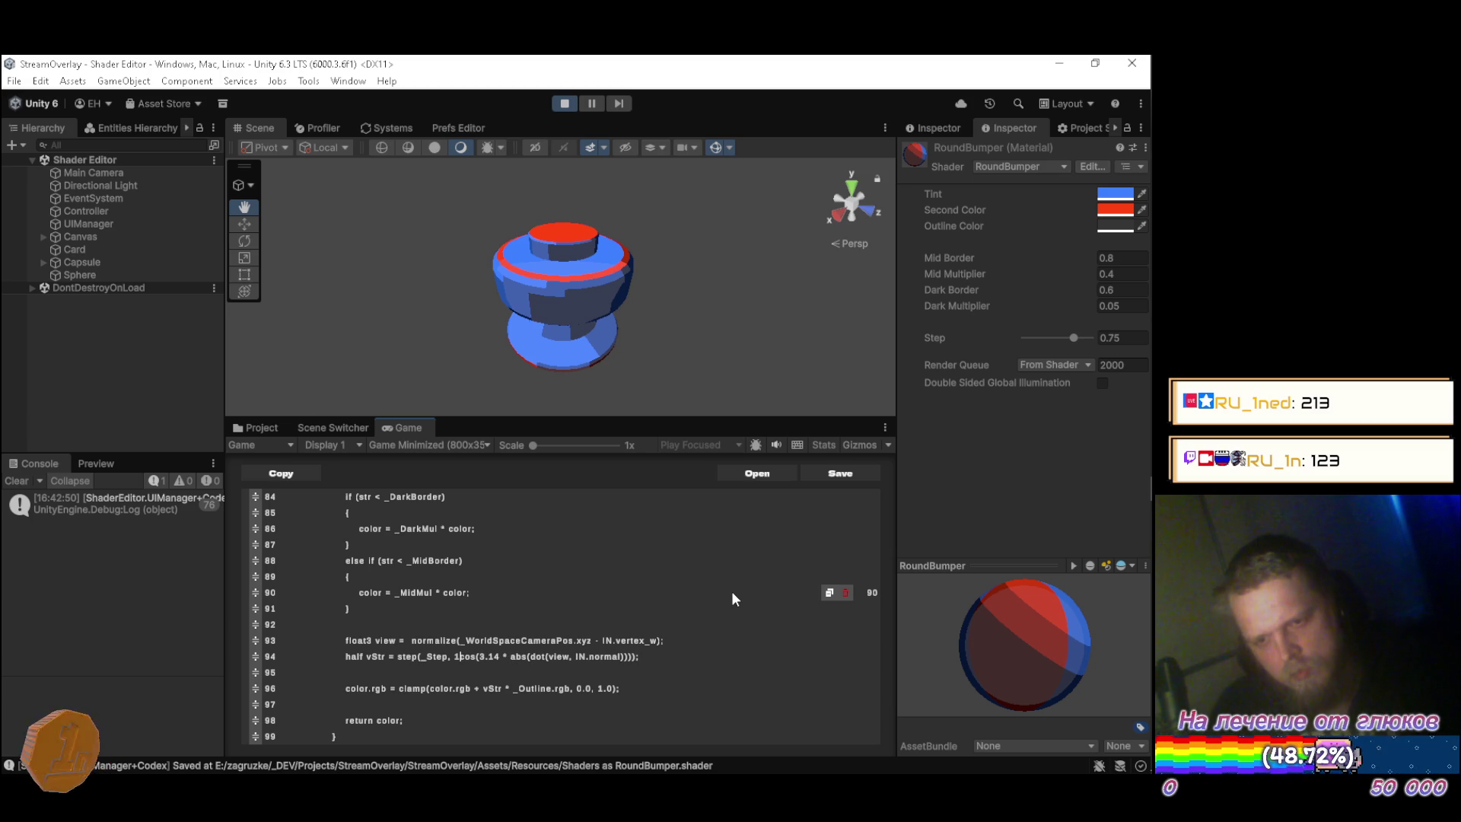
pyautogui.hotkey('ctrl', 's')
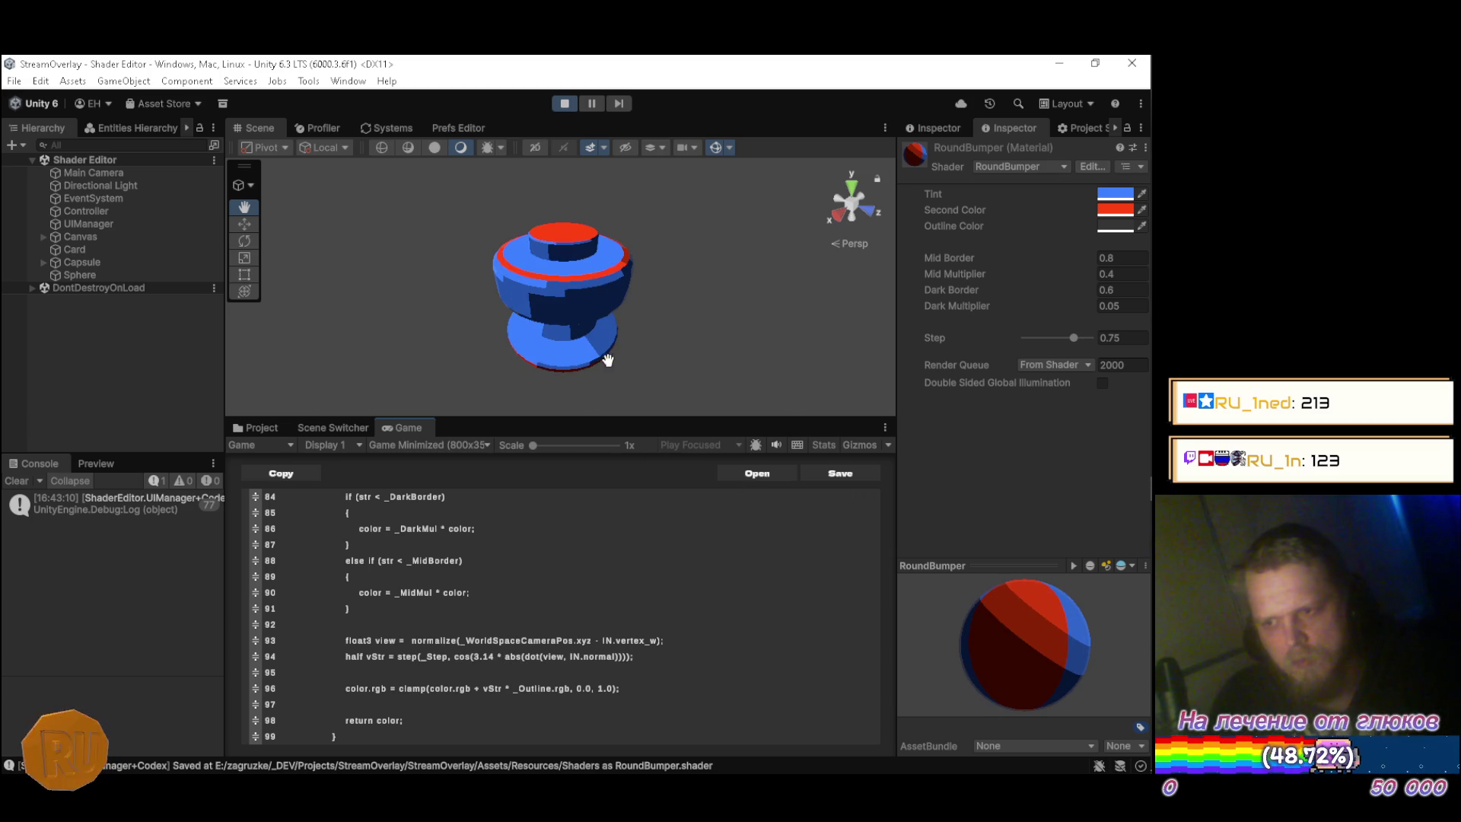
# Drag the RoundBumper Step value down from 0.75 through about 0.53 to 0.43.
pyautogui.moveTo(640, 320); pyautogui.dragTo(566, 276)
pyautogui.moveTo(1073, 338)
pyautogui.mouseDown()
pyautogui.moveTo(1020, 340)
pyautogui.moveTo(1060, 325)
pyautogui.mouseUp()
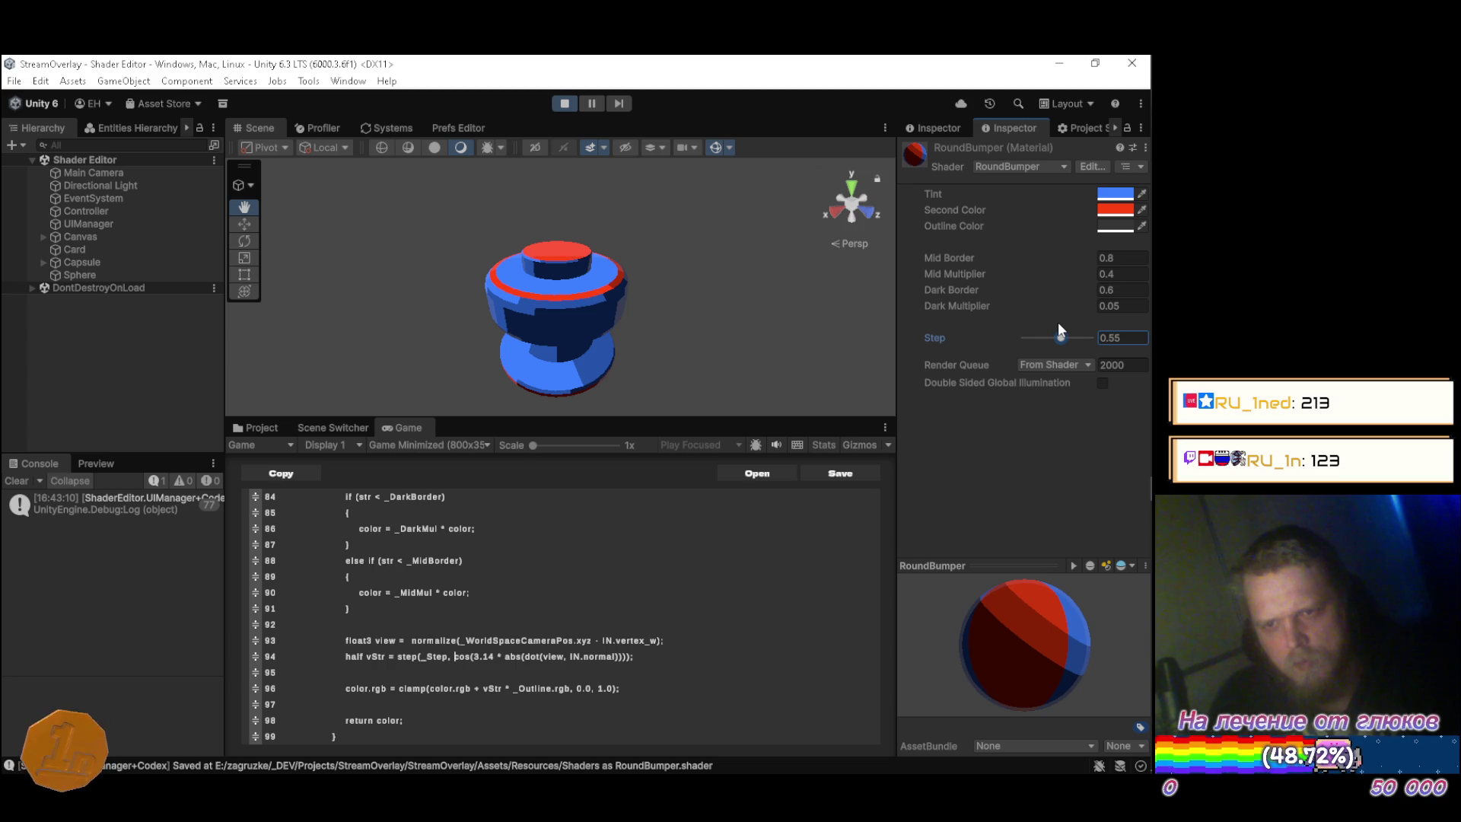
pyautogui.moveTo(989, 655)
pyautogui.mouseDown()
pyautogui.moveTo(1012, 674)
pyautogui.moveTo(1009, 695)
pyautogui.moveTo(1063, 692)
pyautogui.moveTo(1065, 635)
pyautogui.moveTo(1016, 646)
pyautogui.moveTo(1053, 600)
pyautogui.mouseUp()
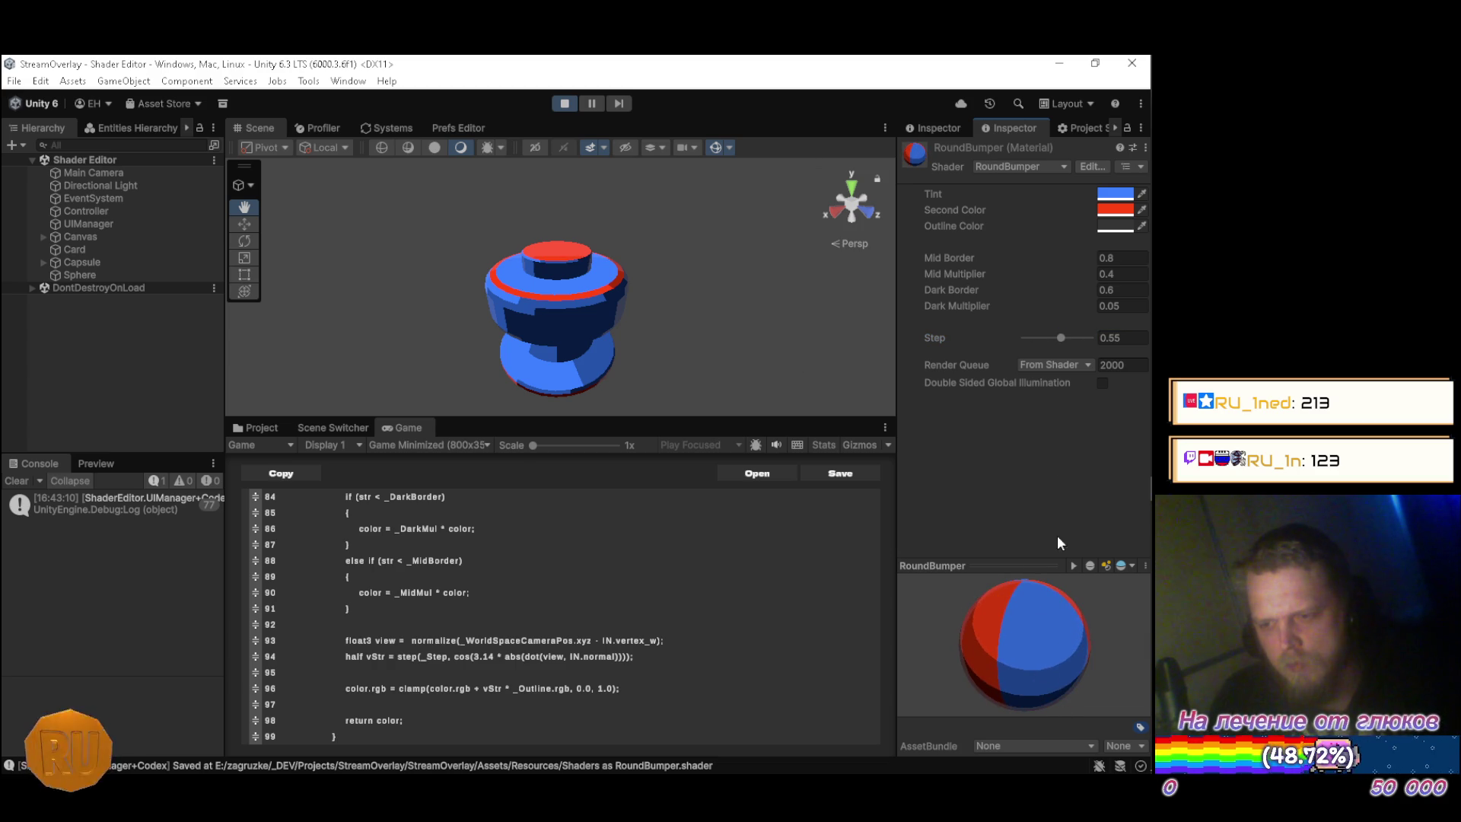
pyautogui.moveTo(1070, 342)
pyautogui.mouseDown()
pyautogui.moveTo(1023, 341)
pyautogui.moveTo(1104, 340)
pyautogui.moveTo(971, 342)
pyautogui.moveTo(1052, 342)
pyautogui.mouseUp()
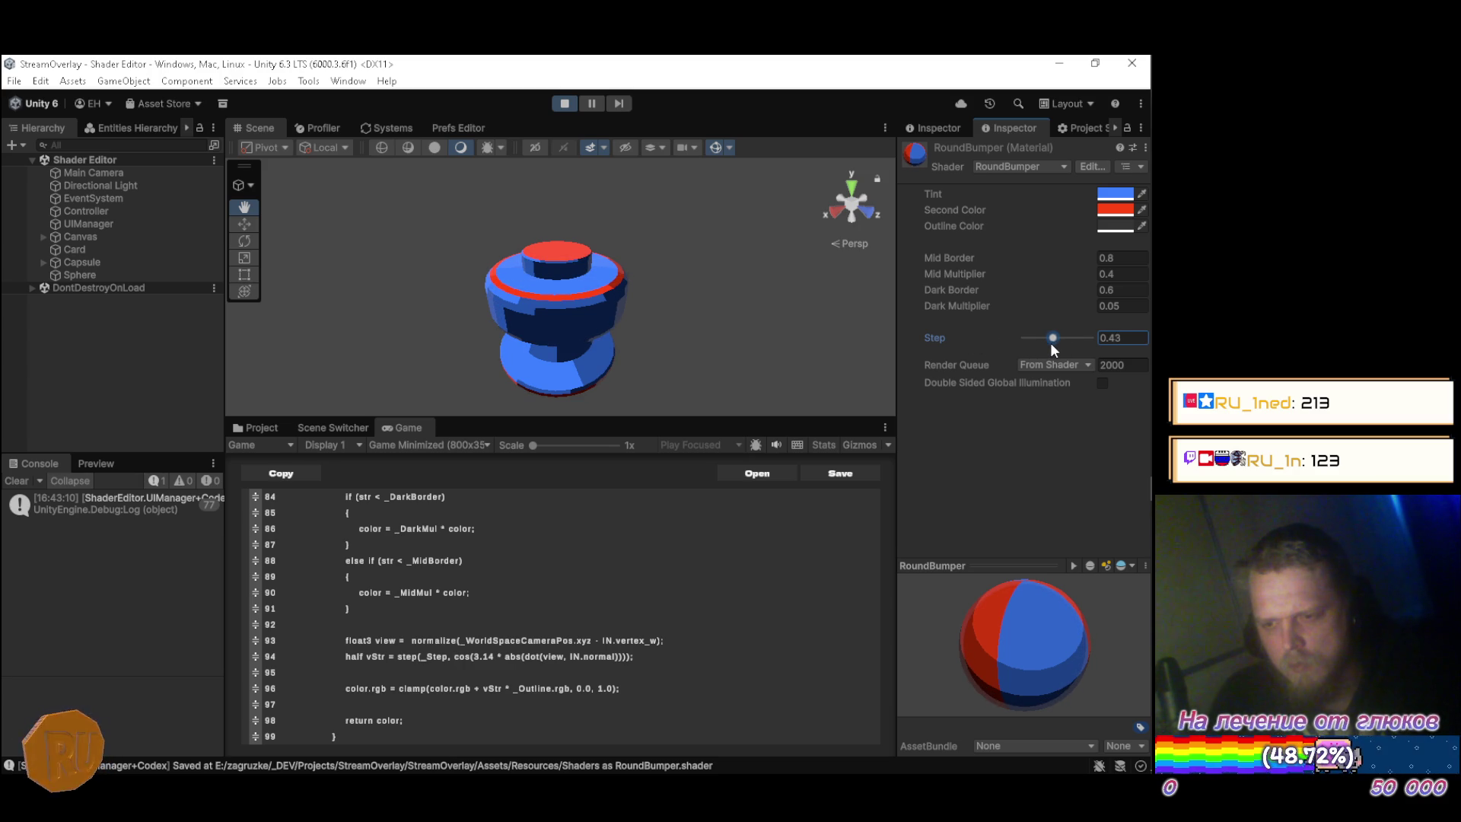
pyautogui.click(1139, 336)
# Trim Step to 0.4 and try a grey, then a darker, Outline Color.
pyautogui.press('End')
pyautogui.press('BackSpace')
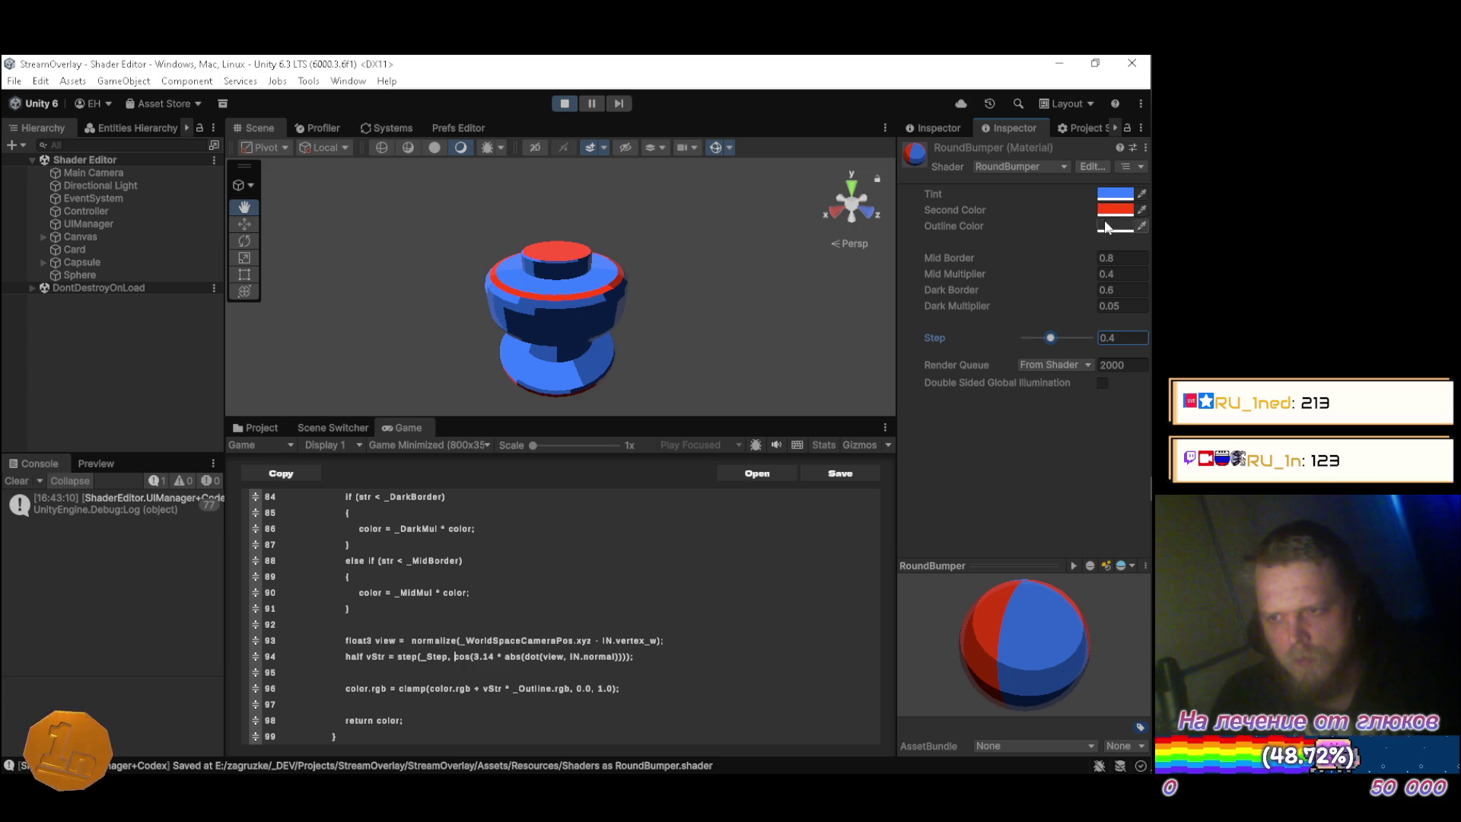
pyautogui.click(1109, 227)
pyautogui.moveTo(1019, 360)
pyautogui.mouseDown()
pyautogui.moveTo(983, 322)
pyautogui.moveTo(984, 354)
pyautogui.mouseUp()
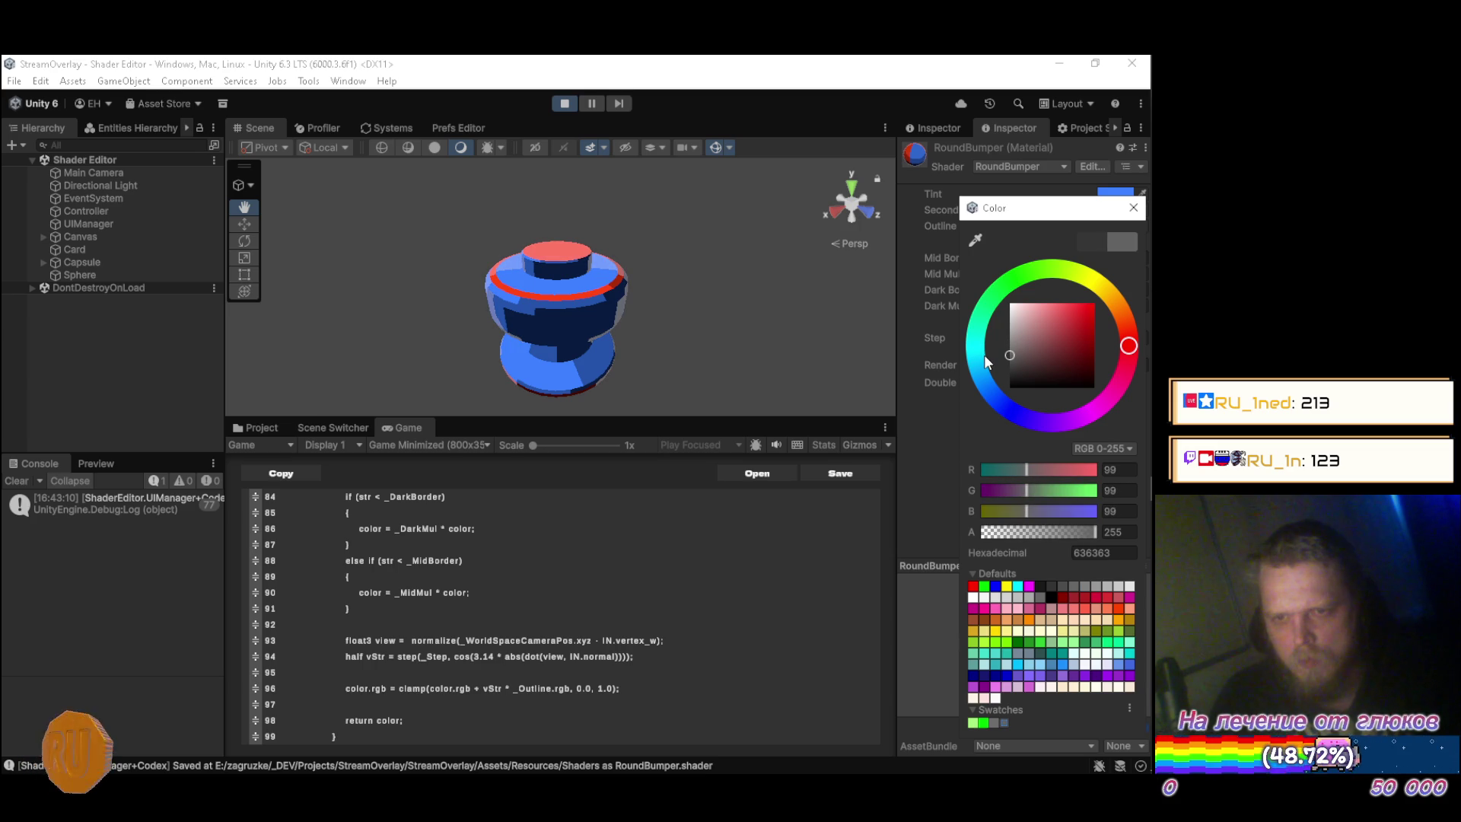
pyautogui.click(1134, 207)
pyautogui.moveTo(1047, 624)
pyautogui.mouseDown()
pyautogui.moveTo(1054, 657)
pyautogui.moveTo(1011, 680)
pyautogui.moveTo(1026, 682)
pyautogui.mouseUp()
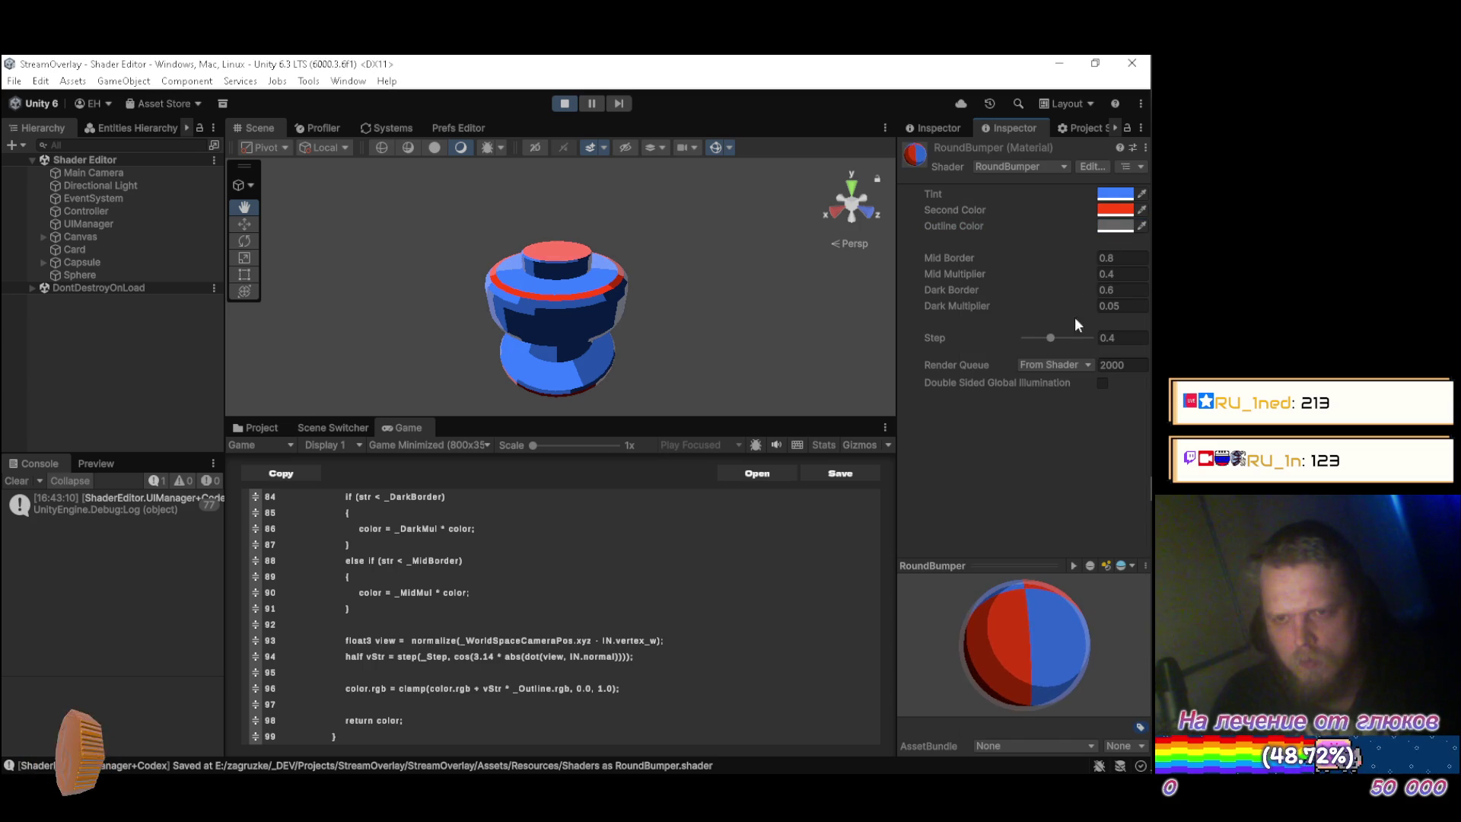
pyautogui.click(1117, 226)
pyautogui.moveTo(1071, 309)
pyautogui.mouseDown()
pyautogui.moveTo(1080, 392)
pyautogui.moveTo(988, 358)
pyautogui.moveTo(978, 406)
pyautogui.moveTo(982, 280)
pyautogui.moveTo(993, 336)
pyautogui.moveTo(967, 378)
pyautogui.mouseUp()
pyautogui.click(1132, 216)
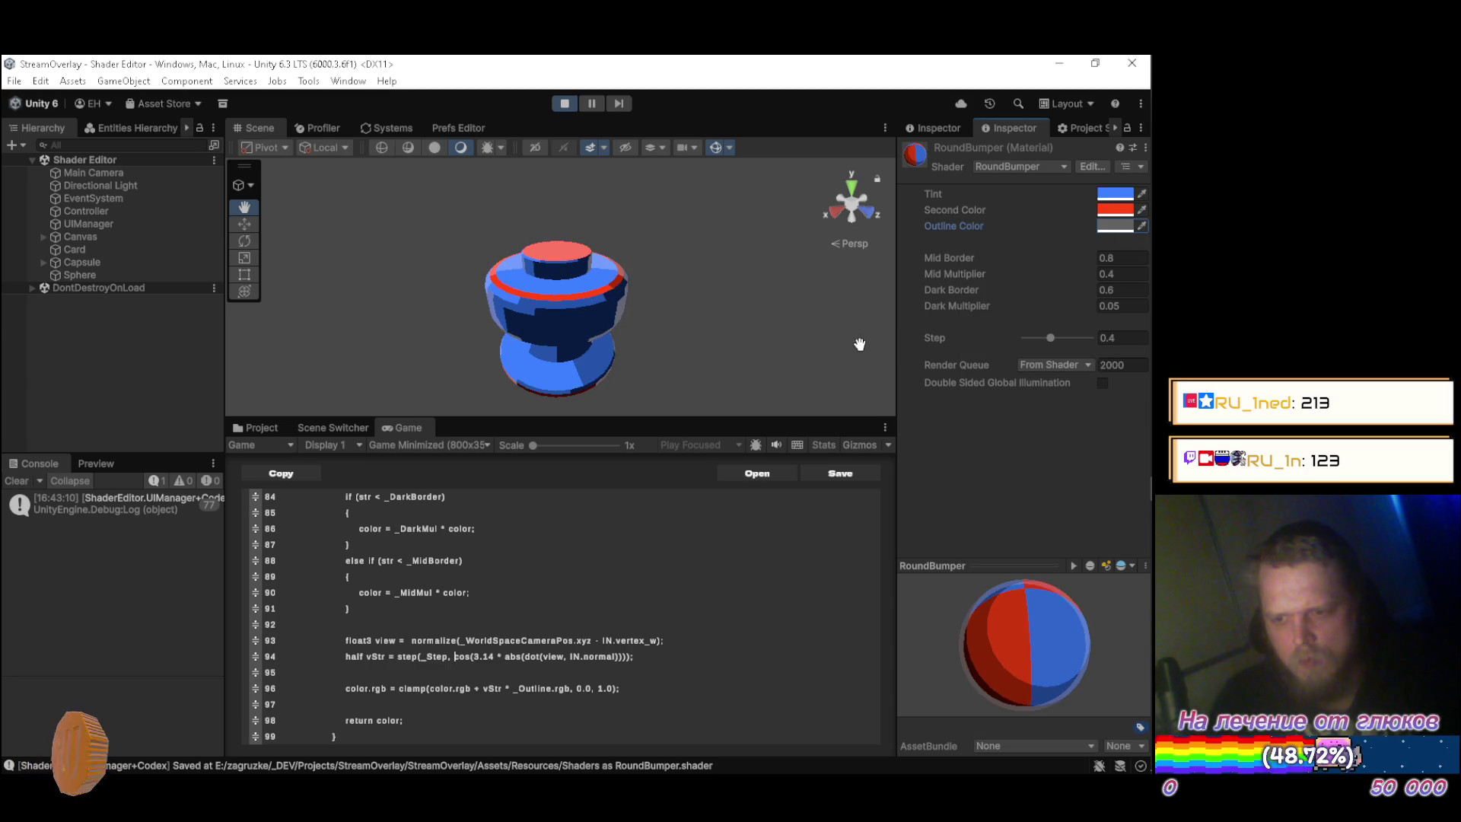
# Orbit the Scene view to inspect the bumper's rim from several angles.
pyautogui.moveTo(753, 295)
pyautogui.mouseDown()
pyautogui.moveTo(671, 274)
pyautogui.moveTo(705, 287)
pyautogui.mouseUp()
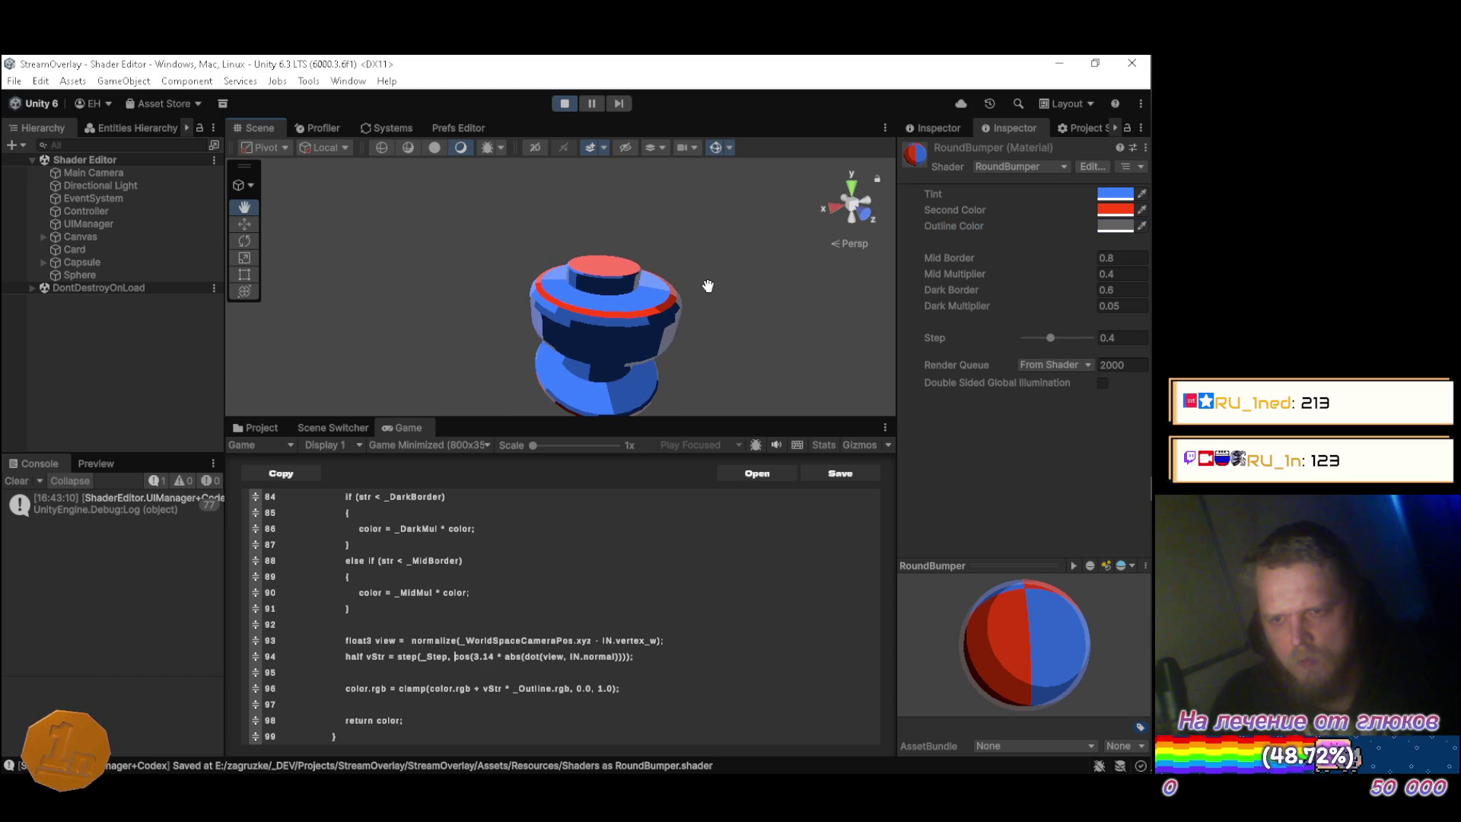
pyautogui.moveTo(600, 284)
pyautogui.mouseDown()
pyautogui.moveTo(675, 304)
pyautogui.moveTo(575, 292)
pyautogui.moveTo(586, 330)
pyautogui.mouseUp()
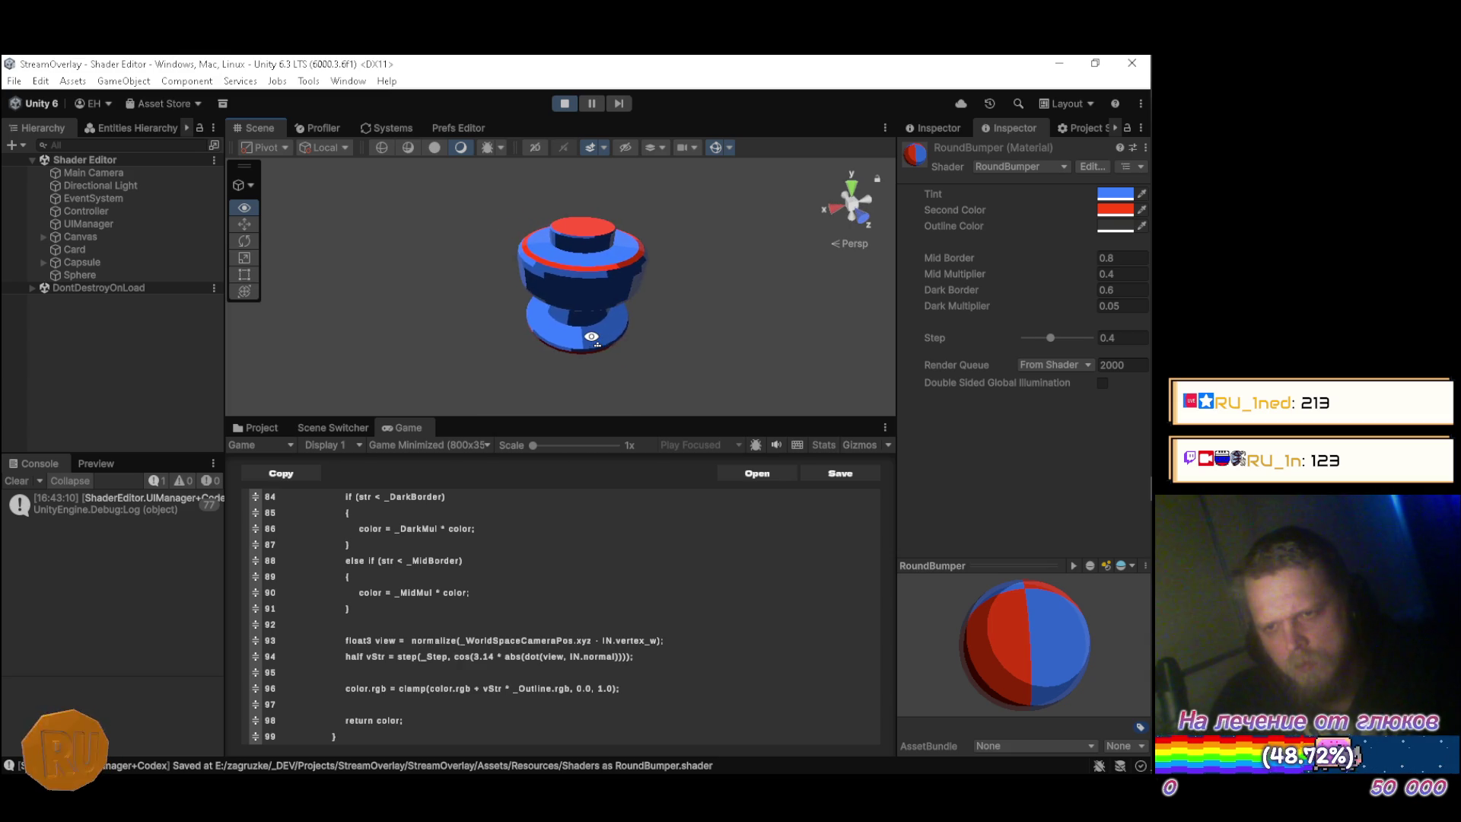
pyautogui.moveTo(608, 335); pyautogui.dragTo(680, 324)
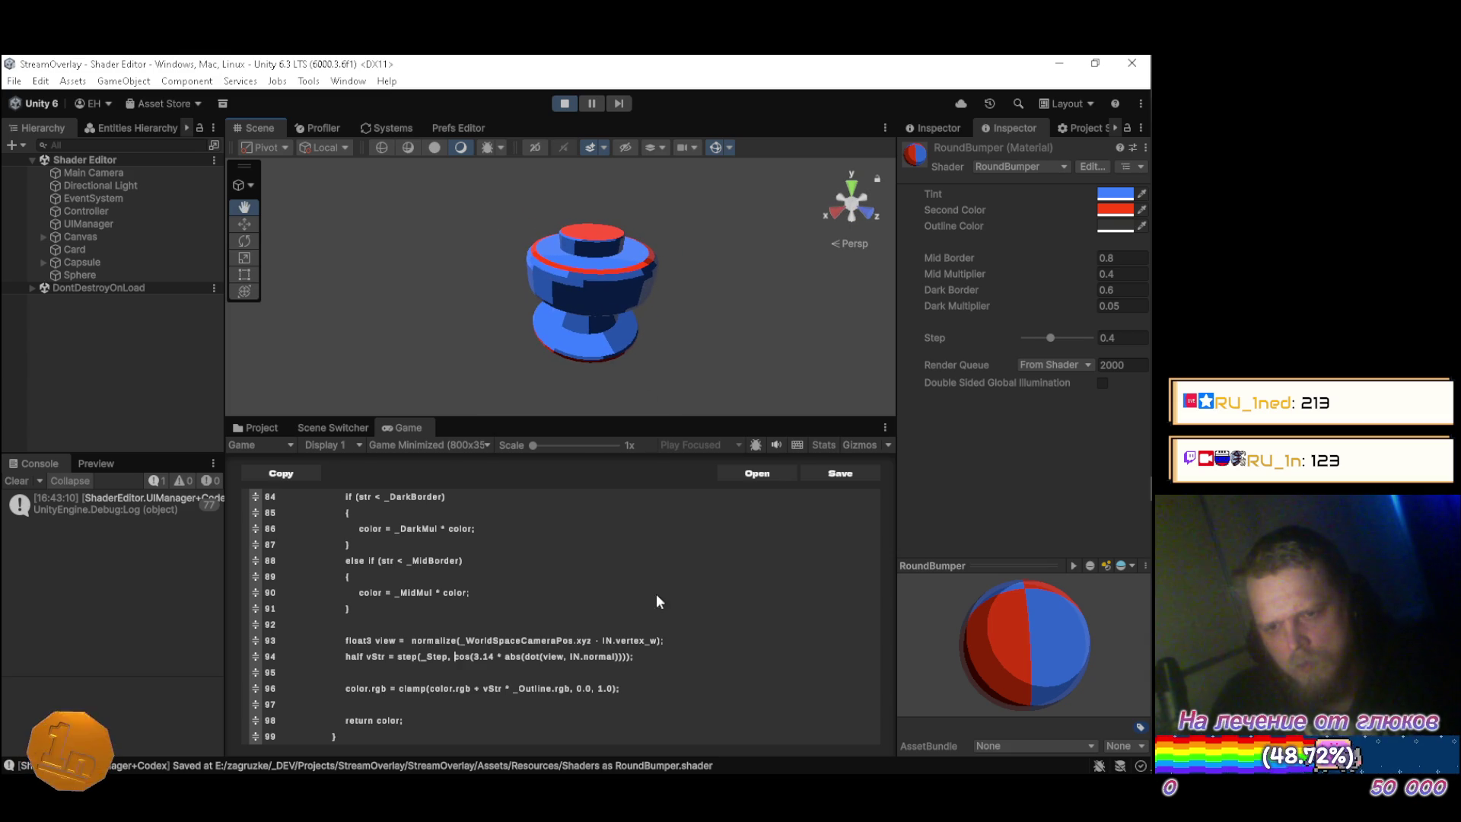
pyautogui.click(671, 657)
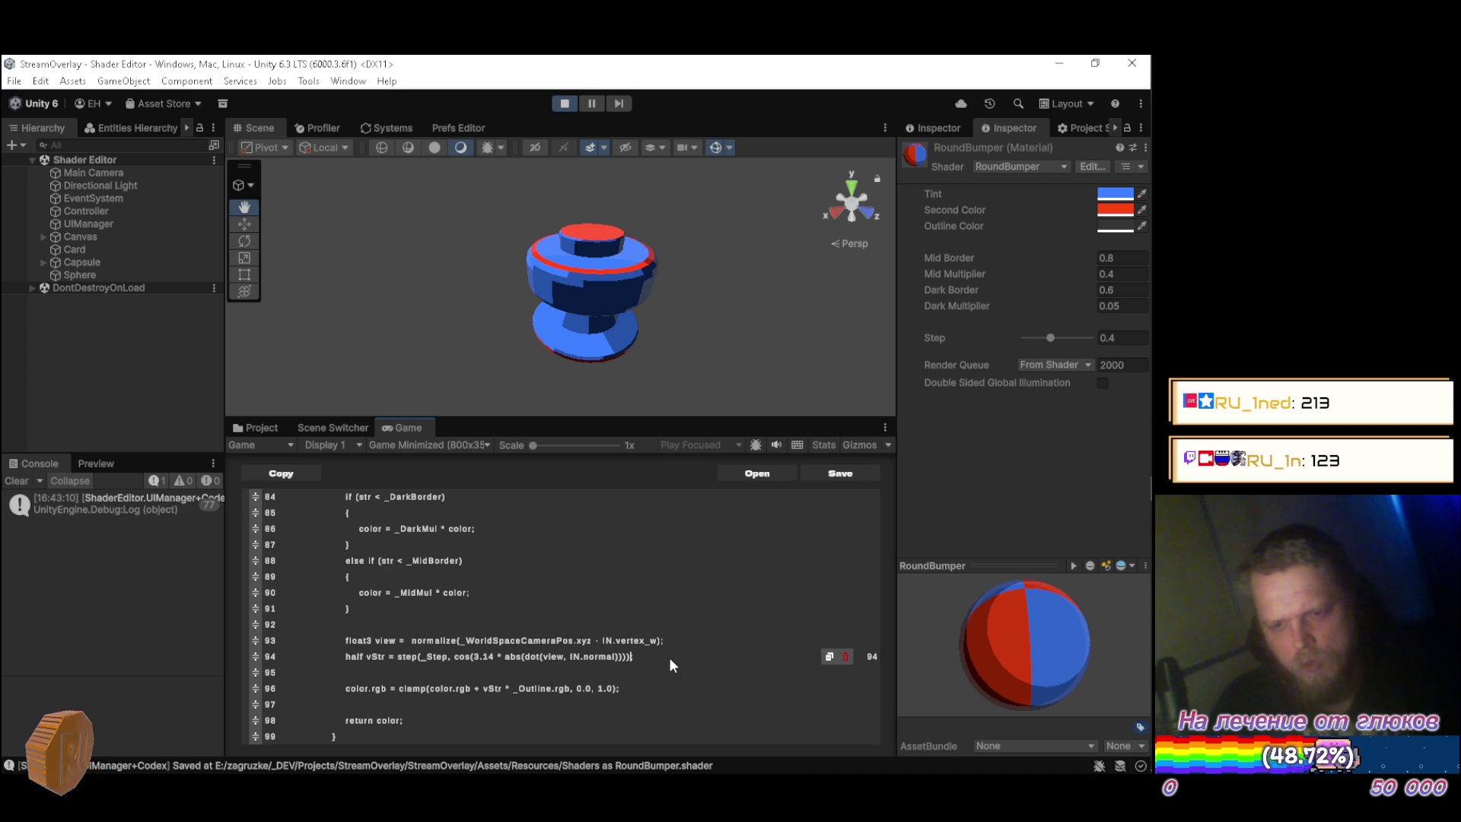
# Replace 3.14 in line 94's cosine with PI, also trying _PI, and recompile.
pyautogui.press('Left')
pyautogui.press('Left')
pyautogui.press('BackSpace')
pyautogui.press('BackSpace')
pyautogui.press('BackSpace')
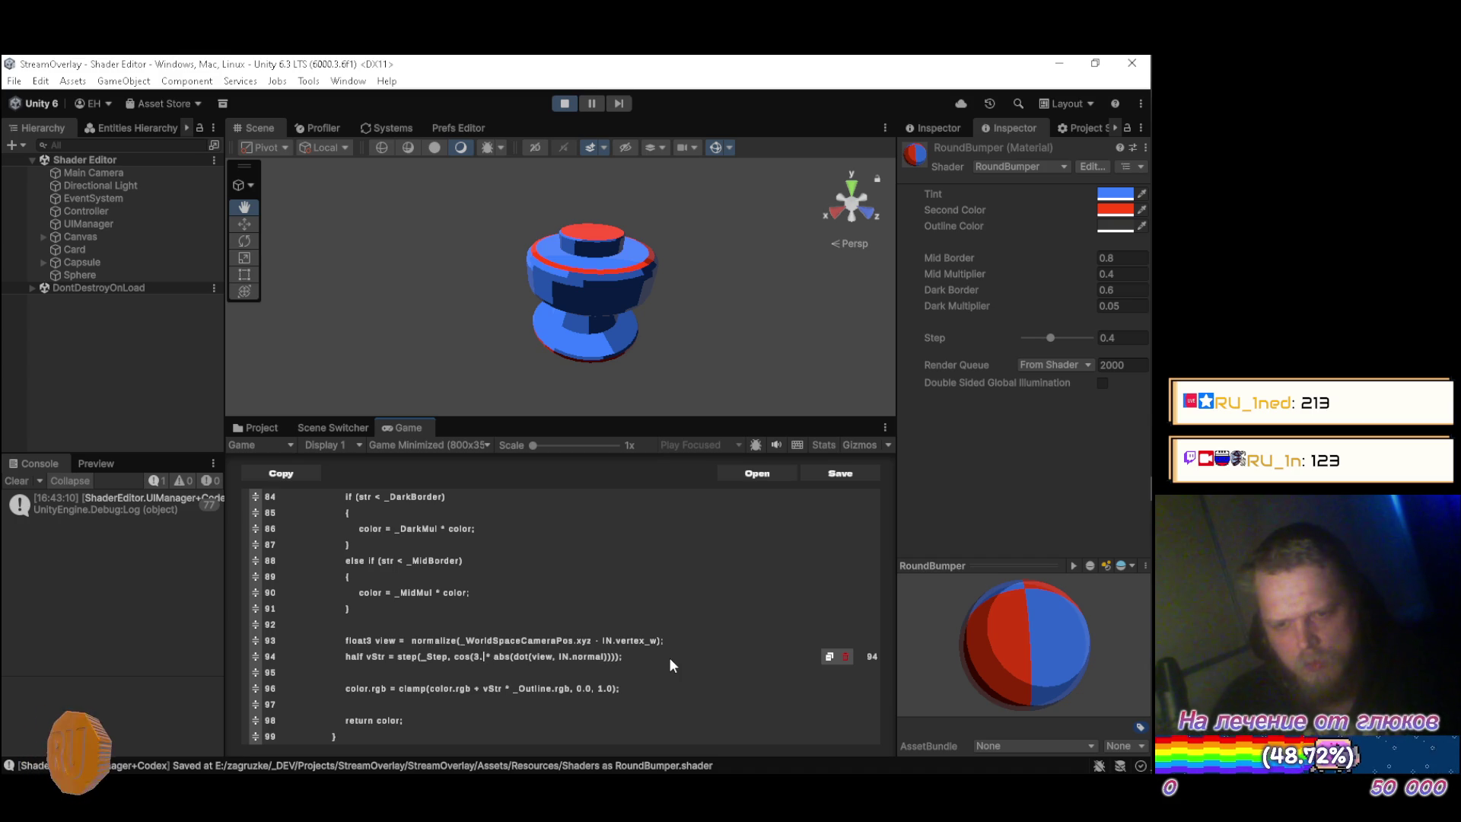
pyautogui.write('PI')
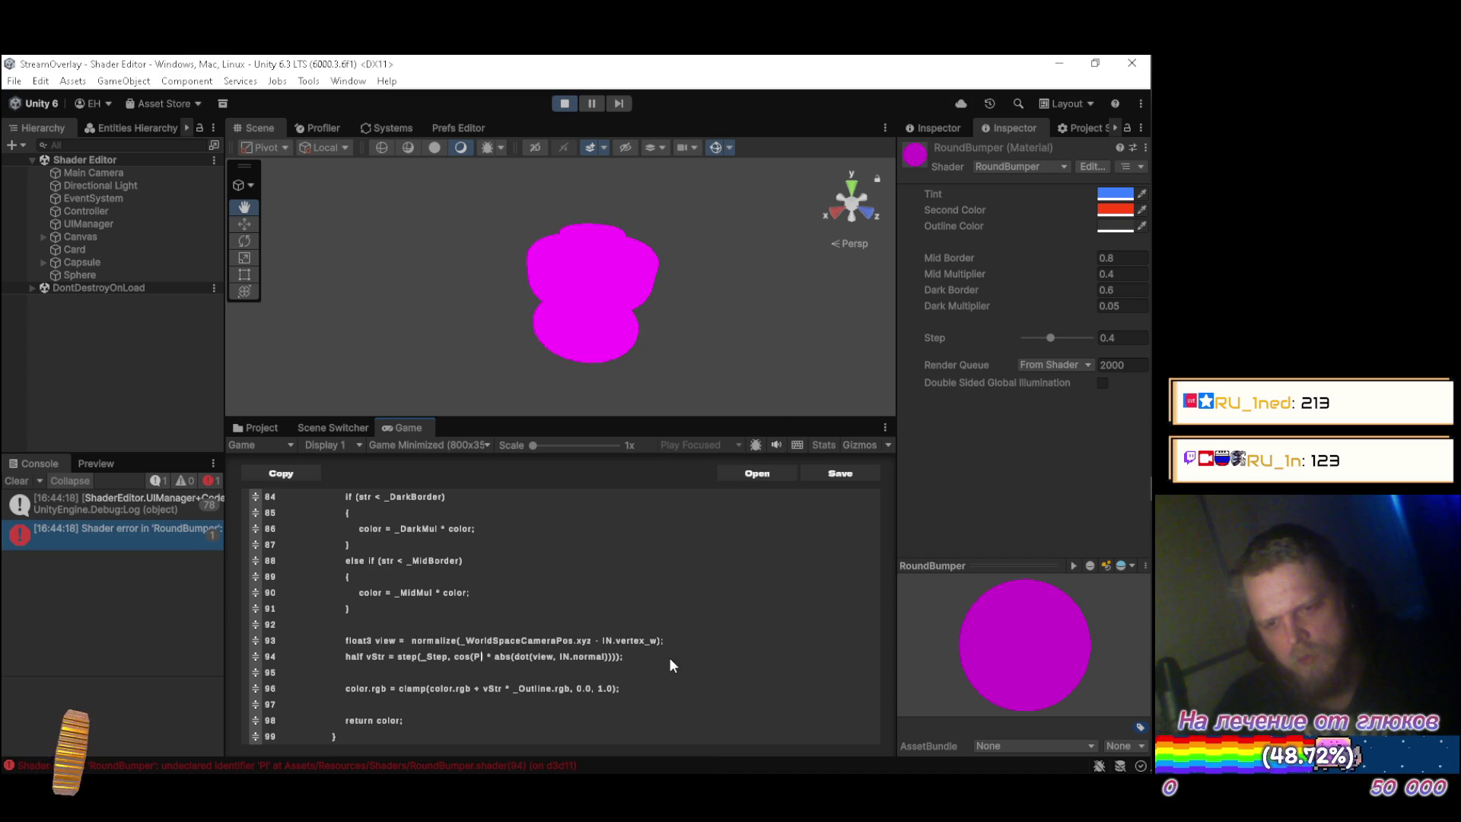
pyautogui.write('_')
pyautogui.hotkey('ctrl', 's')
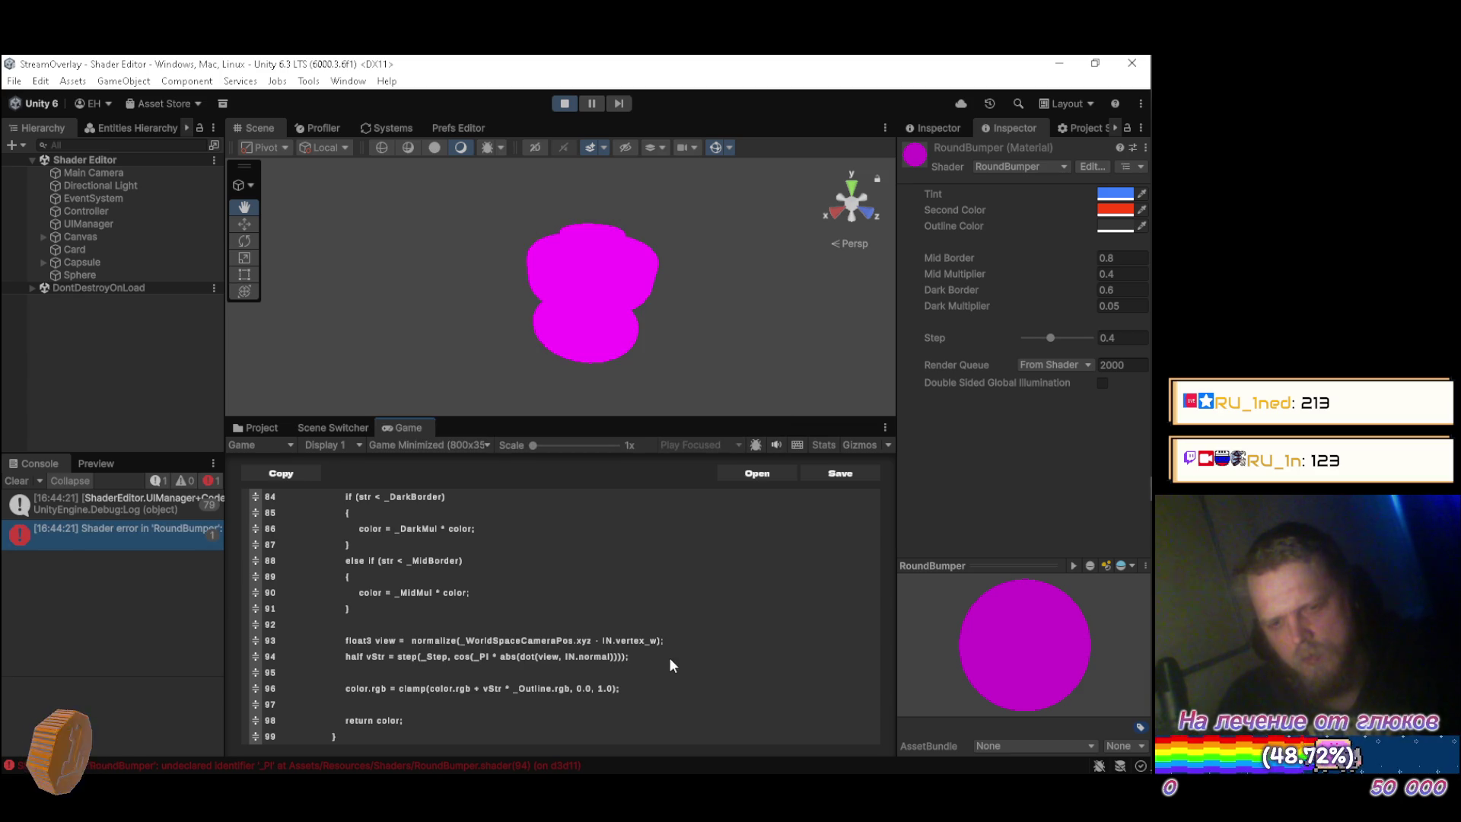
pyautogui.press('BackSpace')
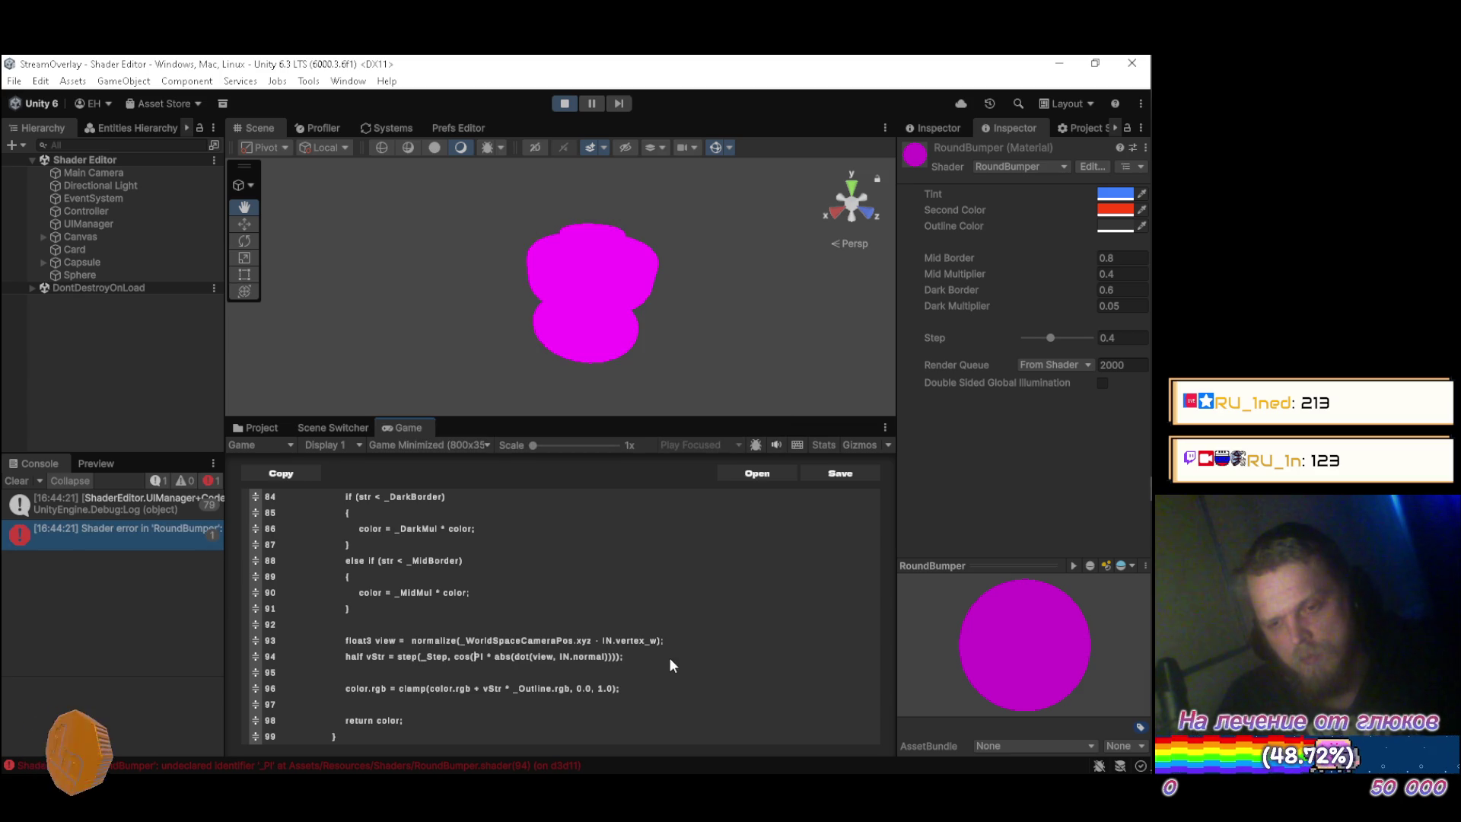
pyautogui.hotkey('ctrl', 's')
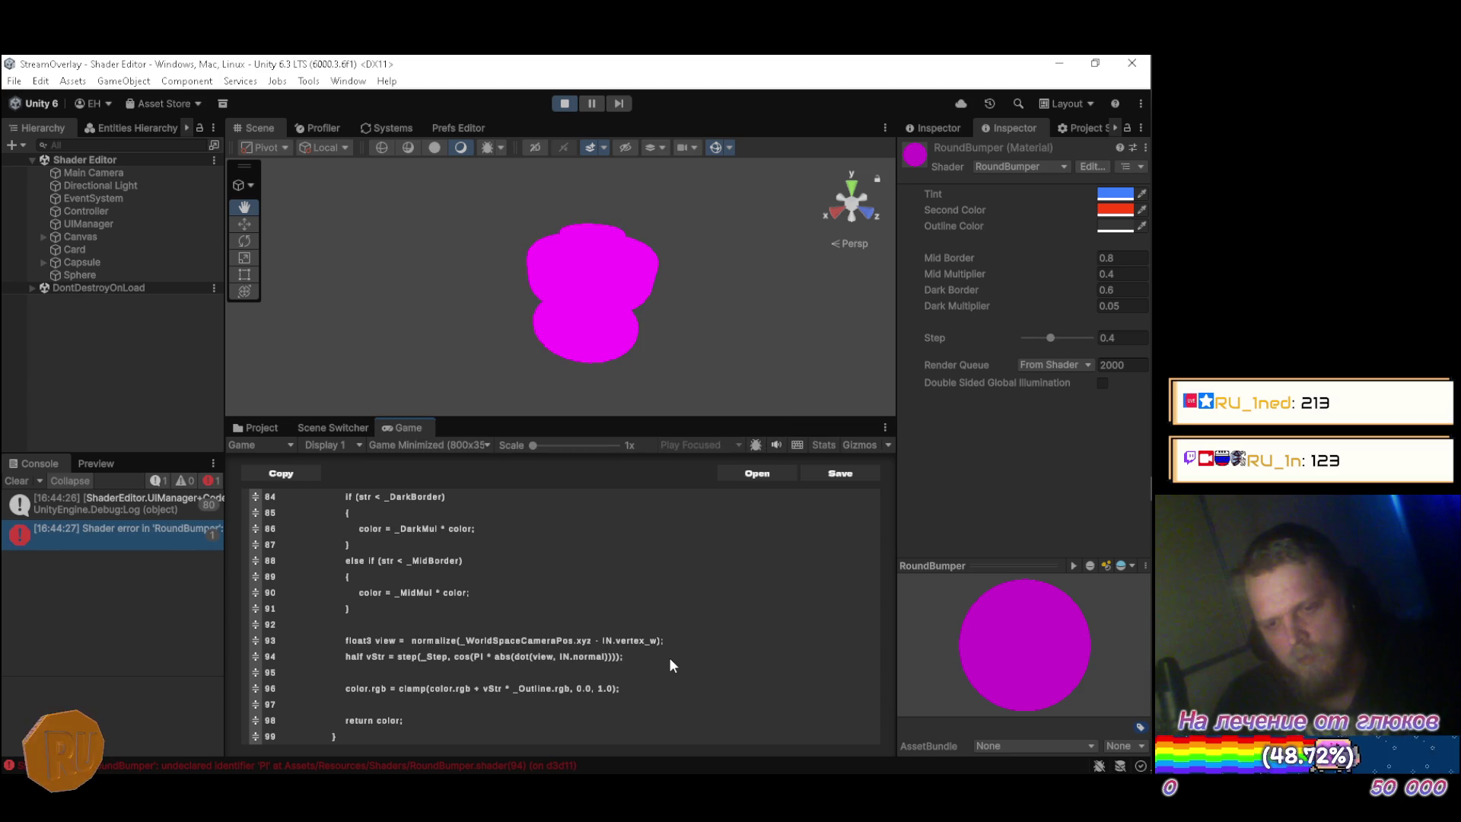
# Swap the undeclared PI for the literal 3.1415 and save the shader.
pyautogui.press('Delete')
pyautogui.press('Delete')
pyautogui.write('3')
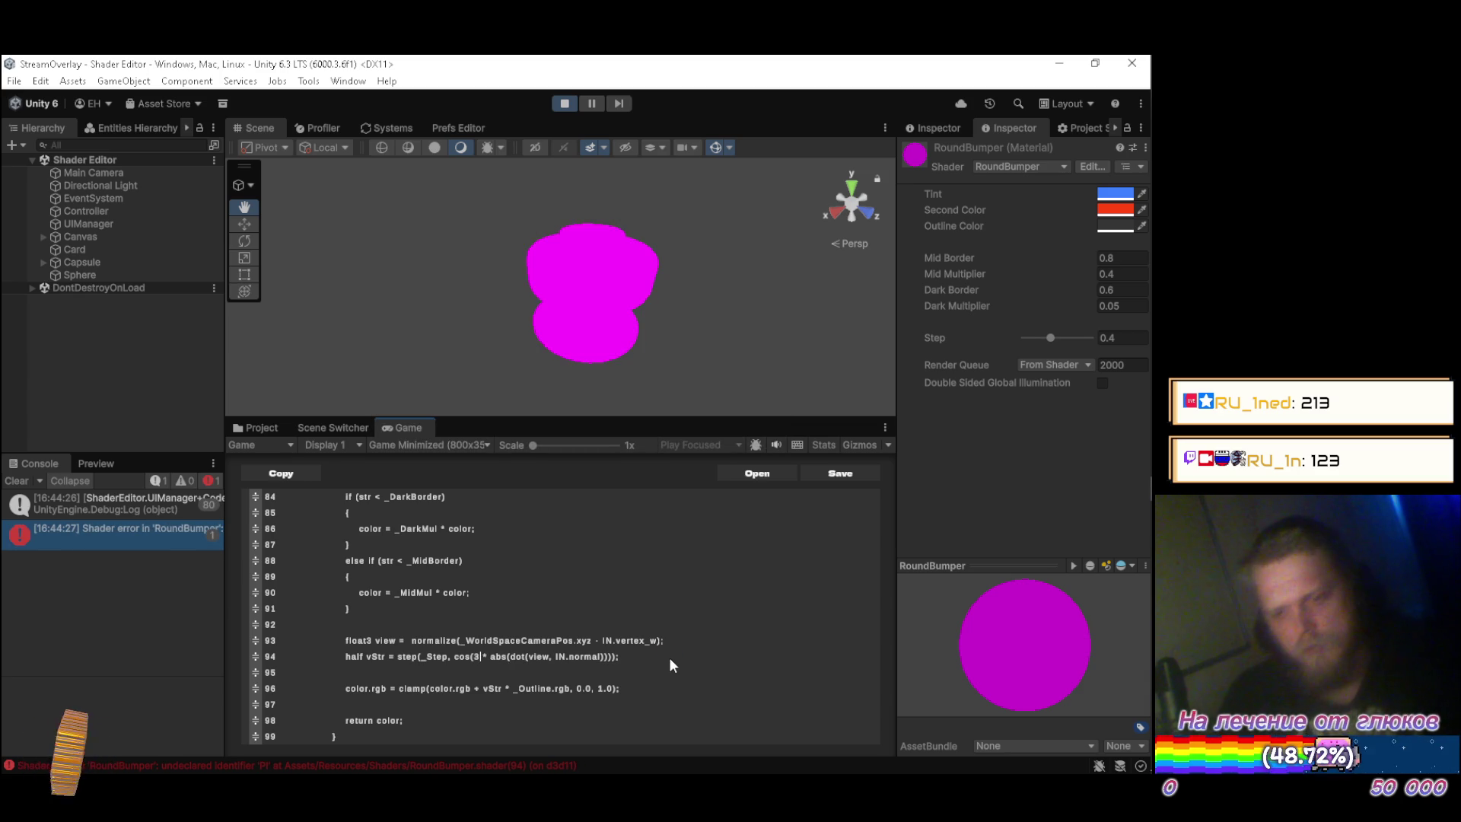
pyautogui.write('.14.15')
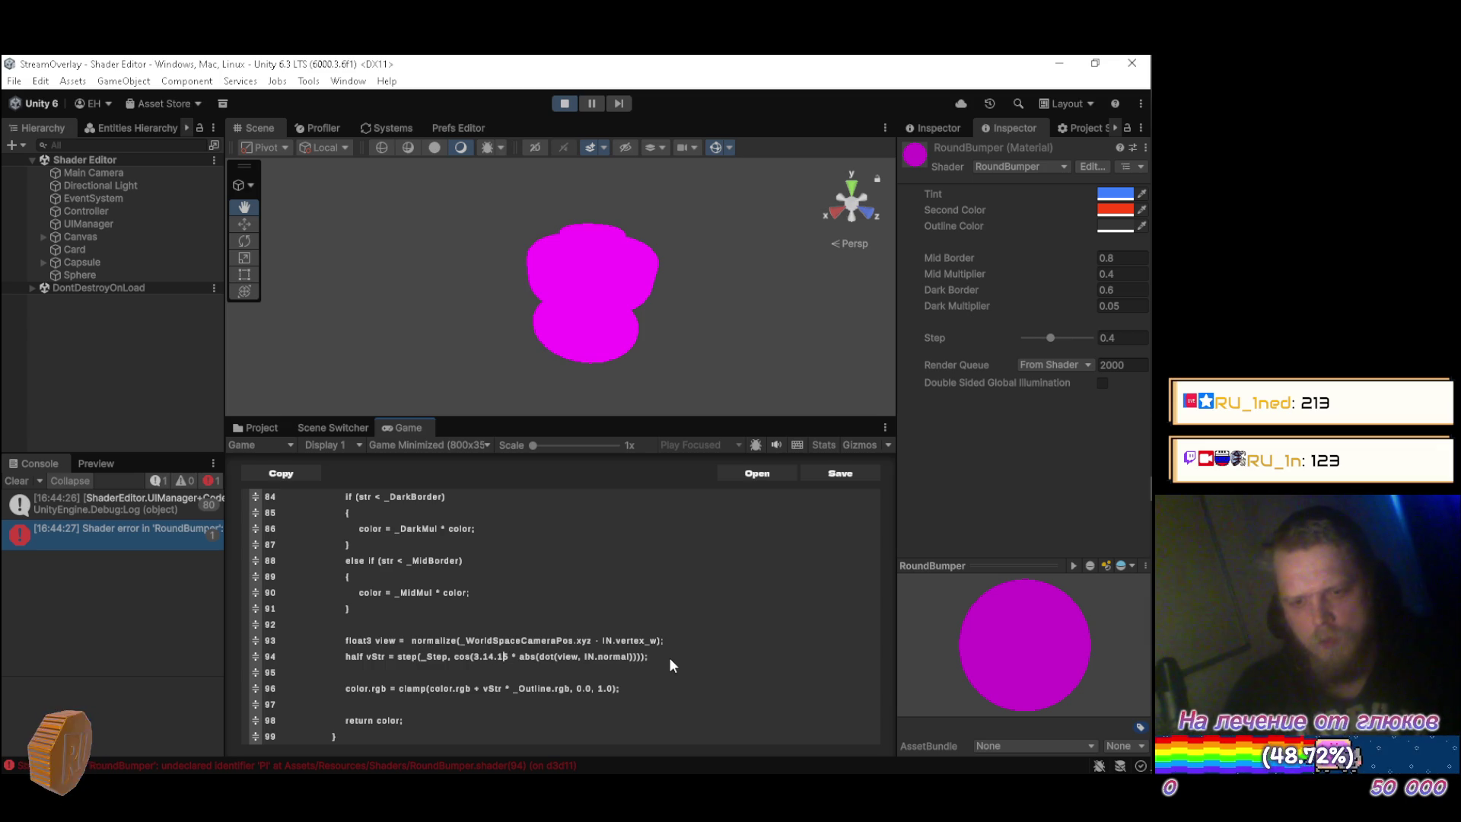
pyautogui.press('Left')
pyautogui.press('BackSpace')
pyautogui.hotkey('ctrl', 's')
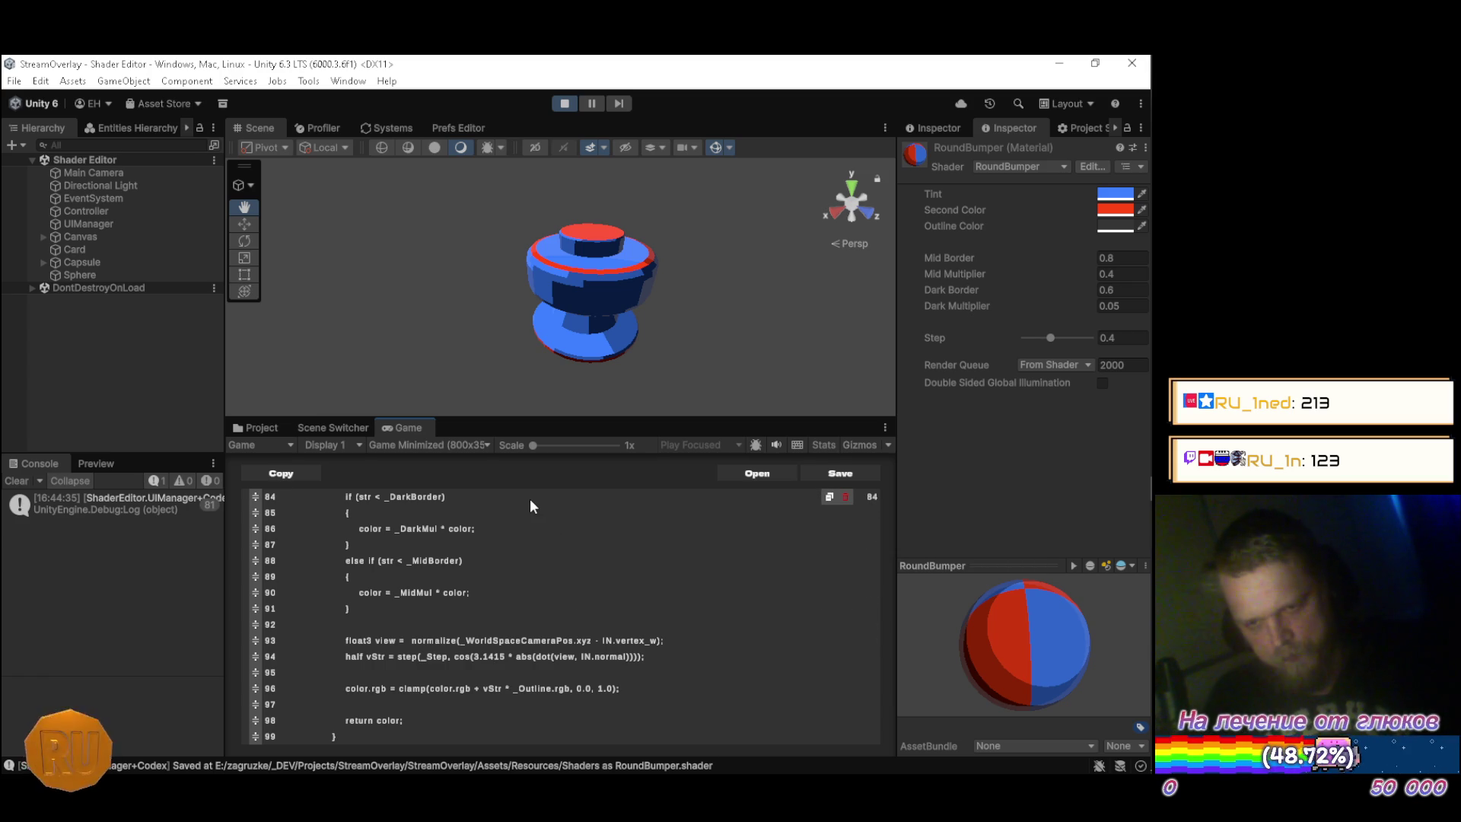
# Orbit and zoom around the bumper to watch the red rim highlight shift, then select Sphere.
pyautogui.moveTo(440, 346)
pyautogui.keyDown('alt'); pyautogui.mouseDown()
pyautogui.moveTo(621, 305)
pyautogui.moveTo(609, 286)
pyautogui.mouseUp(); pyautogui.keyUp('alt')
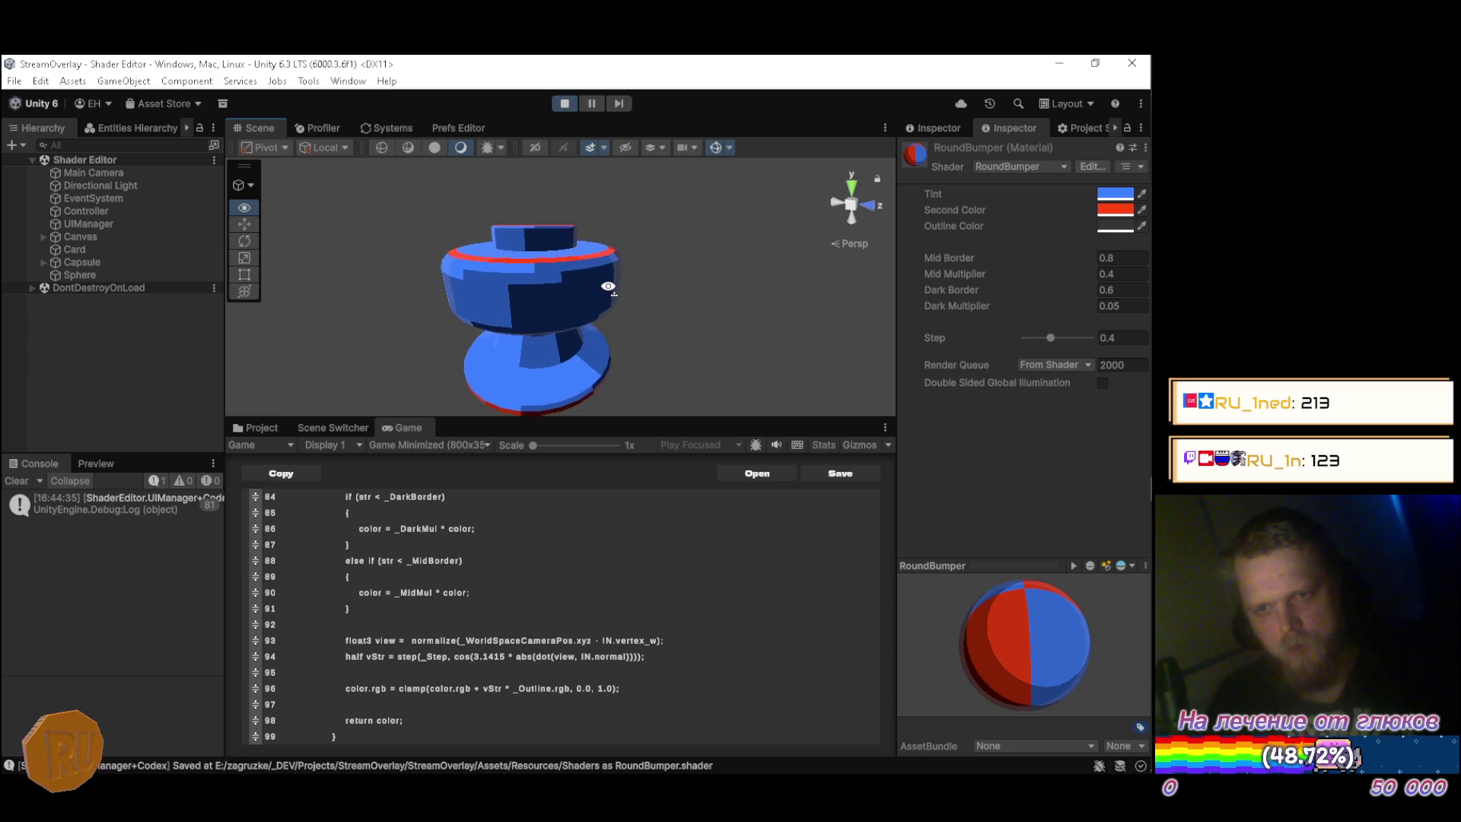
pyautogui.moveTo(608, 286)
pyautogui.keyDown('alt'); pyautogui.mouseDown()
pyautogui.moveTo(421, 297)
pyautogui.moveTo(360, 320)
pyautogui.mouseUp(); pyautogui.keyUp('alt')
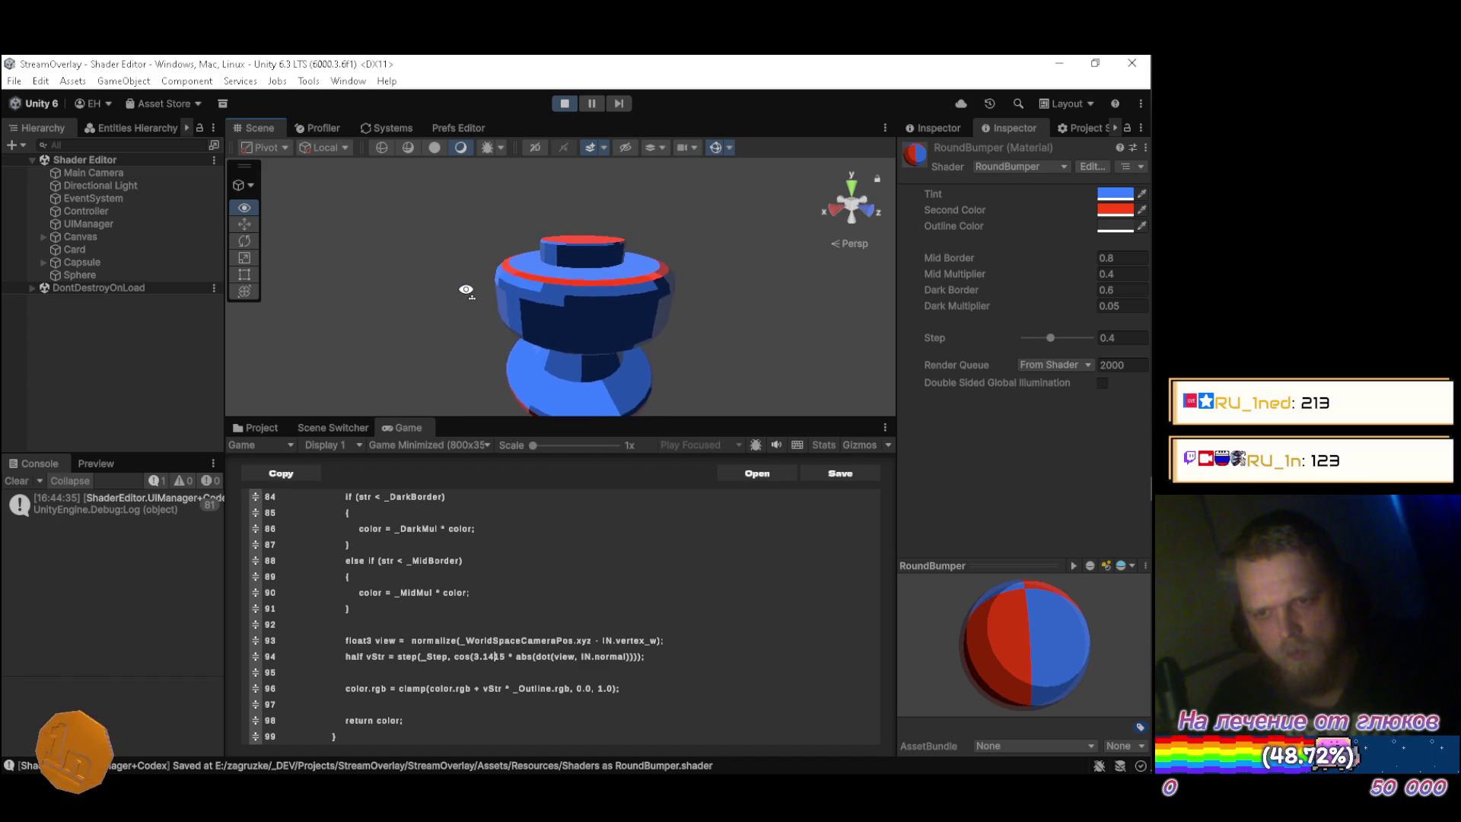
pyautogui.moveTo(466, 289); pyautogui.dragTo(553, 268)
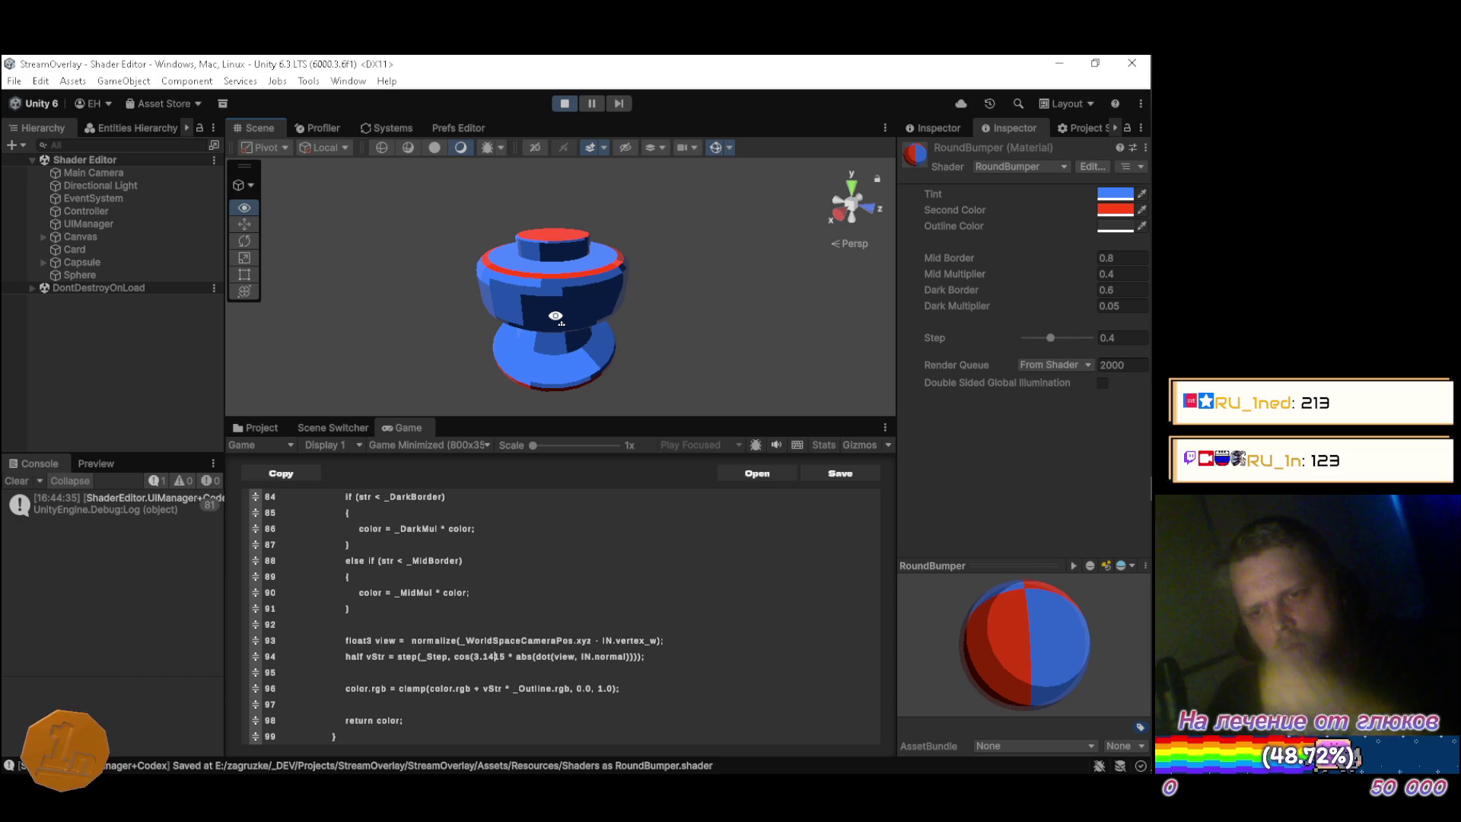
pyautogui.scroll(2, 556, 316)
pyautogui.moveTo(556, 316)
pyautogui.mouseDown()
pyautogui.moveTo(791, 316)
pyautogui.moveTo(327, 309)
pyautogui.moveTo(271, 290)
pyautogui.moveTo(363, 304)
pyautogui.mouseUp()
pyautogui.click(137, 277)
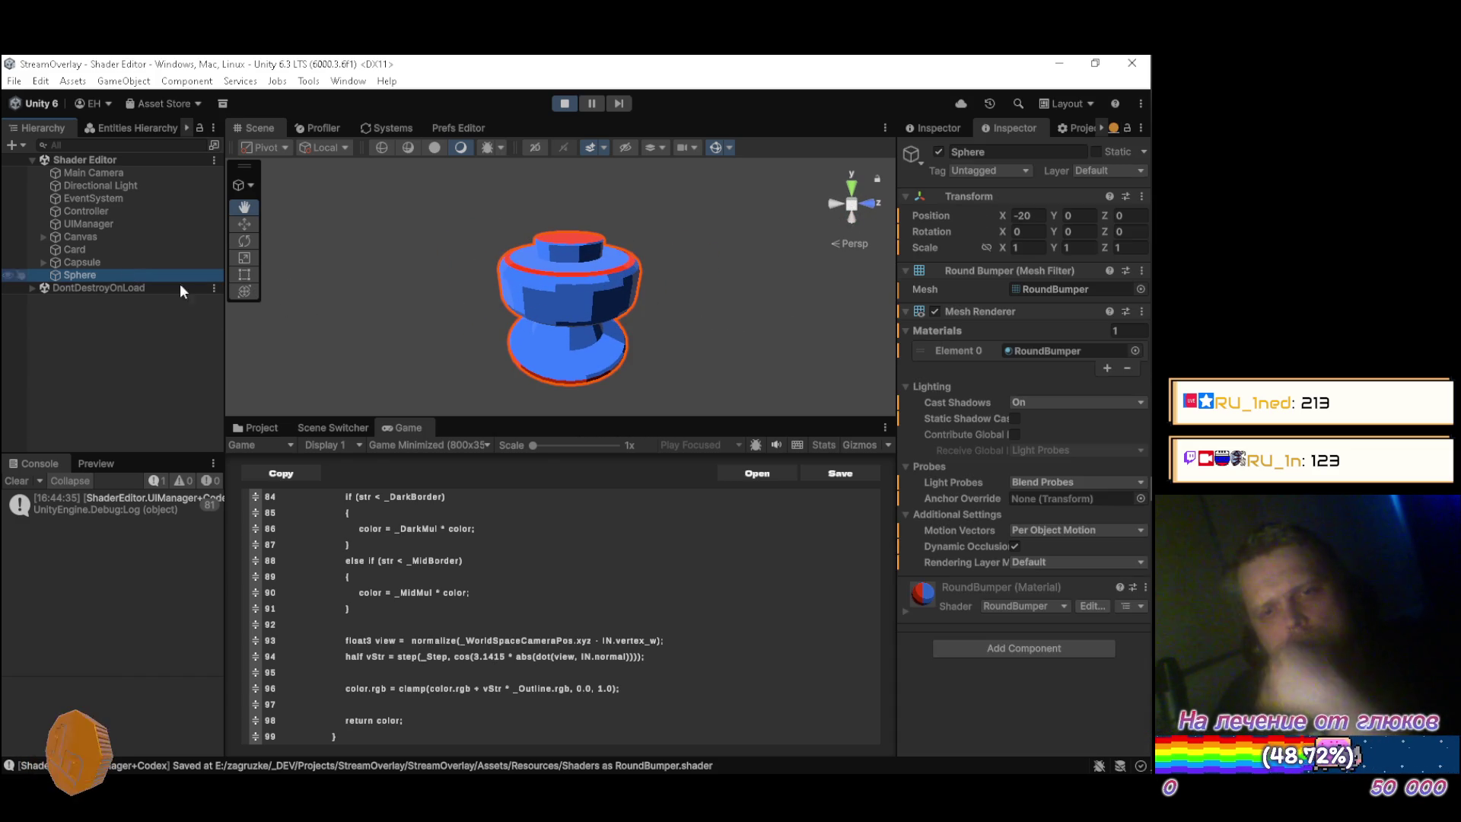
# Tilt the Sphere bumper to rotation -44.68, -94.36, 27.291 and orbit to view it.
pyautogui.press('e')
pyautogui.moveTo(574, 303)
pyautogui.mouseDown()
pyautogui.moveTo(571, 412)
pyautogui.moveTo(575, 160)
pyautogui.moveTo(572, 190)
pyautogui.mouseUp()
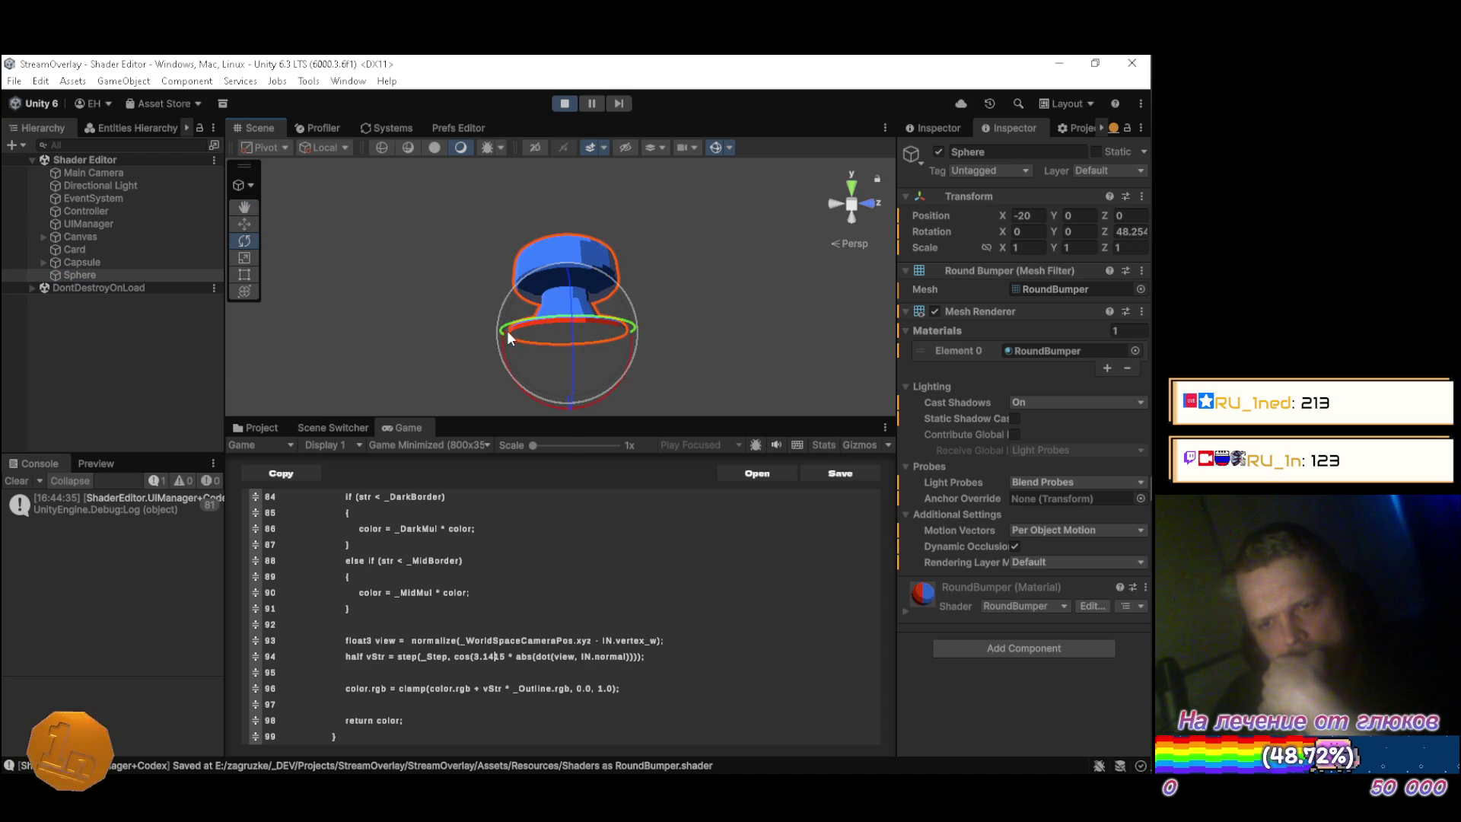
pyautogui.moveTo(735, 312)
pyautogui.mouseDown()
pyautogui.moveTo(532, 316)
pyautogui.moveTo(541, 414)
pyautogui.moveTo(628, 624)
pyautogui.moveTo(545, 324)
pyautogui.moveTo(790, 326)
pyautogui.moveTo(925, 350)
pyautogui.moveTo(263, 362)
pyautogui.moveTo(763, 355)
pyautogui.moveTo(1003, 377)
pyautogui.moveTo(271, 372)
pyautogui.moveTo(1062, 386)
pyautogui.moveTo(254, 377)
pyautogui.moveTo(1000, 385)
pyautogui.moveTo(396, 384)
pyautogui.moveTo(717, 378)
pyautogui.moveTo(773, 358)
pyautogui.moveTo(125, 376)
pyautogui.mouseUp()
pyautogui.click(647, 339)
pyautogui.moveTo(646, 339)
pyautogui.mouseDown()
pyautogui.moveTo(585, 310)
pyautogui.moveTo(388, 300)
pyautogui.moveTo(518, 294)
pyautogui.moveTo(613, 230)
pyautogui.moveTo(955, 239)
pyautogui.moveTo(1047, 286)
pyautogui.moveTo(1112, 361)
pyautogui.moveTo(1137, 367)
pyautogui.moveTo(912, 377)
pyautogui.moveTo(270, 335)
pyautogui.moveTo(286, 261)
pyautogui.moveTo(554, 457)
pyautogui.moveTo(599, 392)
pyautogui.moveTo(533, 249)
pyautogui.mouseUp()
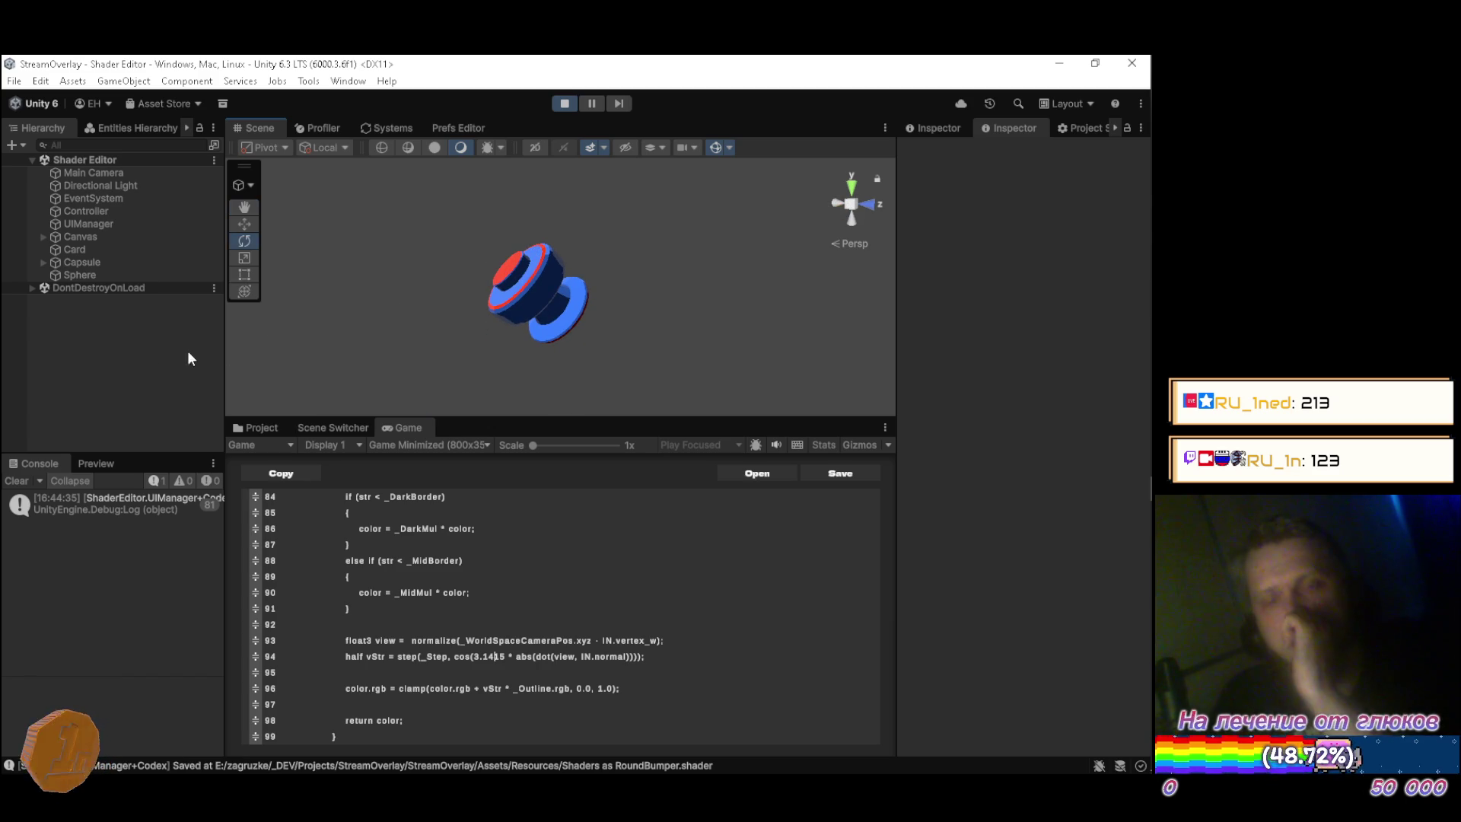
pyautogui.click(118, 275)
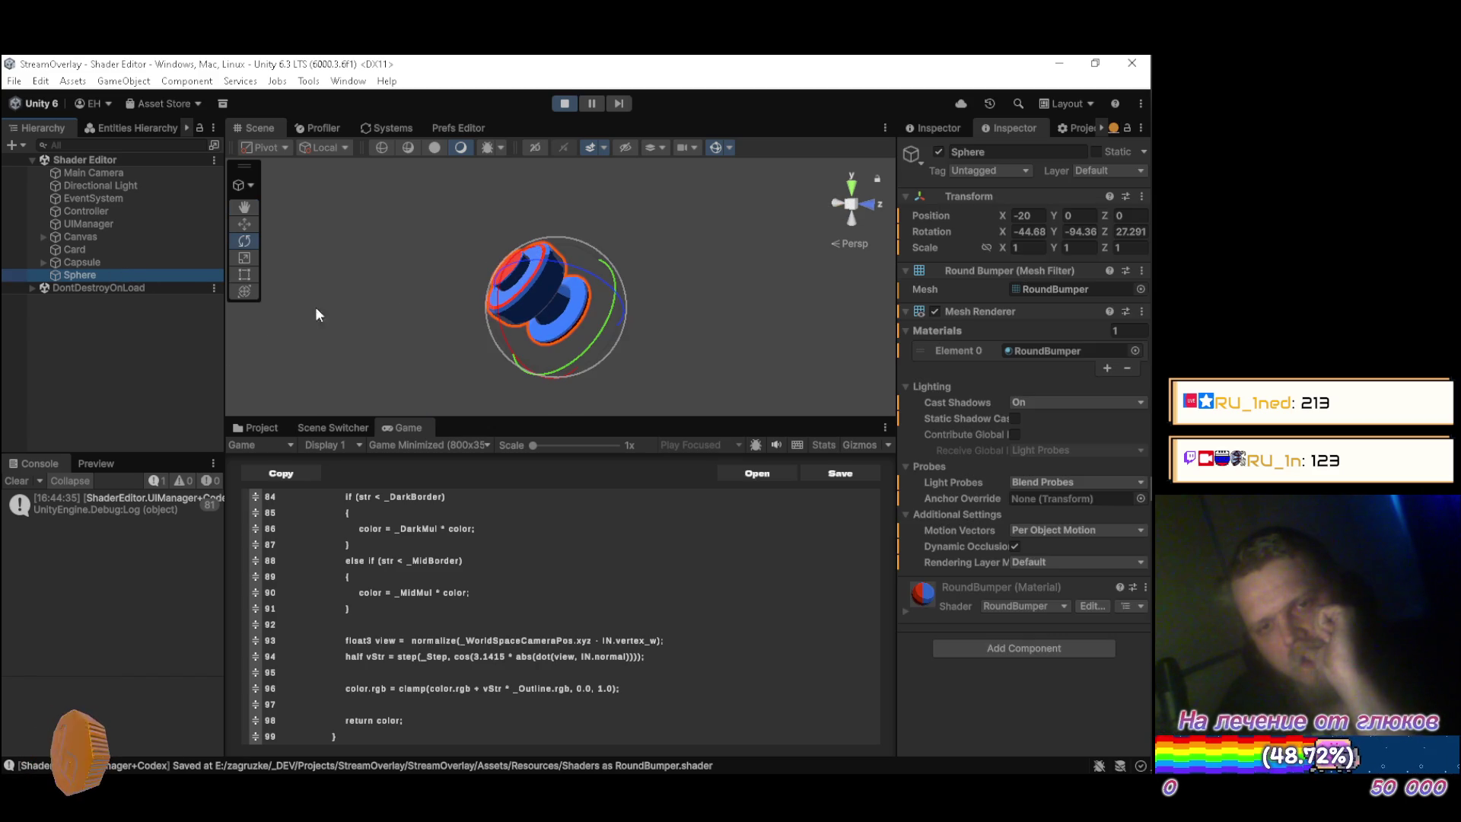
# Set the Sphere's Rotation X, Y and Z all to 0.
pyautogui.click(1027, 232)
pyautogui.write('0')
pyautogui.press('Tab')
pyautogui.write('0')
pyautogui.press('Tab')
pyautogui.write('0q')
# Orbit and zoom around the upright bumper from the side and below, then show the project assets.
pyautogui.click(134, 368)
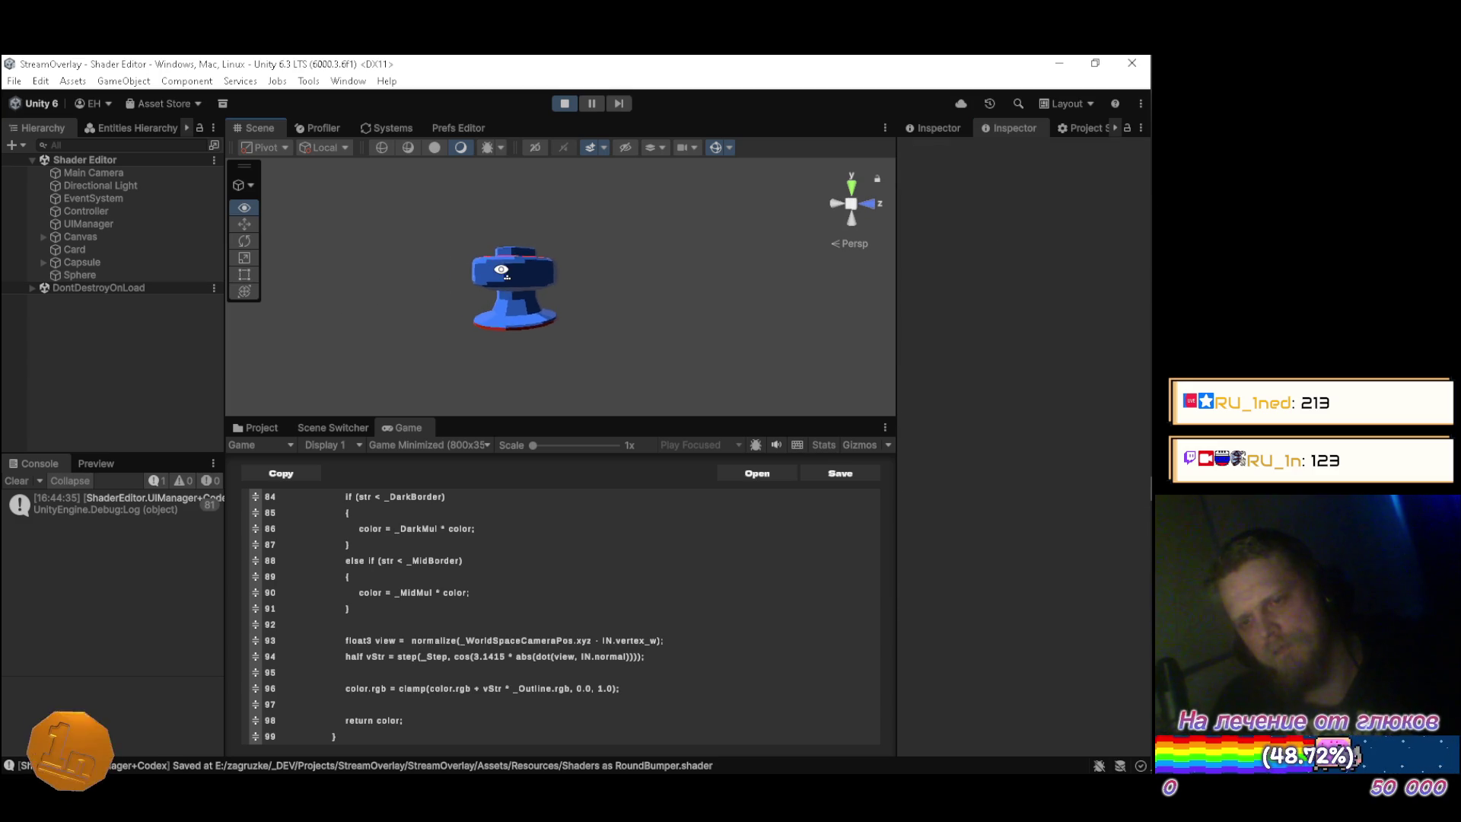
pyautogui.scroll(5, 518, 384)
pyautogui.moveTo(518, 384)
pyautogui.mouseDown()
pyautogui.moveTo(571, 380)
pyautogui.moveTo(622, 242)
pyautogui.moveTo(634, 368)
pyautogui.mouseUp()
pyautogui.scroll(2, 633, 369)
pyautogui.scroll(-4, 633, 368)
pyautogui.scroll(-2, 636, 370)
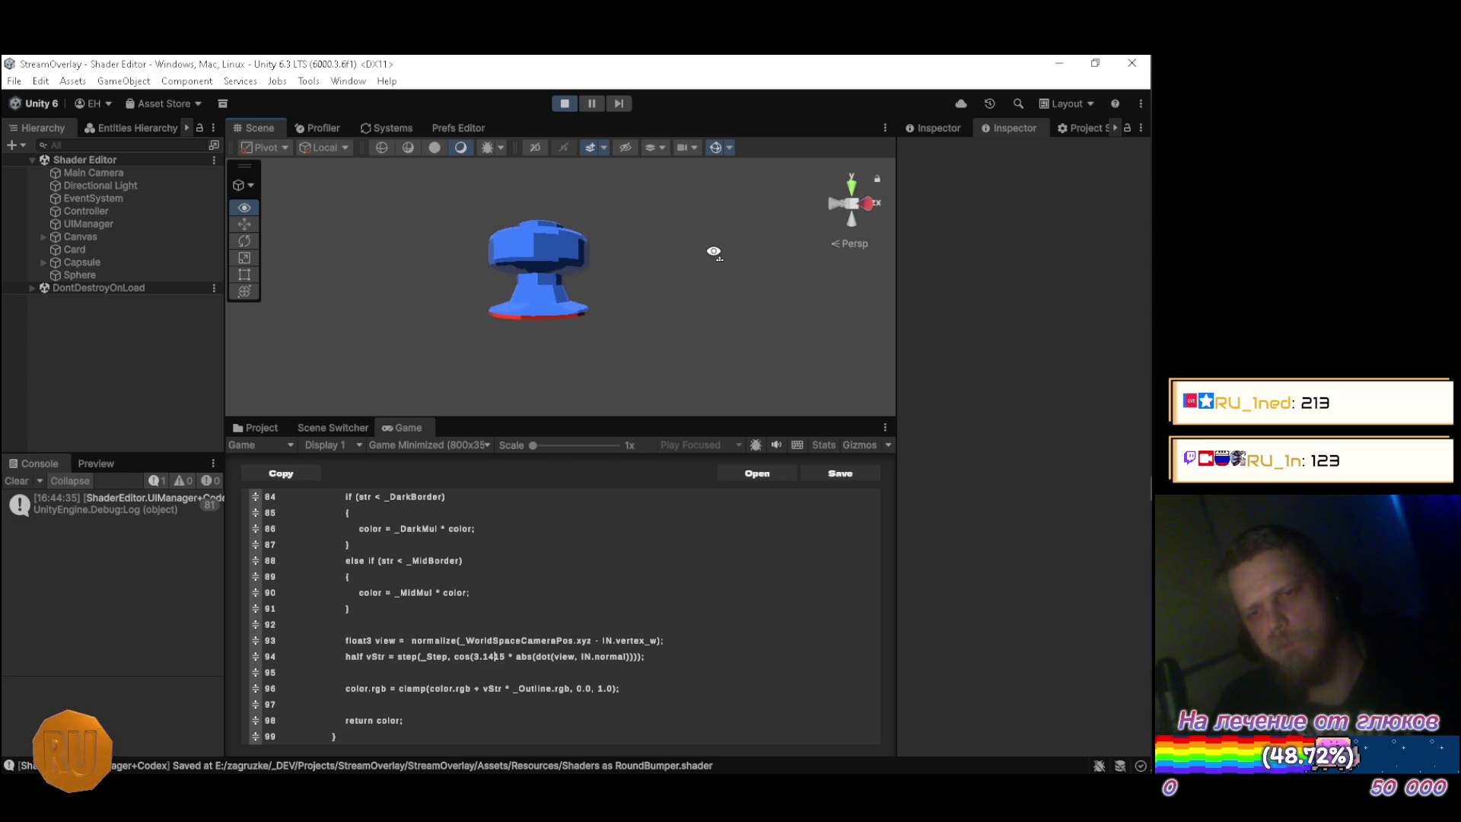
pyautogui.moveTo(391, 262); pyautogui.dragTo(926, 242)
pyautogui.moveTo(831, 249); pyautogui.dragTo(524, 289)
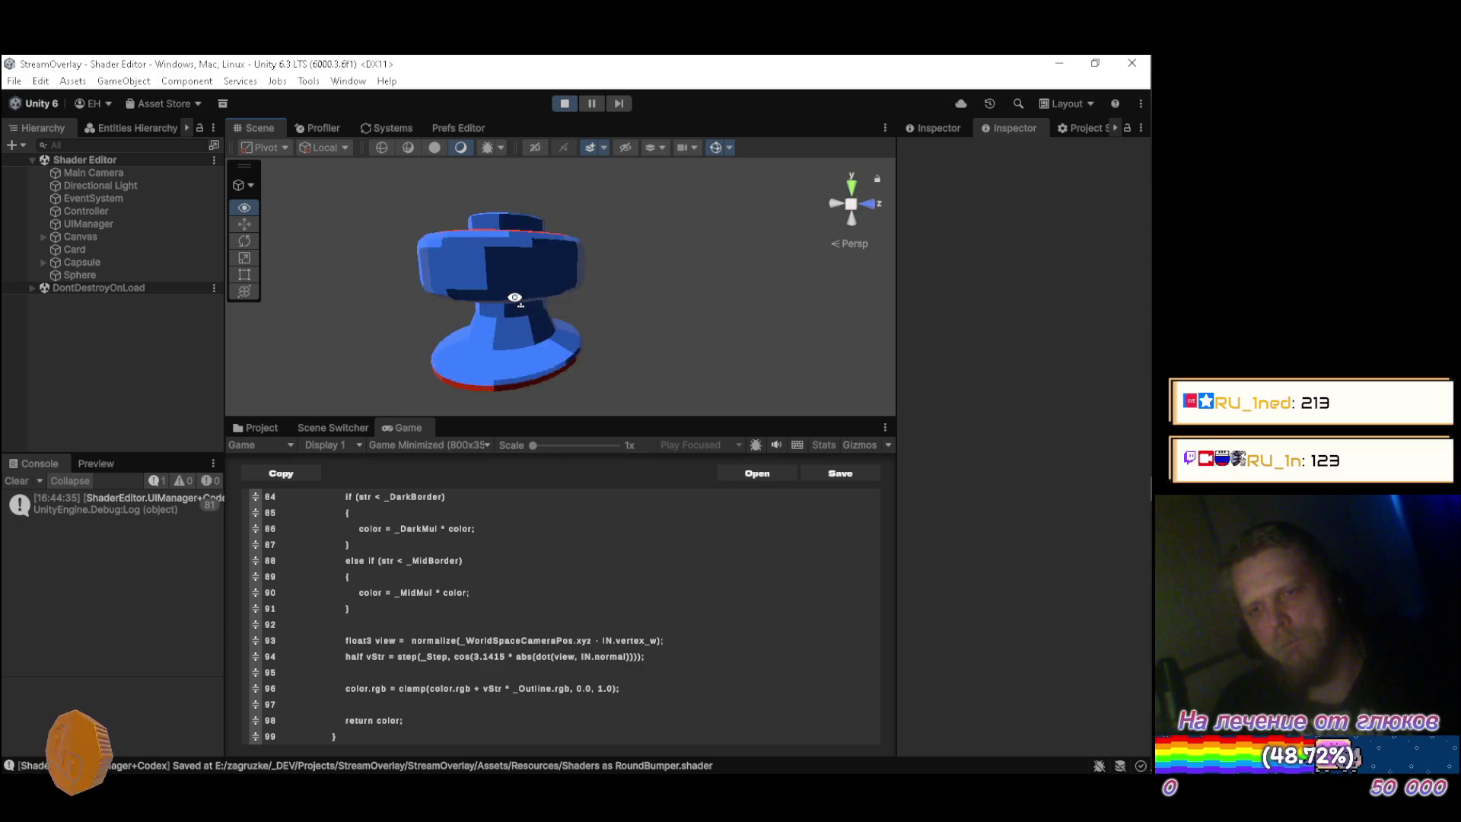
pyautogui.scroll(-2, 734, 342)
pyautogui.moveTo(740, 231)
pyautogui.mouseDown()
pyautogui.moveTo(739, 194)
pyautogui.moveTo(723, 404)
pyautogui.mouseUp()
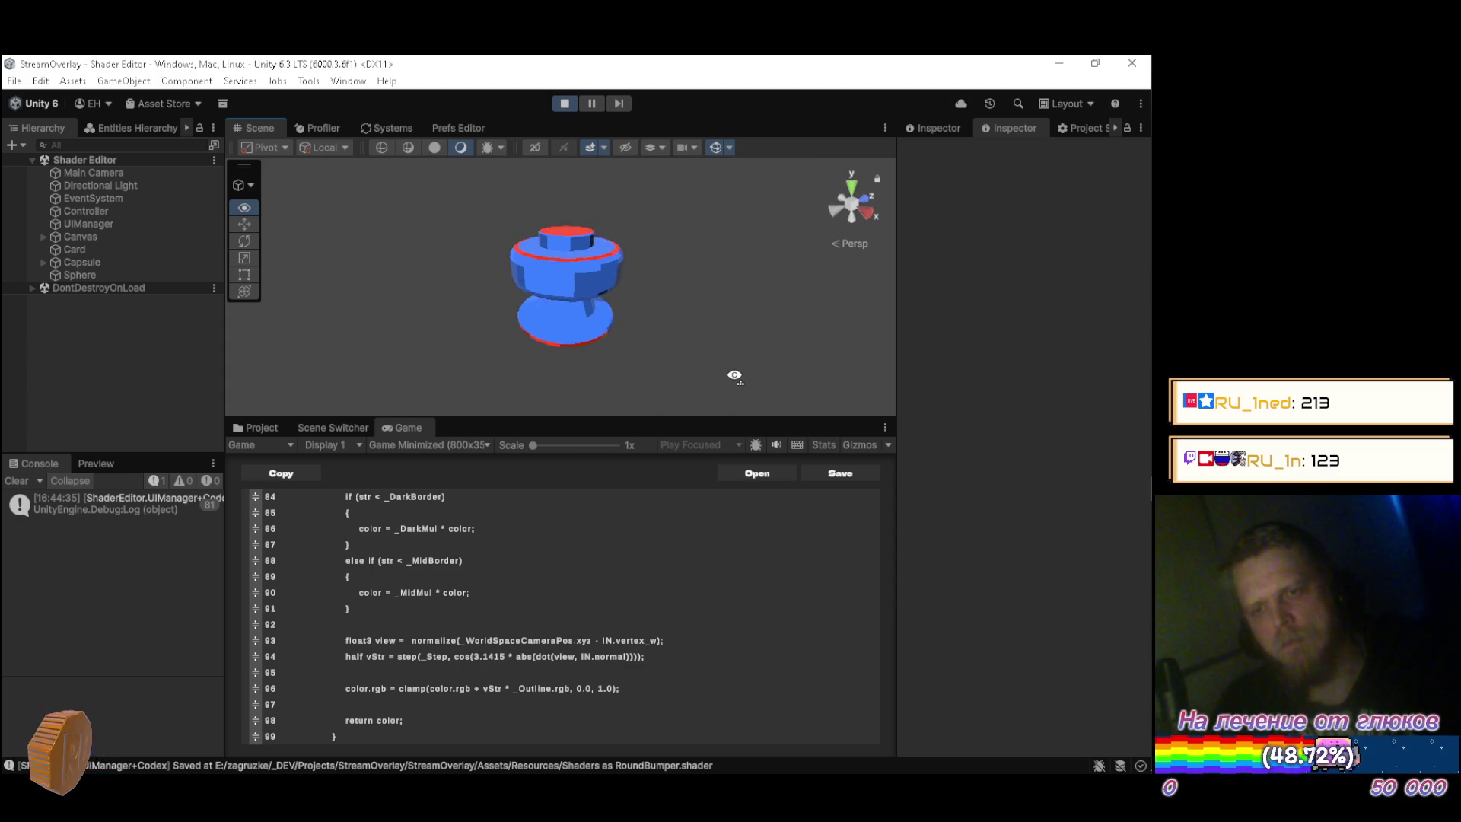
pyautogui.moveTo(737, 387)
pyautogui.mouseDown()
pyautogui.moveTo(525, 358)
pyautogui.moveTo(454, 300)
pyautogui.moveTo(484, 378)
pyautogui.mouseUp()
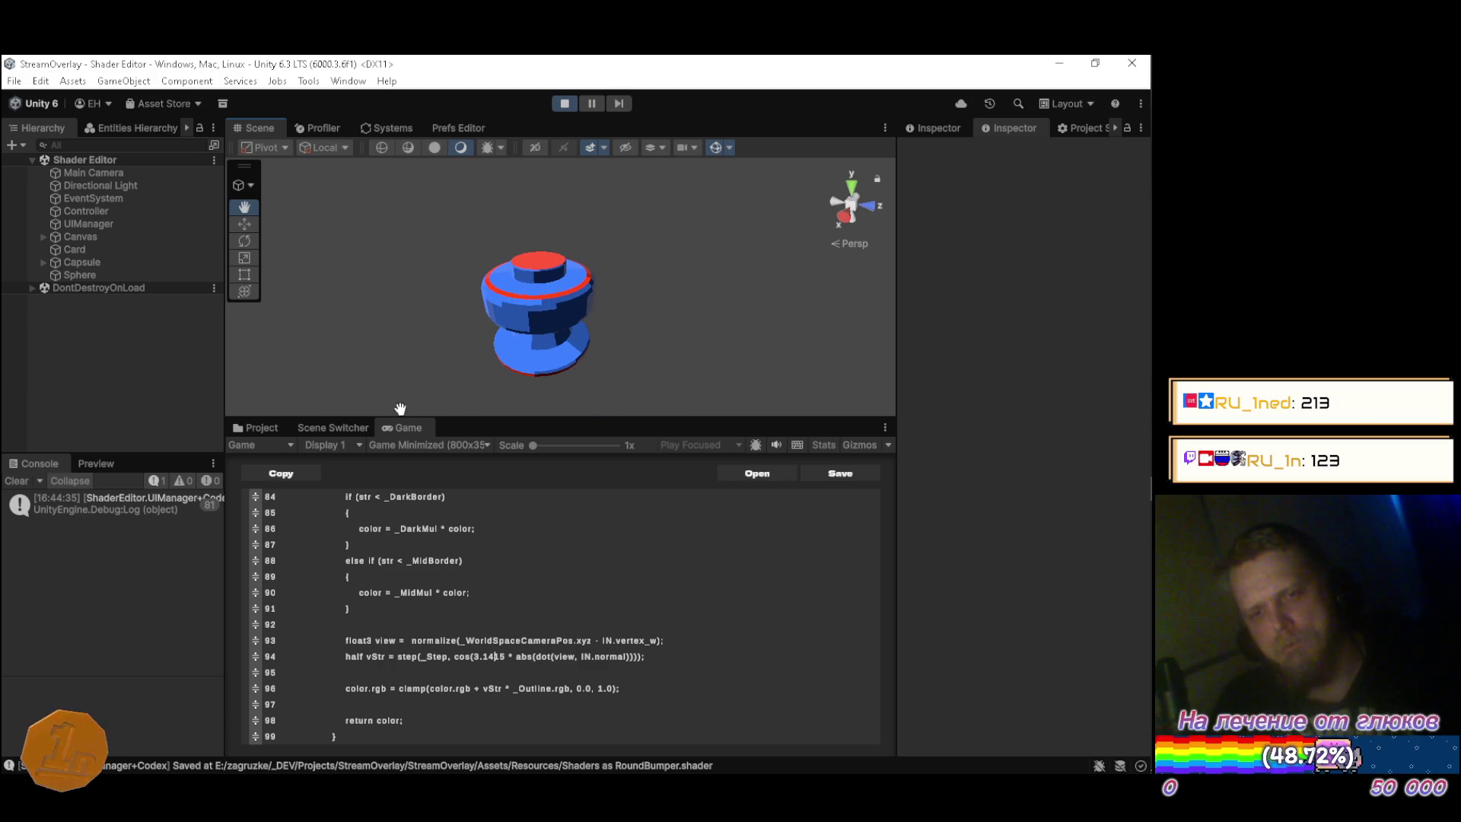
pyautogui.click(276, 434)
# On RoundBumper.mat, adjust Mid Border and Dark Border, lower Mid Multiplier to about 0.22, and orbit to compare shading.
pyautogui.click(474, 613)
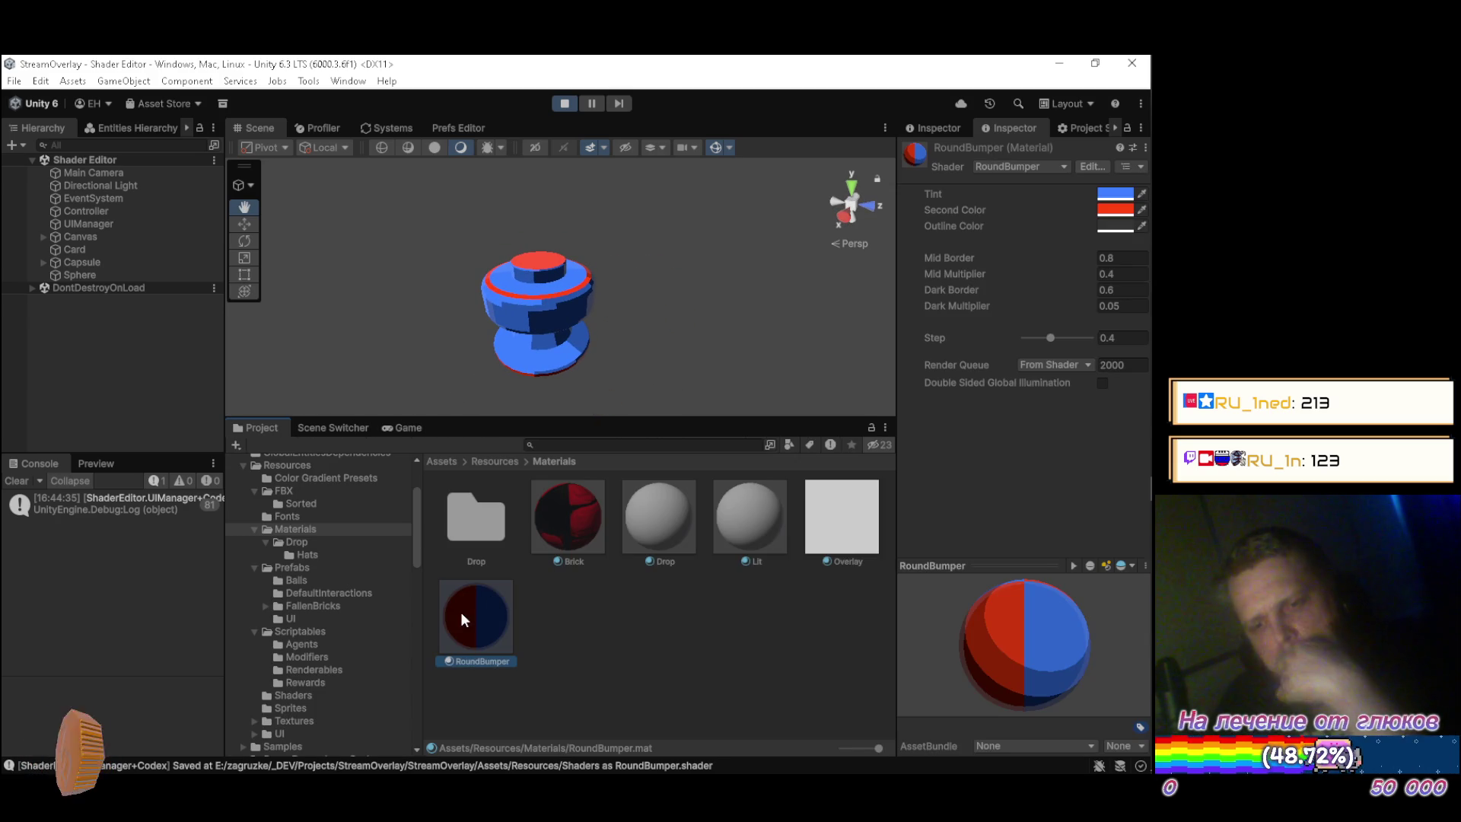
pyautogui.click(404, 429)
pyautogui.moveTo(1026, 651)
pyautogui.mouseDown()
pyautogui.moveTo(954, 669)
pyautogui.moveTo(1025, 702)
pyautogui.moveTo(1076, 623)
pyautogui.moveTo(1000, 569)
pyautogui.moveTo(1003, 498)
pyautogui.moveTo(1074, 592)
pyautogui.moveTo(1052, 626)
pyautogui.moveTo(1067, 601)
pyautogui.moveTo(1059, 411)
pyautogui.mouseUp()
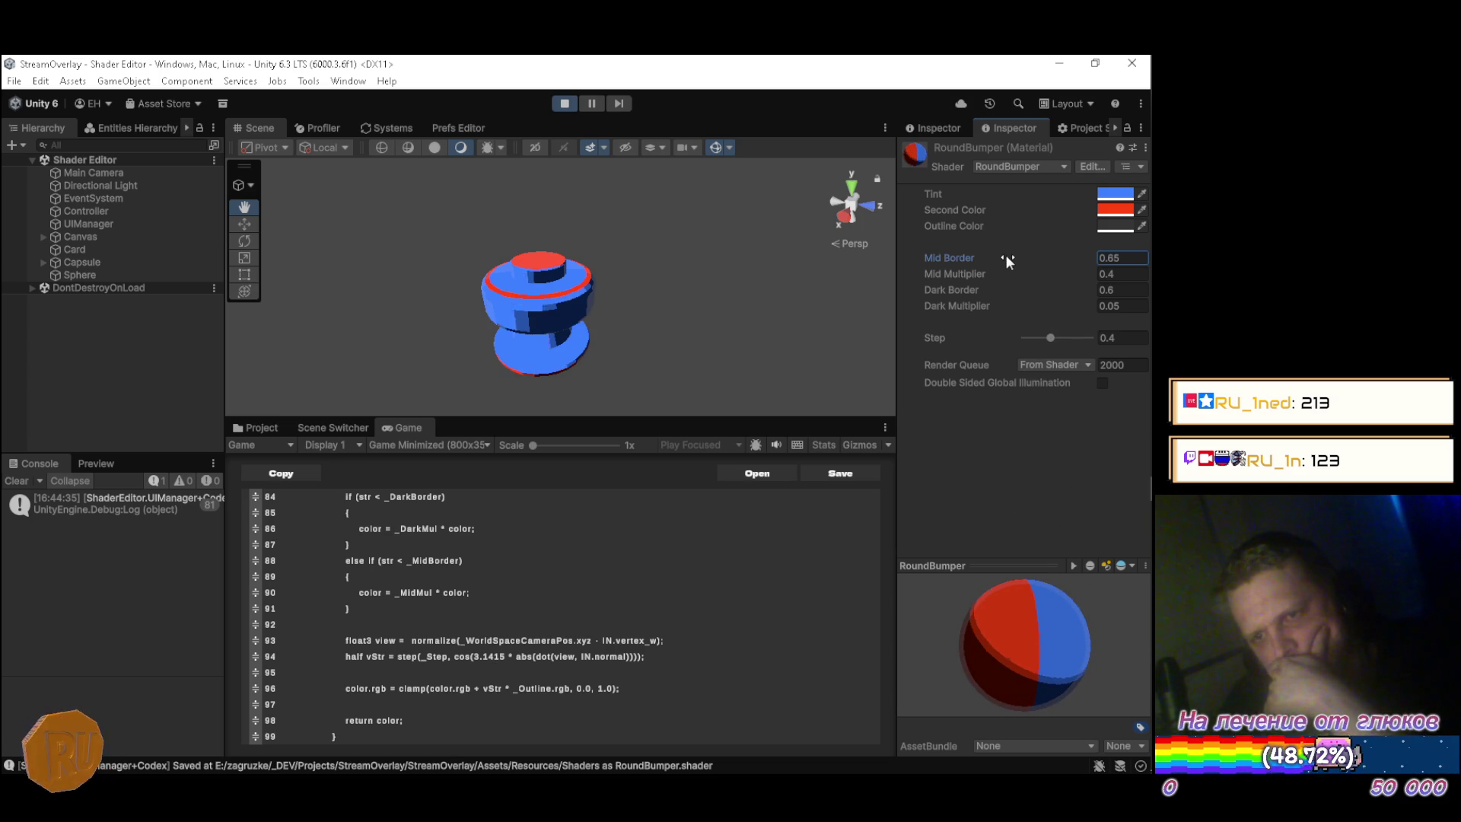
pyautogui.moveTo(1003, 254)
pyautogui.mouseDown()
pyautogui.moveTo(1018, 262)
pyautogui.moveTo(996, 267)
pyautogui.moveTo(1029, 266)
pyautogui.moveTo(990, 267)
pyautogui.moveTo(1035, 262)
pyautogui.moveTo(1005, 293)
pyautogui.mouseUp()
pyautogui.click(1013, 289)
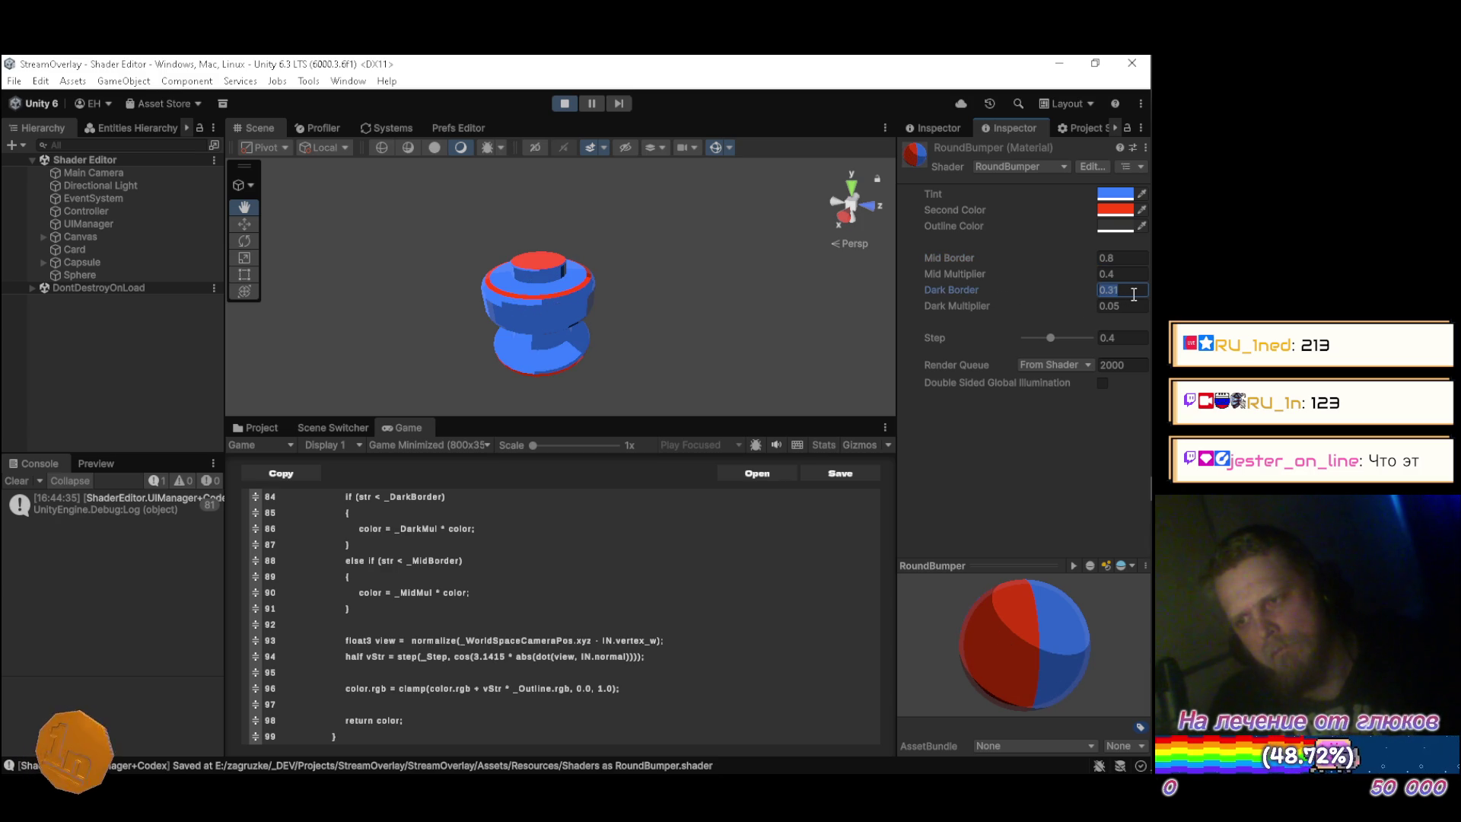
pyautogui.write('0.3')
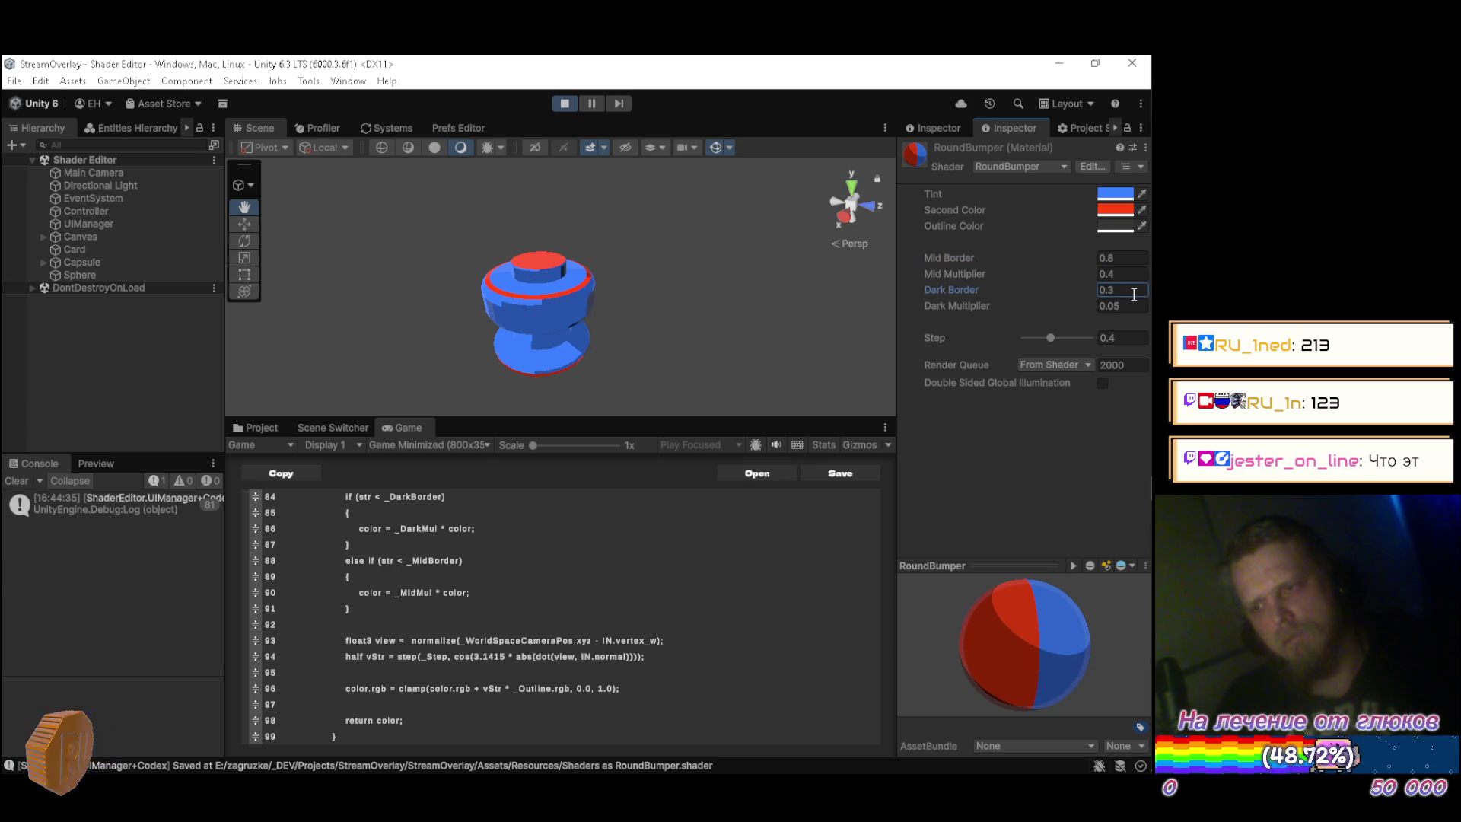
pyautogui.write('.5')
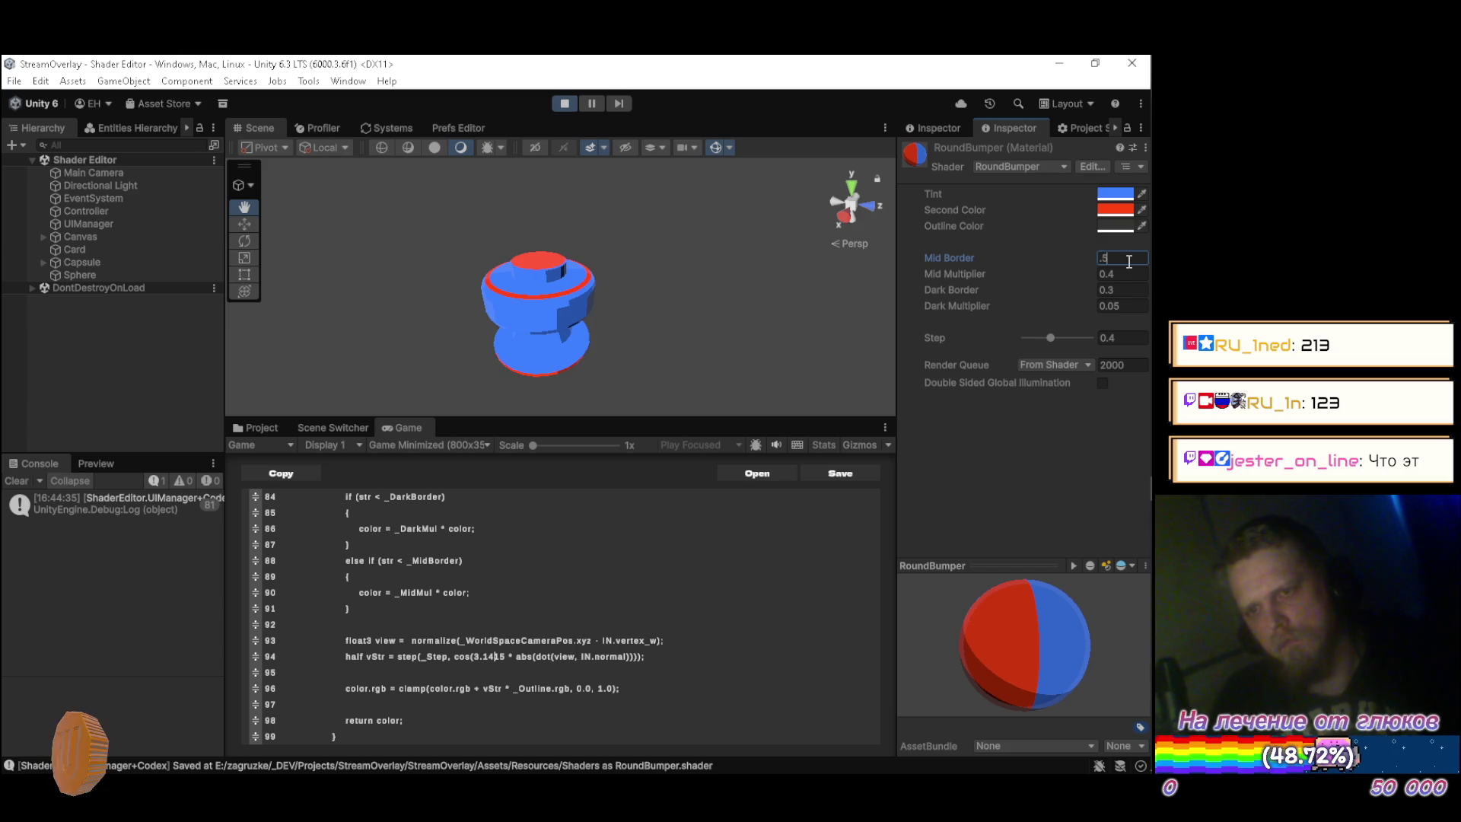
pyautogui.write('.6')
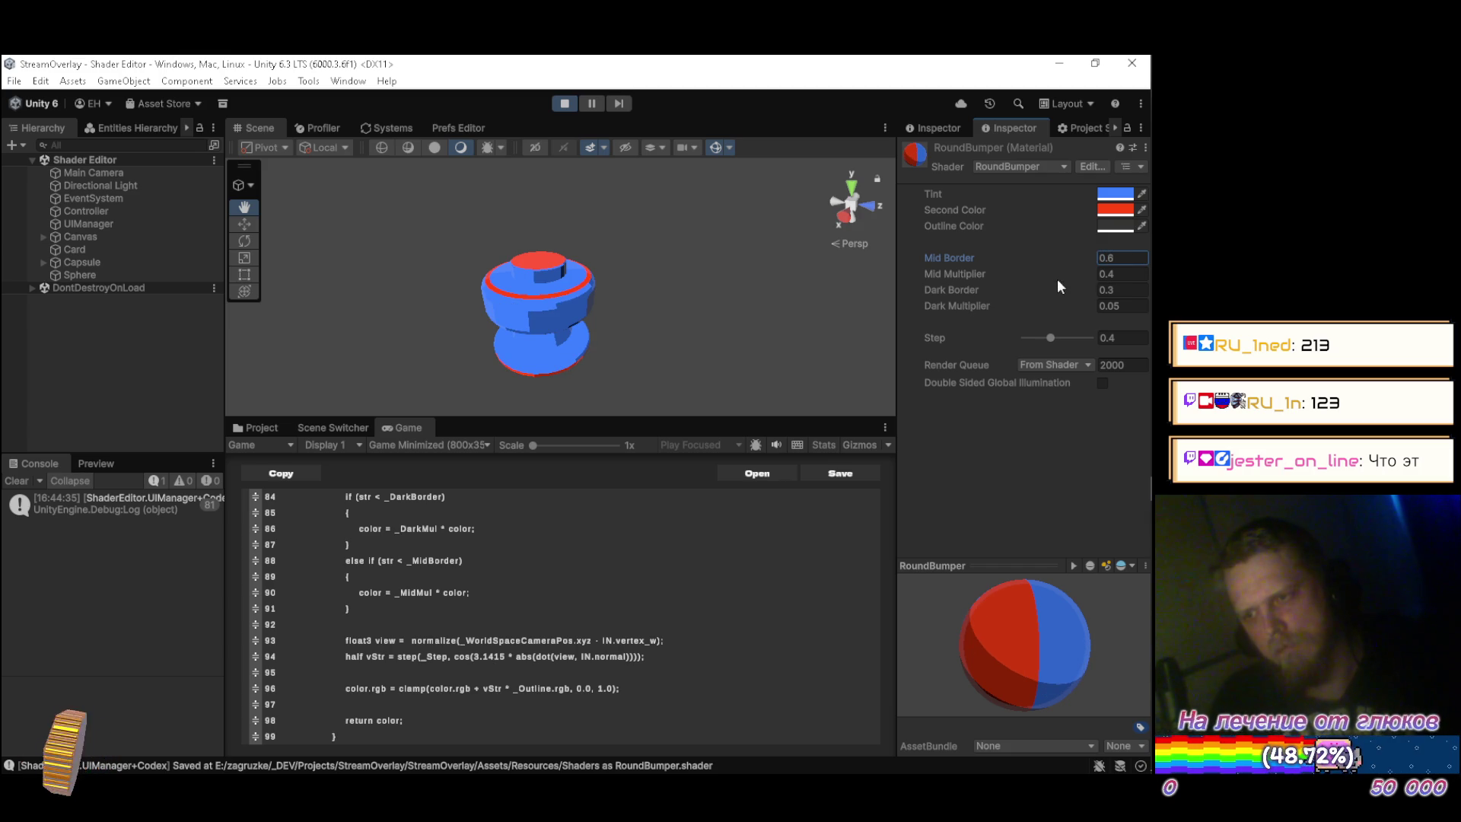
pyautogui.moveTo(1051, 270); pyautogui.dragTo(1049, 276)
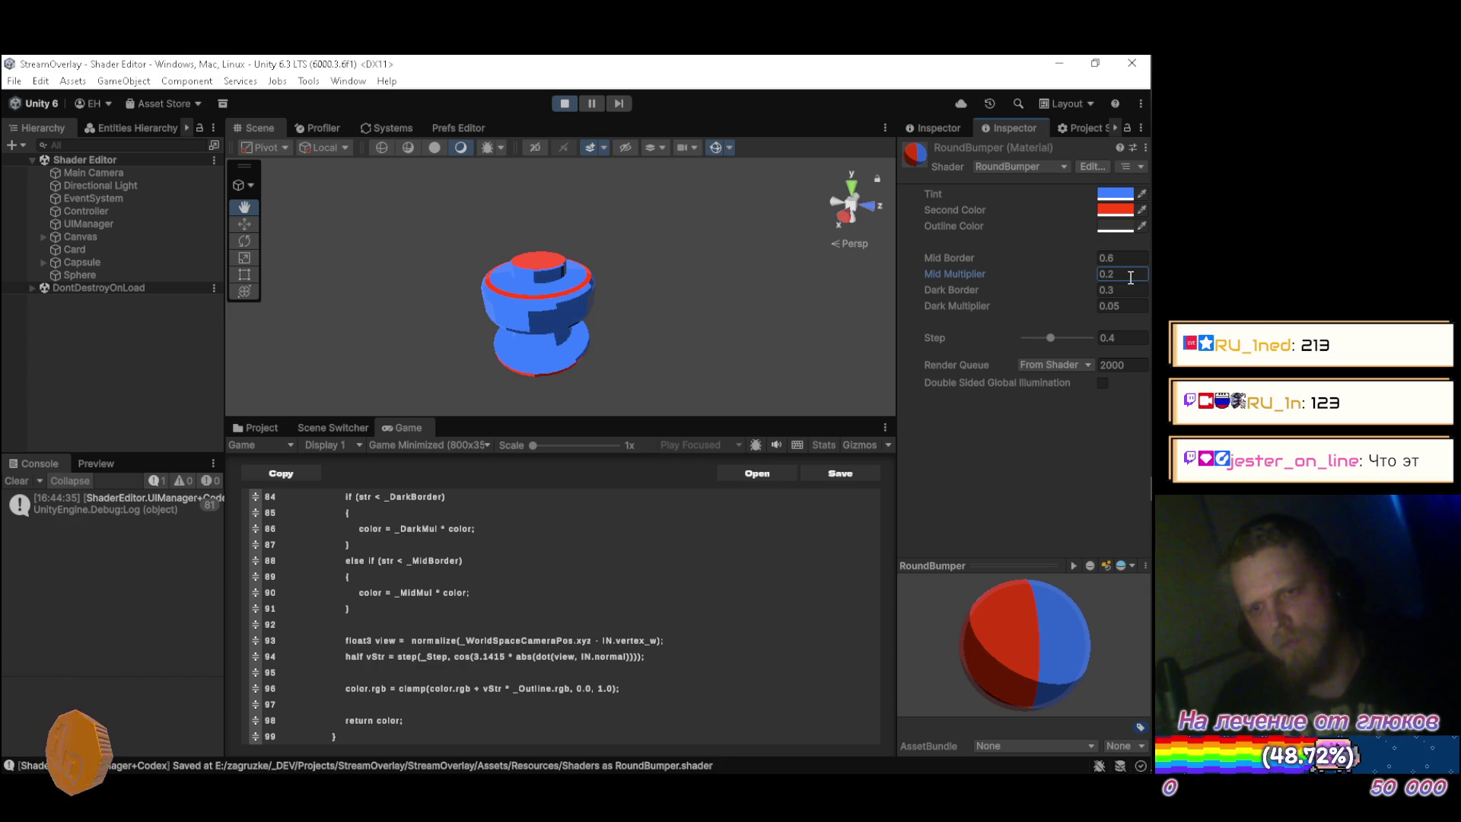
pyautogui.keyDown('alt'); pyautogui.moveTo(544, 232); pyautogui.dragTo(545, 247); pyautogui.keyUp('alt')
pyautogui.moveTo(550, 225)
pyautogui.mouseDown()
pyautogui.moveTo(537, 337)
pyautogui.moveTo(530, 247)
pyautogui.moveTo(527, 263)
pyautogui.mouseUp()
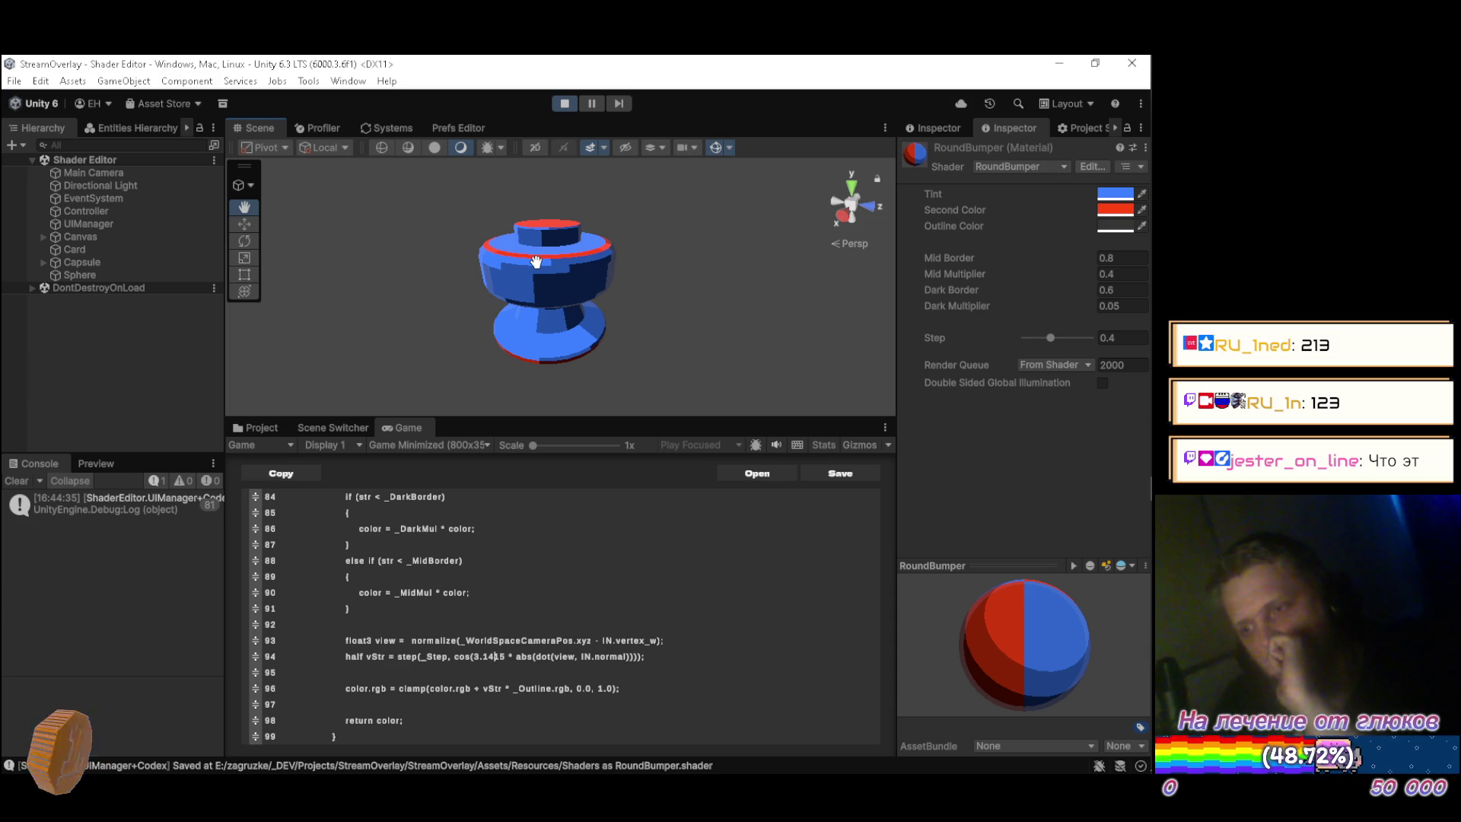
pyautogui.moveTo(549, 278)
pyautogui.mouseDown()
pyautogui.moveTo(619, 316)
pyautogui.moveTo(668, 259)
pyautogui.moveTo(610, 274)
pyautogui.moveTo(624, 335)
pyautogui.moveTo(564, 349)
pyautogui.moveTo(541, 380)
pyautogui.moveTo(553, 296)
pyautogui.mouseUp()
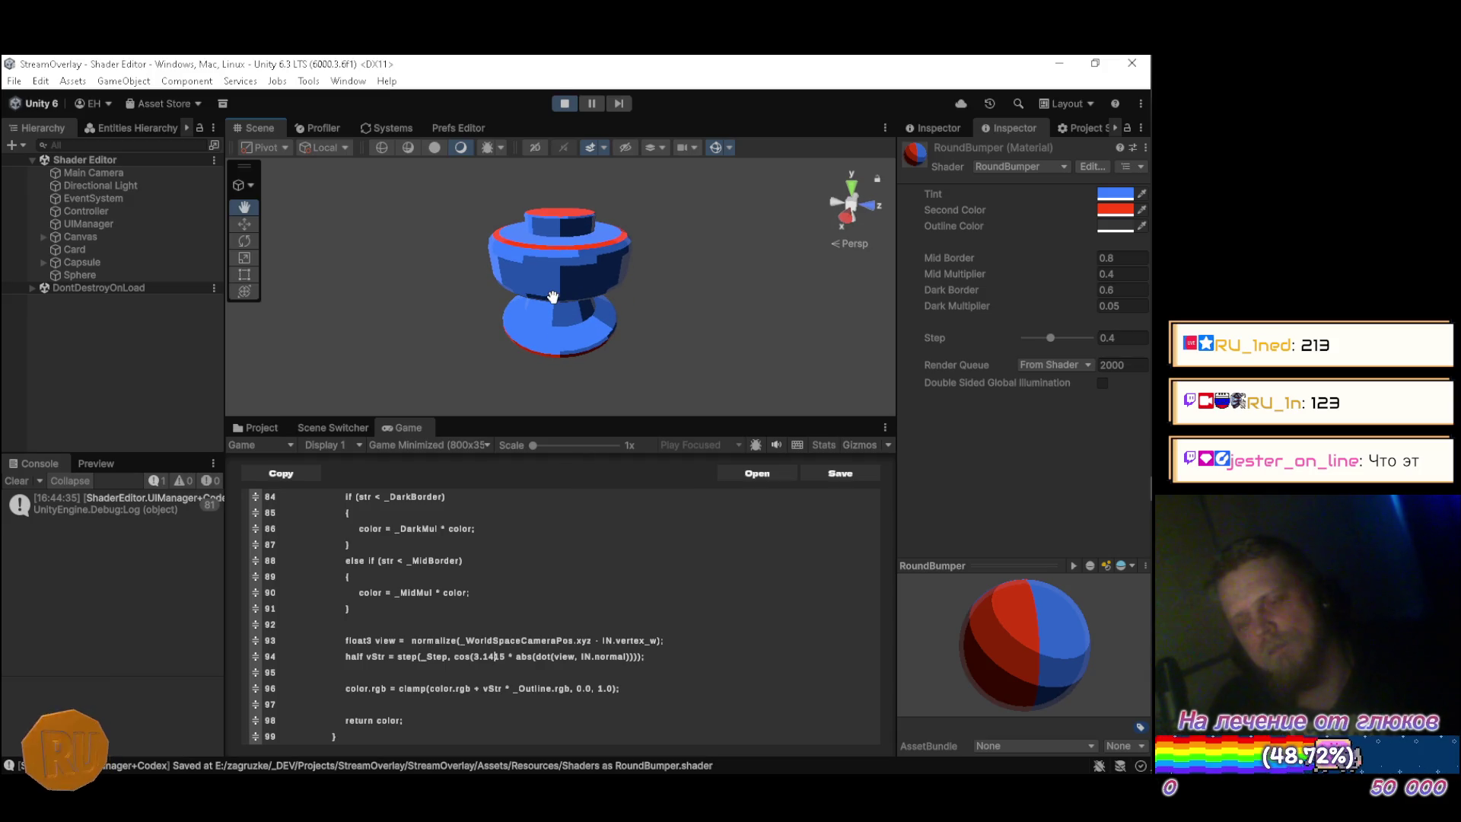
# Switch to the browser and bring up the Sketchfab Pinball reference tab.
pyautogui.hotkey('alt', 'Tab')
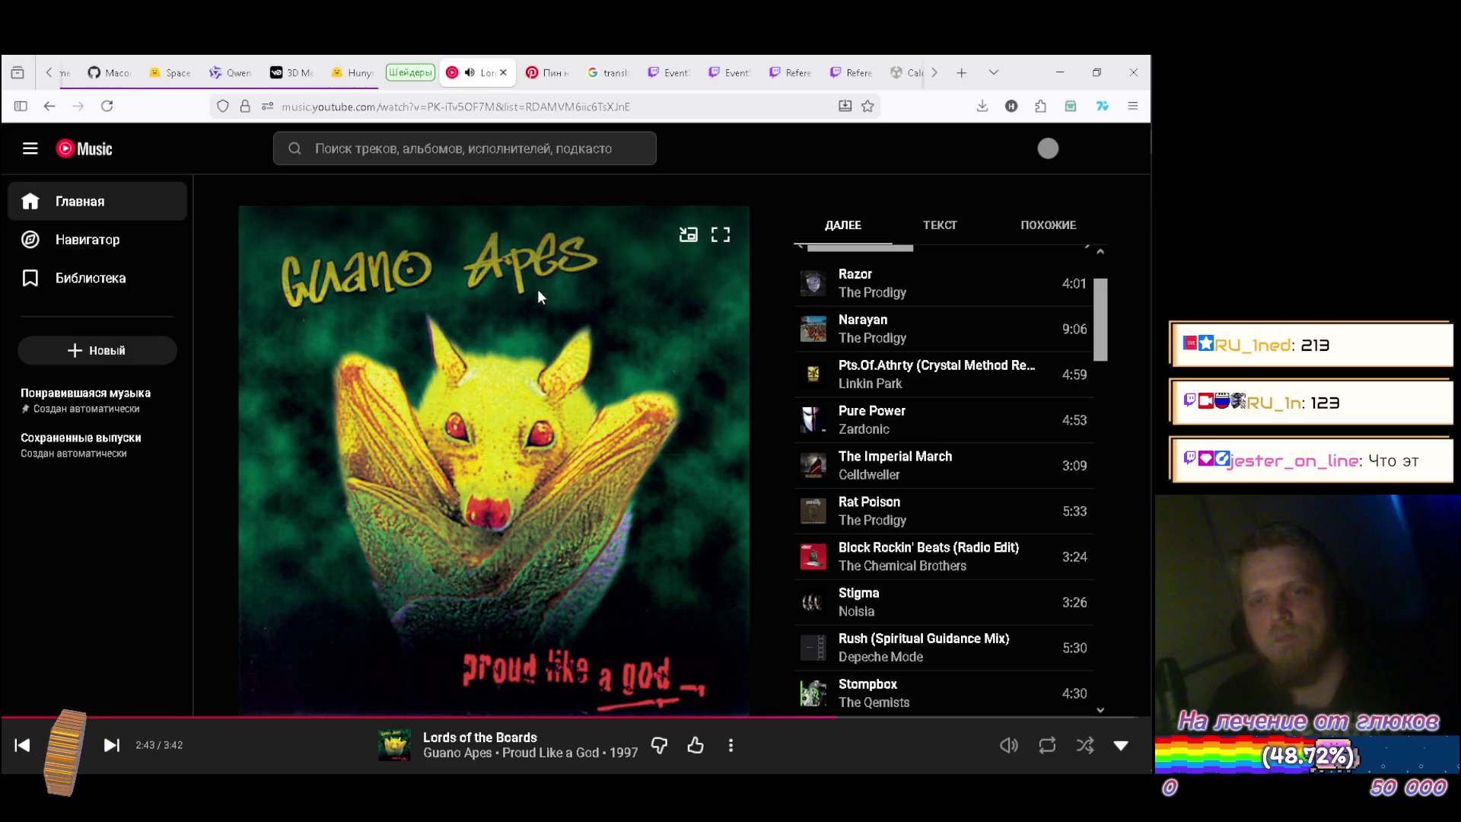
pyautogui.click(46, 73)
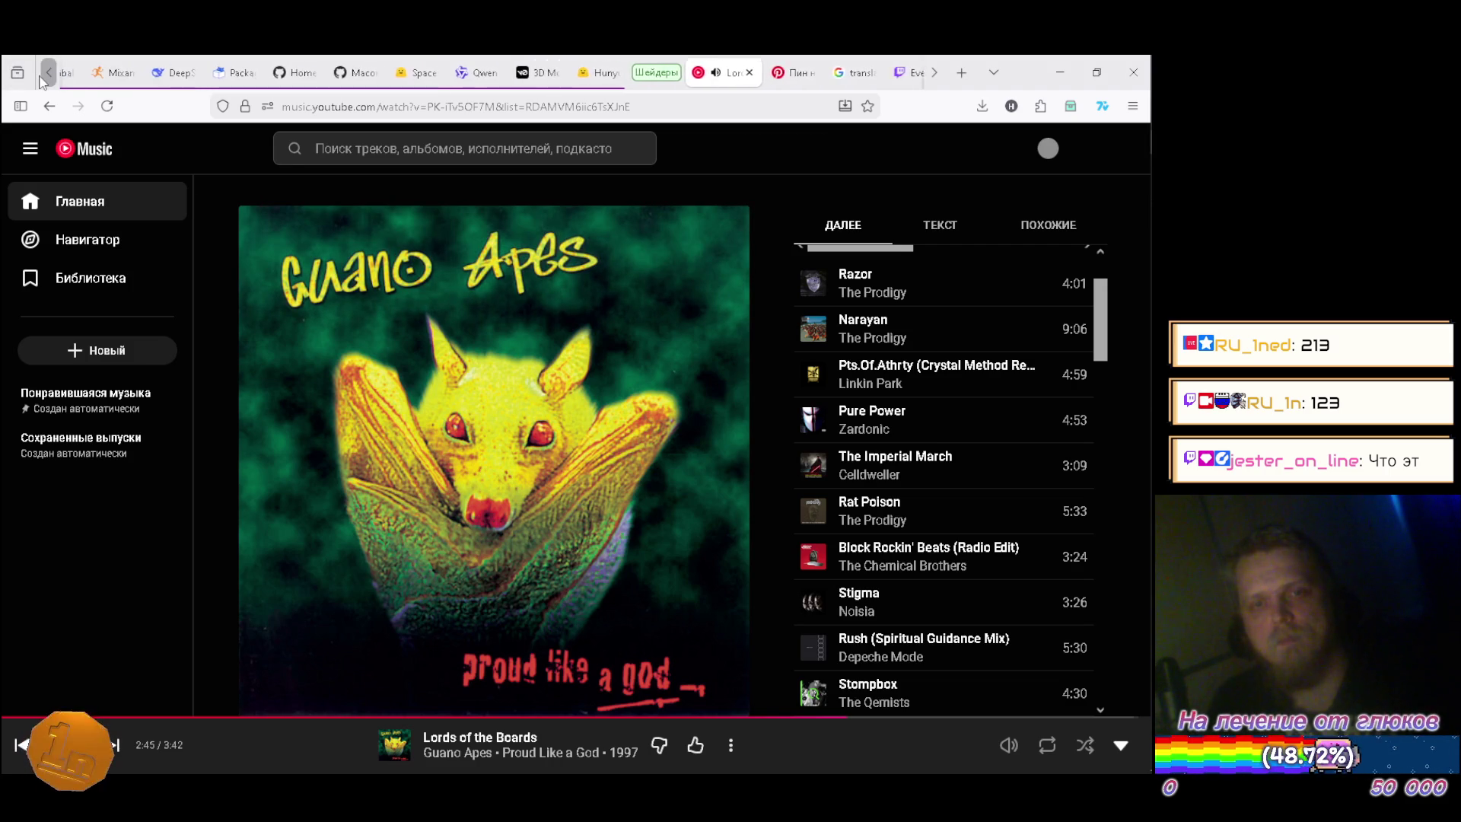
pyautogui.click(152, 74)
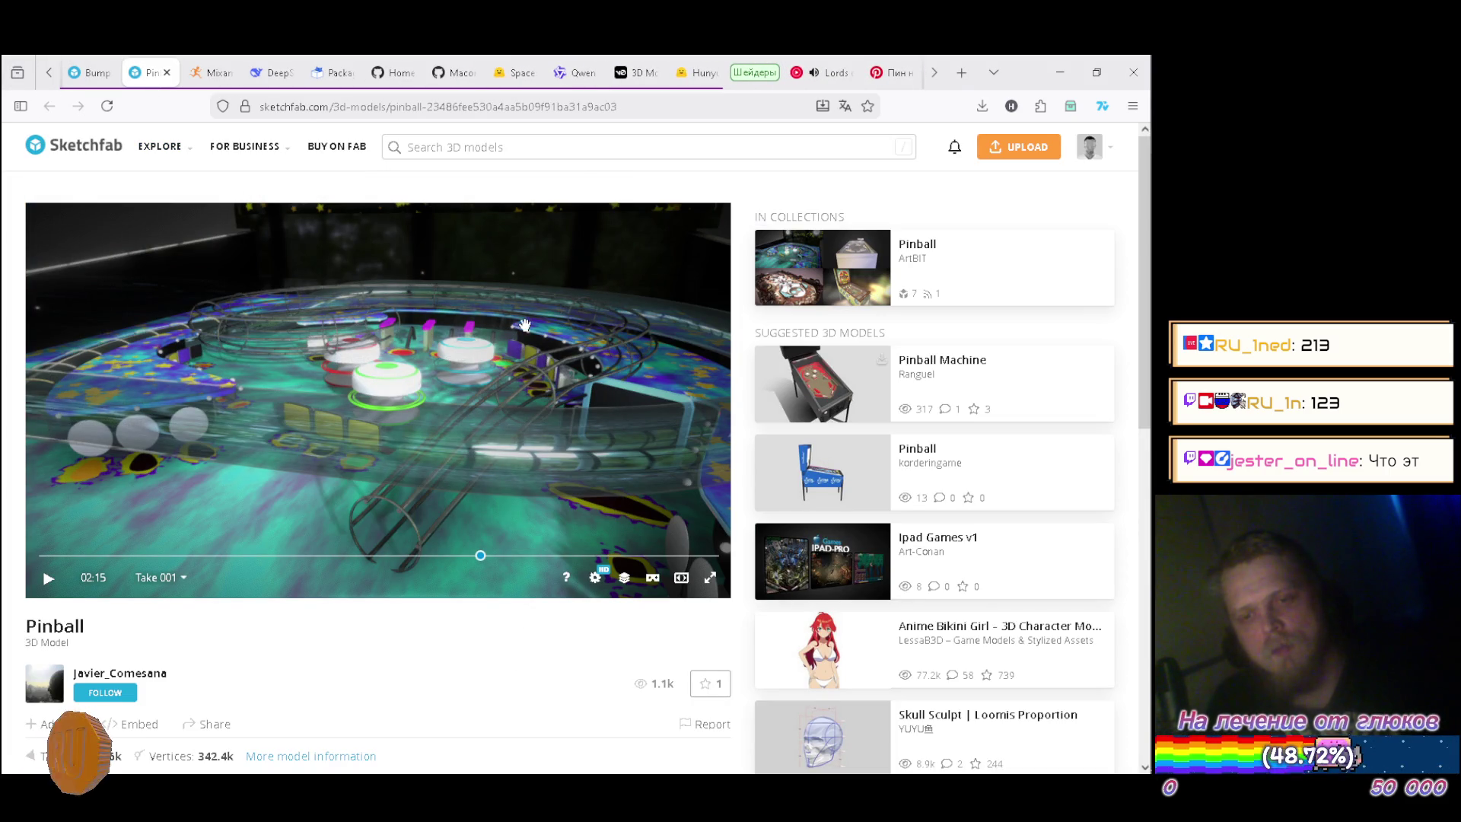
# Orbit the Sketchfab pinball table to study its lit round bumpers, then mute the sound device with F9.
pyautogui.moveTo(468, 322)
pyautogui.mouseDown()
pyautogui.moveTo(416, 395)
pyautogui.moveTo(424, 448)
pyautogui.mouseUp()
pyautogui.moveTo(1149, 494)
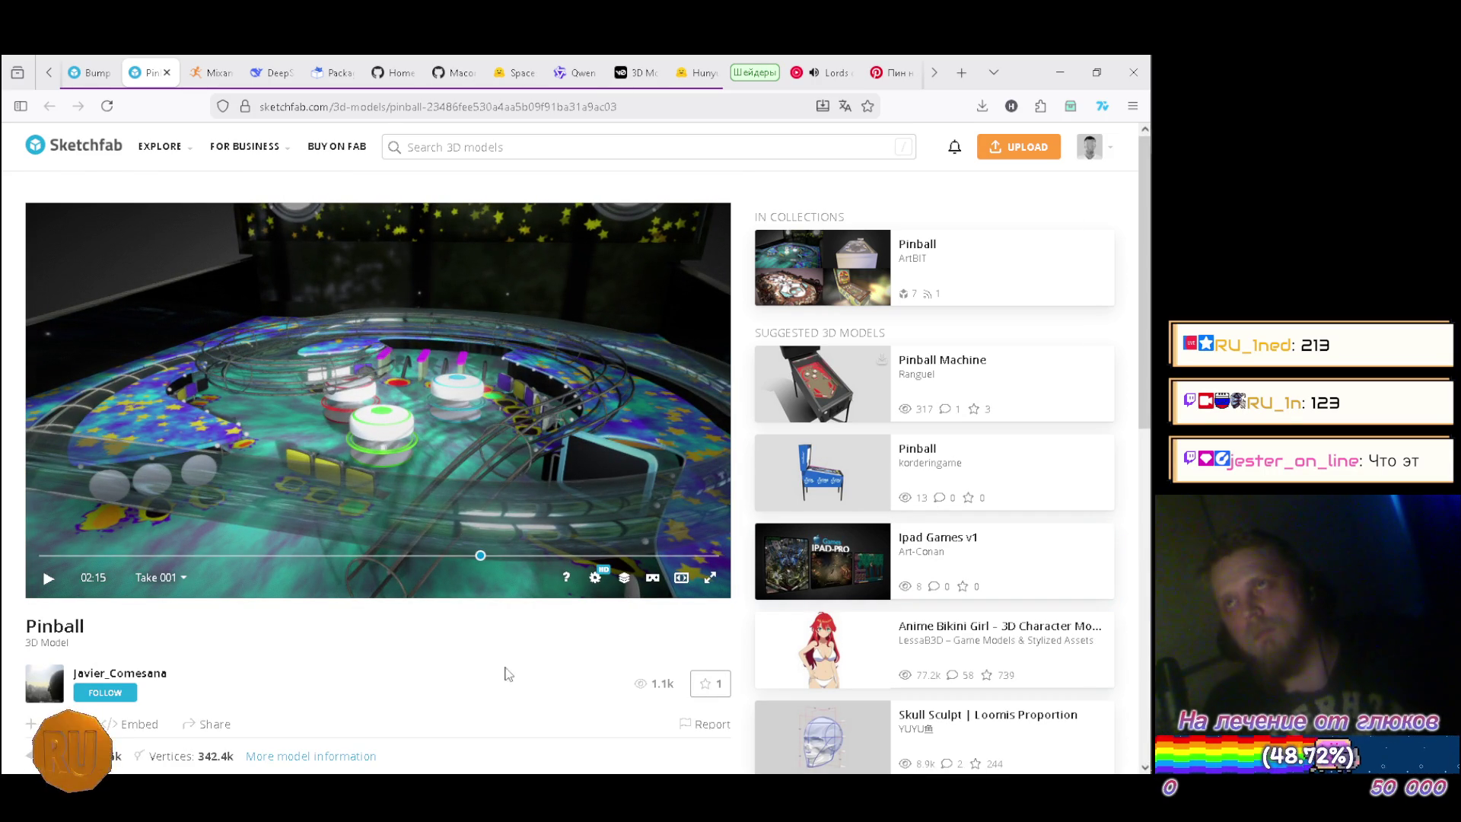
pyautogui.press('F9')
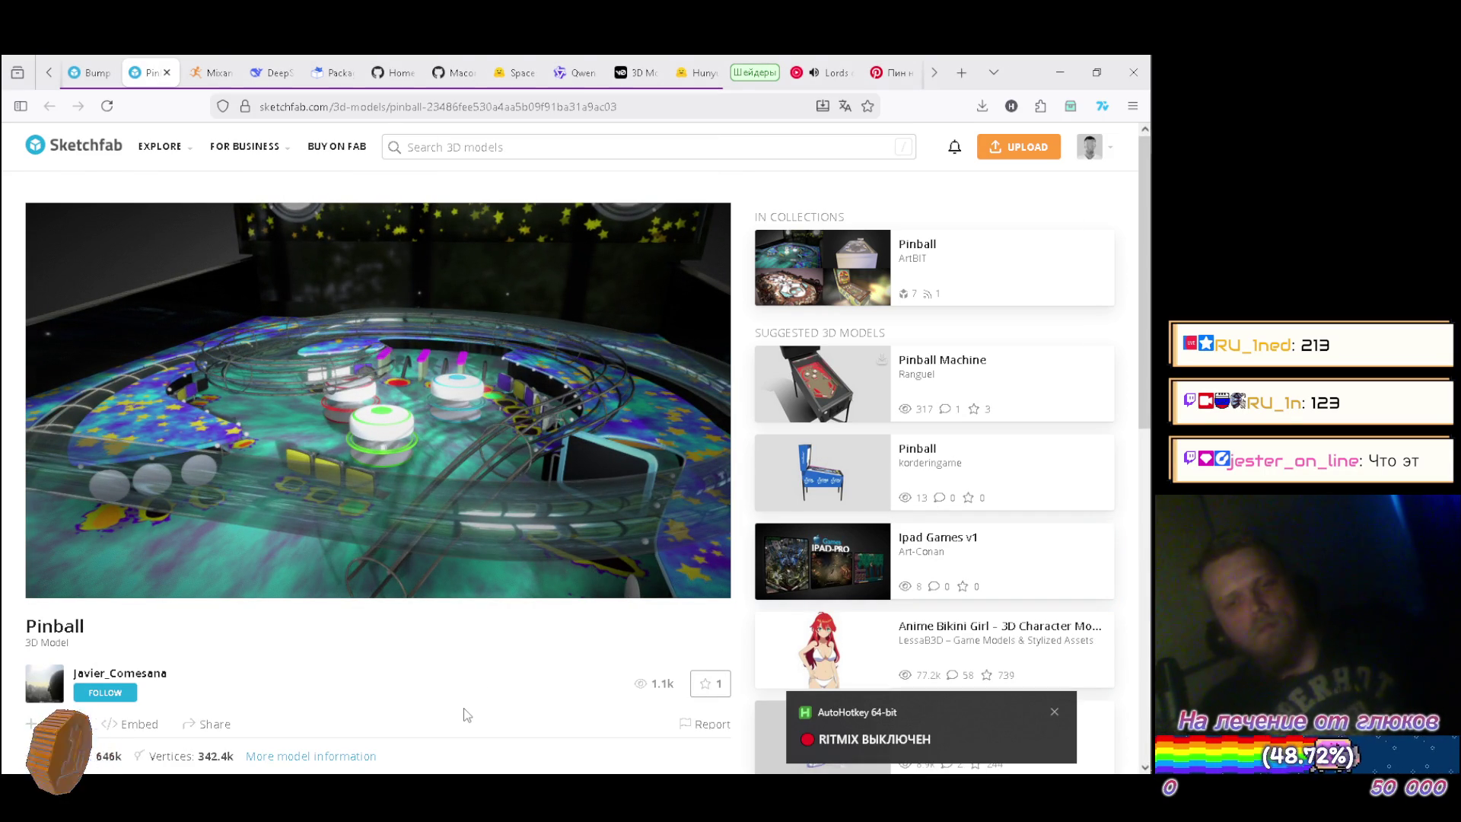
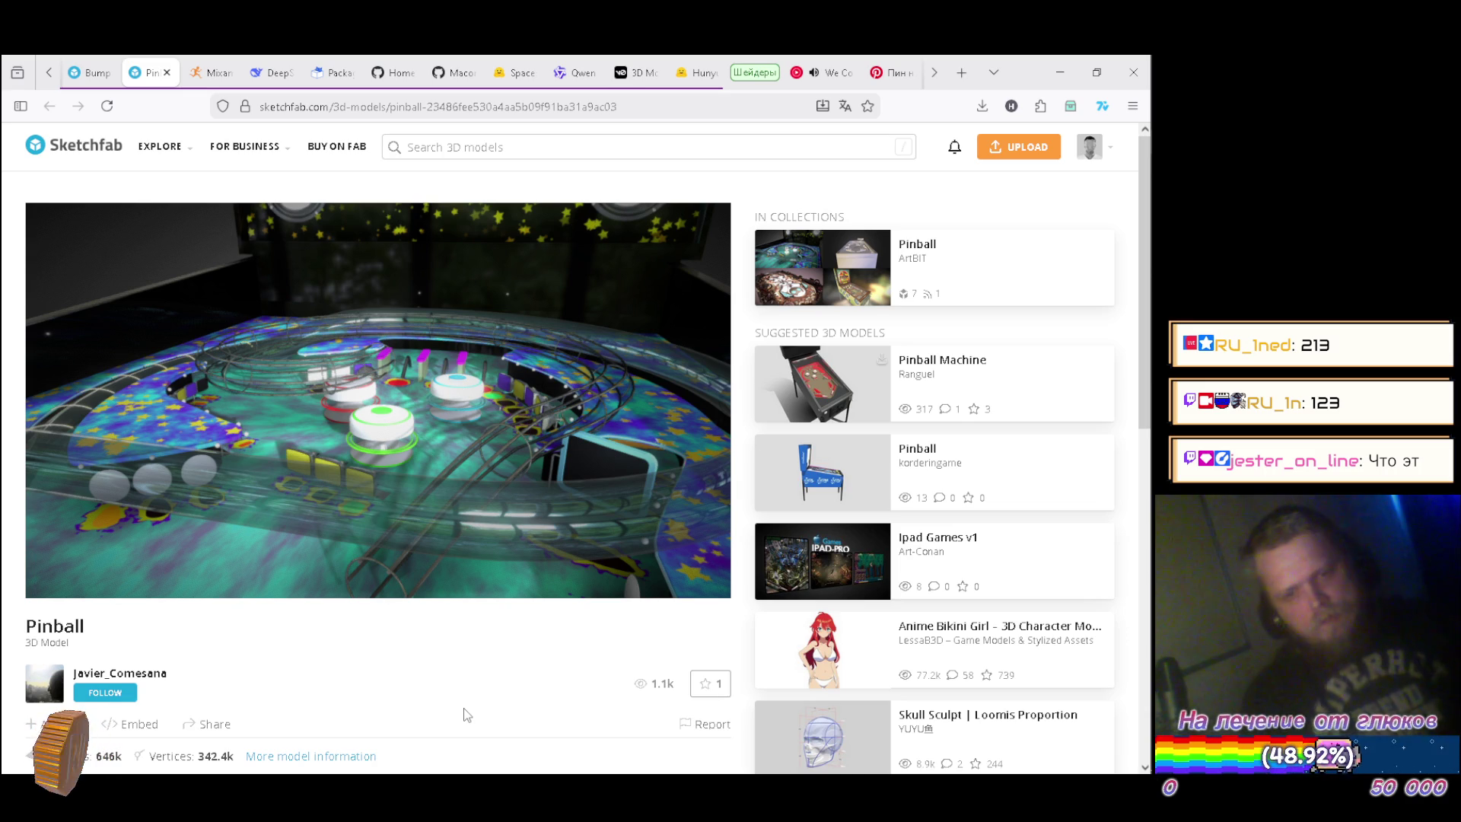
# Finish viewing the Pinball reference model on Sketchfab and return to Unity's shader editor.
pyautogui.hotkey('ctrl', 'alt', 'r')
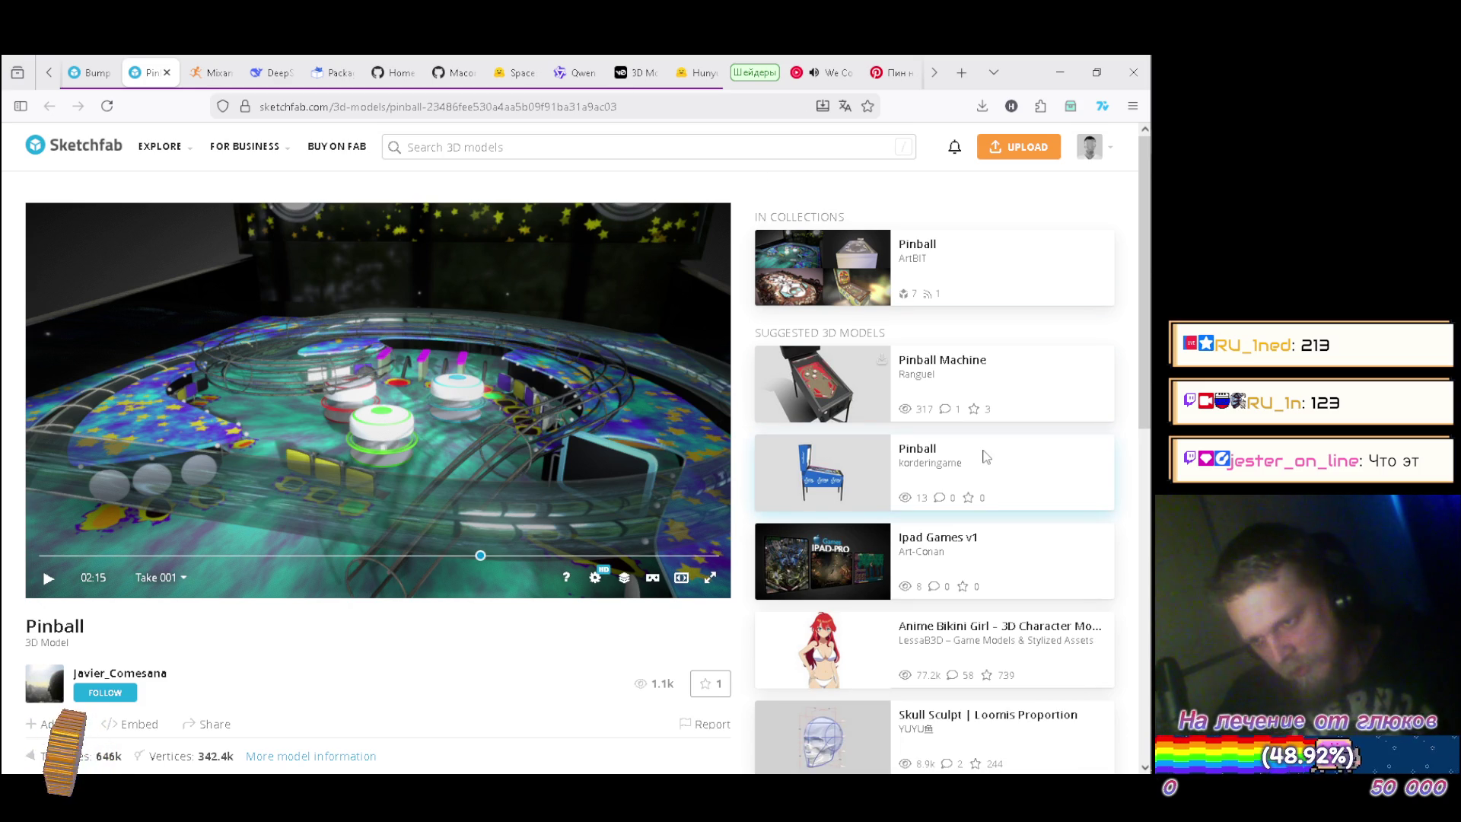
pyautogui.hotkey('alt', 'Tab')
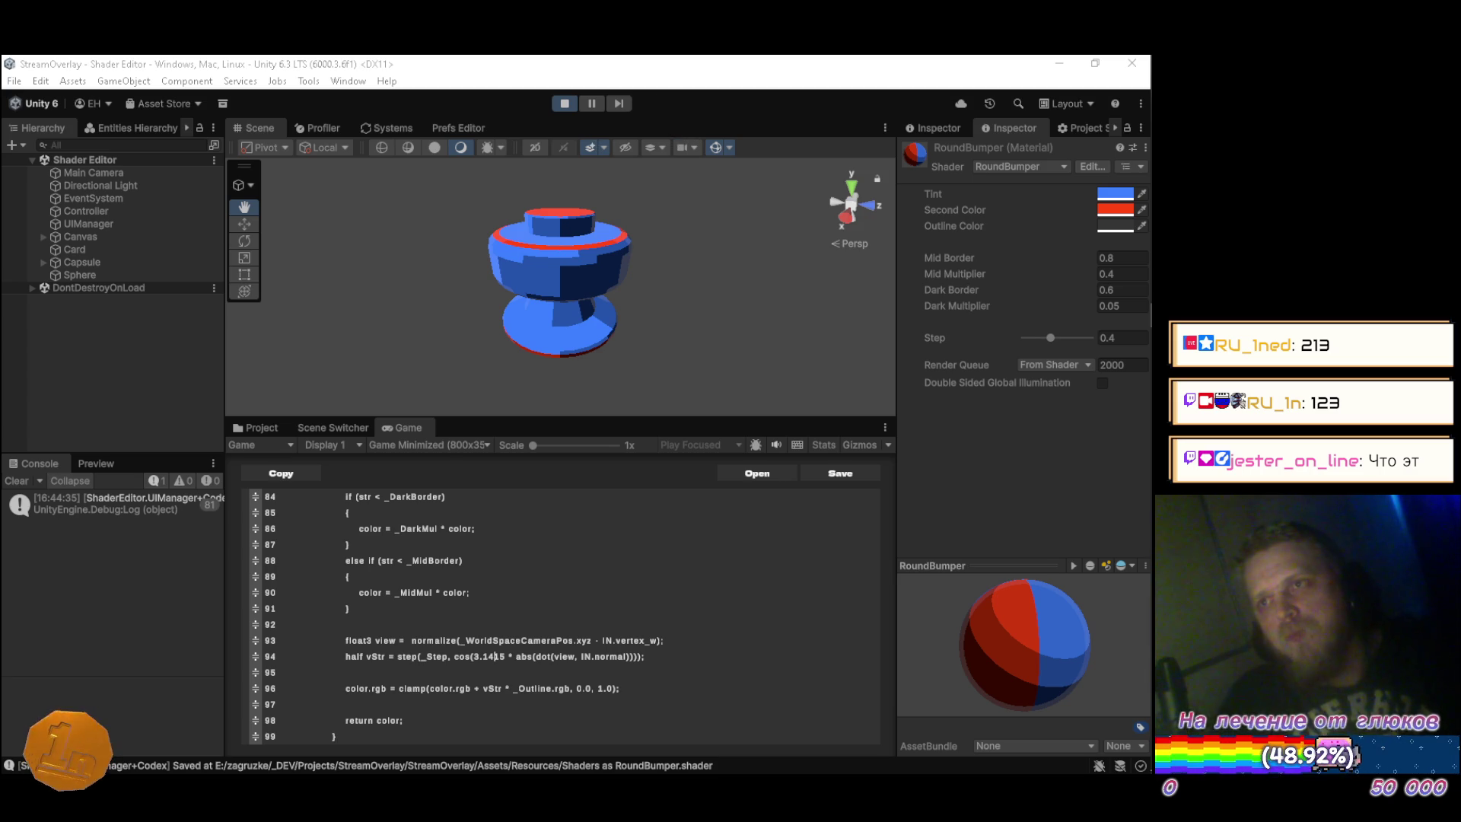
# Rotate the RoundBumper material preview sphere to show more of its blue shading.
pyautogui.moveTo(1151, 327)
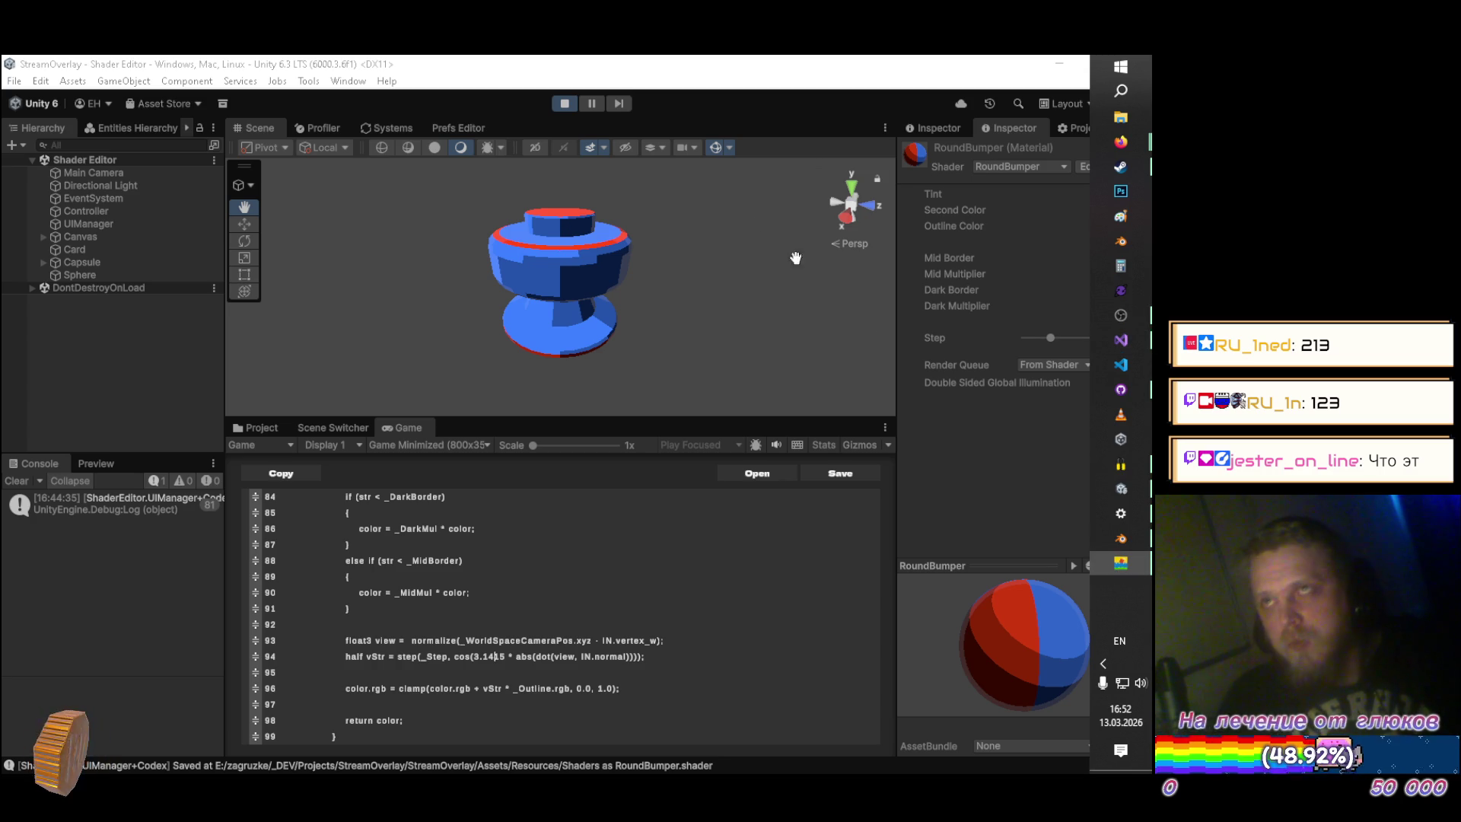
pyautogui.click(730, 73)
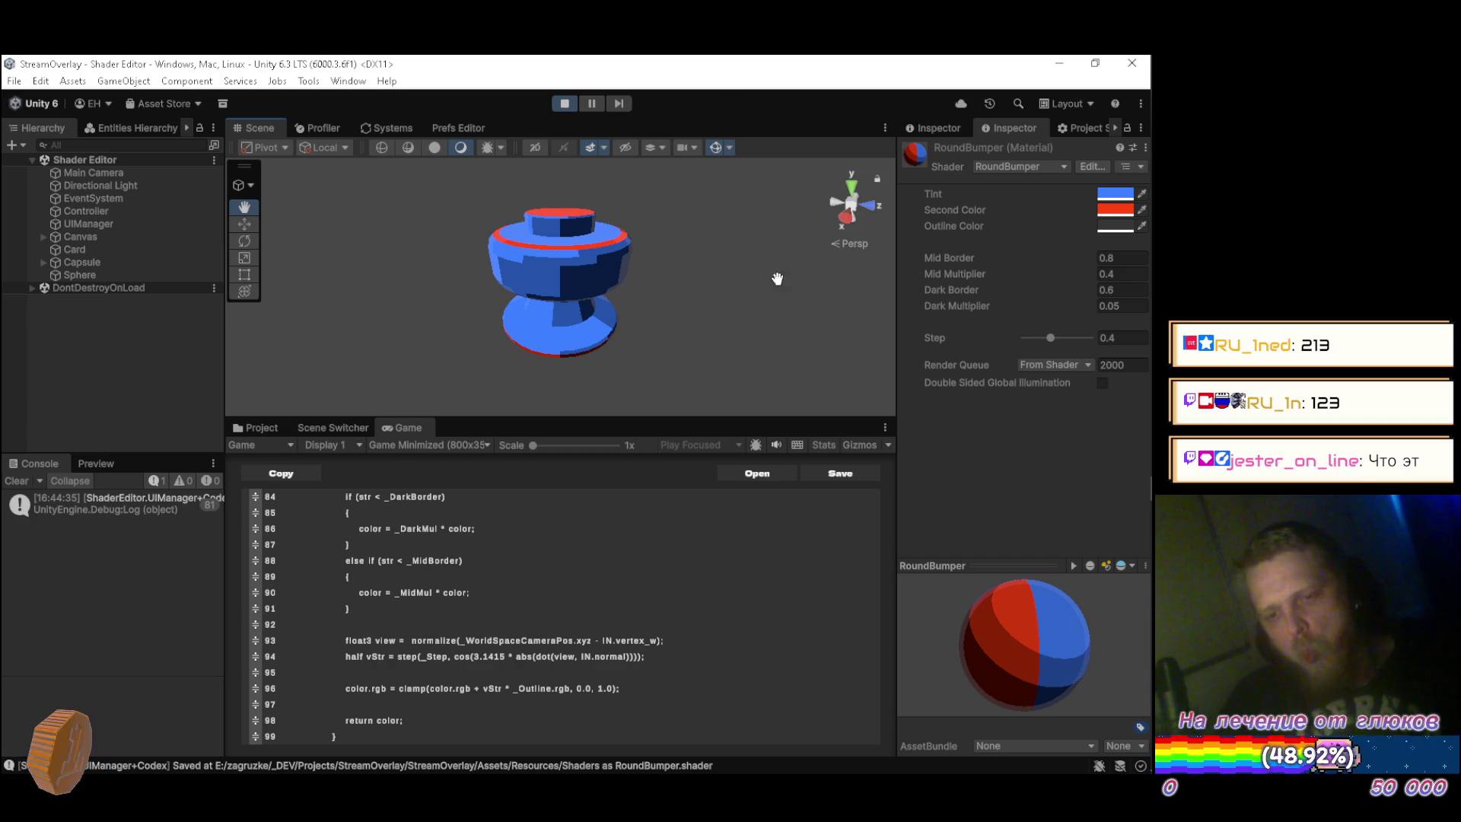
pyautogui.moveTo(1046, 633)
pyautogui.mouseDown()
pyautogui.moveTo(984, 686)
pyautogui.moveTo(1011, 637)
pyautogui.moveTo(960, 554)
pyautogui.moveTo(1058, 590)
pyautogui.moveTo(1007, 657)
pyautogui.mouseUp()
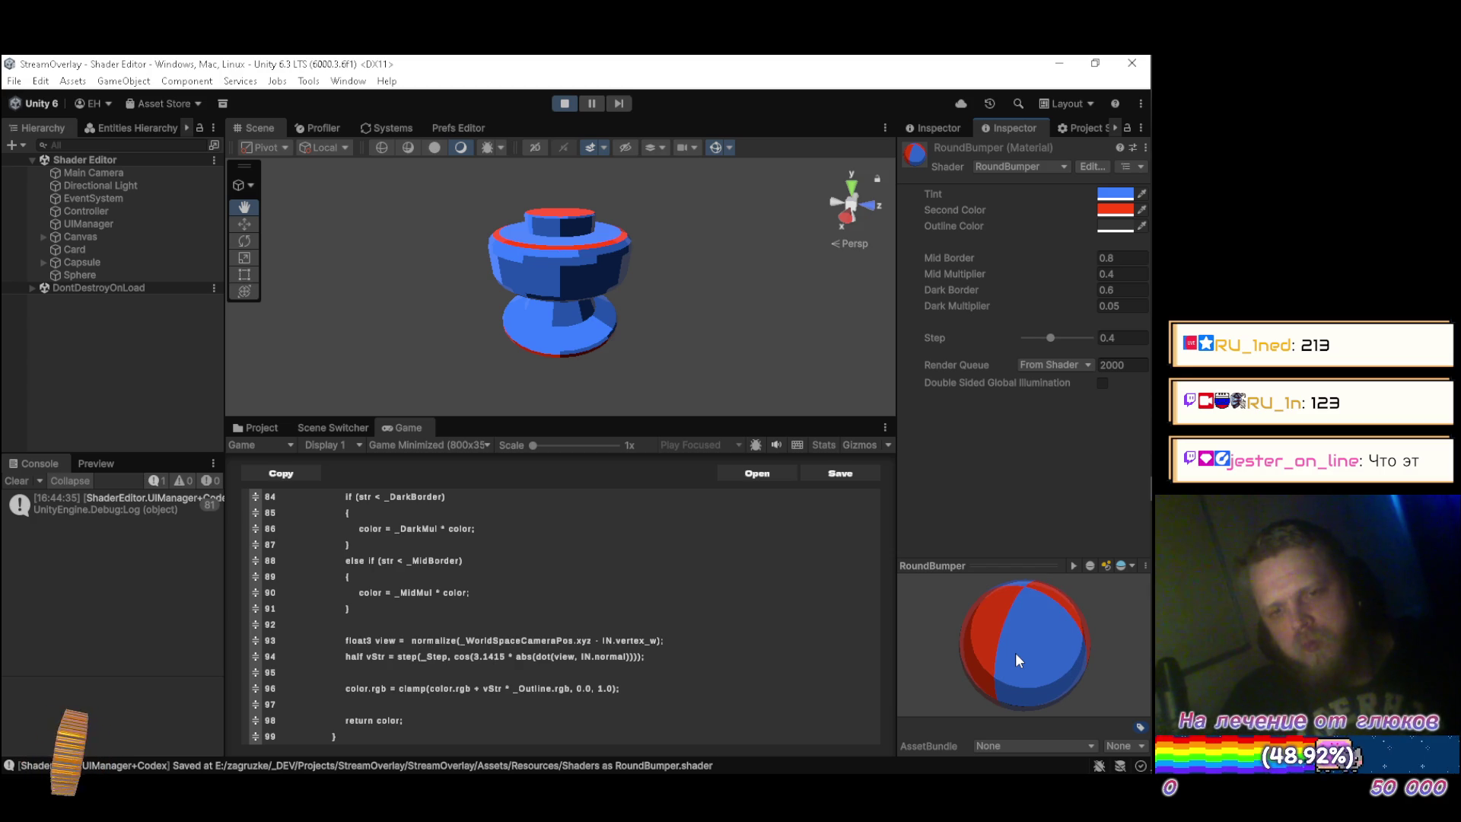
pyautogui.press('XF86AudioNext')
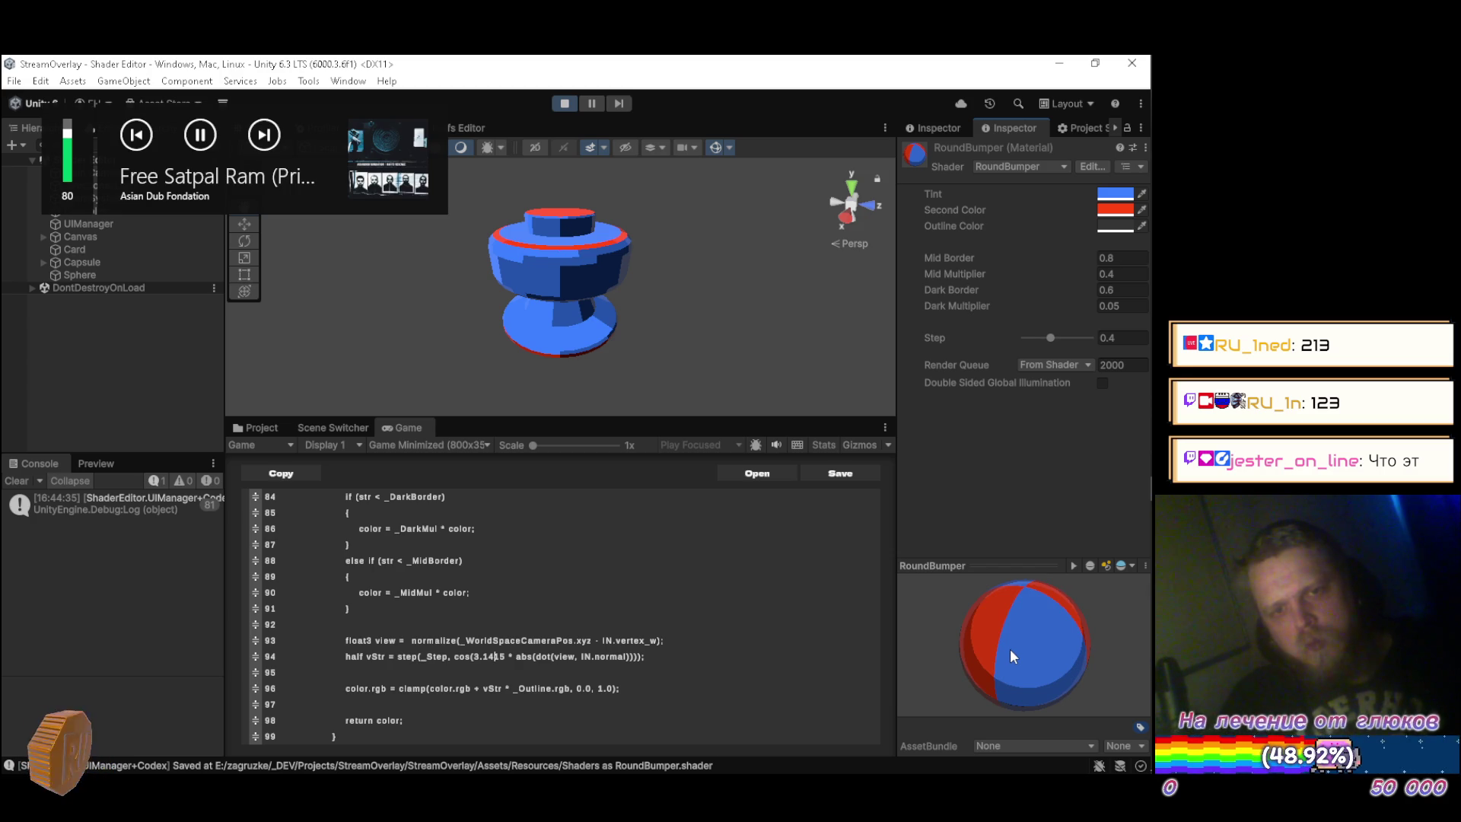
pyautogui.hotkey('alt', 'Tab')
pyautogui.hotkey('alt', 'Tab')
pyautogui.hotkey('alt', 'Tab')
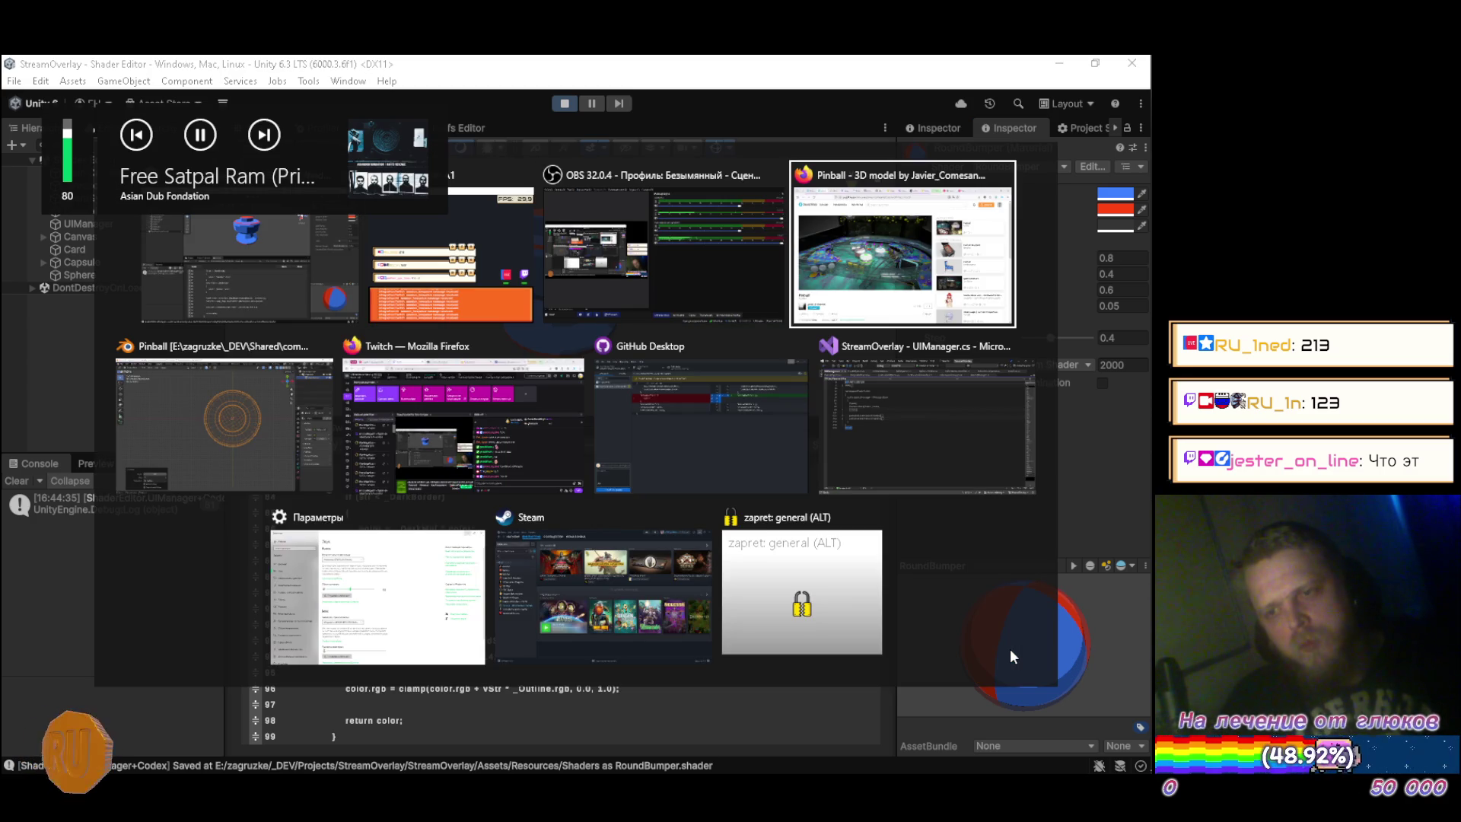
# Bring up the browser's YouTube Music tab.
pyautogui.hotkey('alt', 'Tab')
pyautogui.hotkey('alt', 'Tab')
pyautogui.hotkey('alt', 'Tab')
pyautogui.hotkey('alt', 'Tab')
pyautogui.click(888, 308)
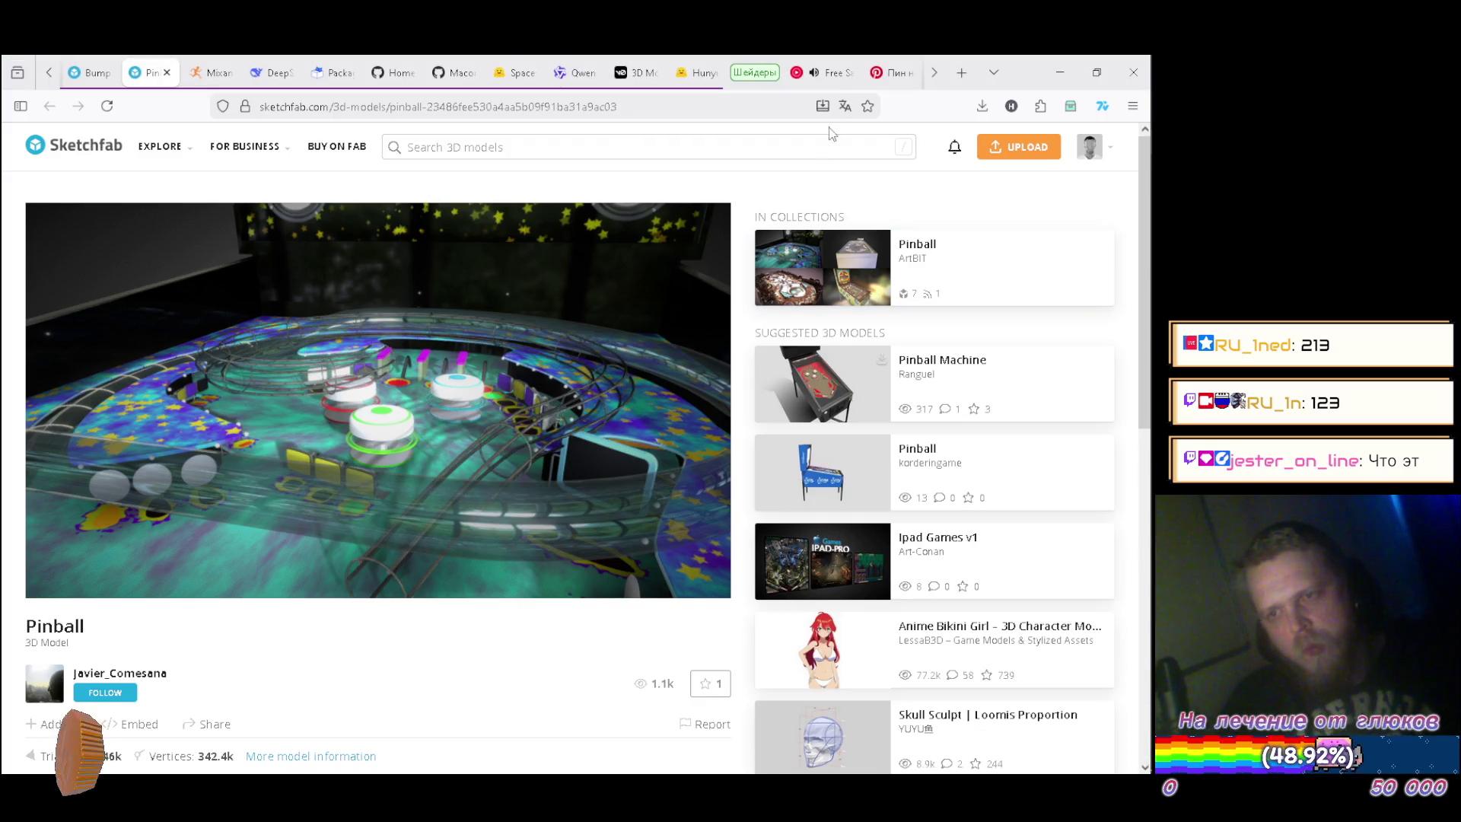
pyautogui.click(834, 76)
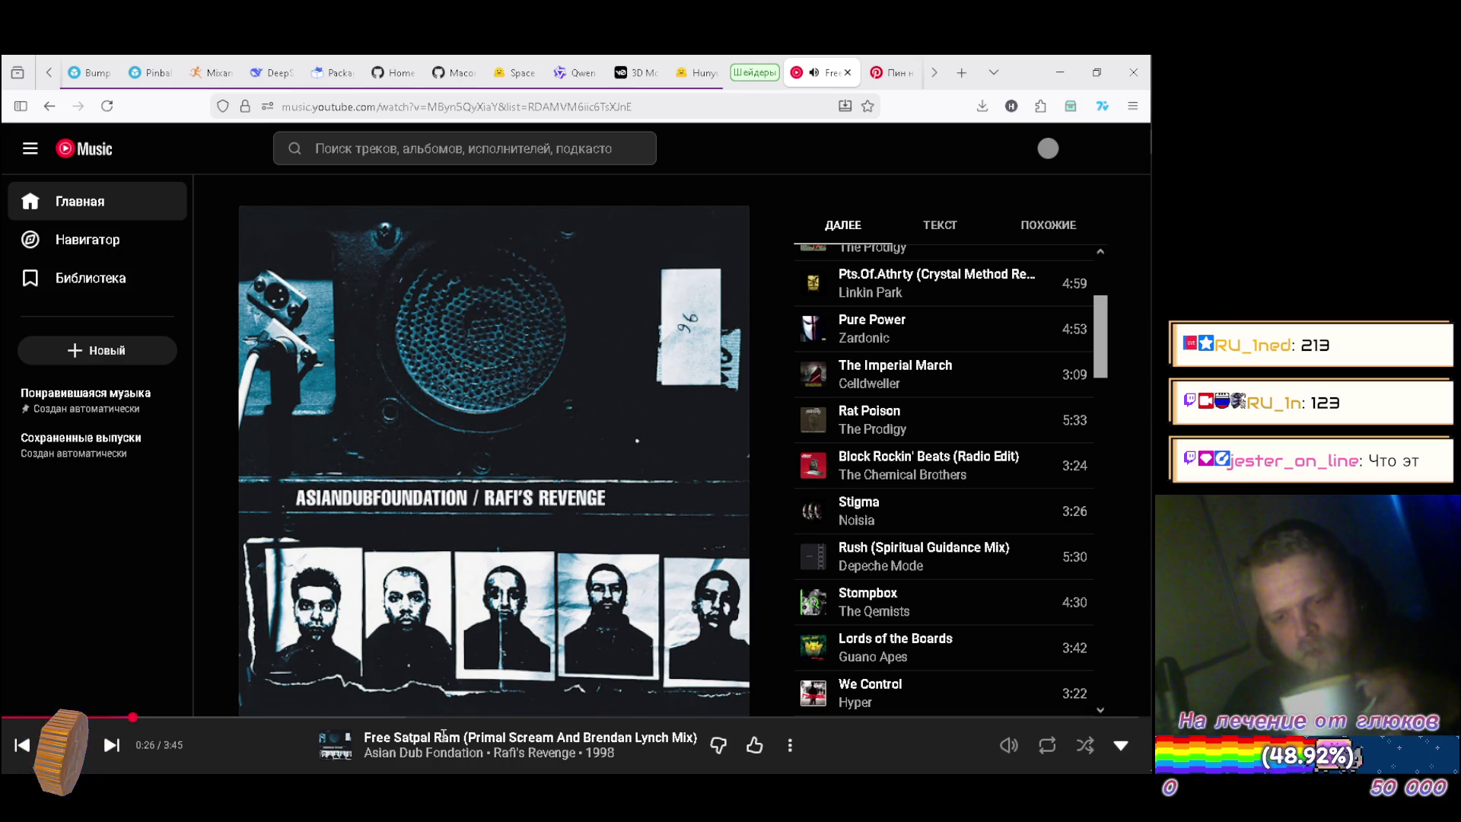
# Play Free Satpal Ram (Russell Simmins Remix) from Rafi's Revenge, then return to the Sketchfab Pinball page.
pyautogui.click(527, 756)
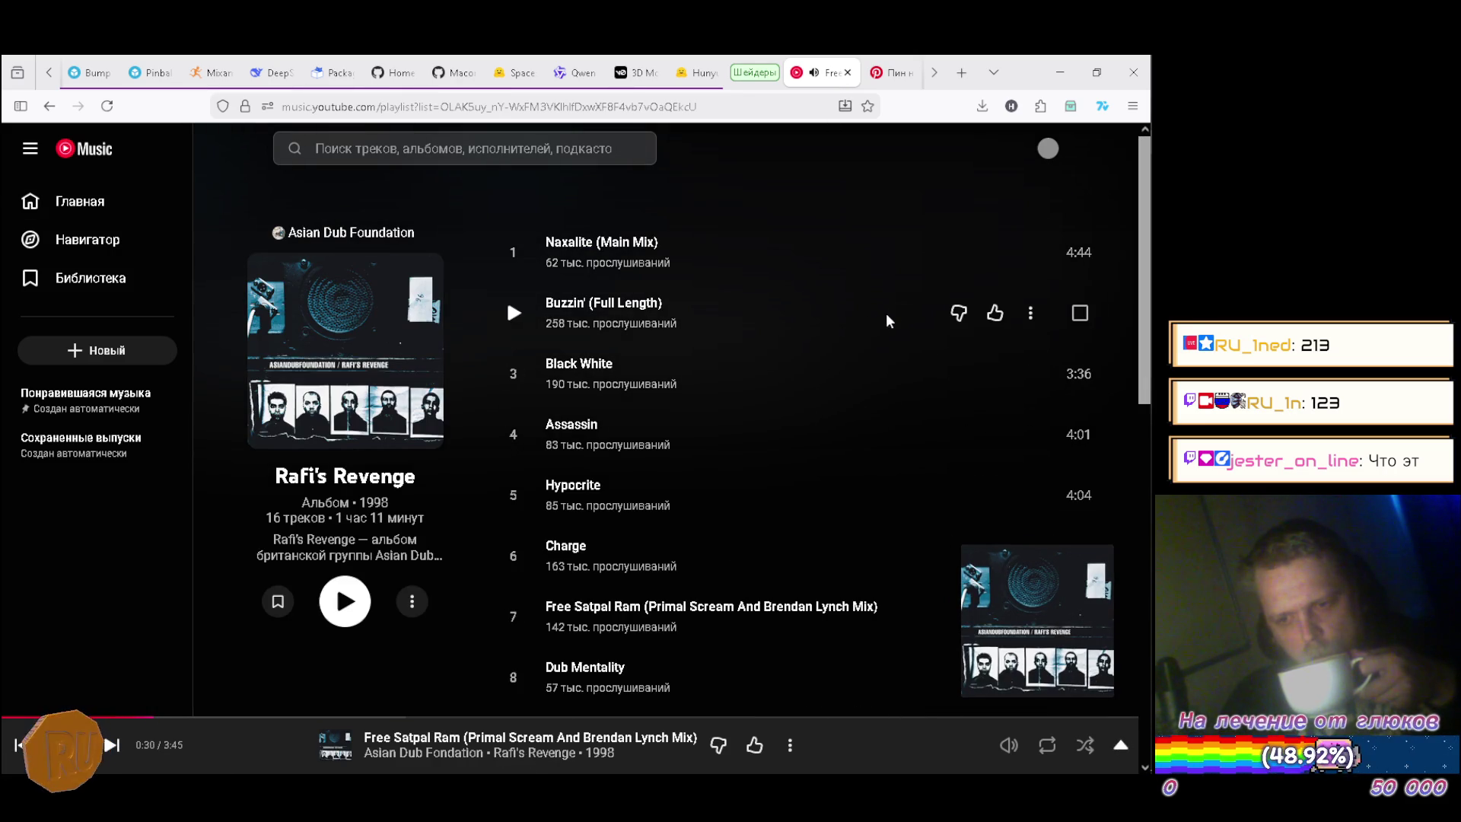
pyautogui.scroll(-8, 890, 299)
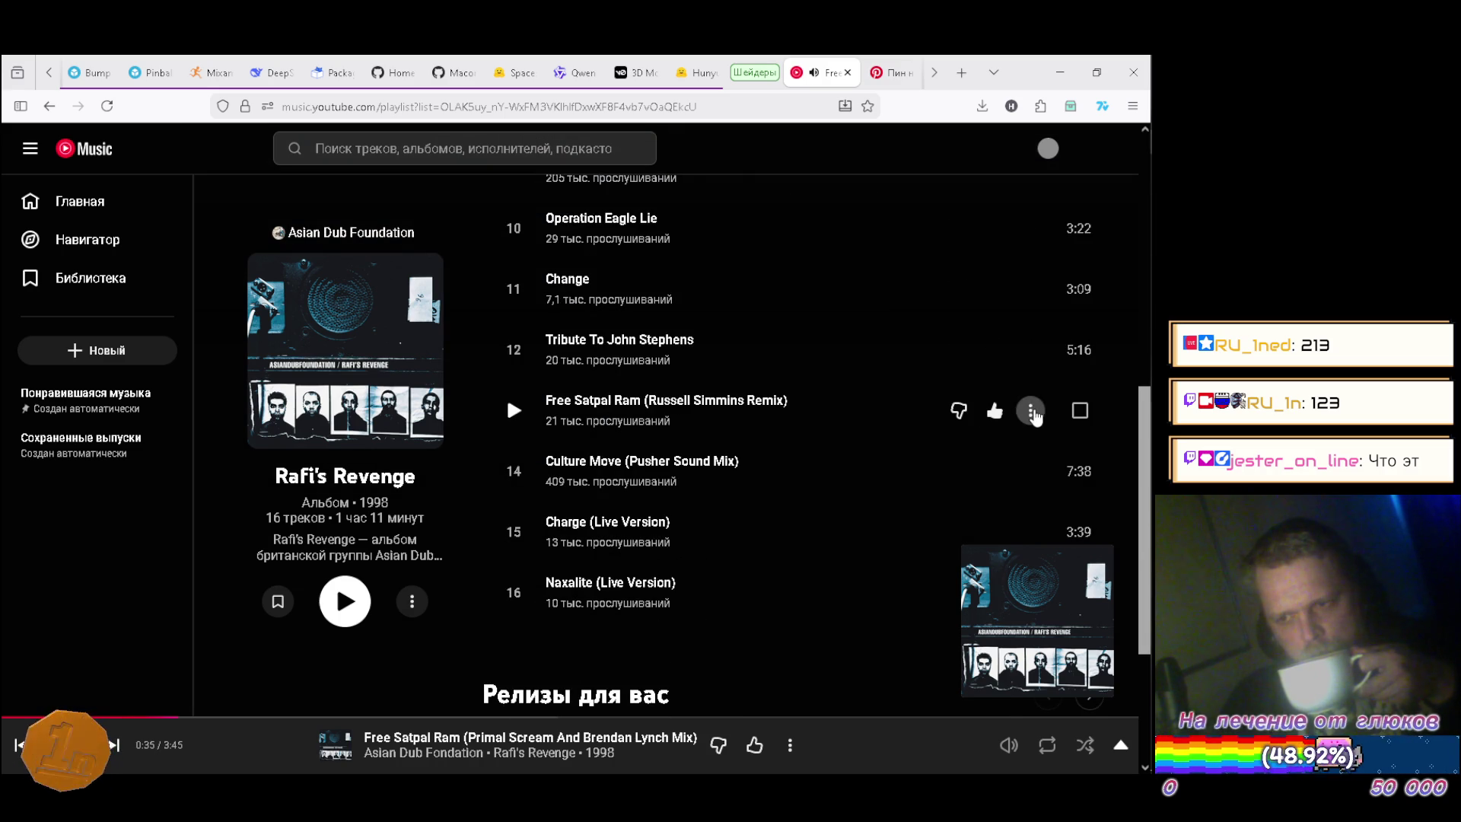
pyautogui.click(1031, 410)
pyautogui.click(947, 466)
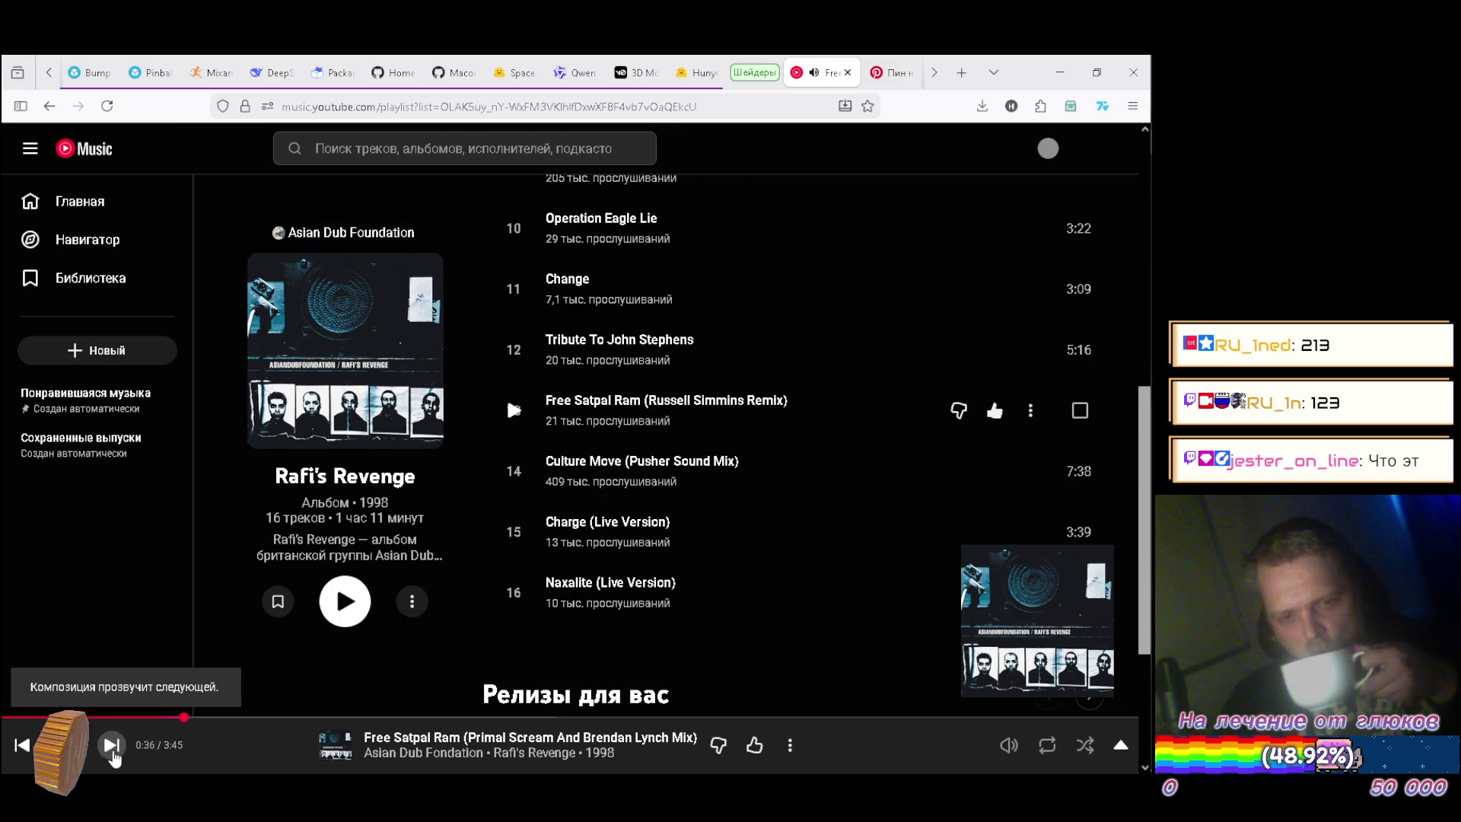
pyautogui.click(113, 749)
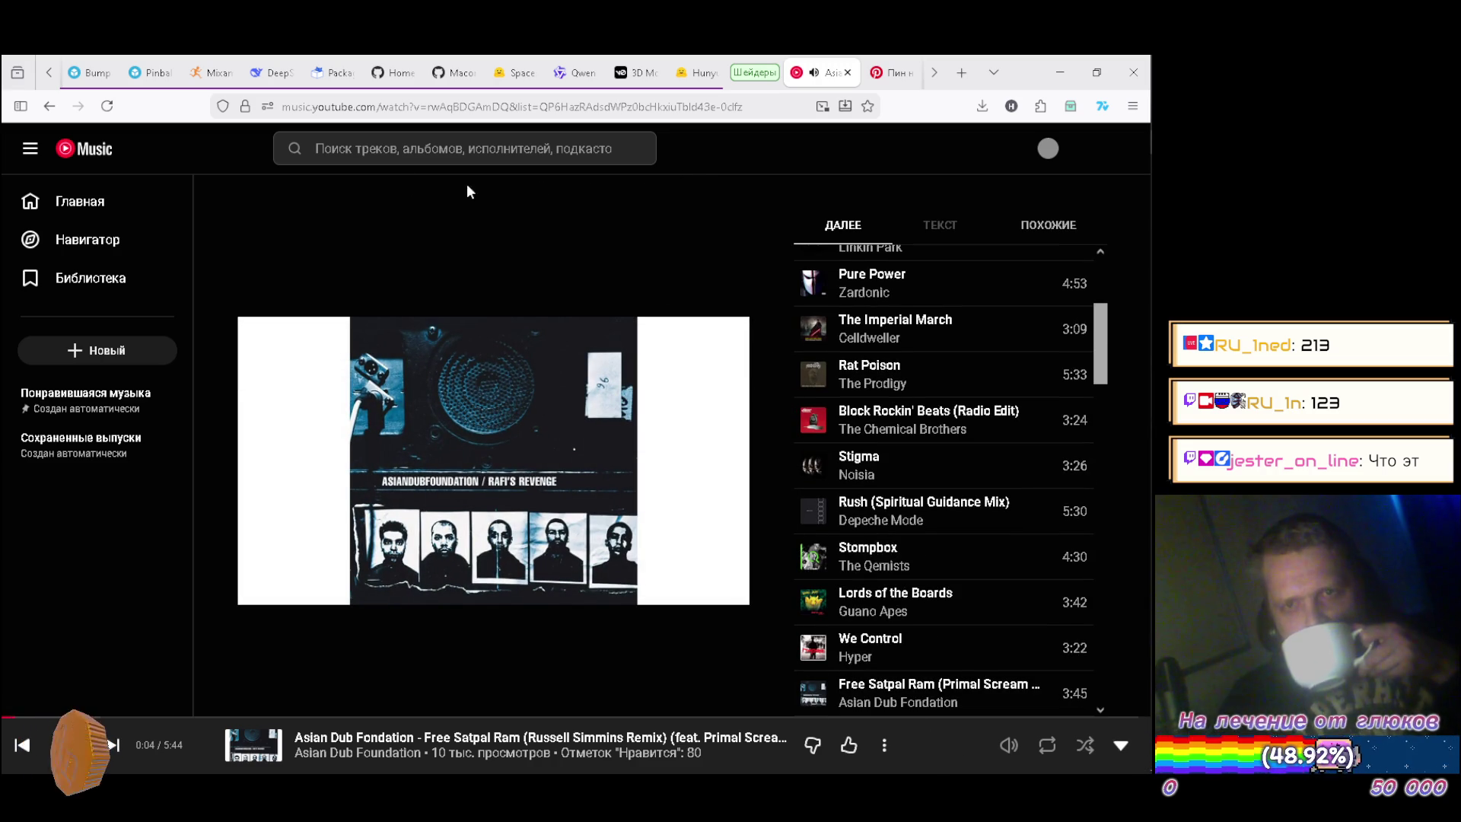
pyautogui.click(147, 72)
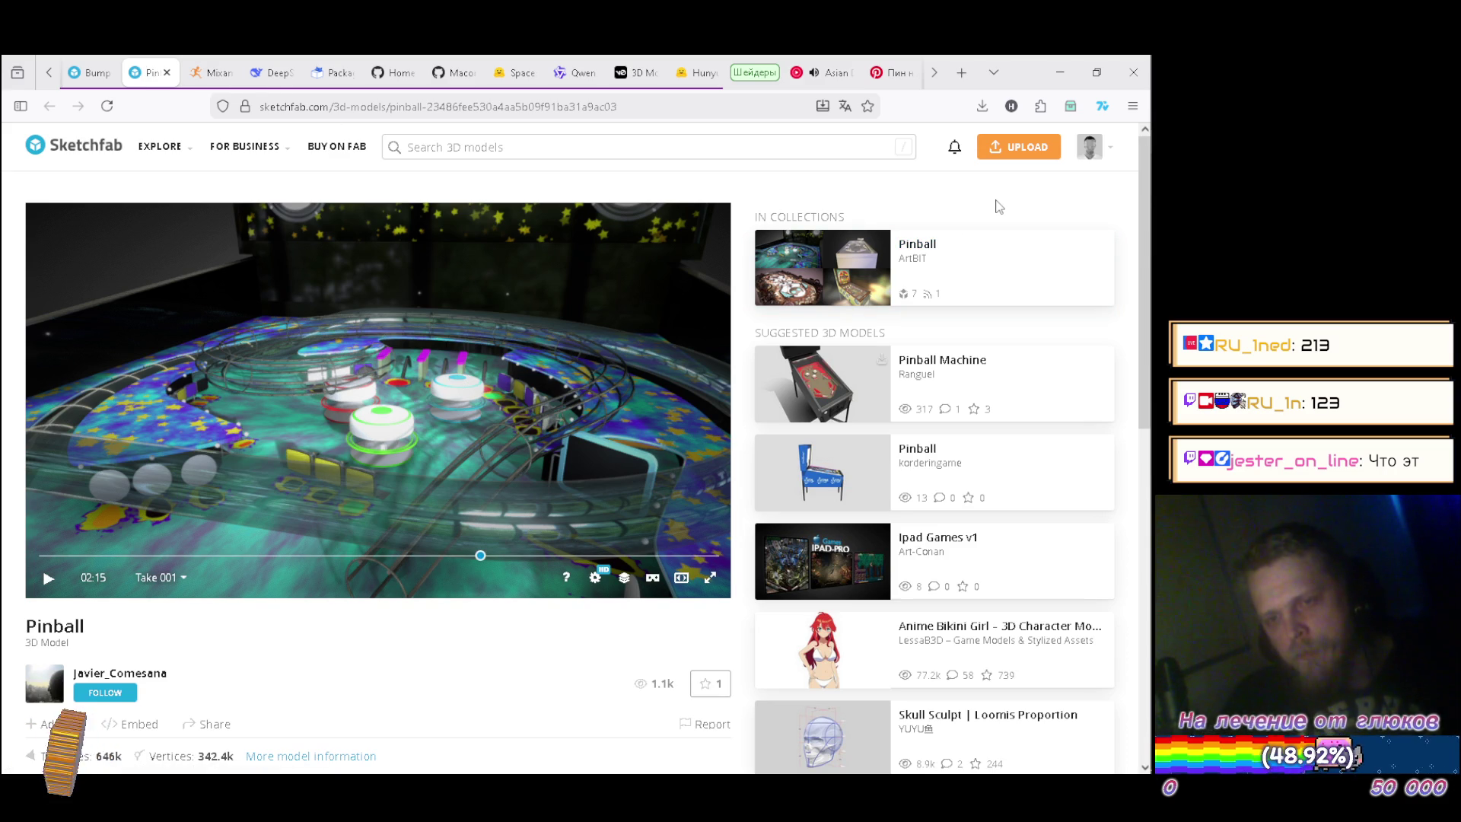
# Minimize Firefox so Unity's RoundBumper shader code is visible again.
pyautogui.click(1059, 73)
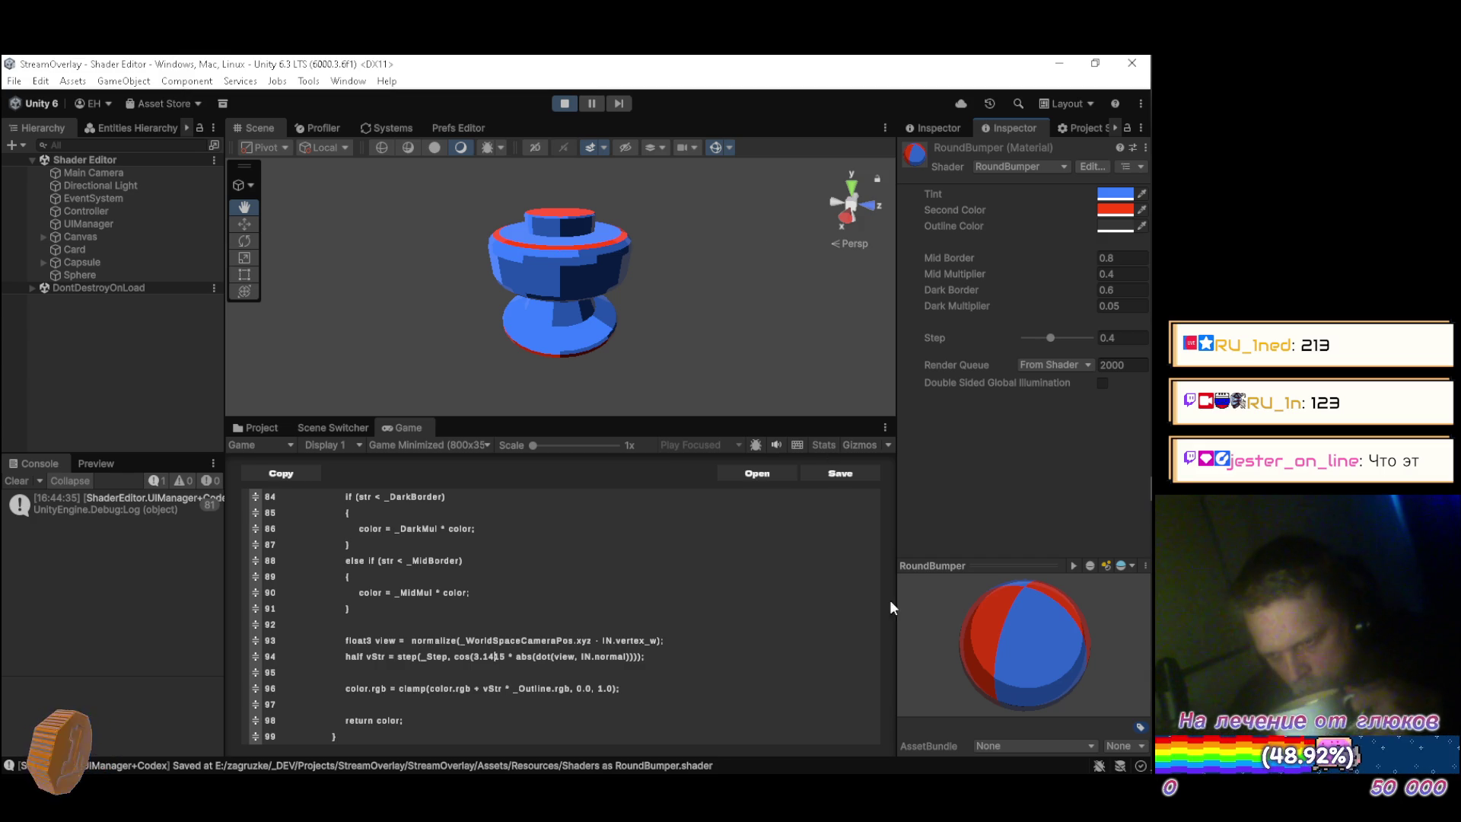
# Rotate the RoundBumper preview to view it from above, then bring Blender forward.
pyautogui.moveTo(1001, 629)
pyautogui.mouseDown()
pyautogui.moveTo(1006, 660)
pyautogui.moveTo(1003, 623)
pyautogui.moveTo(1030, 566)
pyautogui.moveTo(1034, 593)
pyautogui.moveTo(978, 647)
pyautogui.moveTo(1001, 644)
pyautogui.moveTo(966, 651)
pyautogui.mouseUp()
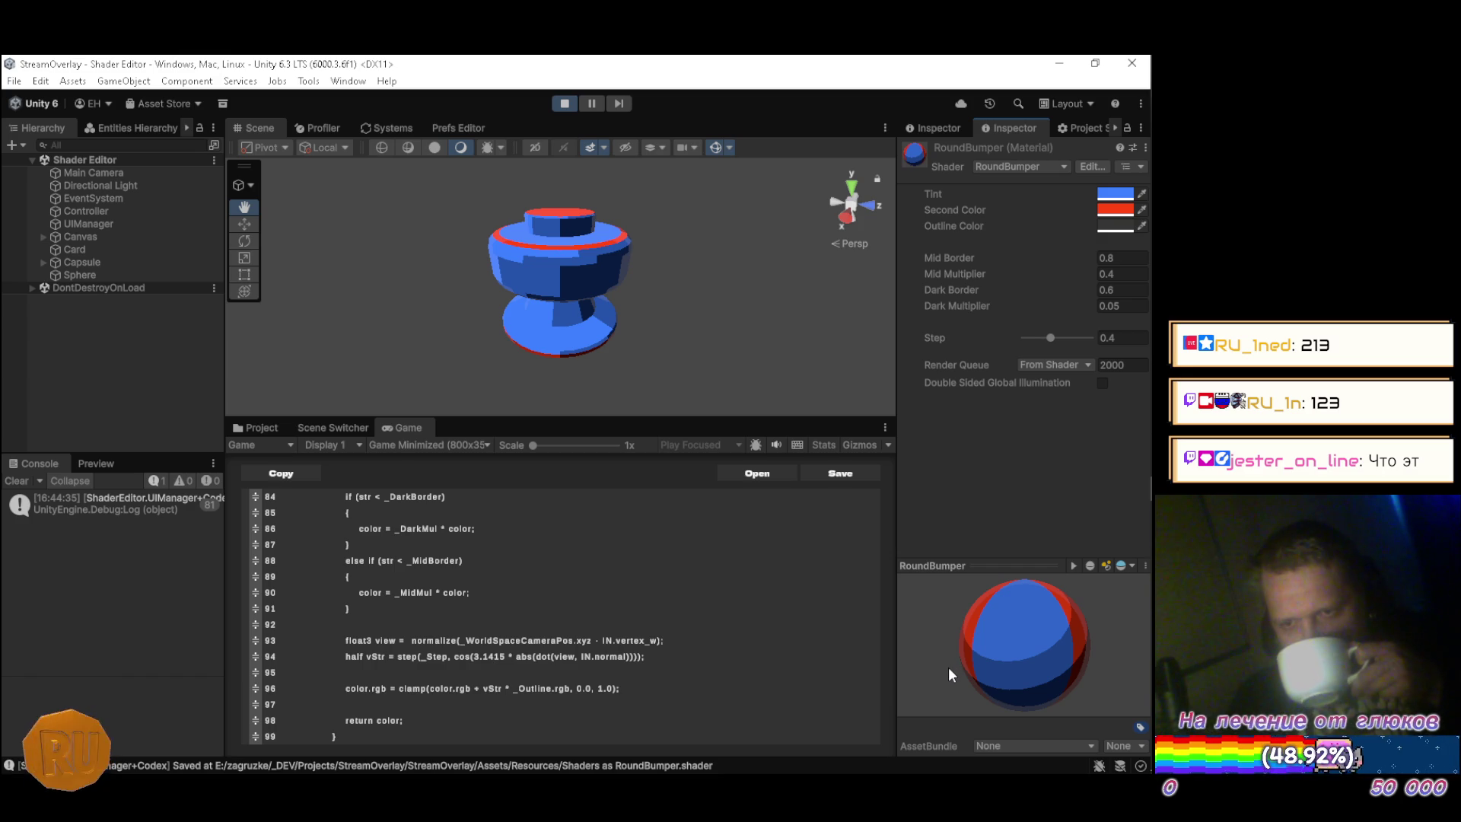
pyautogui.moveTo(1146, 487)
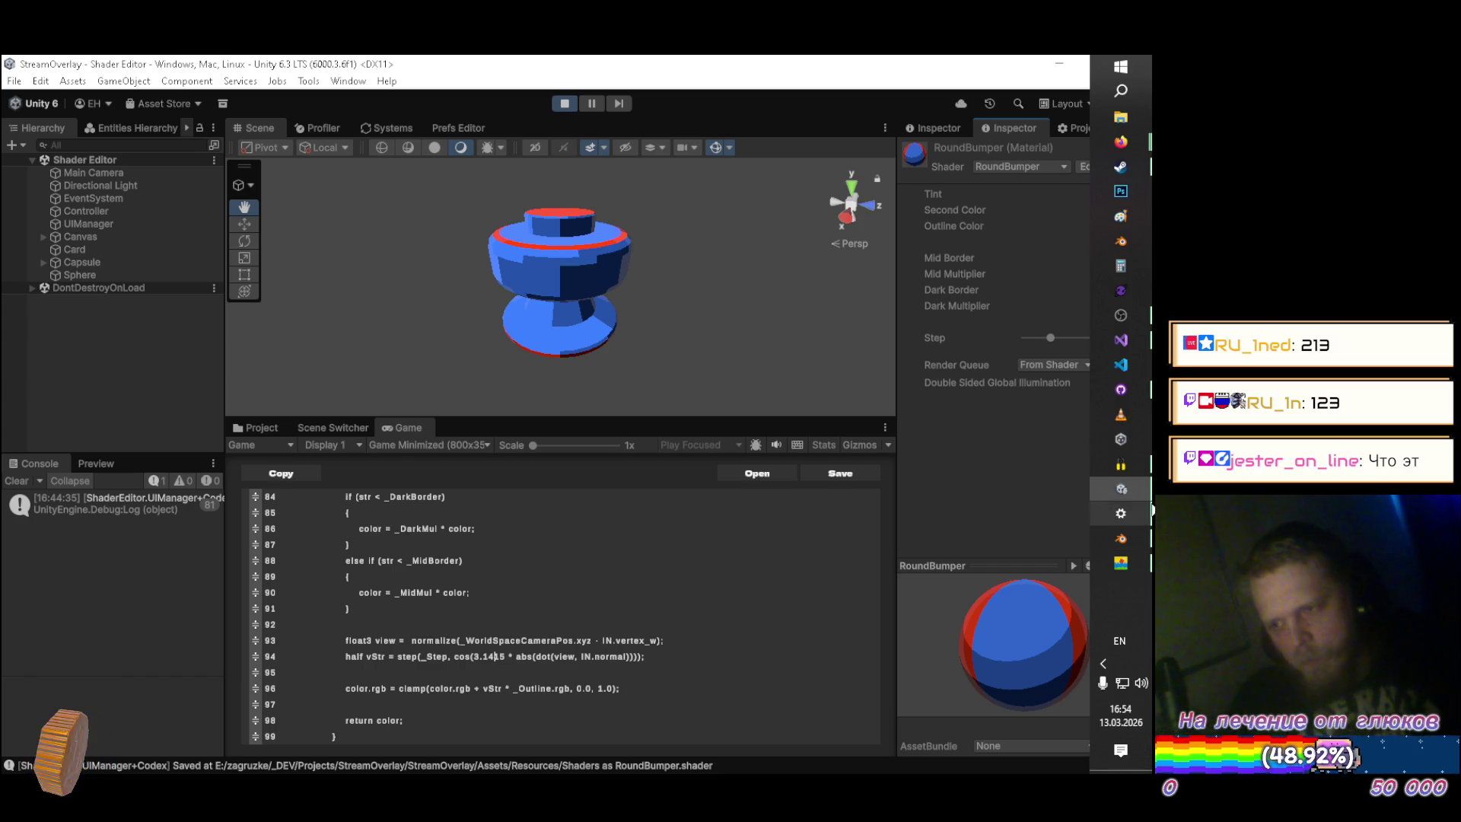
pyautogui.click(1121, 538)
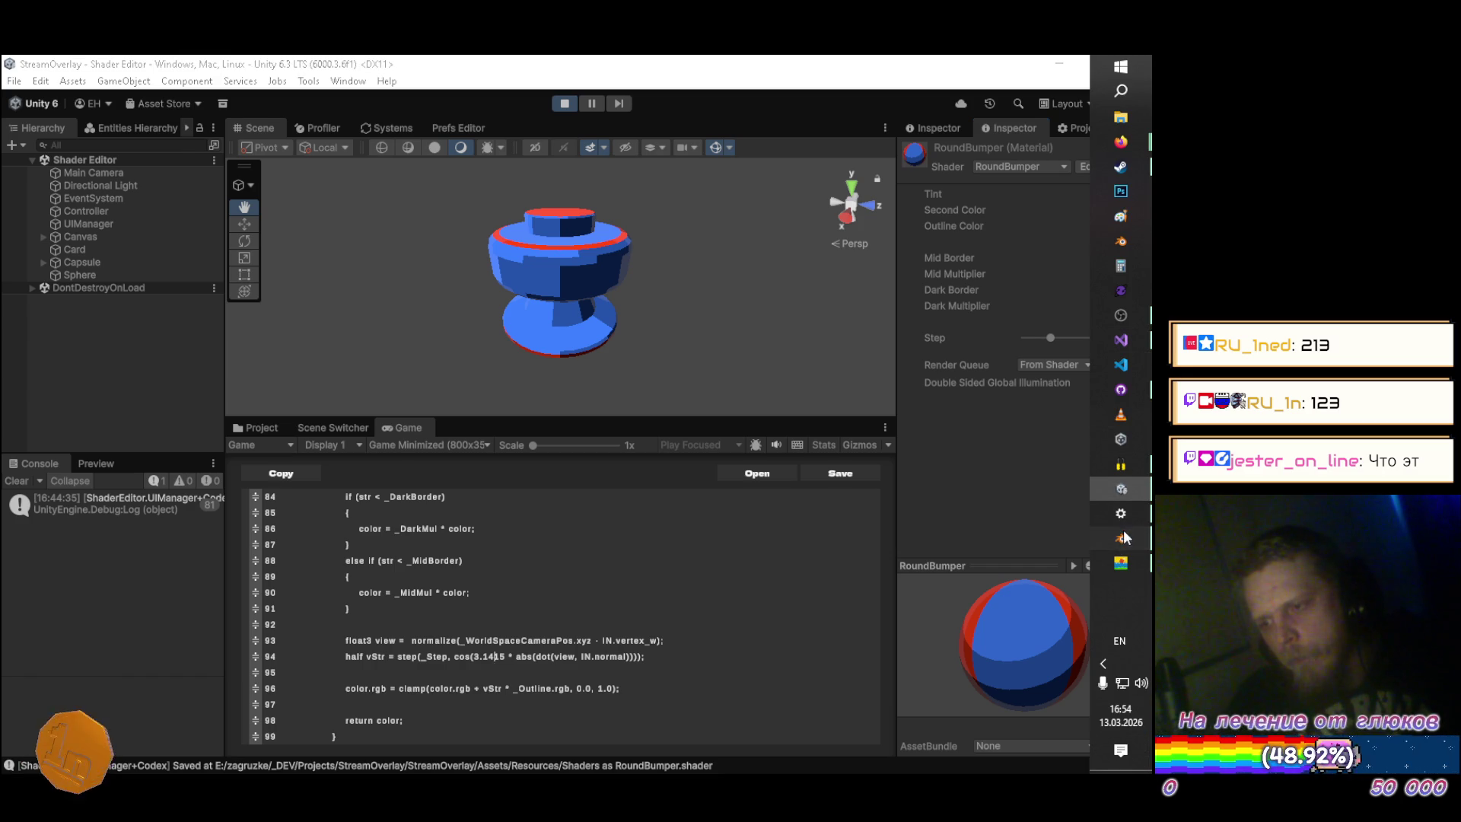
# Apply Smooth Faces shading to the whole RoundBumper mesh and save Pinball.blend.
pyautogui.press('Tab')
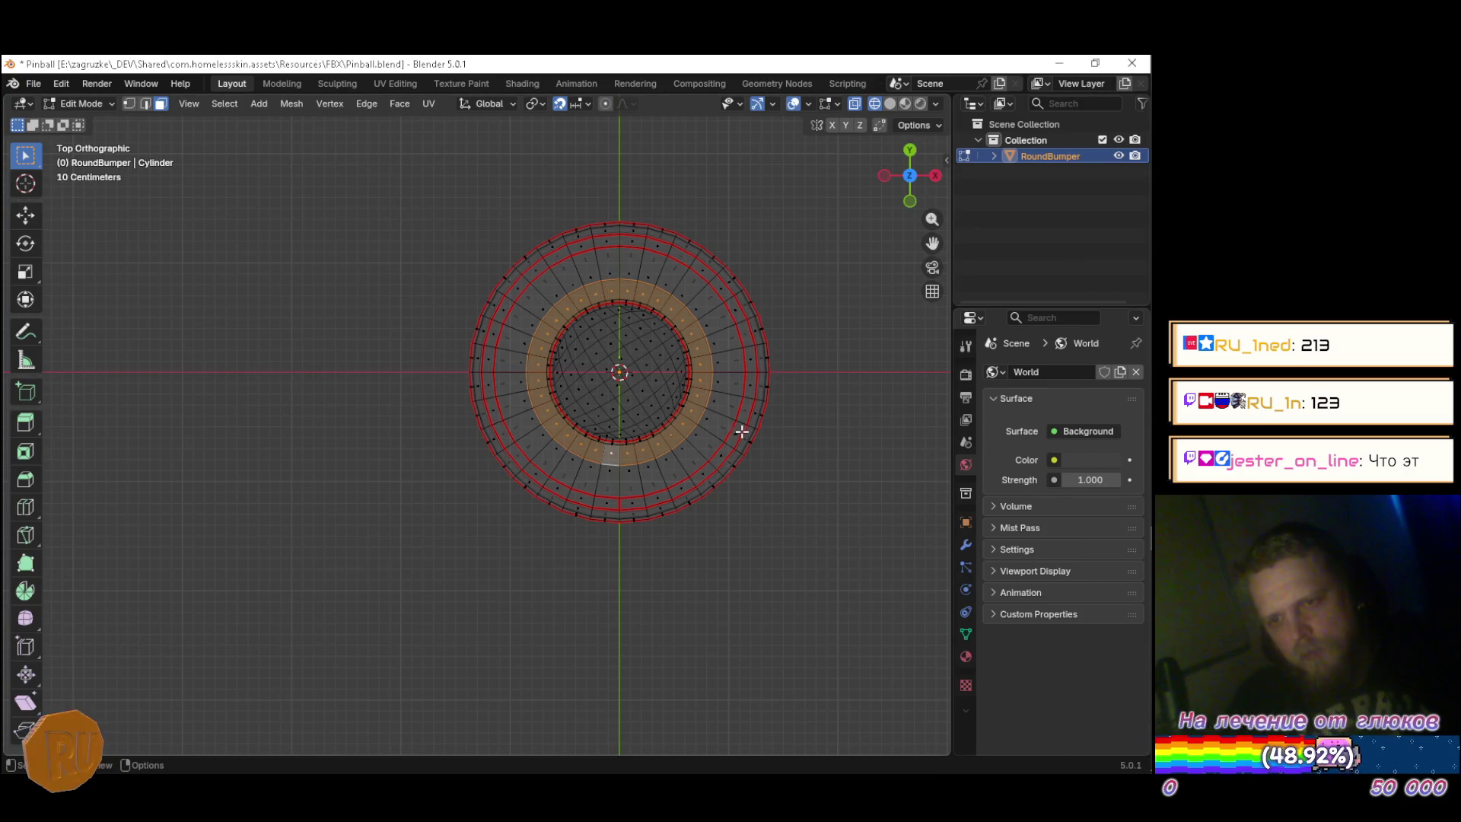
pyautogui.press('a')
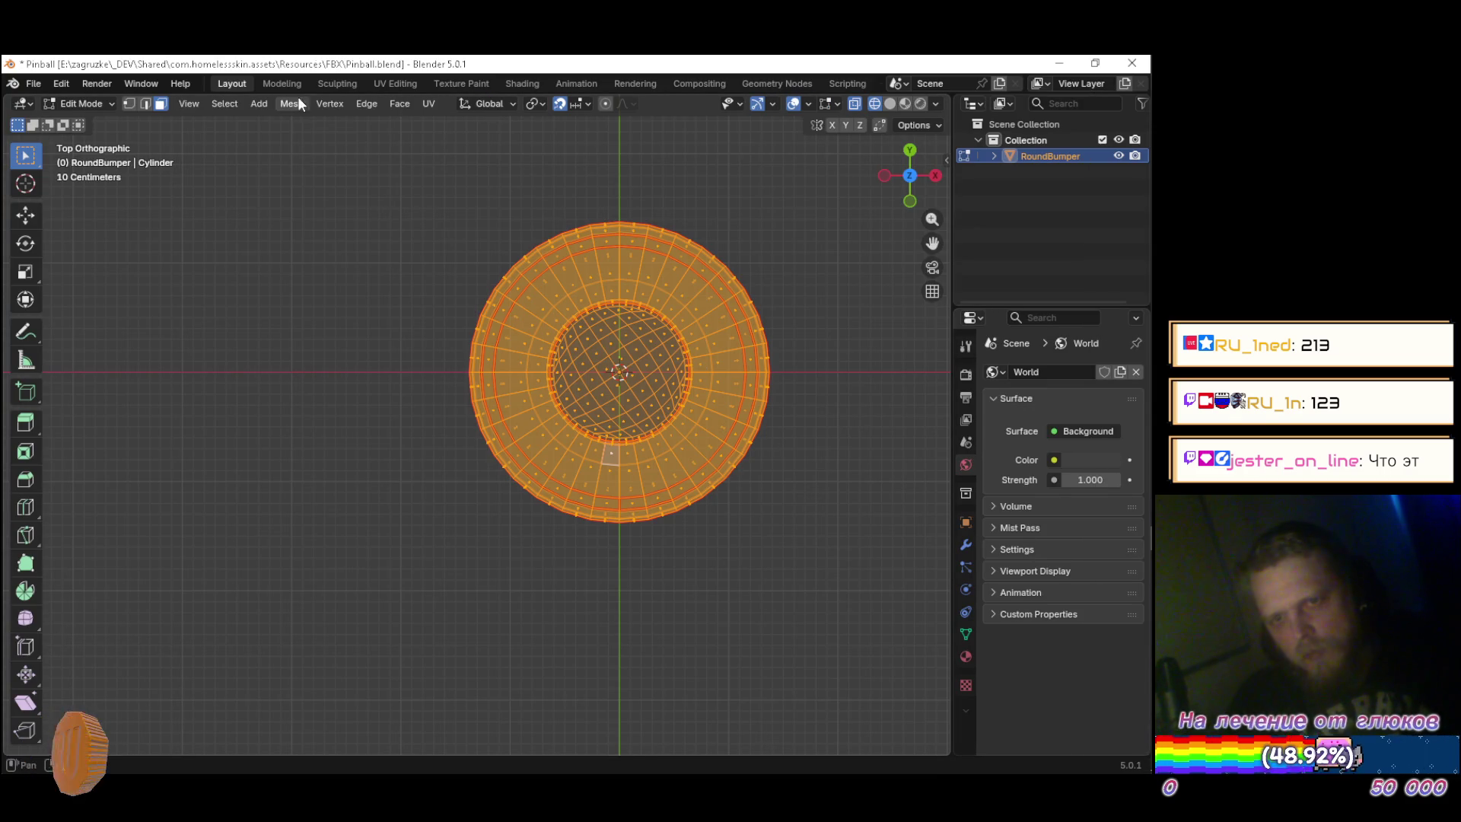
pyautogui.click(296, 103)
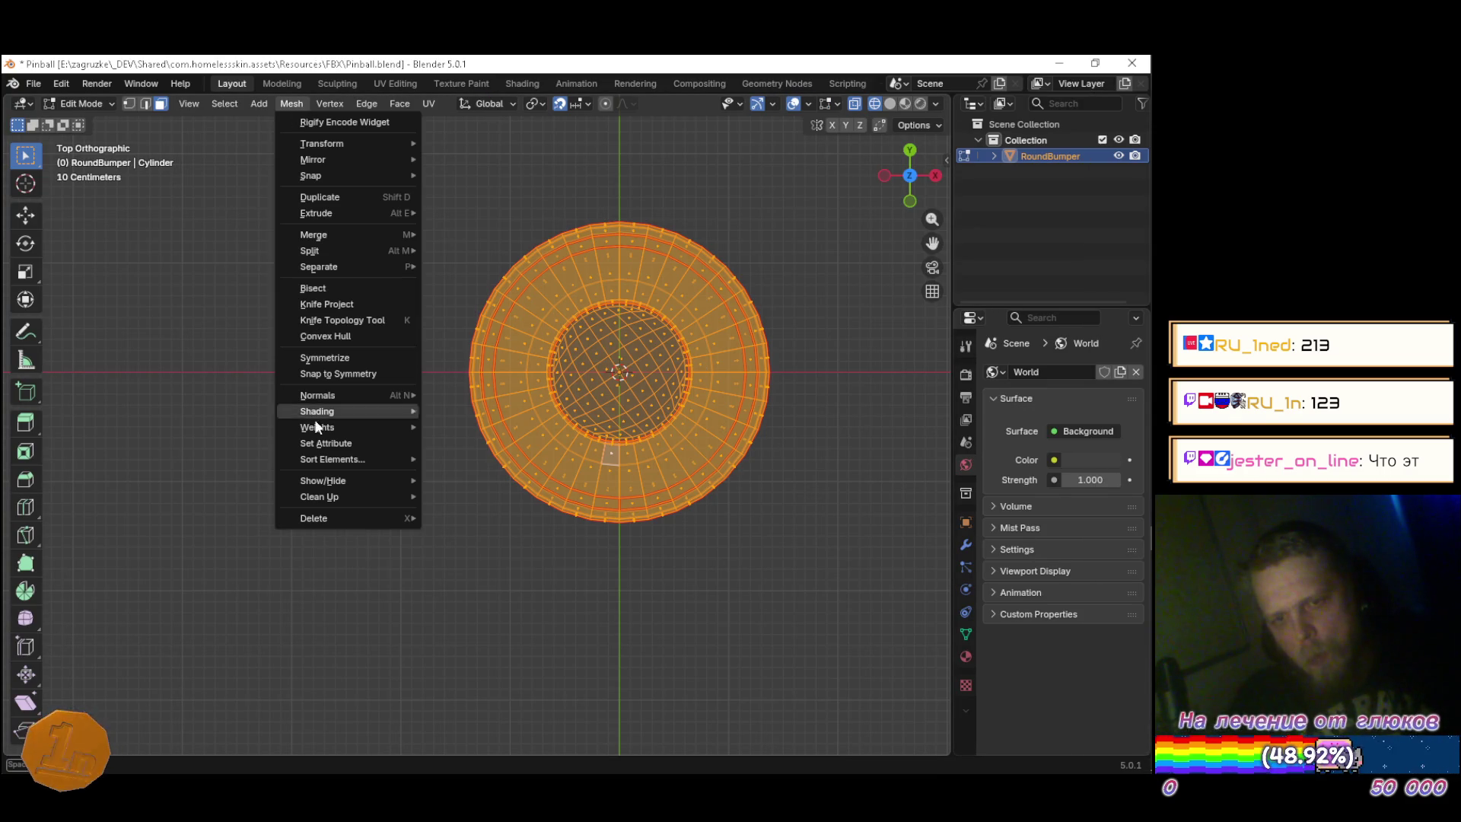
pyautogui.moveTo(359, 411)
pyautogui.click(481, 413)
pyautogui.hotkey('ctrl', 's')
# Orbit Unity's scene to check the smoothed bumper model.
pyautogui.hotkey('alt', 'Tab')
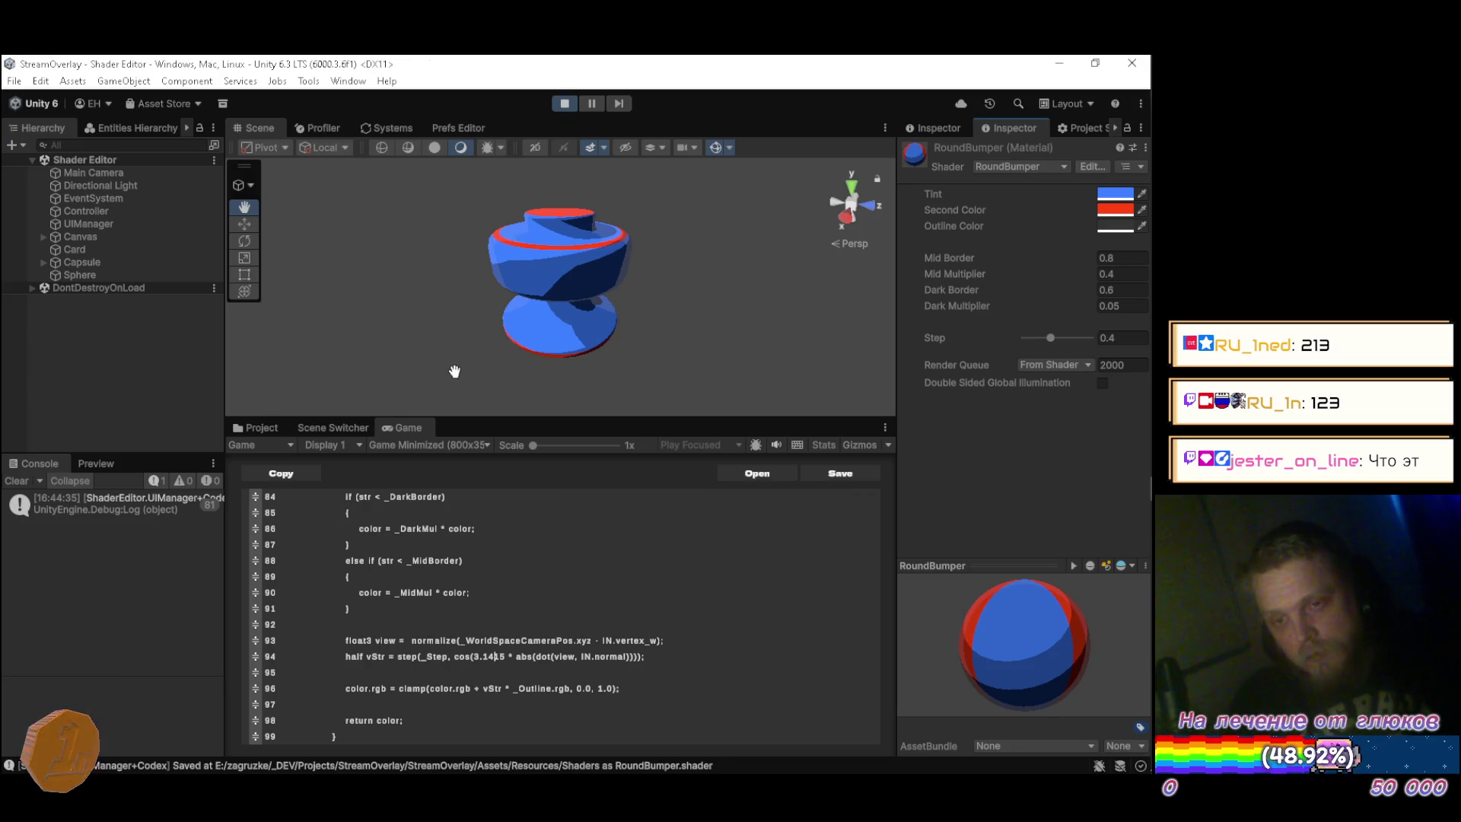
pyautogui.moveTo(586, 368)
pyautogui.mouseDown()
pyautogui.moveTo(868, 312)
pyautogui.moveTo(853, 228)
pyautogui.moveTo(840, 254)
pyautogui.moveTo(842, 219)
pyautogui.moveTo(809, 313)
pyautogui.moveTo(822, 354)
pyautogui.moveTo(783, 385)
pyautogui.moveTo(599, 290)
pyautogui.moveTo(605, 301)
pyautogui.moveTo(724, 248)
pyautogui.moveTo(763, 317)
pyautogui.moveTo(804, 326)
pyautogui.moveTo(553, 312)
pyautogui.moveTo(499, 228)
pyautogui.moveTo(654, 327)
pyautogui.moveTo(723, 349)
pyautogui.moveTo(652, 216)
pyautogui.moveTo(694, 254)
pyautogui.moveTo(710, 348)
pyautogui.mouseUp()
pyautogui.hotkey('alt', 'Tab')
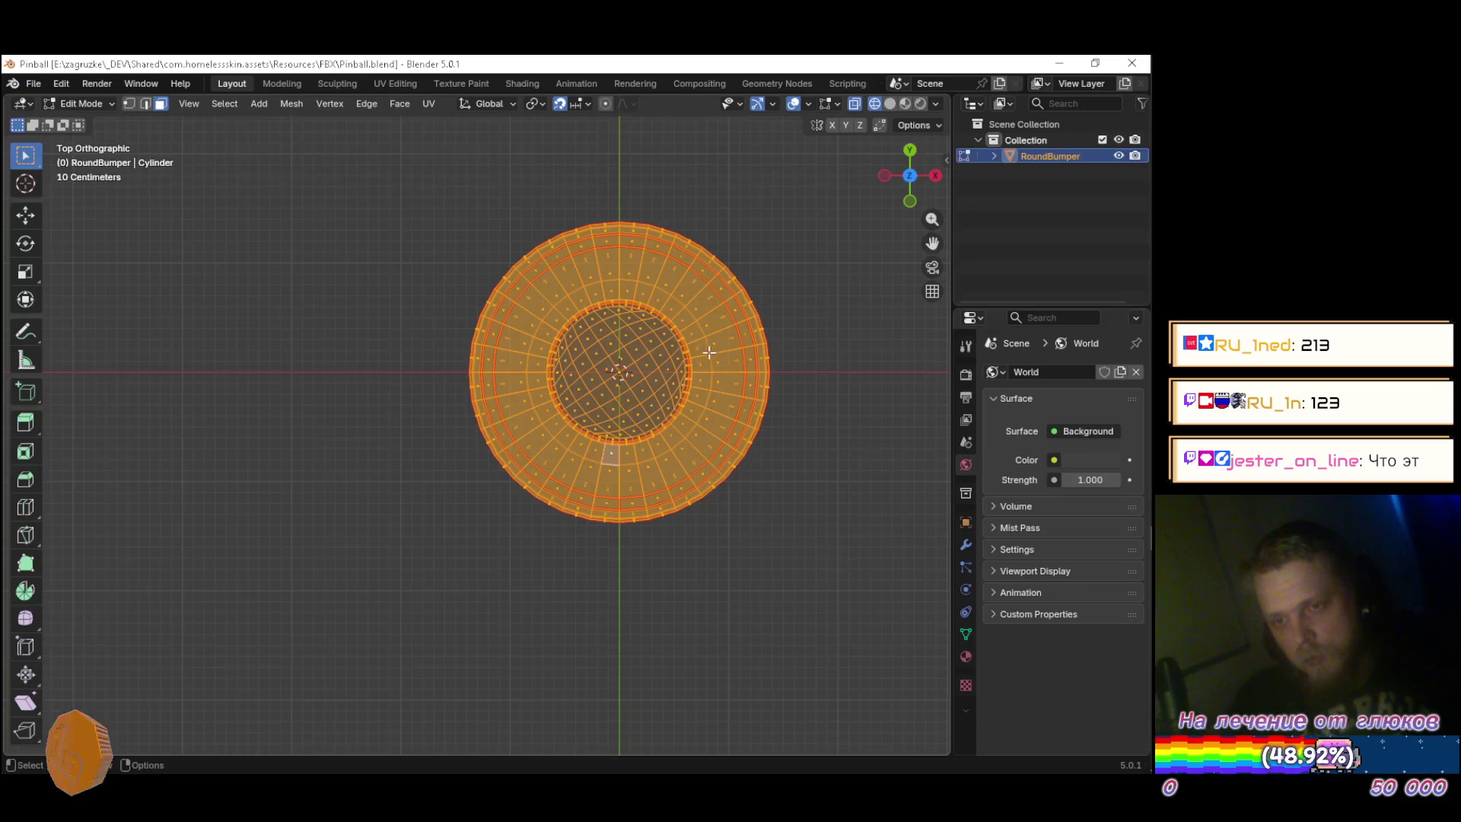
# Turn off X-ray and show the Blender viewport in material preview shading.
pyautogui.moveTo(793, 594)
pyautogui.mouseDown()
pyautogui.moveTo(776, 453)
pyautogui.moveTo(760, 427)
pyautogui.moveTo(750, 436)
pyautogui.mouseUp()
pyautogui.hotkey('alt', 'z')
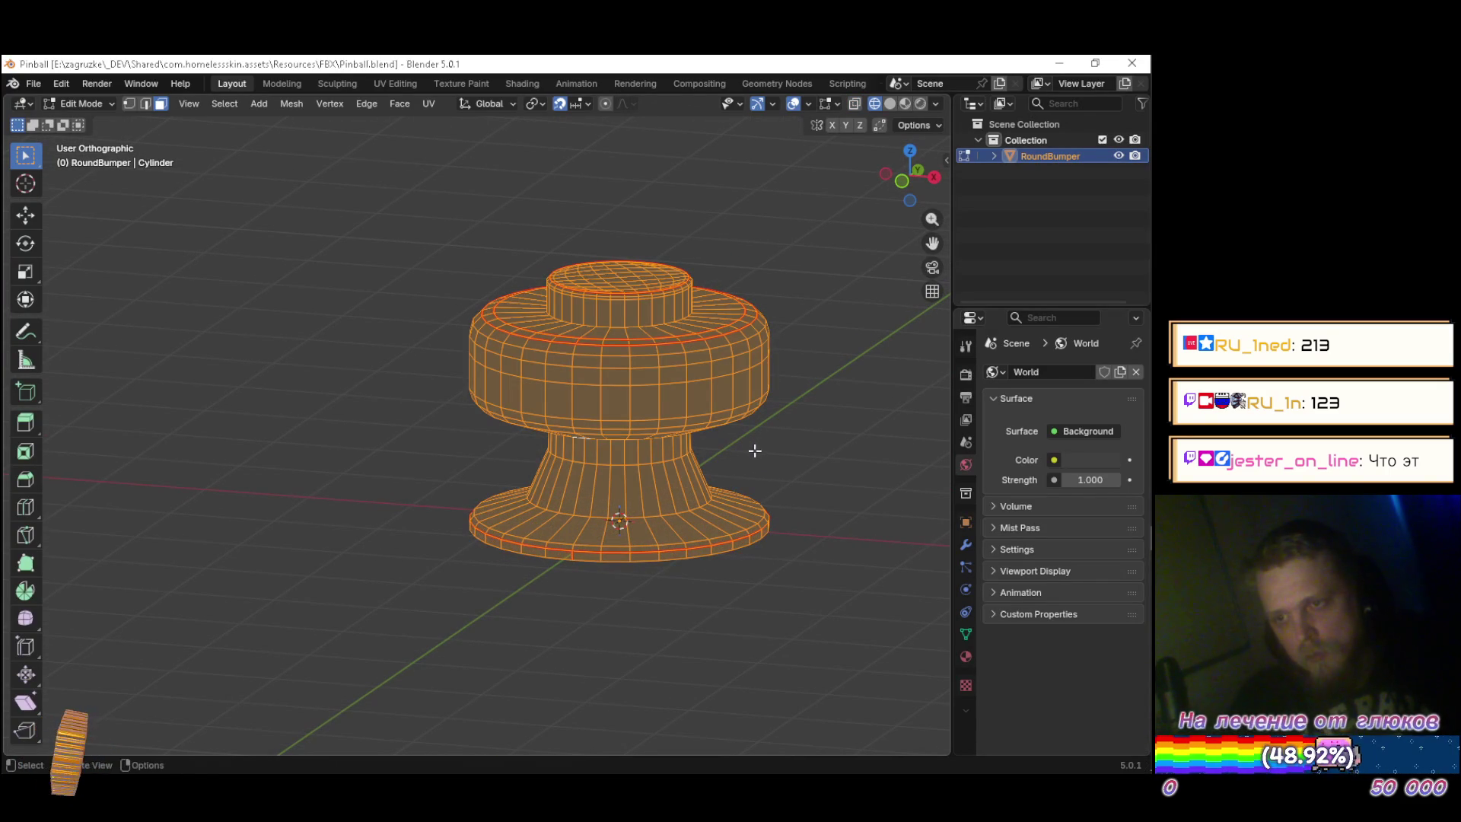
pyautogui.hotkey('shift', 'z')
pyautogui.click(871, 390)
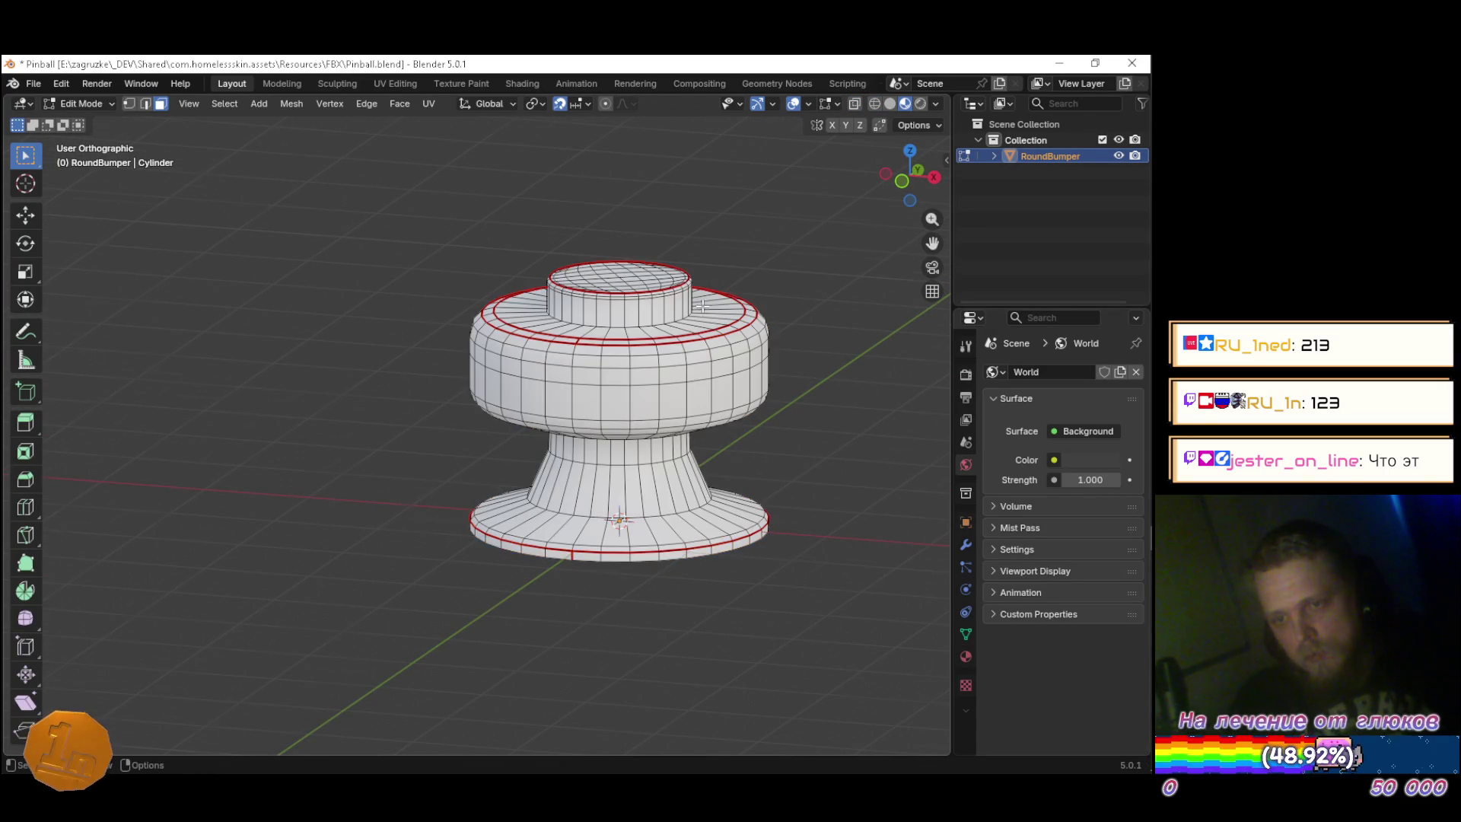
pyautogui.scroll(3, 596, 336)
# Mark the edge loop just beneath the bumper's top cap as sharp.
pyautogui.keyDown('alt'); pyautogui.click(553, 344); pyautogui.keyUp('alt')
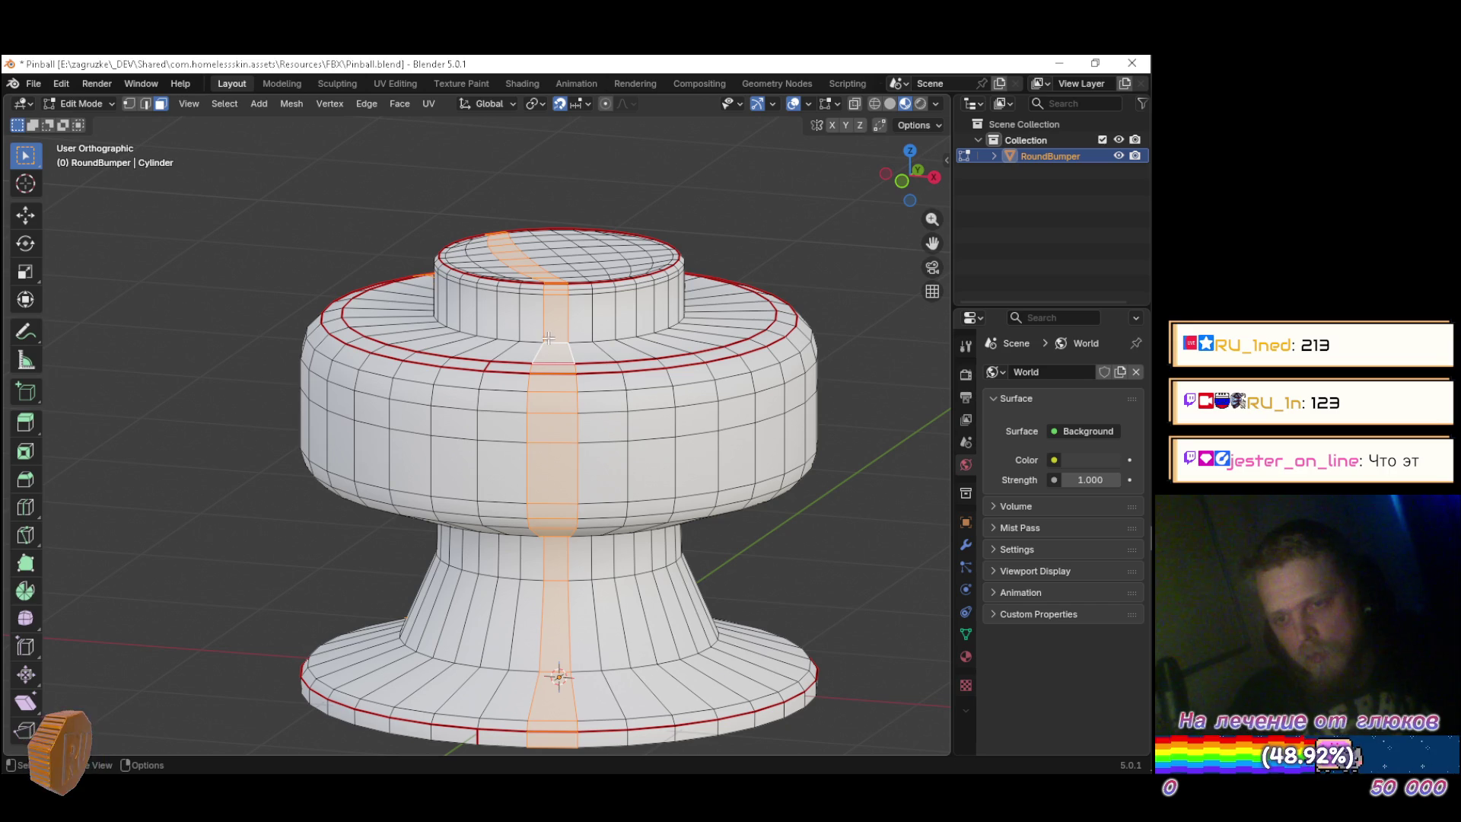
pyautogui.press('2')
pyautogui.hotkey('alt', 'a')
pyautogui.keyDown('alt'); pyautogui.click(553, 343); pyautogui.keyUp('alt')
pyautogui.rightClick(557, 358)
pyautogui.click(503, 599)
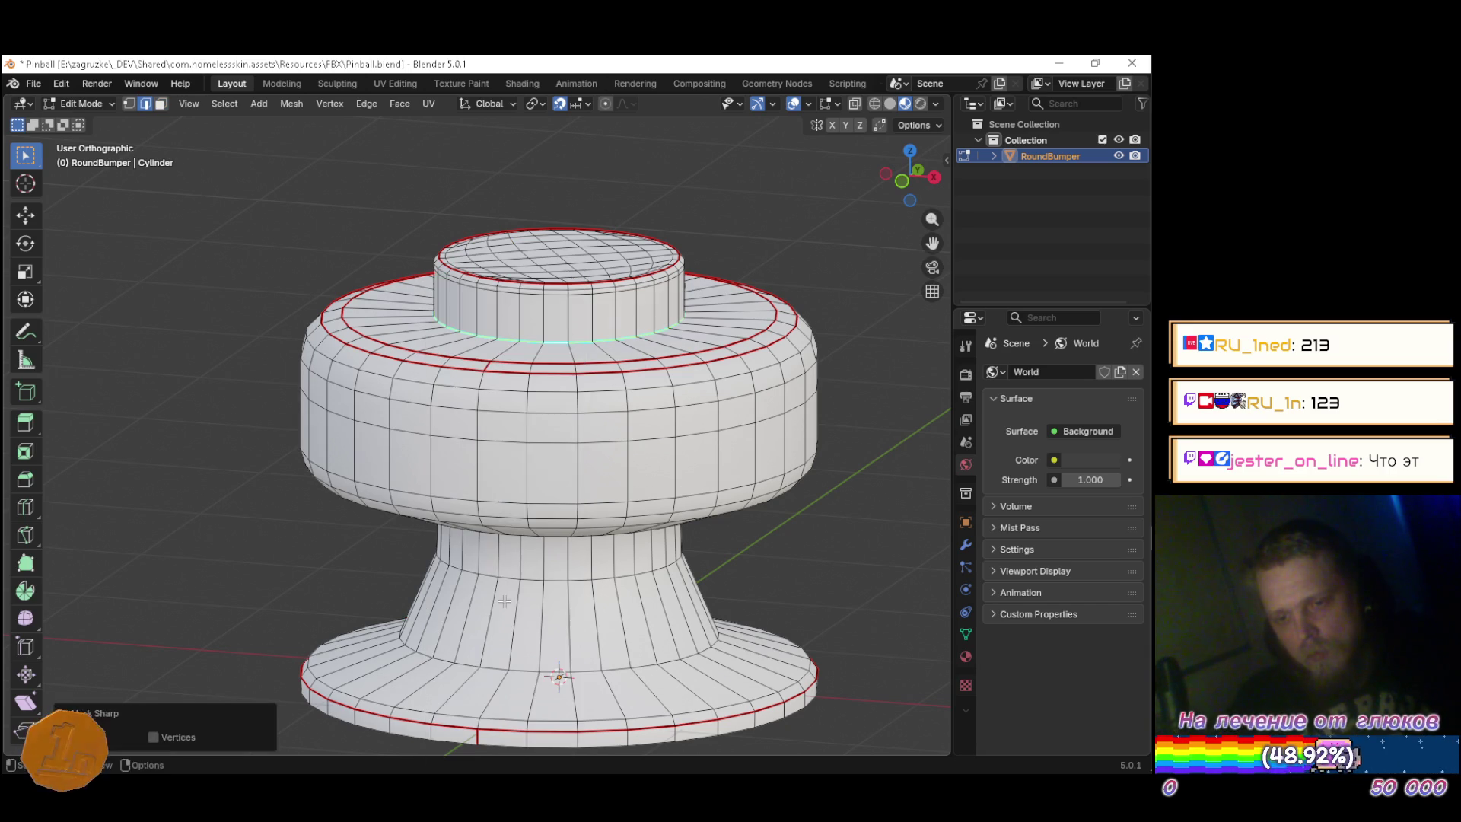
pyautogui.hotkey('alt', 'Tab')
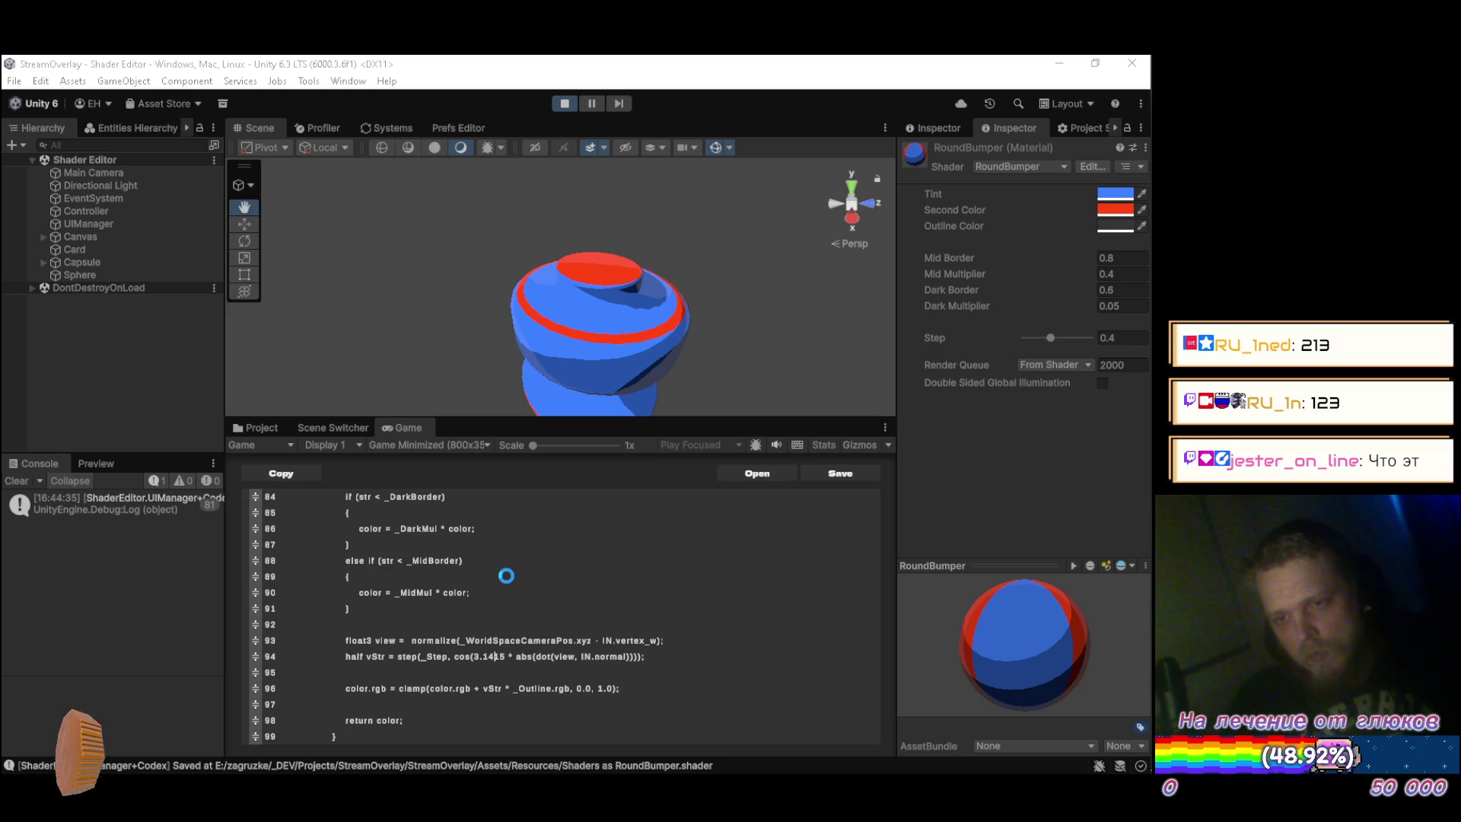
# Orbit and zoom Unity's Scene view to inspect the bumper's base from the side and below.
pyautogui.moveTo(704, 338)
pyautogui.mouseDown()
pyautogui.moveTo(752, 278)
pyautogui.moveTo(659, 222)
pyautogui.moveTo(724, 225)
pyautogui.moveTo(763, 304)
pyautogui.moveTo(807, 287)
pyautogui.moveTo(799, 206)
pyautogui.moveTo(786, 225)
pyautogui.mouseUp()
pyautogui.moveTo(473, 283)
pyautogui.mouseDown()
pyautogui.moveTo(698, 253)
pyautogui.moveTo(754, 274)
pyautogui.moveTo(731, 352)
pyautogui.moveTo(420, 330)
pyautogui.moveTo(653, 317)
pyautogui.moveTo(666, 253)
pyautogui.moveTo(655, 319)
pyautogui.moveTo(646, 293)
pyautogui.mouseUp()
pyautogui.scroll(2, 654, 317)
pyautogui.scroll(-5, 654, 317)
pyautogui.scroll(2, 646, 293)
pyautogui.scroll(1, 646, 293)
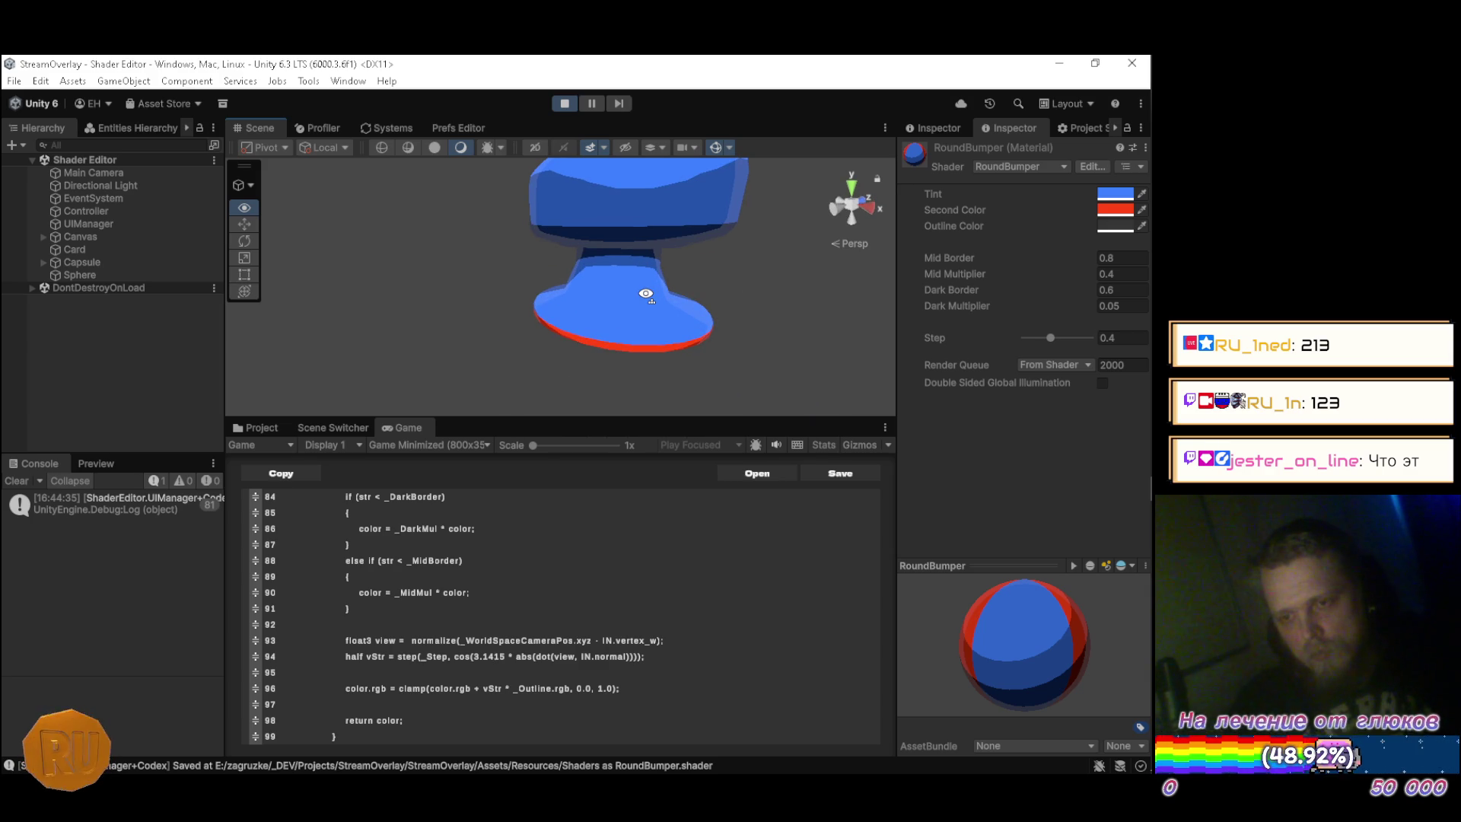
pyautogui.hotkey('alt', 'Tab')
pyautogui.scroll(-4, 608, 657)
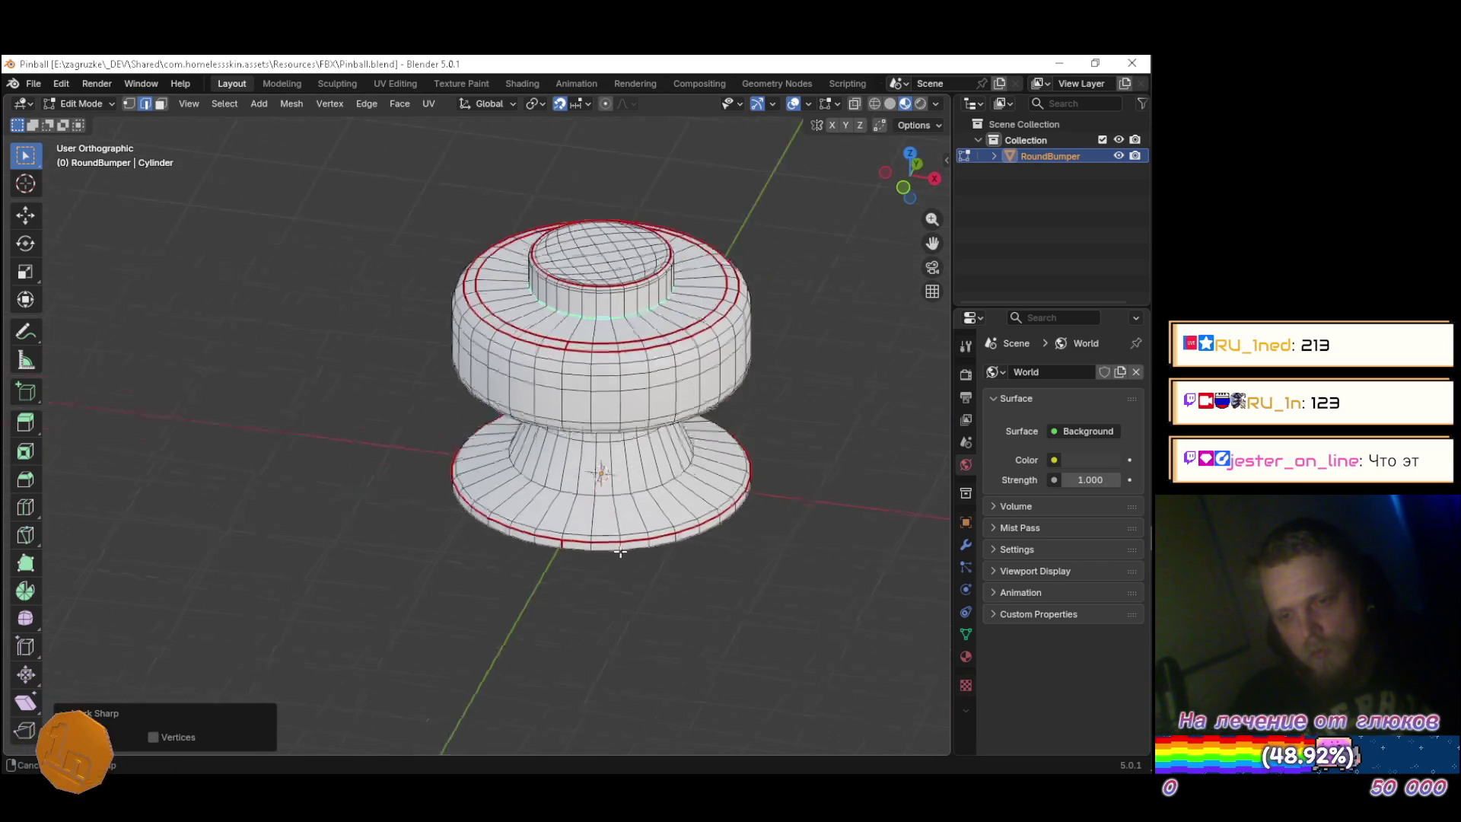
# Mark the base's bottom edge loop as sharp and save the Blender file.
pyautogui.scroll(6, 619, 552)
pyautogui.keyDown('alt'); pyautogui.click(615, 484); pyautogui.keyUp('alt')
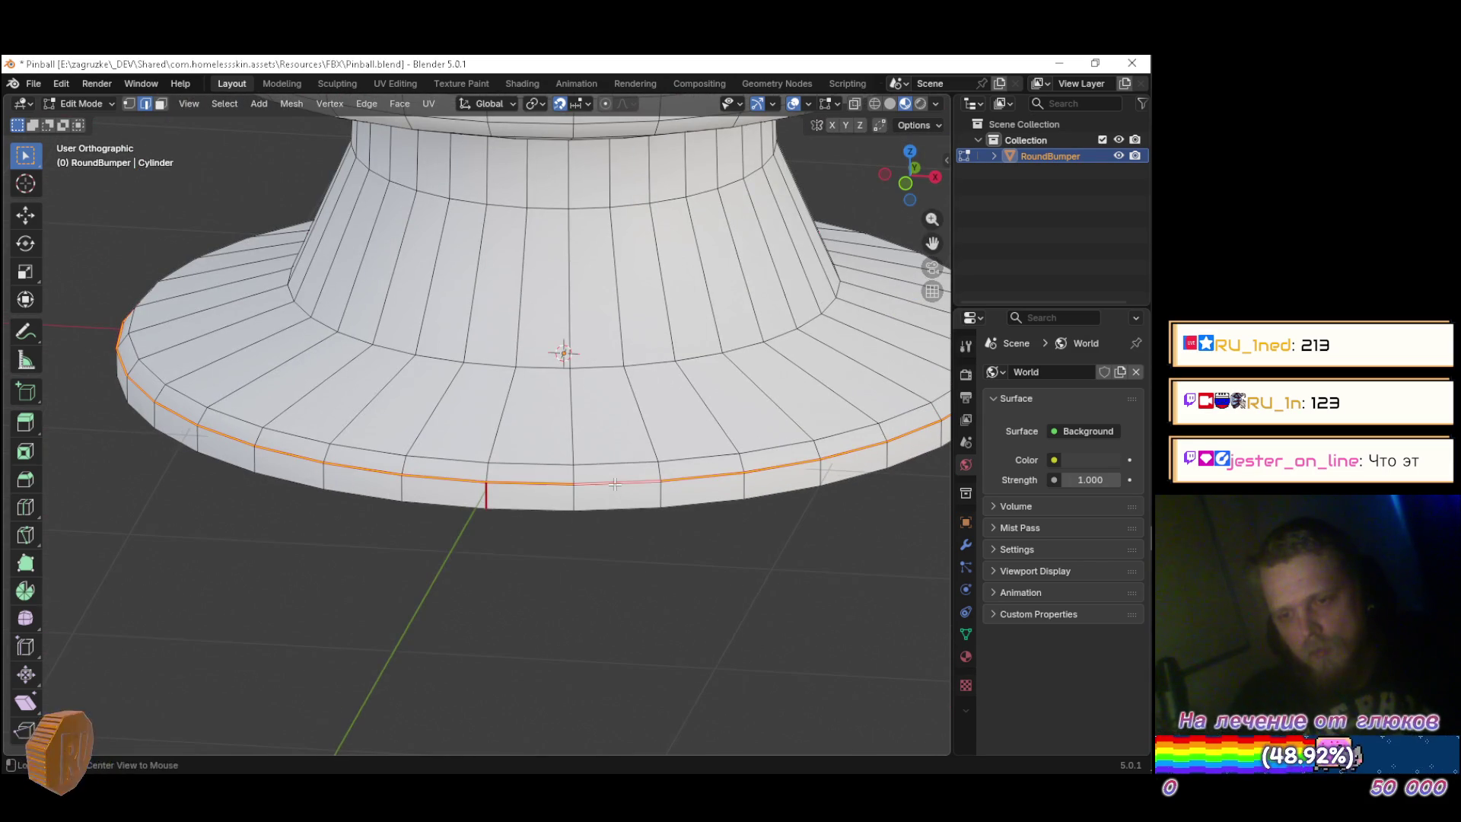
pyautogui.hotkey('ctrl', 'e')
pyautogui.click(614, 482)
pyautogui.hotkey('ctrl', 's')
# Orbit Unity's view above the updated bumper and select the Sphere object.
pyautogui.hotkey('alt', 'Tab')
pyautogui.moveTo(606, 337)
pyautogui.mouseDown()
pyautogui.moveTo(505, 365)
pyautogui.moveTo(494, 392)
pyautogui.moveTo(484, 329)
pyautogui.moveTo(457, 318)
pyautogui.moveTo(481, 340)
pyautogui.mouseUp()
pyautogui.click(145, 277)
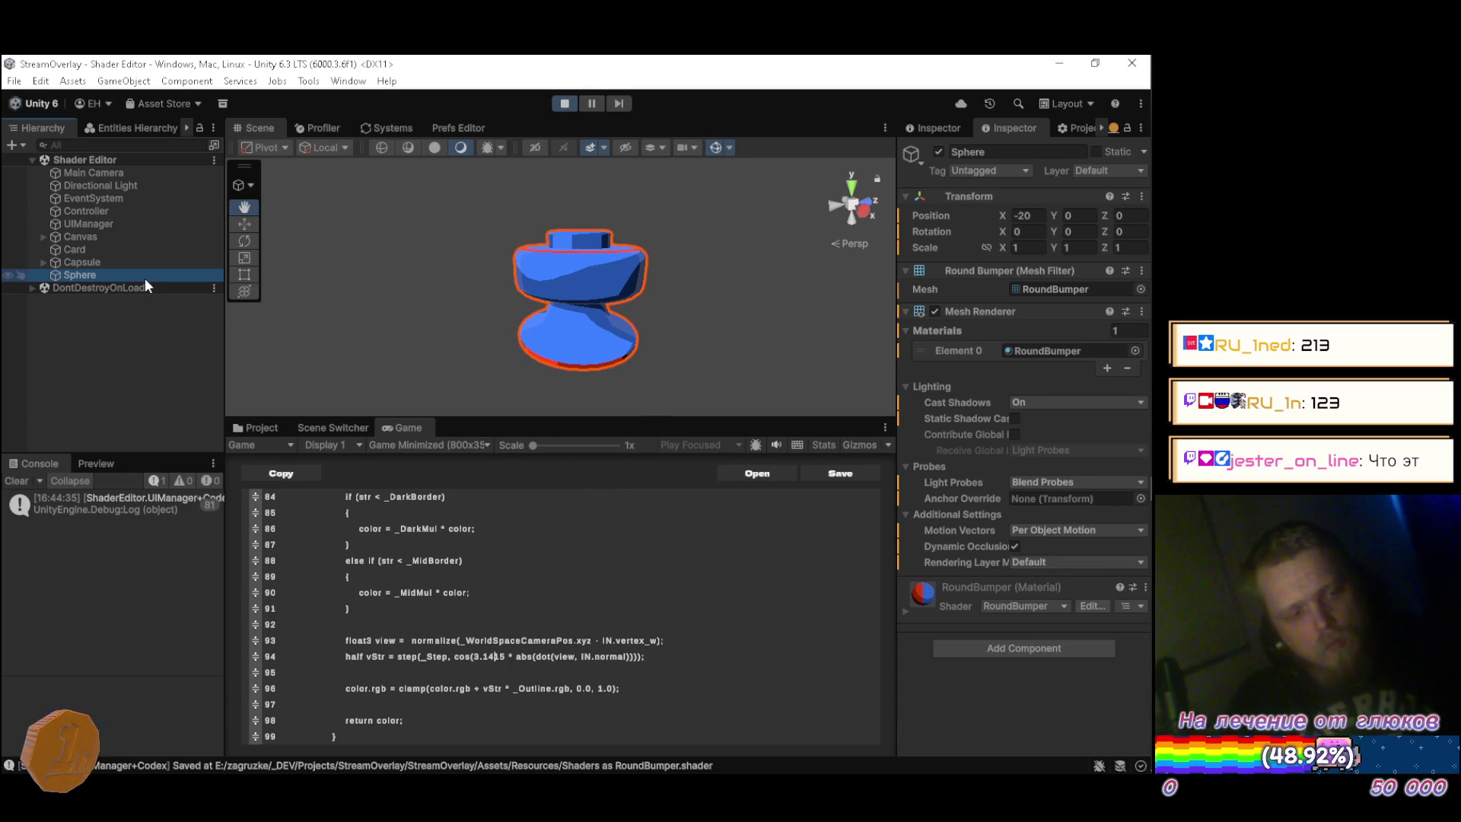
# Rotate the Sphere bumper to about X −18.06, Y 15.387, Z −79.9 so its red cap faces the camera.
pyautogui.press('e')
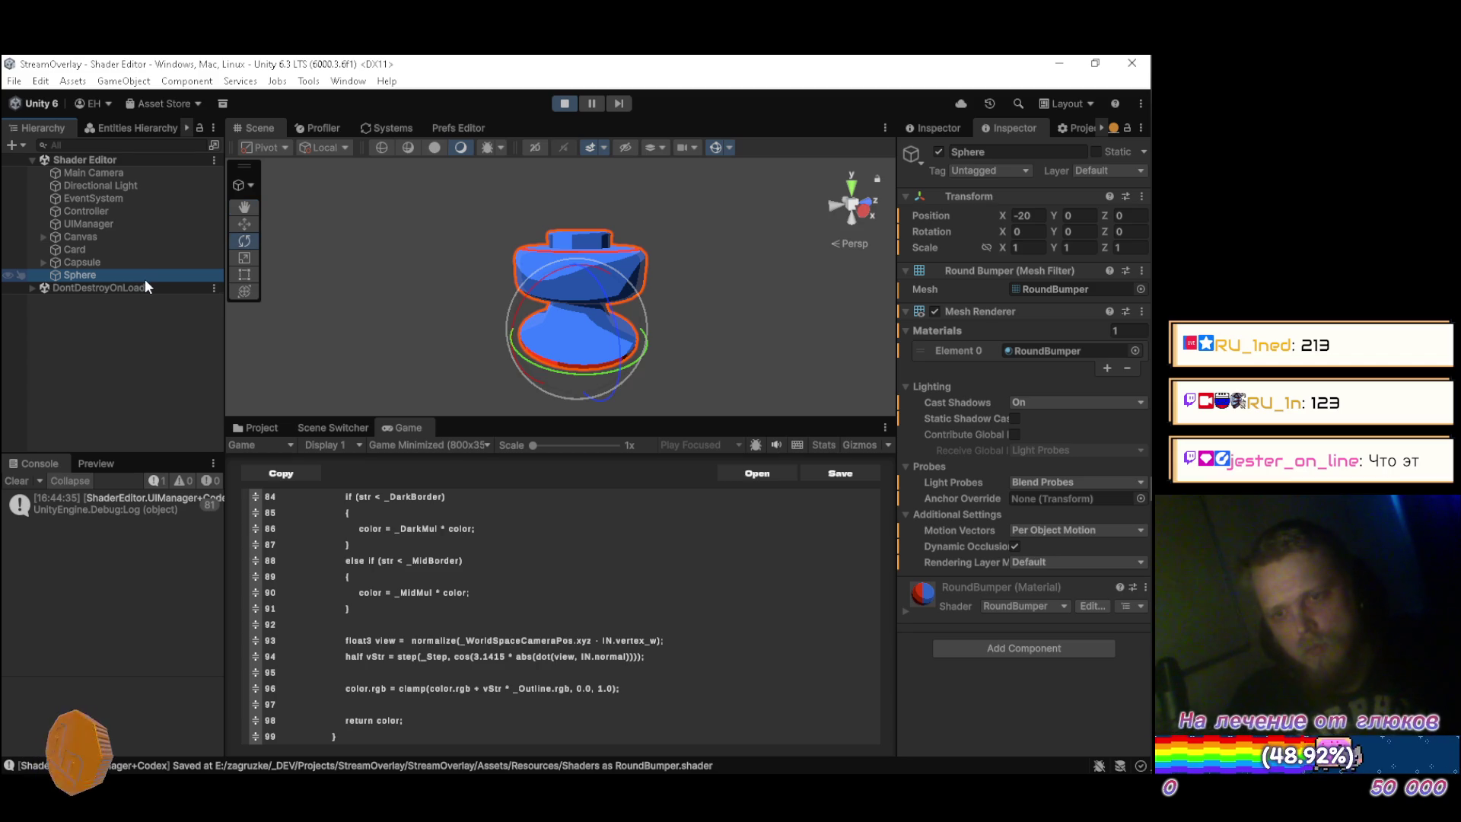
pyautogui.moveTo(536, 361); pyautogui.dragTo(761, 370)
pyautogui.moveTo(500, 364)
pyautogui.mouseDown()
pyautogui.moveTo(531, 302)
pyautogui.moveTo(520, 295)
pyautogui.moveTo(452, 367)
pyautogui.moveTo(452, 432)
pyautogui.moveTo(500, 624)
pyautogui.moveTo(539, 604)
pyautogui.moveTo(549, 241)
pyautogui.moveTo(741, 174)
pyautogui.moveTo(601, 466)
pyautogui.moveTo(549, 614)
pyautogui.moveTo(570, 295)
pyautogui.moveTo(620, 183)
pyautogui.moveTo(557, 460)
pyautogui.moveTo(574, 312)
pyautogui.moveTo(660, 517)
pyautogui.moveTo(718, 327)
pyautogui.moveTo(652, 309)
pyautogui.moveTo(560, 329)
pyautogui.moveTo(555, 317)
pyautogui.moveTo(489, 369)
pyautogui.moveTo(418, 378)
pyautogui.moveTo(423, 362)
pyautogui.moveTo(538, 383)
pyautogui.moveTo(613, 334)
pyautogui.mouseUp()
pyautogui.click(242, 354)
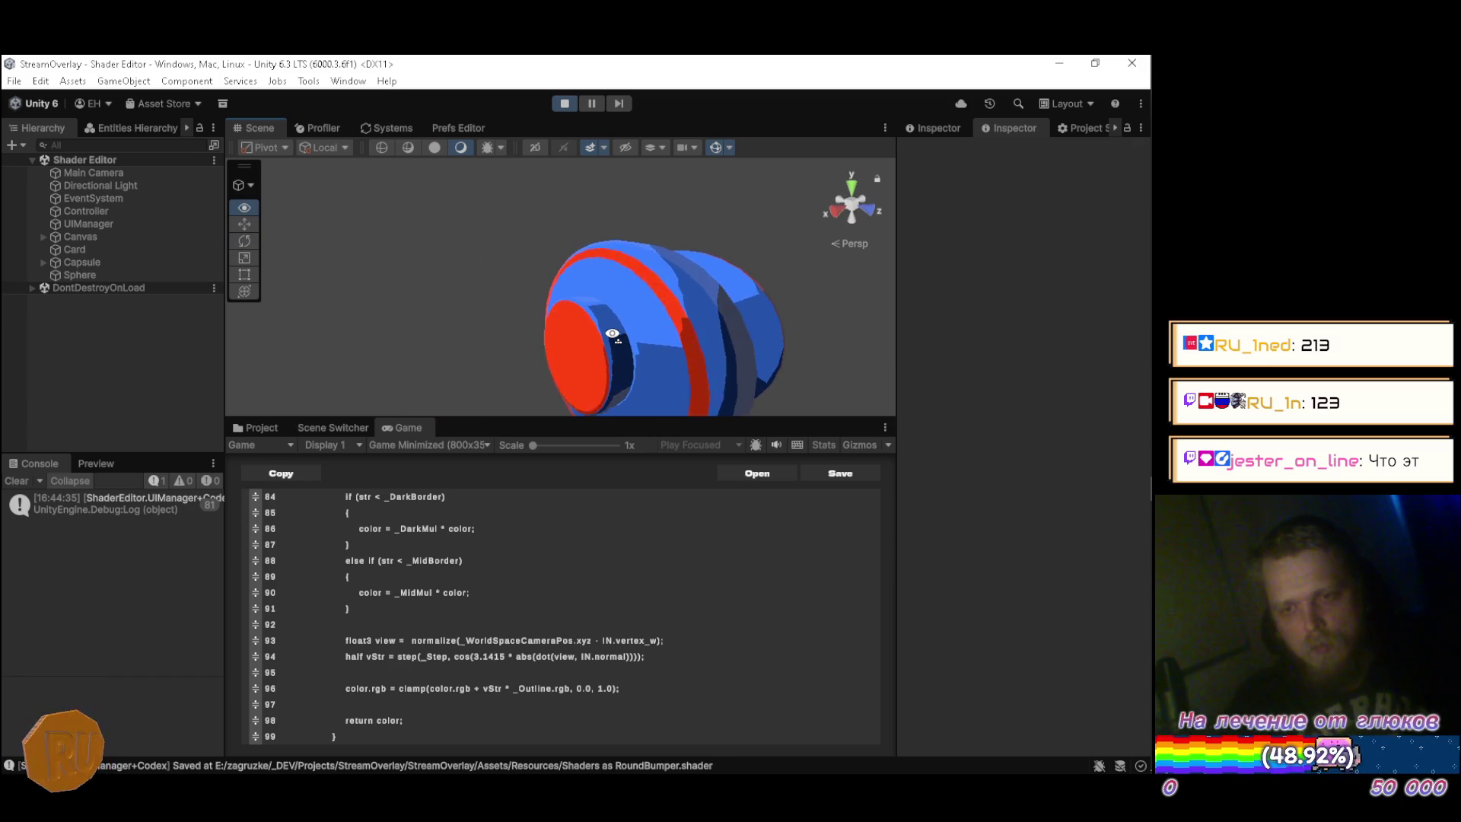
pyautogui.scroll(-4, 612, 333)
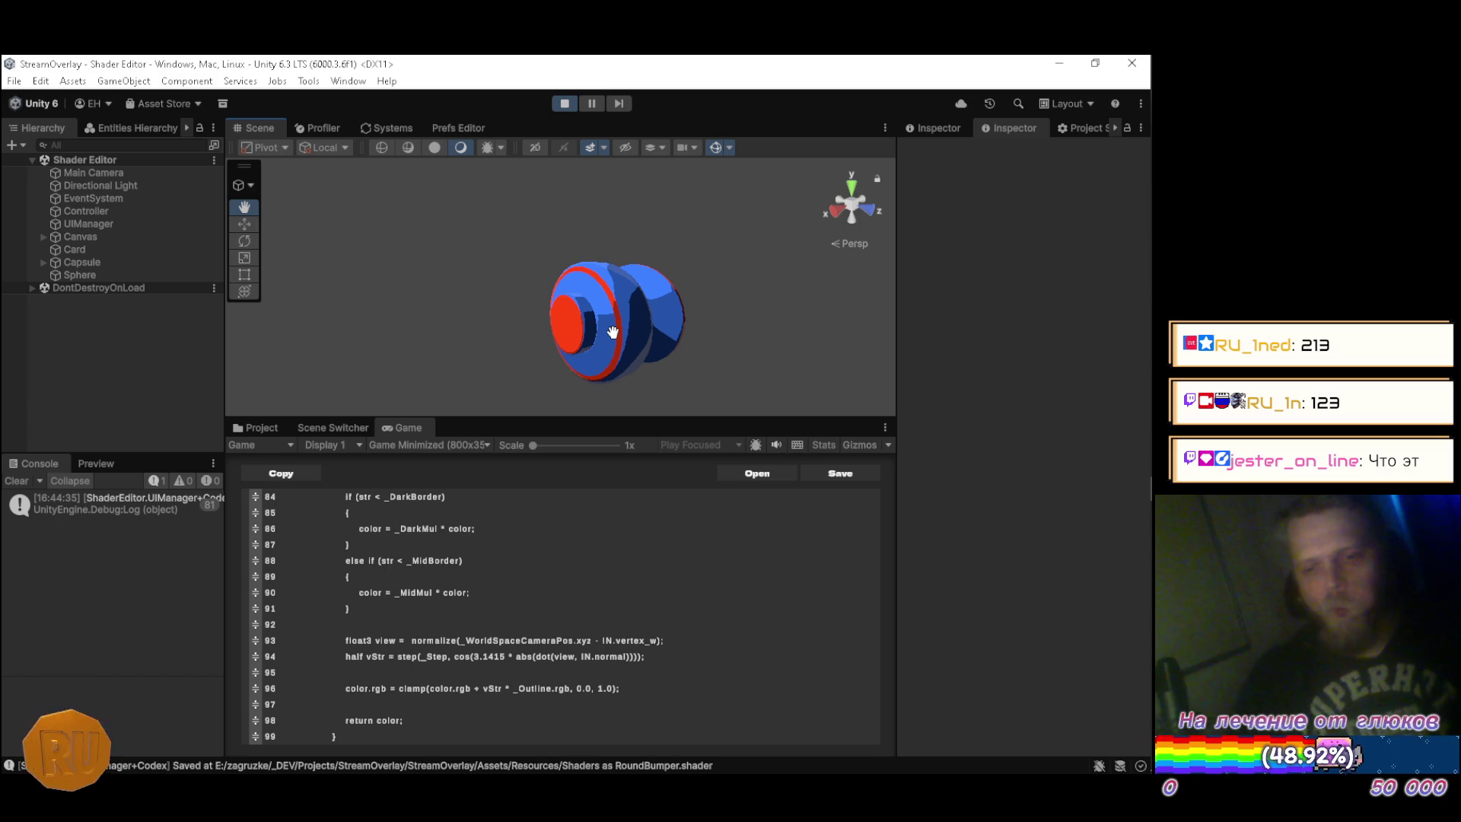
# Change line 94's rim term from cos(3.1415 to cos(1.57.
pyautogui.moveTo(716, 649)
pyautogui.press('End')
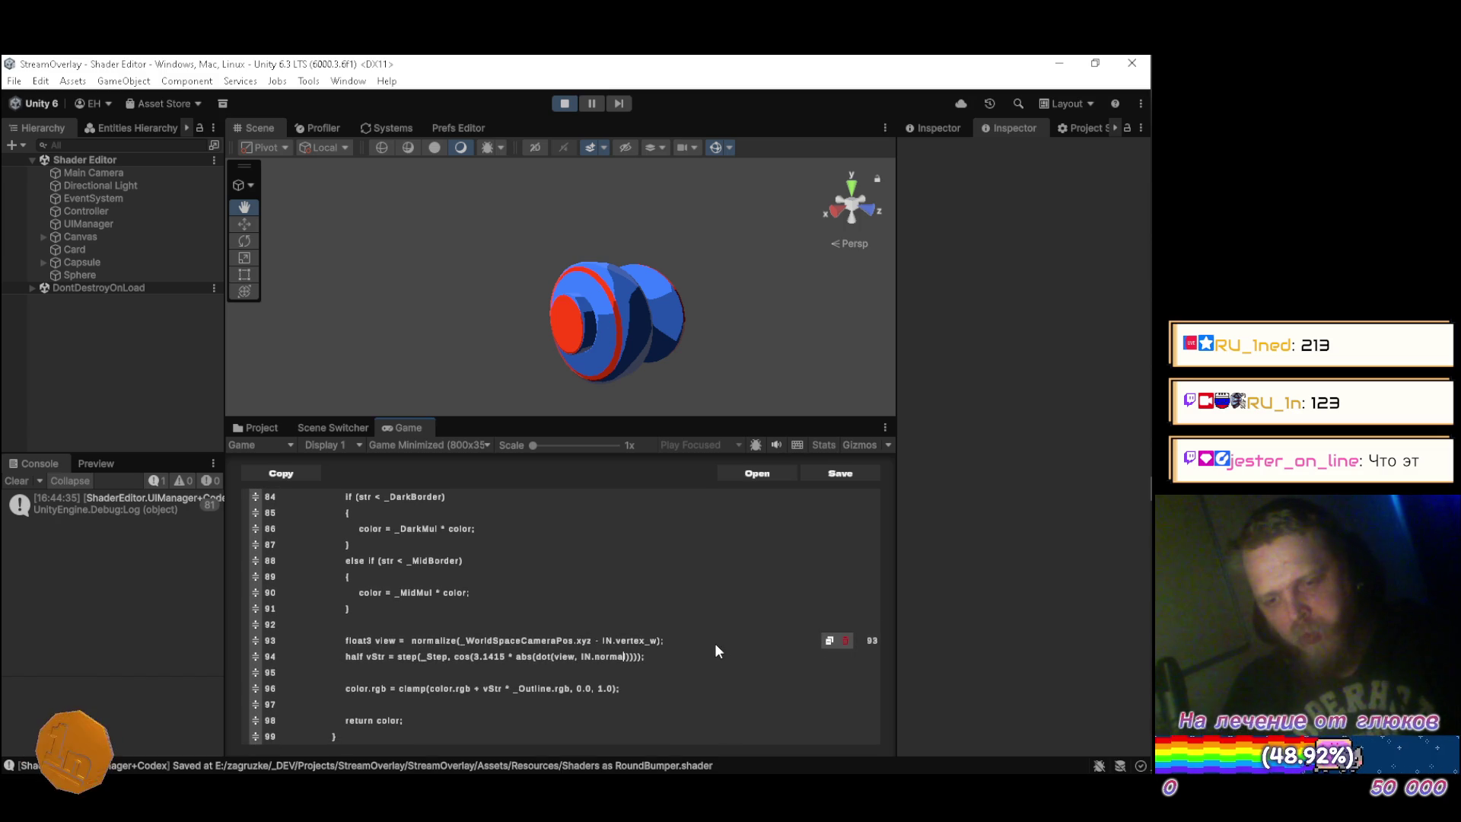
pyautogui.press('BackSpace')
pyautogui.write('1')
pyautogui.press('Delete')
pyautogui.press('Delete')
pyautogui.press('Delete')
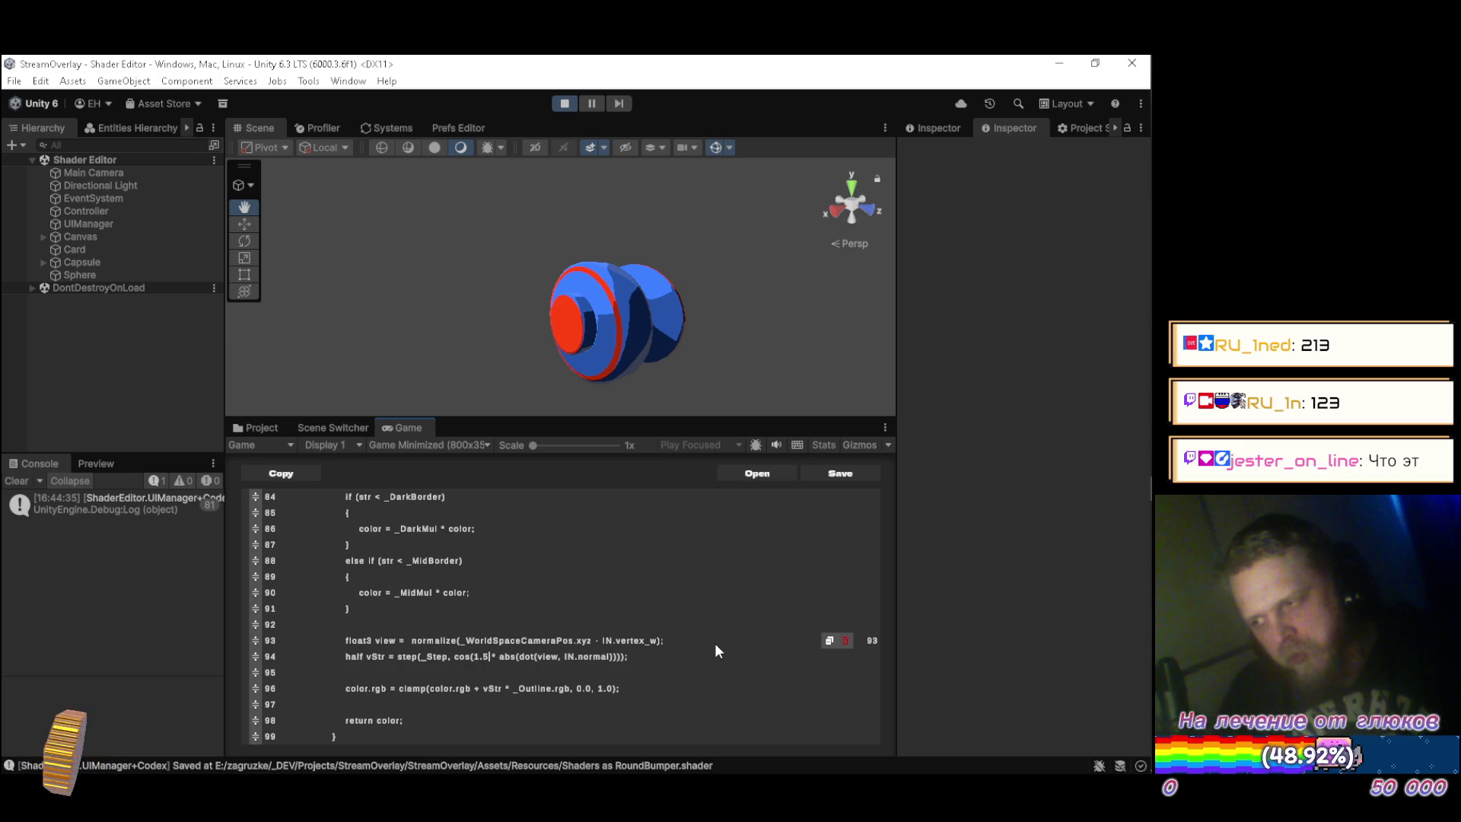
pyautogui.write('7')
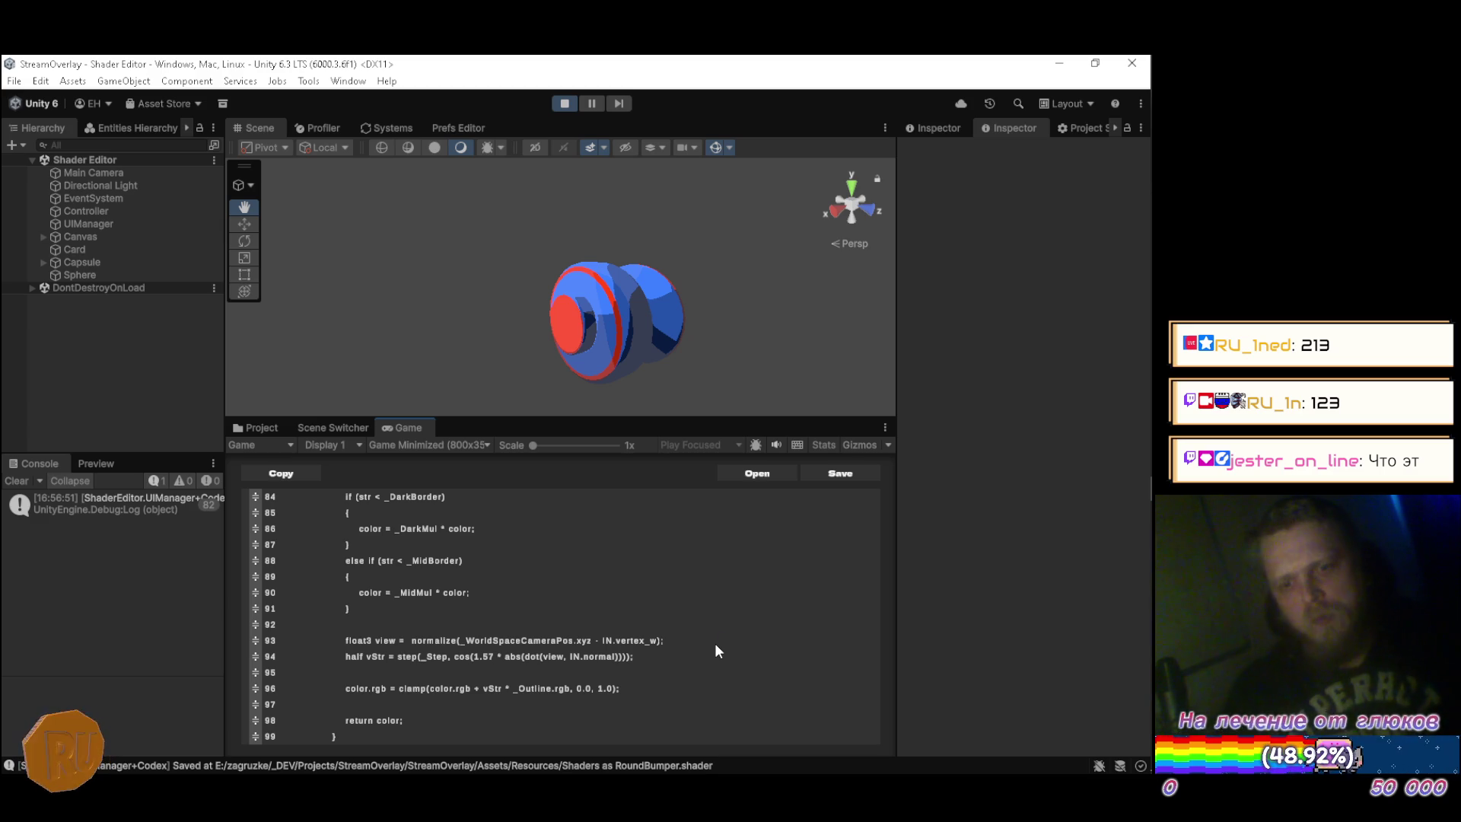
# Raise the RoundBumper material's Step slider to 0.8.
pyautogui.click(247, 426)
pyautogui.click(487, 601)
pyautogui.click(390, 426)
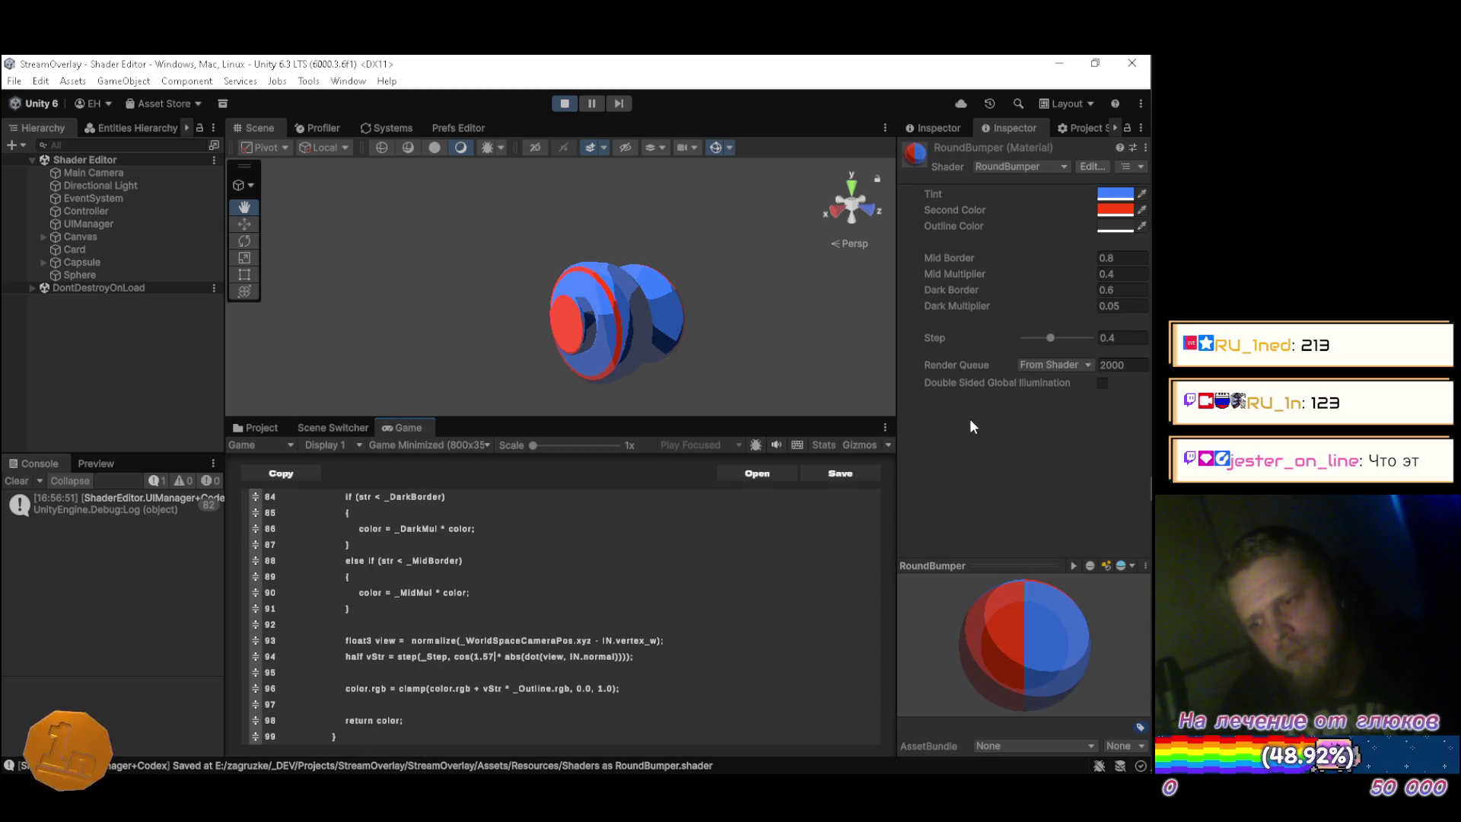
pyautogui.moveTo(1053, 335); pyautogui.dragTo(1076, 338)
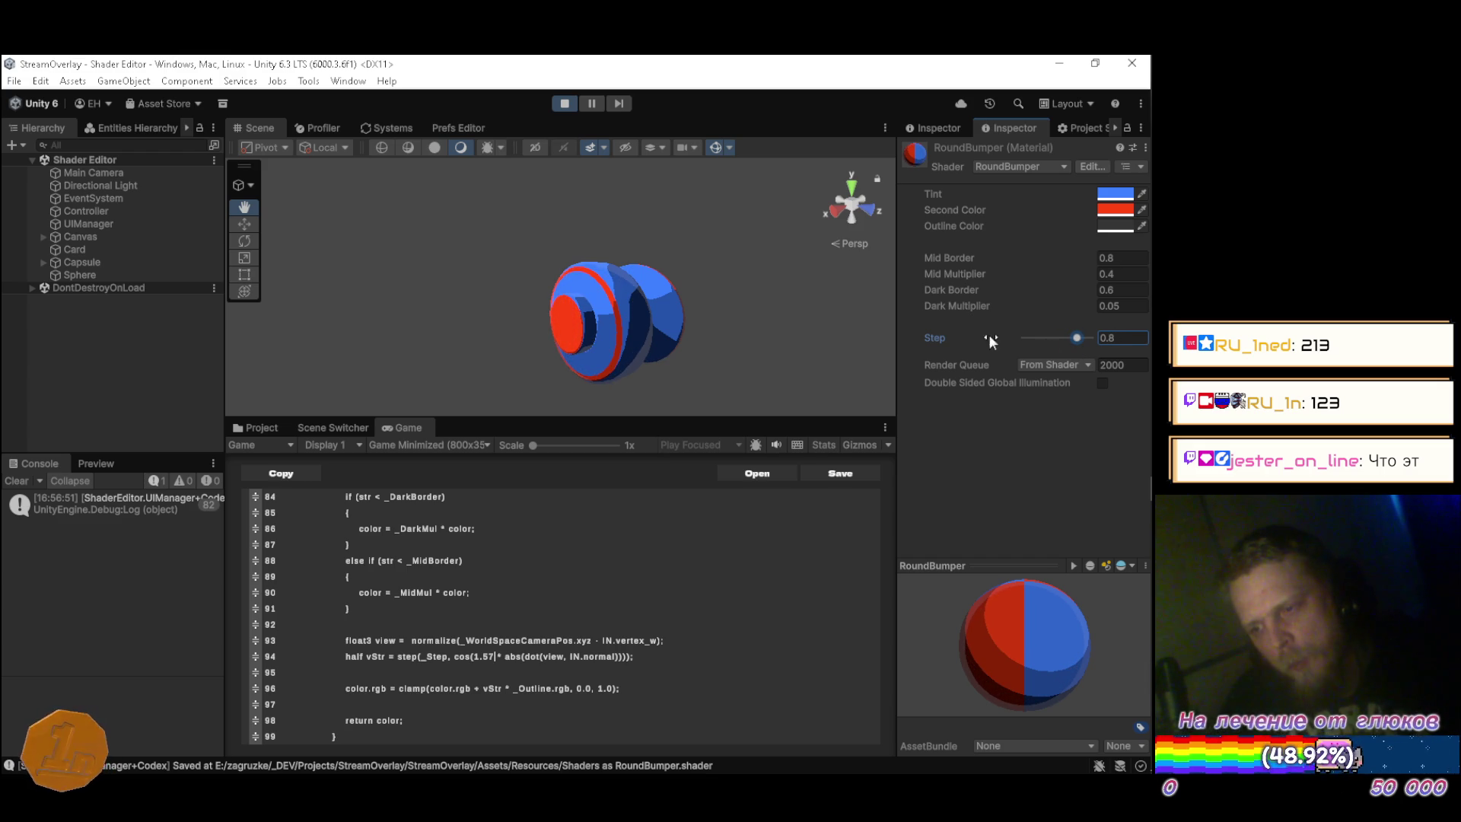
# Change the RoundBumper Outline Color to pale cream near FFF0E1 and raise Step toward 0.9.
pyautogui.click(1116, 226)
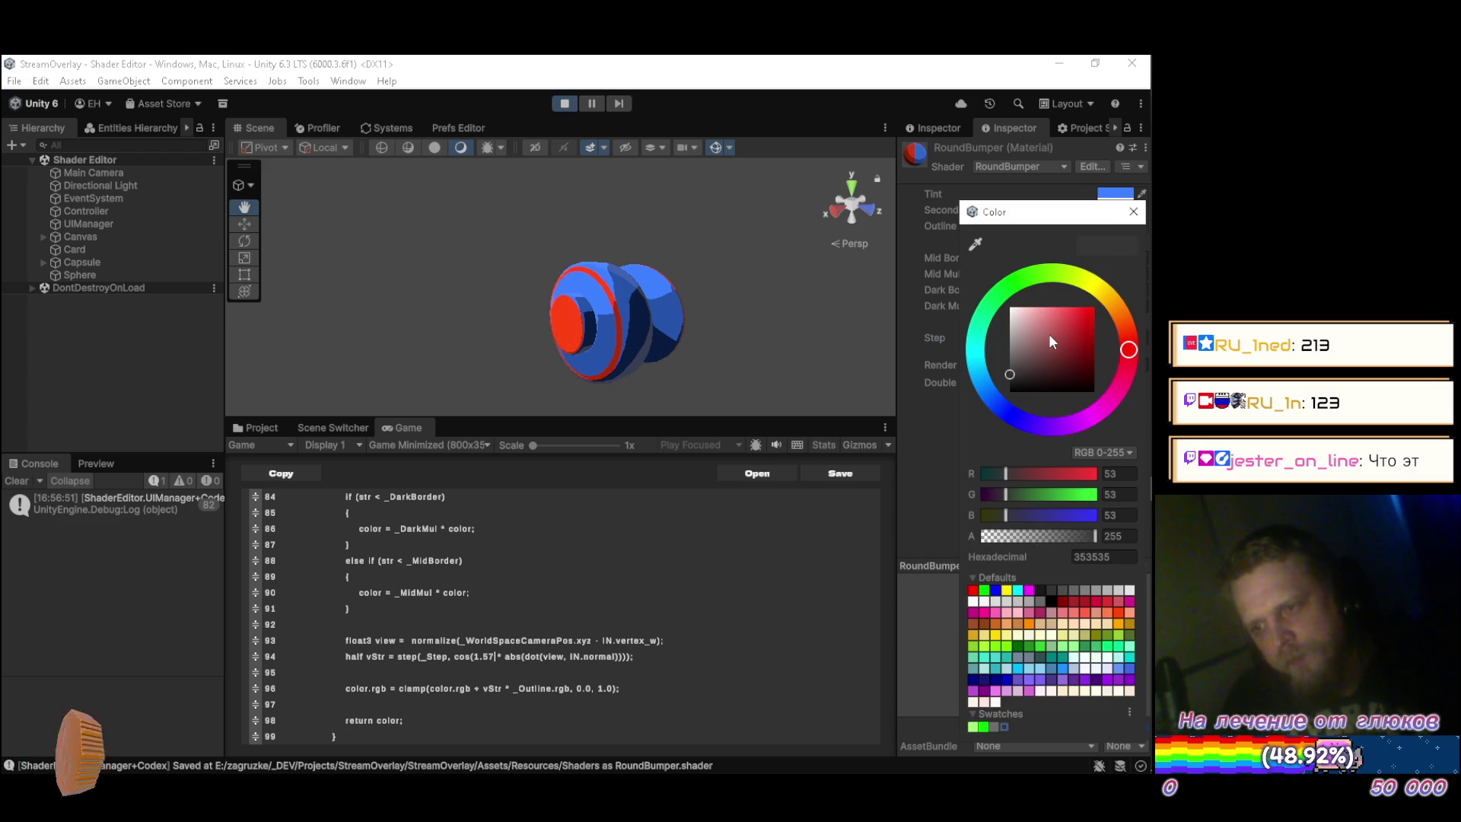
pyautogui.moveTo(995, 295)
pyautogui.mouseDown()
pyautogui.moveTo(971, 284)
pyautogui.moveTo(966, 416)
pyautogui.moveTo(952, 262)
pyautogui.moveTo(954, 409)
pyautogui.moveTo(932, 326)
pyautogui.moveTo(995, 339)
pyautogui.moveTo(1086, 271)
pyautogui.moveTo(1143, 262)
pyautogui.mouseUp()
pyautogui.moveTo(1027, 422)
pyautogui.mouseDown()
pyautogui.moveTo(1008, 415)
pyautogui.moveTo(1047, 427)
pyautogui.moveTo(1001, 409)
pyautogui.moveTo(974, 377)
pyautogui.moveTo(984, 298)
pyautogui.moveTo(1016, 275)
pyautogui.moveTo(1104, 286)
pyautogui.moveTo(1118, 313)
pyautogui.moveTo(1096, 331)
pyautogui.moveTo(1027, 265)
pyautogui.mouseUp()
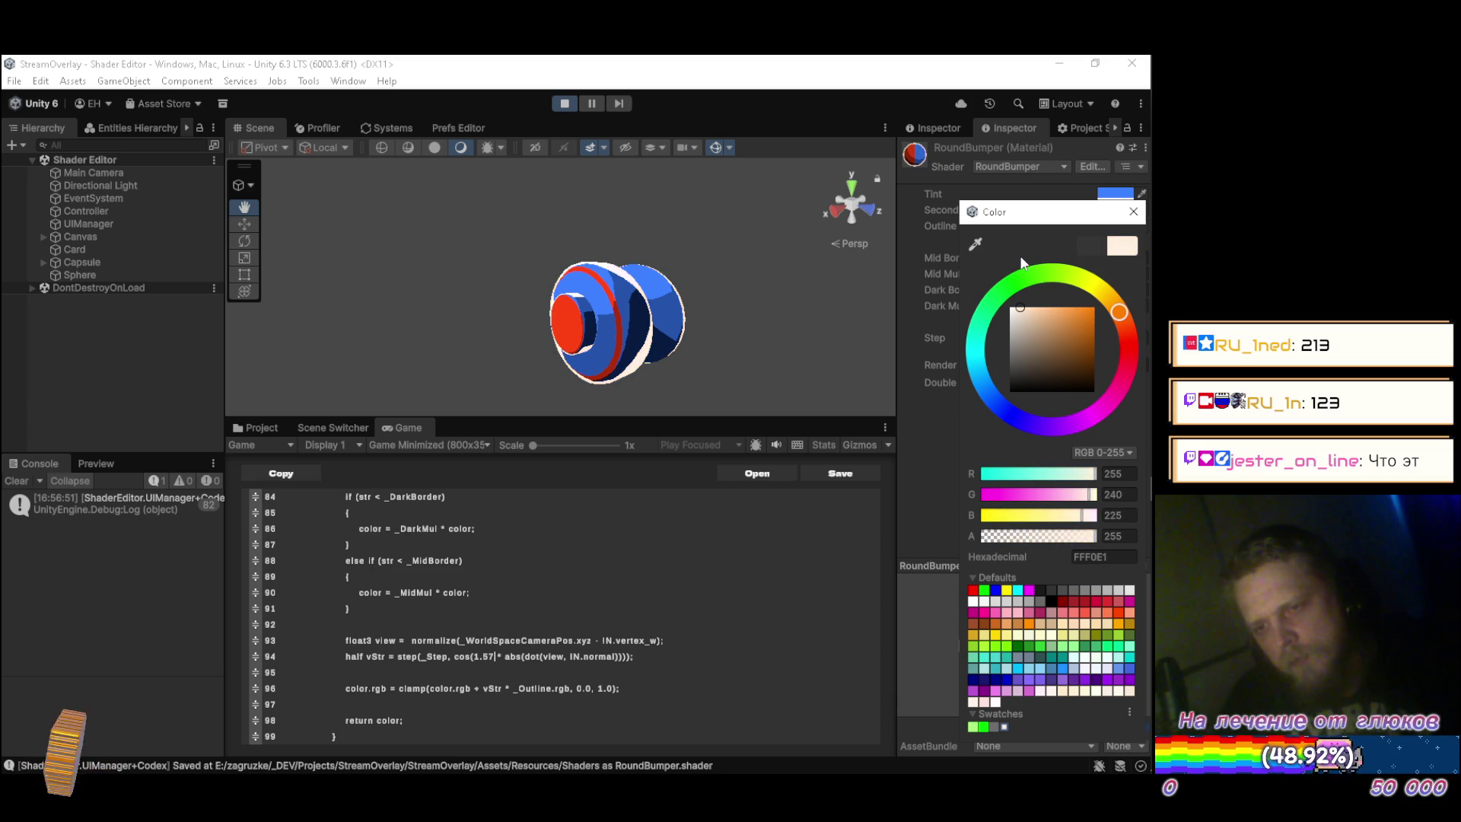
pyautogui.click(1133, 210)
pyautogui.moveTo(1079, 335); pyautogui.dragTo(1089, 335)
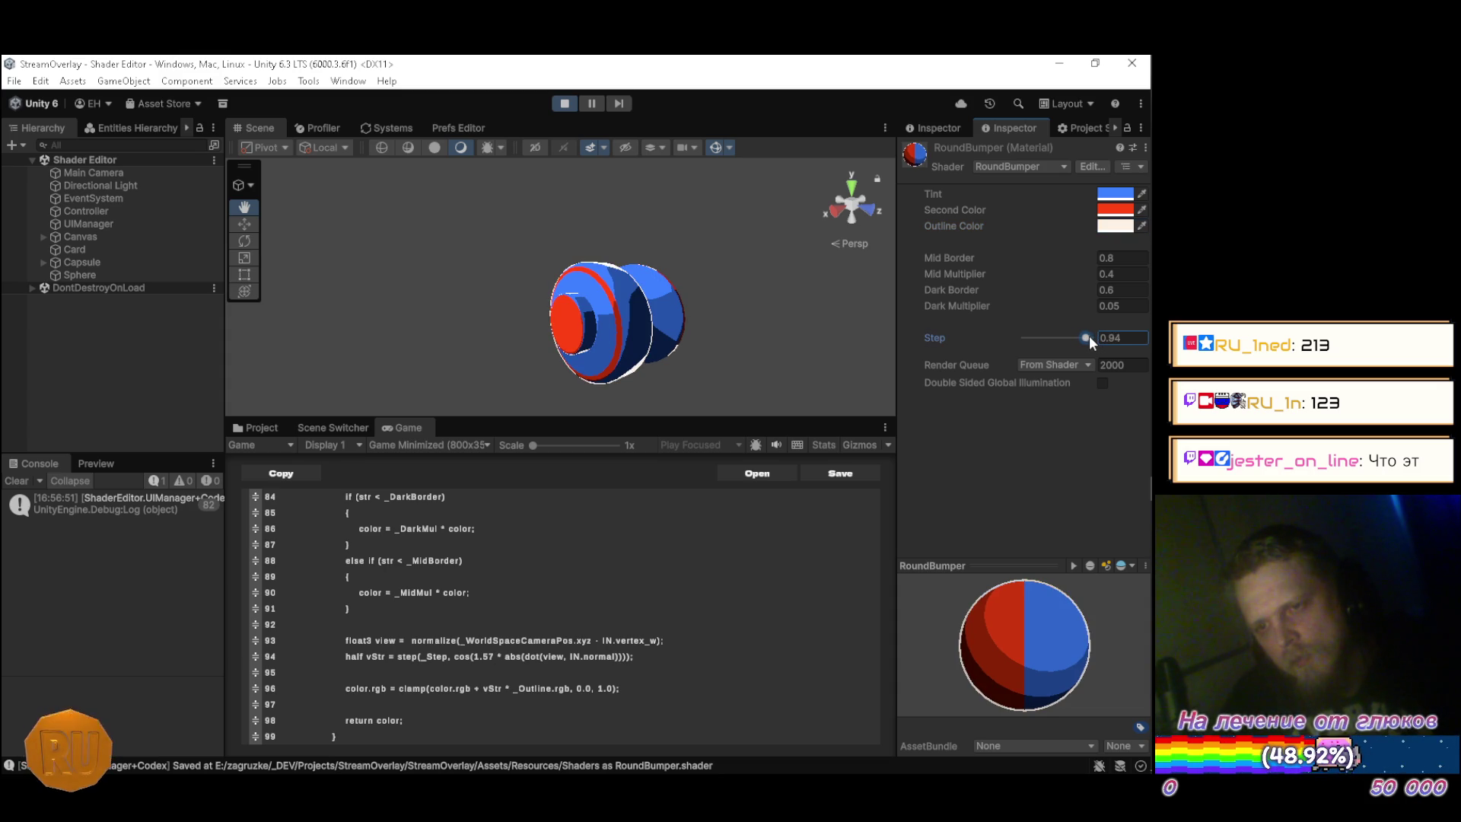
# Change the RoundBumper Step from 0.94 to 0.9 and check the outline in the Scene view.
pyautogui.click(1132, 341)
pyautogui.press('BackSpace')
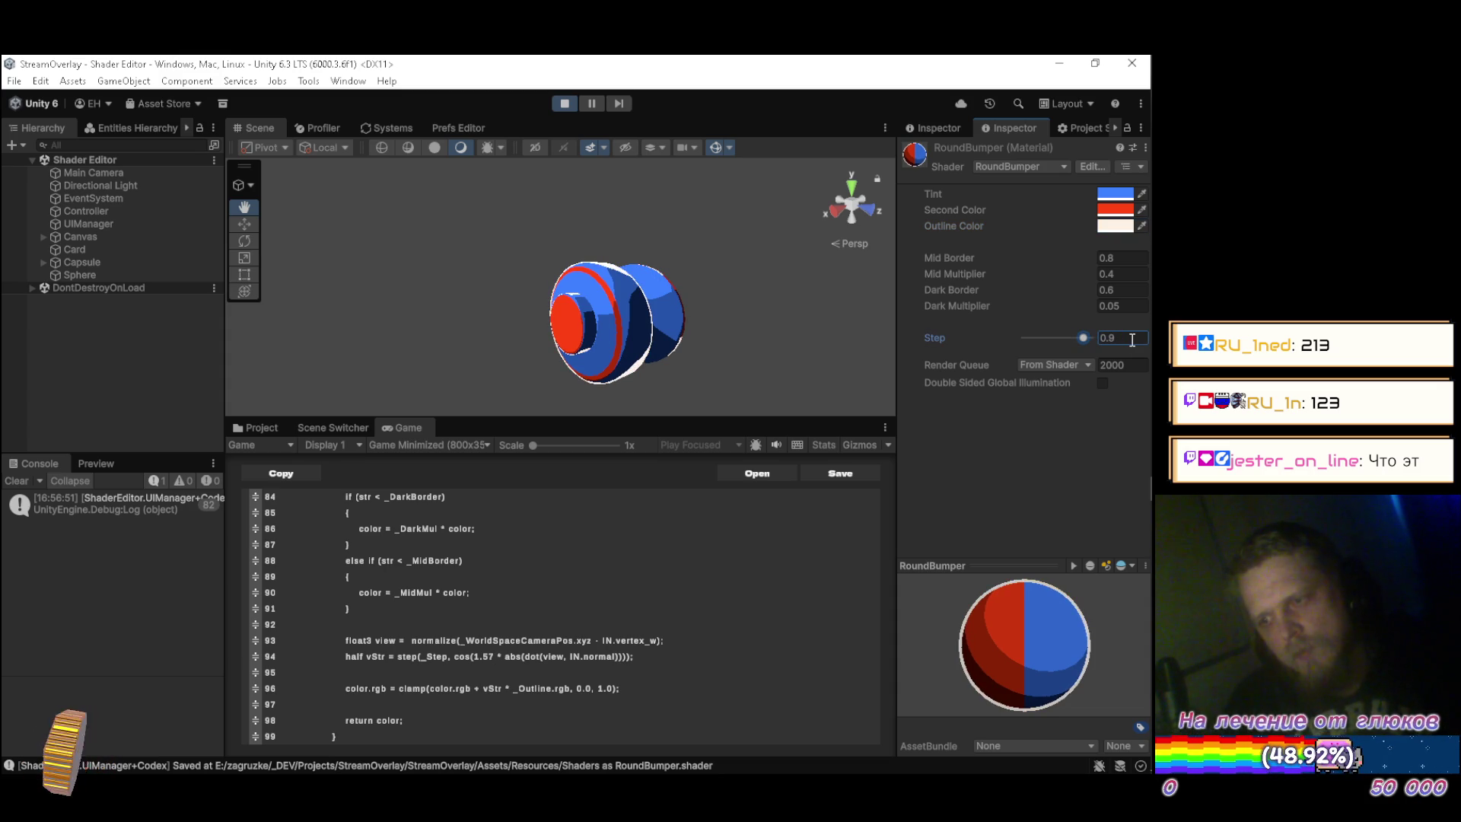
pyautogui.moveTo(639, 342)
pyautogui.mouseDown()
pyautogui.moveTo(682, 354)
pyautogui.moveTo(670, 335)
pyautogui.moveTo(767, 196)
pyautogui.moveTo(662, 301)
pyautogui.moveTo(577, 333)
pyautogui.moveTo(752, 292)
pyautogui.moveTo(718, 293)
pyautogui.moveTo(769, 323)
pyautogui.moveTo(759, 360)
pyautogui.moveTo(522, 365)
pyautogui.moveTo(462, 351)
pyautogui.moveTo(635, 263)
pyautogui.moveTo(618, 275)
pyautogui.moveTo(628, 403)
pyautogui.mouseUp()
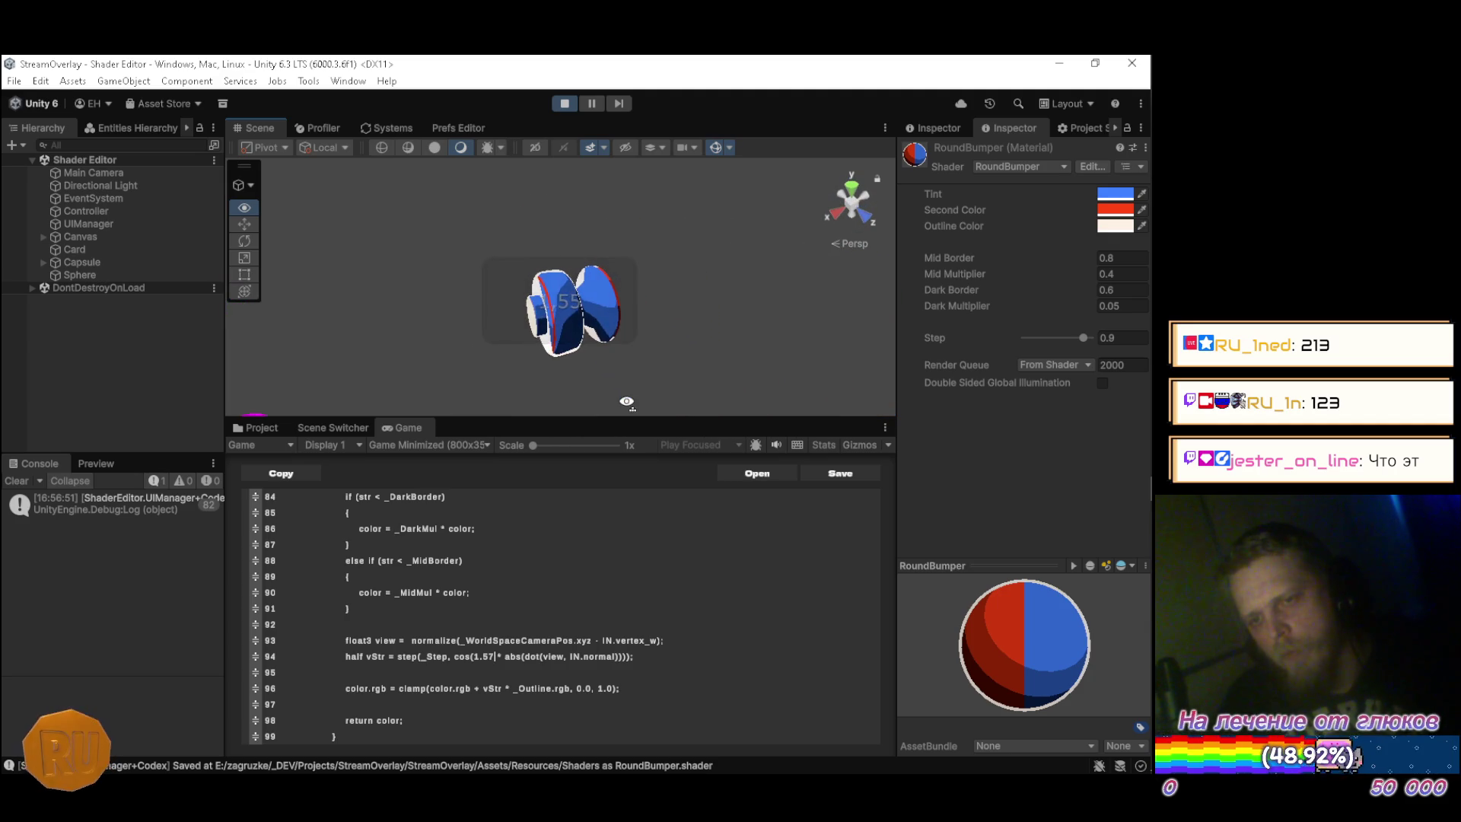
# Reset the Sphere bumper's rotation to 0, 0, 0.
pyautogui.click(104, 275)
pyautogui.click(1026, 231)
pyautogui.write('0')
pyautogui.press('Tab')
pyautogui.write('0')
pyautogui.press('Tab')
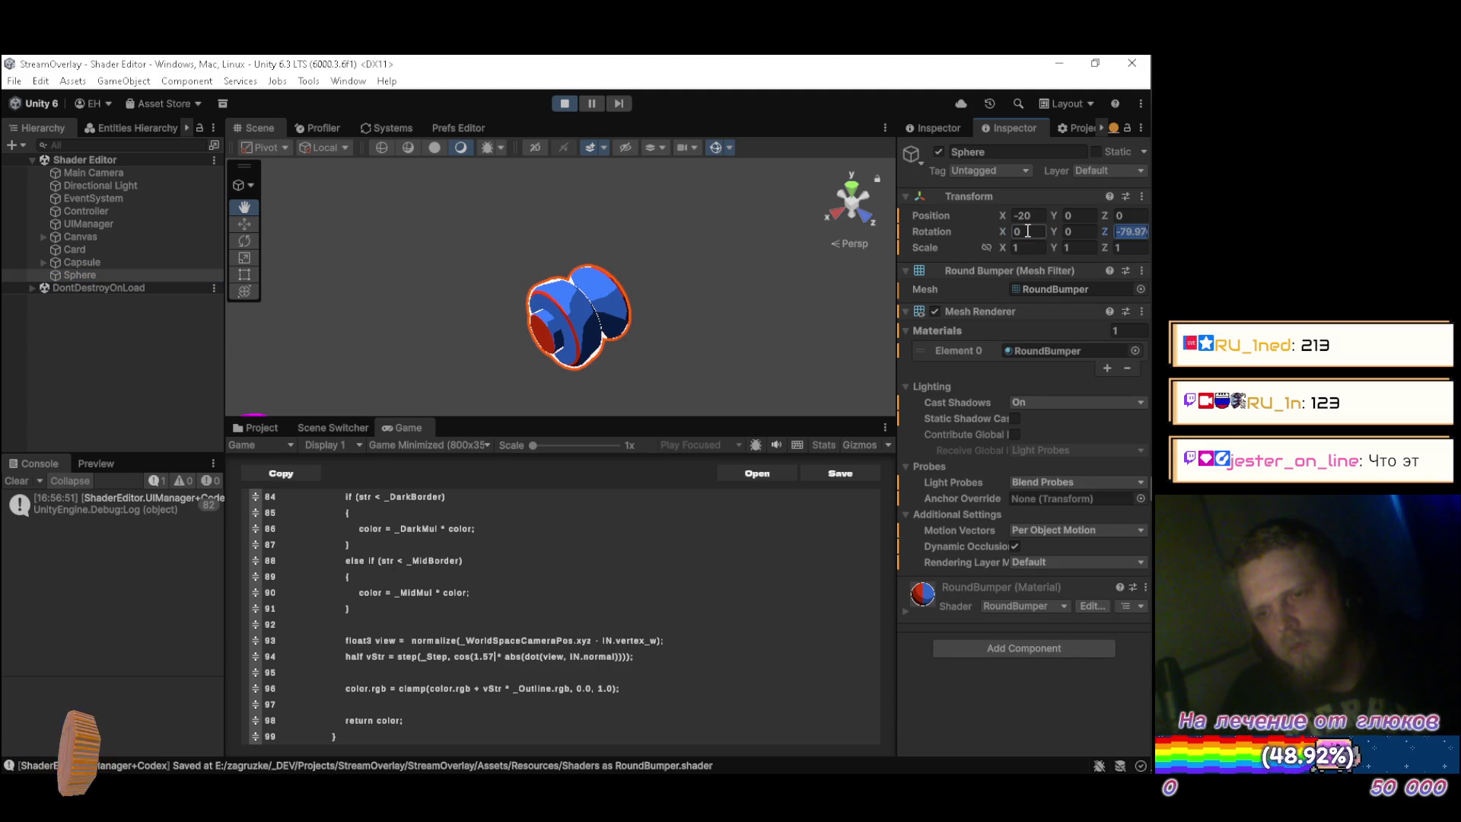
pyautogui.write('0')
# Deselect the bumper and display the project's Resources/Materials folder.
pyautogui.click(127, 377)
pyautogui.moveTo(533, 251)
pyautogui.mouseDown()
pyautogui.moveTo(494, 244)
pyautogui.moveTo(479, 210)
pyautogui.moveTo(490, 240)
pyautogui.moveTo(487, 227)
pyautogui.mouseUp()
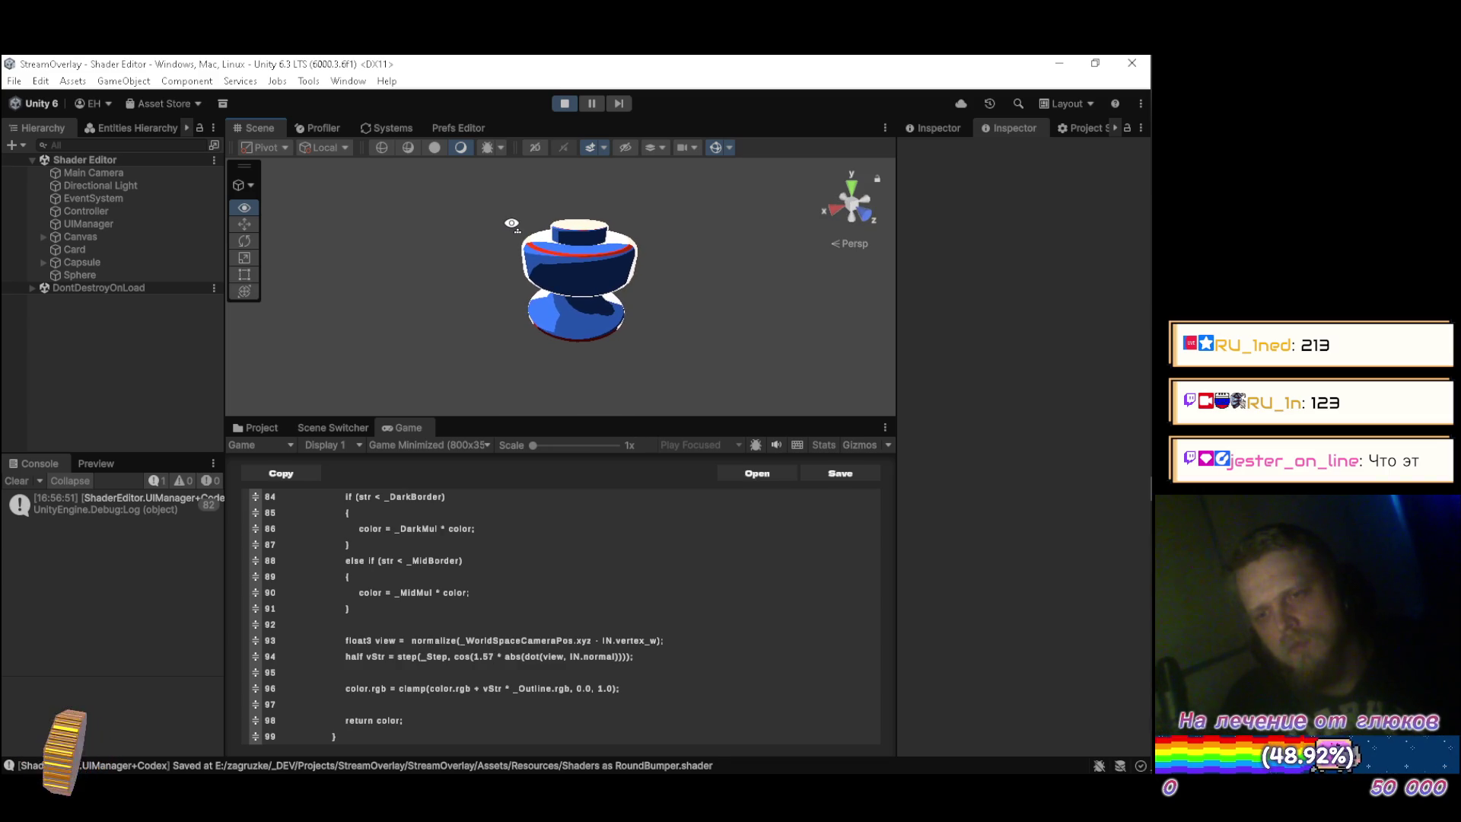
pyautogui.click(263, 428)
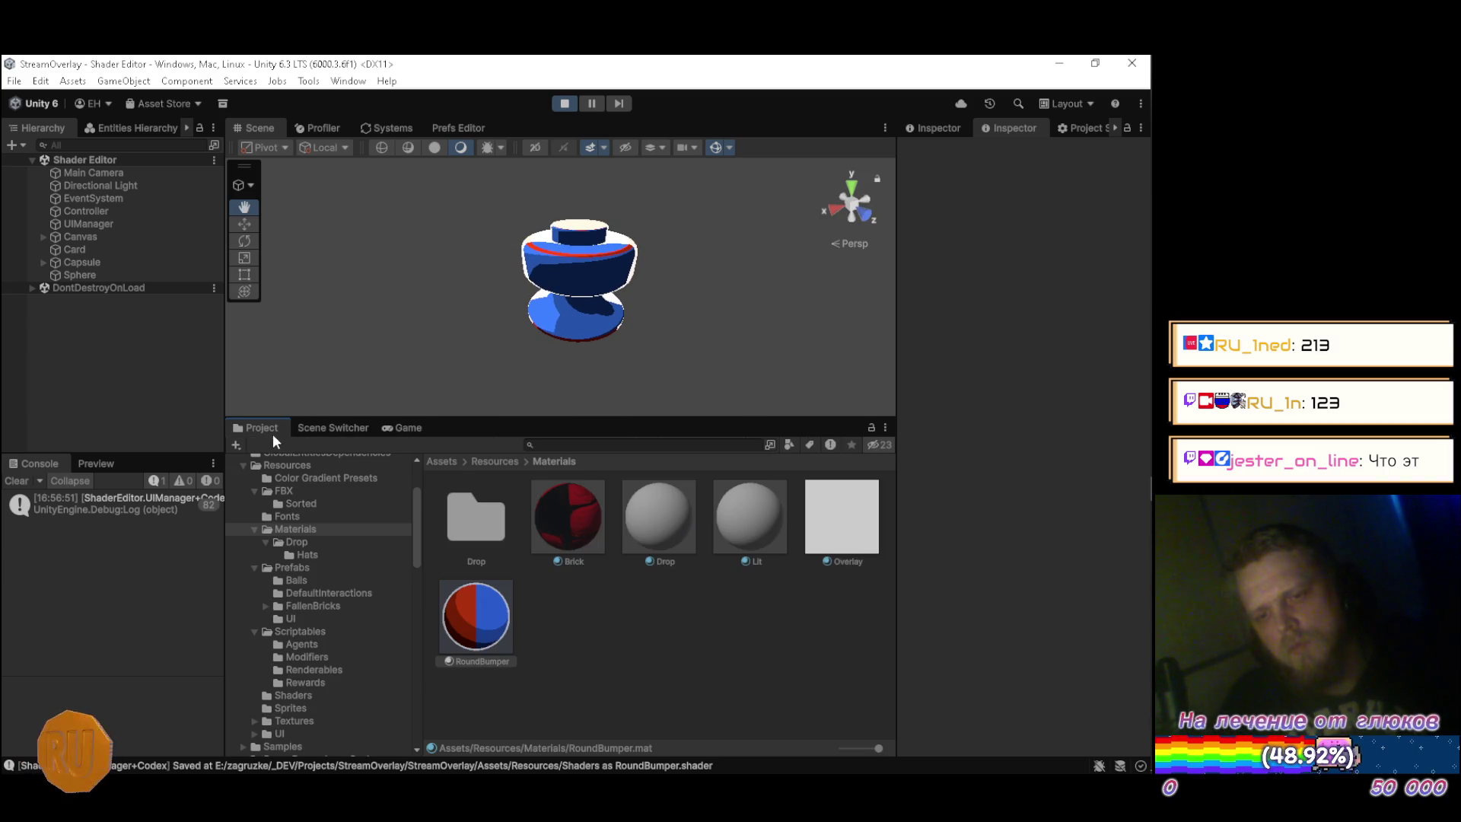
# Select the RoundBumper material and set its Step to 0.96.
pyautogui.click(477, 612)
pyautogui.click(429, 427)
pyautogui.click(1126, 337)
pyautogui.write('5')
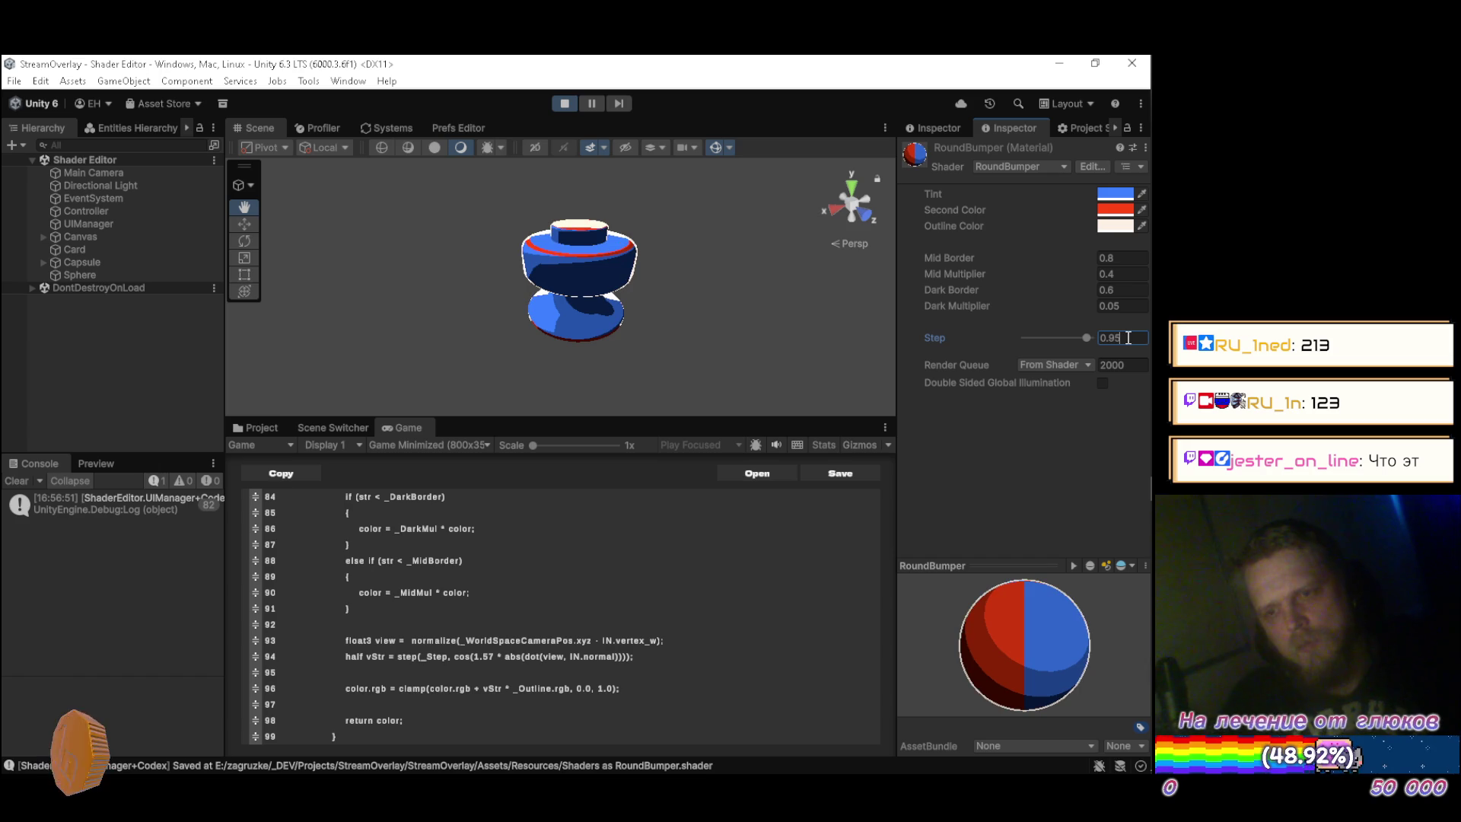
pyautogui.press('BackSpace')
pyautogui.write('7')
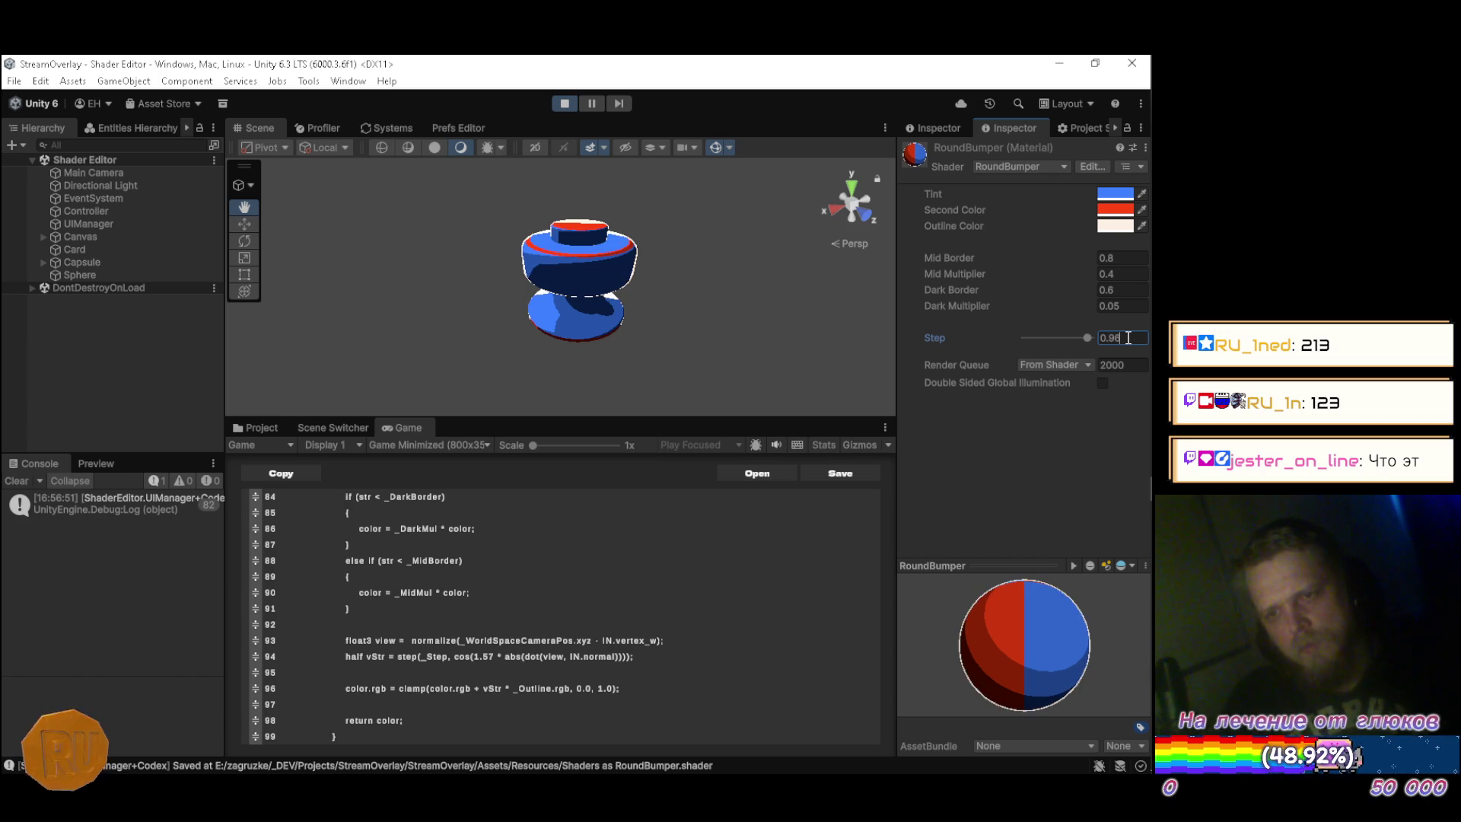
pyautogui.press('BackSpace')
pyautogui.write('6')
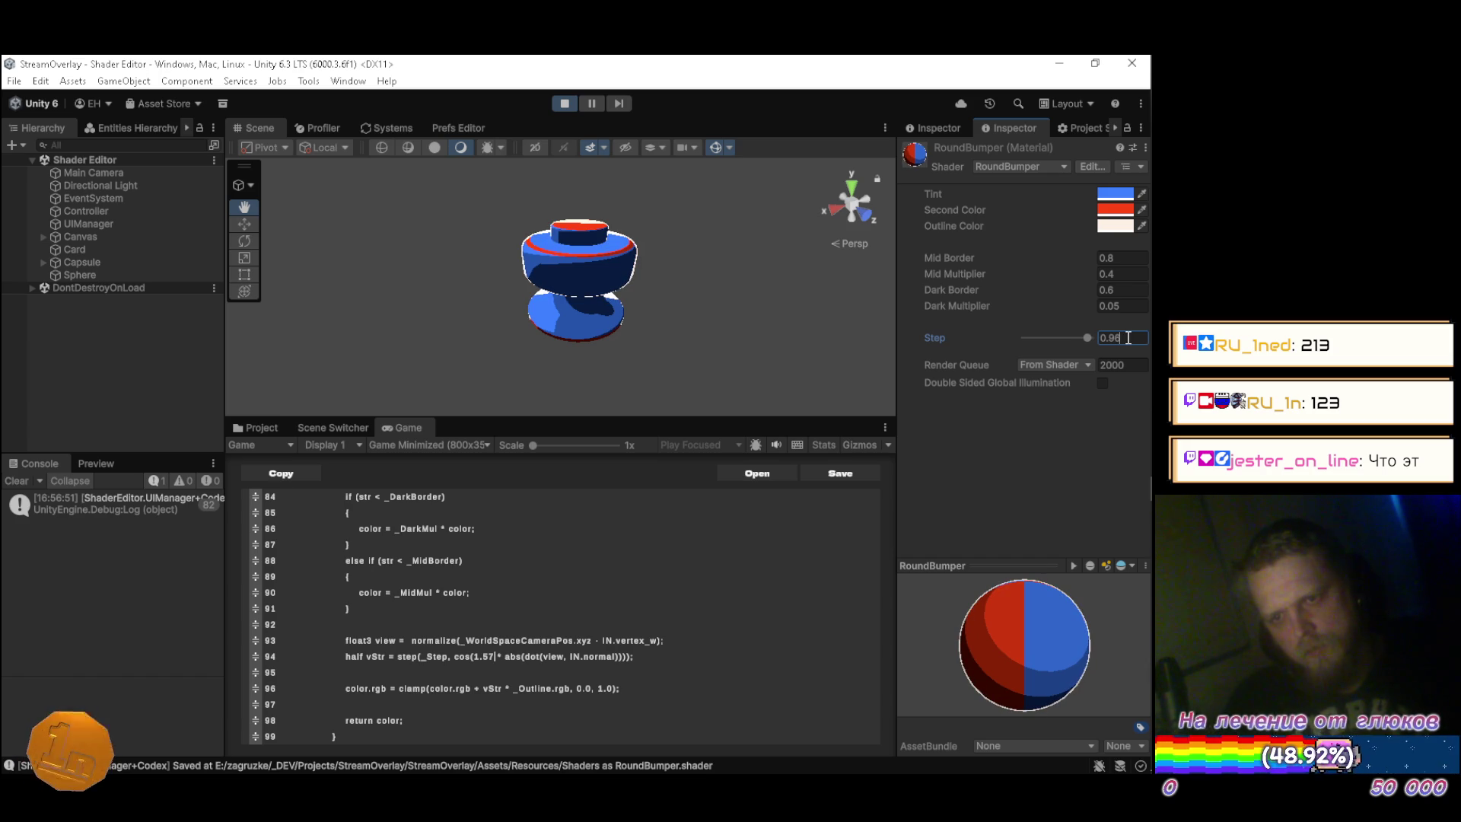
# Change the Outline Color to dark olive 6F6500.
pyautogui.click(1115, 227)
pyautogui.moveTo(1021, 325)
pyautogui.mouseDown()
pyautogui.moveTo(1023, 312)
pyautogui.moveTo(1030, 353)
pyautogui.mouseUp()
pyautogui.moveTo(1119, 316); pyautogui.dragTo(1102, 286)
pyautogui.moveTo(1041, 348); pyautogui.dragTo(1104, 361)
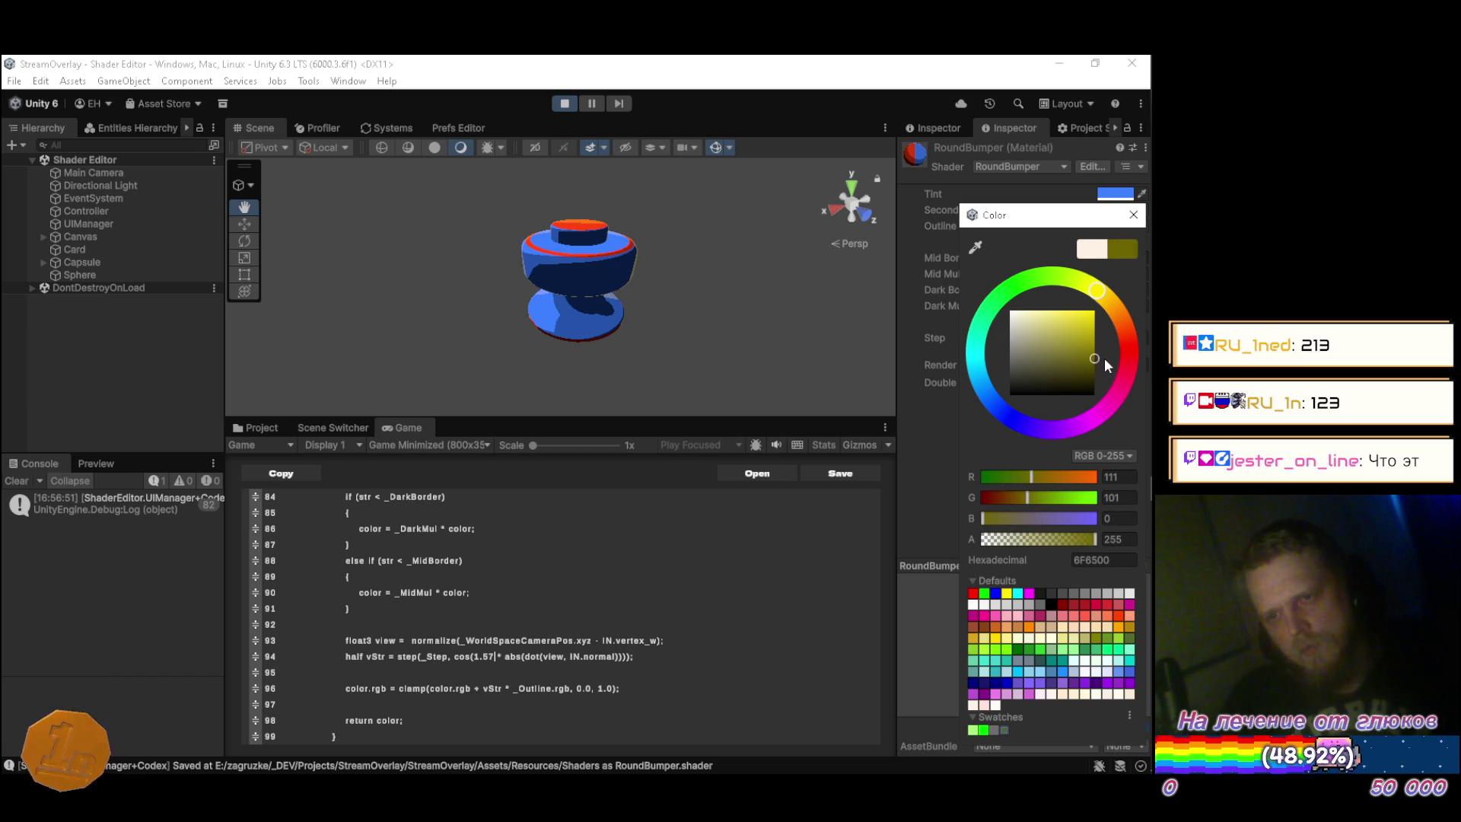
# Close the colour picker and view the bumper's dark olive outline from below.
pyautogui.click(1130, 217)
pyautogui.moveTo(735, 282)
pyautogui.mouseDown()
pyautogui.moveTo(683, 219)
pyautogui.moveTo(792, 318)
pyautogui.mouseUp()
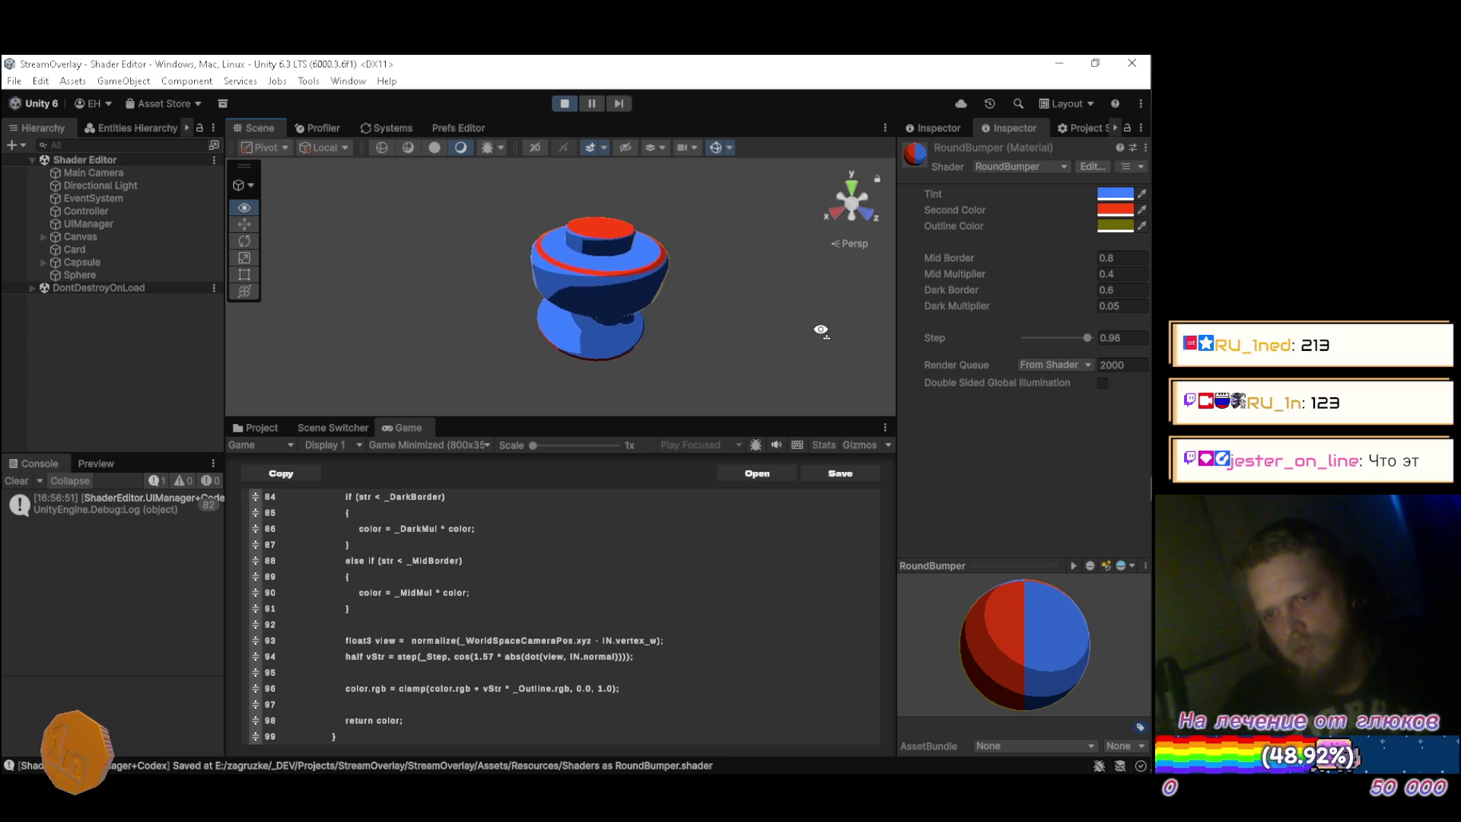
# Try RoundBumper Step values 0.9 and 0.75, settling back at 0.9.
pyautogui.moveTo(849, 323); pyautogui.dragTo(869, 327)
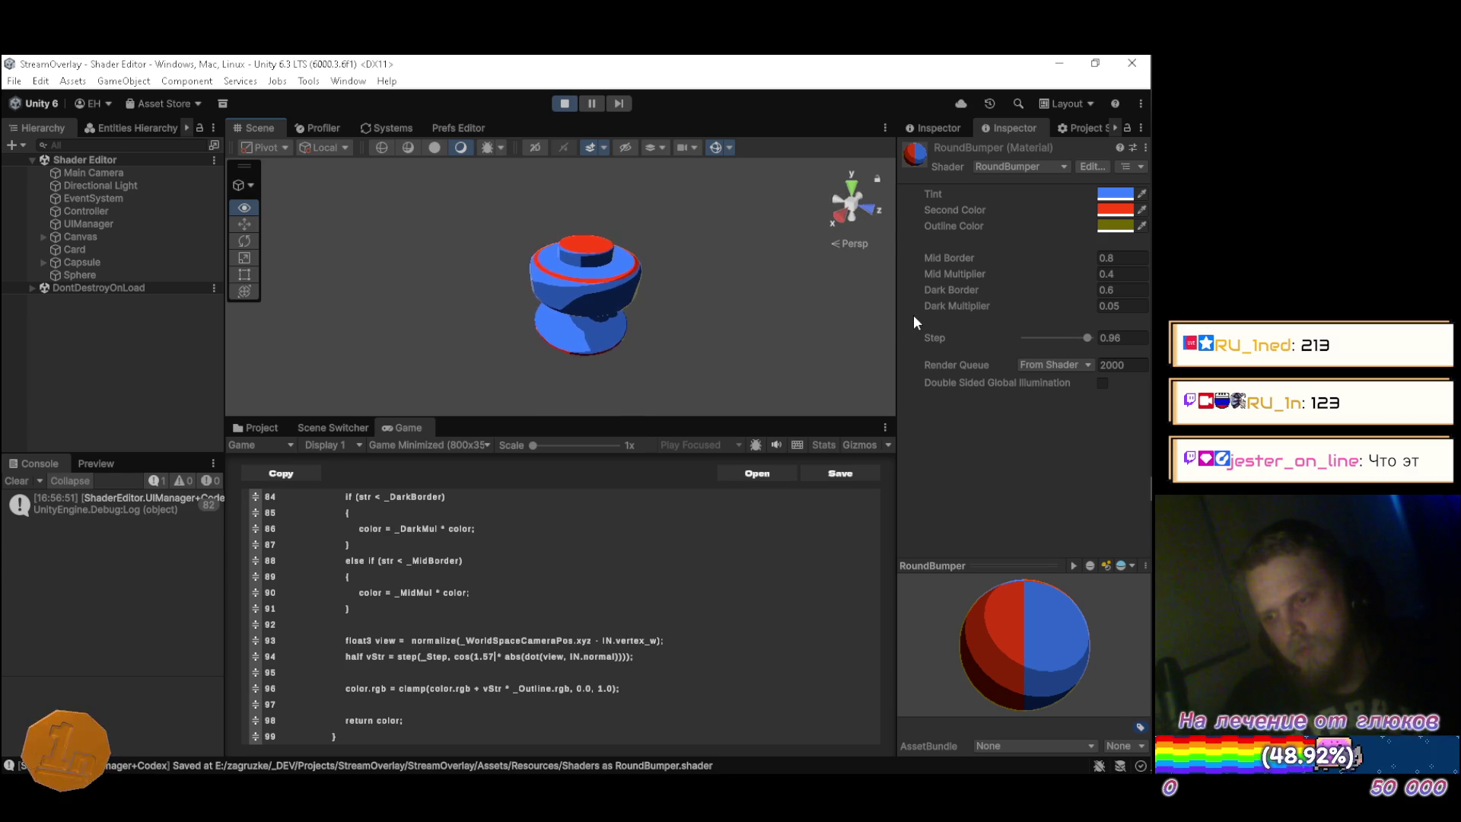
pyautogui.click(1123, 338)
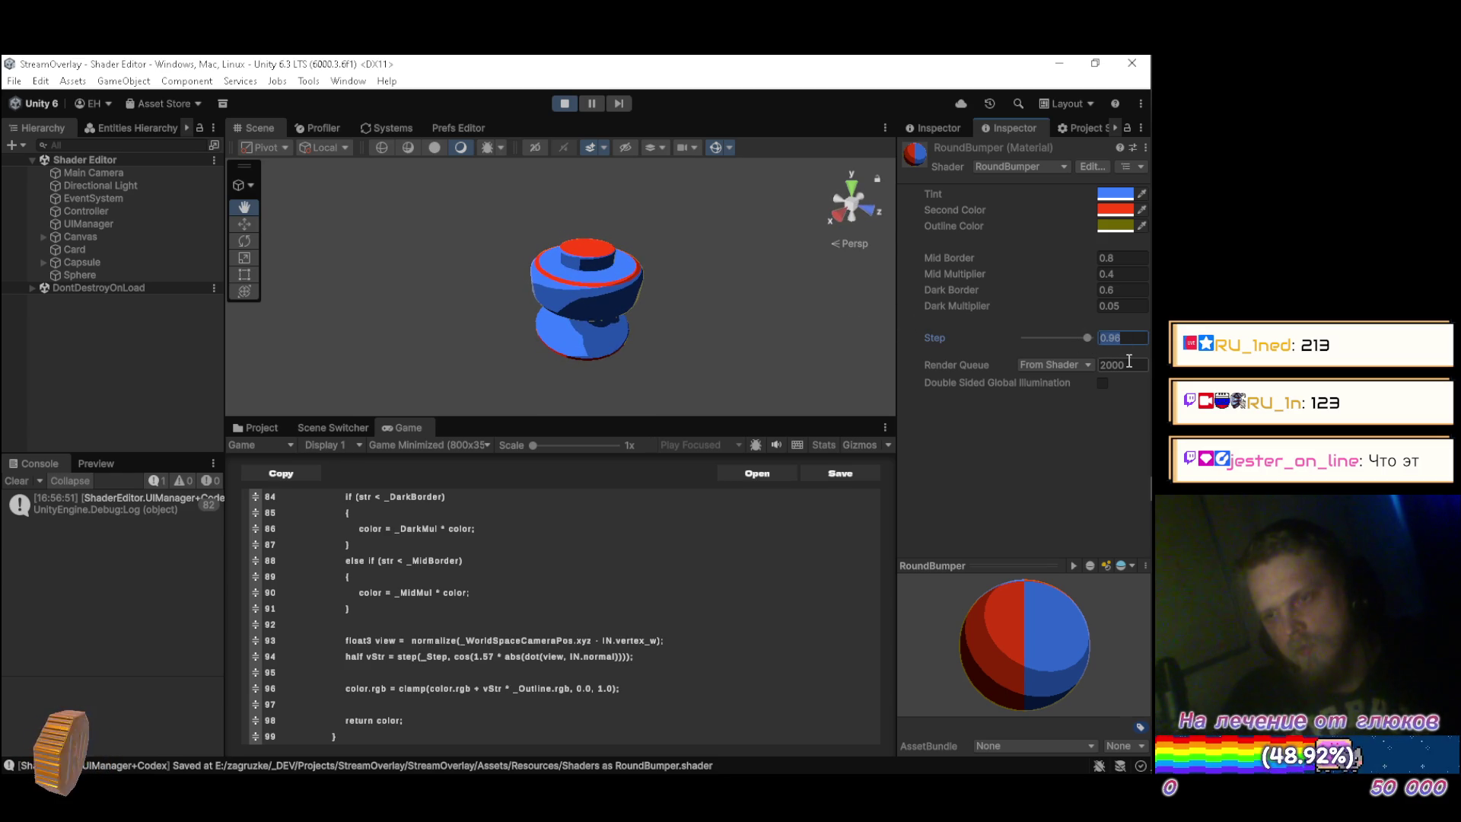
pyautogui.write('0.9')
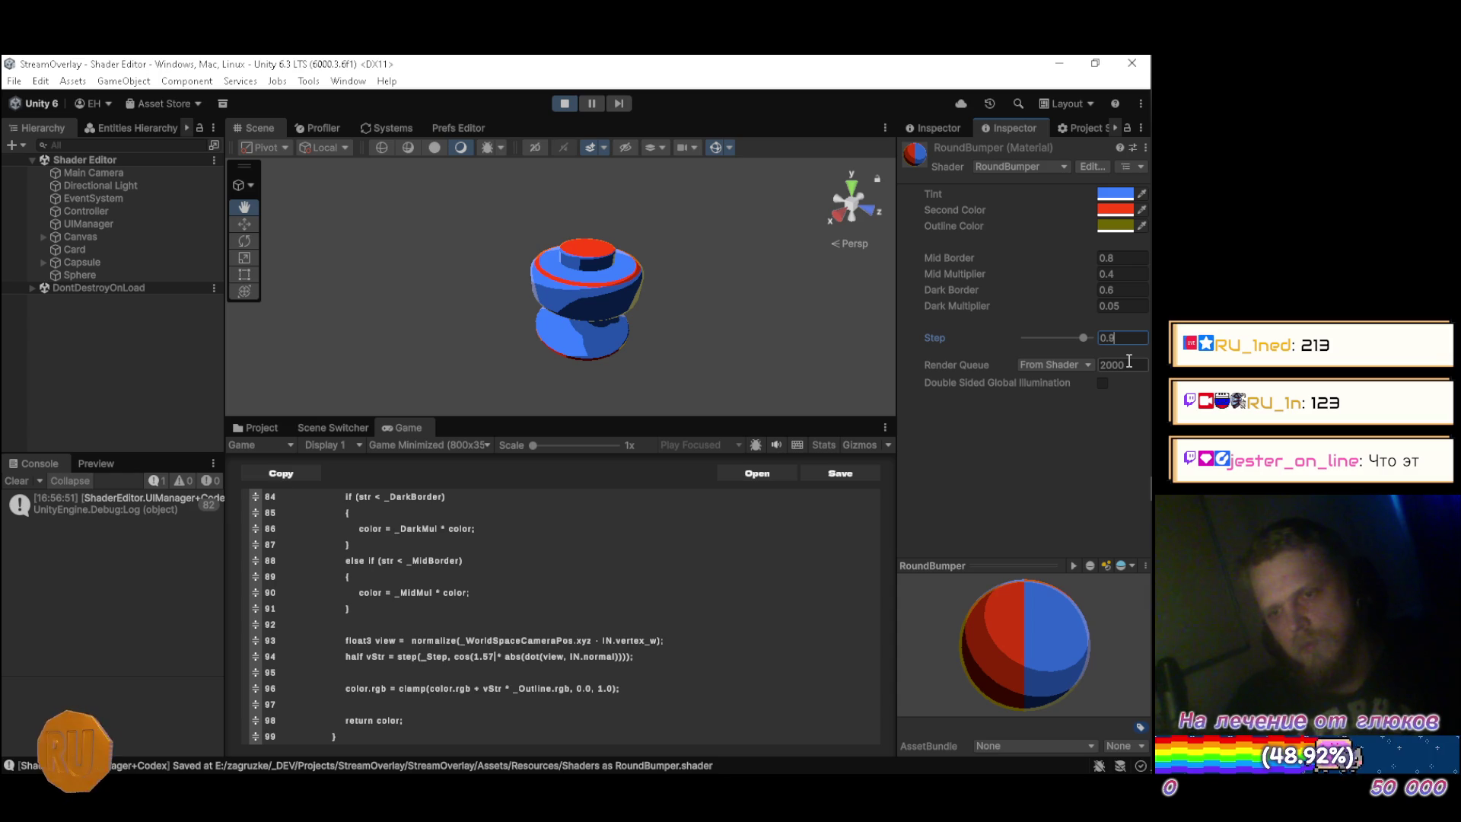
pyautogui.click(722, 351)
pyautogui.moveTo(722, 351); pyautogui.dragTo(761, 335)
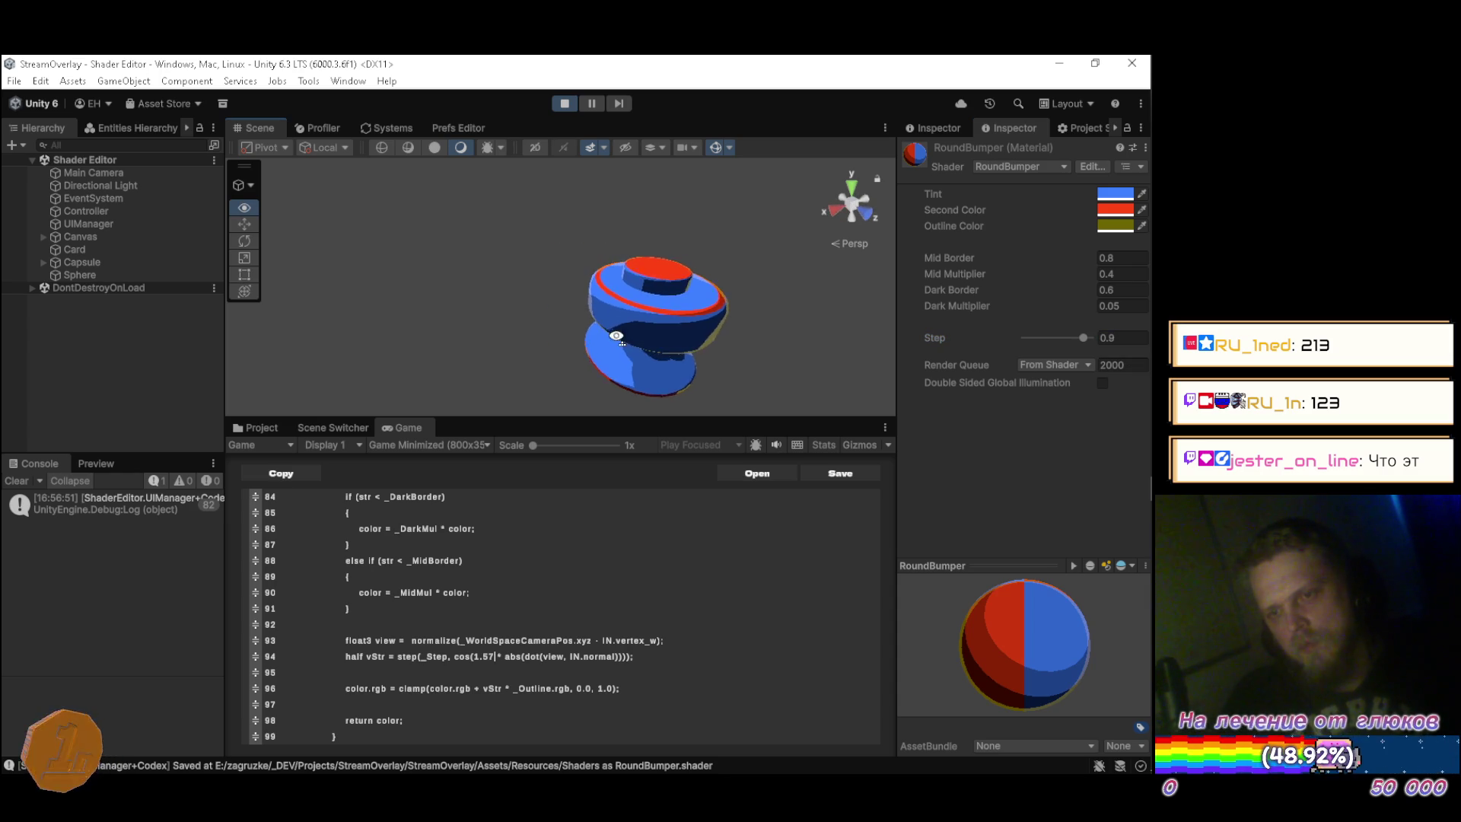
pyautogui.moveTo(1079, 337)
pyautogui.mouseDown()
pyautogui.moveTo(966, 341)
pyautogui.moveTo(1088, 337)
pyautogui.mouseUp()
pyautogui.write('0.9')
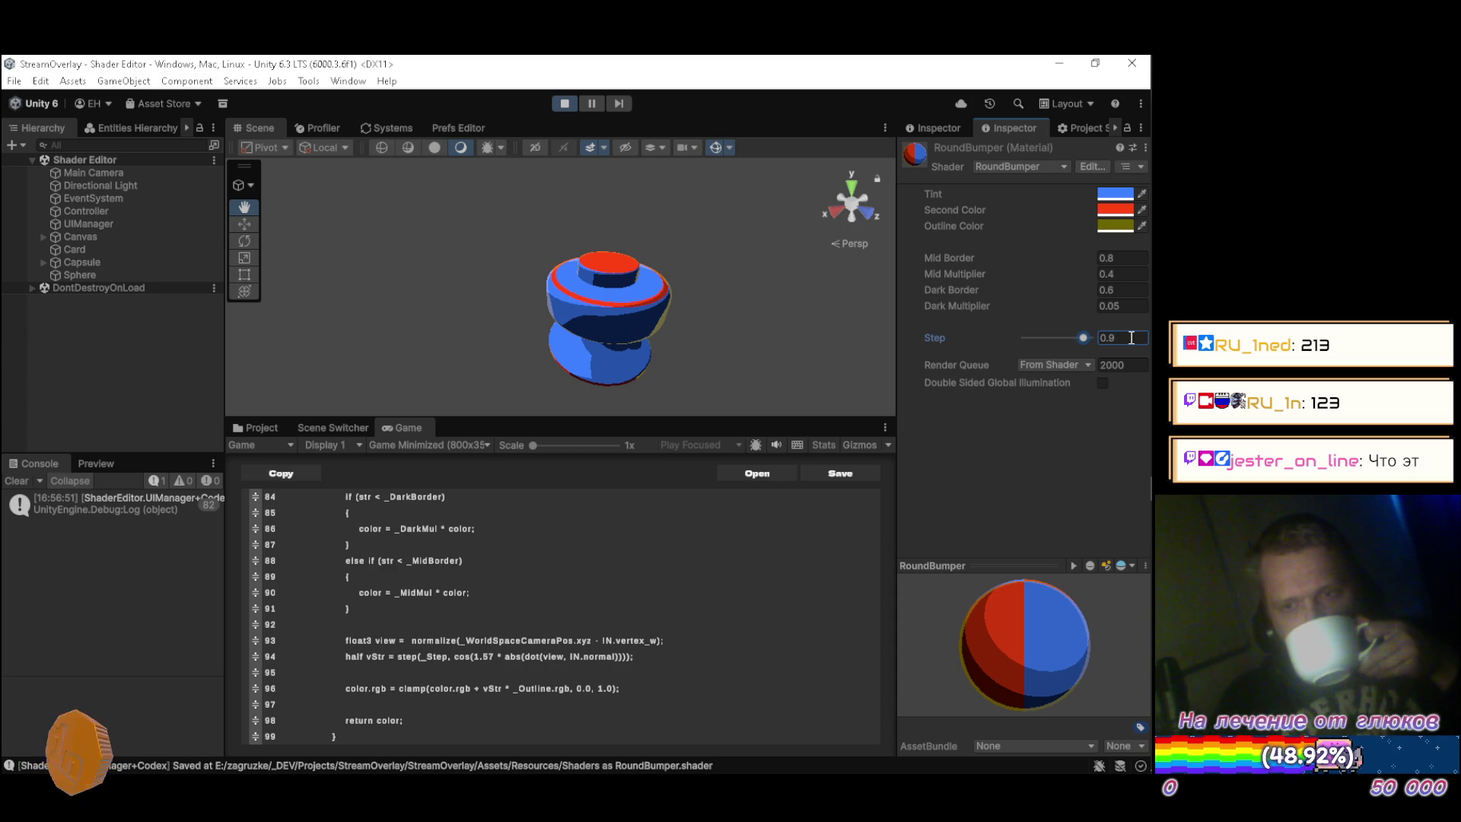
# Reload the externally changed script in Visual Studio, then minimize it back to Unity.
pyautogui.moveTo(1154, 377)
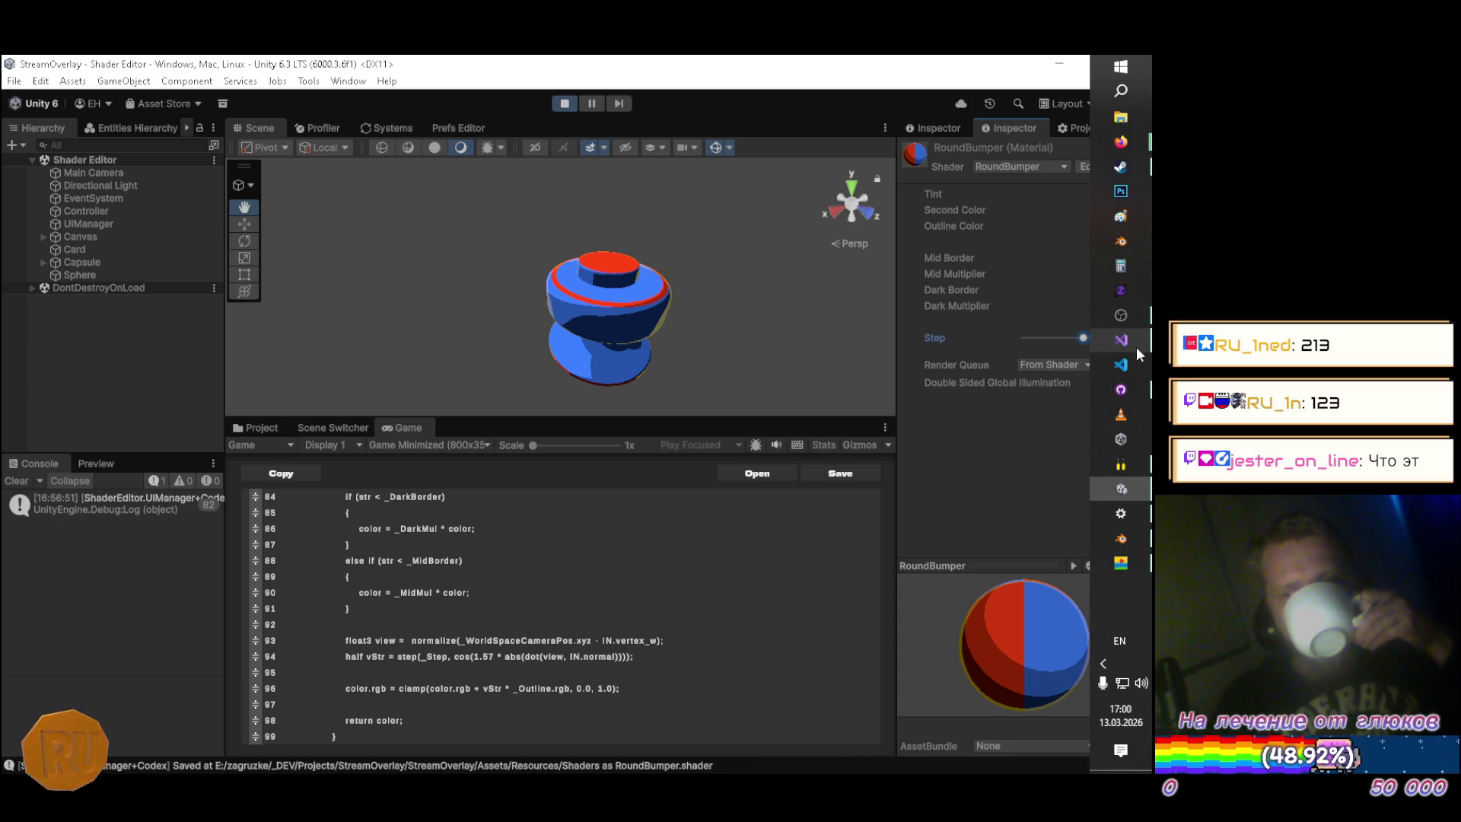
pyautogui.click(1126, 339)
pyautogui.click(550, 465)
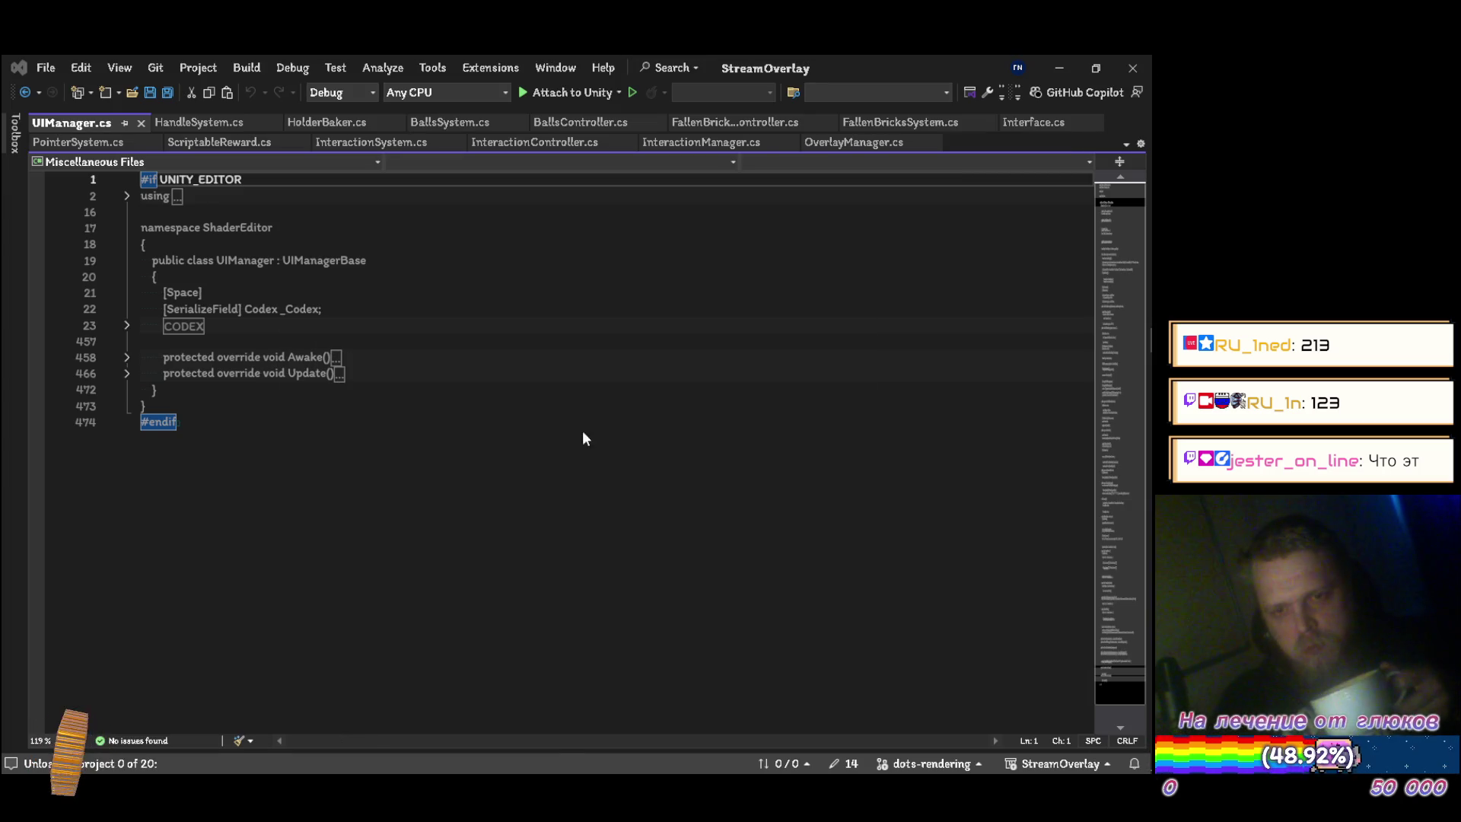
pyautogui.click(1061, 67)
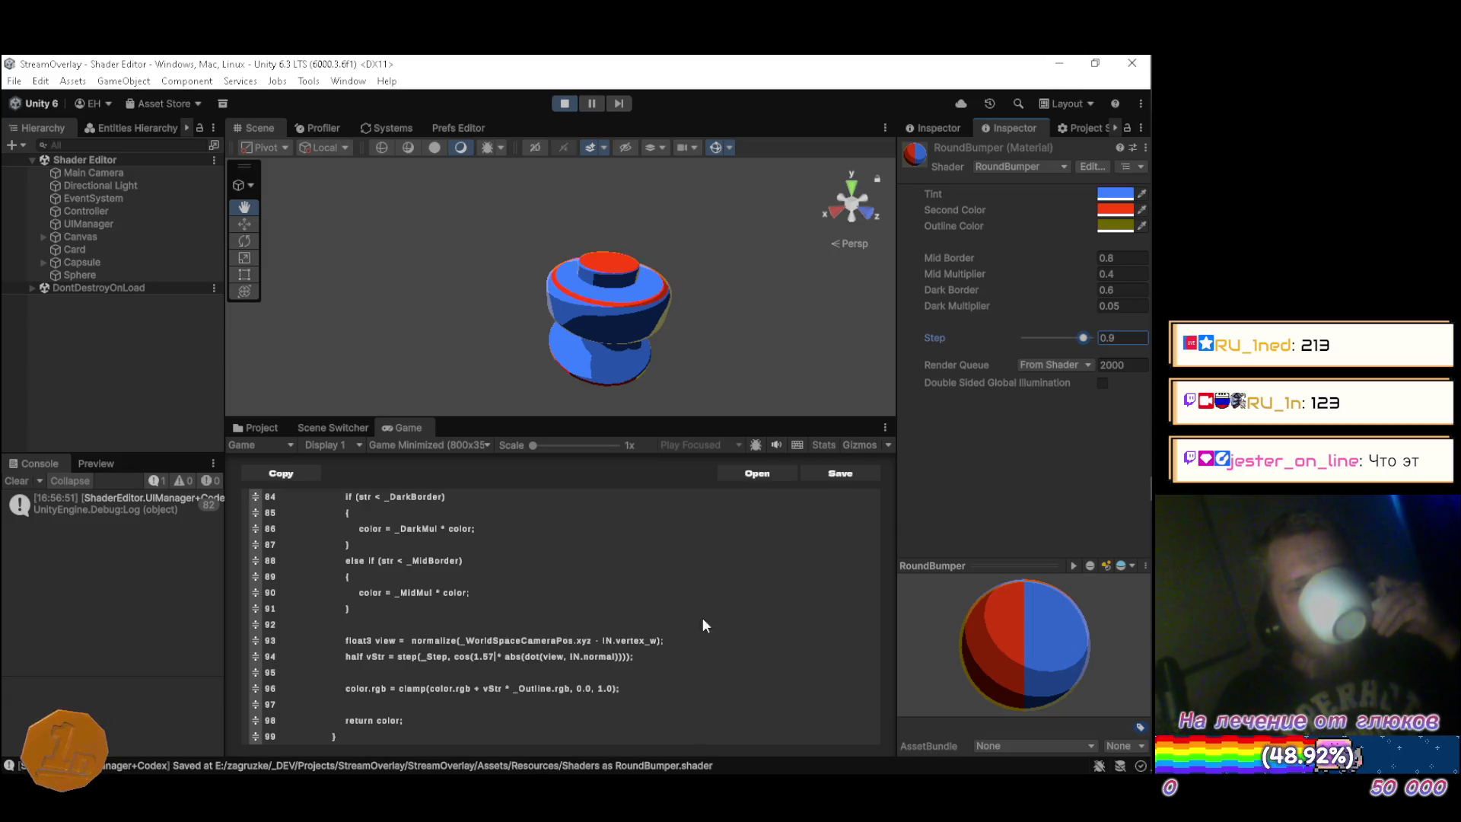
# Remove abs( and its closing parenthesis from line 94's rim term and recompile the shader.
pyautogui.click(665, 659)
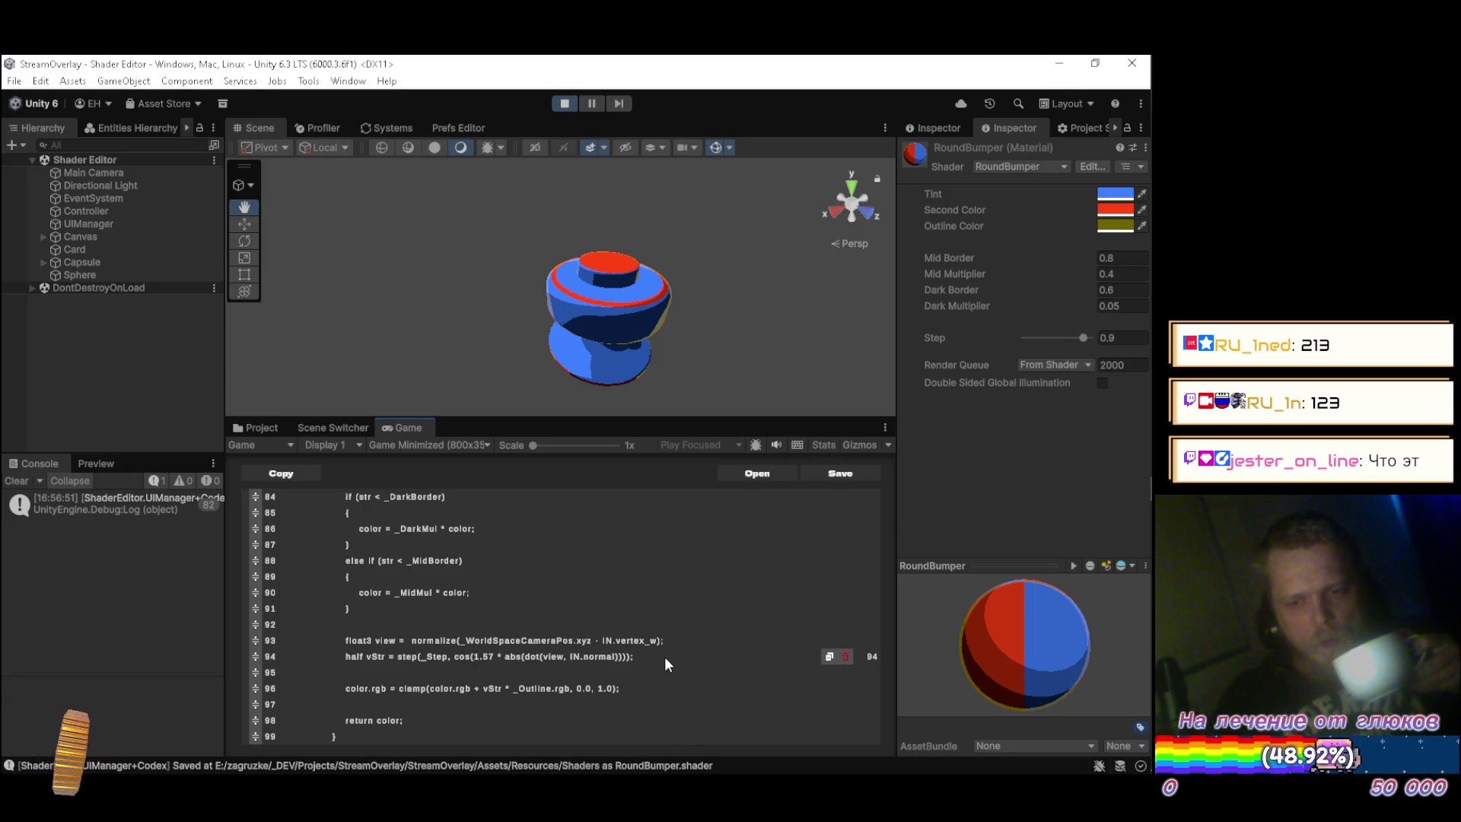
pyautogui.click(665, 656)
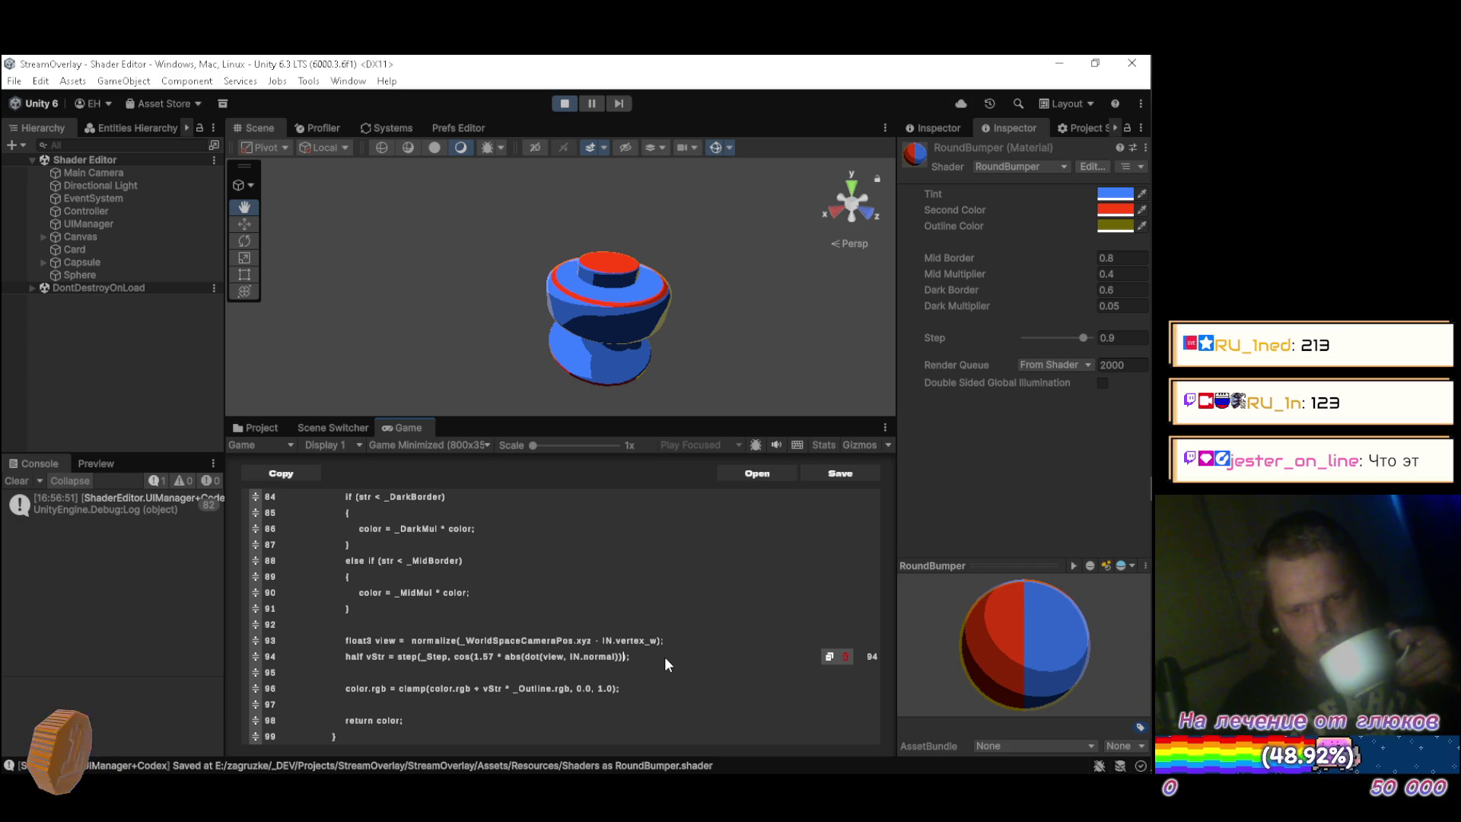
pyautogui.press('BackSpace')
pyautogui.press('BackSpace')
pyautogui.press('BackSpace')
pyautogui.press('Delete')
pyautogui.hotkey('ctrl', 's')
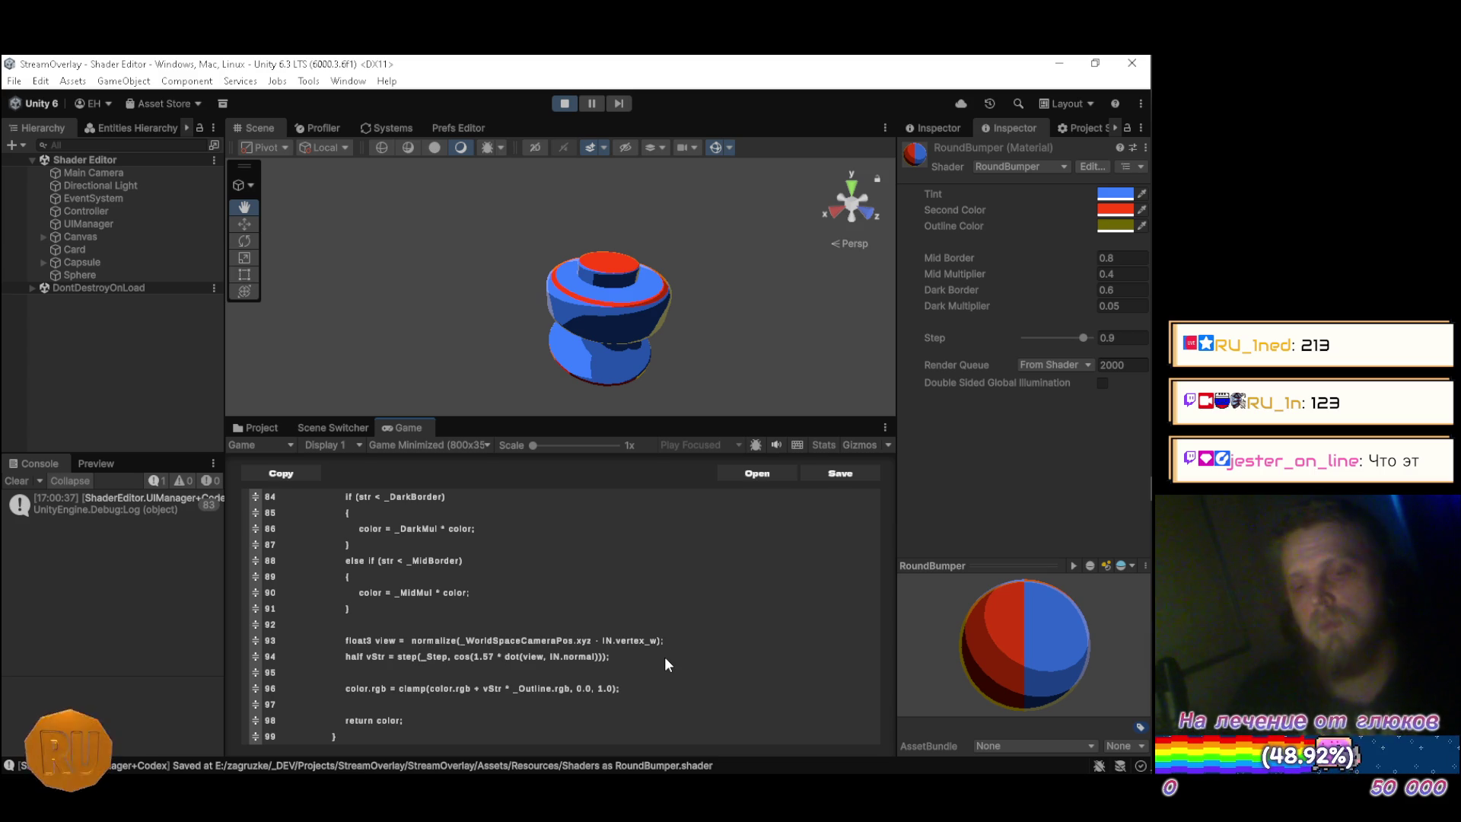
# Insert 'cos(1.57 *' before the dot product on shader line 82.
pyautogui.scroll(2, 664, 657)
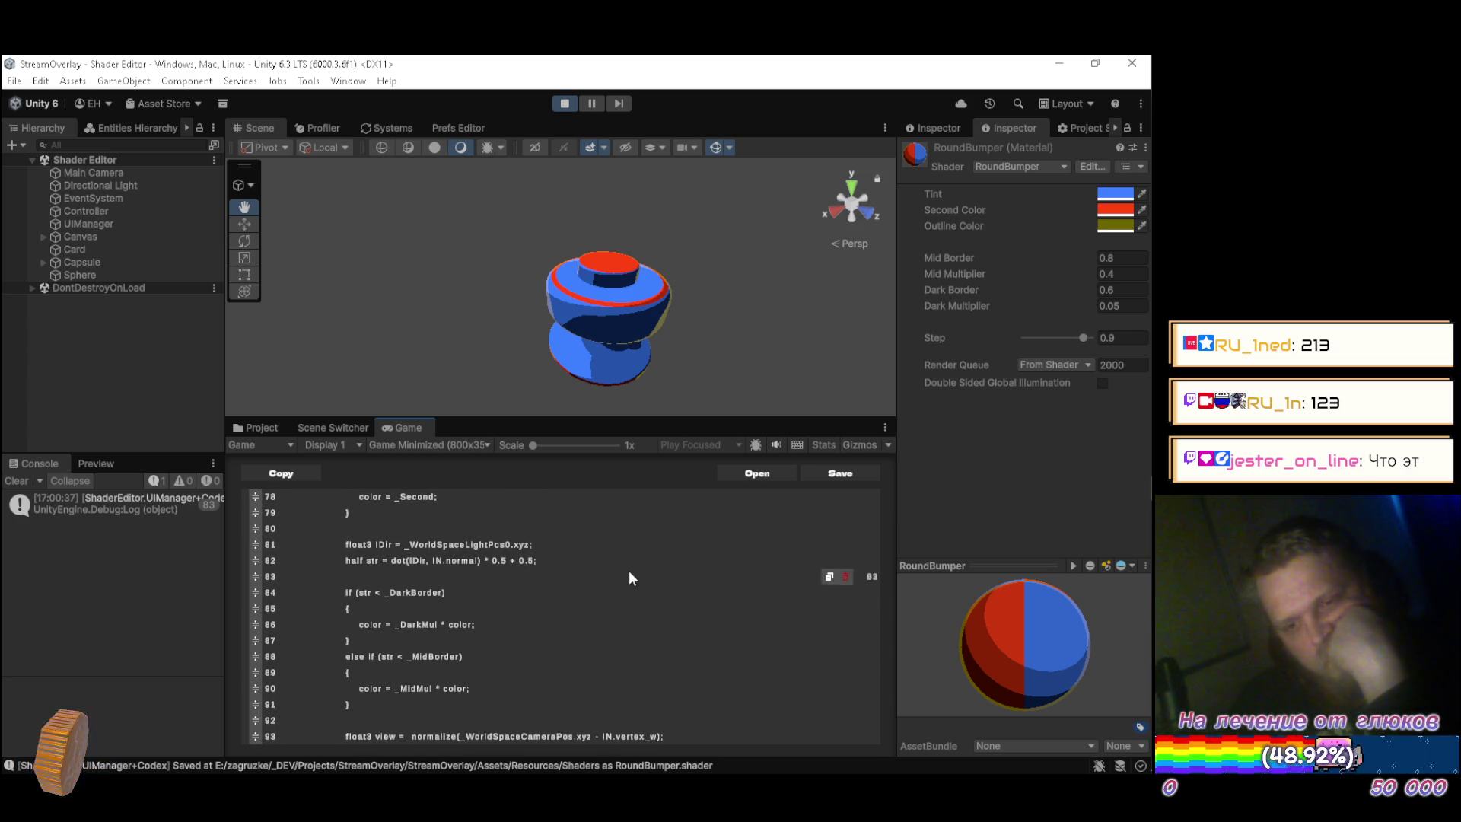
pyautogui.scroll(-2, 628, 569)
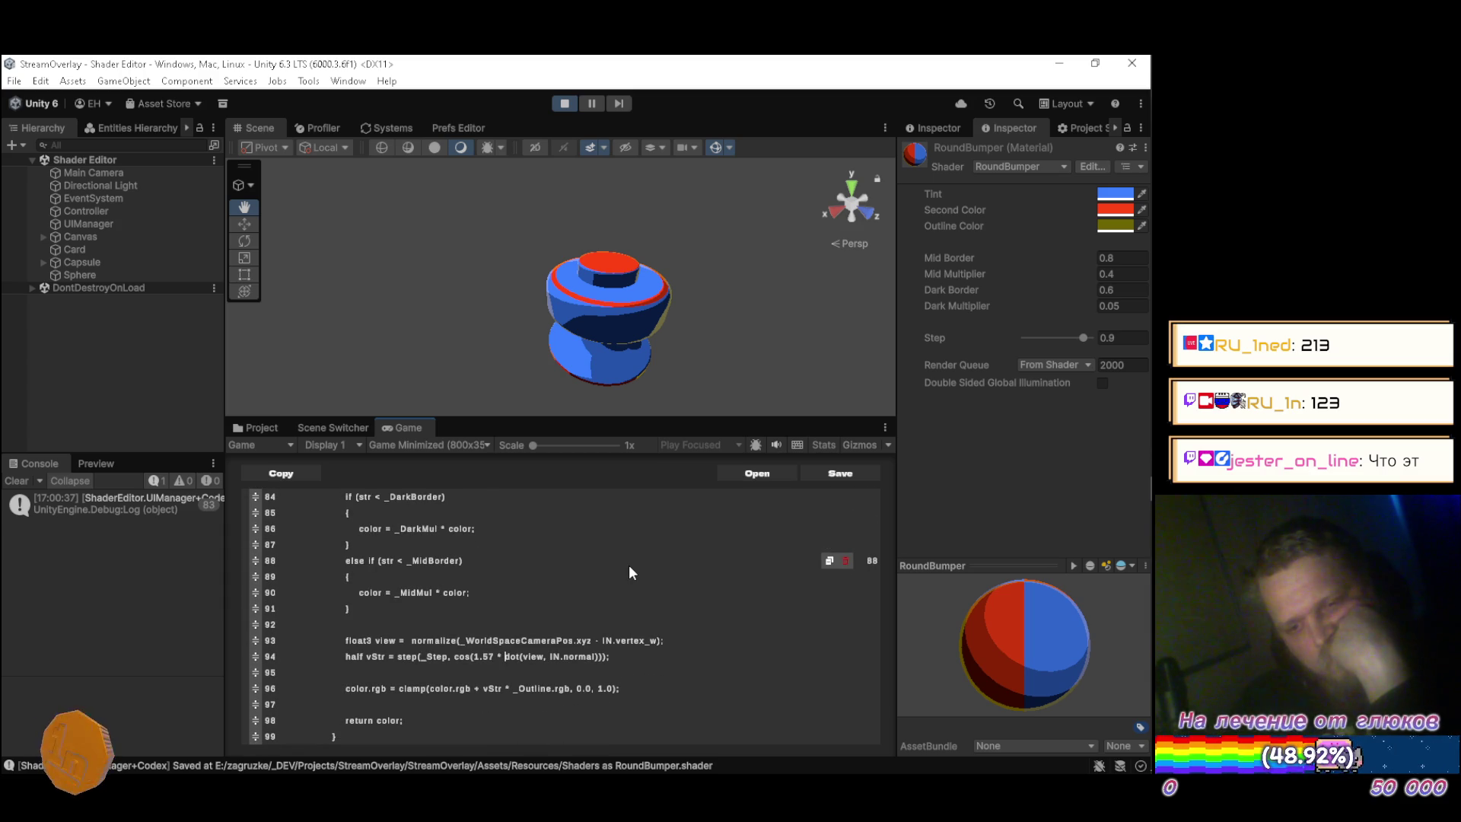
pyautogui.scroll(2, 628, 569)
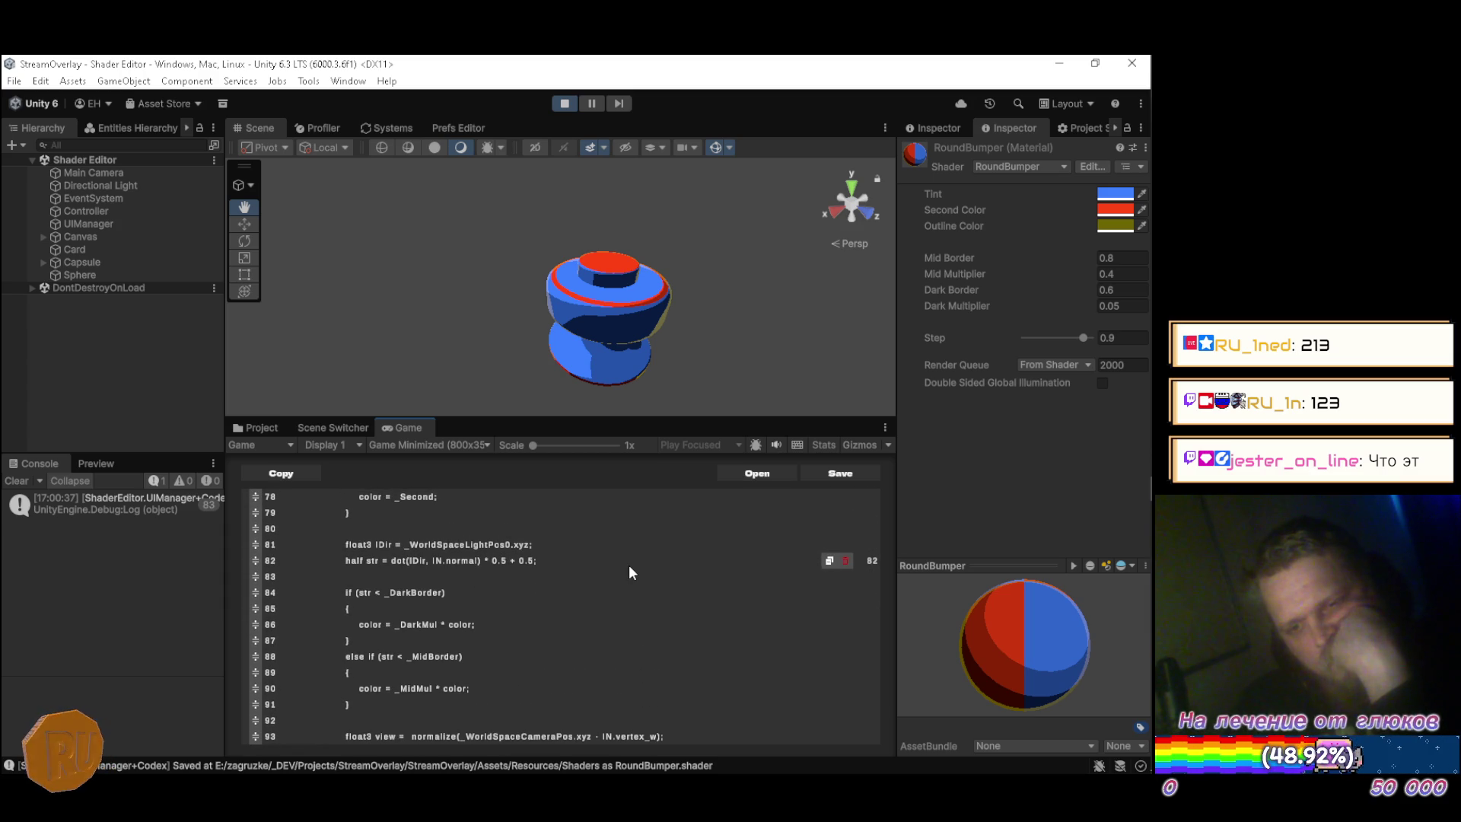
pyautogui.scroll(-1, 563, 586)
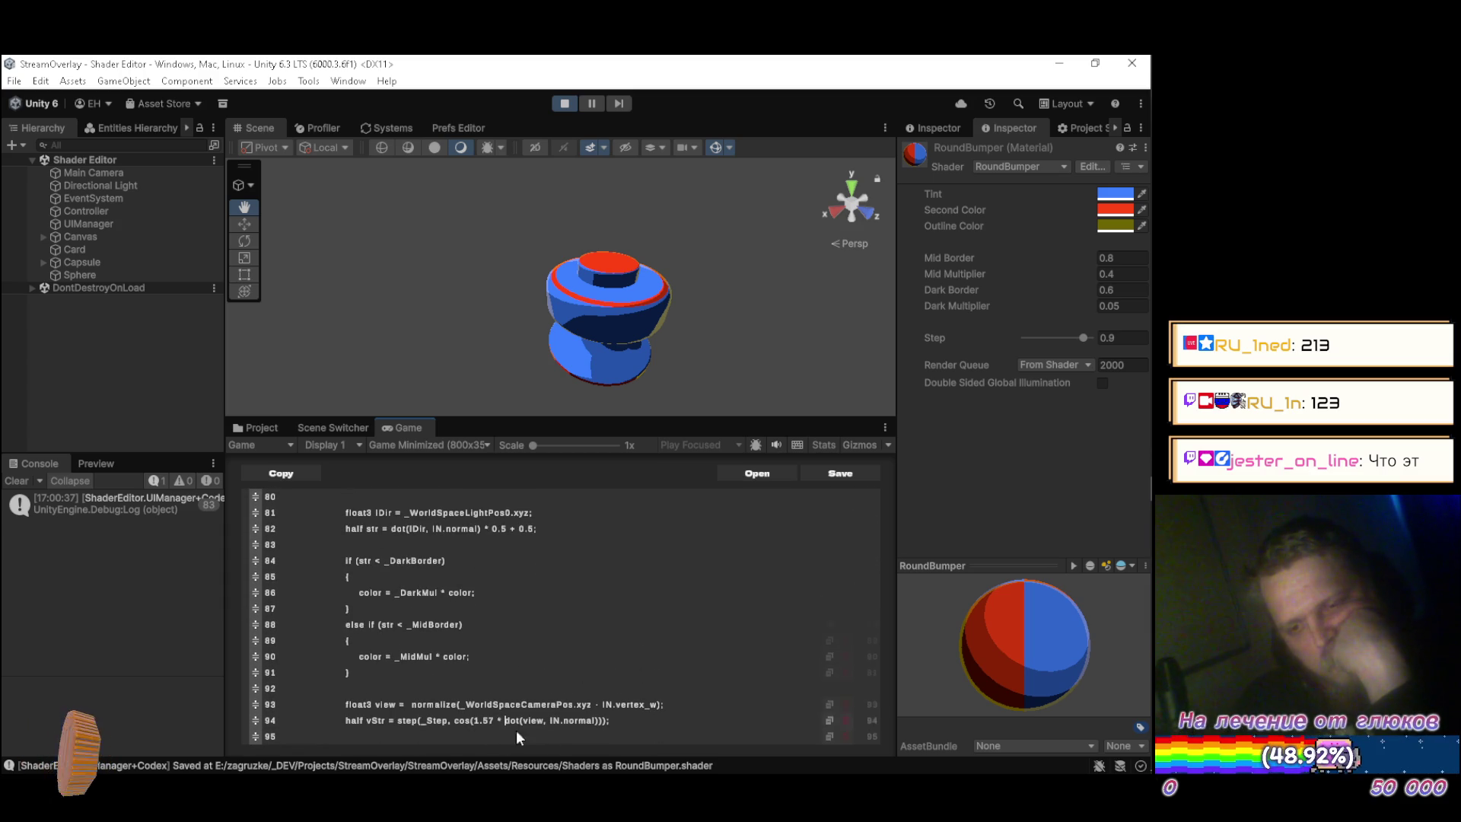
pyautogui.scroll(1, 654, 636)
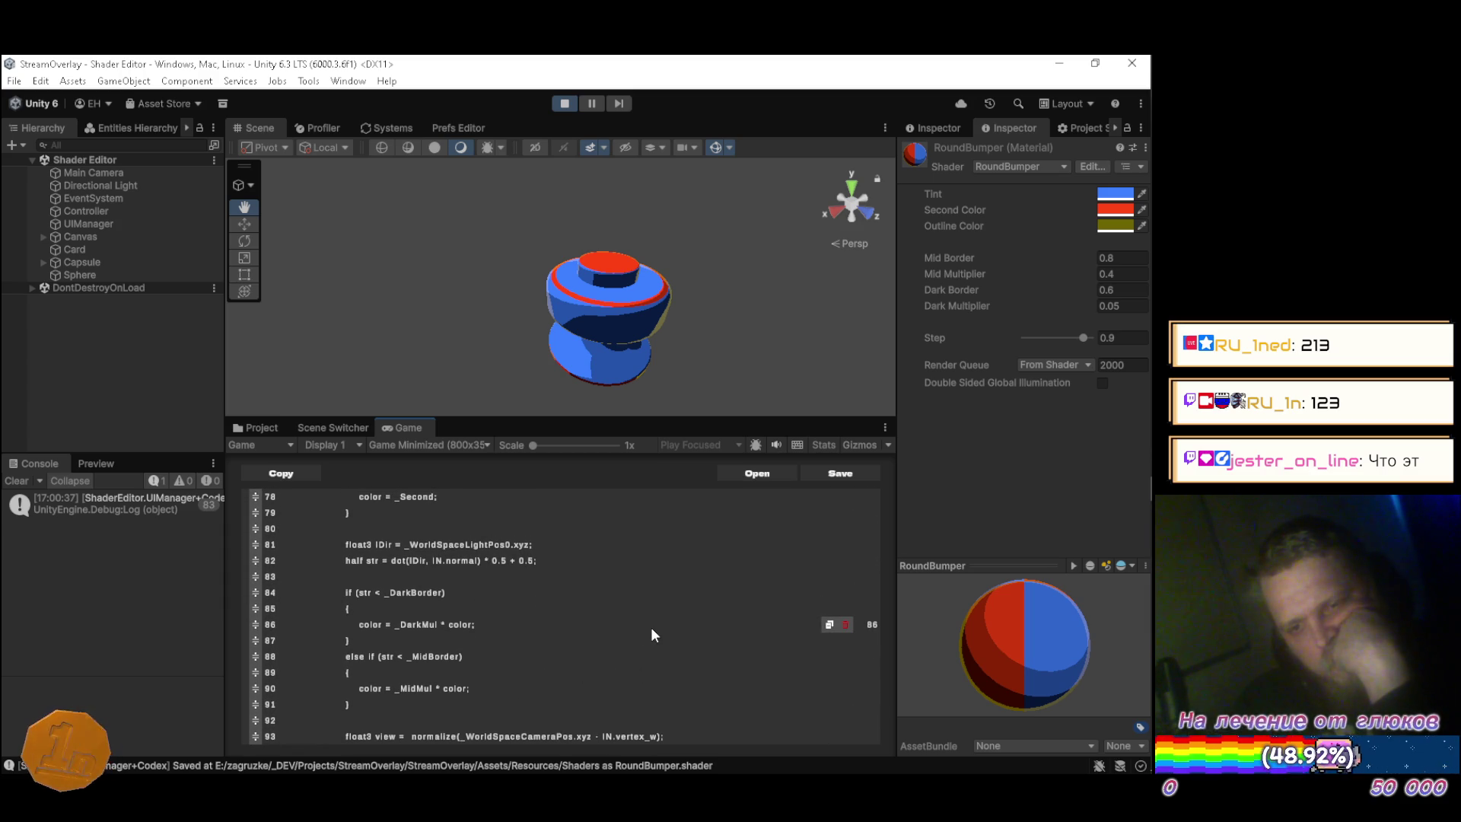
pyautogui.scroll(-1, 650, 631)
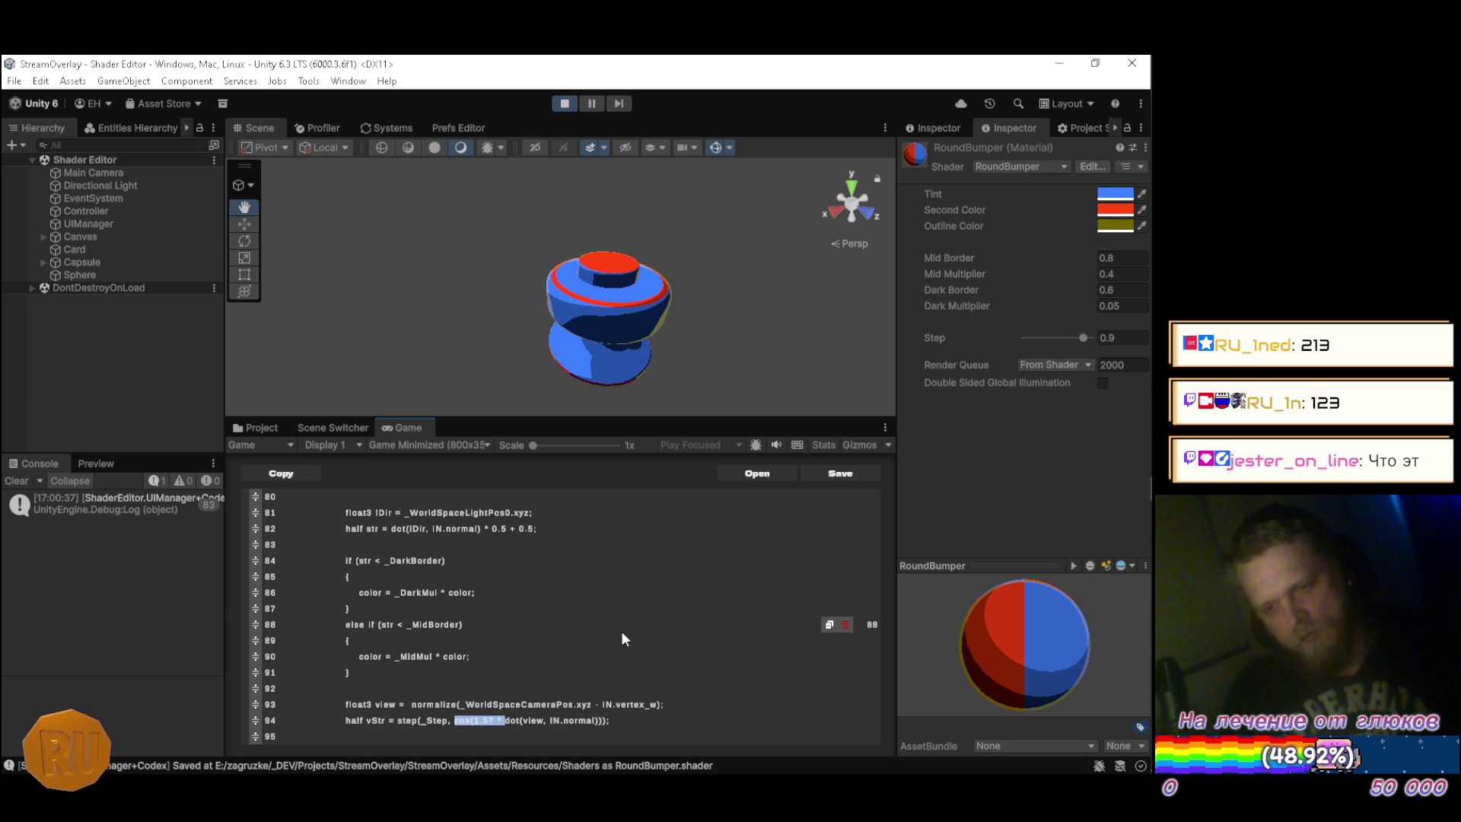
pyautogui.press('Up')
pyautogui.press('End')
pyautogui.press('Up')
pyautogui.press('Up')
pyautogui.press('Up')
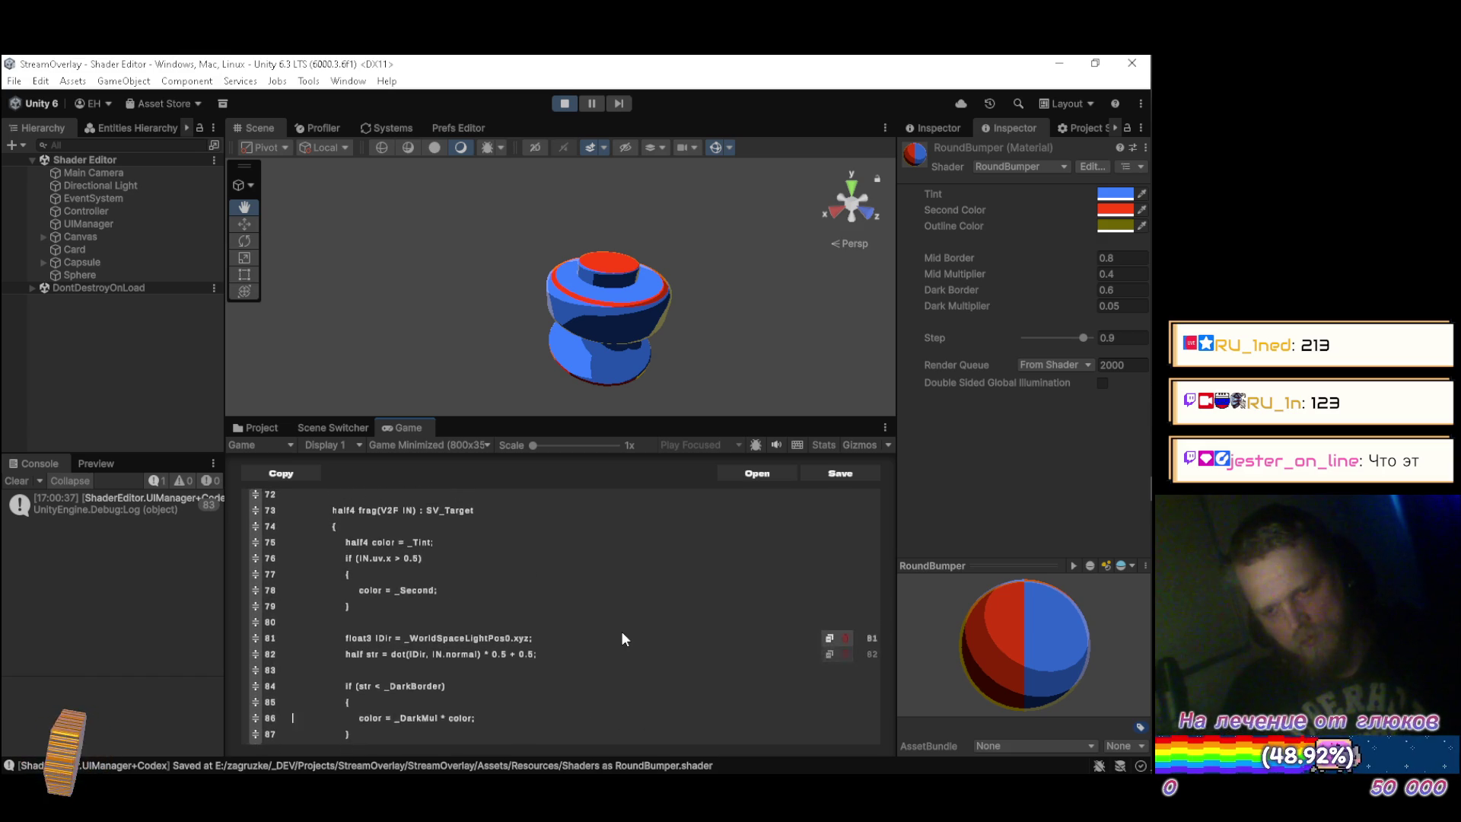
pyautogui.press('Up')
pyautogui.press('Up')
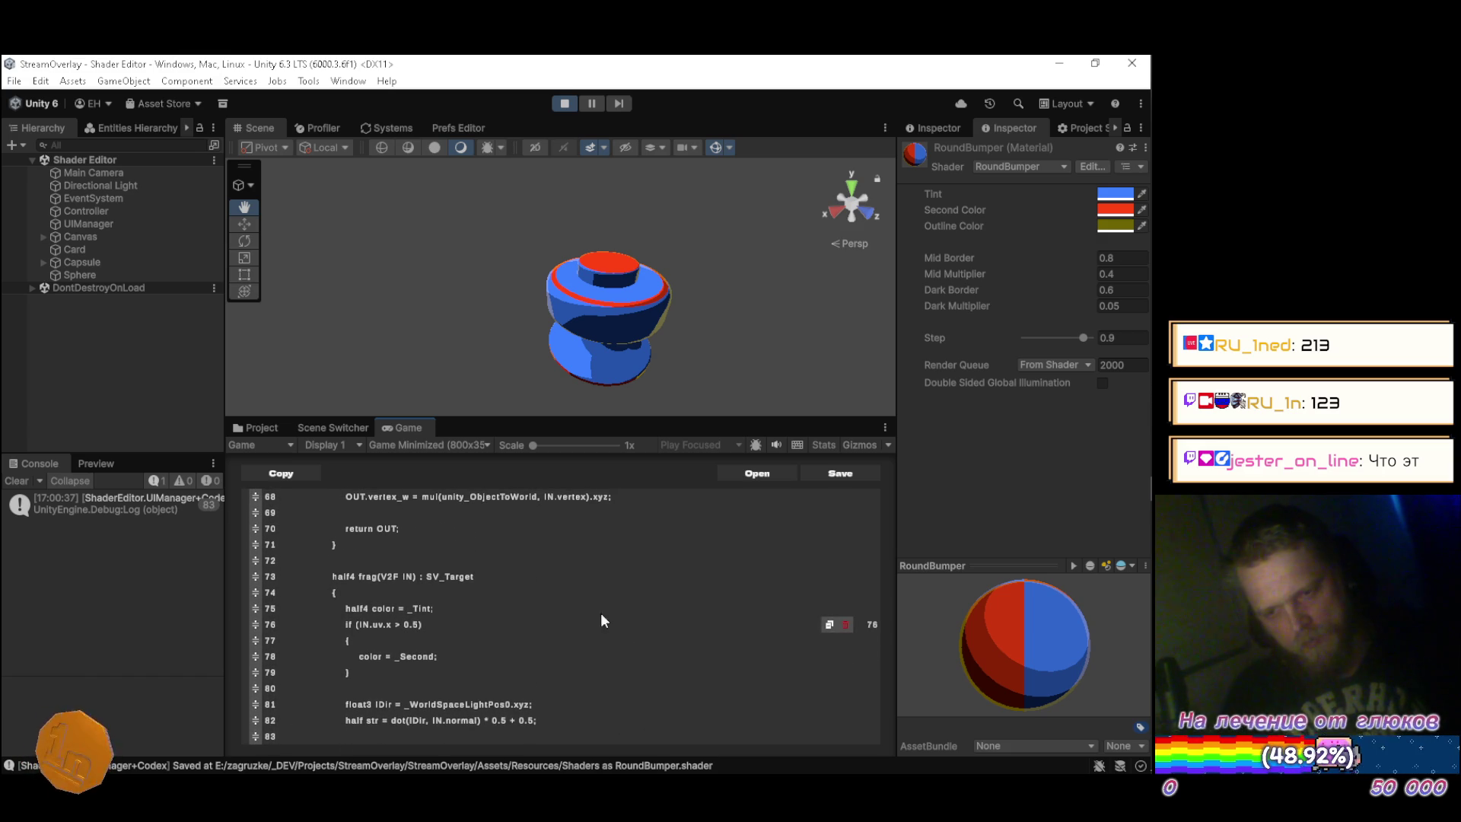
pyautogui.scroll(-3, 609, 601)
pyautogui.press('Left')
pyautogui.press('Left')
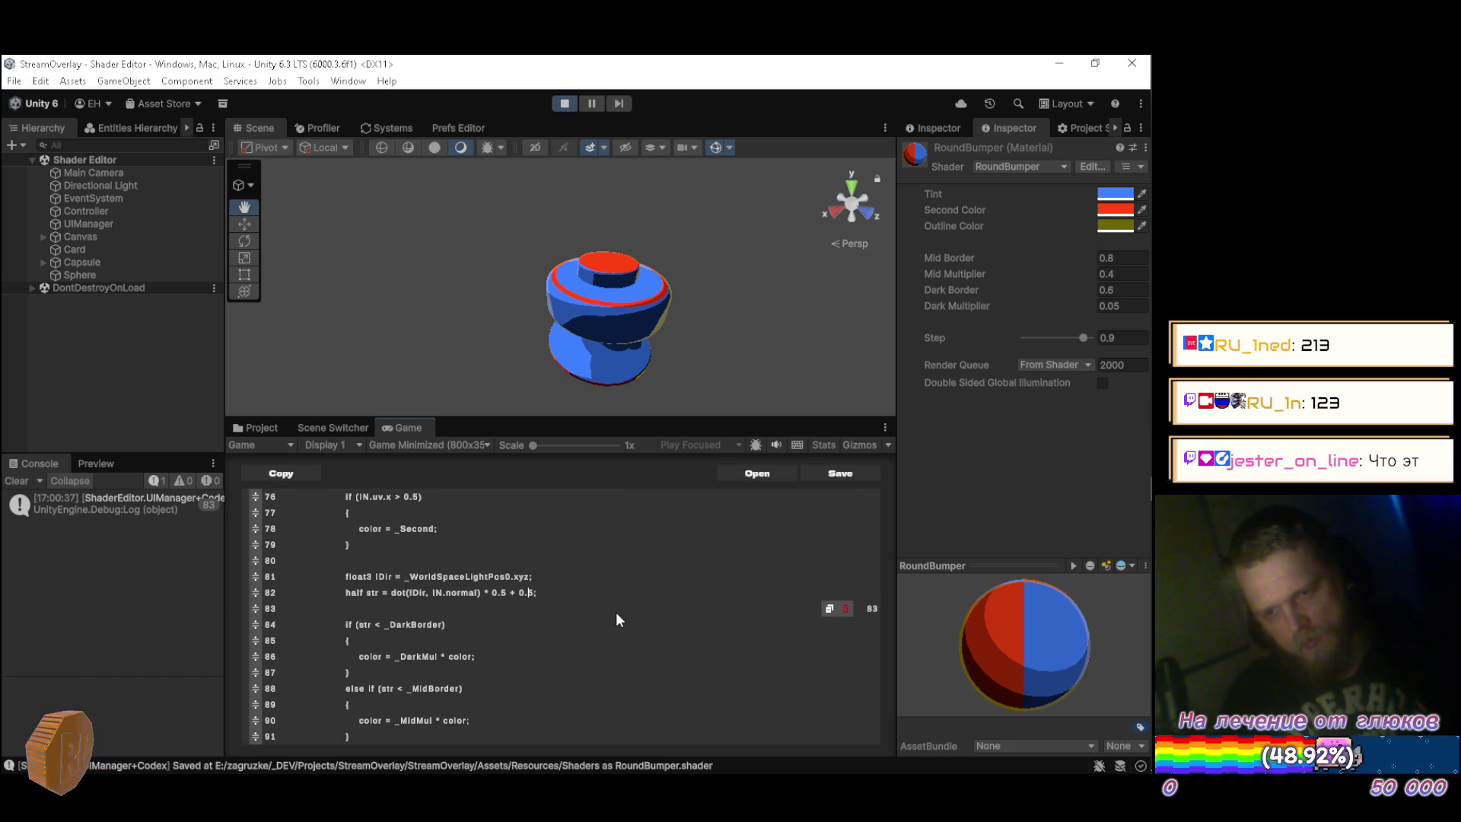
pyautogui.hotkey('ctrl', 'Left')
pyautogui.hotkey('ctrl', 'Left')
pyautogui.hotkey('ctrl', 'Left')
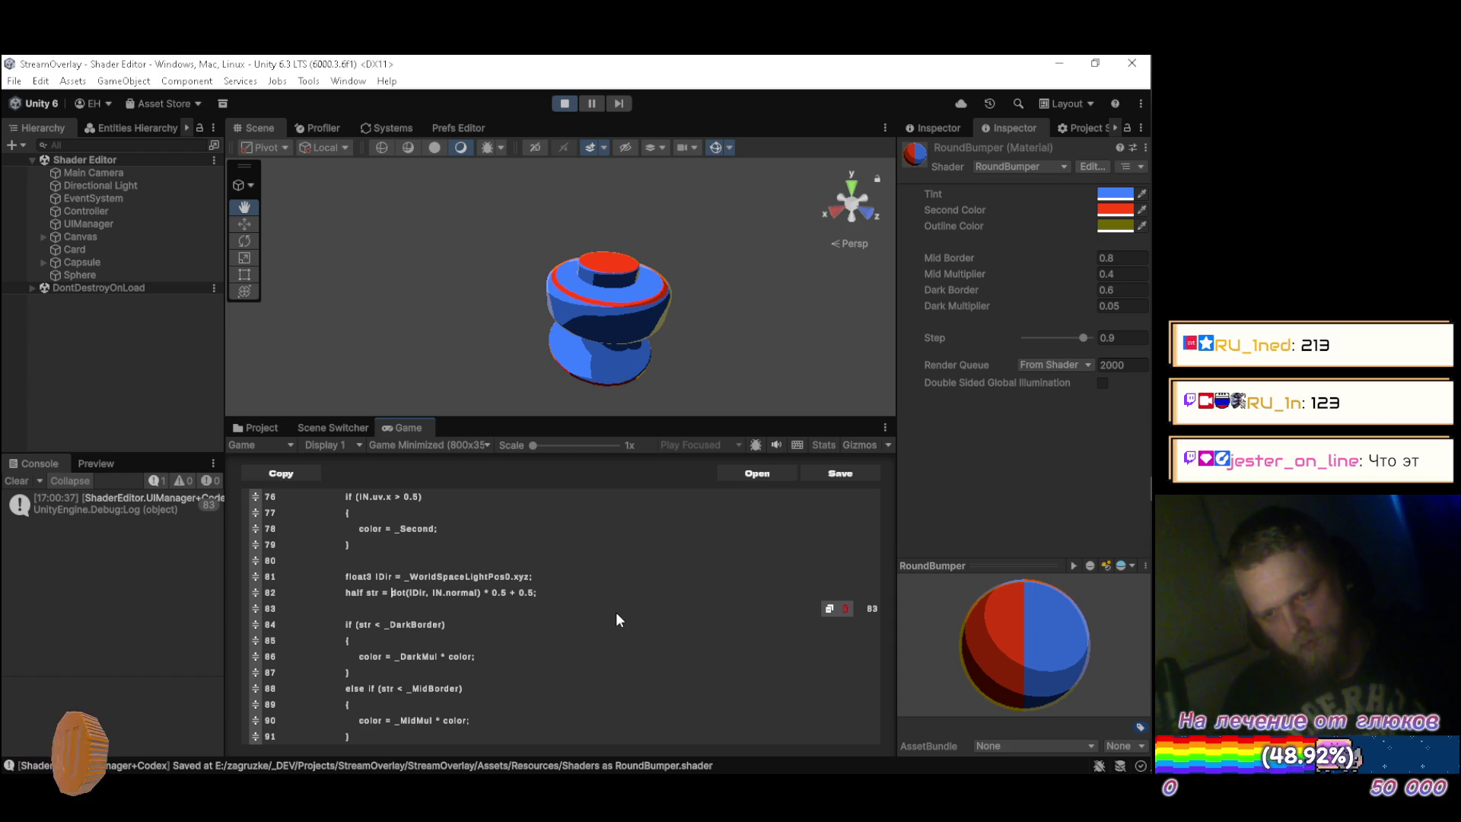
pyautogui.write('cos(1.57 *')
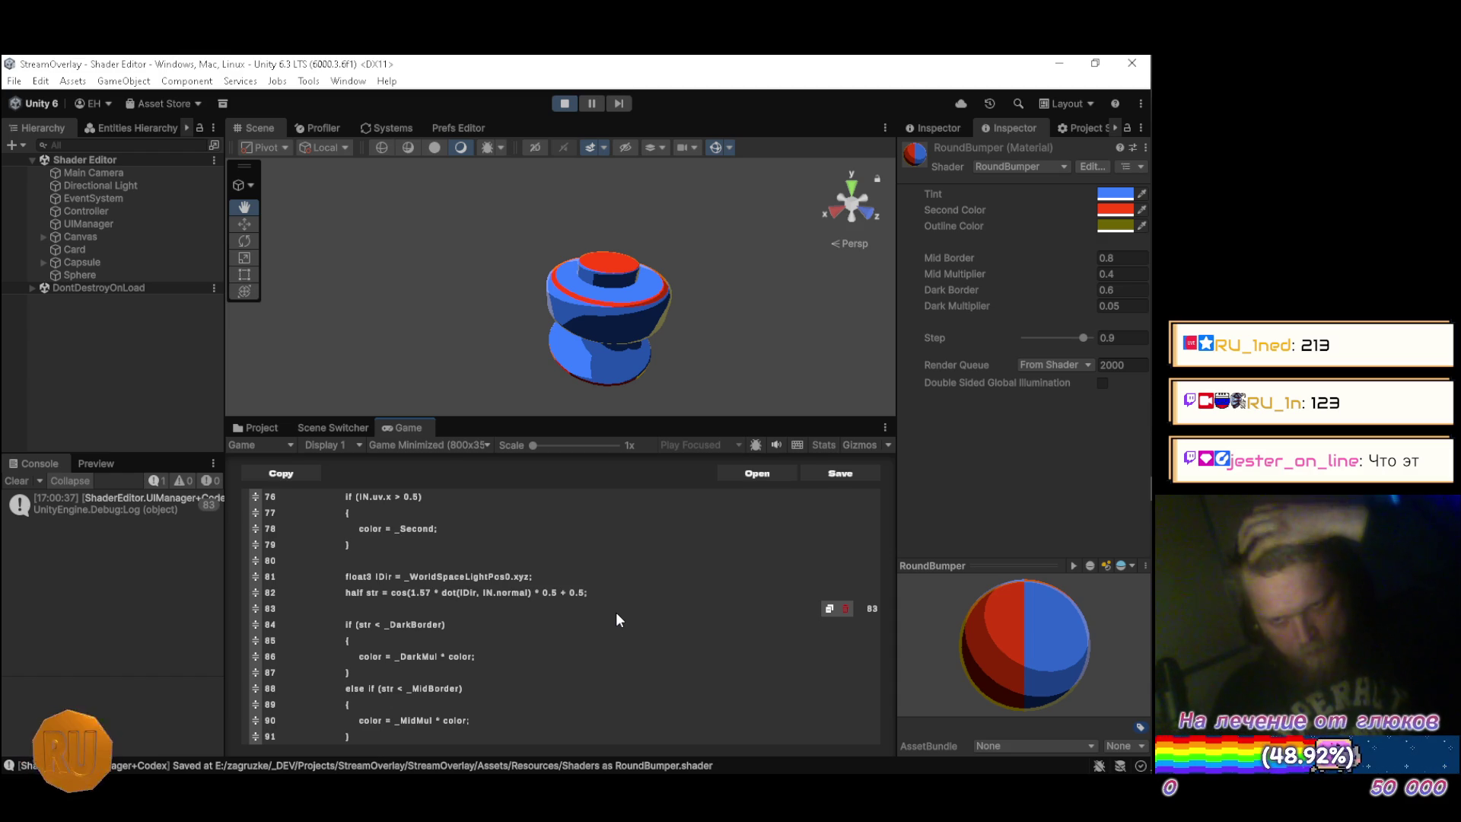
# Close the cos call after IN.normal and recompile the shader.
pyautogui.press('Right')
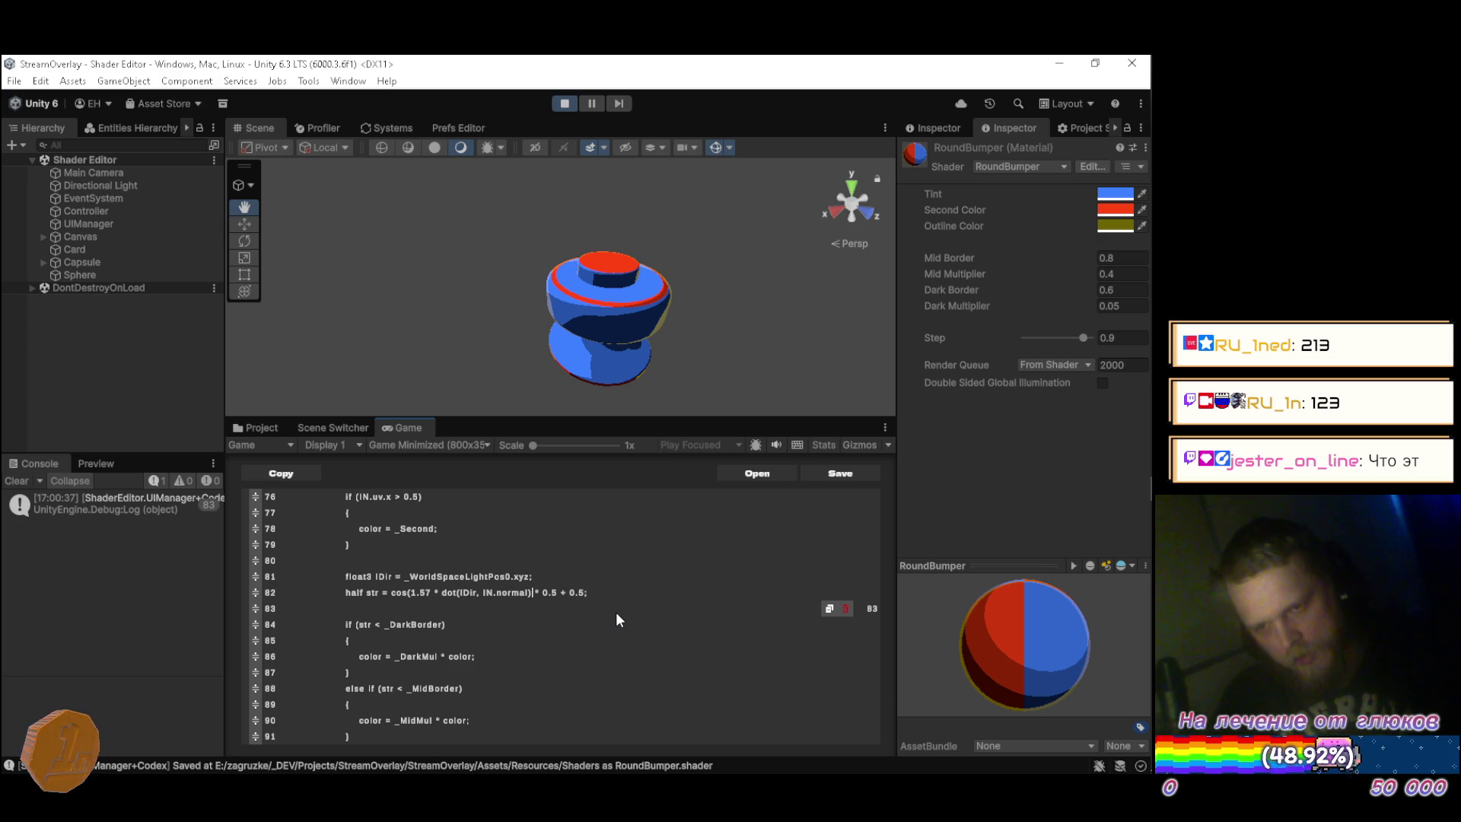
pyautogui.write(')')
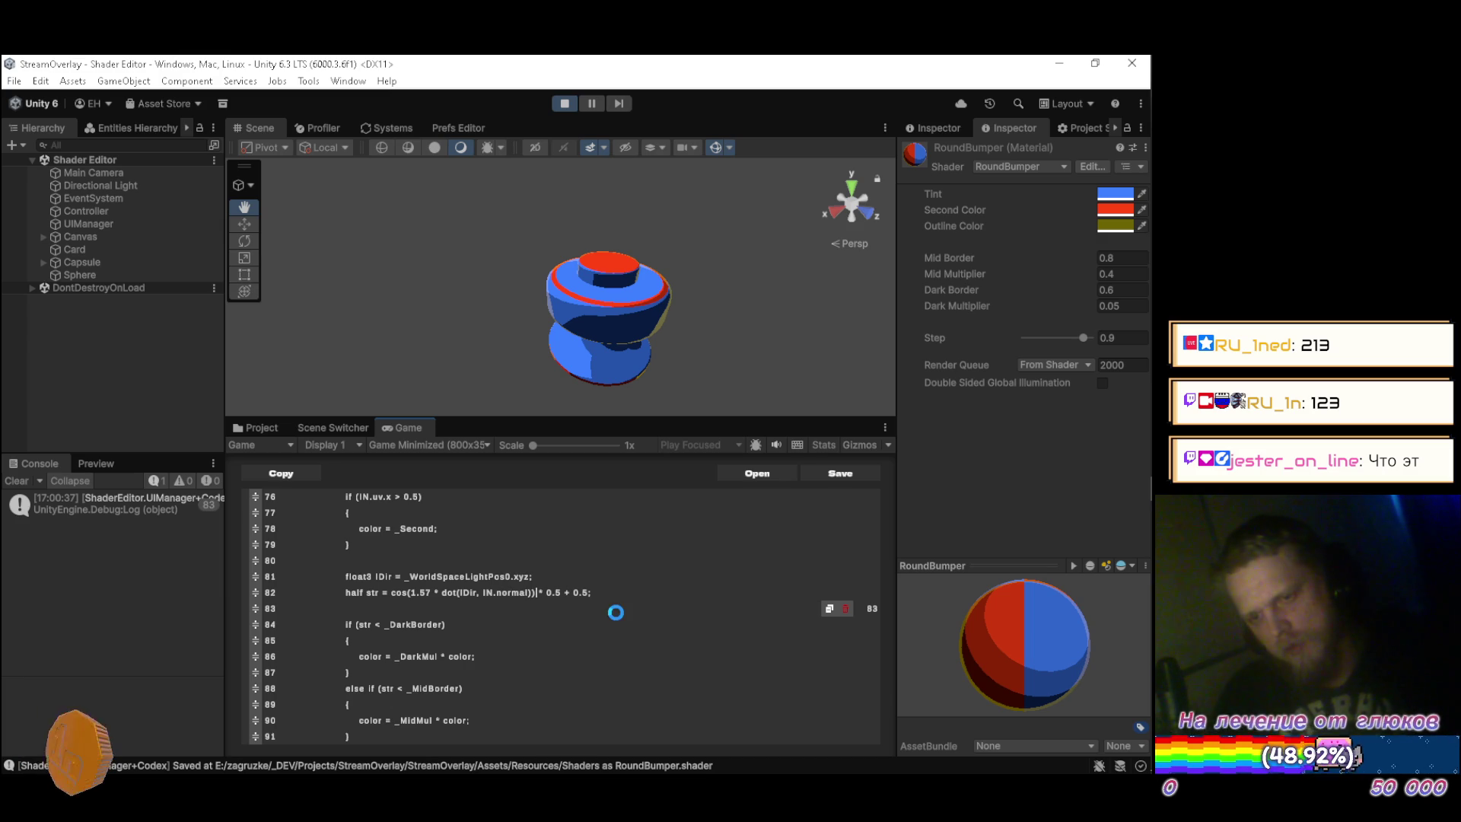
pyautogui.hotkey('ctrl', 's')
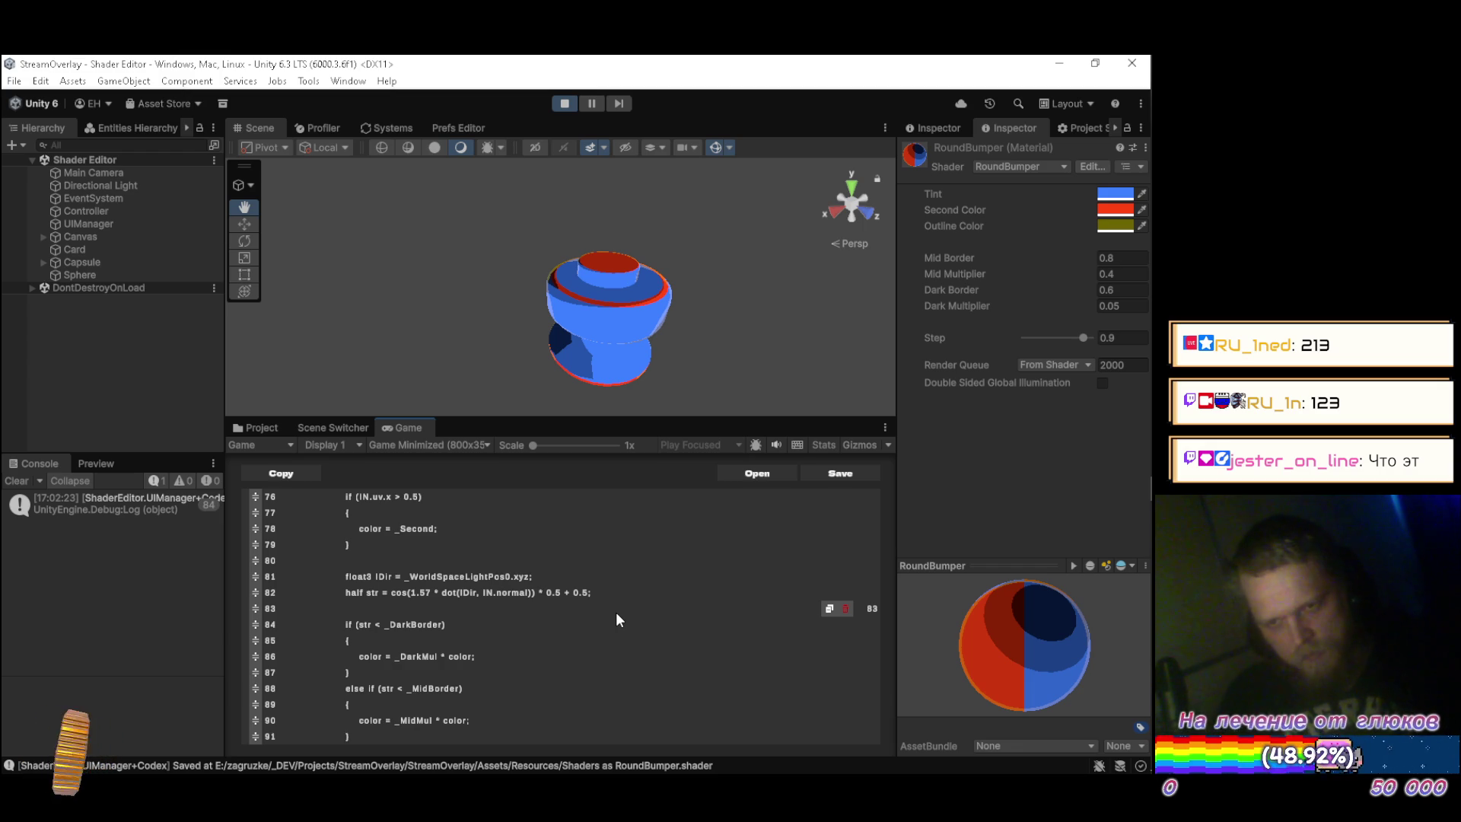
pyautogui.moveTo(760, 349)
pyautogui.mouseDown()
pyautogui.moveTo(731, 313)
pyautogui.moveTo(435, 299)
pyautogui.moveTo(610, 251)
pyautogui.moveTo(773, 274)
pyautogui.moveTo(805, 323)
pyautogui.moveTo(447, 304)
pyautogui.moveTo(413, 262)
pyautogui.moveTo(301, 304)
pyautogui.moveTo(314, 352)
pyautogui.mouseUp()
pyautogui.scroll(1, 495, 308)
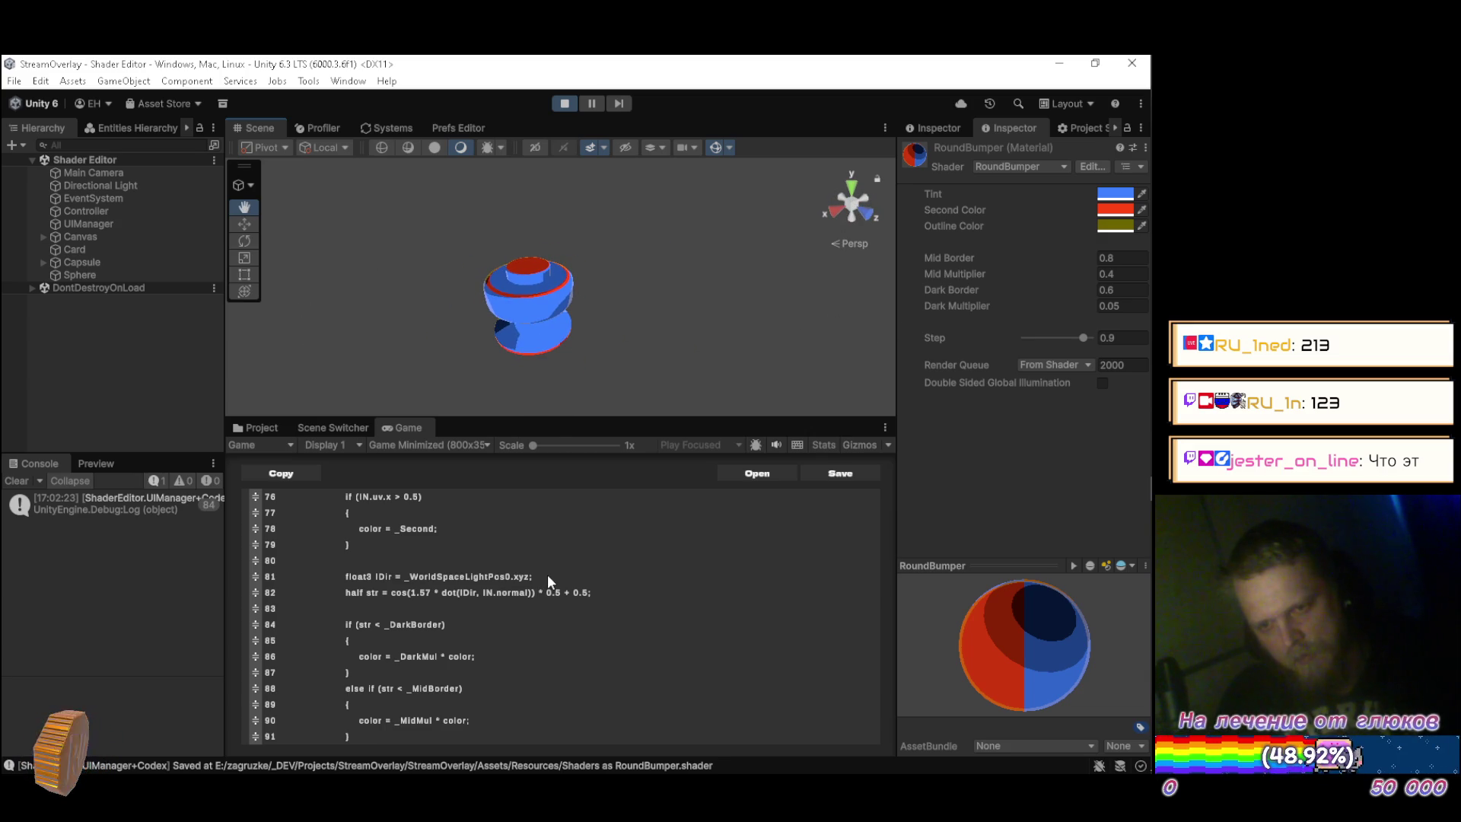
pyautogui.click(611, 598)
pyautogui.press('Left')
pyautogui.press('Left')
pyautogui.press('Left')
pyautogui.press('Left')
pyautogui.press('Left')
pyautogui.press('Left')
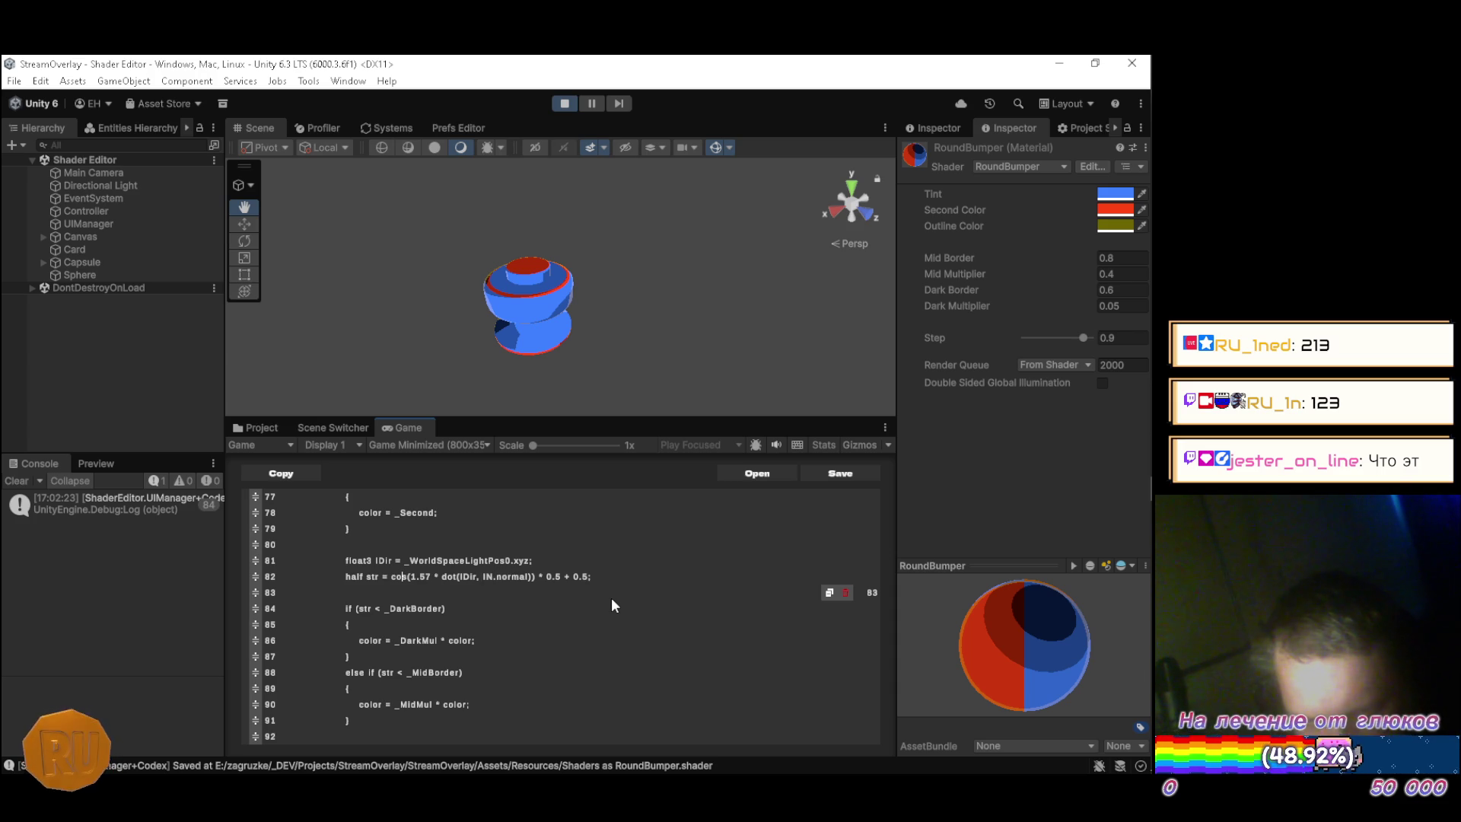
# Change cos to sin on line 82 and recompile the RoundBumper shader.
pyautogui.press('BackSpace')
pyautogui.press('BackSpace')
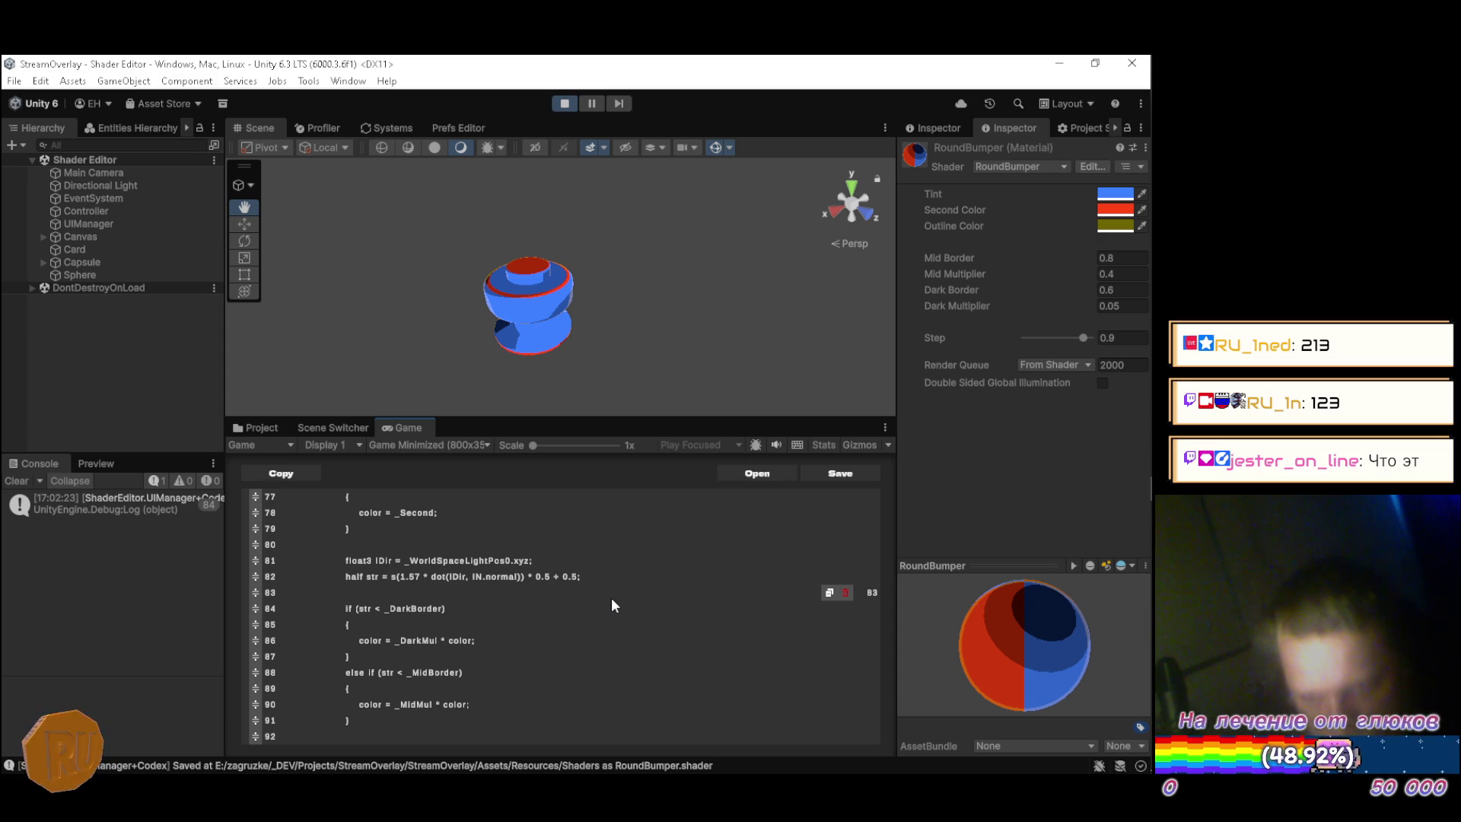
pyautogui.write('in')
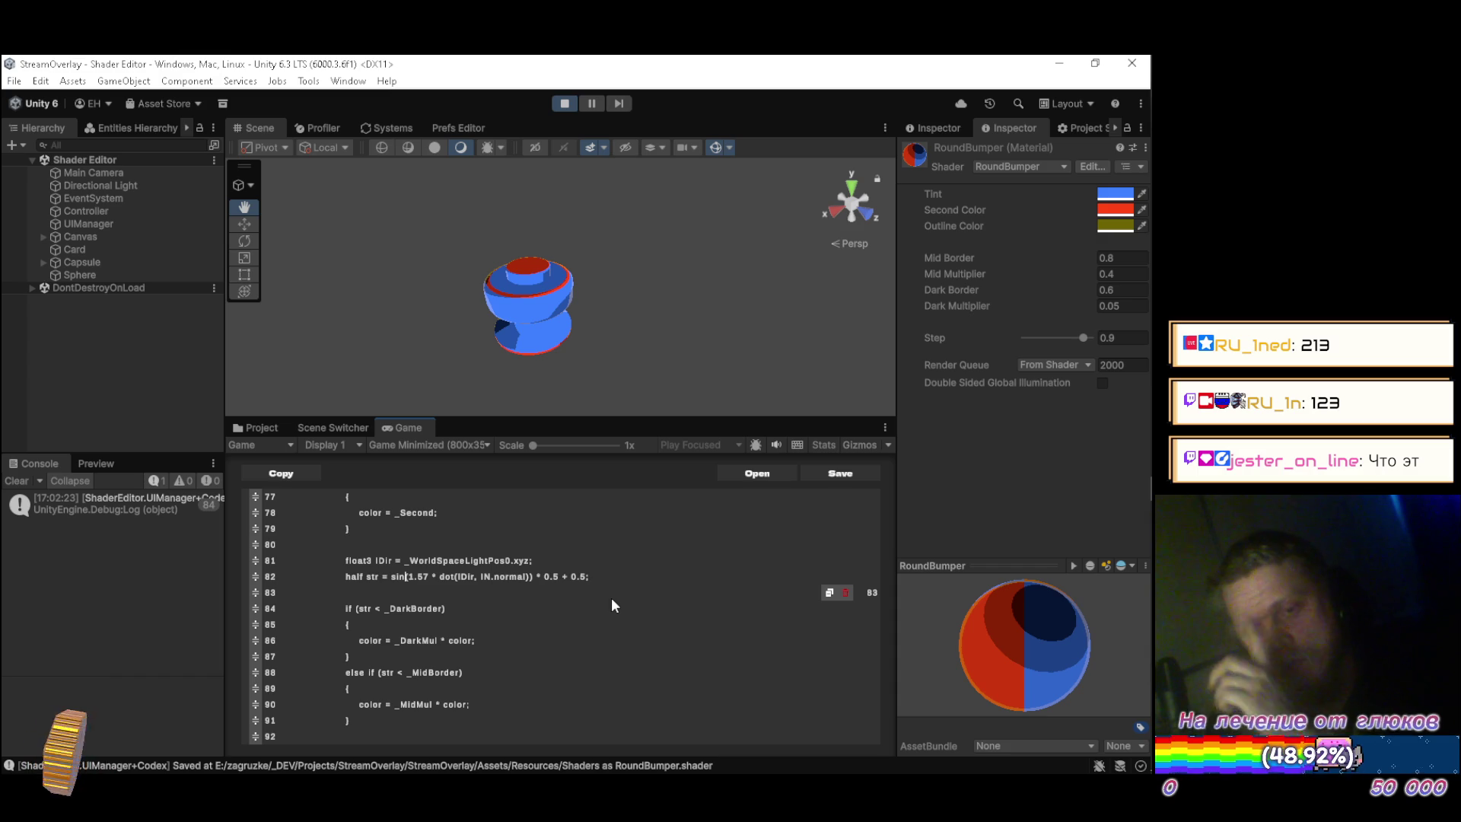
pyautogui.hotkey('ctrl', 's')
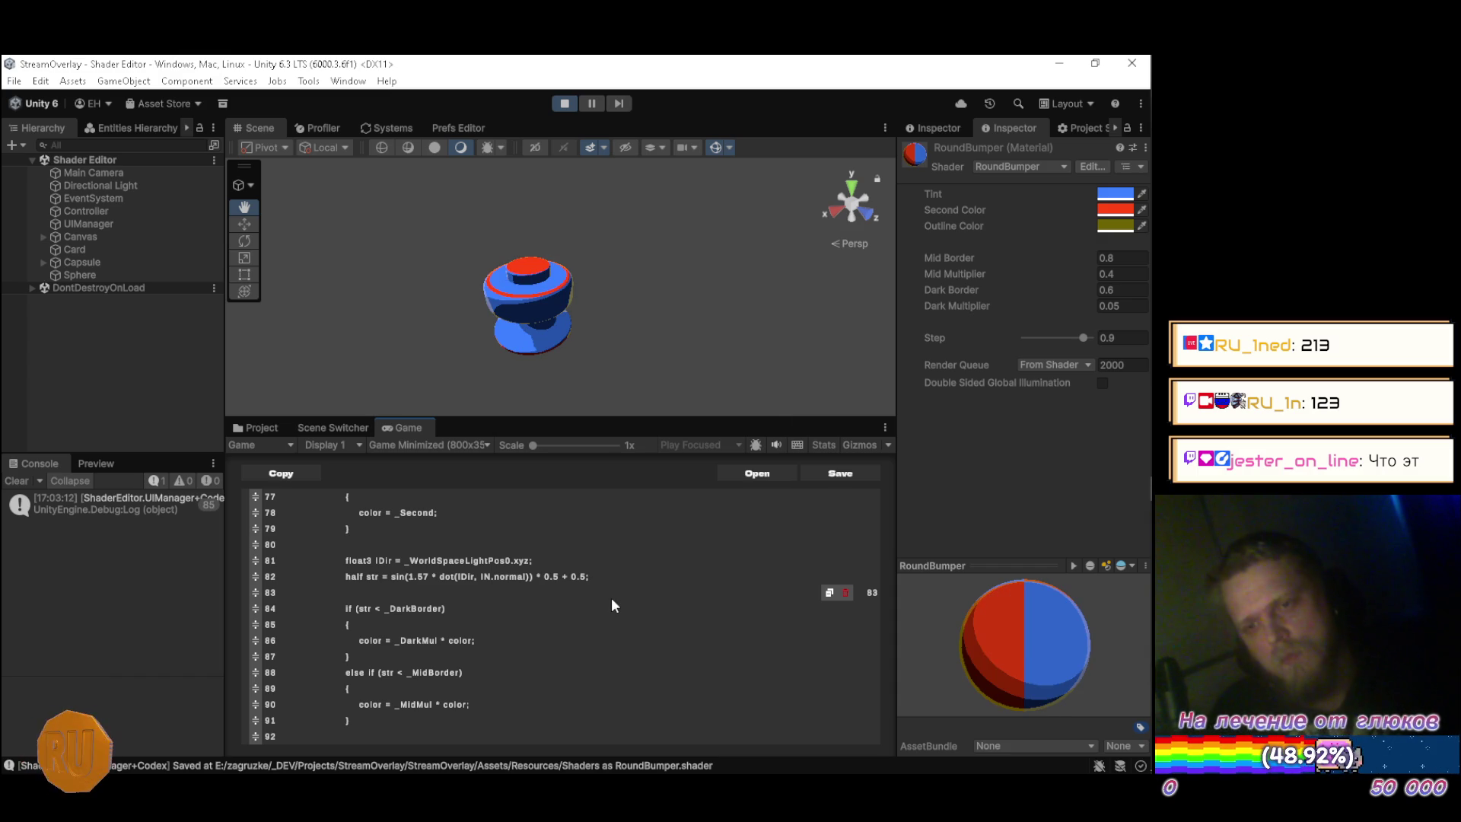
# Orbit above the bumper and move in close to inspect its blue body and red top cap.
pyautogui.moveTo(437, 336); pyautogui.dragTo(687, 284)
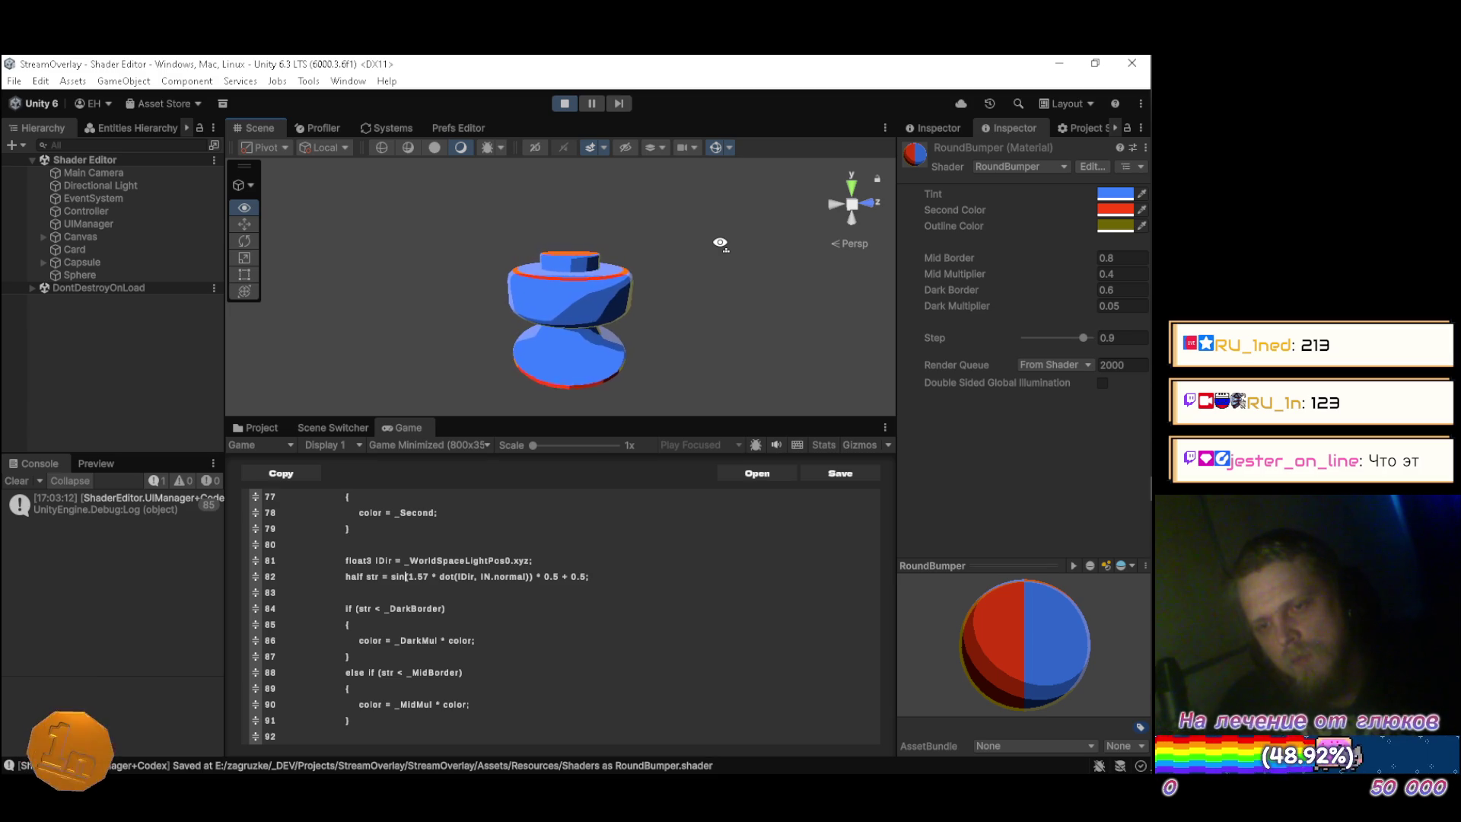
pyautogui.moveTo(731, 257)
pyautogui.mouseDown()
pyautogui.moveTo(731, 372)
pyautogui.moveTo(696, 219)
pyautogui.moveTo(675, 200)
pyautogui.moveTo(630, 230)
pyautogui.mouseUp()
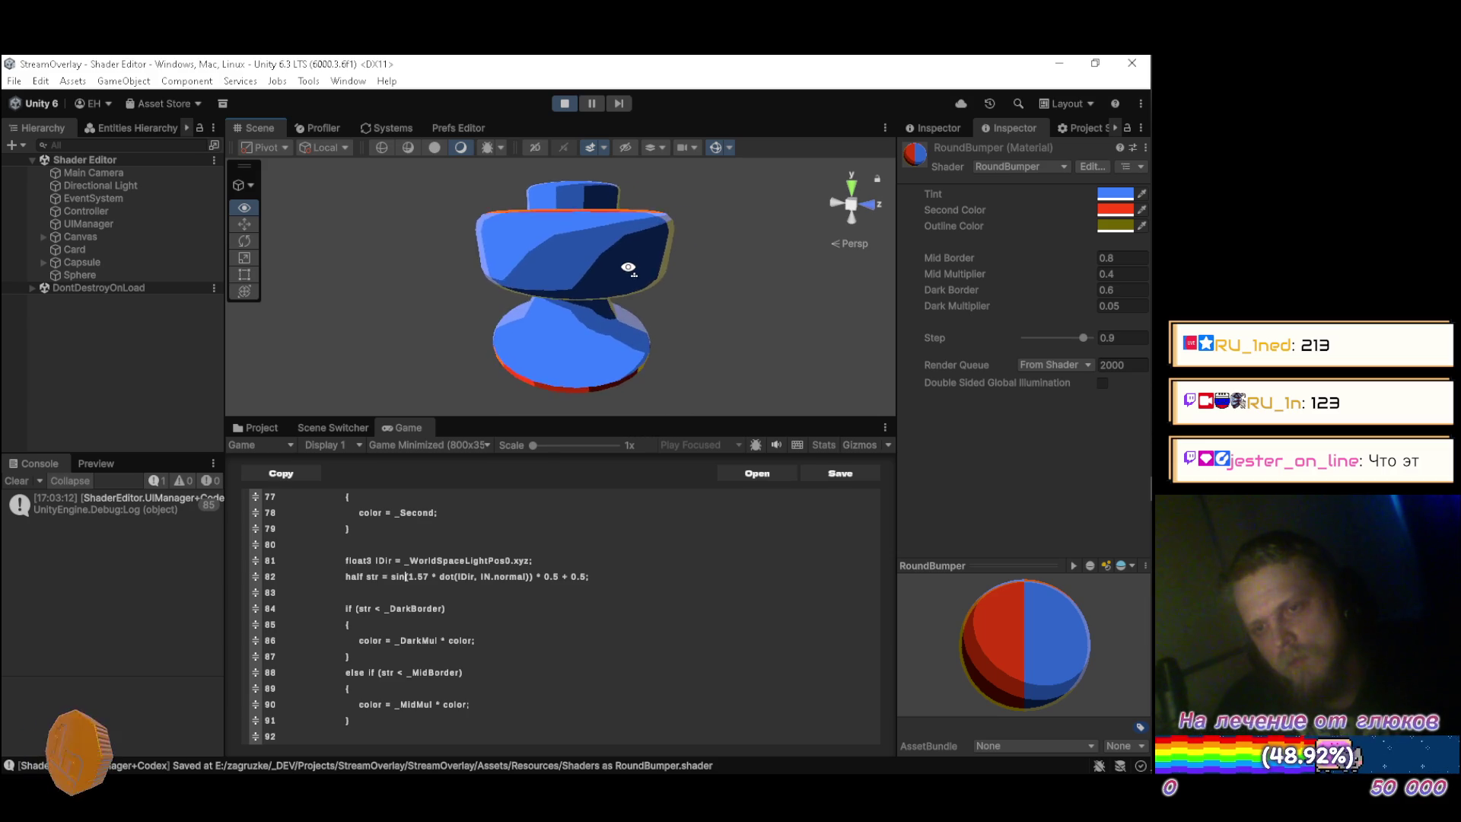
pyautogui.moveTo(628, 280)
pyautogui.mouseDown()
pyautogui.moveTo(499, 307)
pyautogui.moveTo(447, 221)
pyautogui.moveTo(371, 229)
pyautogui.moveTo(673, 222)
pyautogui.moveTo(649, 254)
pyautogui.moveTo(680, 169)
pyautogui.moveTo(992, 194)
pyautogui.moveTo(903, 213)
pyautogui.moveTo(1007, 241)
pyautogui.mouseUp()
pyautogui.moveTo(538, 250)
pyautogui.mouseDown()
pyautogui.moveTo(678, 244)
pyautogui.moveTo(706, 344)
pyautogui.moveTo(704, 294)
pyautogui.moveTo(709, 317)
pyautogui.mouseUp()
pyautogui.scroll(-2, 655, 246)
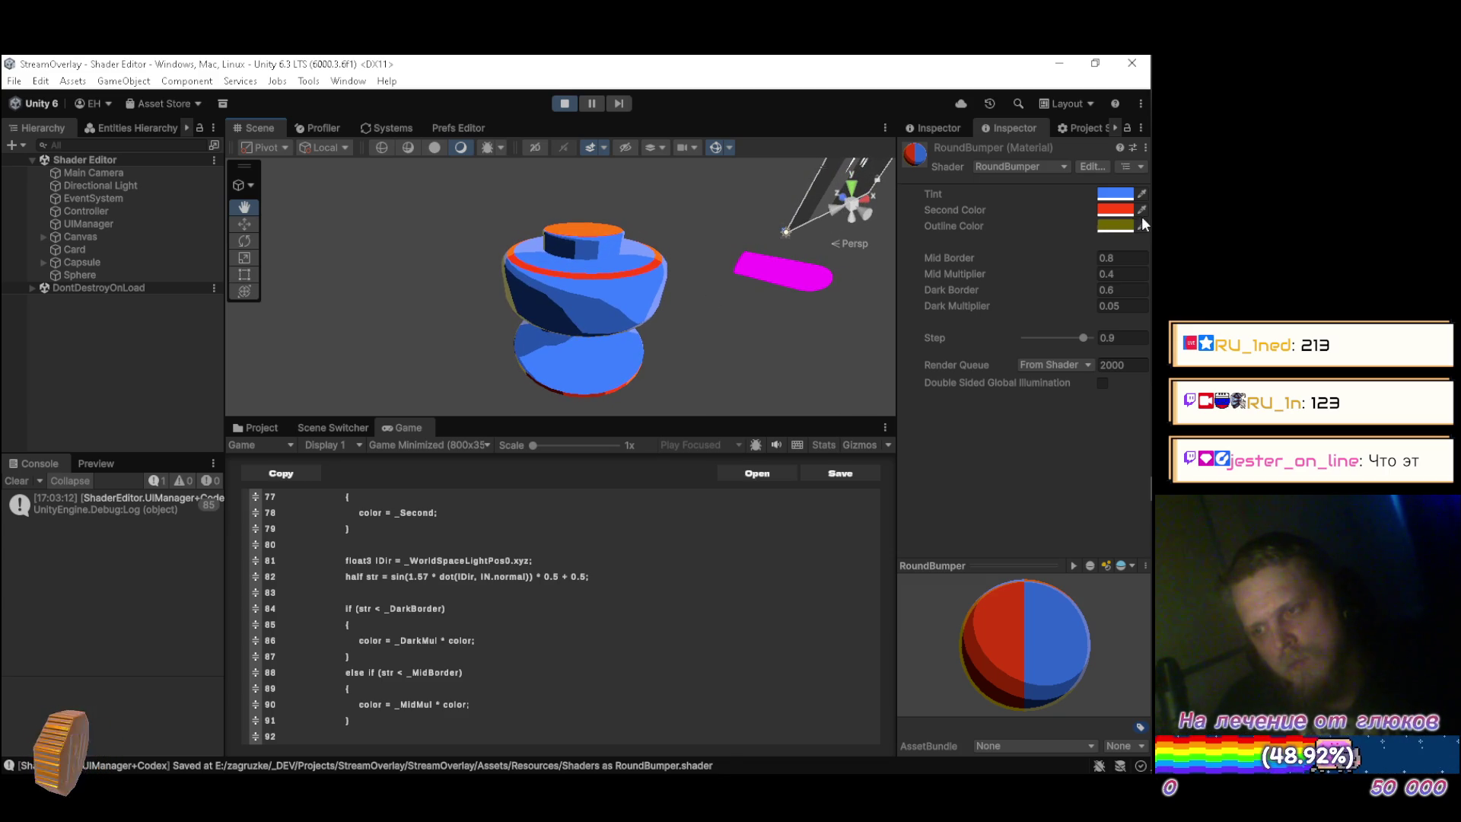
# Set RoundBumper's Outline Color from olive to white FFFFFF.
pyautogui.click(1115, 226)
pyautogui.moveTo(1047, 337)
pyautogui.mouseDown()
pyautogui.moveTo(999, 323)
pyautogui.moveTo(989, 303)
pyautogui.moveTo(955, 323)
pyautogui.moveTo(947, 259)
pyautogui.mouseUp()
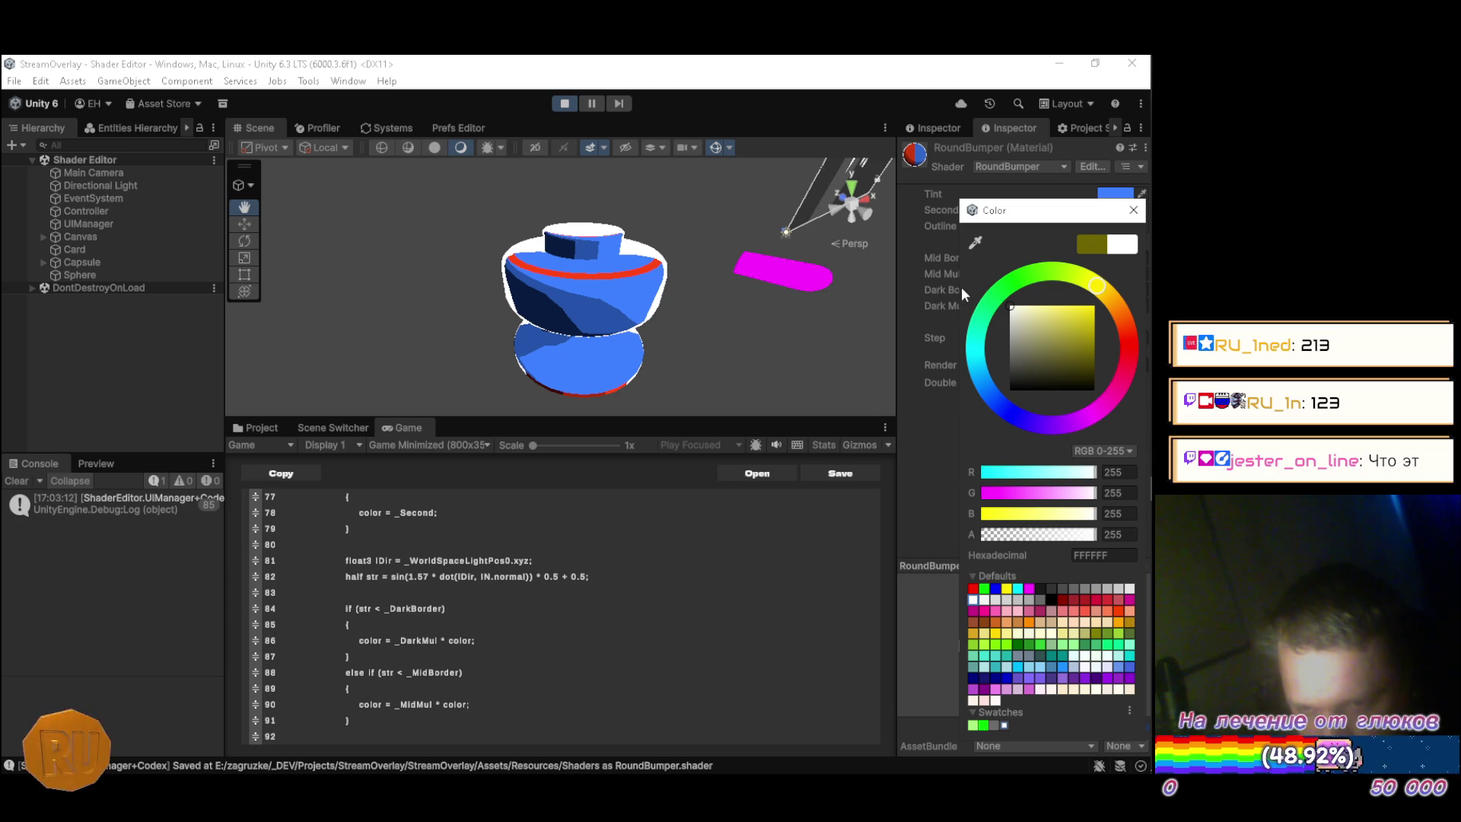
pyautogui.click(411, 427)
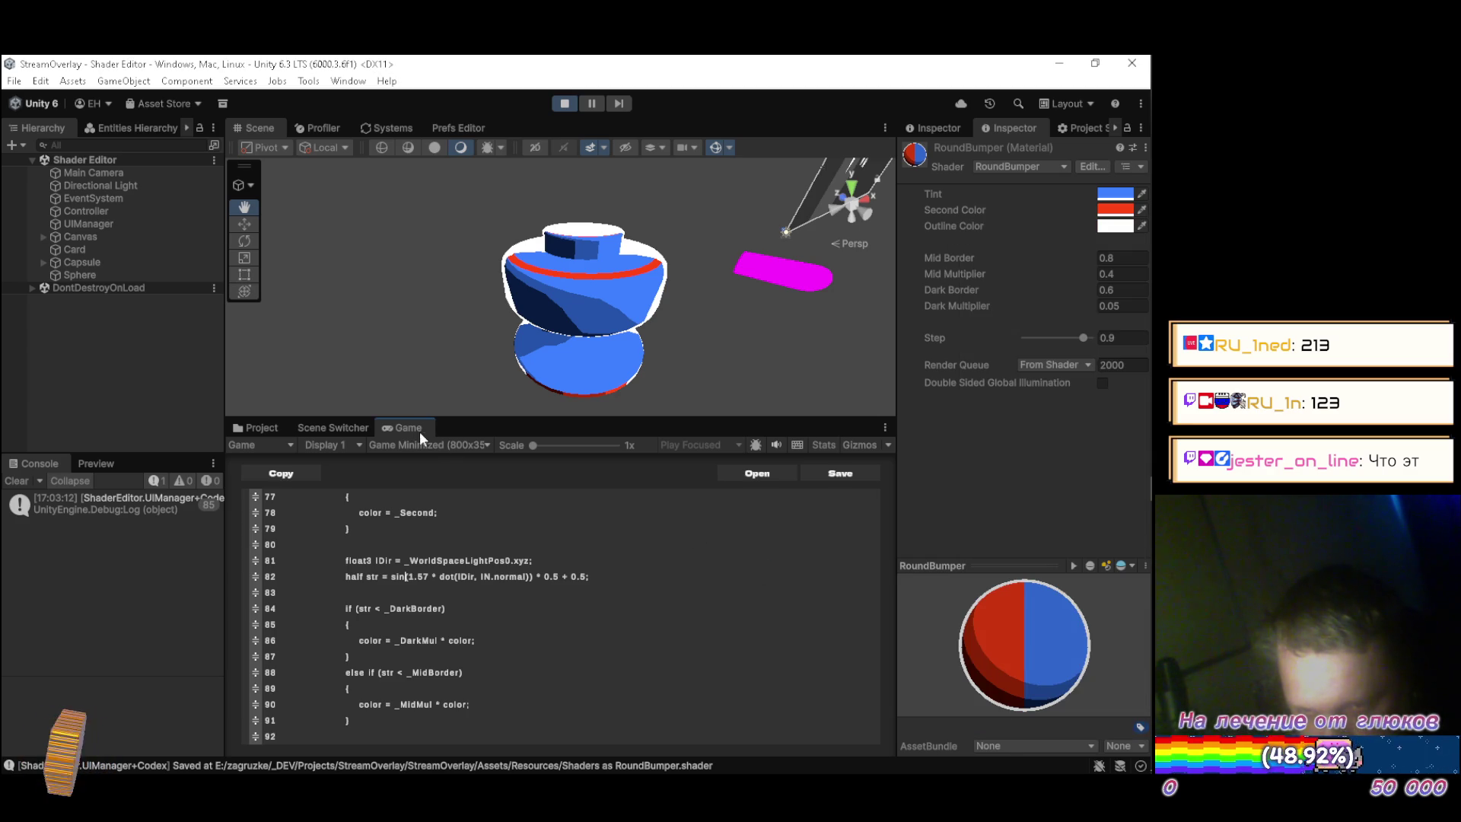
pyautogui.scroll(-3, 607, 601)
pyautogui.scroll(-1, 608, 602)
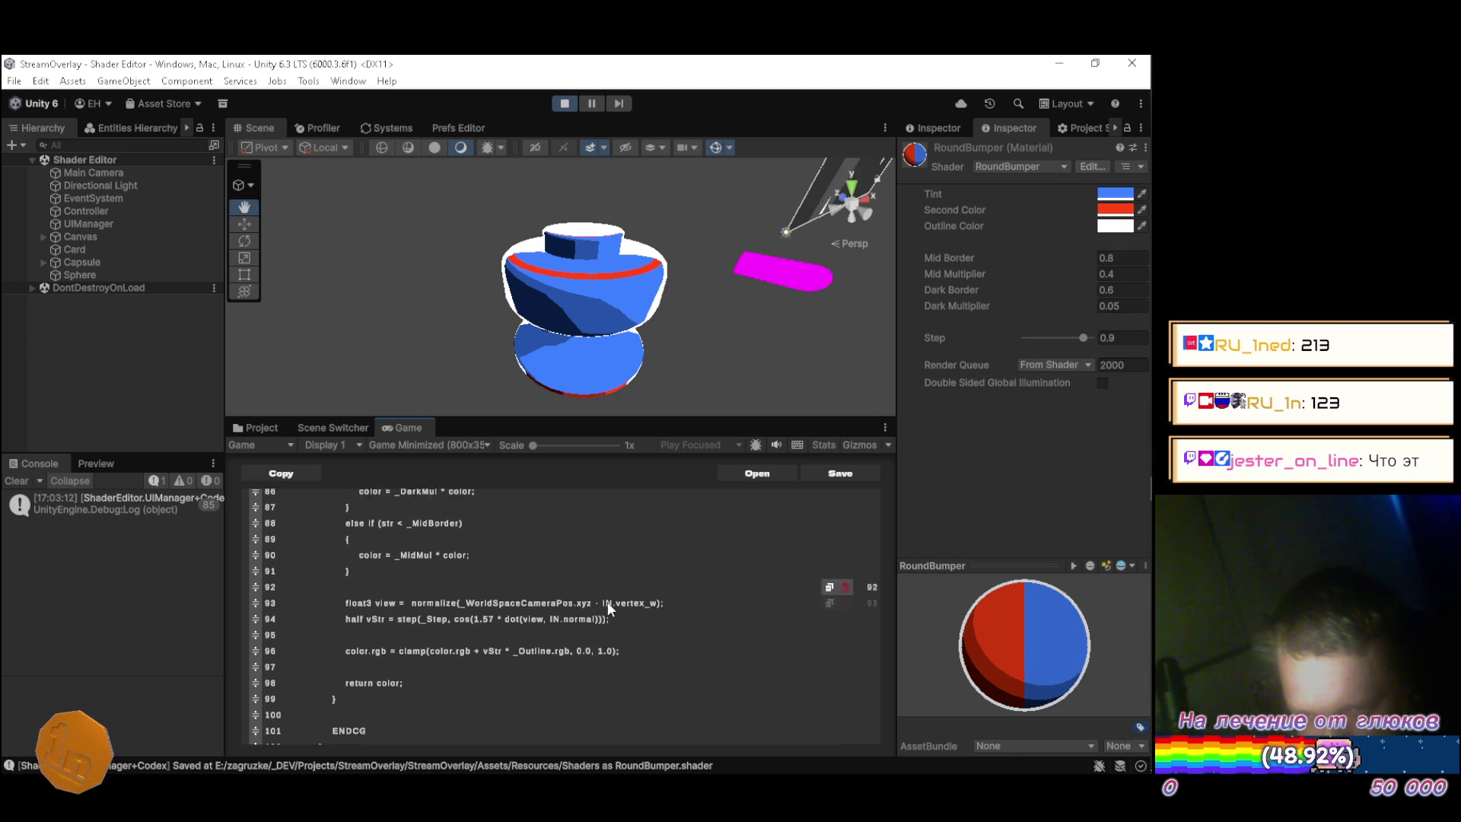
# Replace the clamp call on shader line 96 with lerp.
pyautogui.scroll(-1, 608, 607)
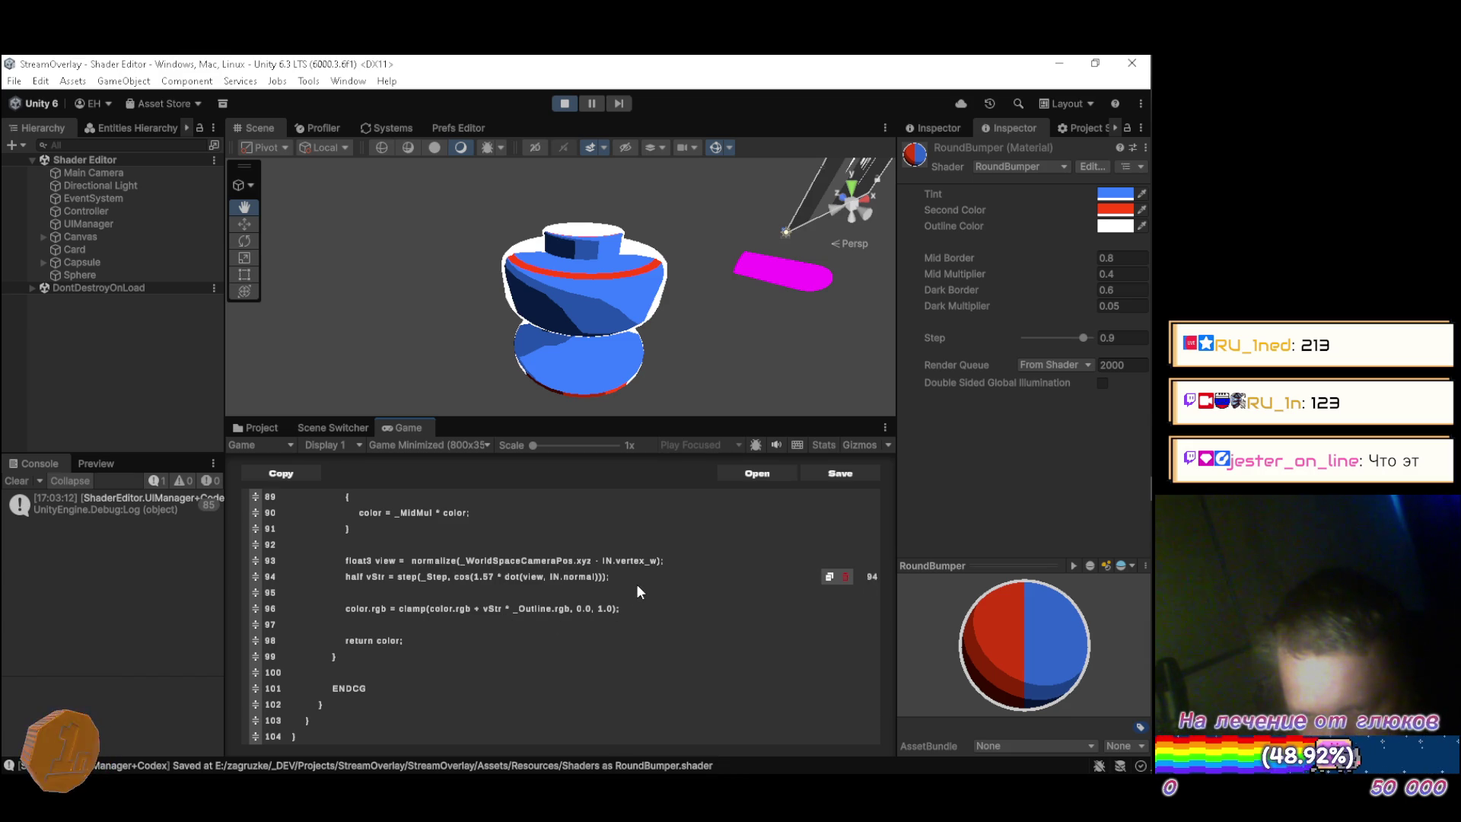
pyautogui.scroll(-1, 637, 592)
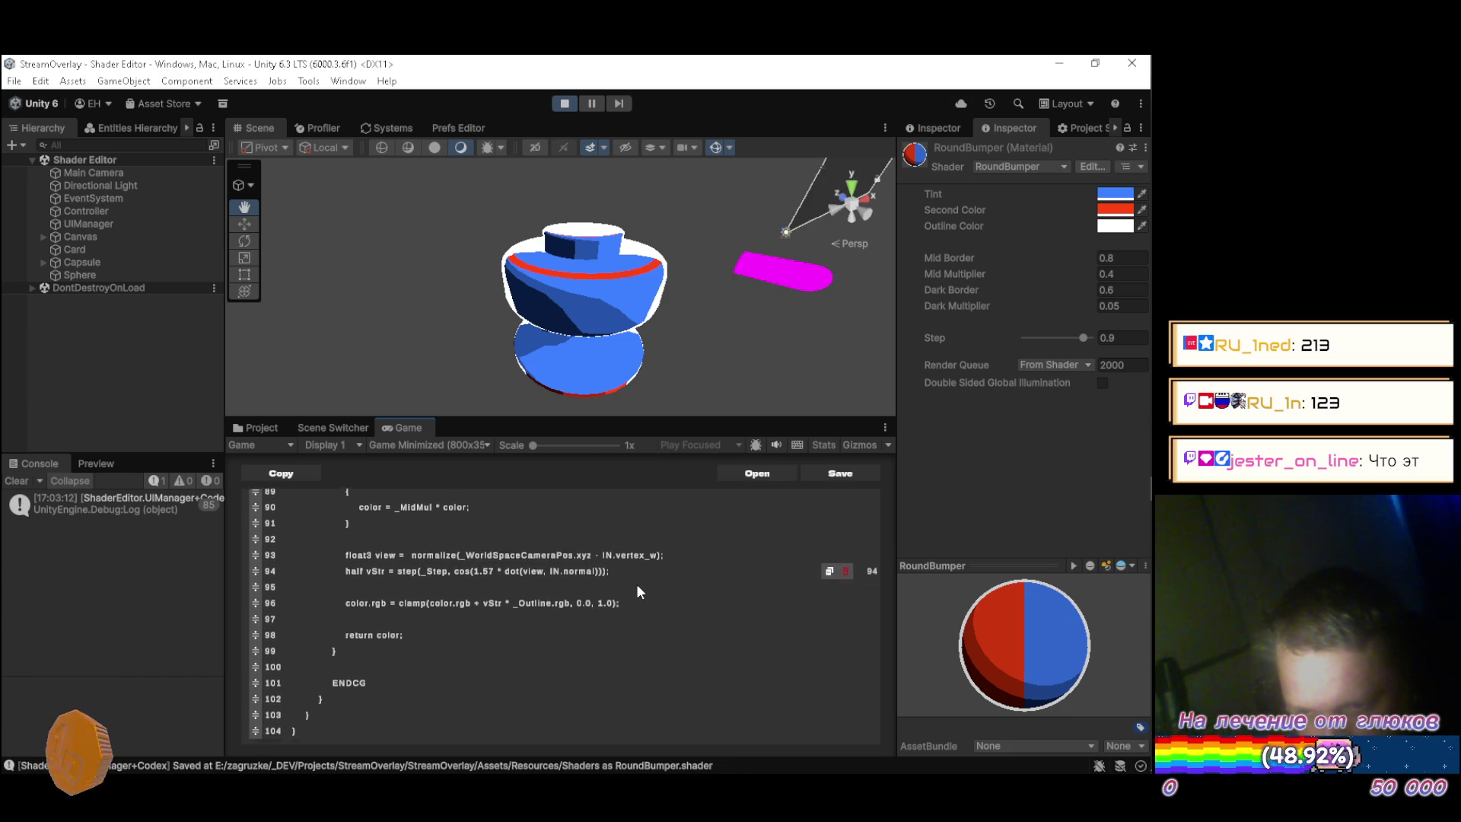
pyautogui.scroll(-1, 638, 592)
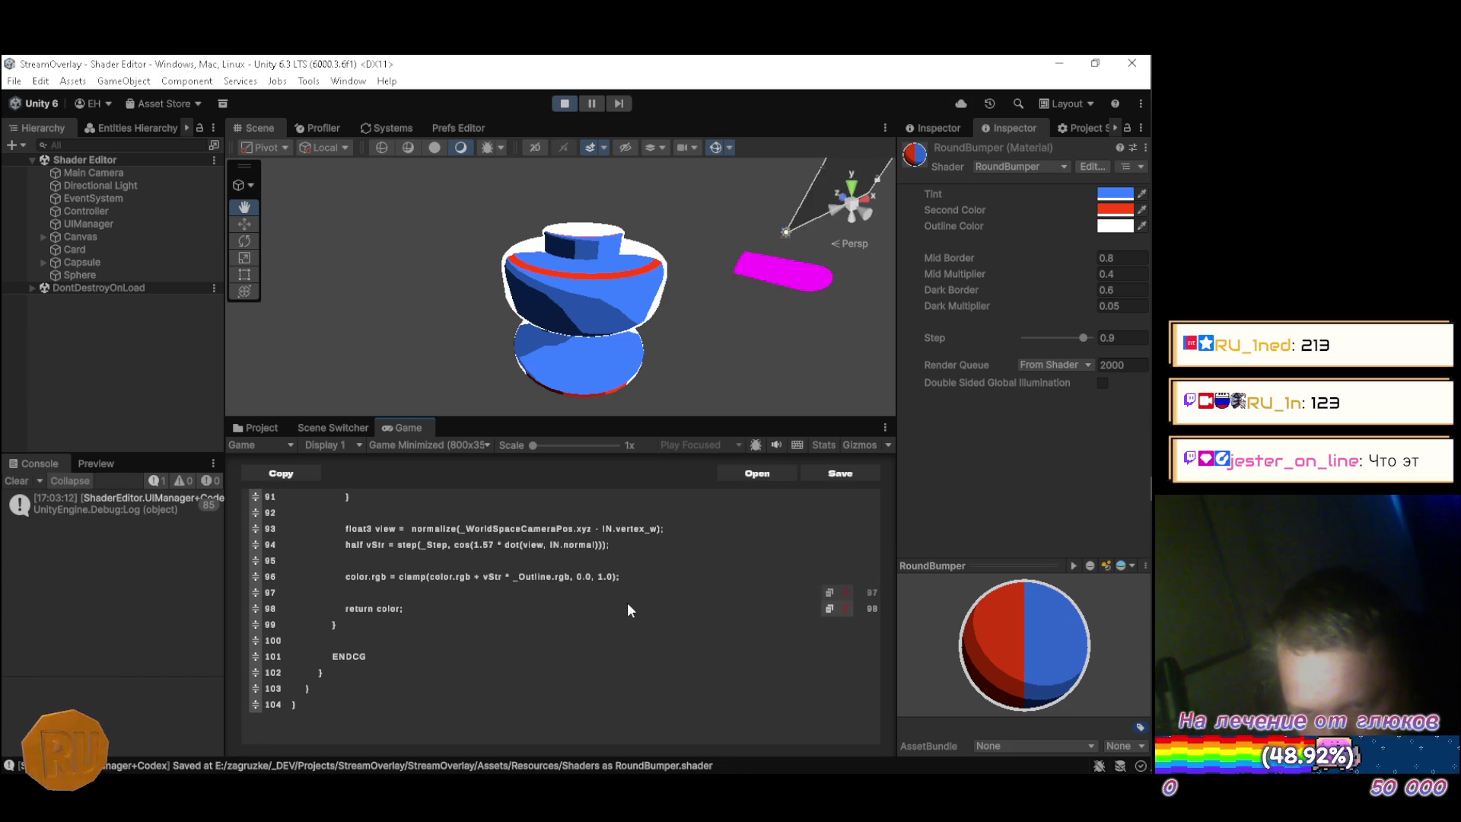
pyautogui.press('Left')
pyautogui.press('Left')
pyautogui.press('Left')
pyautogui.press('BackSpace')
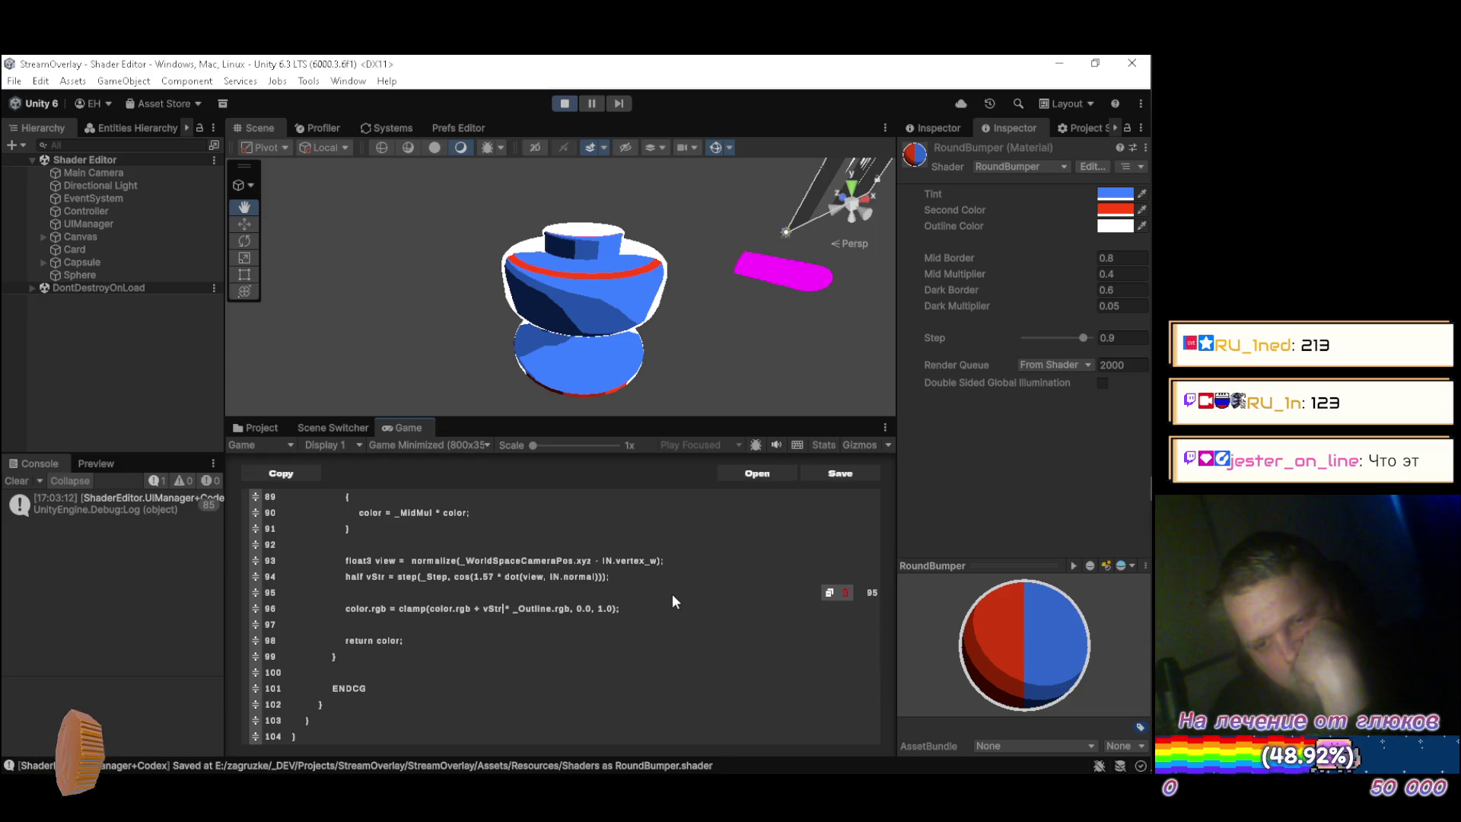
pyautogui.hotkey('ctrl', 'Left')
pyautogui.hotkey('ctrl', 'Left')
pyautogui.hotkey('ctrl', 'Left')
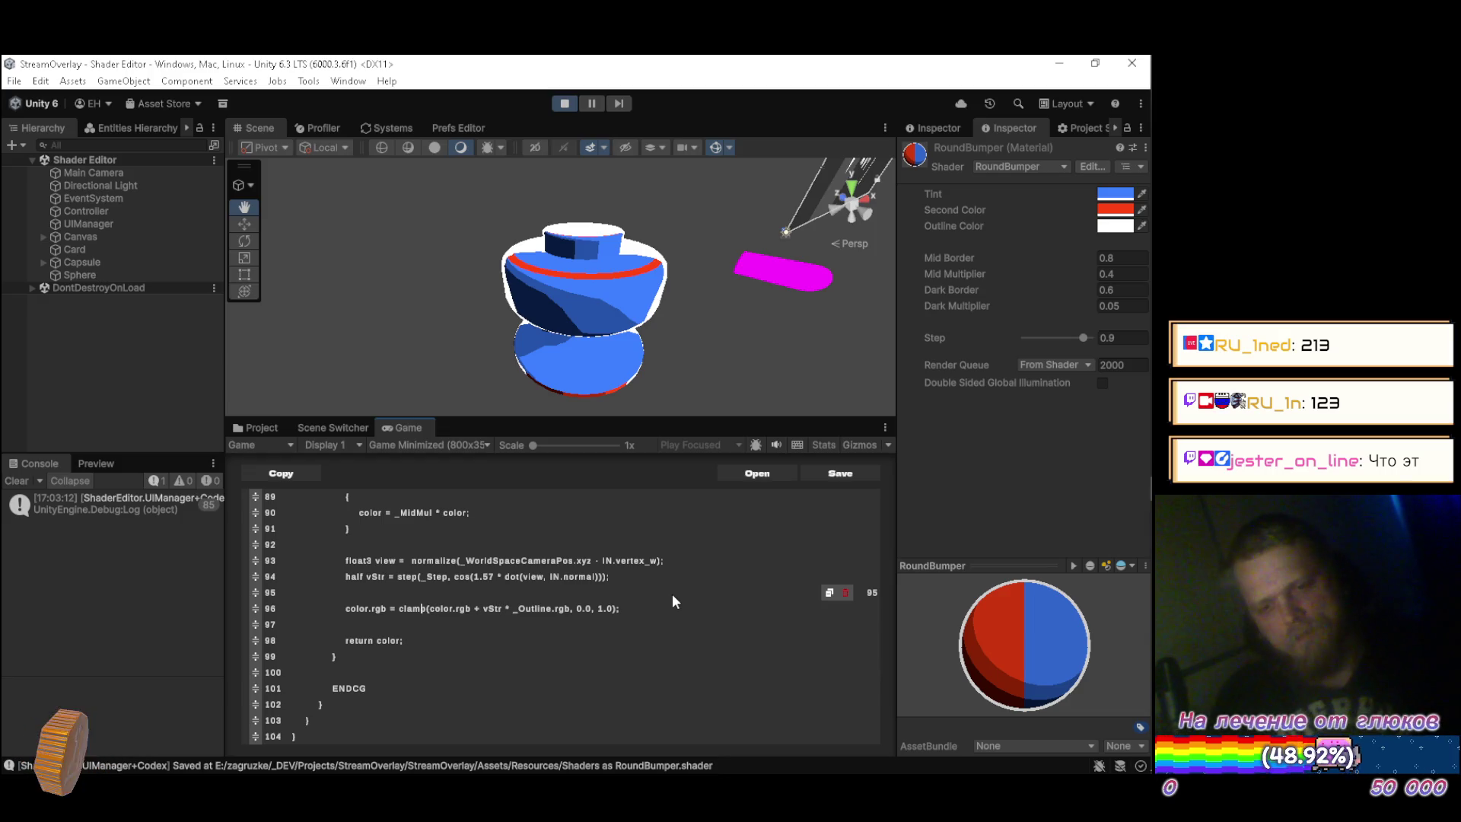
pyautogui.hotkey('ctrl', 'shift', 'Left')
pyautogui.press('BackSpace')
pyautogui.write('lerp')
# Rework the lerp arguments to color.rgb, _Outline.rgb and vStr.
pyautogui.hotkey('ctrl', 'Right')
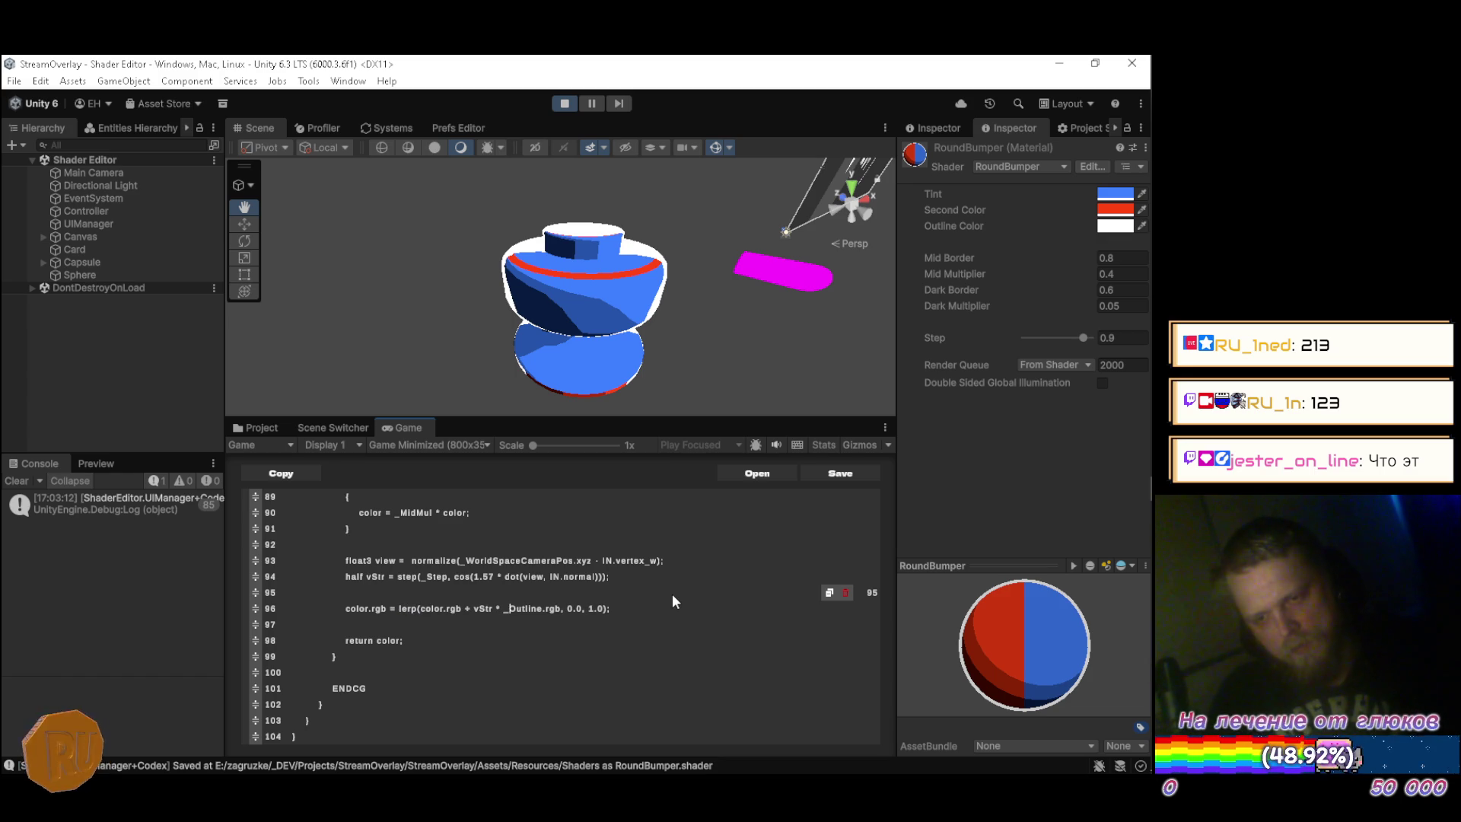
pyautogui.press('Left')
pyautogui.press('Left')
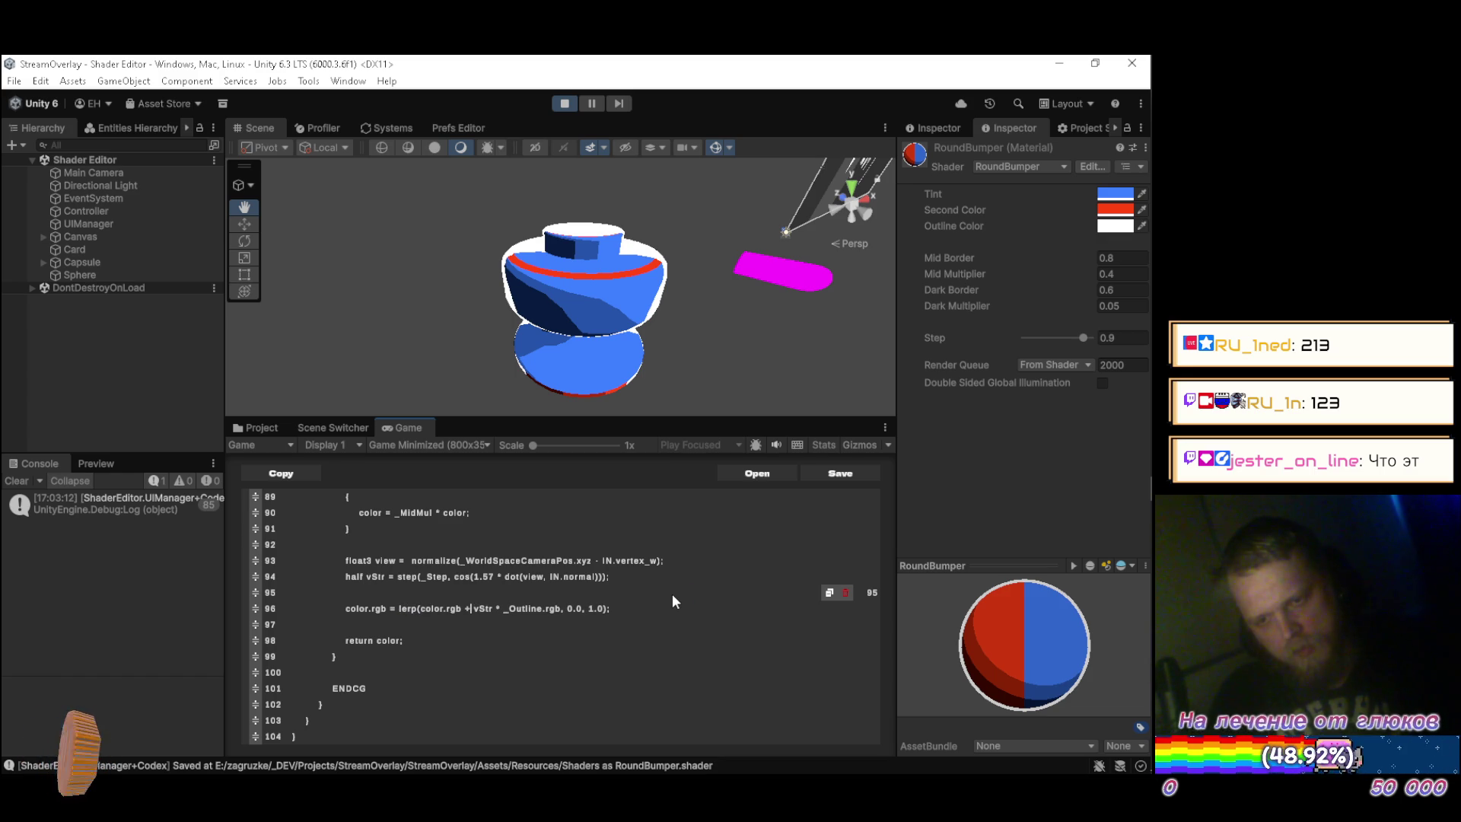
pyautogui.press('Delete')
pyautogui.press('Delete')
pyautogui.press('Delete')
pyautogui.write(',')
pyautogui.press('Delete')
pyautogui.press('Delete')
pyautogui.press('Delete')
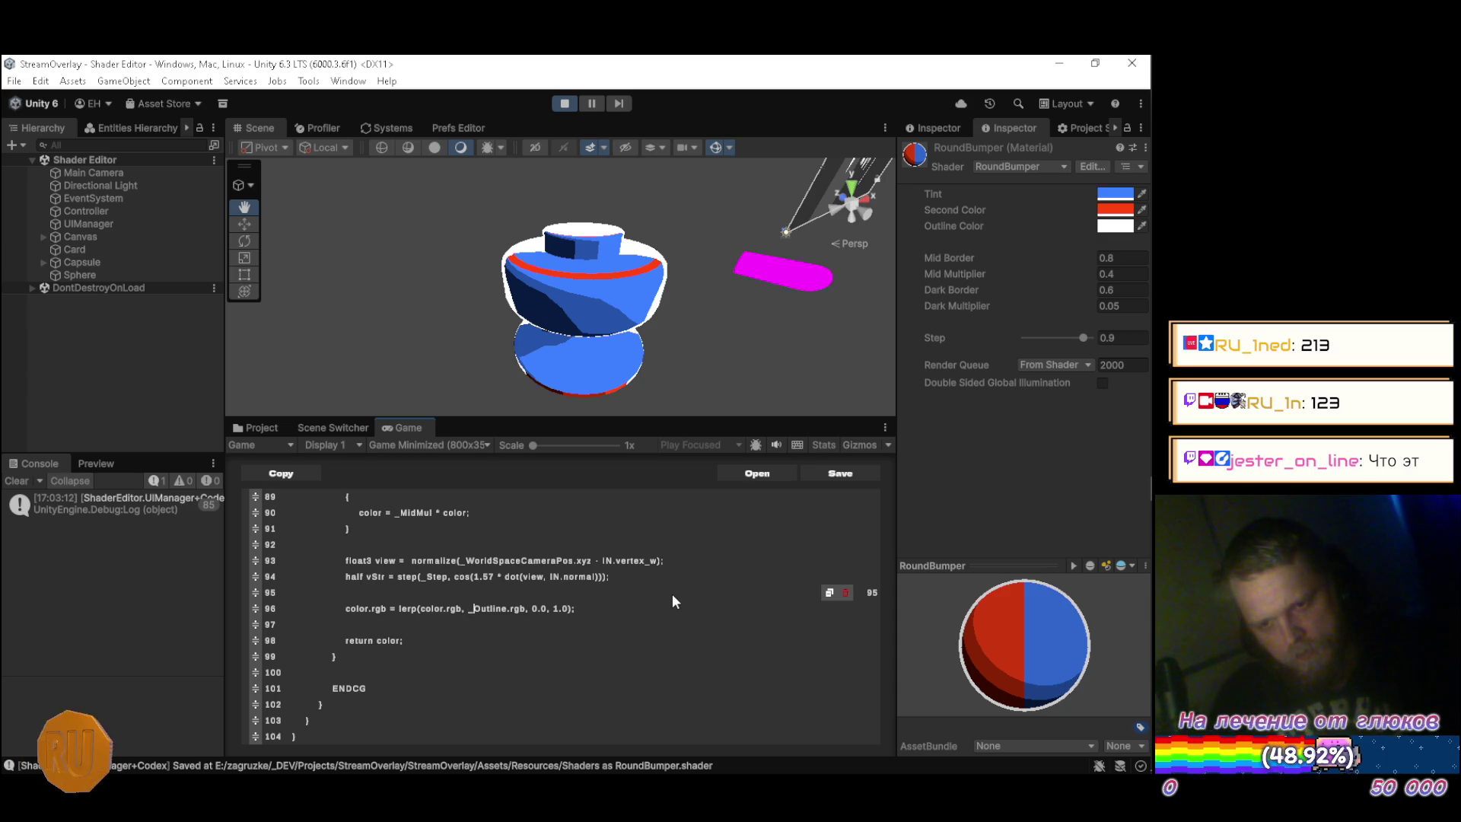
pyautogui.write('vS')
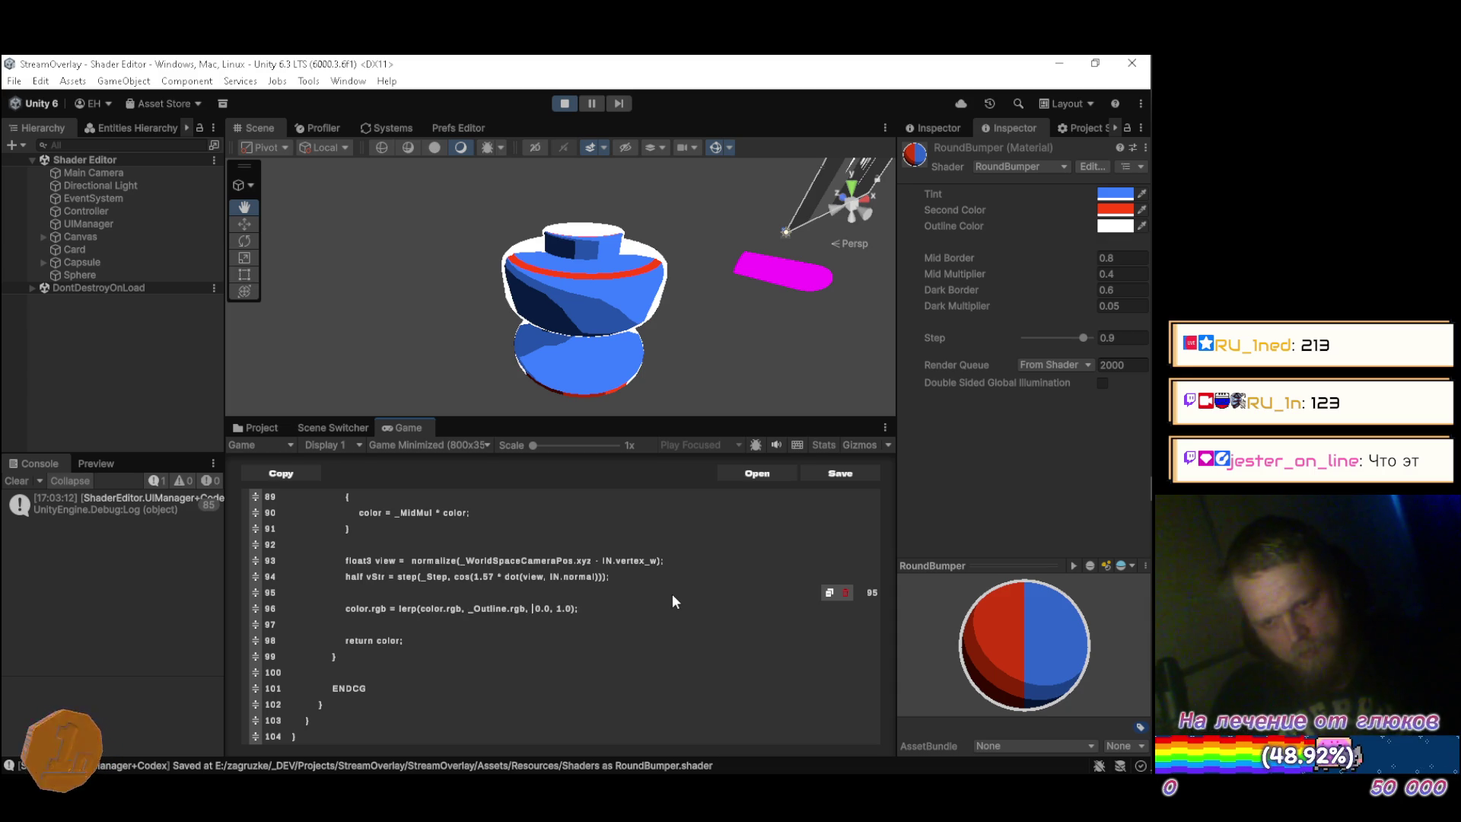
pyautogui.write('tr')
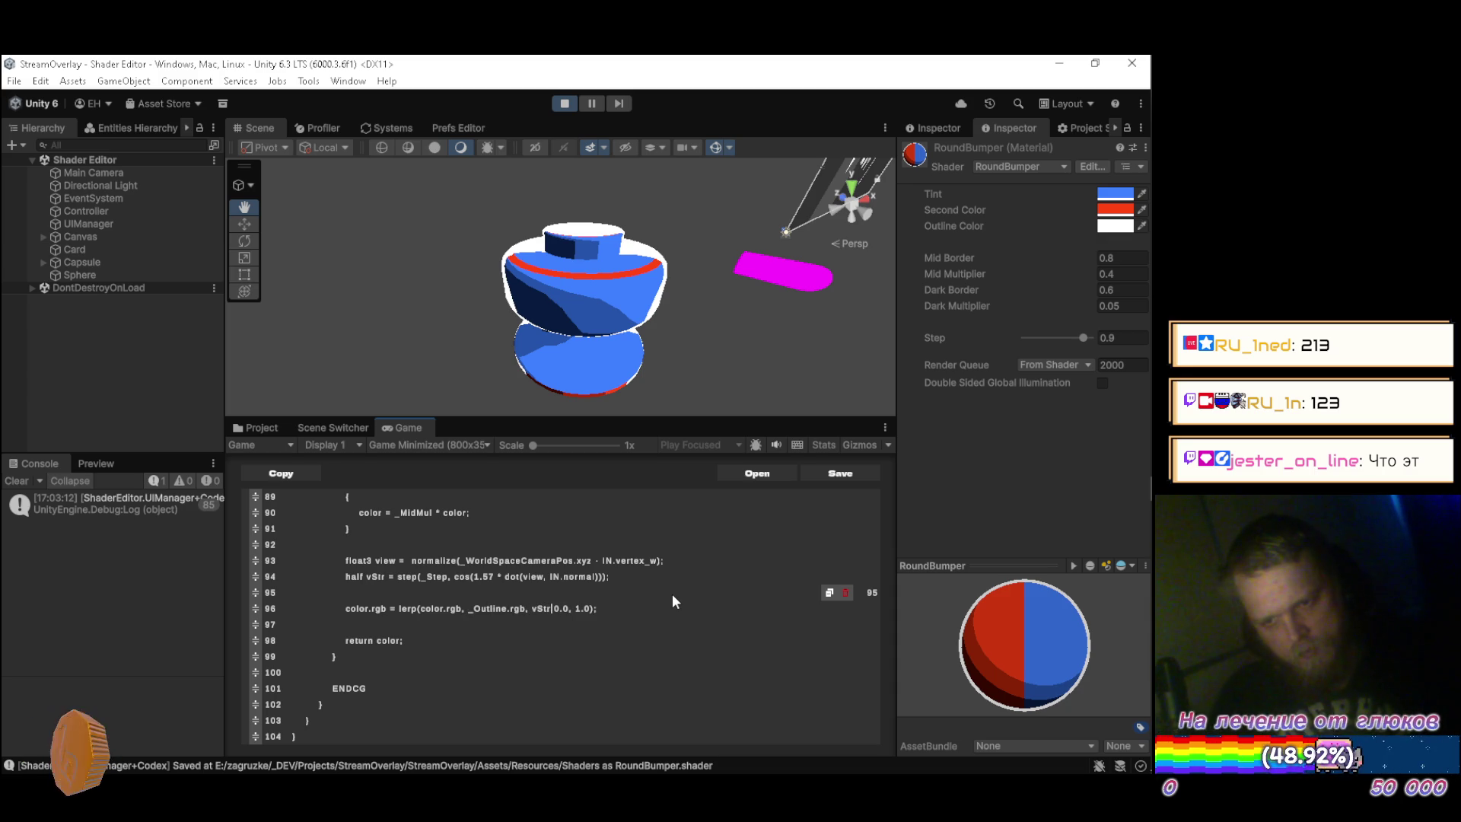
pyautogui.write(')')
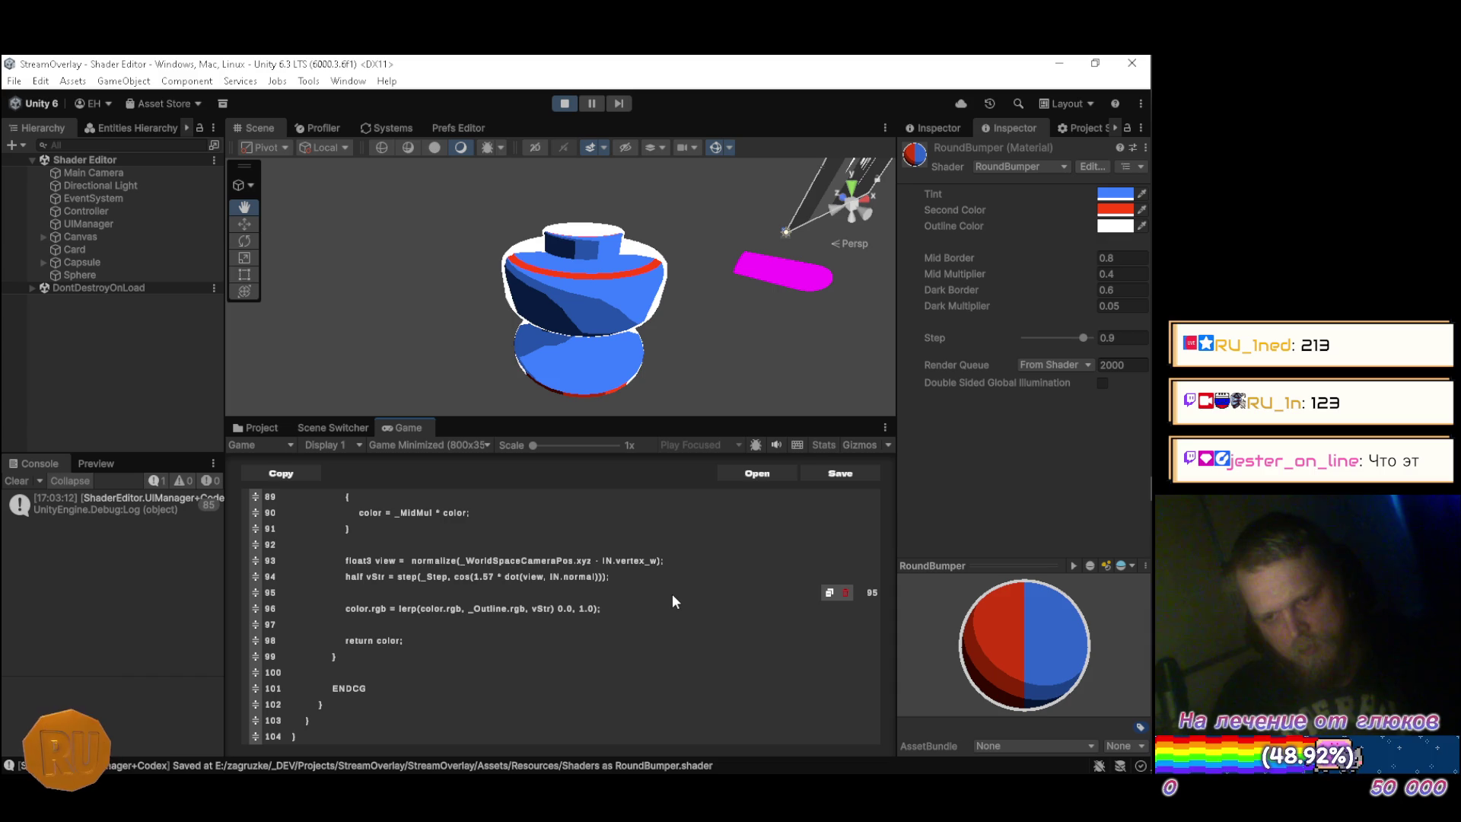
pyautogui.write(';')
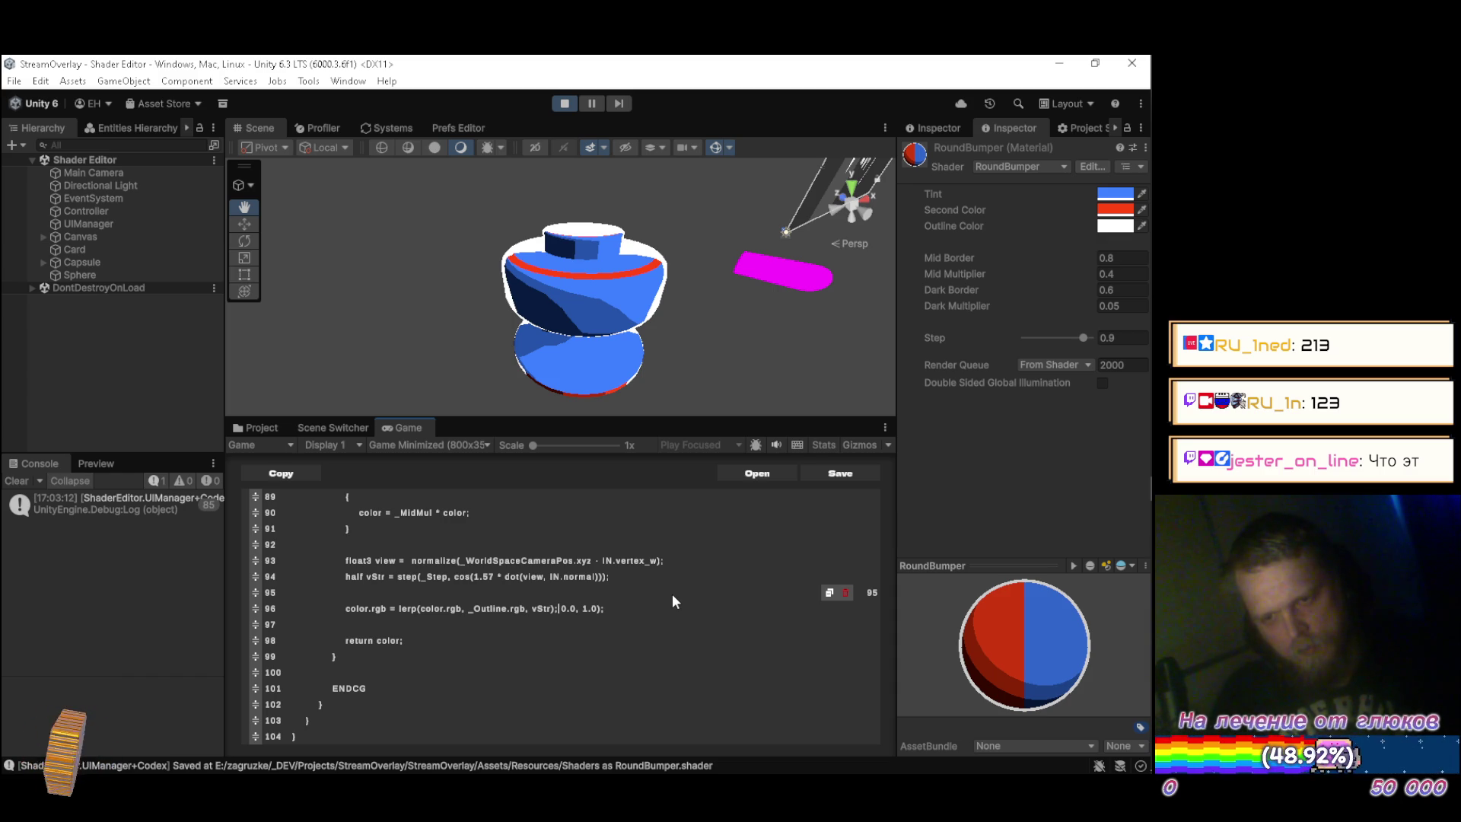
# Split off the stray 0.0, 1.0 bounds and begin wrapping line 94's step in clamp(.
pyautogui.press('Return')
pyautogui.press('End')
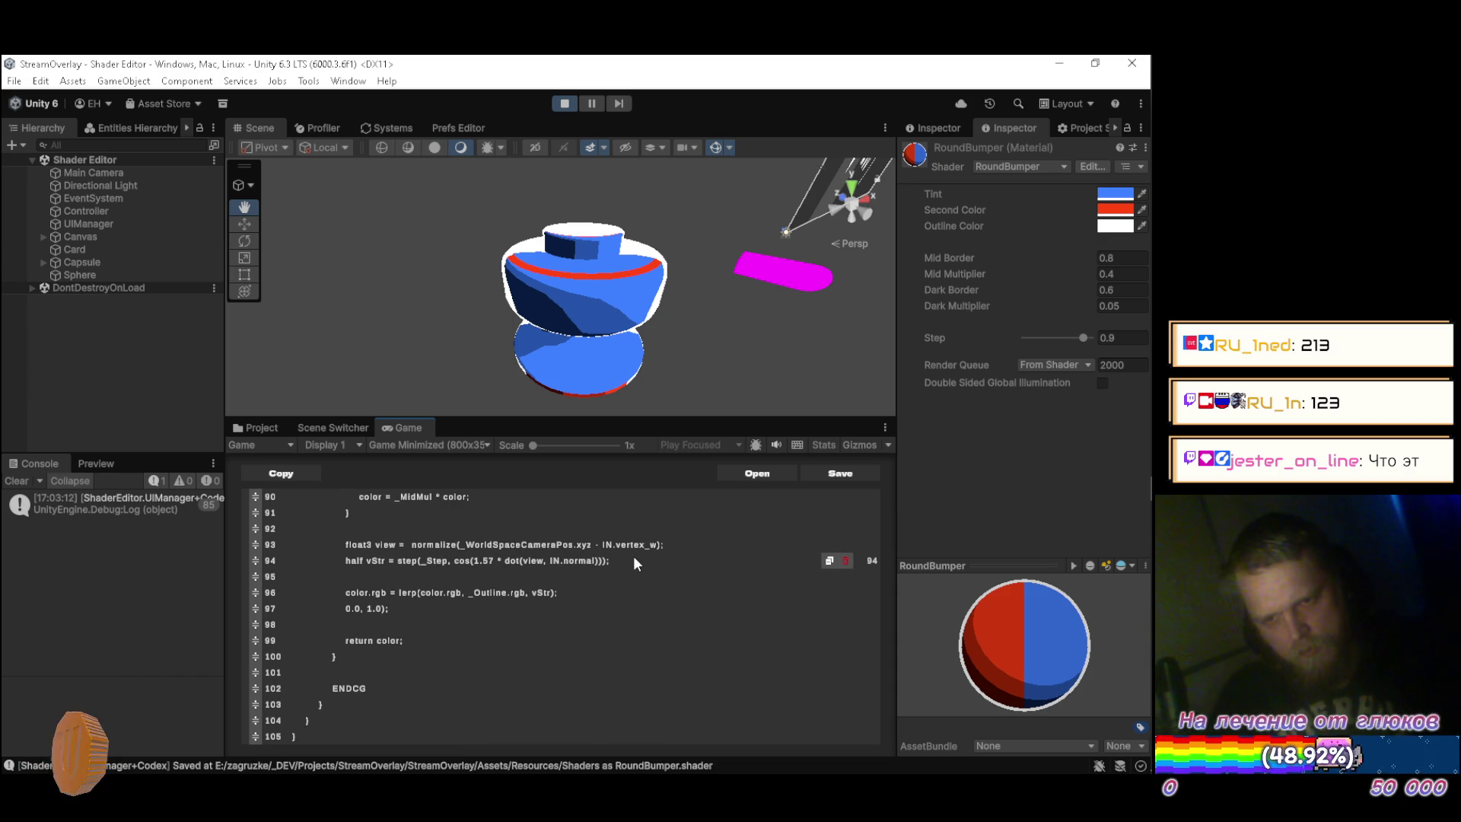
pyautogui.press('Up')
pyautogui.press('Up')
pyautogui.press('Up')
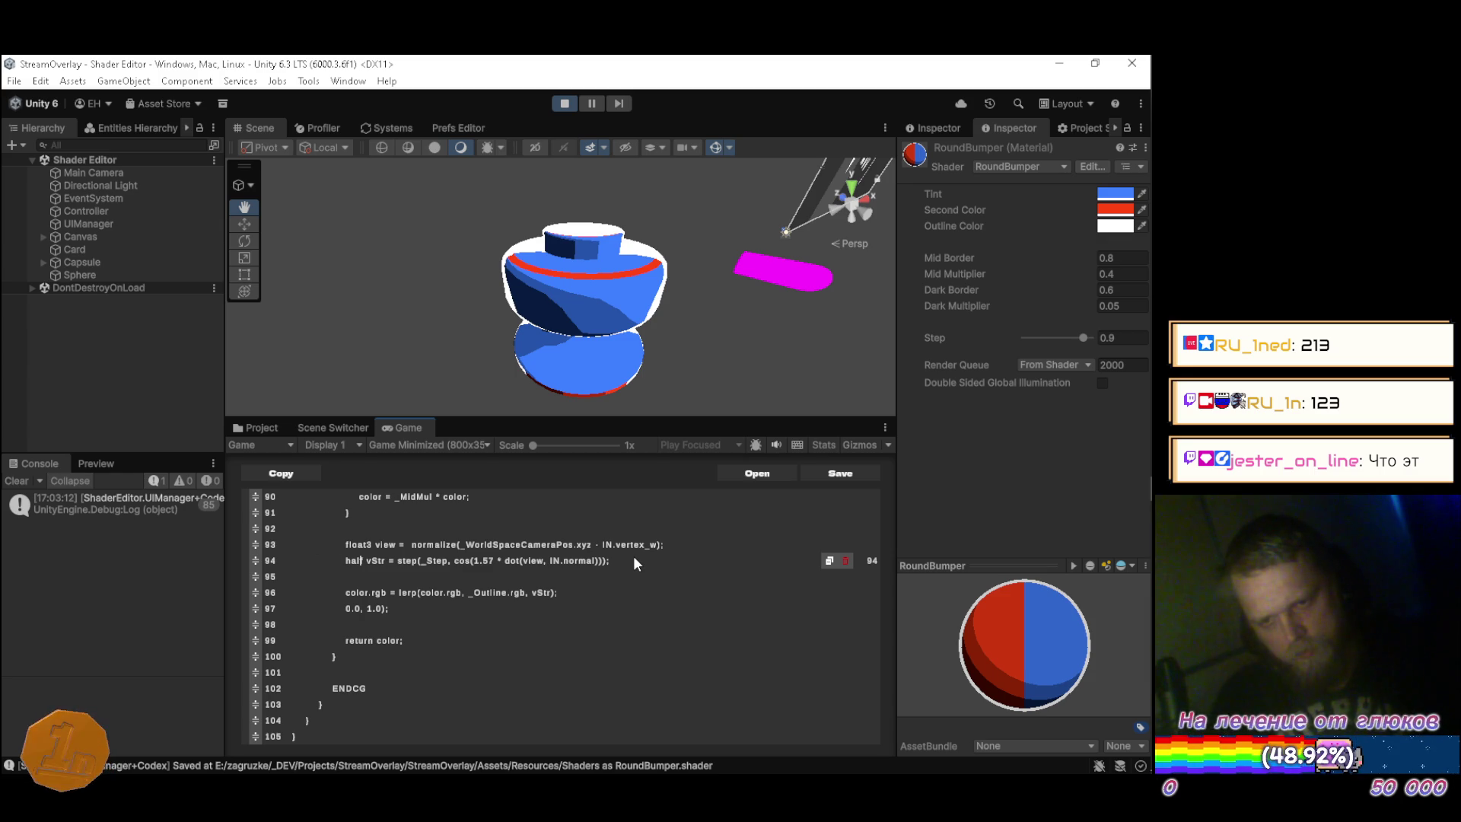
pyautogui.write('clamp(')
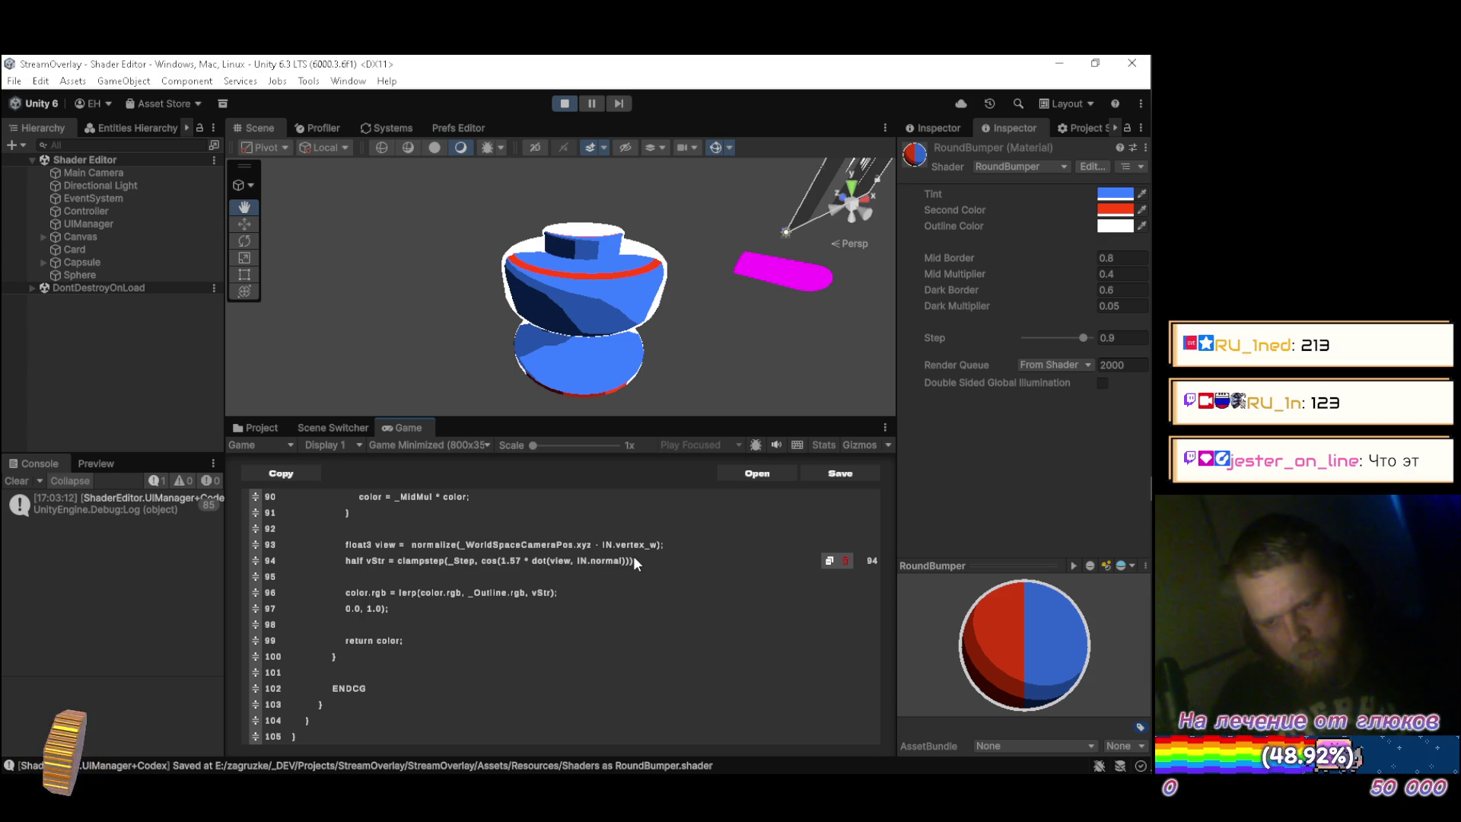
pyautogui.press('Down')
pyautogui.press('Down')
pyautogui.press('Down')
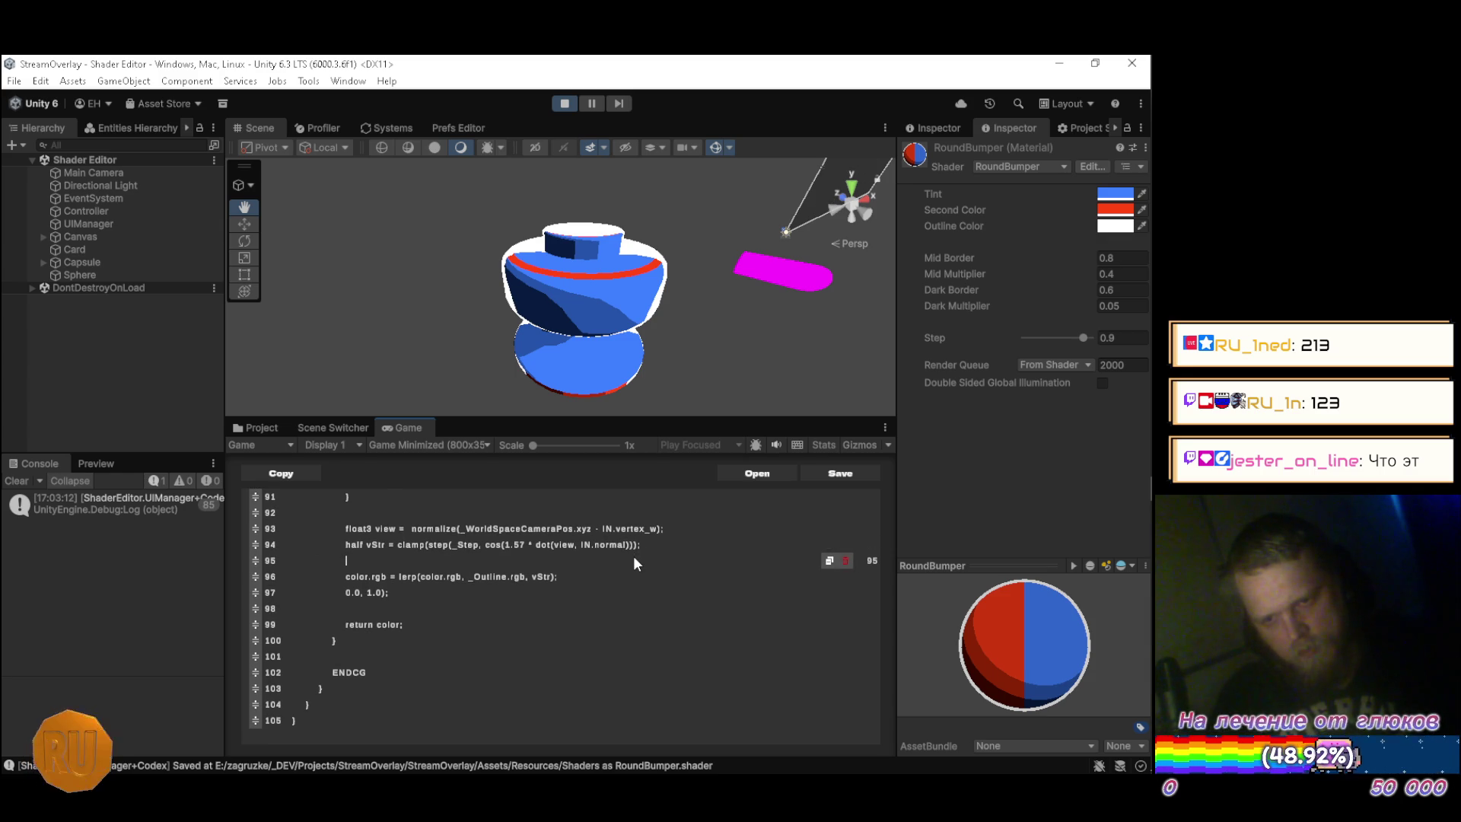
pyautogui.hotkey('shift', 'Left')
pyautogui.hotkey('shift', 'Left')
pyautogui.press('BackSpace')
pyautogui.press('Up')
pyautogui.press('Up')
pyautogui.press('Up')
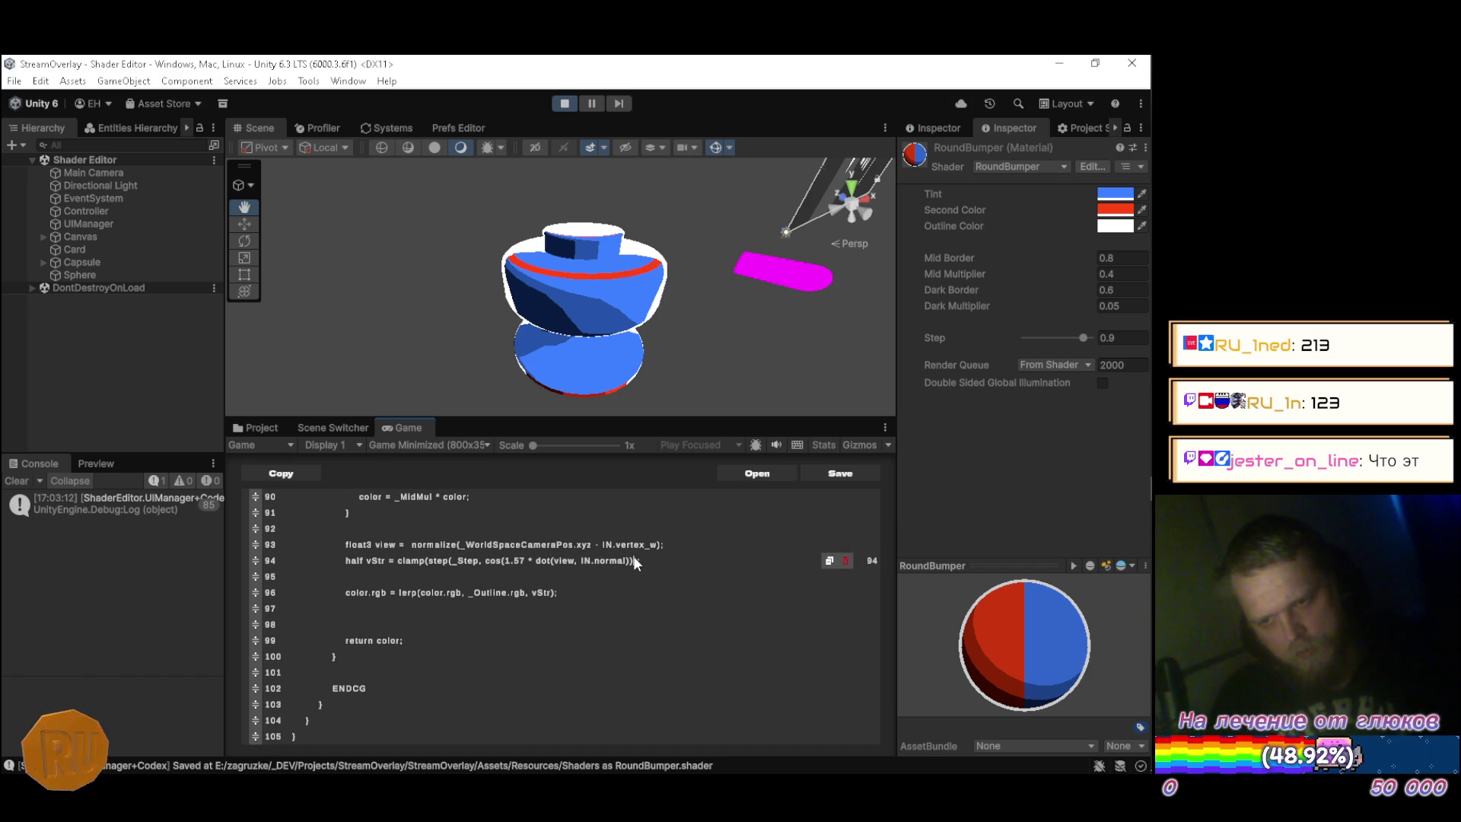
# Paste the 0.0, 1.0 bounds into the clamp call and fix its comma and semicolon.
pyautogui.click(745, 659)
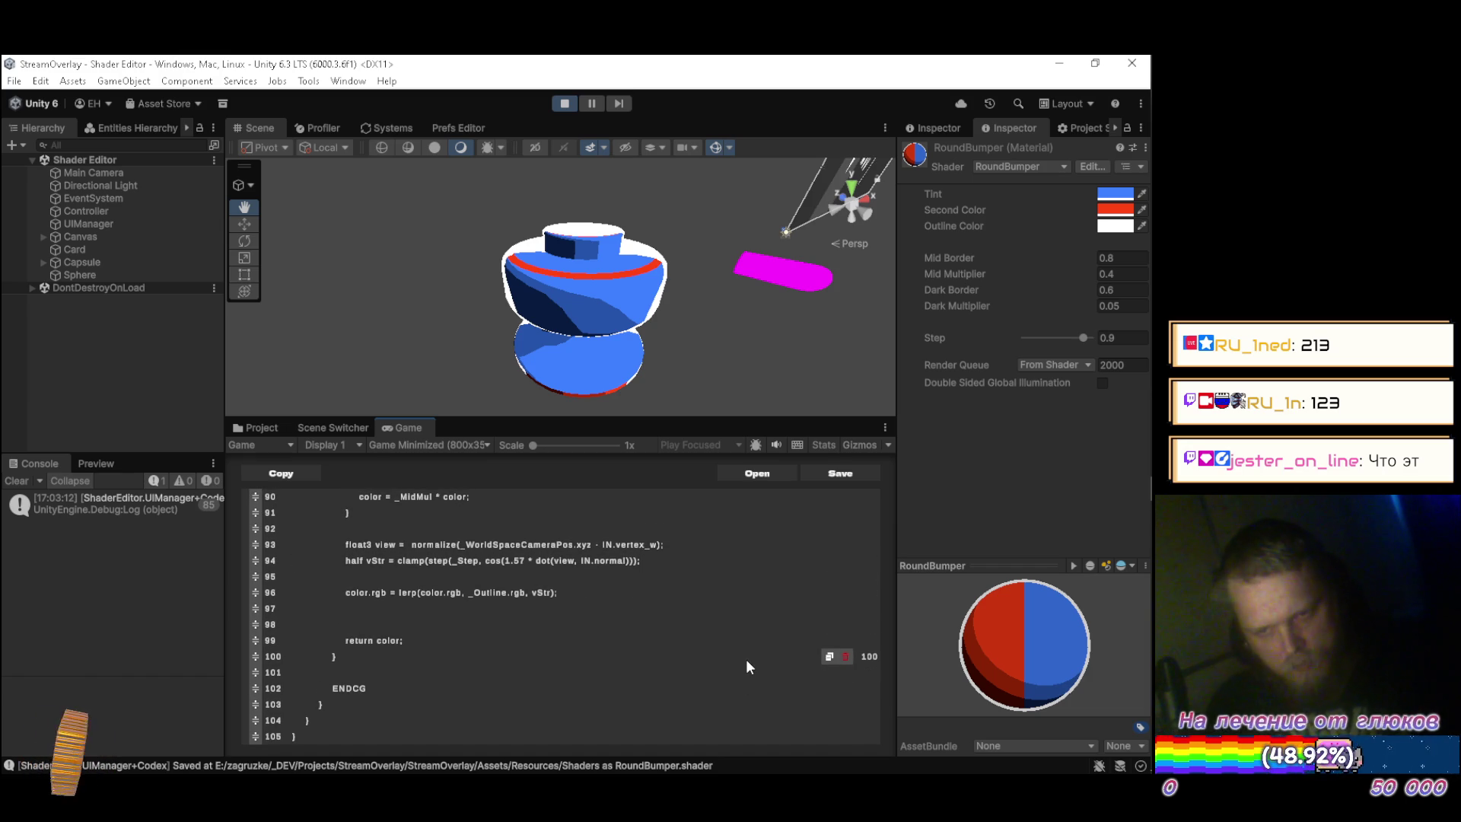
pyautogui.write('0.0, 1.0);')
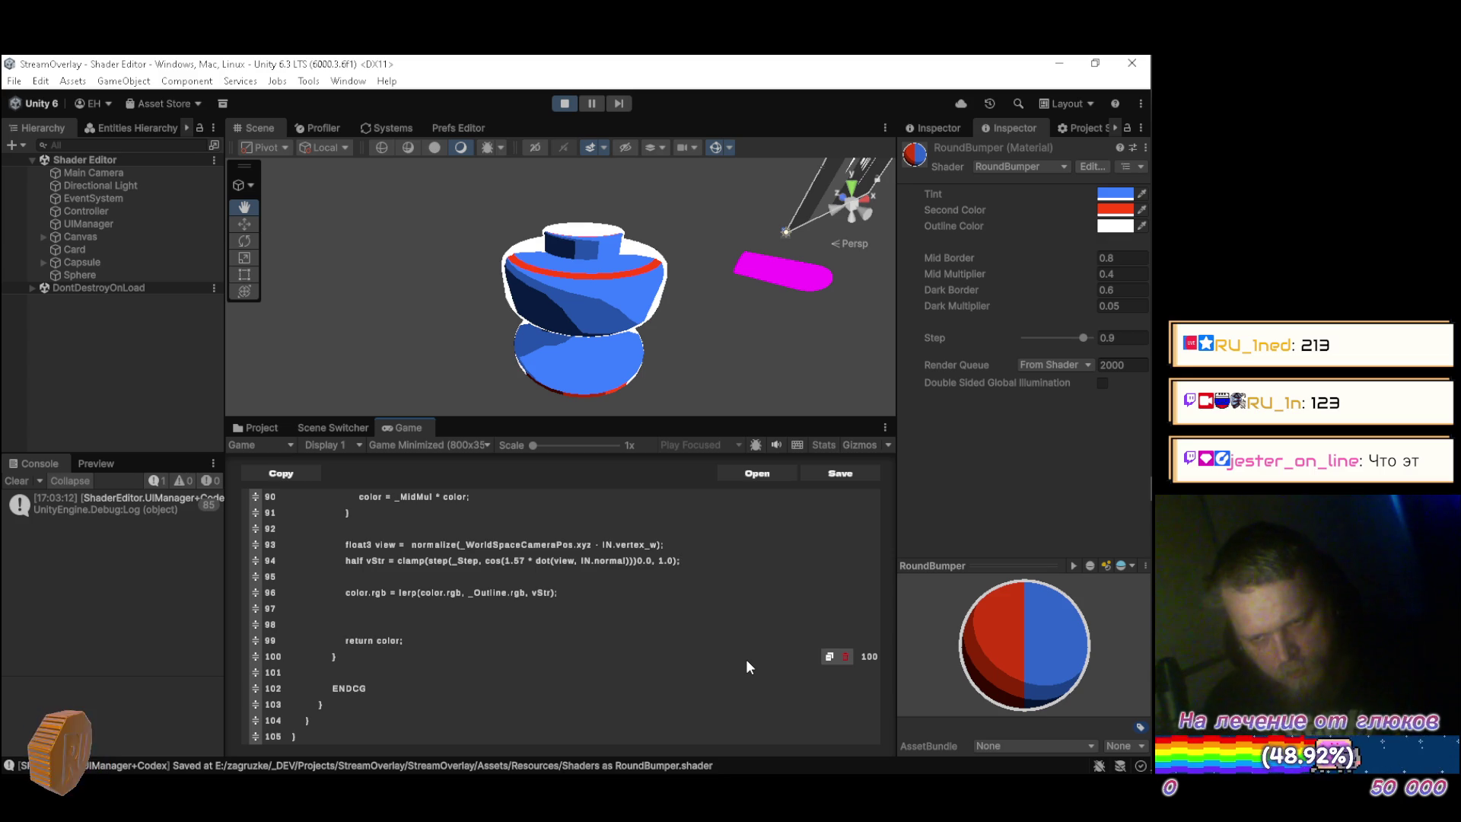
pyautogui.press('Return')
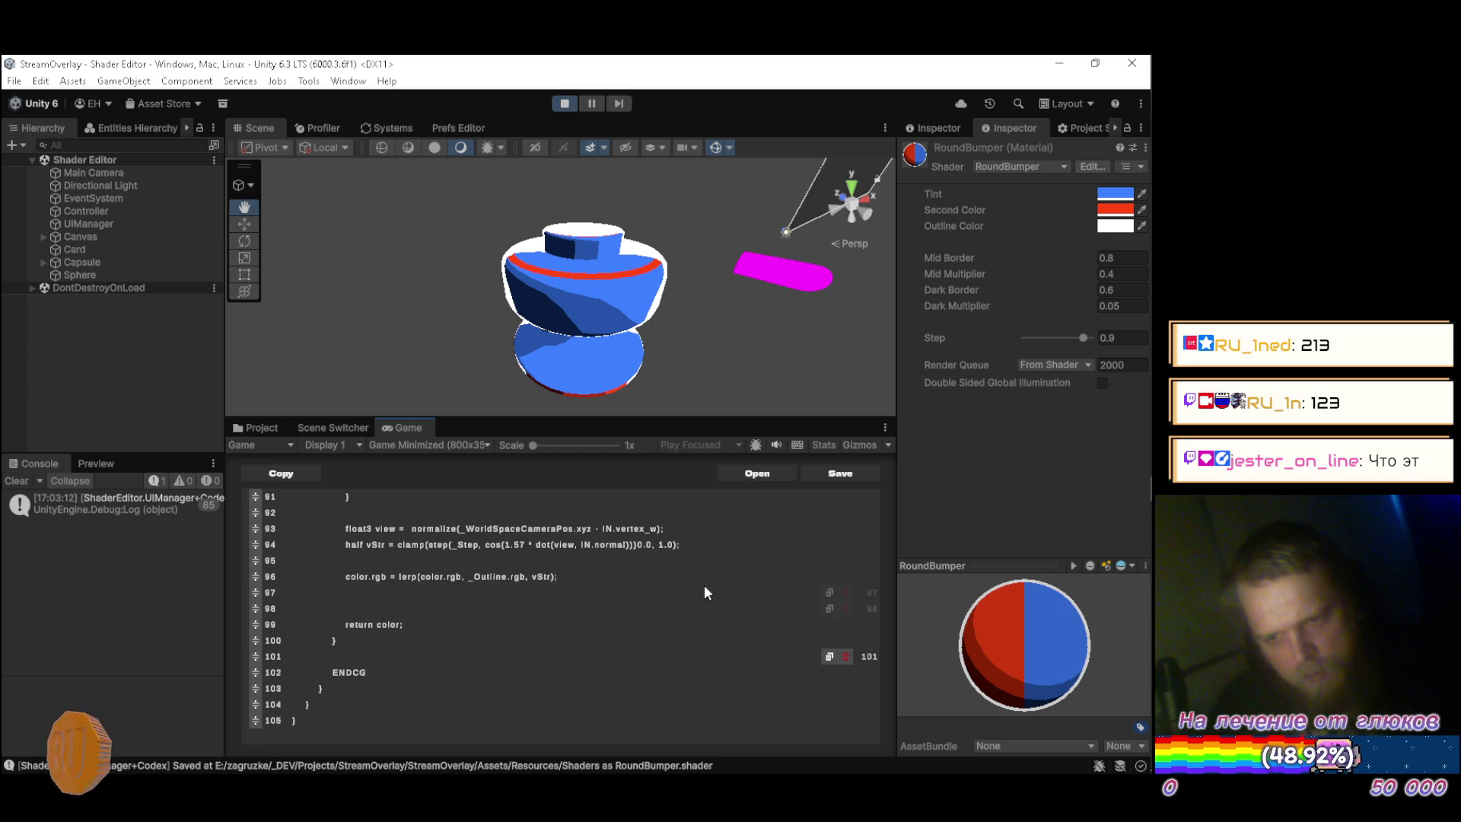
pyautogui.click(692, 543)
pyautogui.write(';')
pyautogui.press('Left')
pyautogui.press('Left')
pyautogui.press('Left')
pyautogui.write(',')
pyautogui.press('End')
pyautogui.press('Return')
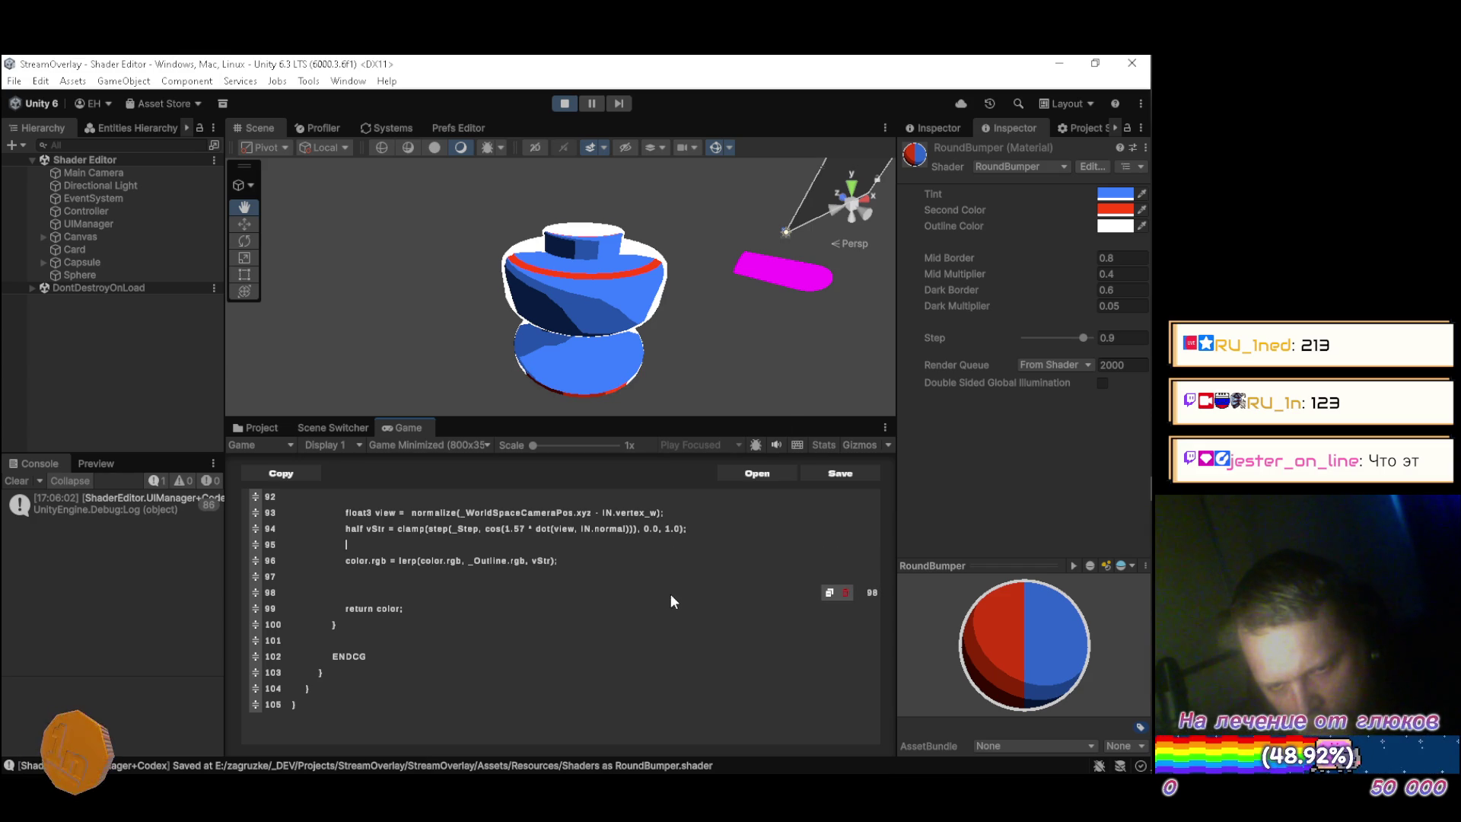
# Recompile the shader, set Outline Color to black 000000, and raise Step to 0.99.
pyautogui.click(847, 577)
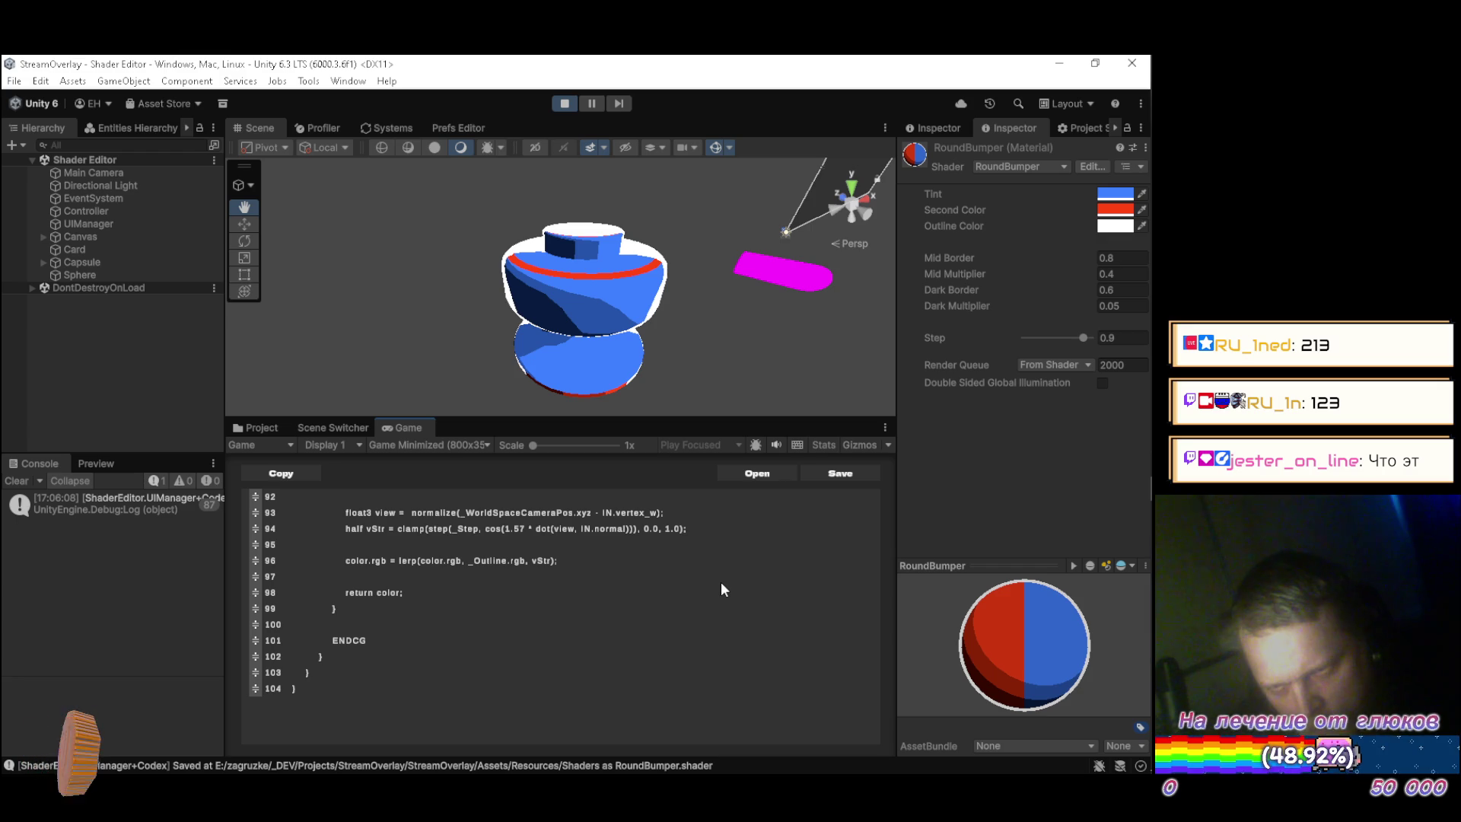
pyautogui.click(1115, 226)
pyautogui.moveTo(1009, 353)
pyautogui.mouseDown()
pyautogui.moveTo(1020, 347)
pyautogui.moveTo(999, 418)
pyautogui.mouseUp()
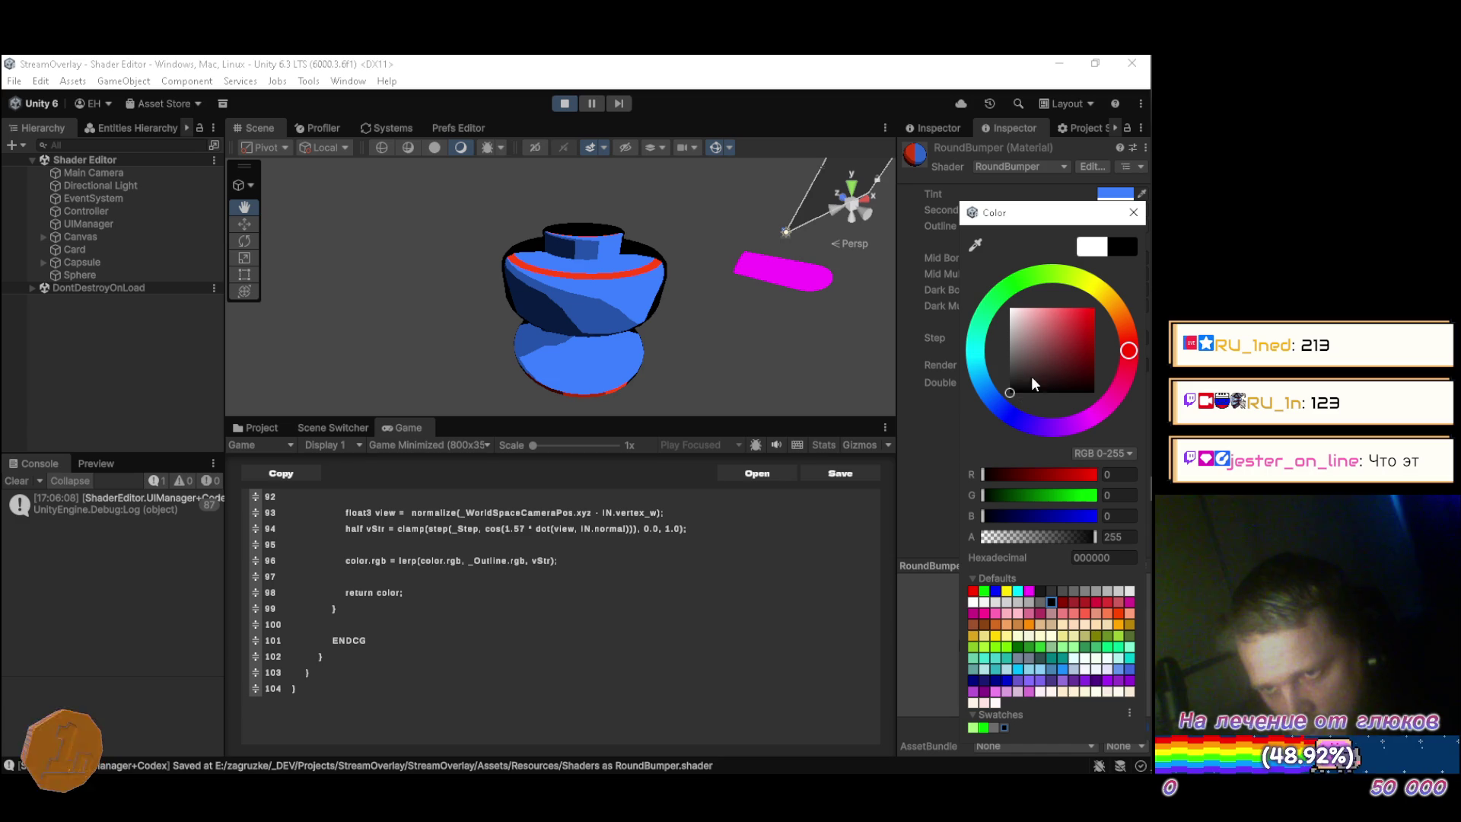
pyautogui.click(1132, 213)
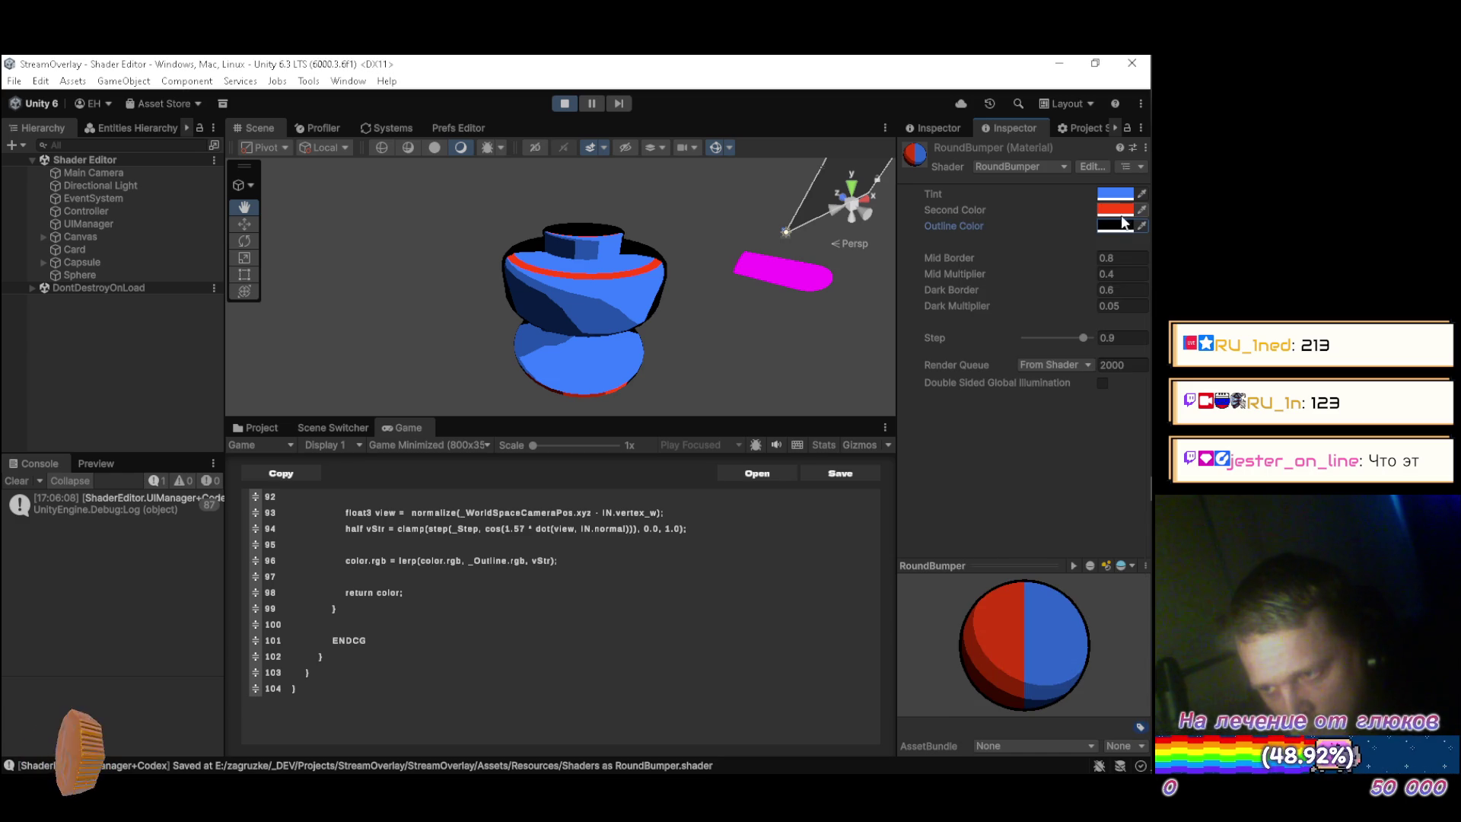
pyautogui.moveTo(1084, 338); pyautogui.dragTo(1091, 336)
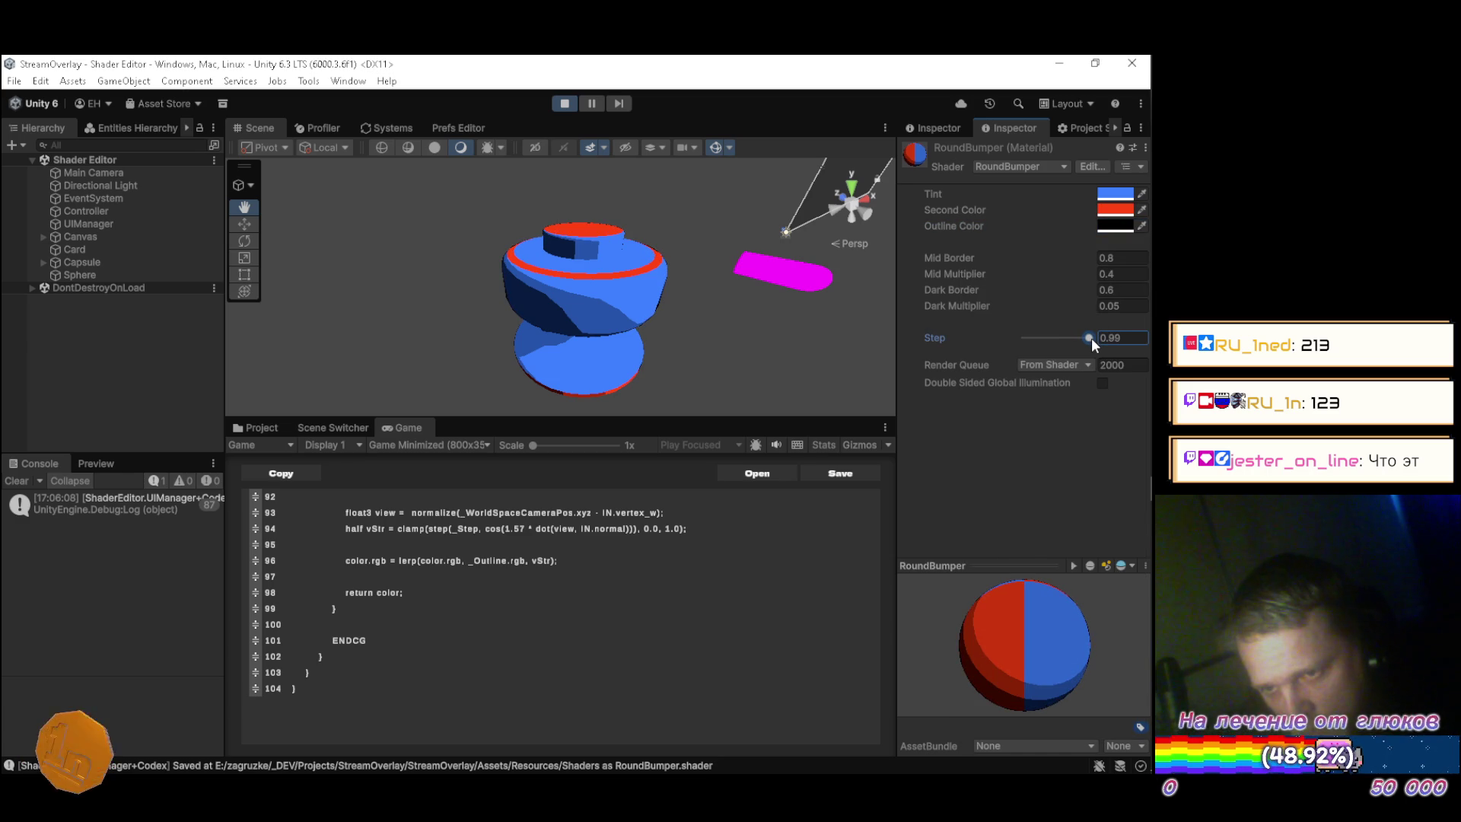
# Enter 0.98 for Step and fly around the bumper to inspect the thin rim.
pyautogui.click(1131, 338)
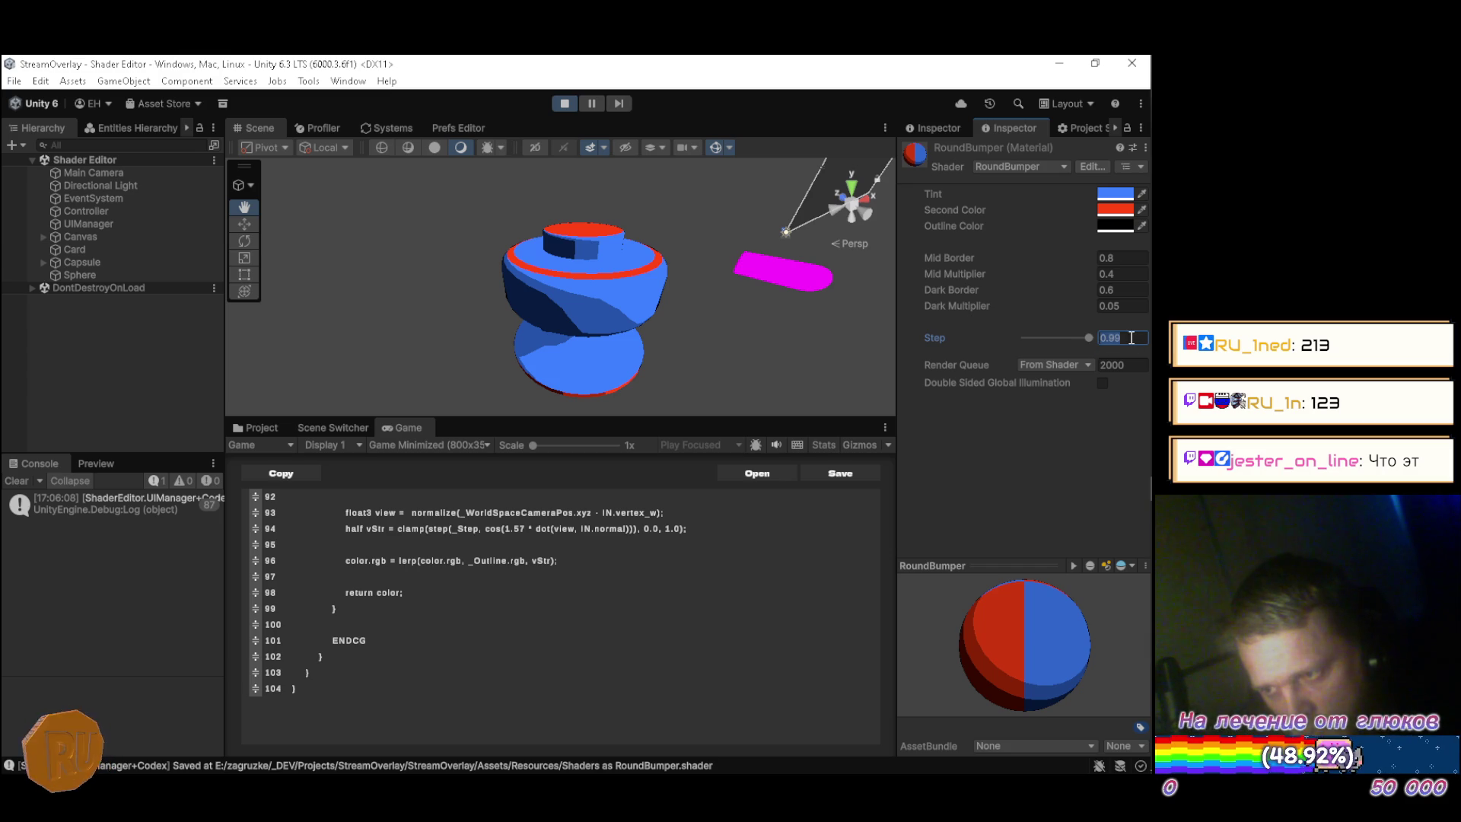
pyautogui.write('0.98')
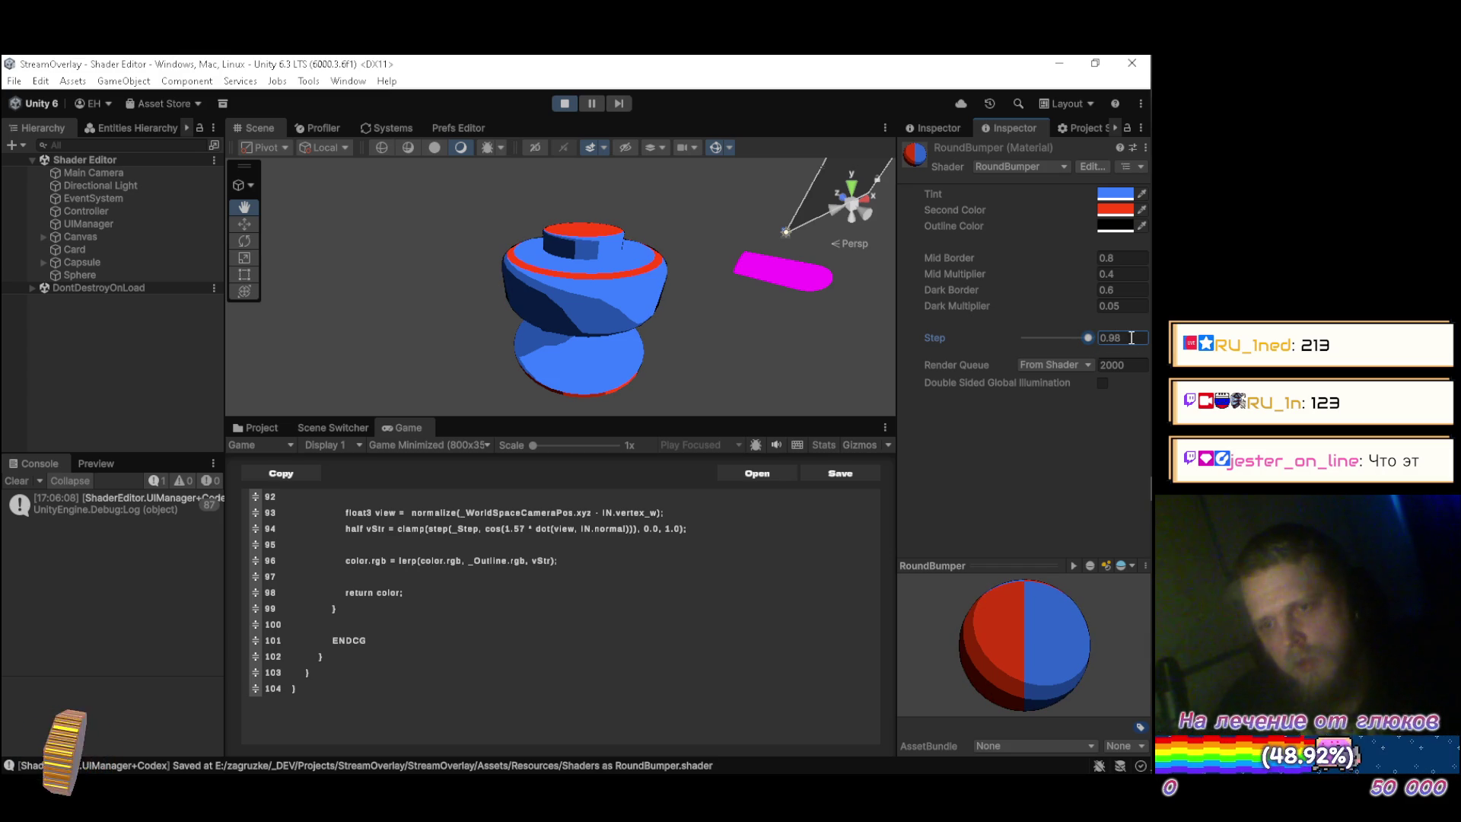
pyautogui.moveTo(832, 332)
pyautogui.mouseDown()
pyautogui.moveTo(692, 330)
pyautogui.moveTo(626, 299)
pyautogui.moveTo(658, 382)
pyautogui.moveTo(694, 404)
pyautogui.moveTo(705, 385)
pyautogui.moveTo(601, 289)
pyautogui.moveTo(494, 287)
pyautogui.moveTo(695, 320)
pyautogui.moveTo(634, 203)
pyautogui.moveTo(634, 261)
pyautogui.moveTo(661, 296)
pyautogui.moveTo(713, 229)
pyautogui.moveTo(790, 208)
pyautogui.moveTo(761, 228)
pyautogui.moveTo(459, 281)
pyautogui.moveTo(512, 284)
pyautogui.moveTo(668, 244)
pyautogui.moveTo(667, 262)
pyautogui.moveTo(647, 242)
pyautogui.moveTo(844, 235)
pyautogui.moveTo(858, 327)
pyautogui.mouseUp()
pyautogui.scroll(2, 642, 305)
pyautogui.scroll(3, 692, 395)
pyautogui.scroll(-2, 694, 316)
pyautogui.press('w')
pyautogui.scroll(2, 661, 296)
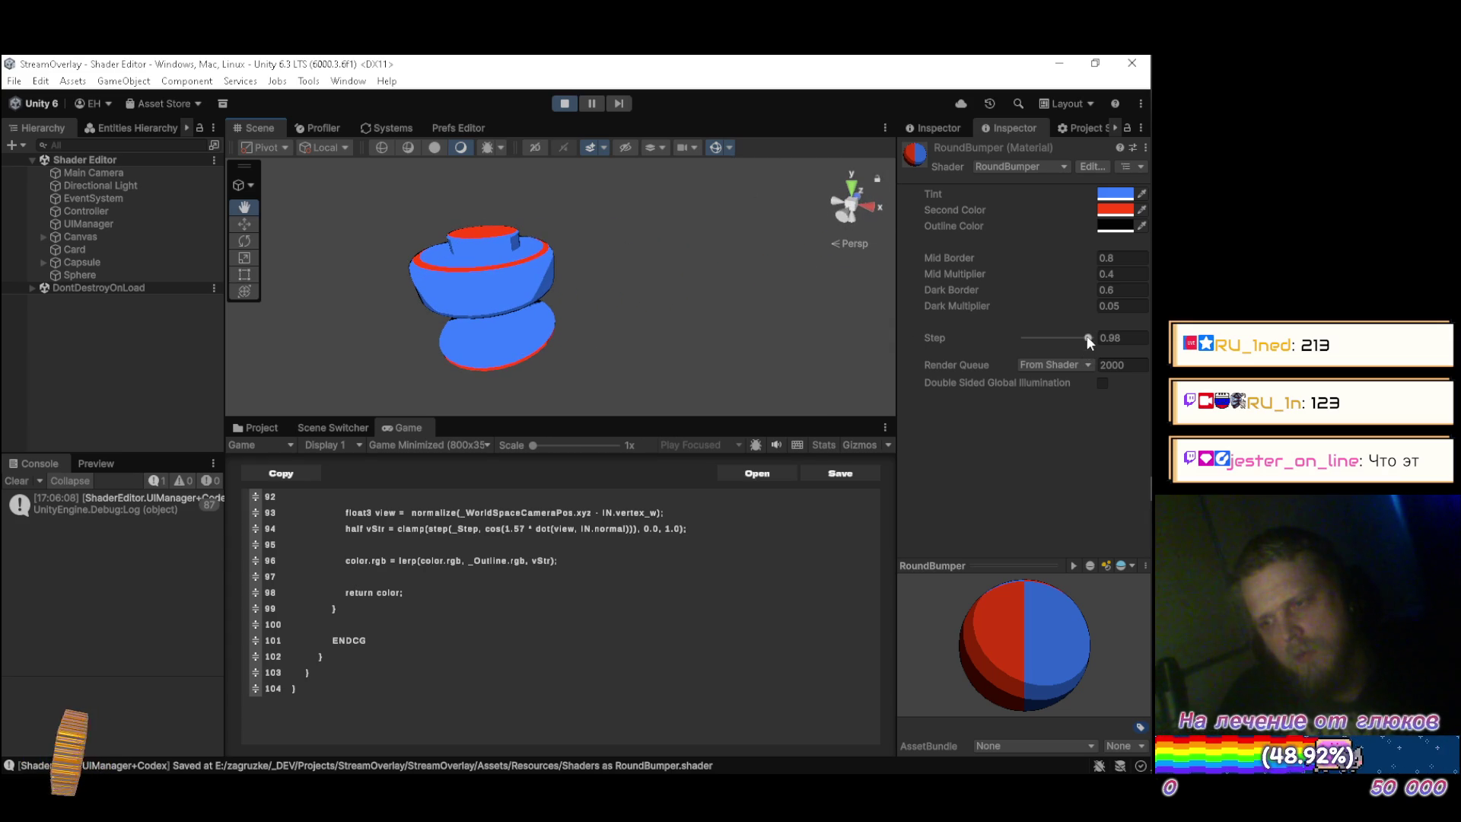
pyautogui.moveTo(1086, 336)
pyautogui.mouseDown()
pyautogui.moveTo(1014, 330)
pyautogui.moveTo(1023, 348)
pyautogui.moveTo(1085, 340)
pyautogui.mouseUp()
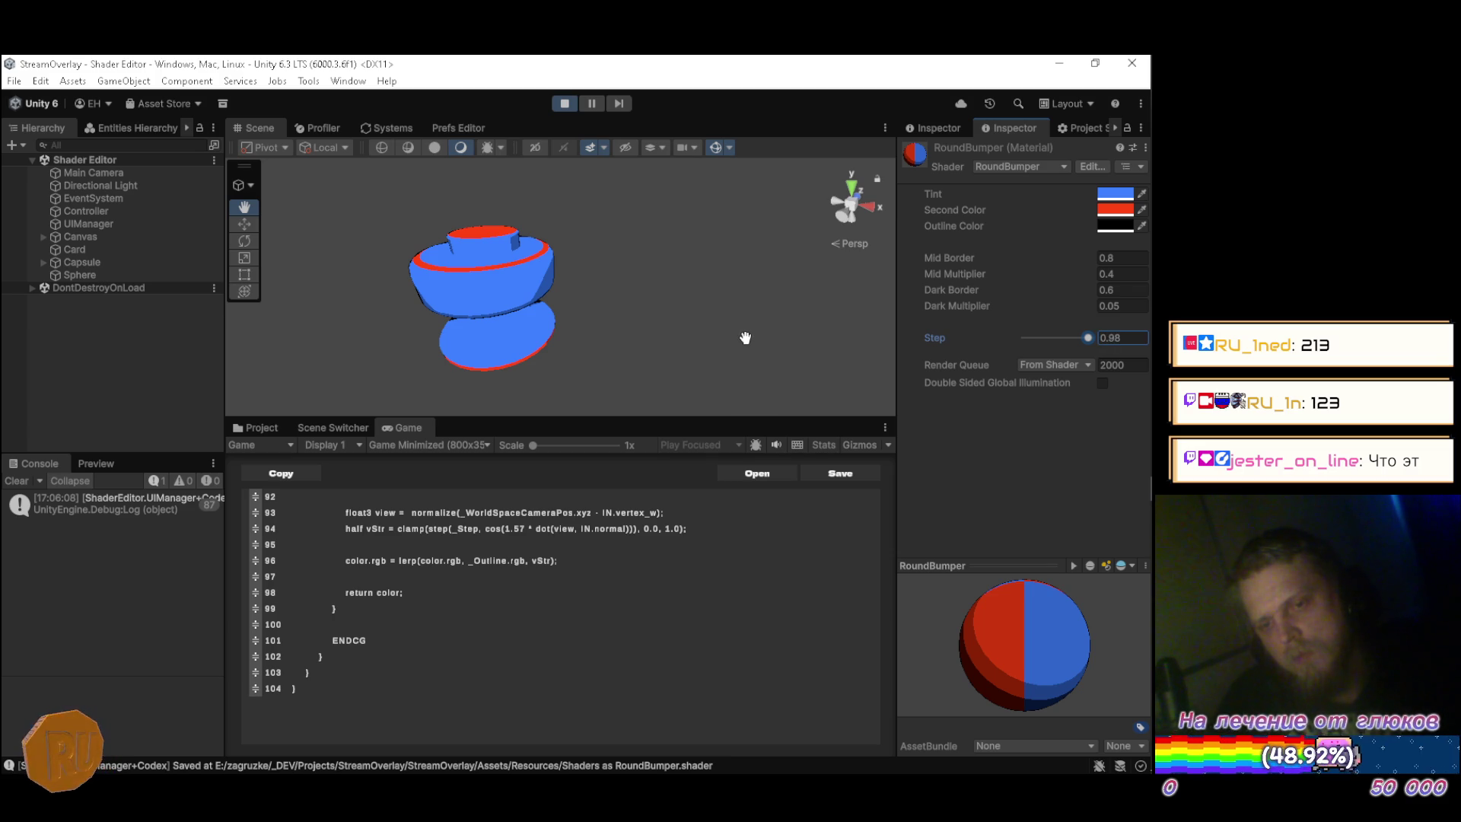
# Change line 94's step call to smoothstep(_Step, 1.0, …).
pyautogui.click(692, 528)
pyautogui.write(';')
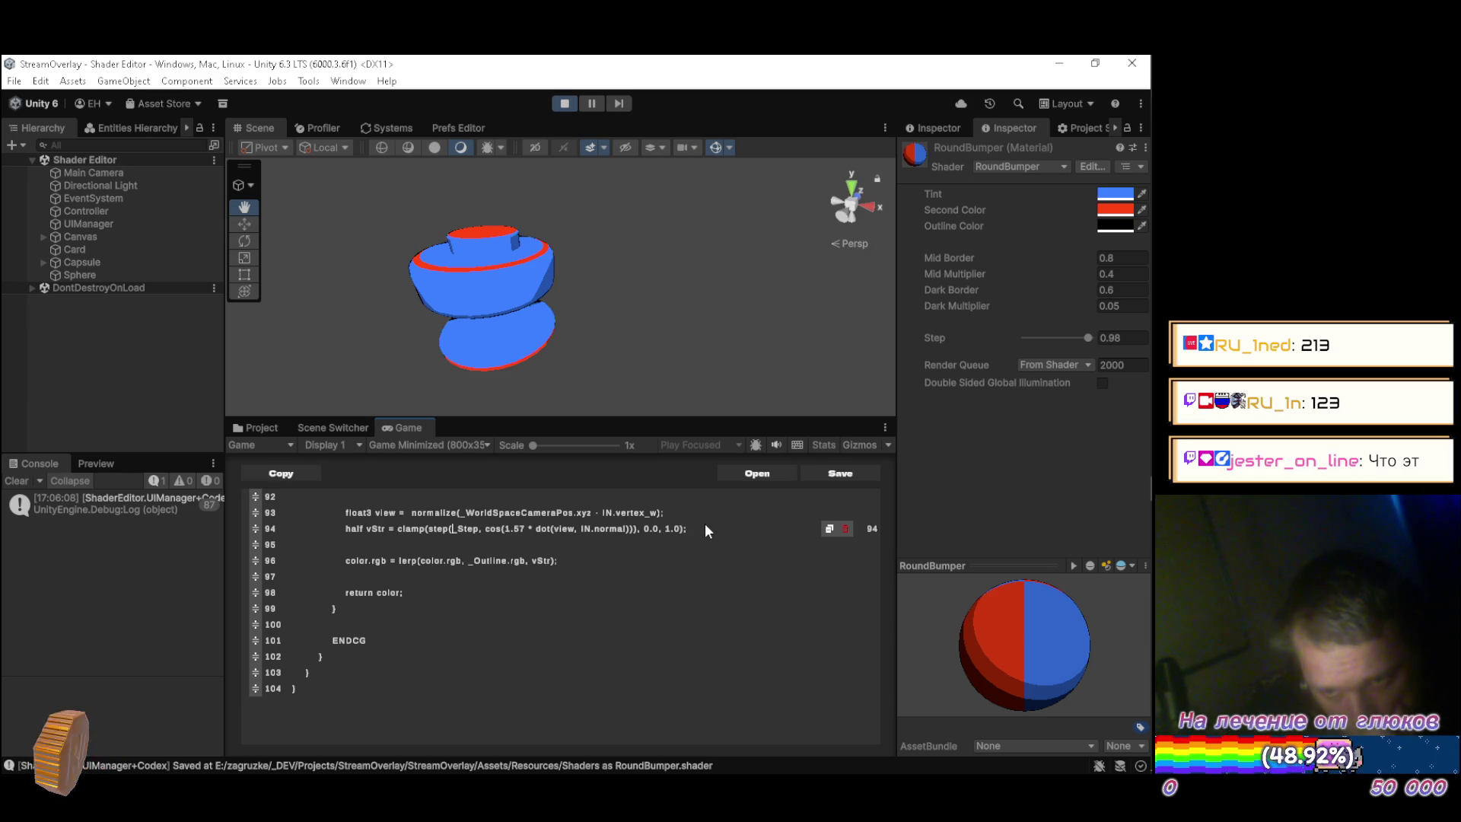
pyautogui.press('Left')
pyautogui.press('Left')
pyautogui.press('Left')
pyautogui.press('Left')
pyautogui.write('smoothstep(_Step')
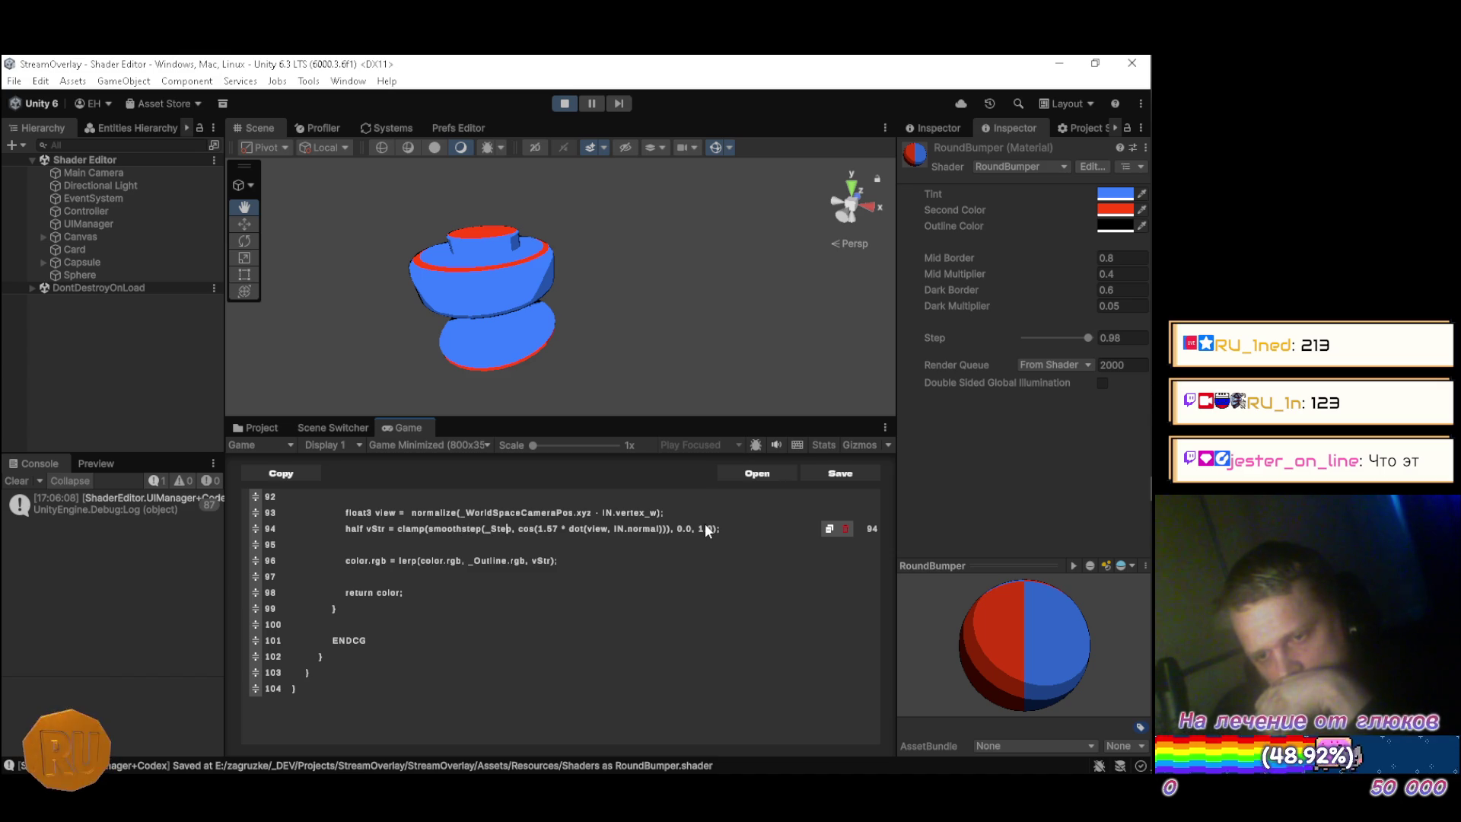
pyautogui.write(', ')
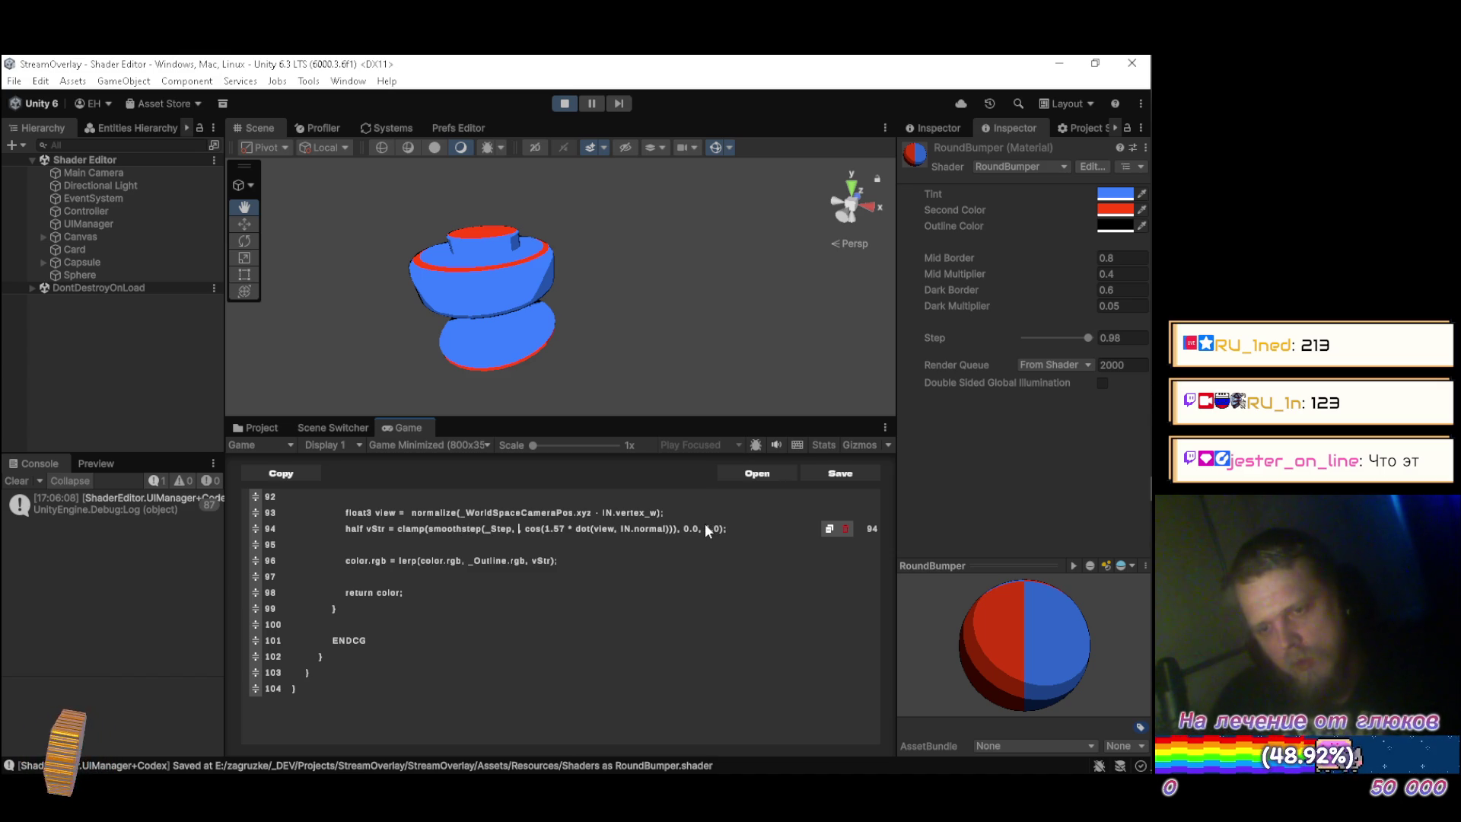
pyautogui.write('1.0')
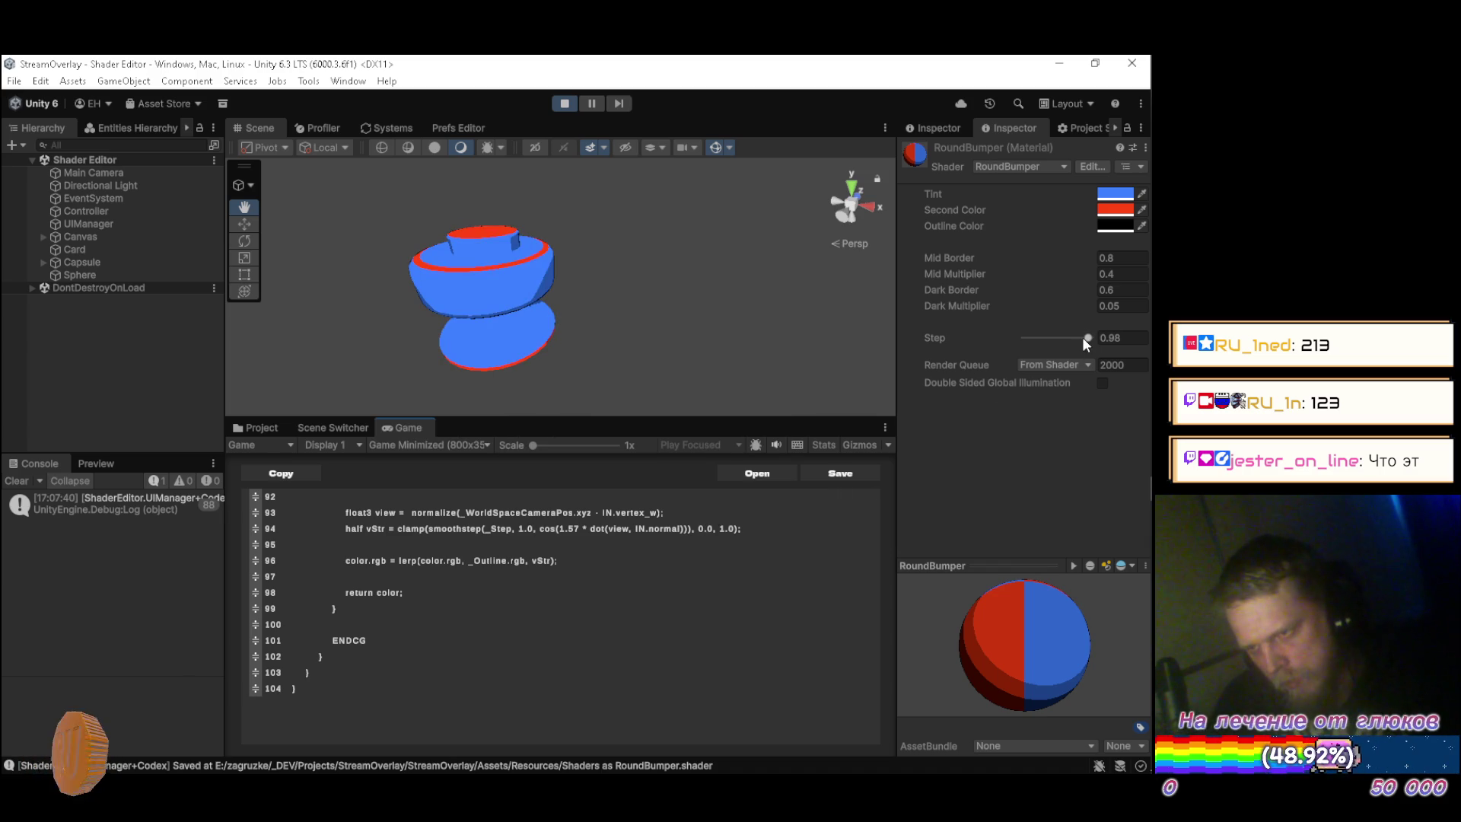
# Lower the material's Step to about 0.9 and orbit the bumper to check the rim.
pyautogui.moveTo(1089, 339); pyautogui.dragTo(1088, 344)
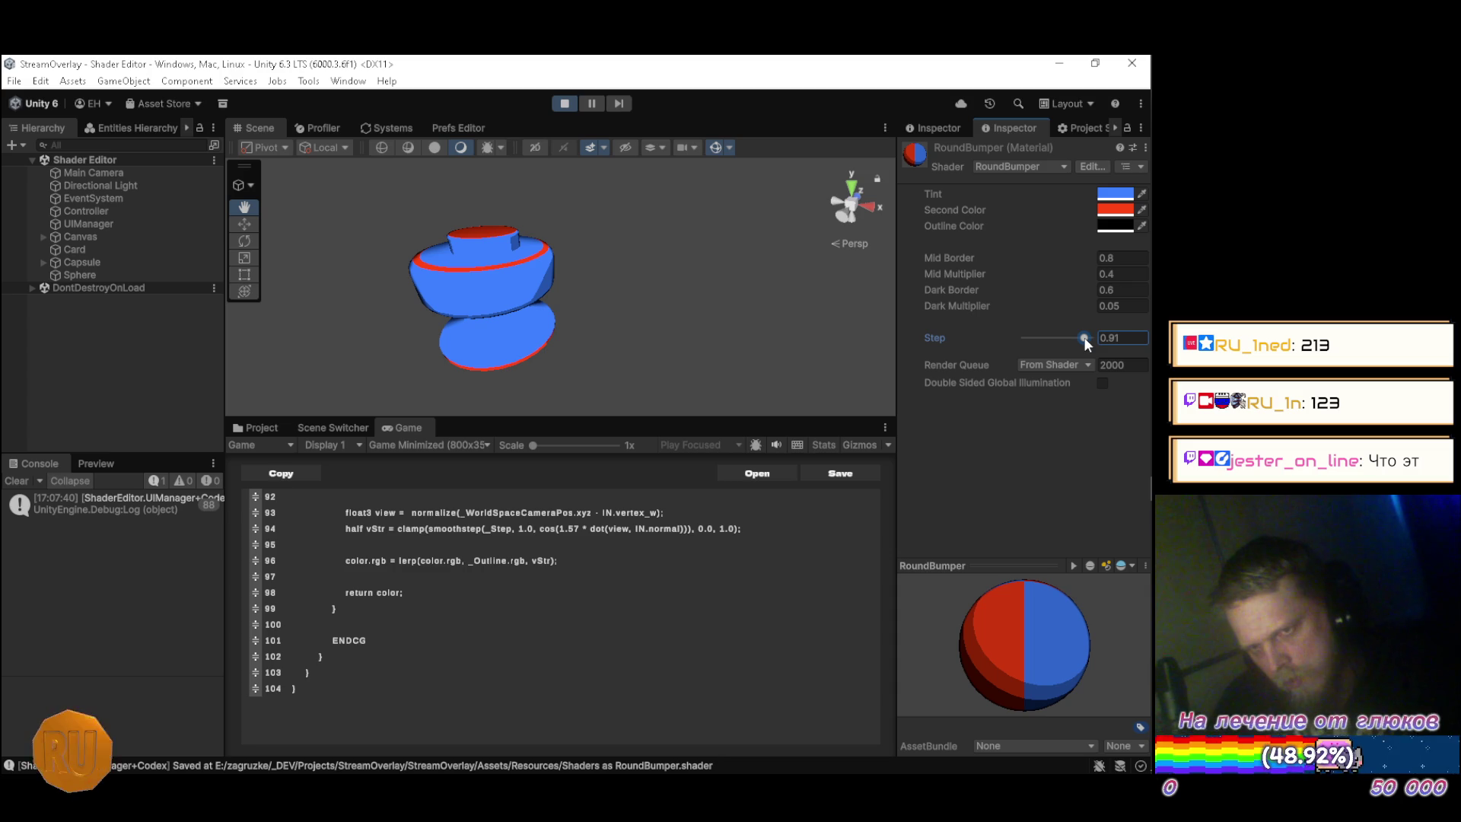
pyautogui.click(1134, 338)
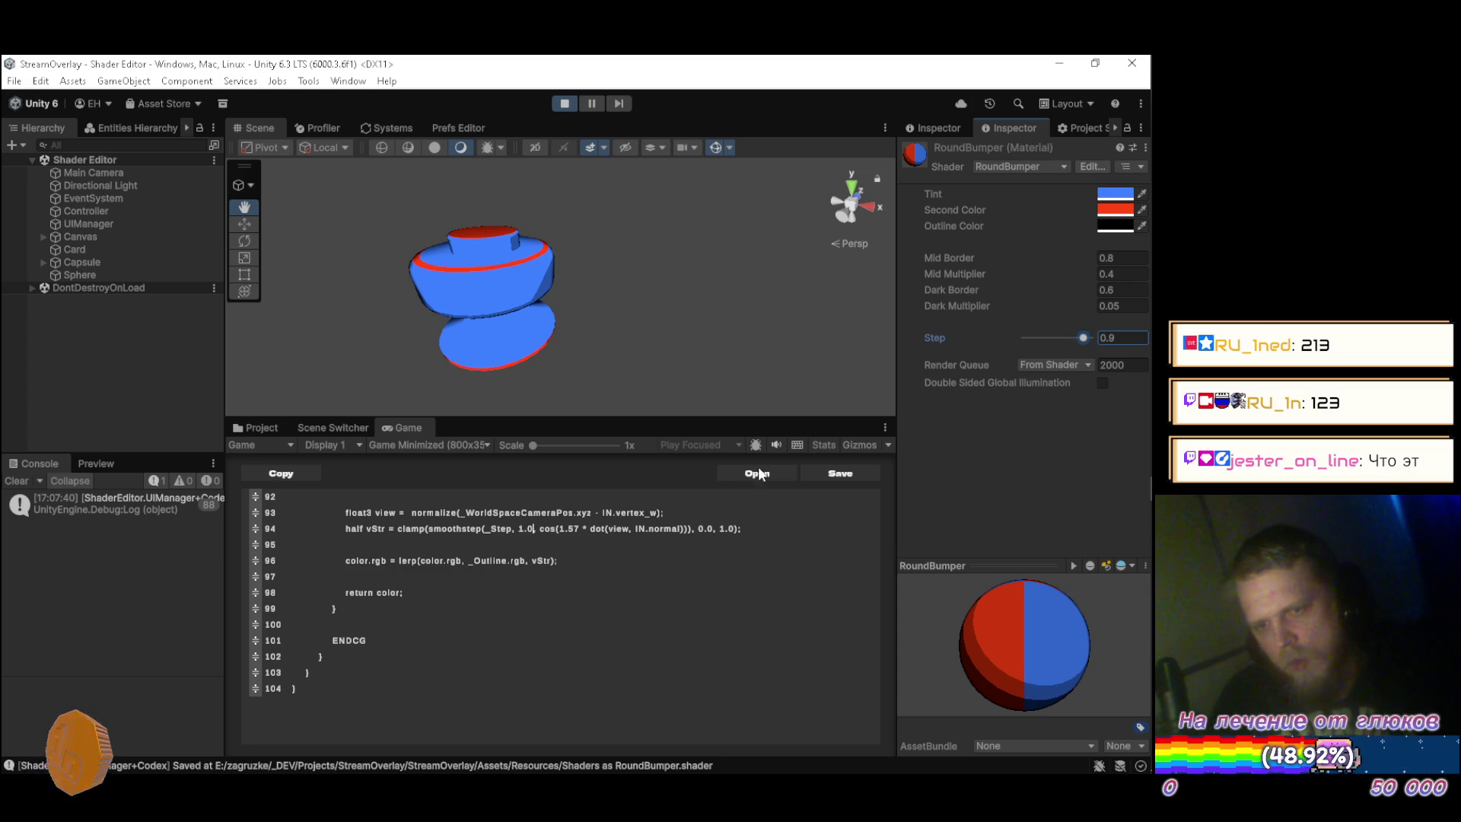
pyautogui.click(743, 537)
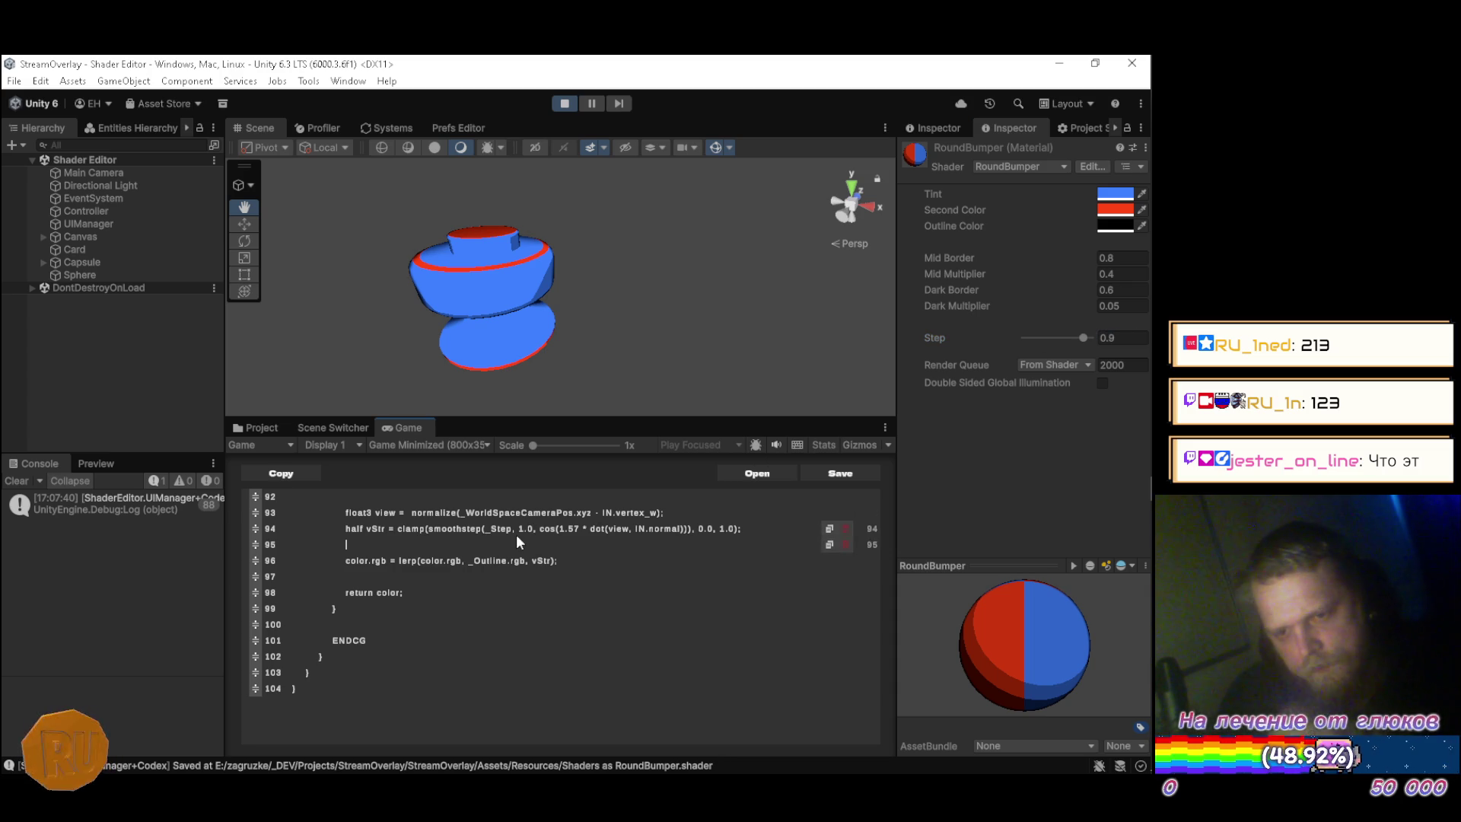
pyautogui.press('Left')
pyautogui.press('Left')
pyautogui.press('Left')
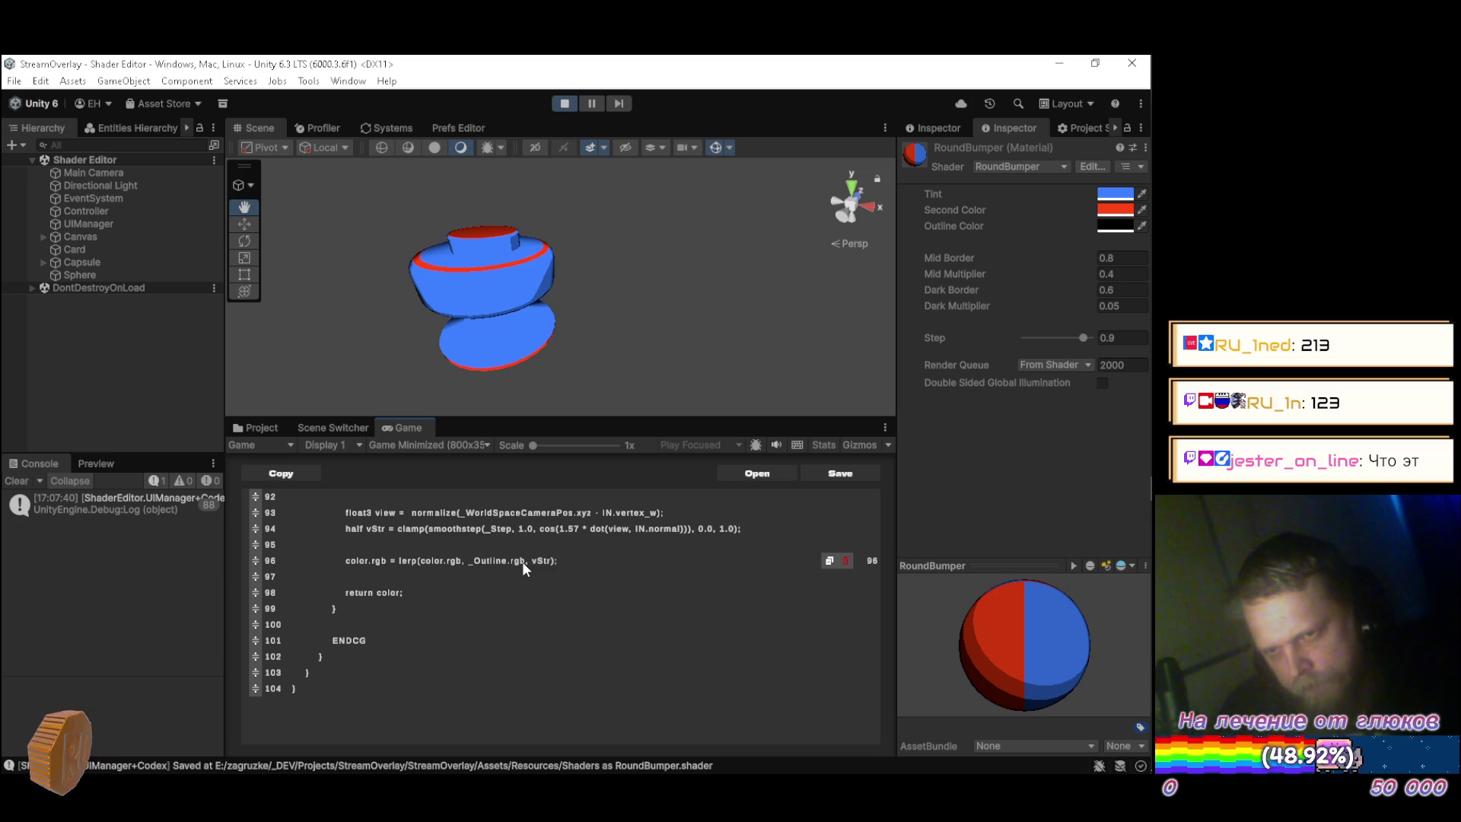
pyautogui.moveTo(658, 308)
pyautogui.mouseDown()
pyautogui.moveTo(499, 244)
pyautogui.moveTo(395, 238)
pyautogui.moveTo(565, 277)
pyautogui.moveTo(402, 257)
pyautogui.moveTo(848, 270)
pyautogui.mouseUp()
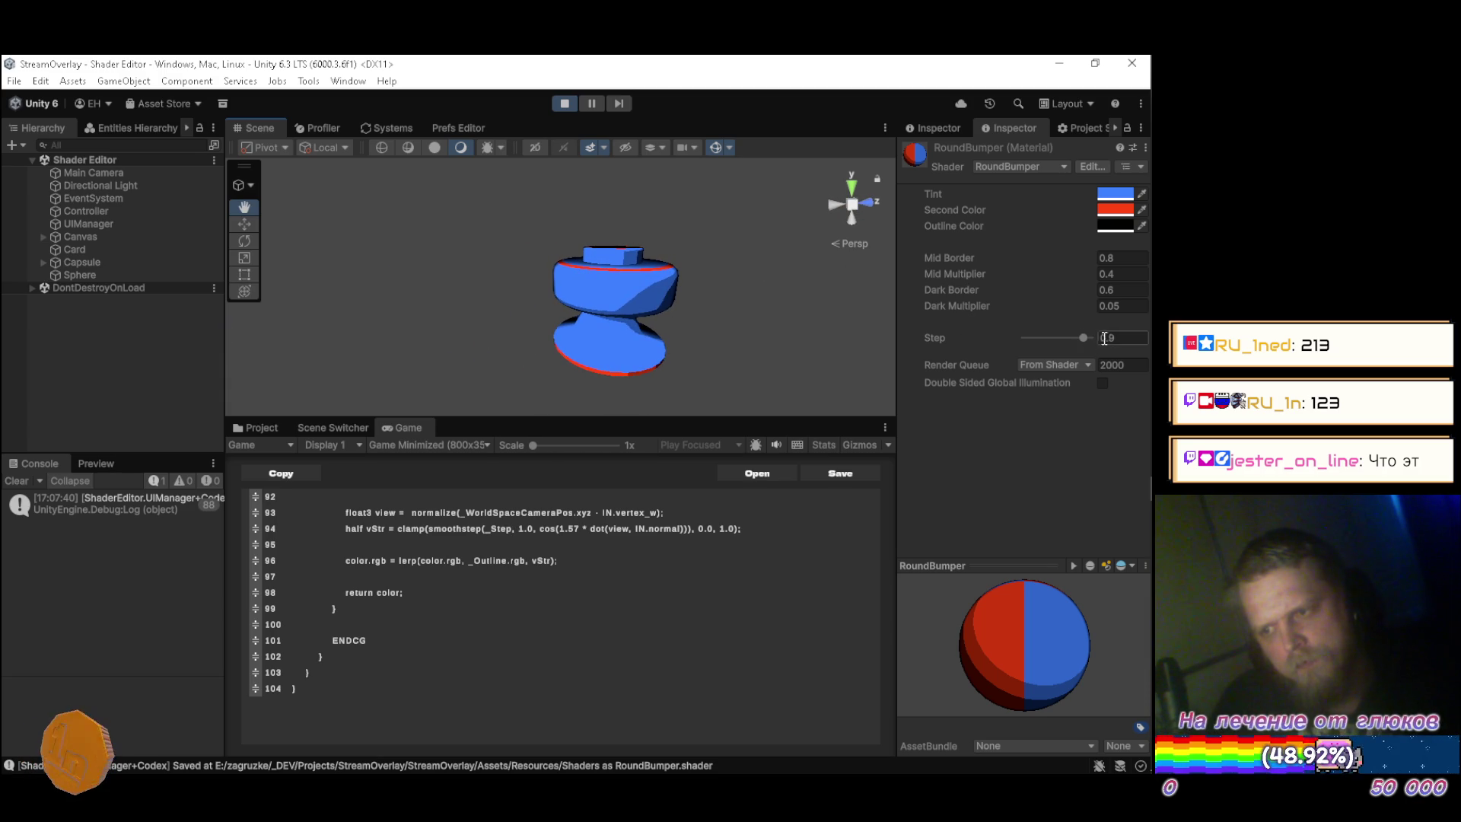
pyautogui.moveTo(1152, 345)
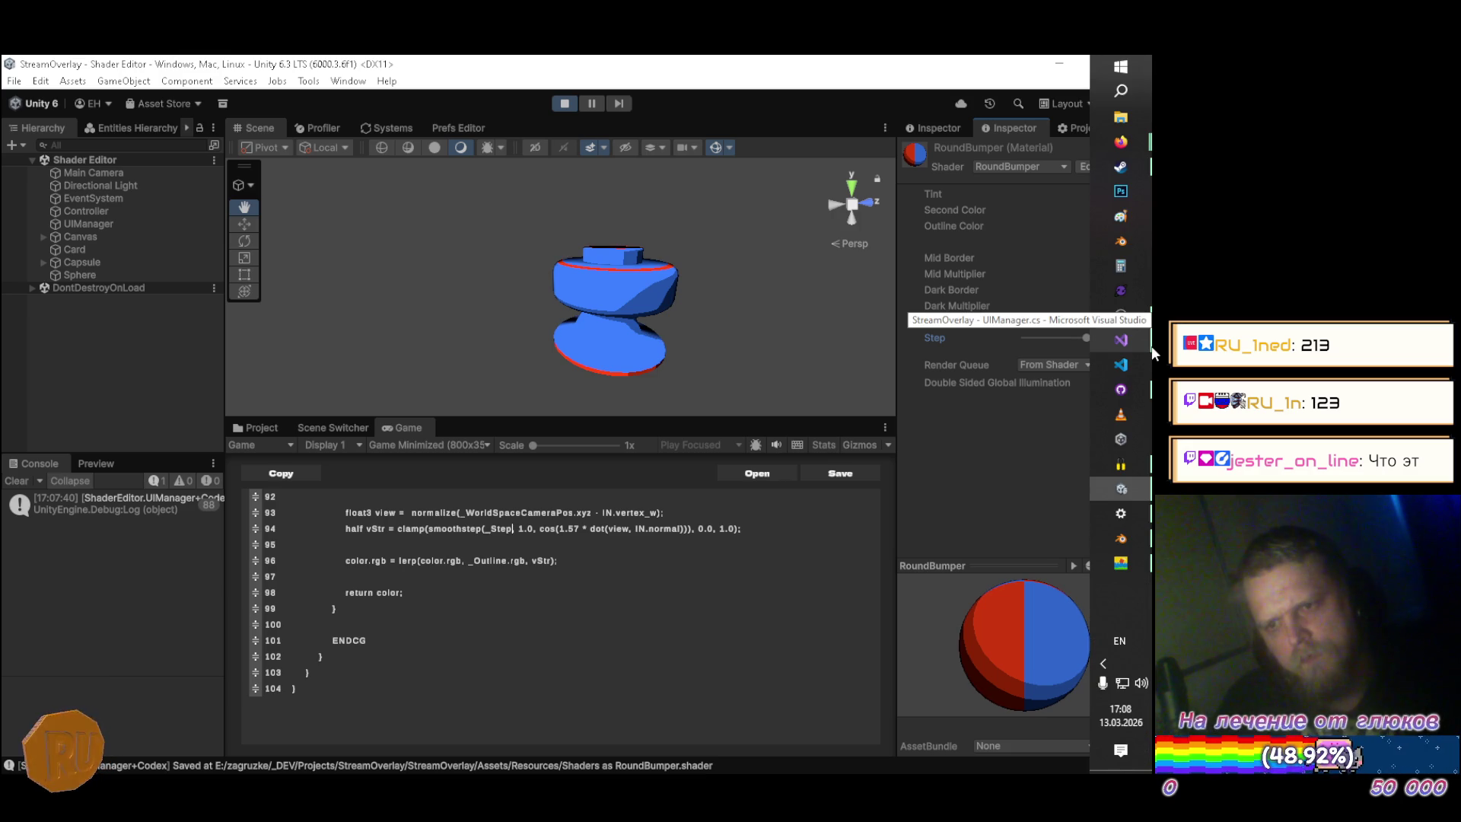
# Sweep Step between 0 and 1 to compare shading, then set it to .9.
pyautogui.moveTo(694, 315)
pyautogui.mouseDown()
pyautogui.moveTo(704, 326)
pyautogui.moveTo(712, 307)
pyautogui.moveTo(732, 392)
pyautogui.moveTo(735, 185)
pyautogui.moveTo(730, 307)
pyautogui.moveTo(746, 313)
pyautogui.moveTo(773, 422)
pyautogui.moveTo(777, 522)
pyautogui.moveTo(586, 417)
pyautogui.moveTo(567, 324)
pyautogui.moveTo(551, 321)
pyautogui.mouseUp()
pyautogui.moveTo(1087, 339); pyautogui.dragTo(1015, 334)
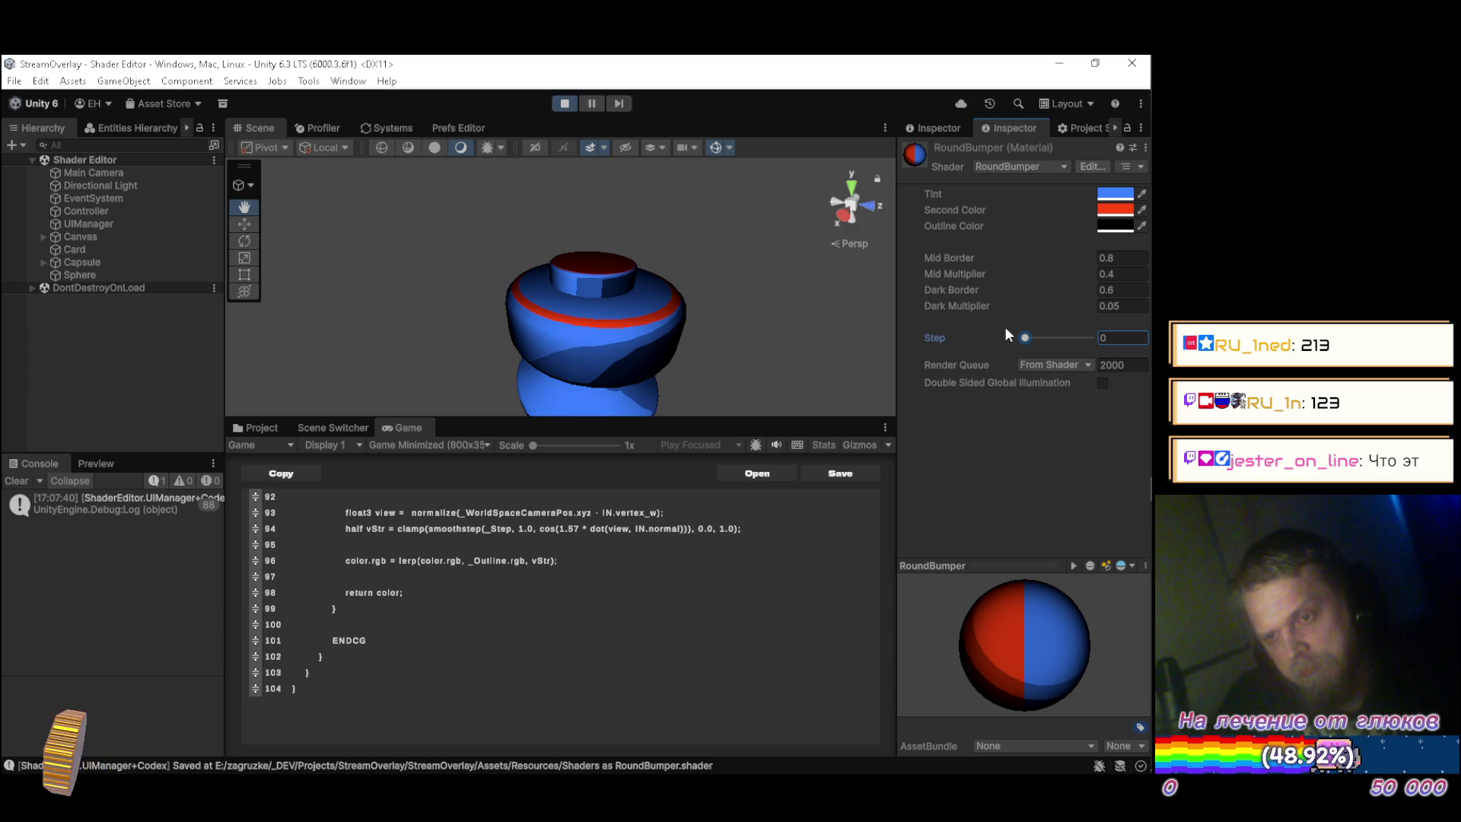
pyautogui.moveTo(1027, 328); pyautogui.dragTo(1097, 323)
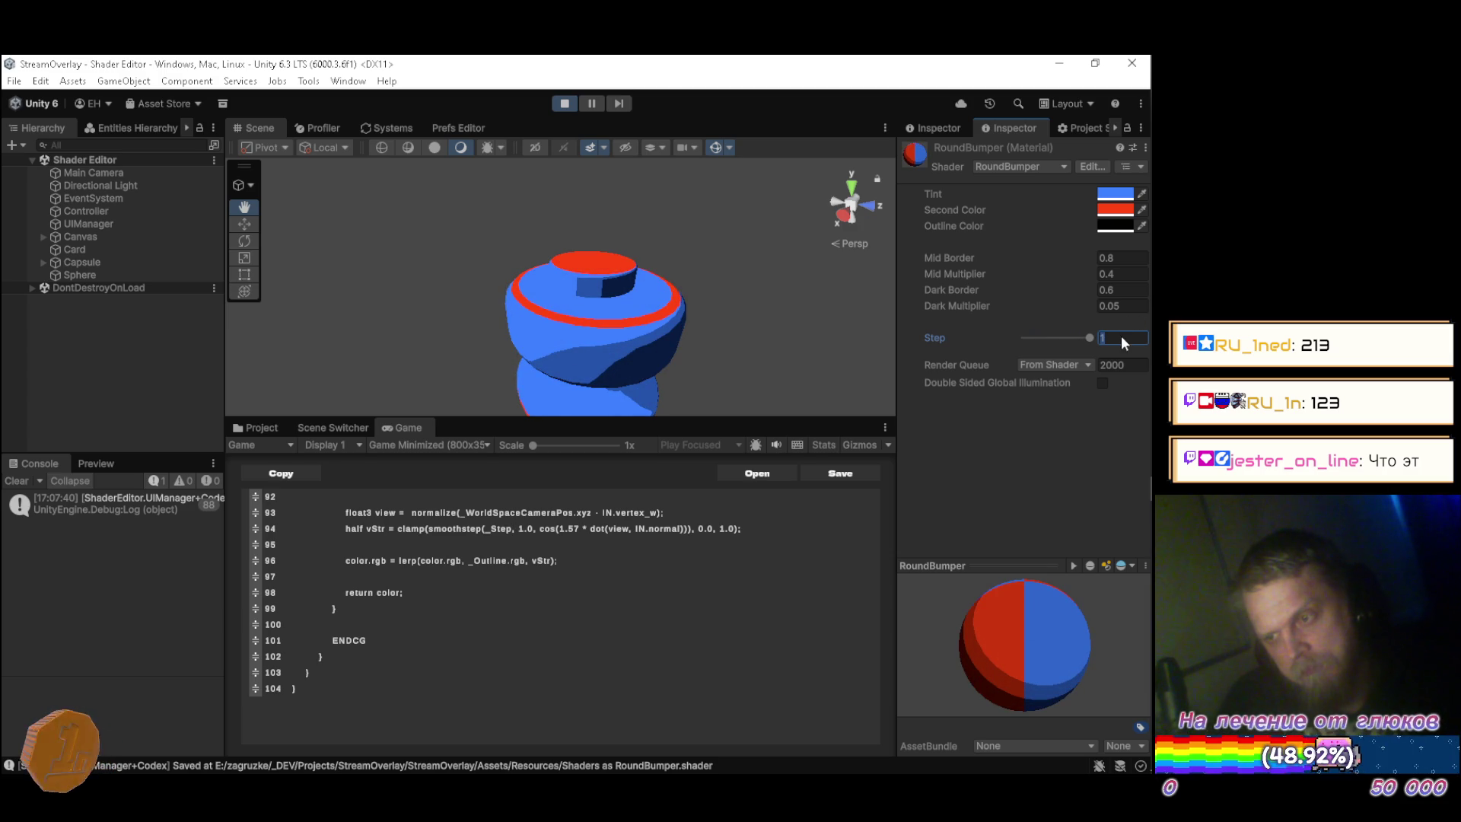
pyautogui.write('.9')
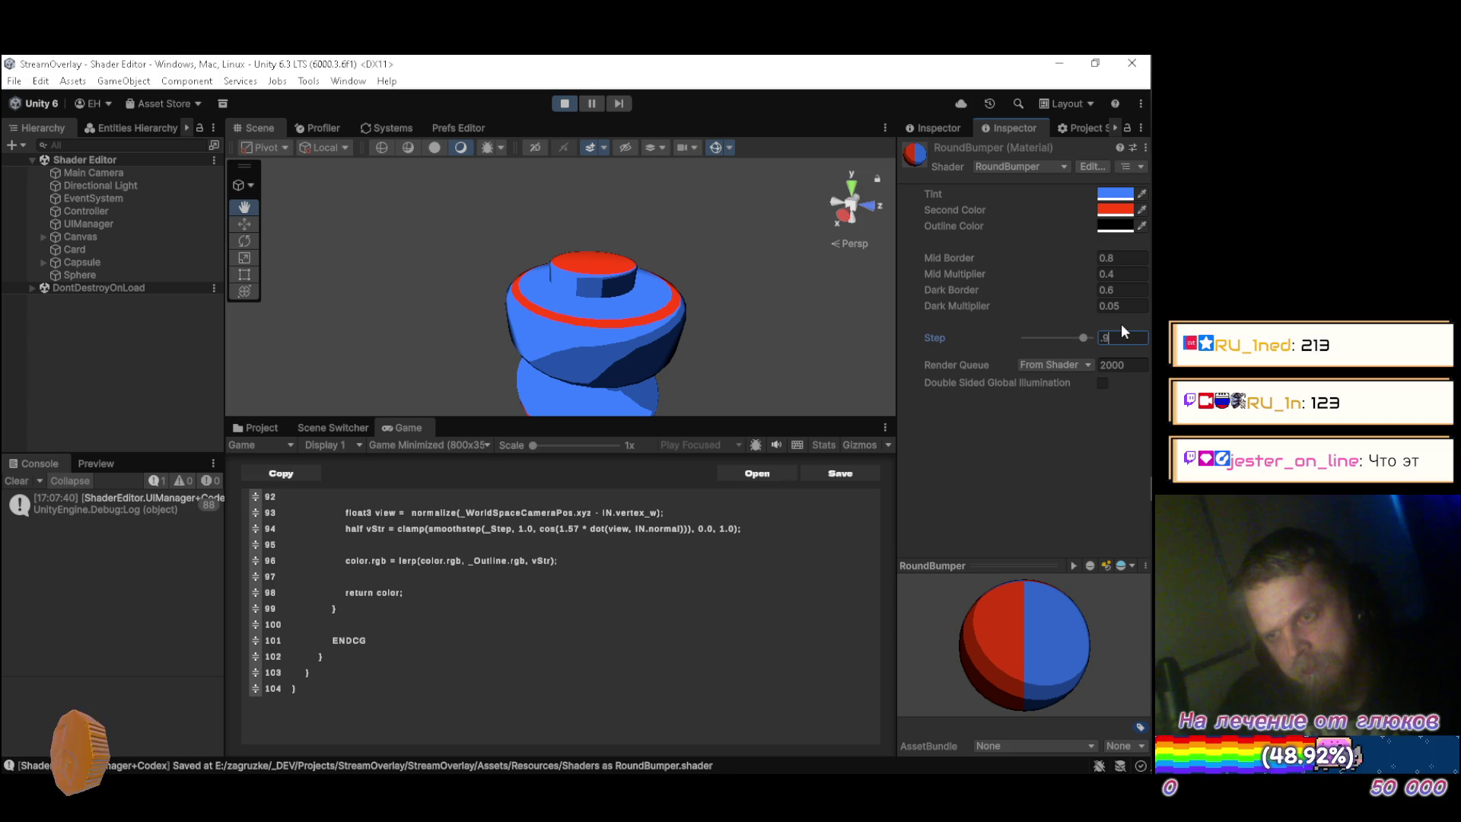
# Rewrite line 94 as smoothstep(0.0, _Step, …) and remove the extra semicolon.
pyautogui.click(755, 526)
pyautogui.press('BackSpace')
pyautogui.press('BackSpace')
pyautogui.press('BackSpace')
pyautogui.press('BackSpace')
pyautogui.hotkey('ctrl', 'Left')
pyautogui.write('0.0,')
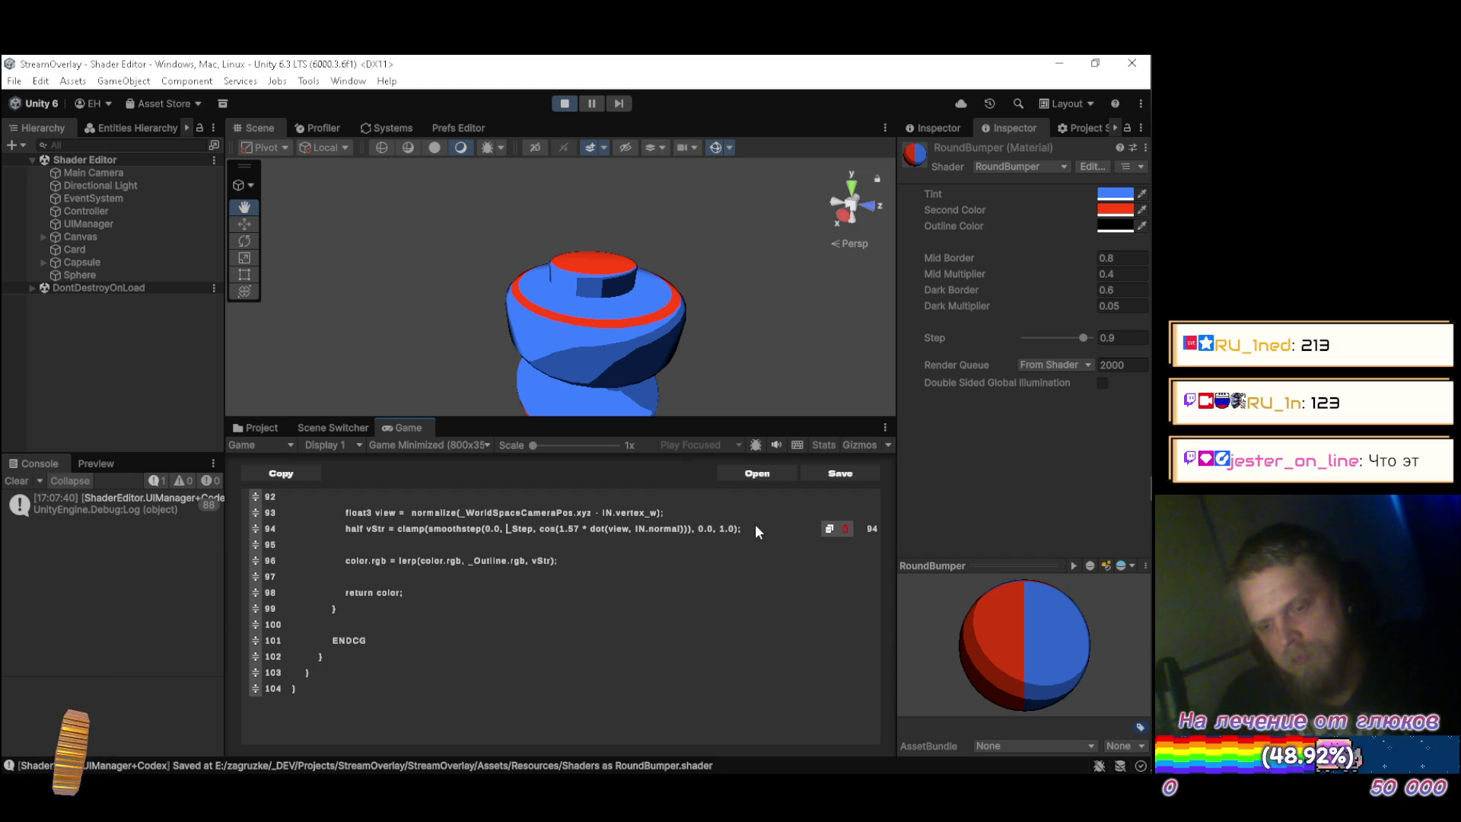
# Set Step to 1, revert line 94 to smoothstep(_Step, 1.0, …), and recompile.
pyautogui.hotkey('ctrl', 's')
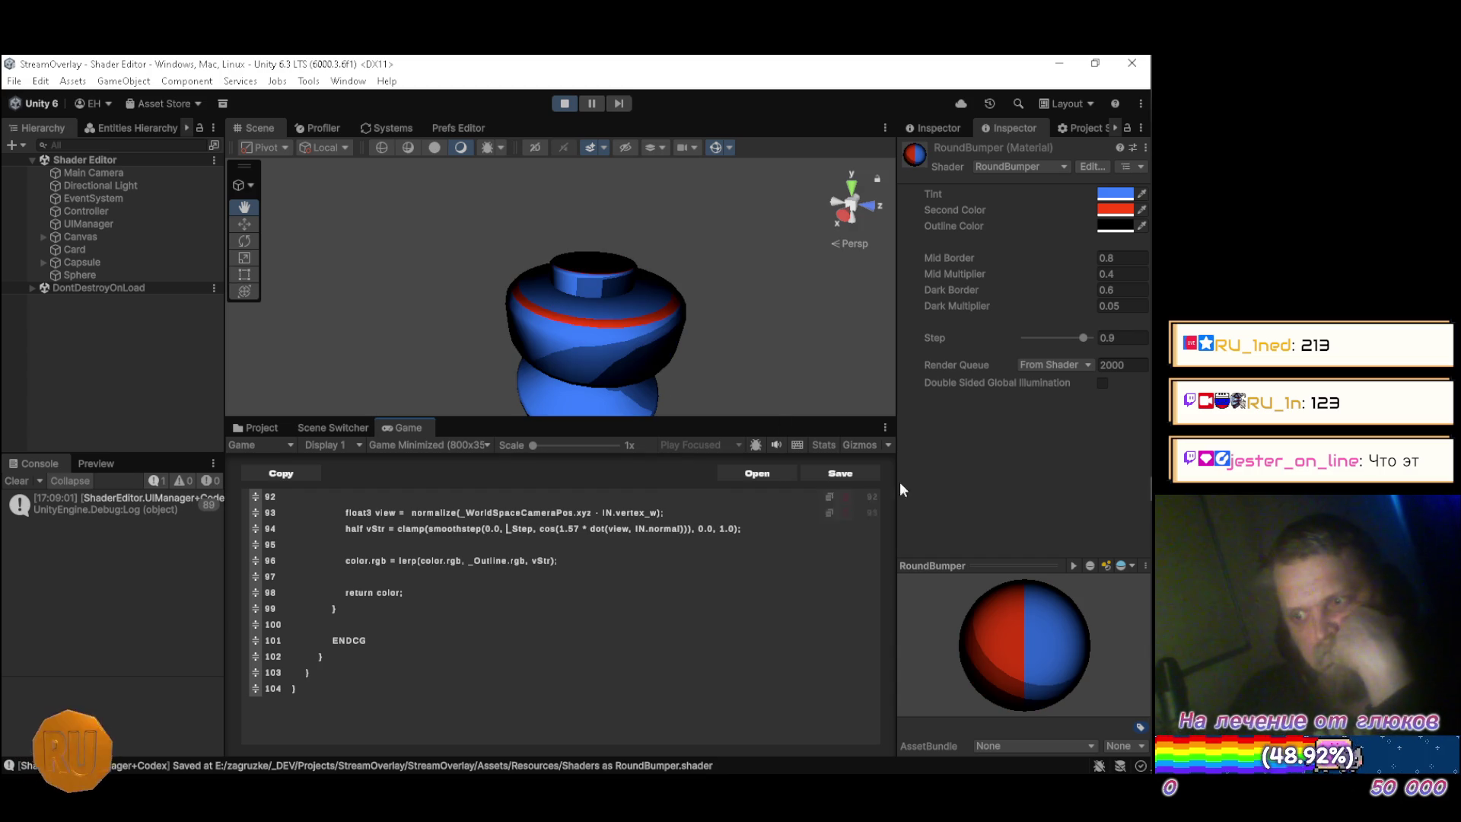
pyautogui.moveTo(1082, 338)
pyautogui.mouseDown()
pyautogui.moveTo(1022, 338)
pyautogui.moveTo(1117, 341)
pyautogui.mouseUp()
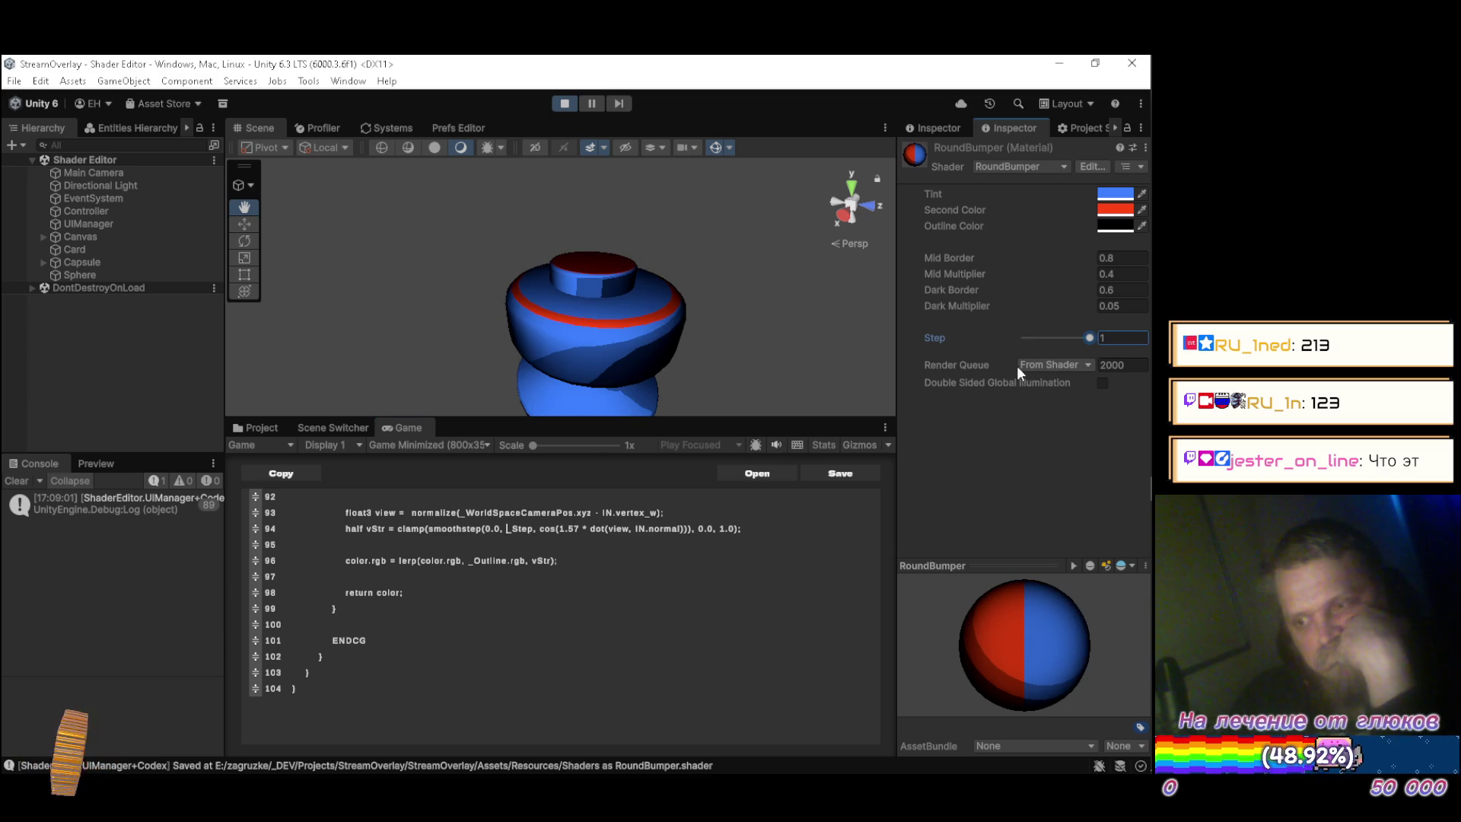
pyautogui.click(748, 524)
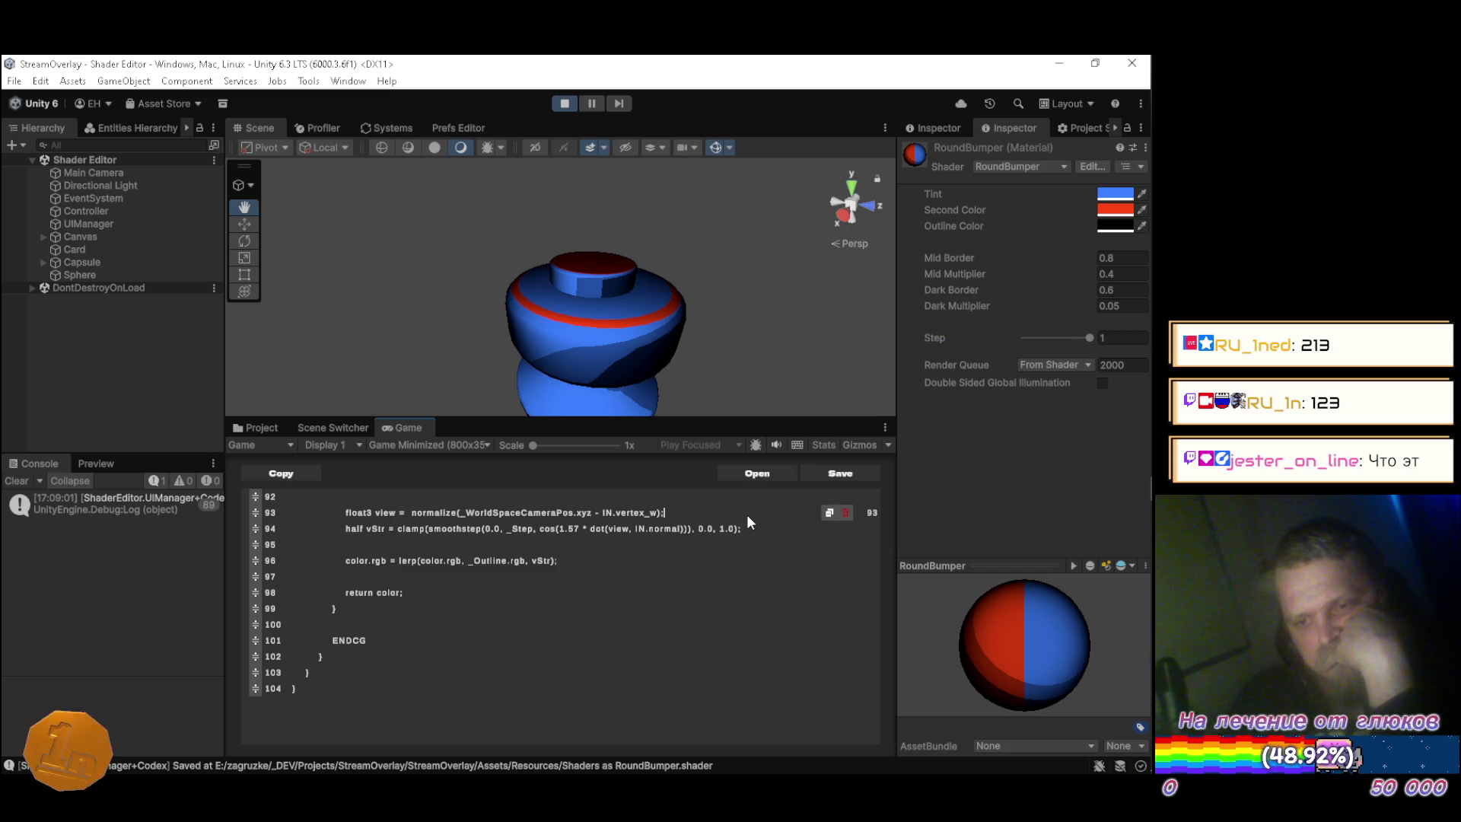
pyautogui.scroll(-1, 748, 520)
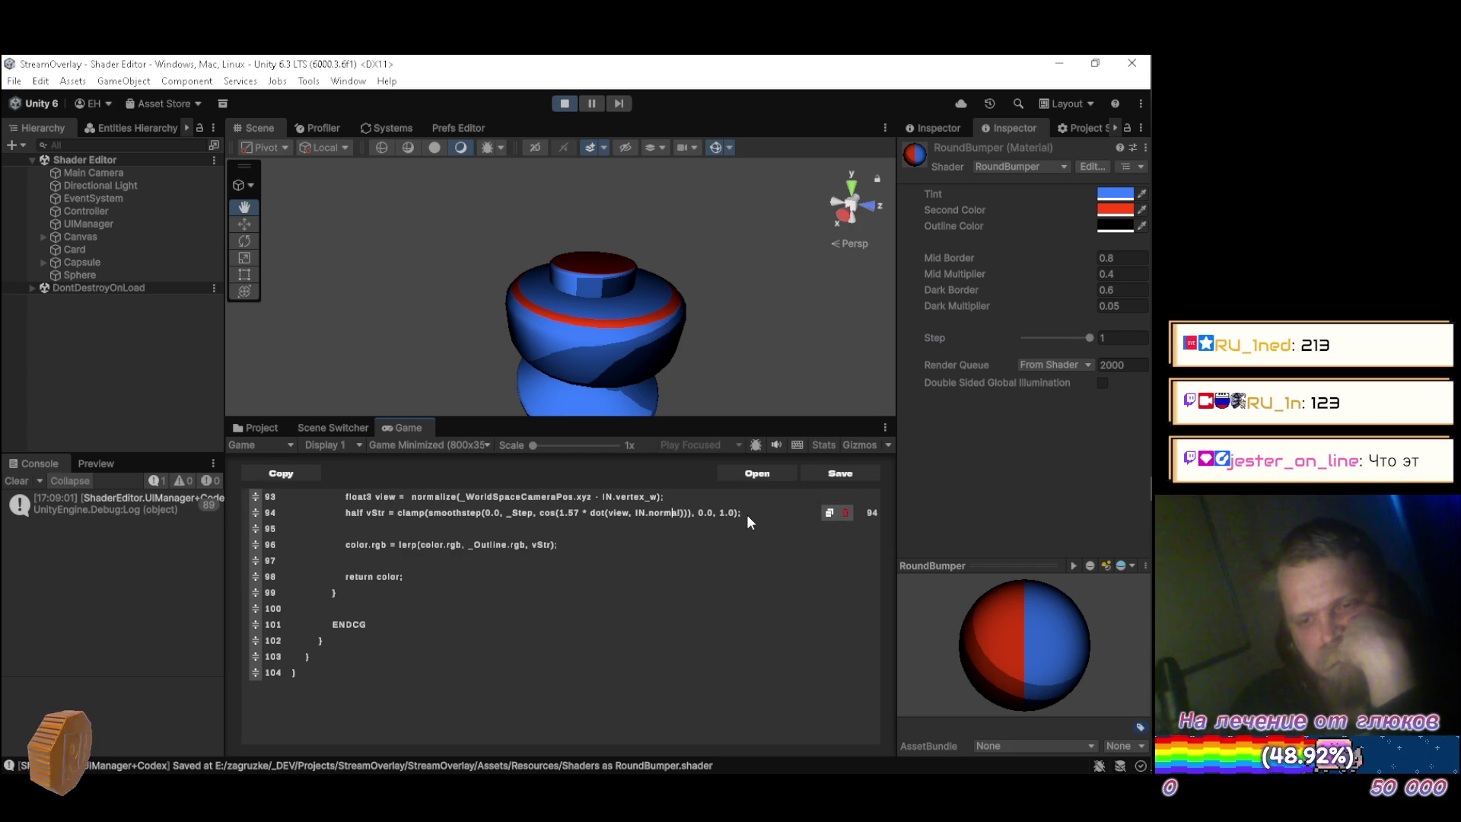
pyautogui.press('BackSpace')
pyautogui.press('BackSpace')
pyautogui.press('BackSpace')
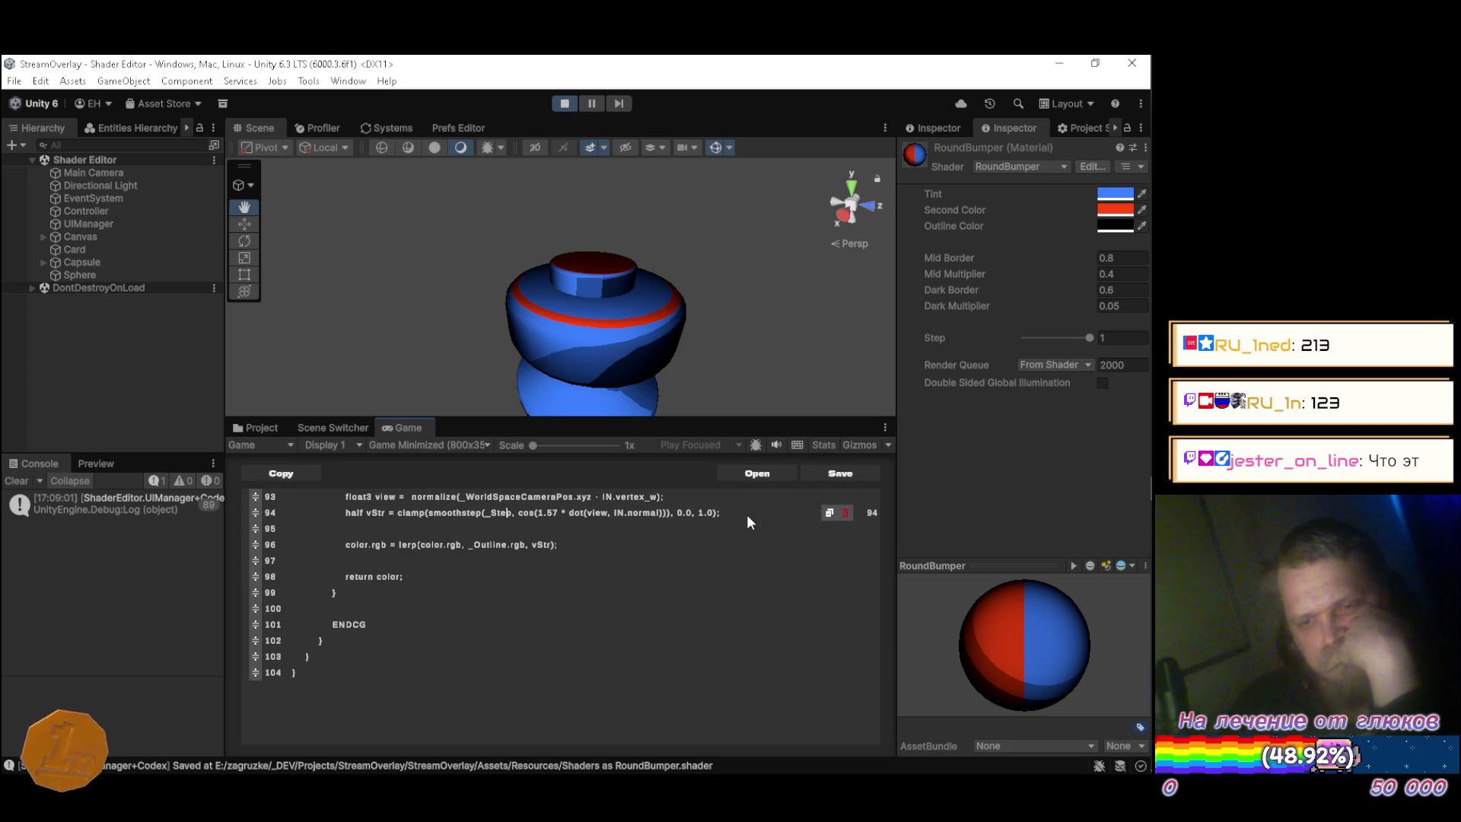
pyautogui.write(', 1.')
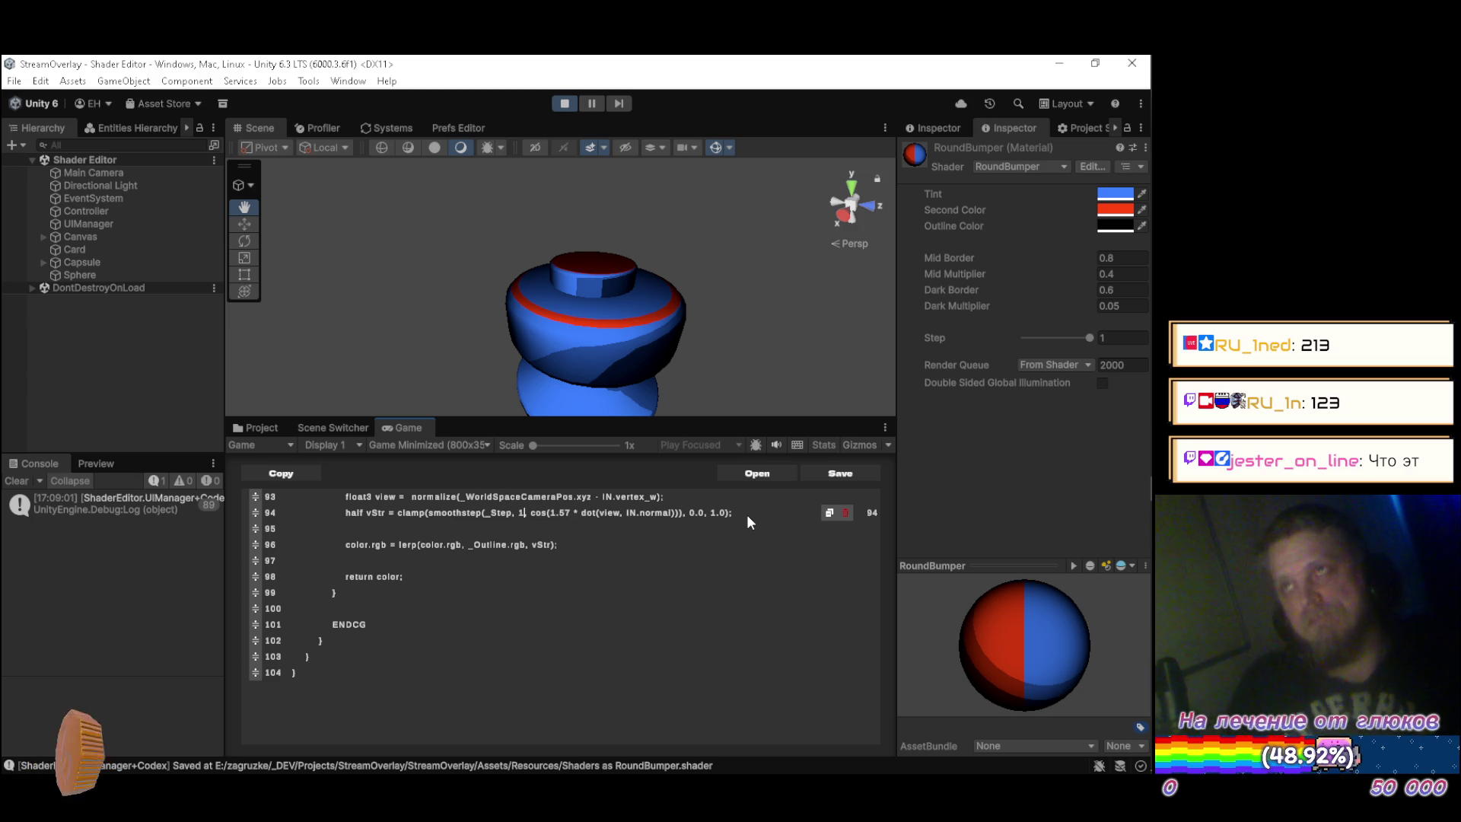
pyautogui.write('0,')
pyautogui.hotkey('ctrl', 's')
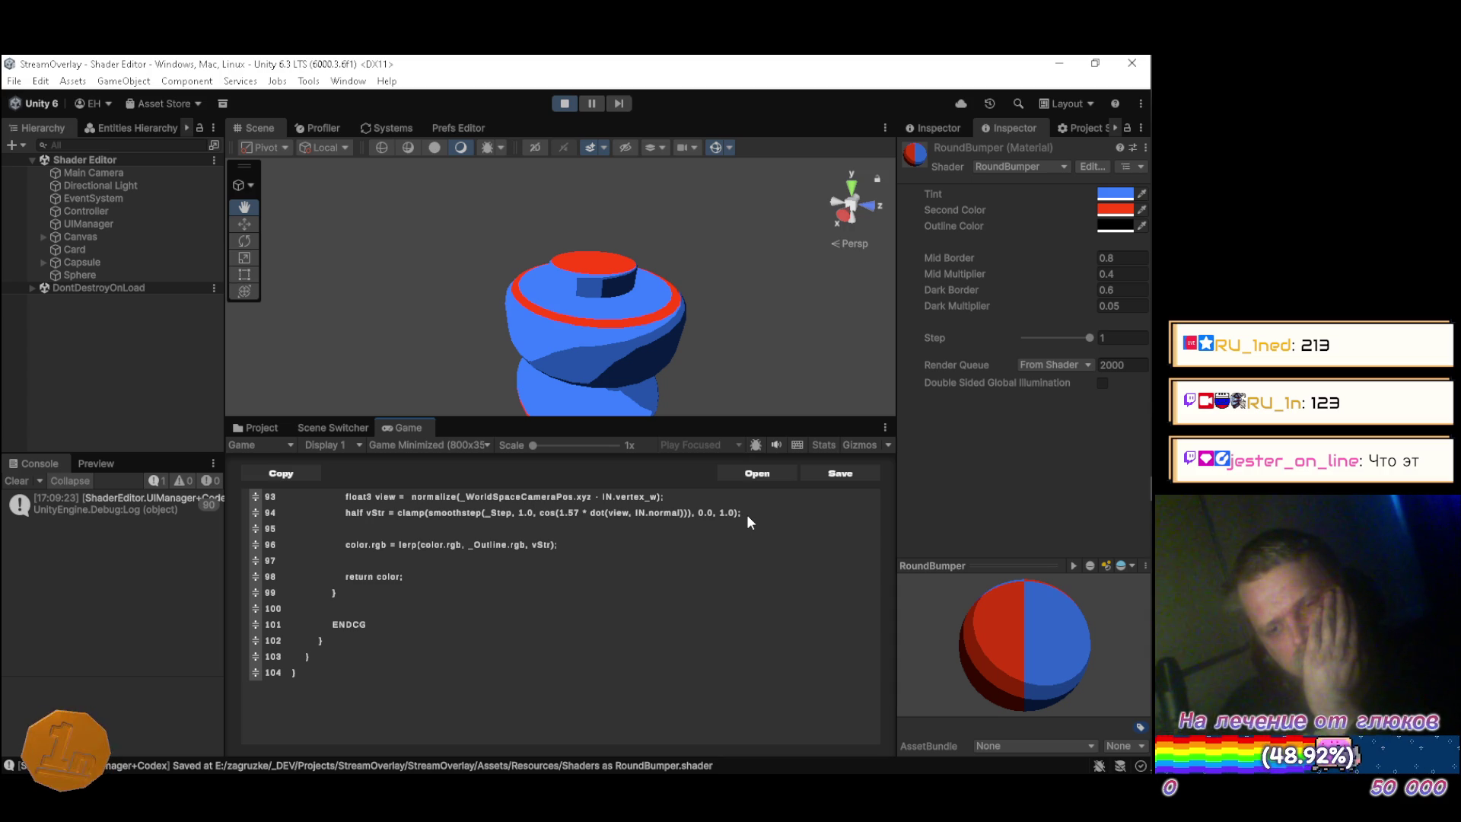
# Try Step values .99, .97, .9, .8 and .7 to tune the rim outline width.
pyautogui.scroll(4, 738, 549)
pyautogui.scroll(2, 734, 585)
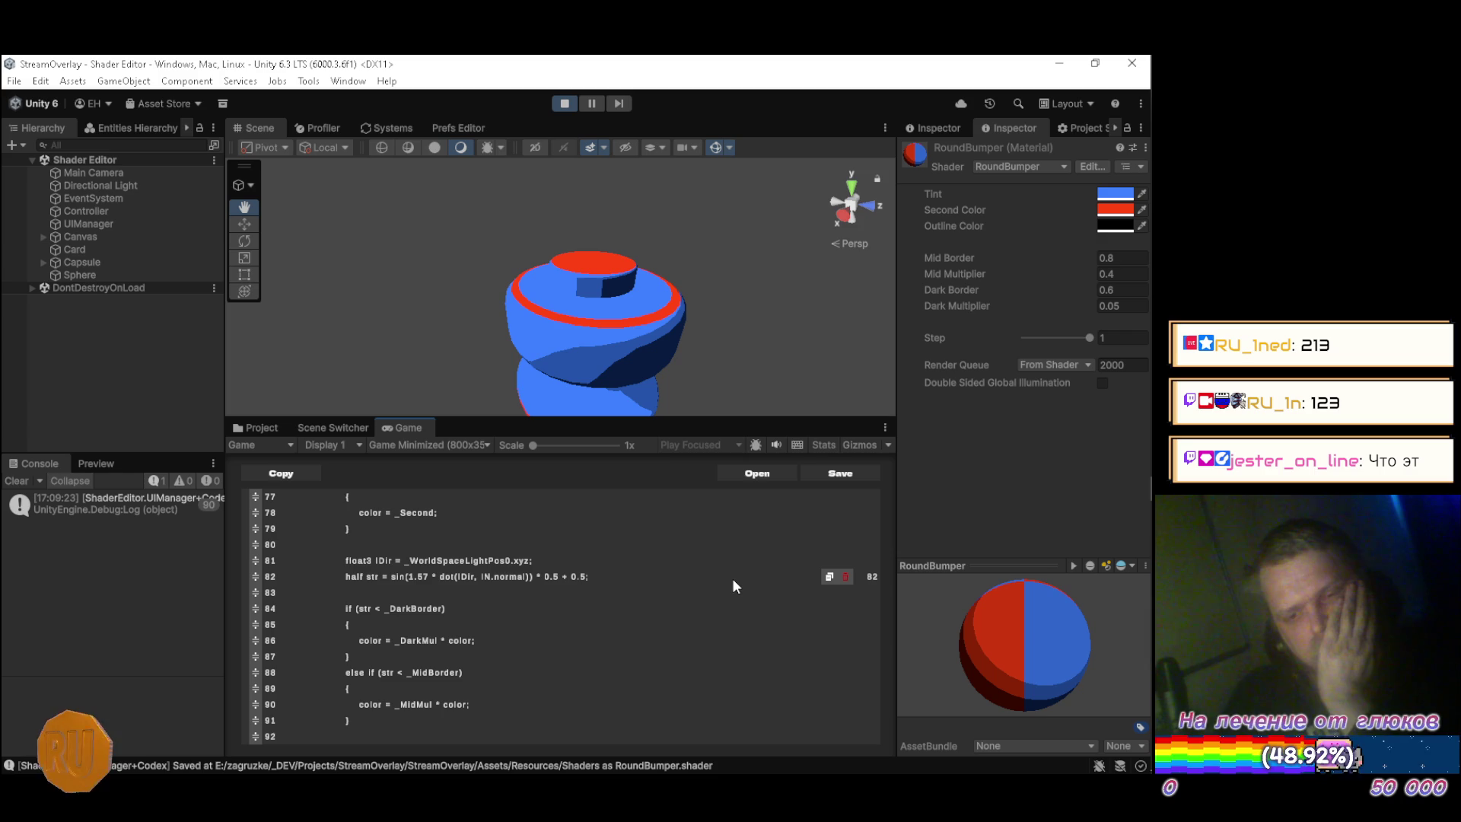
pyautogui.scroll(-5, 733, 583)
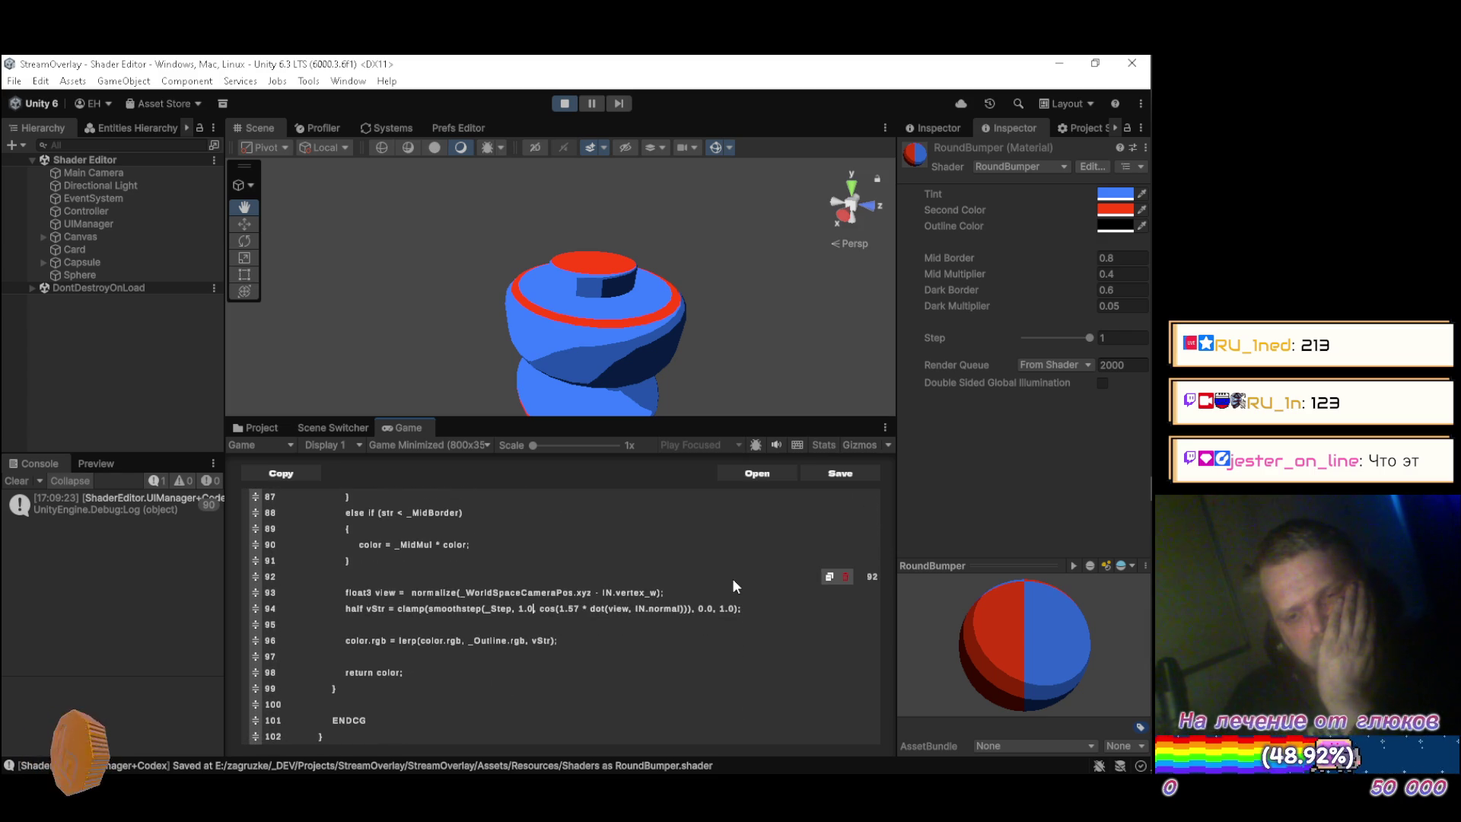
pyautogui.click(1125, 336)
pyautogui.write('.99')
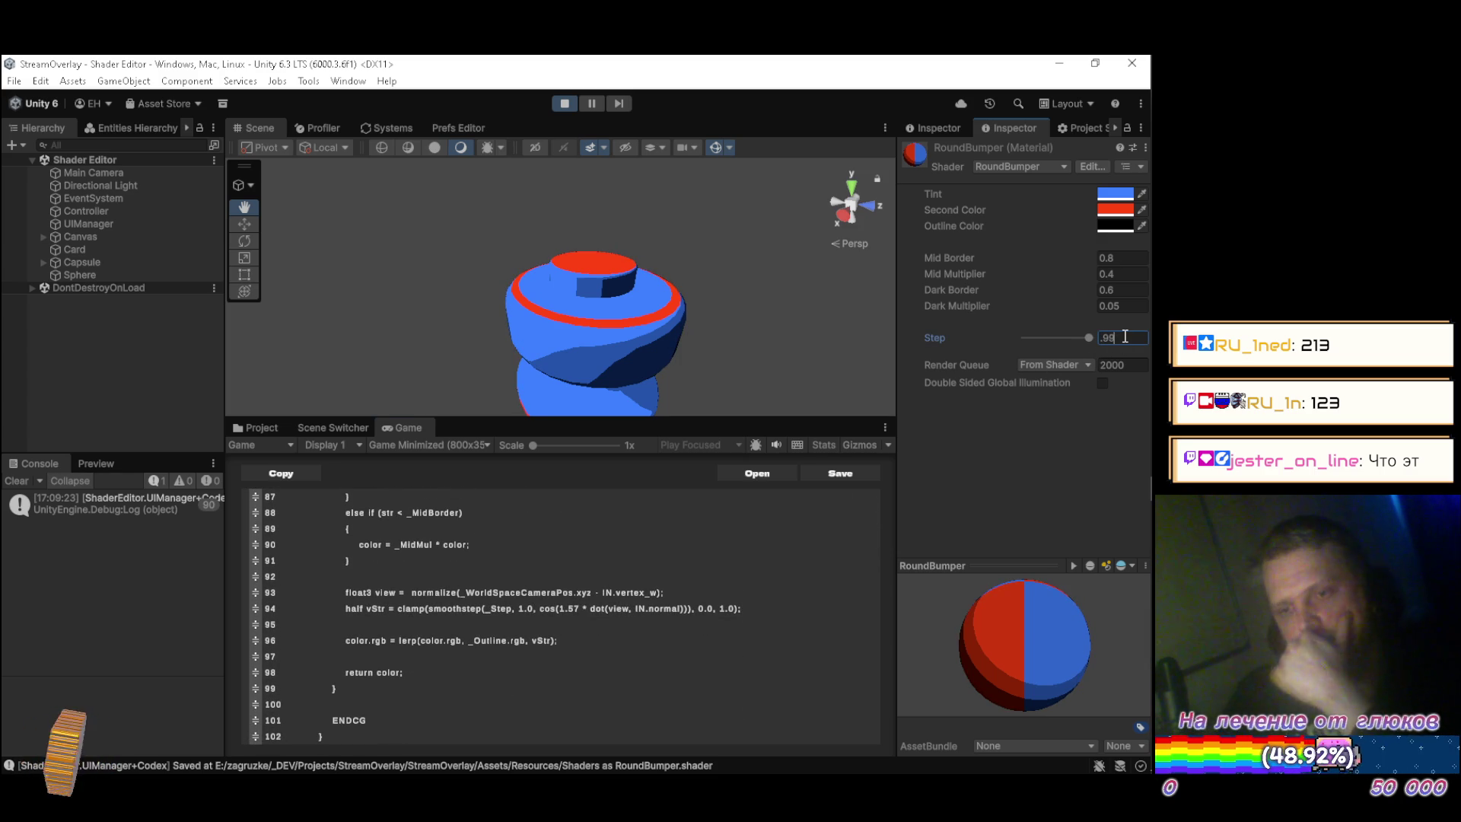
pyautogui.press('BackSpace')
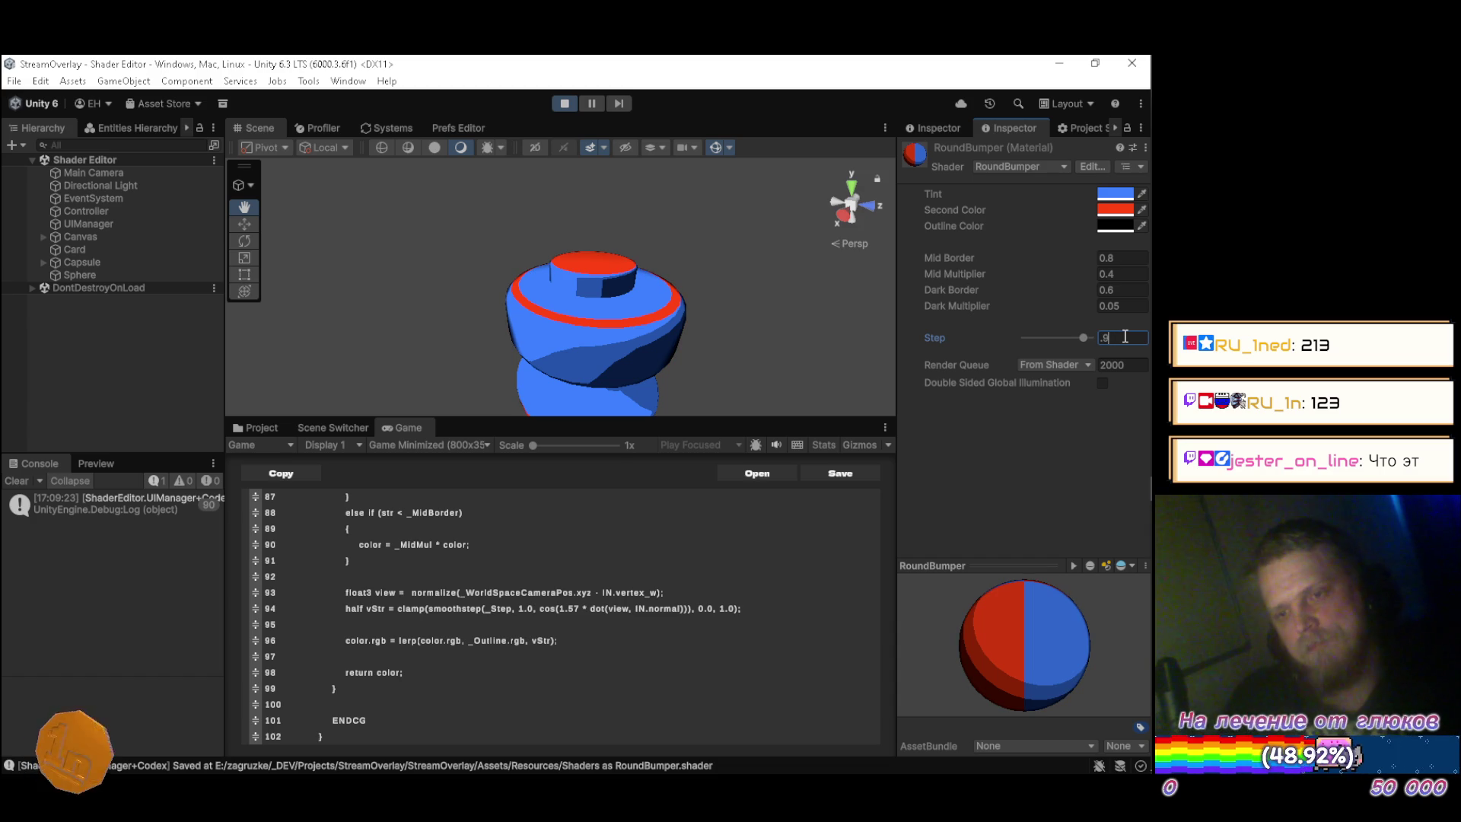
pyautogui.write('7')
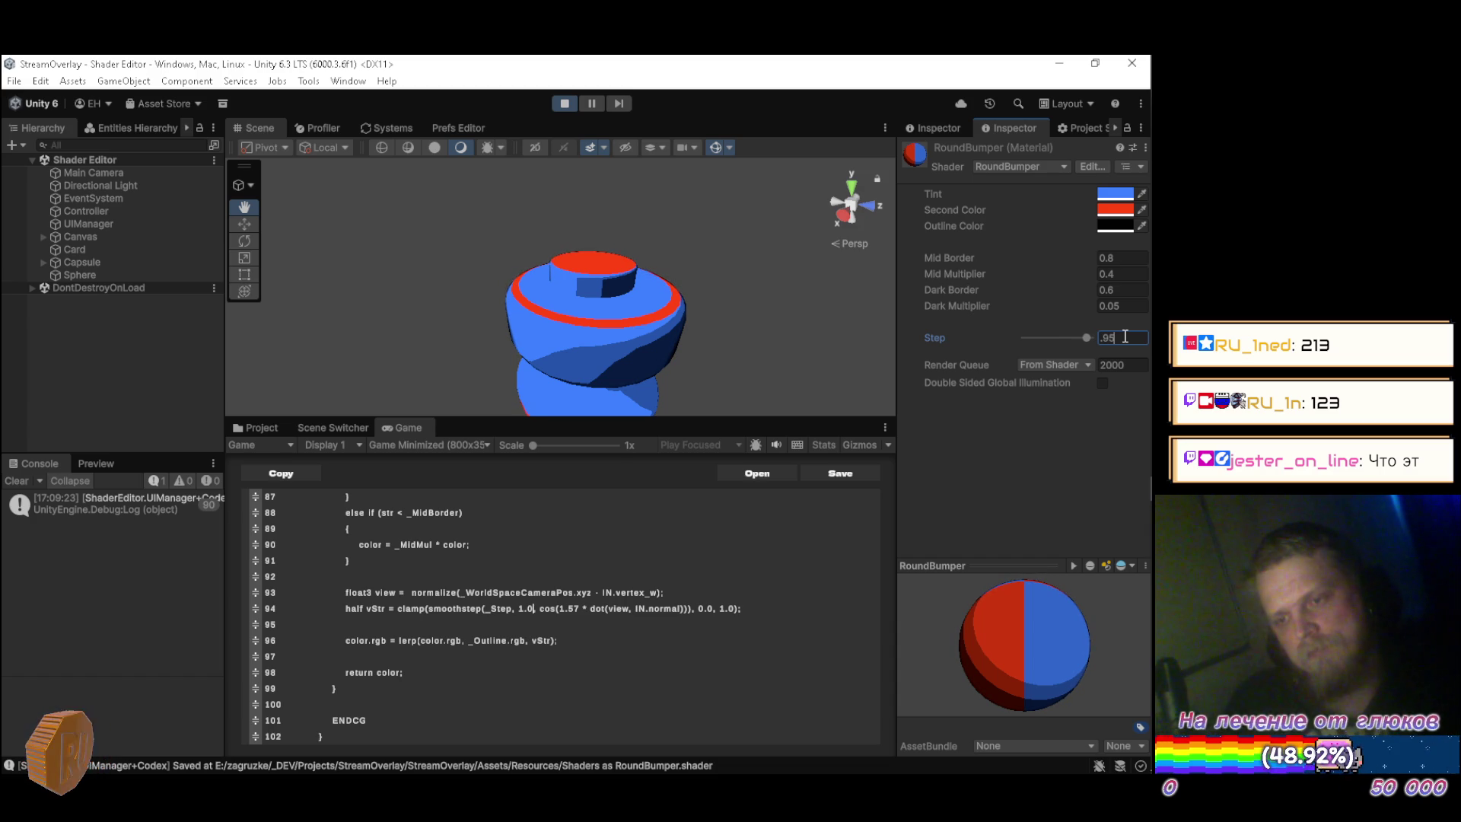
pyautogui.press('BackSpace')
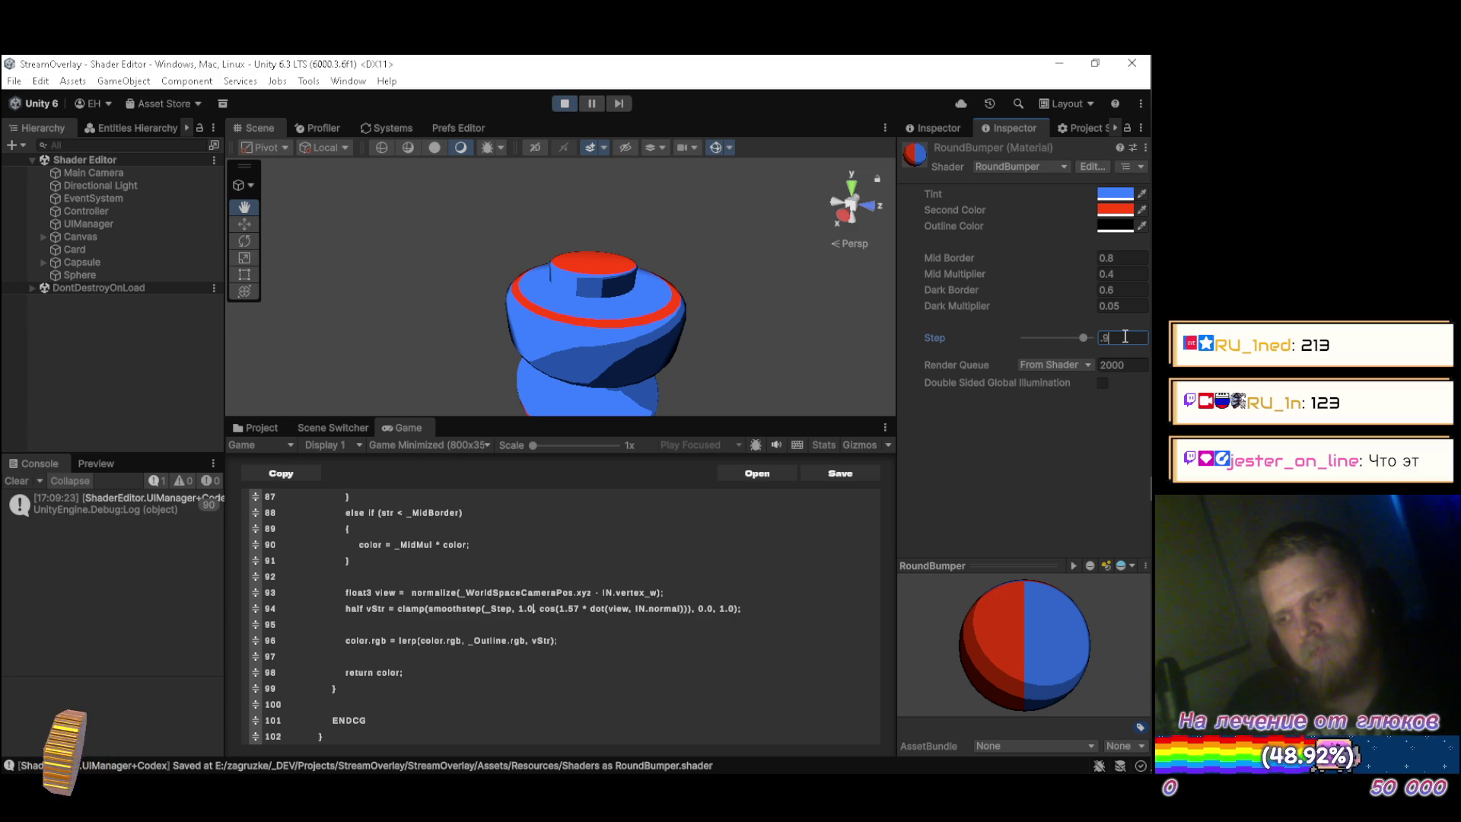
pyautogui.write('.8')
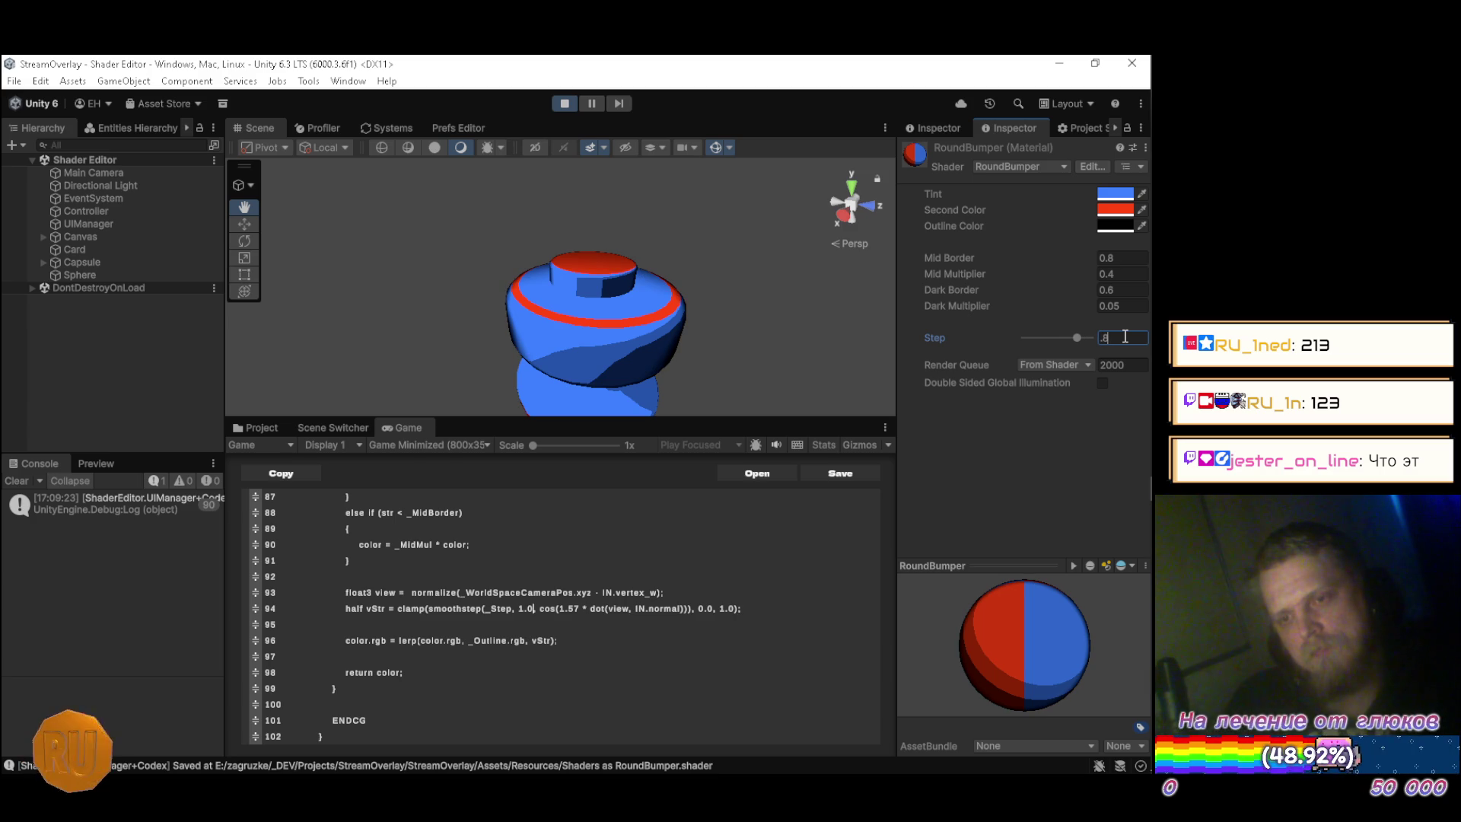
pyautogui.press('BackSpace')
pyautogui.write('7.7')
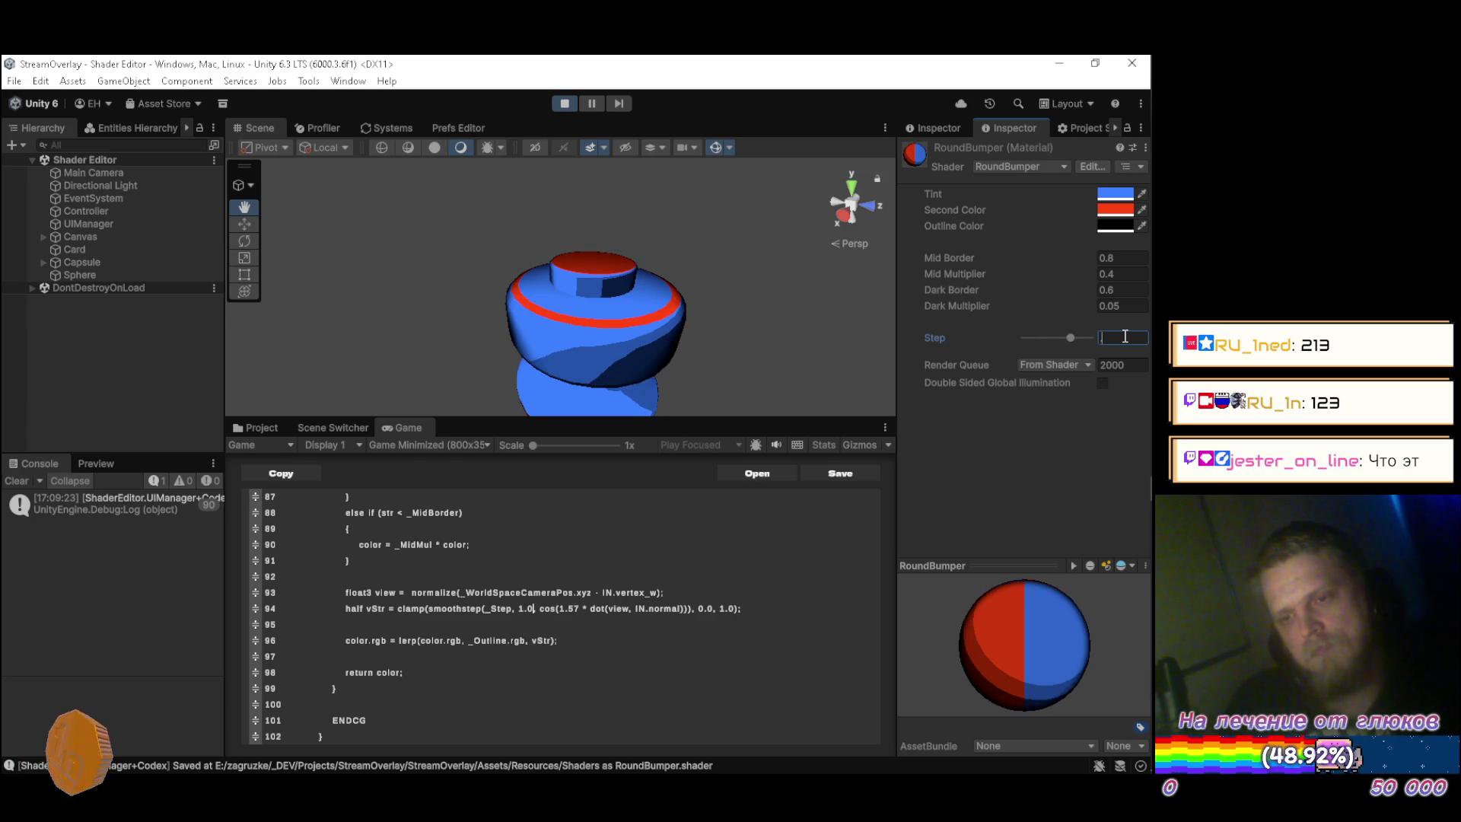
pyautogui.write('.6')
pyautogui.write('.4')
pyautogui.write('.8')
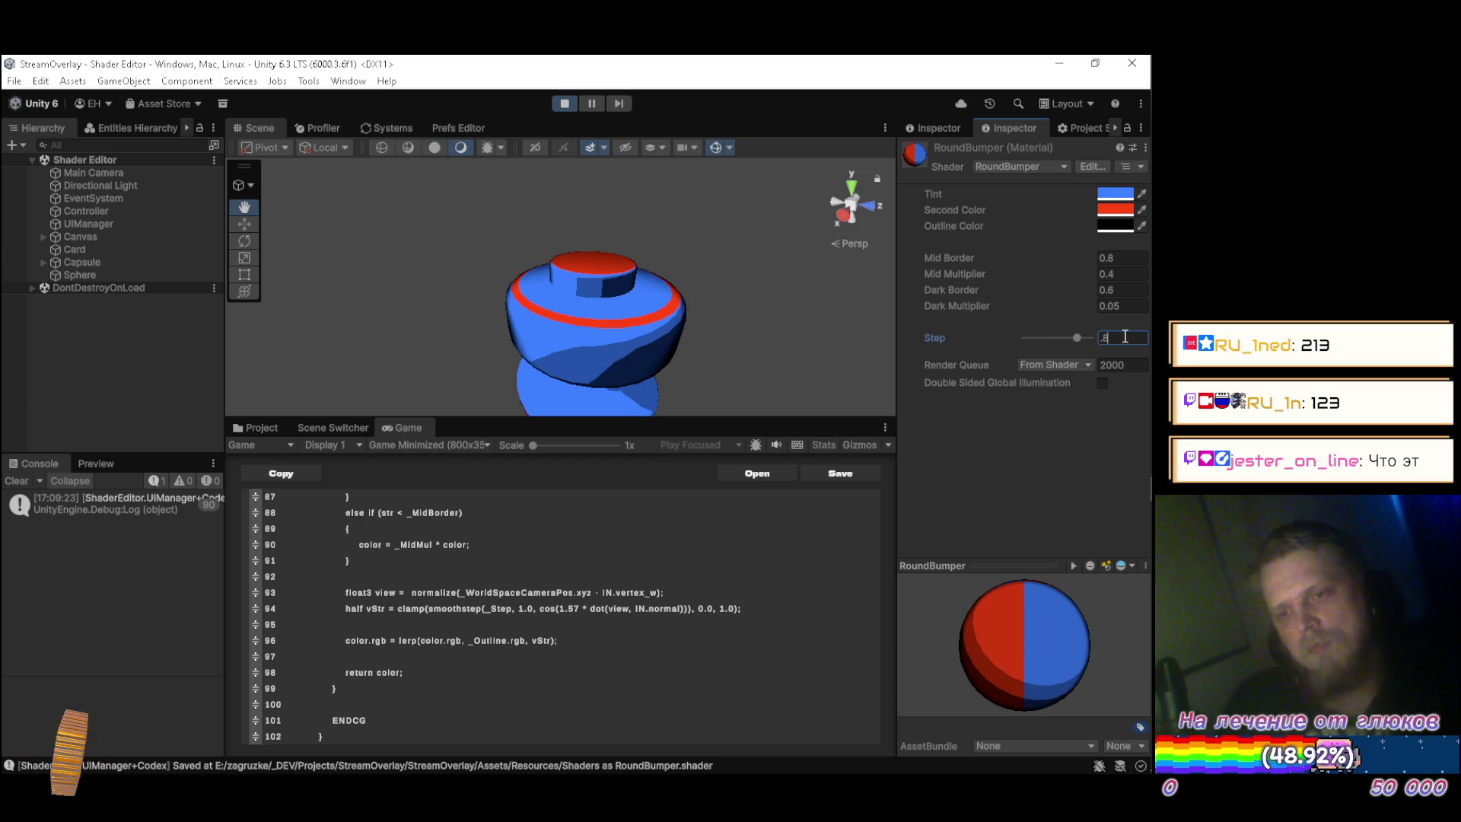
pyautogui.write('.9')
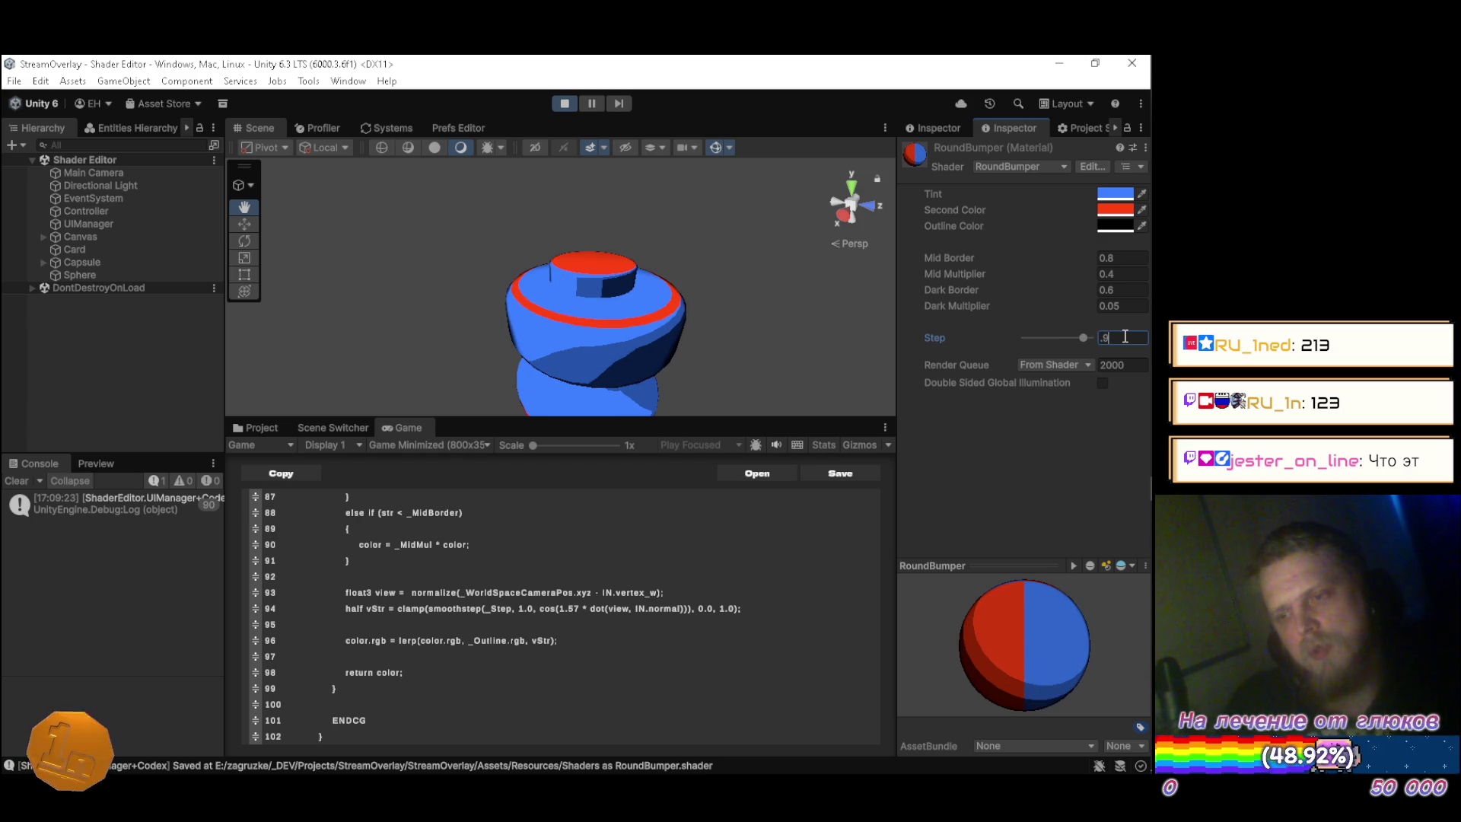
pyautogui.press('BackSpace')
pyautogui.write('8')
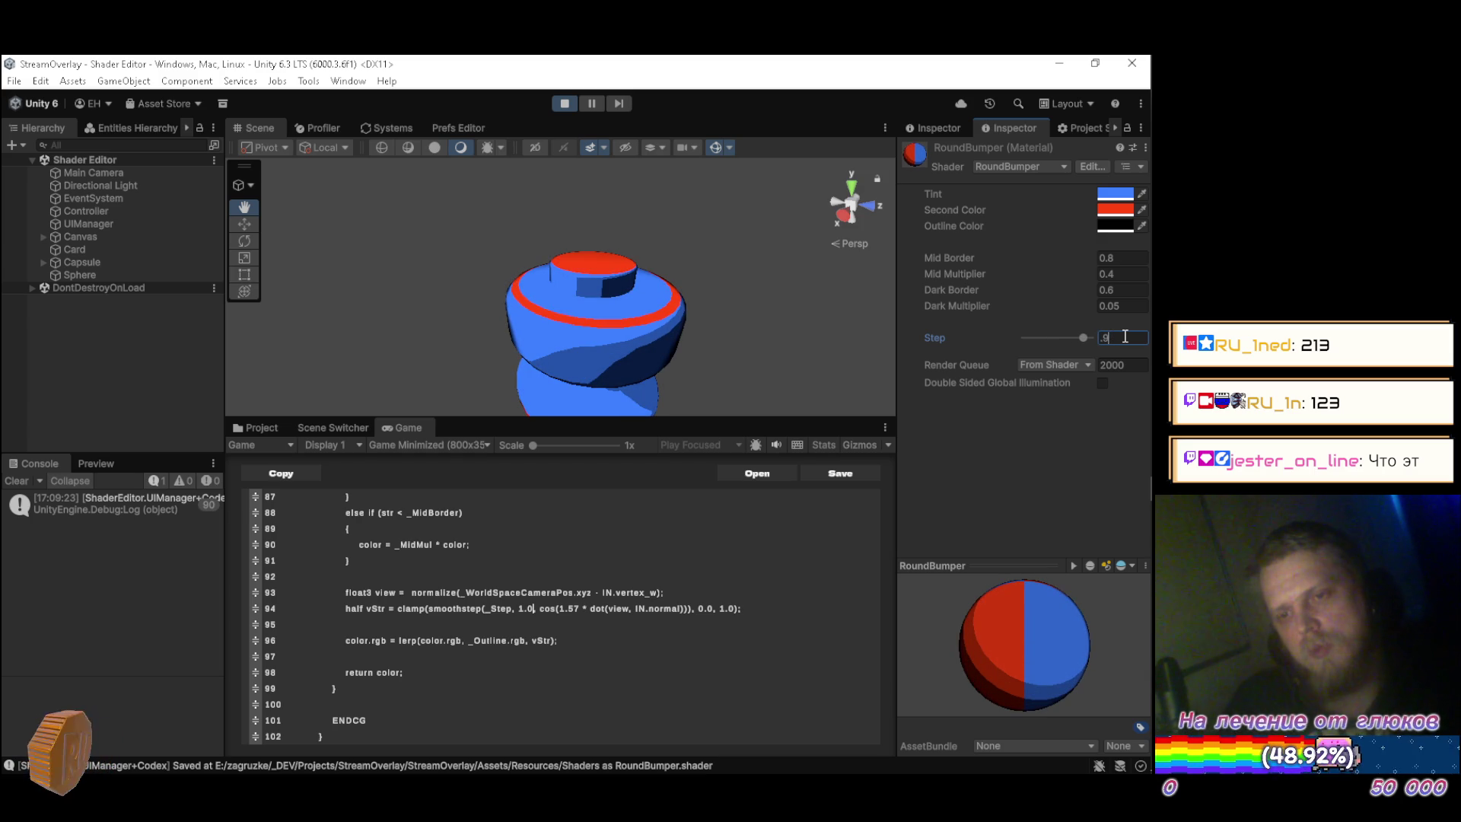
# Try a lighter grey outline colour on the RoundBumper material.
pyautogui.click(1119, 226)
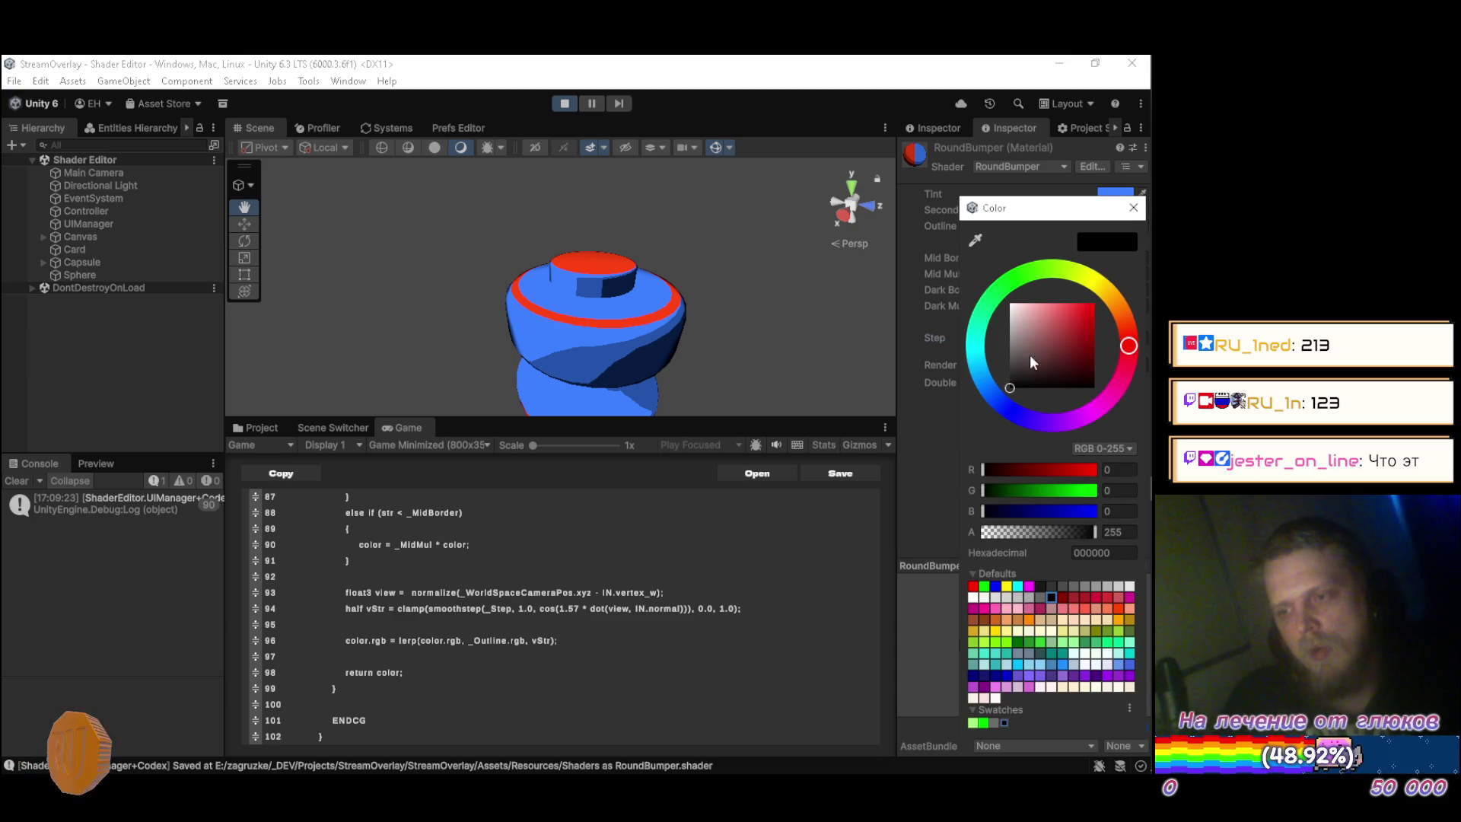
pyautogui.moveTo(1025, 371)
pyautogui.mouseDown()
pyautogui.moveTo(980, 325)
pyautogui.moveTo(975, 358)
pyautogui.mouseUp()
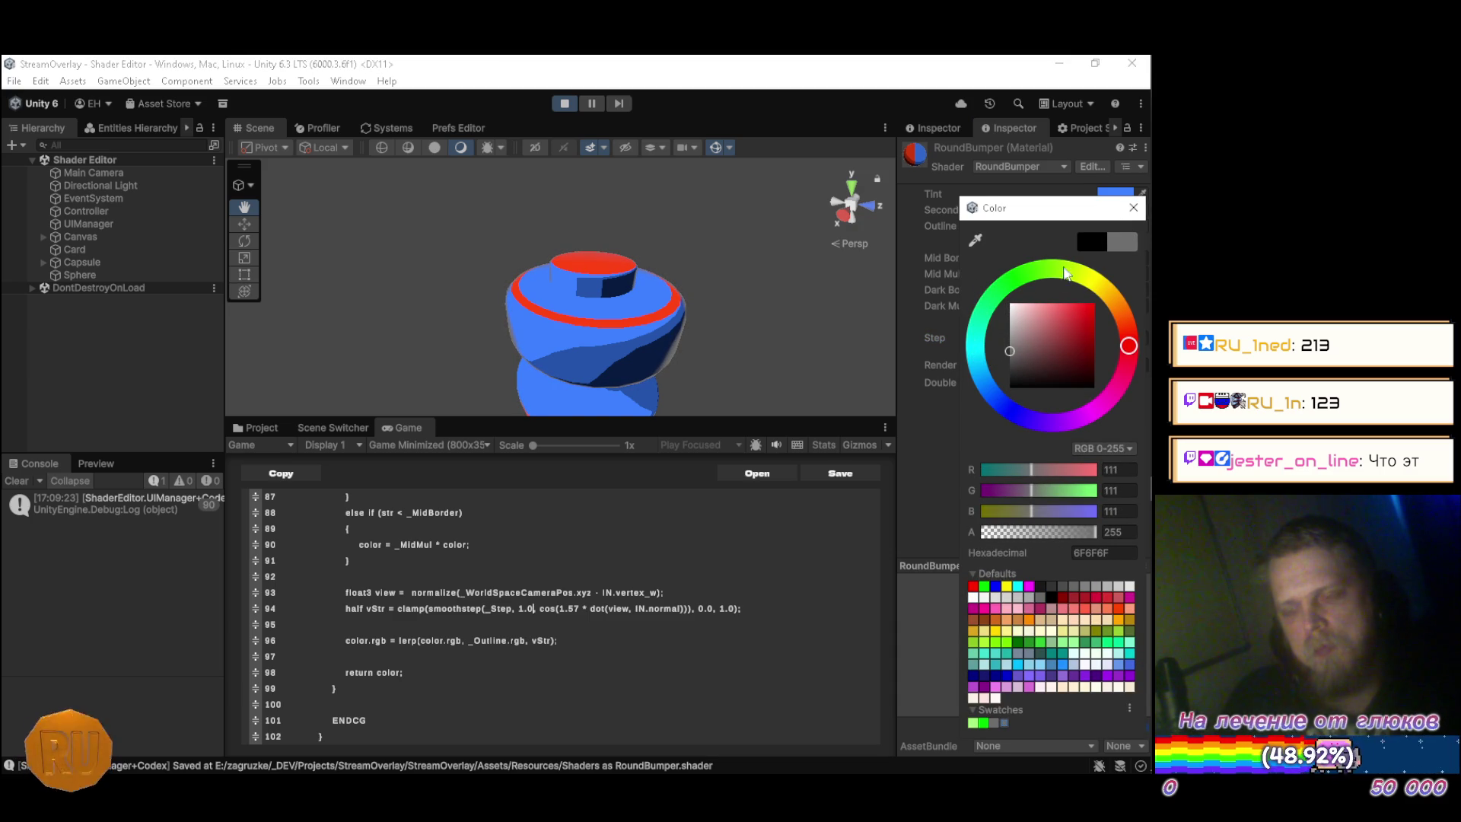
pyautogui.click(1139, 217)
# Set the material's Step value to 0.9.
pyautogui.moveTo(1085, 337); pyautogui.dragTo(1082, 340)
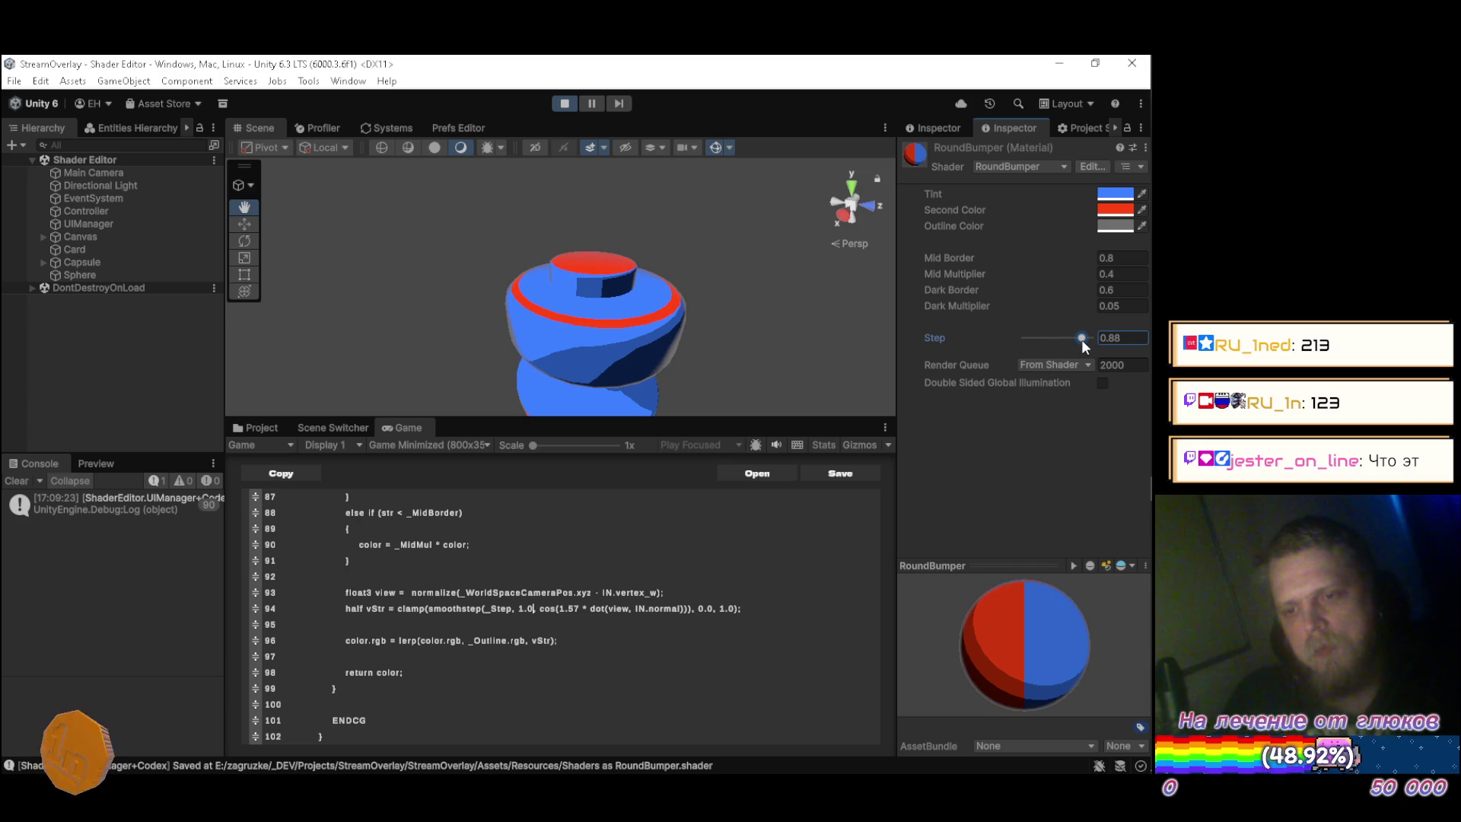
pyautogui.click(1131, 340)
pyautogui.press('BackSpace')
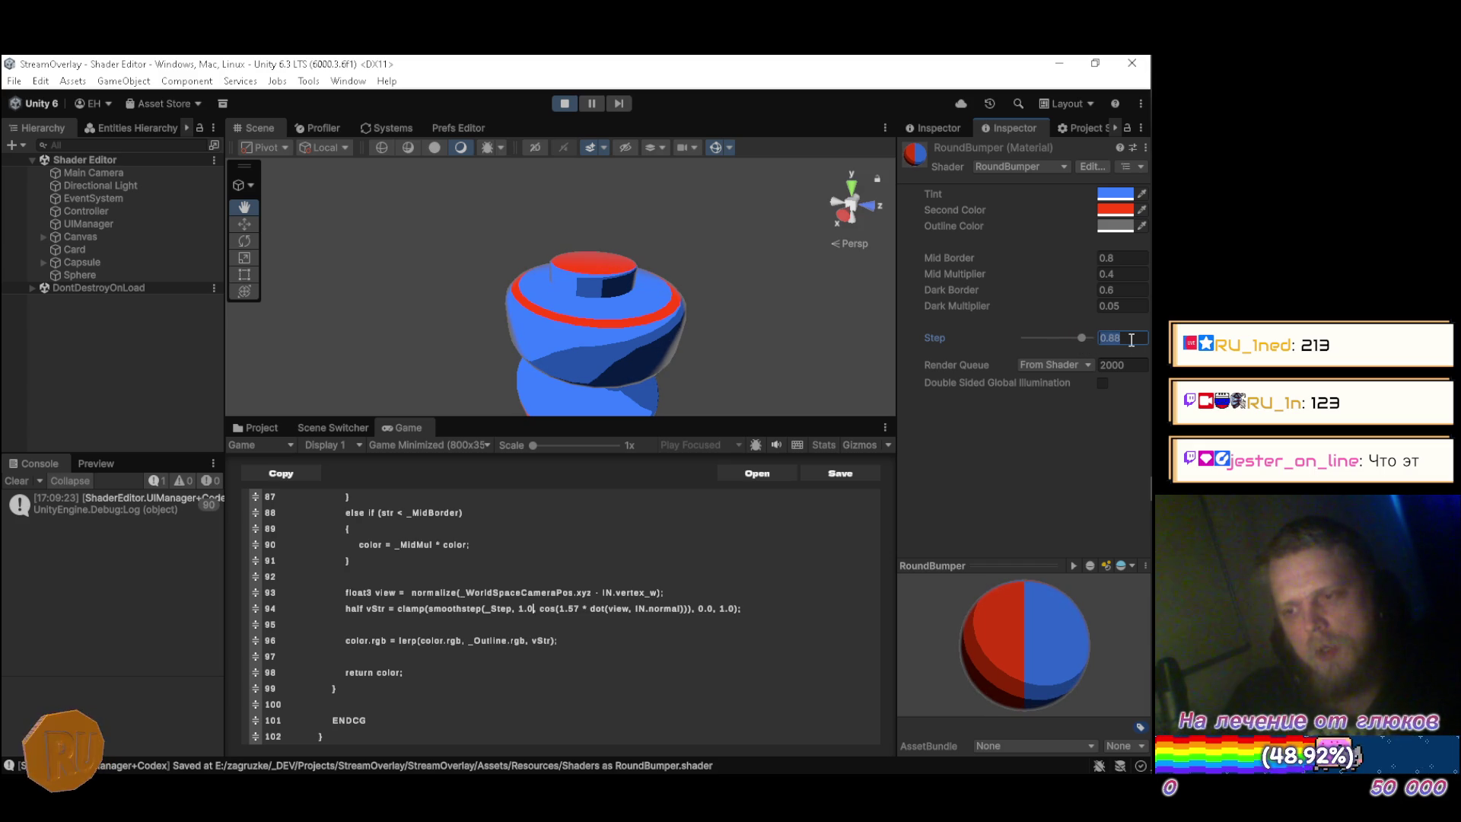
pyautogui.write('0.9')
pyautogui.press('Return')
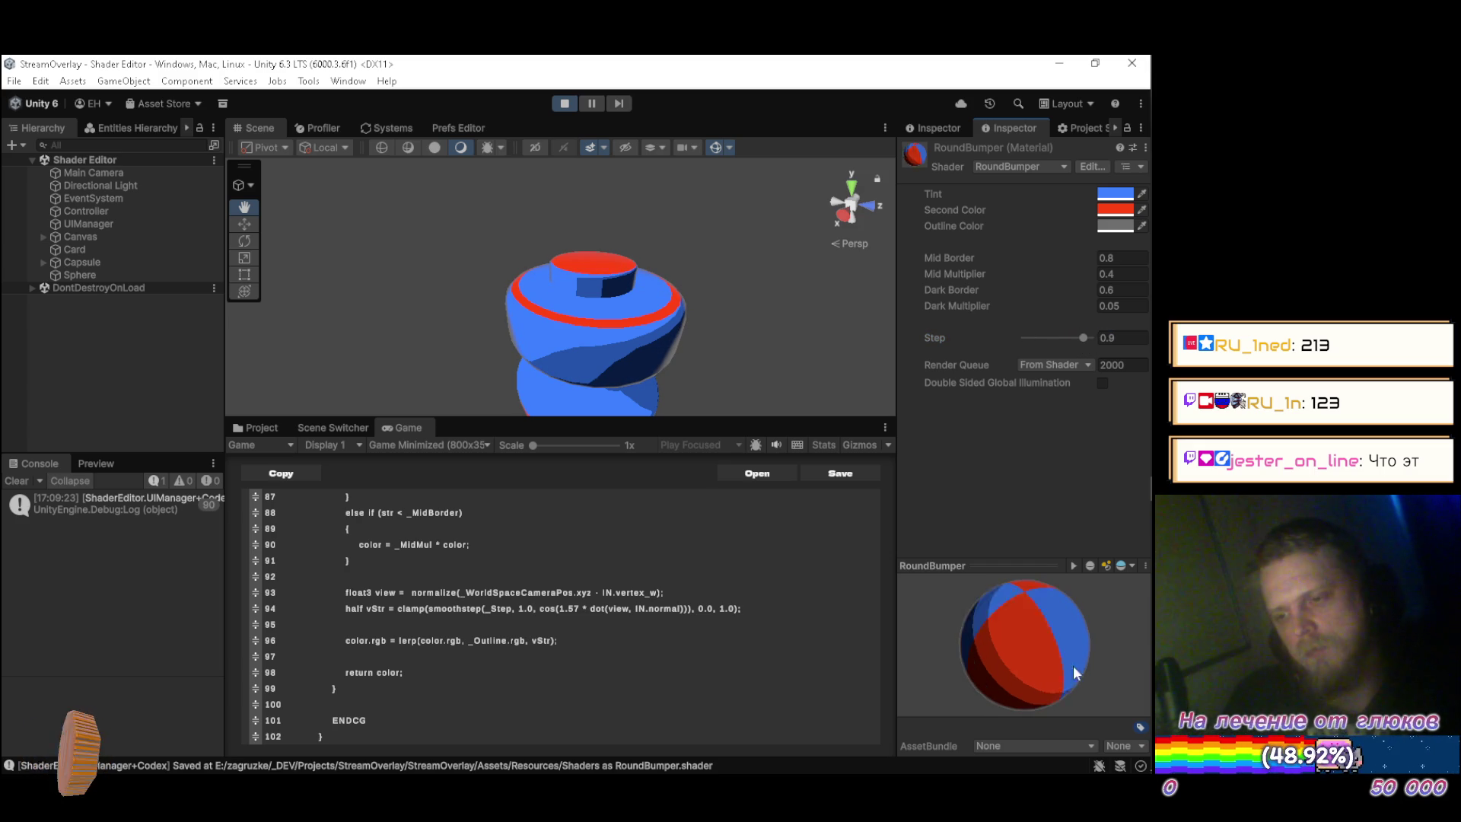
# Spin the preview sphere and orbit the scene to inspect the bumper's rim outline.
pyautogui.moveTo(1027, 605); pyautogui.dragTo(1031, 645)
pyautogui.moveTo(601, 289); pyautogui.dragTo(640, 274)
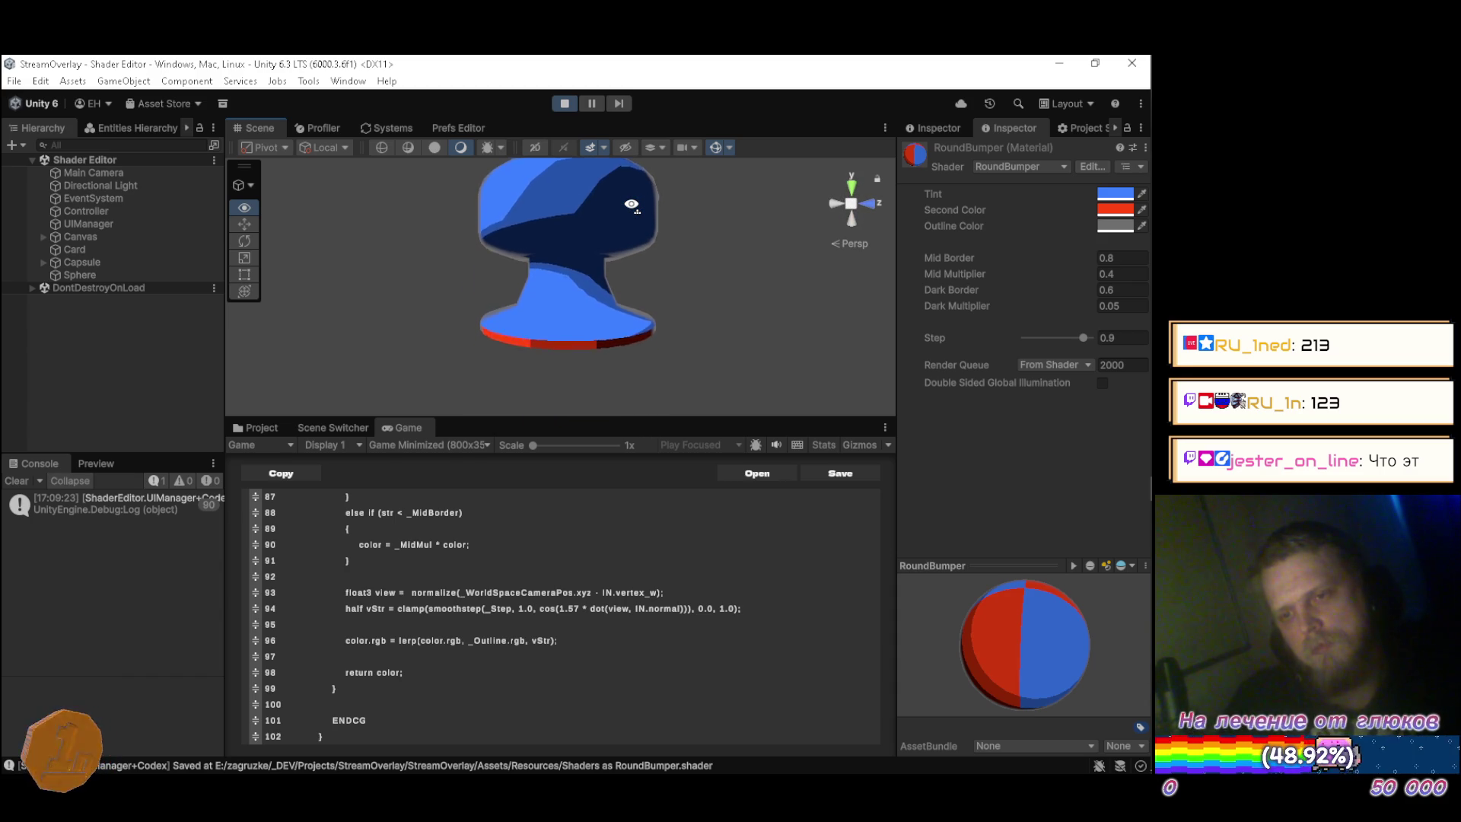
pyautogui.moveTo(631, 204); pyautogui.dragTo(631, 213)
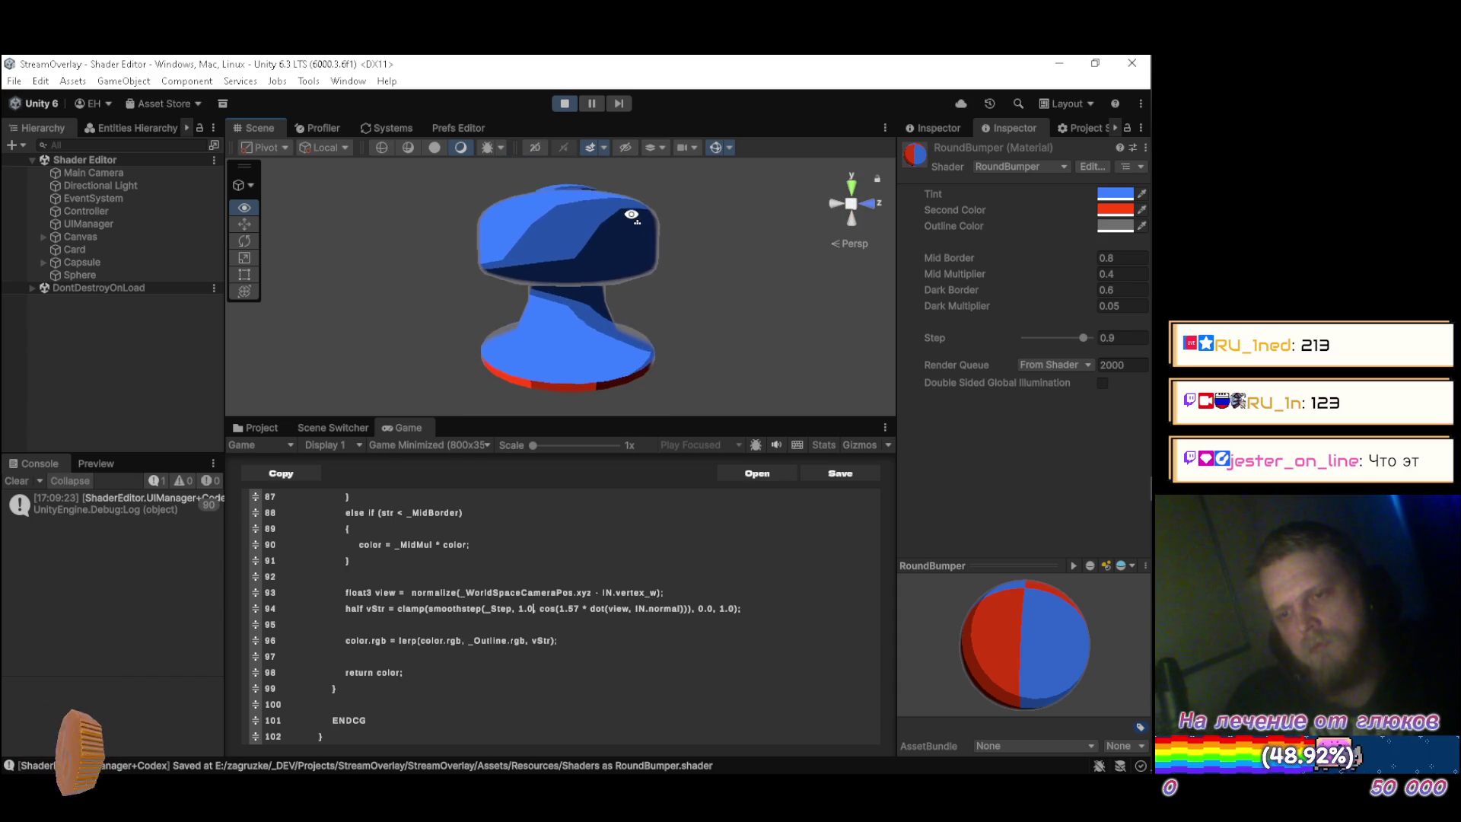
pyautogui.moveTo(625, 265)
pyautogui.mouseDown()
pyautogui.moveTo(619, 319)
pyautogui.moveTo(621, 285)
pyautogui.moveTo(642, 377)
pyautogui.mouseUp()
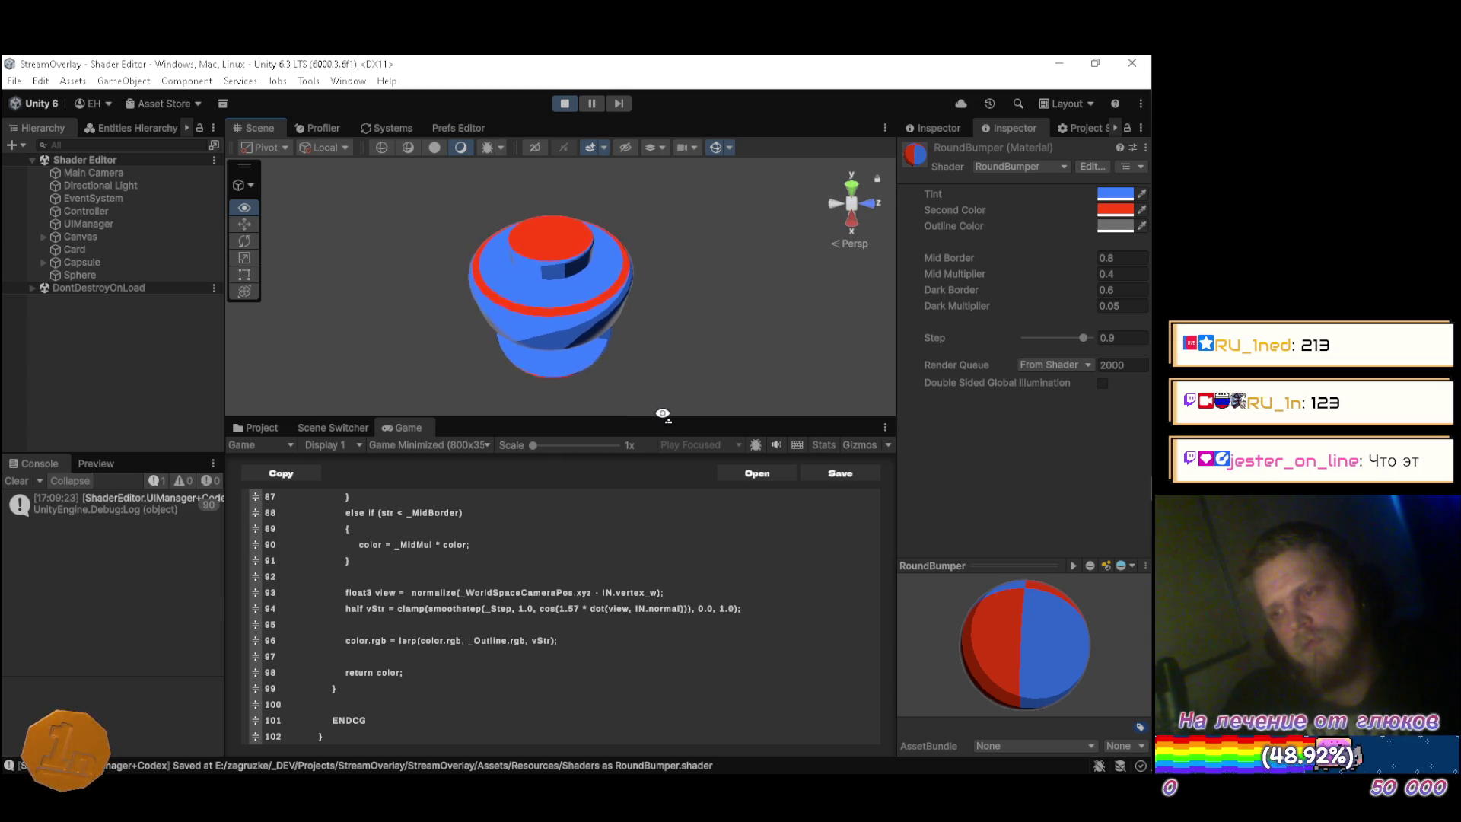
pyautogui.moveTo(664, 415)
pyautogui.mouseDown()
pyautogui.moveTo(653, 349)
pyautogui.moveTo(568, 344)
pyautogui.mouseUp()
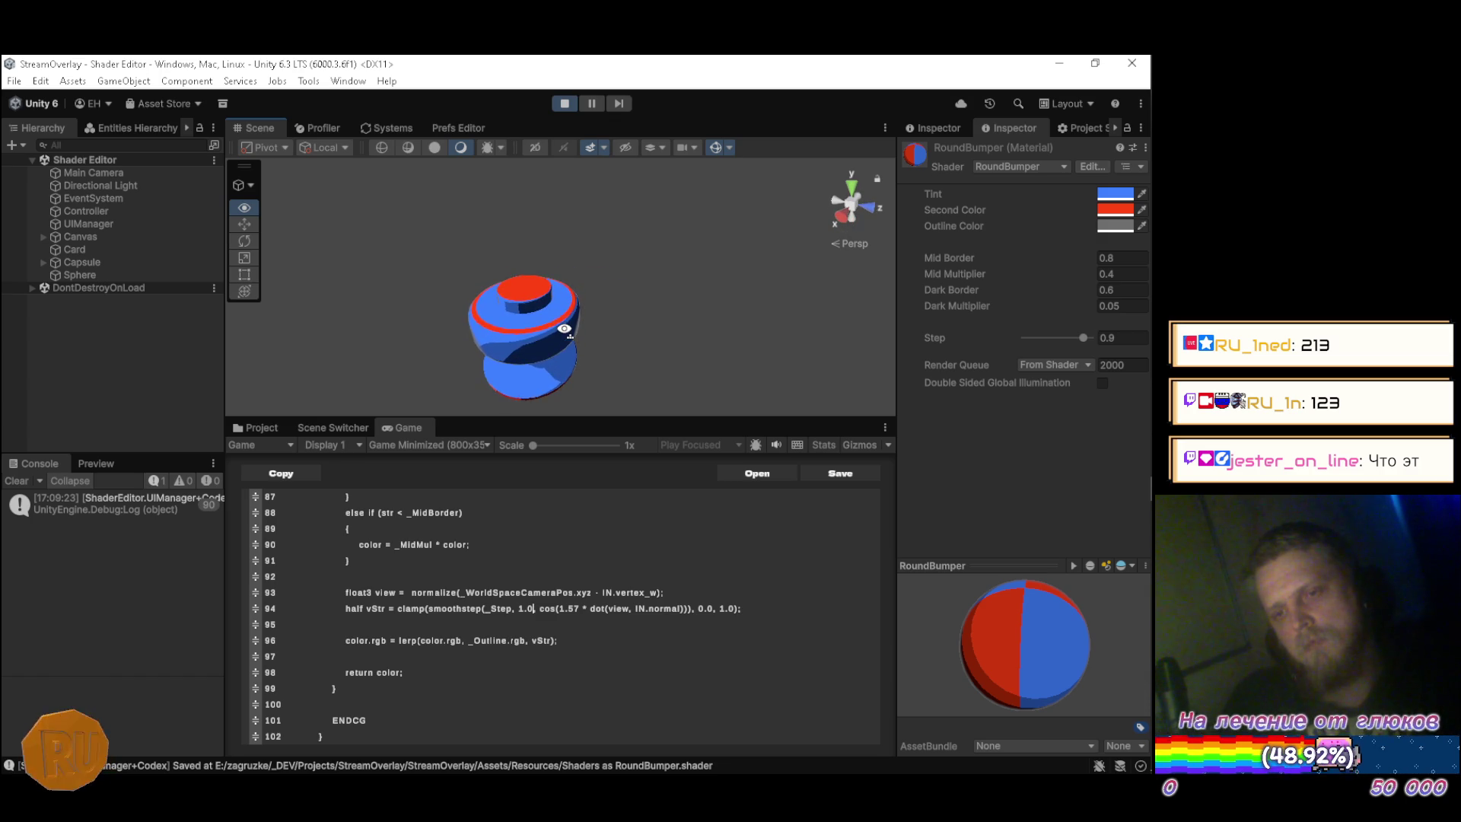
pyautogui.moveTo(564, 320); pyautogui.dragTo(609, 315)
# Test yellow and orange outline colours, then settle on a black outline.
pyautogui.click(1111, 226)
pyautogui.click(1097, 289)
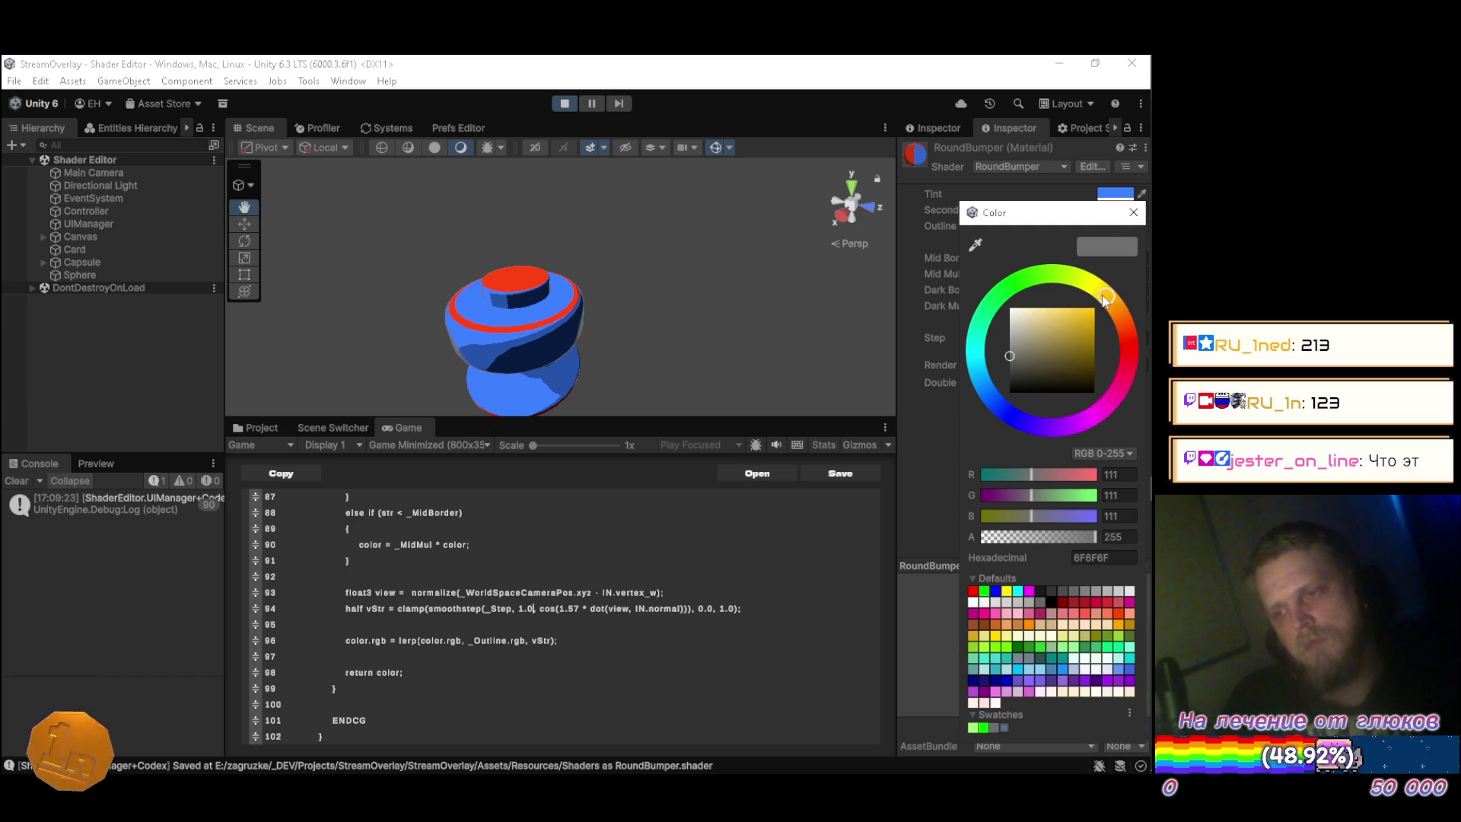
pyautogui.moveTo(1074, 340); pyautogui.dragTo(1094, 307)
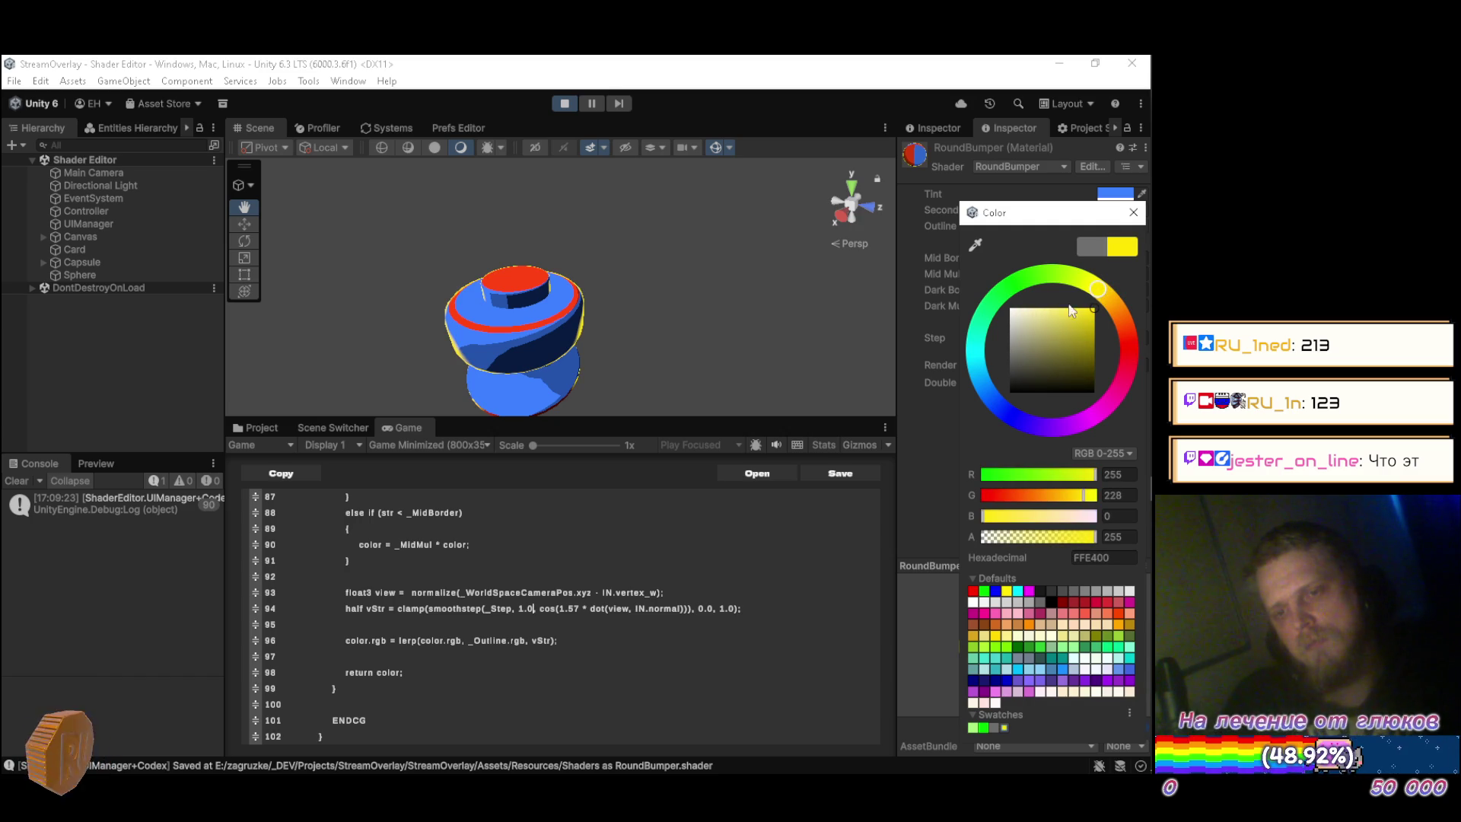
pyautogui.moveTo(1098, 290)
pyautogui.mouseDown()
pyautogui.moveTo(1123, 316)
pyautogui.moveTo(1130, 370)
pyautogui.moveTo(1084, 441)
pyautogui.moveTo(1057, 455)
pyautogui.moveTo(975, 426)
pyautogui.moveTo(971, 336)
pyautogui.moveTo(1007, 288)
pyautogui.moveTo(1030, 335)
pyautogui.moveTo(981, 368)
pyautogui.moveTo(961, 360)
pyautogui.moveTo(936, 426)
pyautogui.moveTo(948, 263)
pyautogui.moveTo(865, 463)
pyautogui.moveTo(878, 285)
pyautogui.moveTo(829, 484)
pyautogui.mouseUp()
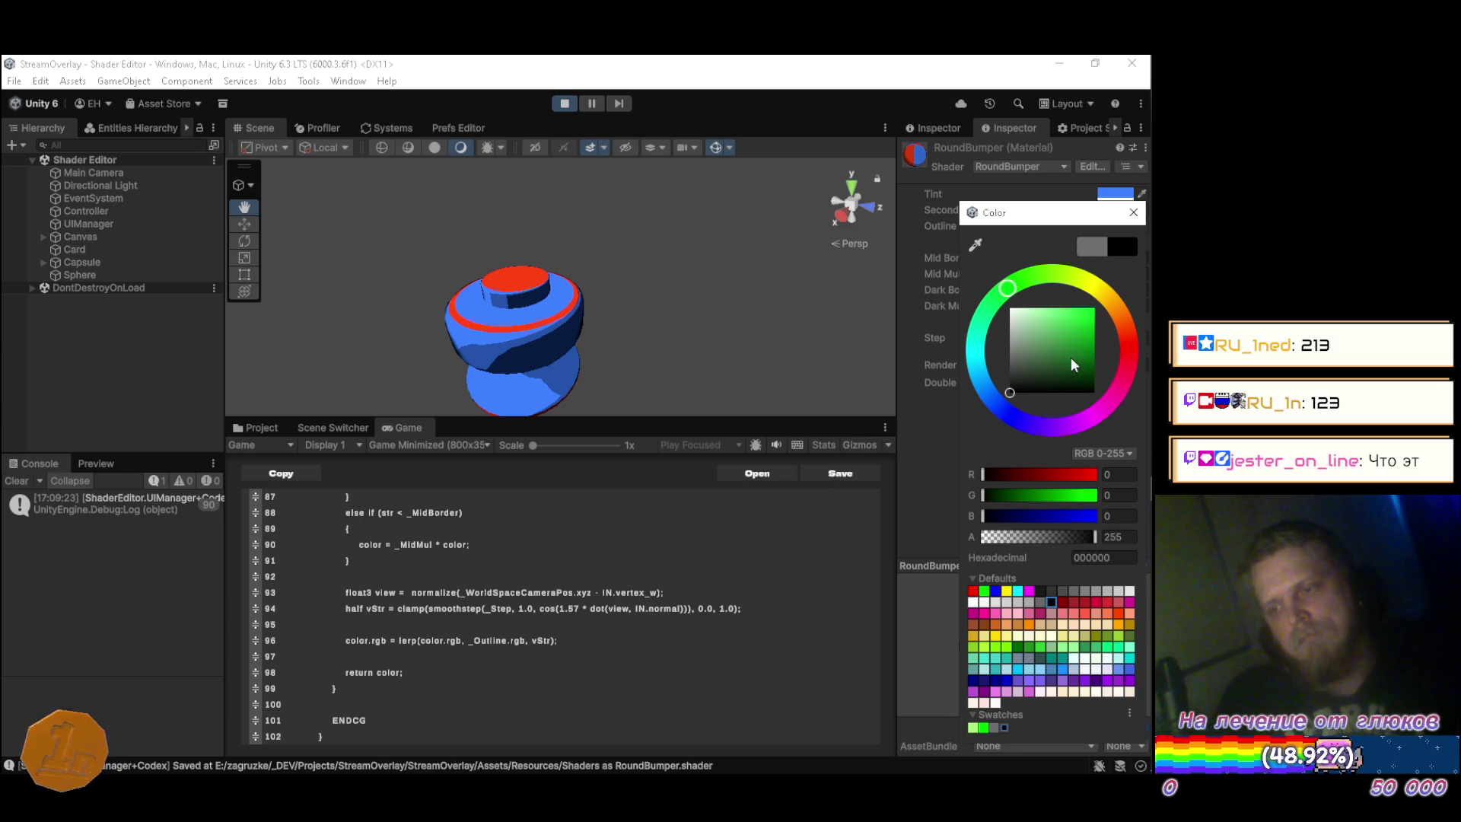
pyautogui.click(1007, 416)
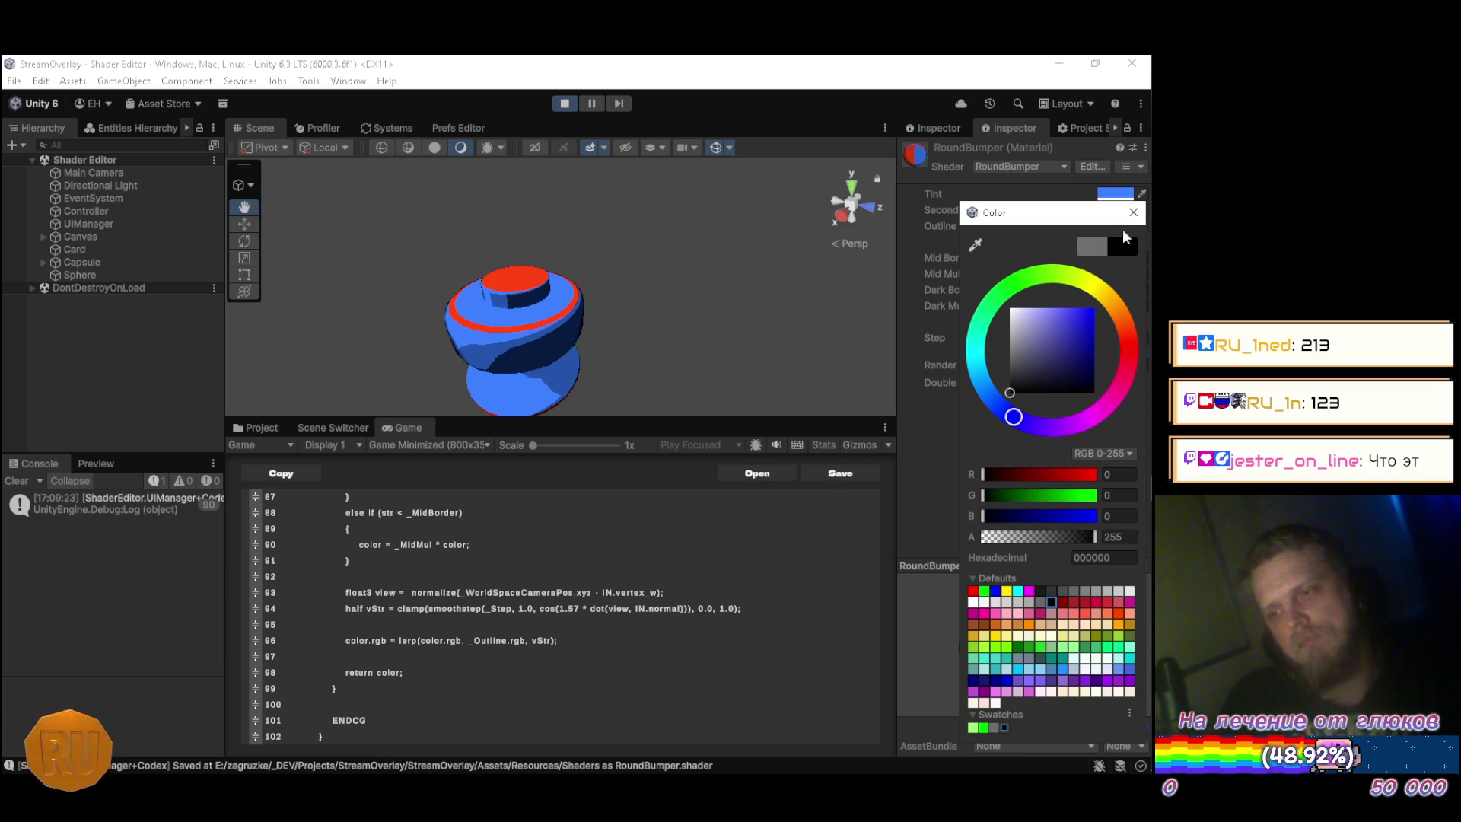
pyautogui.click(1134, 212)
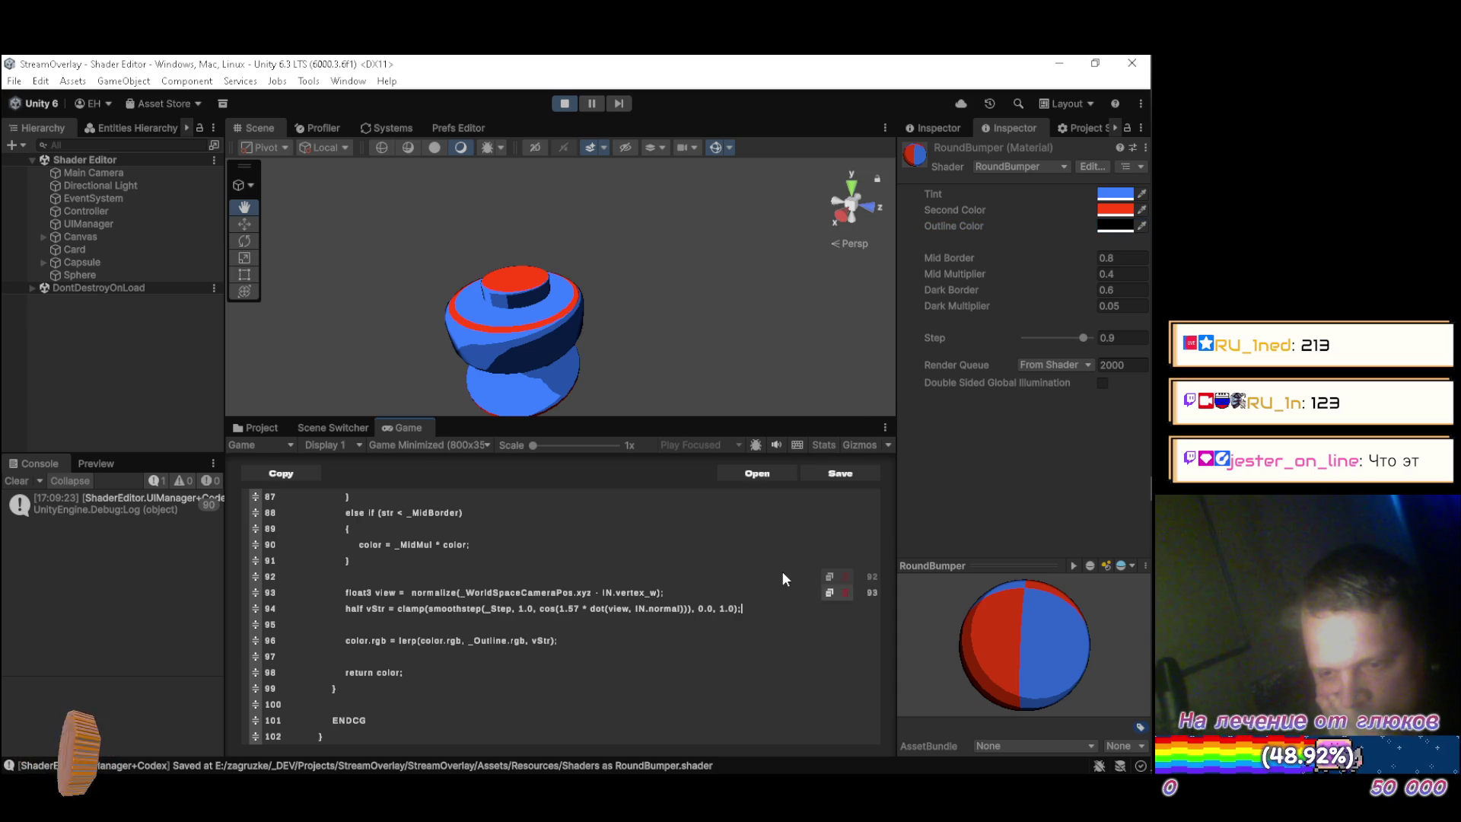
pyautogui.scroll(-1, 779, 556)
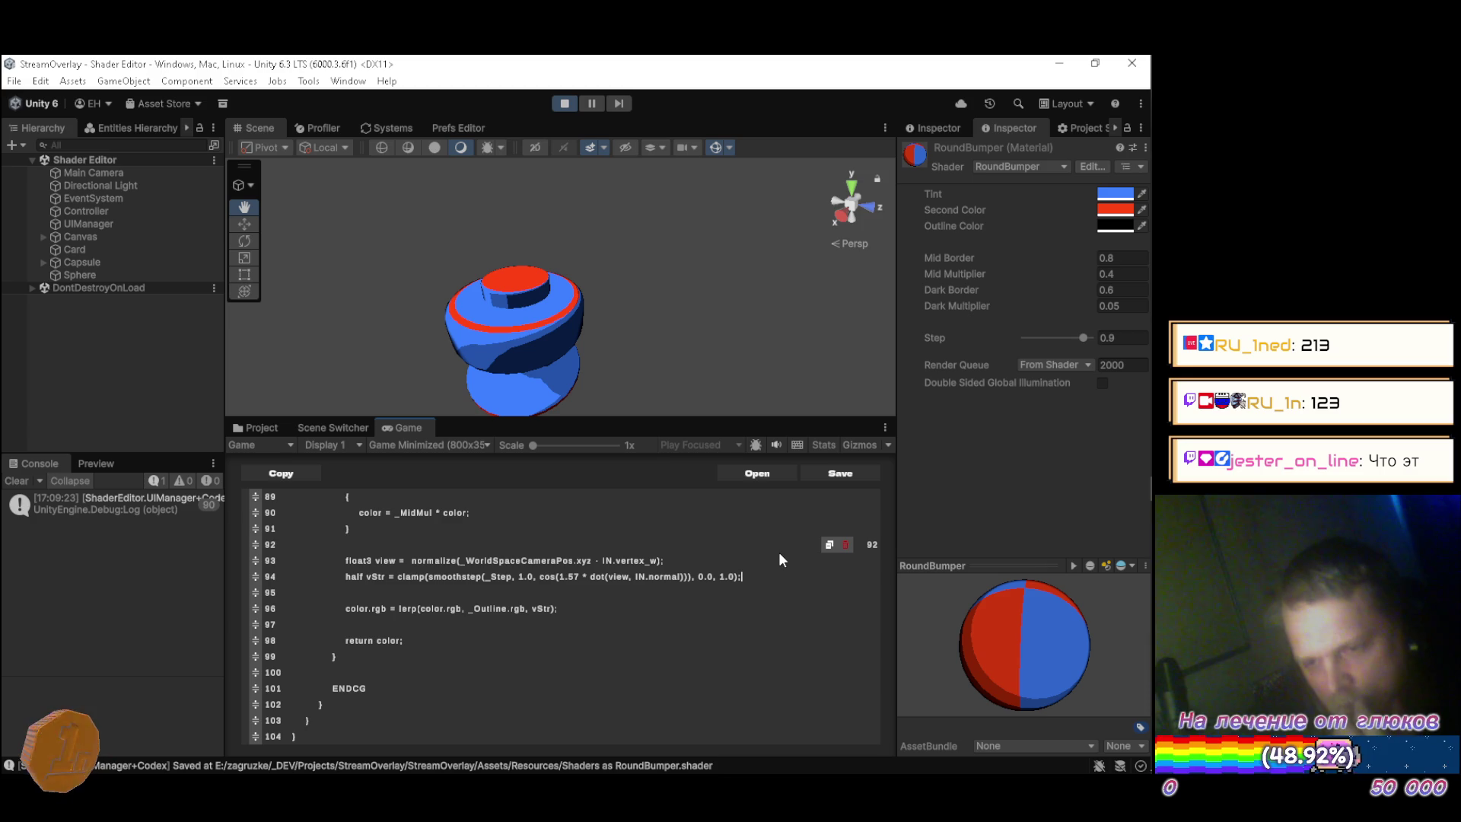
# Strip the clamp limits from line 94 and begin a (step wrapper before smoothstep.
pyautogui.press('BackSpace')
pyautogui.press('BackSpace')
pyautogui.press('BackSpace')
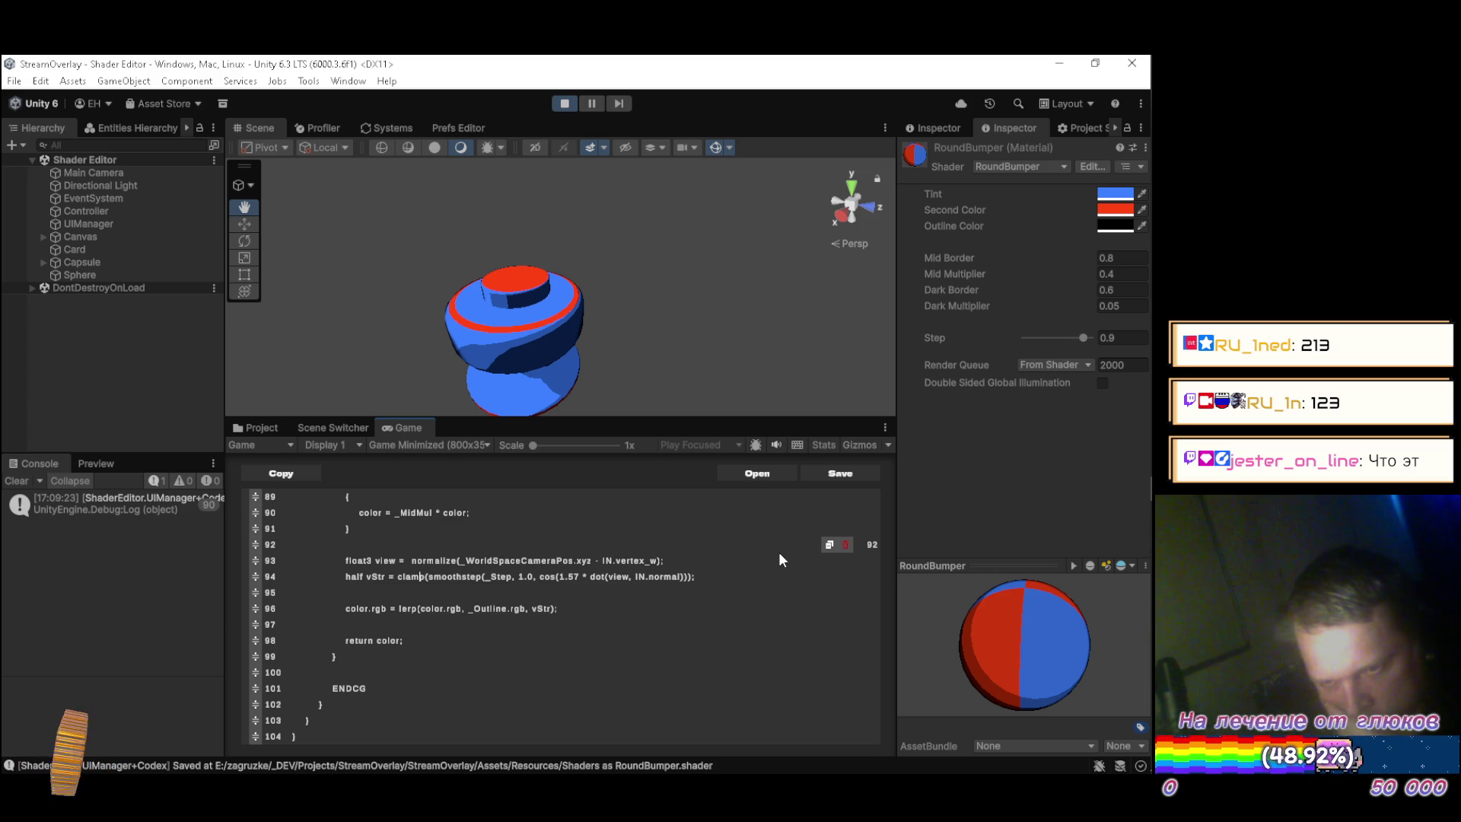
pyautogui.press('BackSpace')
pyautogui.press('BackSpace')
pyautogui.press('BackSpace')
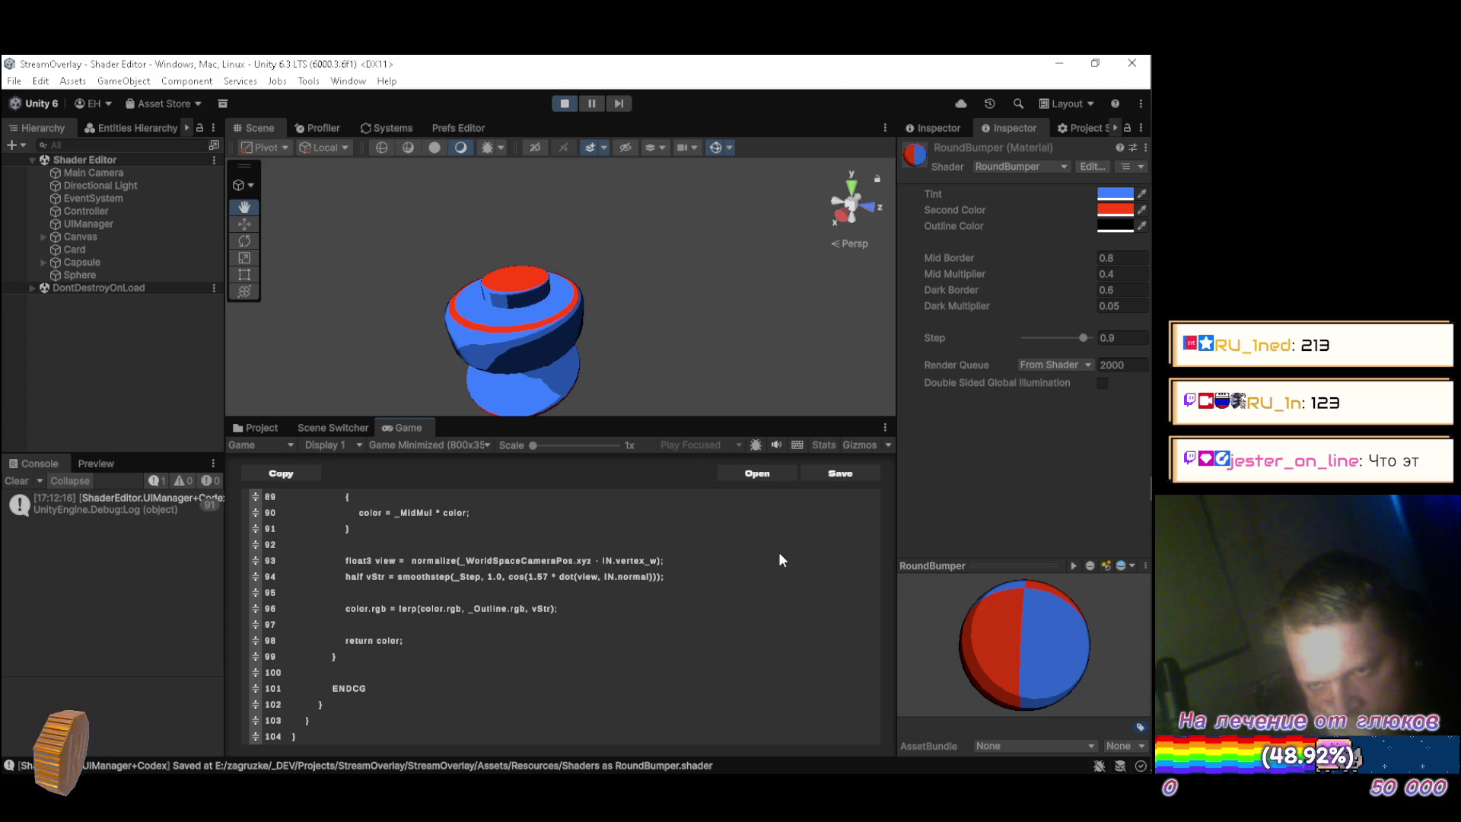
pyautogui.write('(')
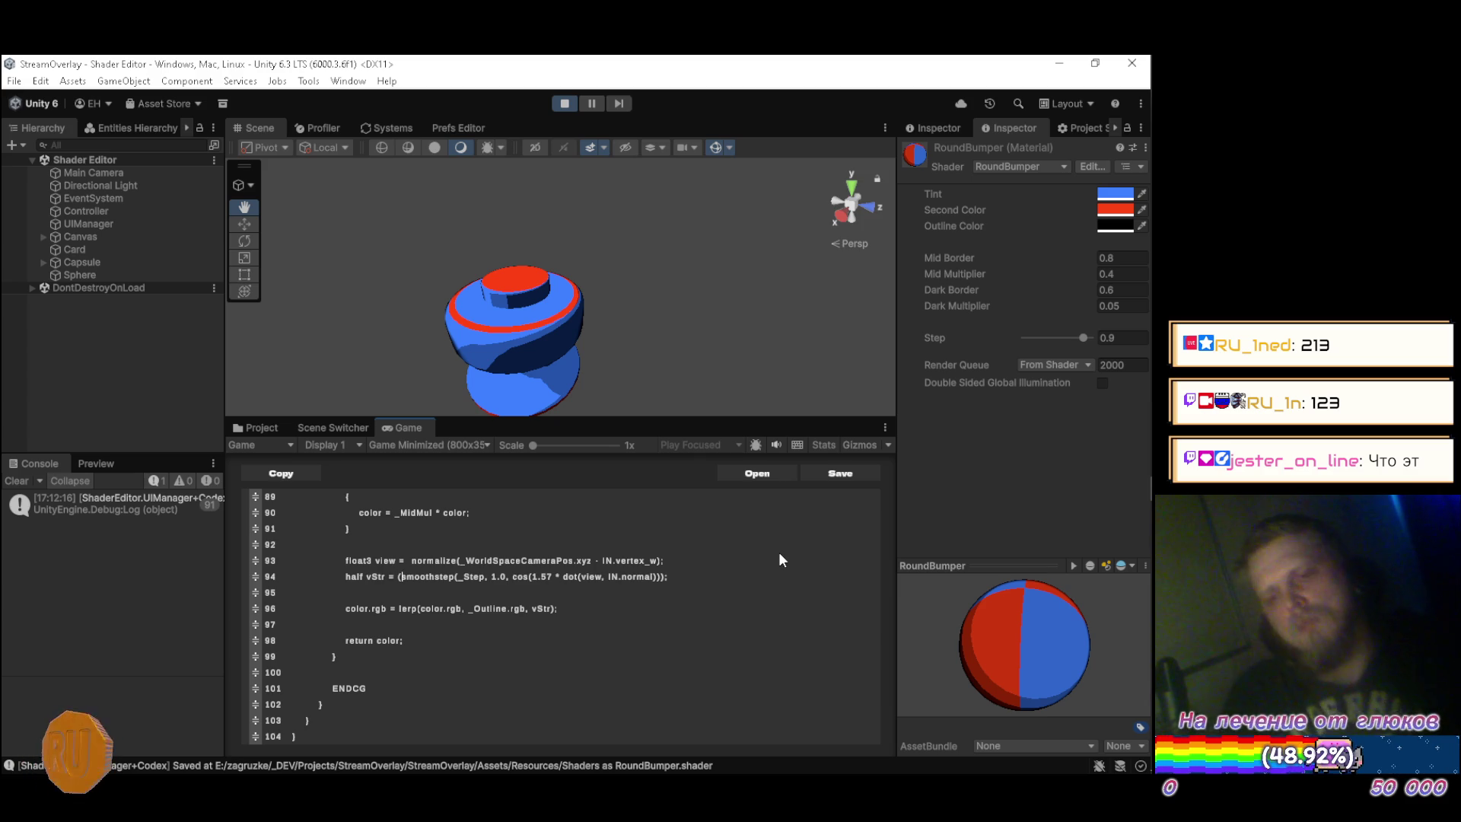
pyautogui.write('step')
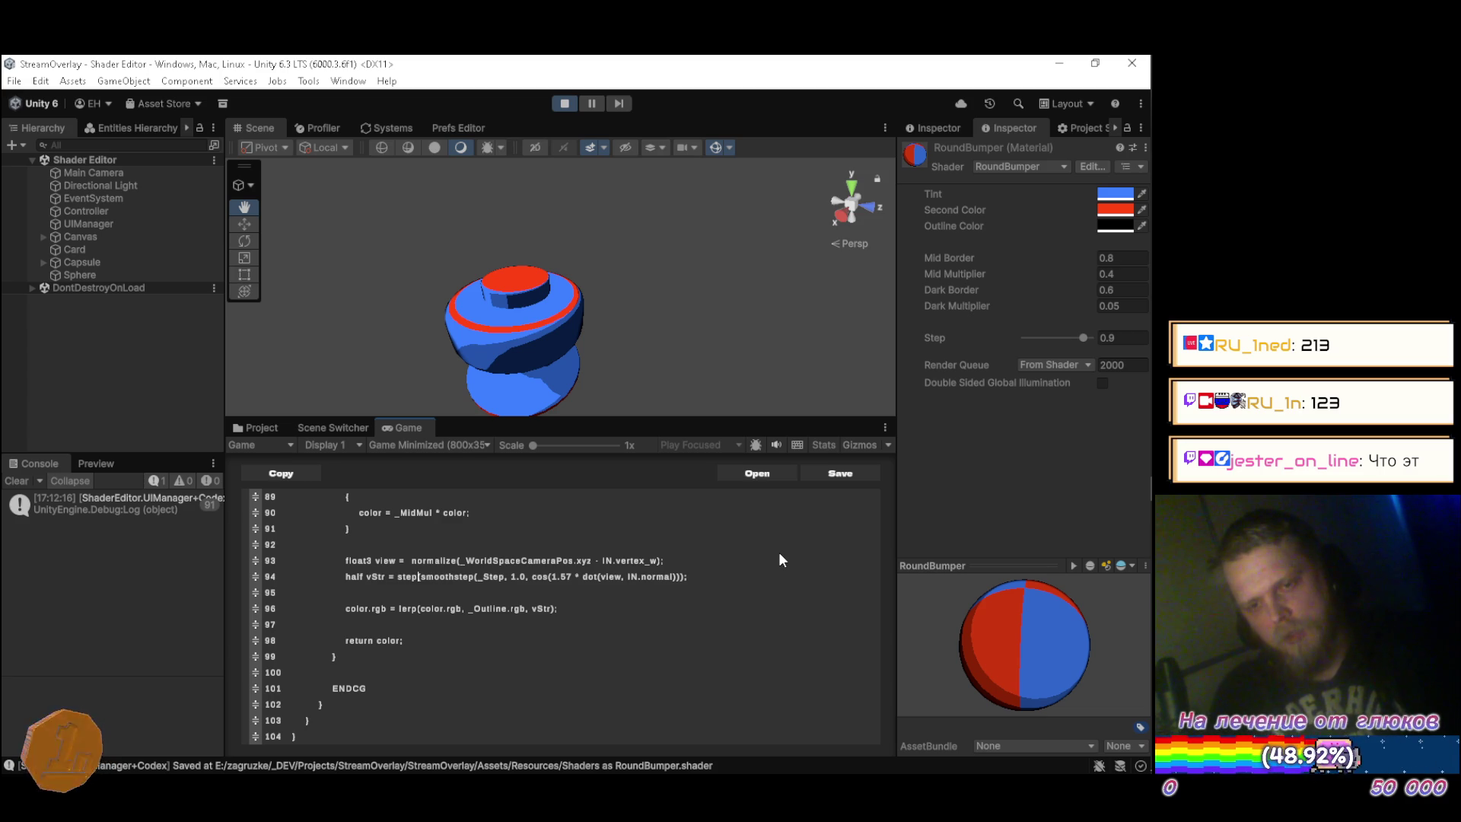
# Finish line 94 as step(0.9, smoothstep(_Step, 1.0, …)); and save the shader.
pyautogui.press('End')
pyautogui.write(')')
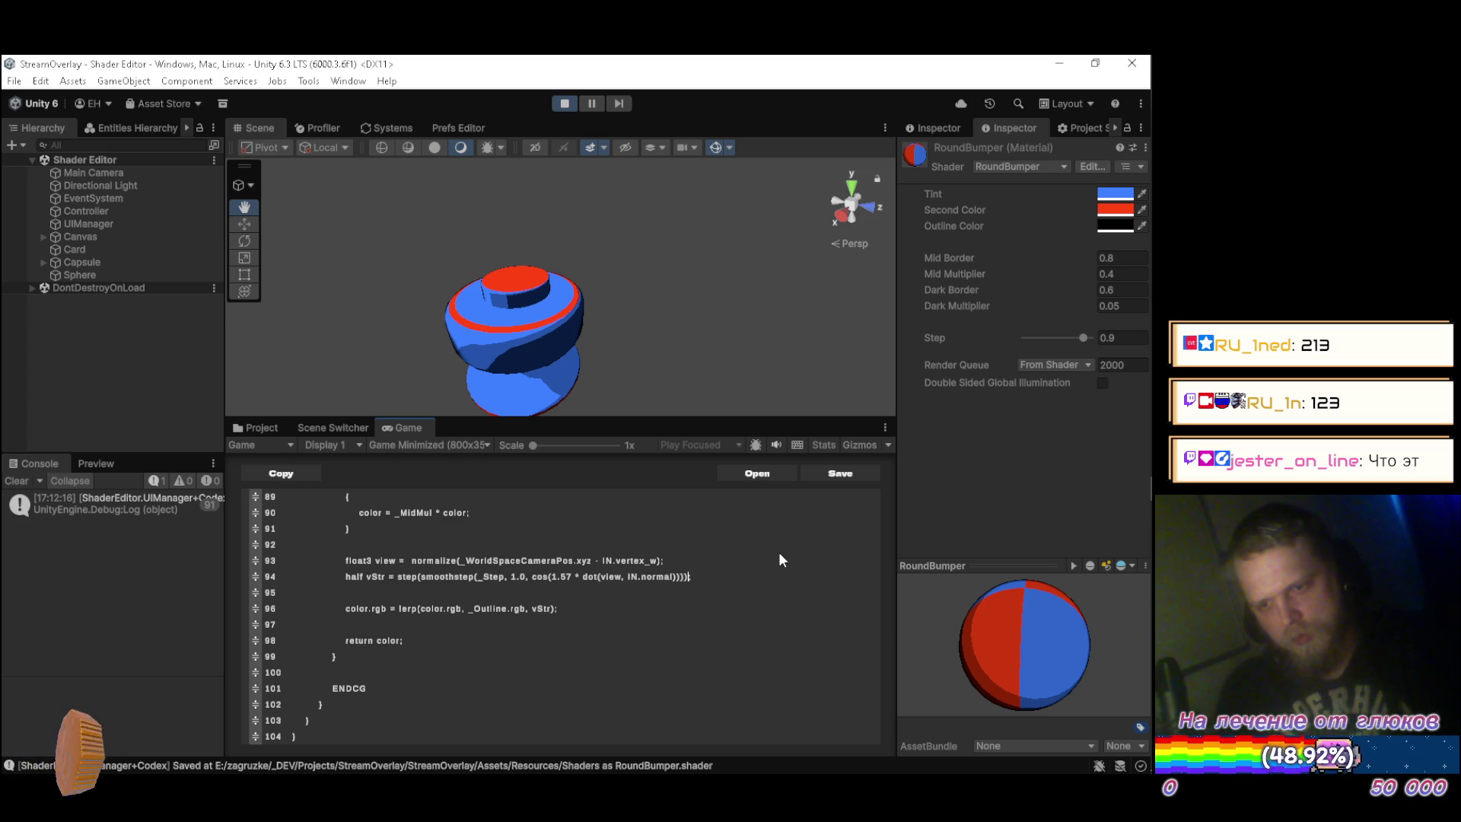
pyautogui.write(';')
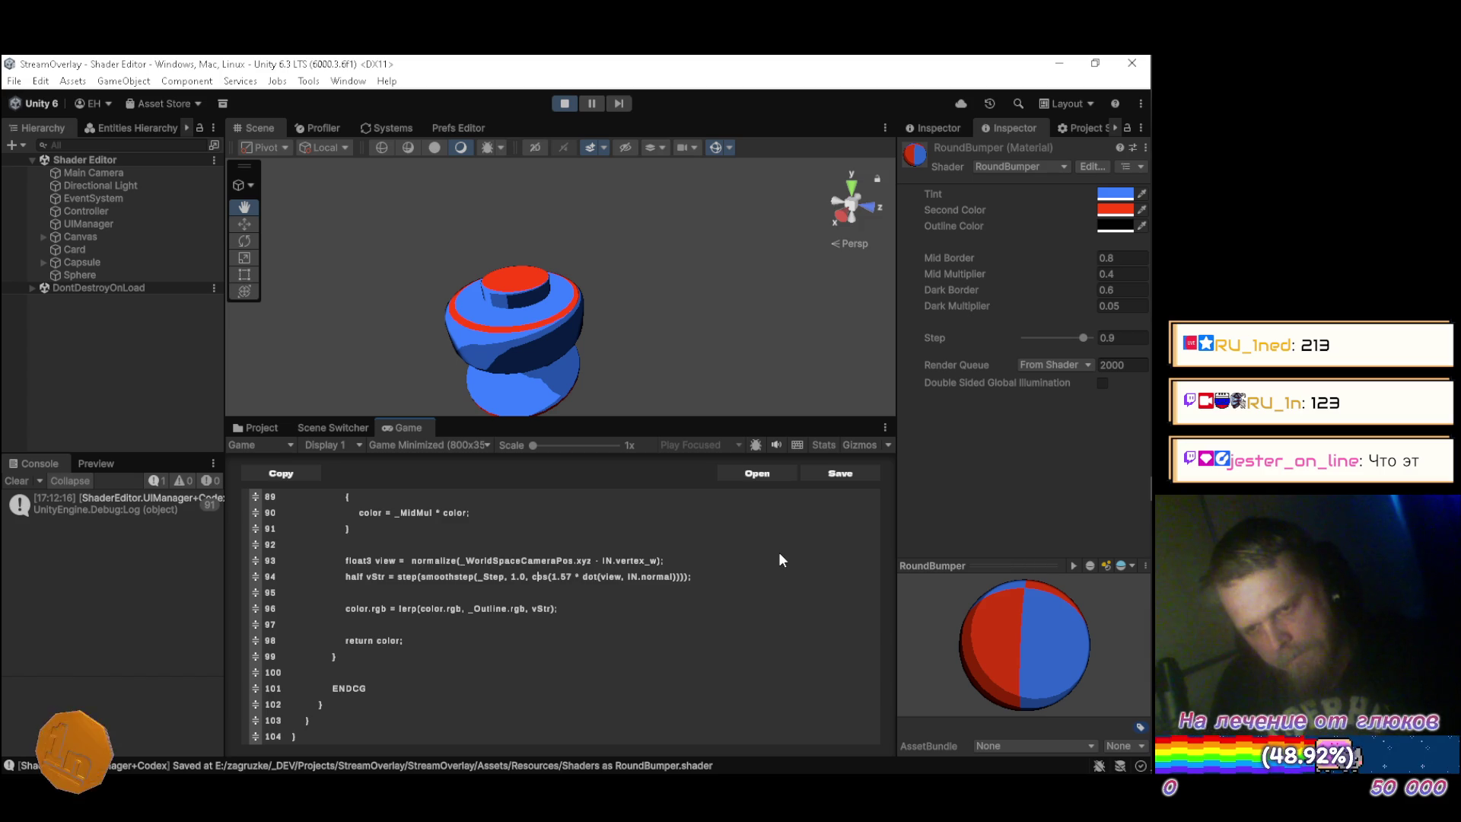
pyautogui.write(', ')
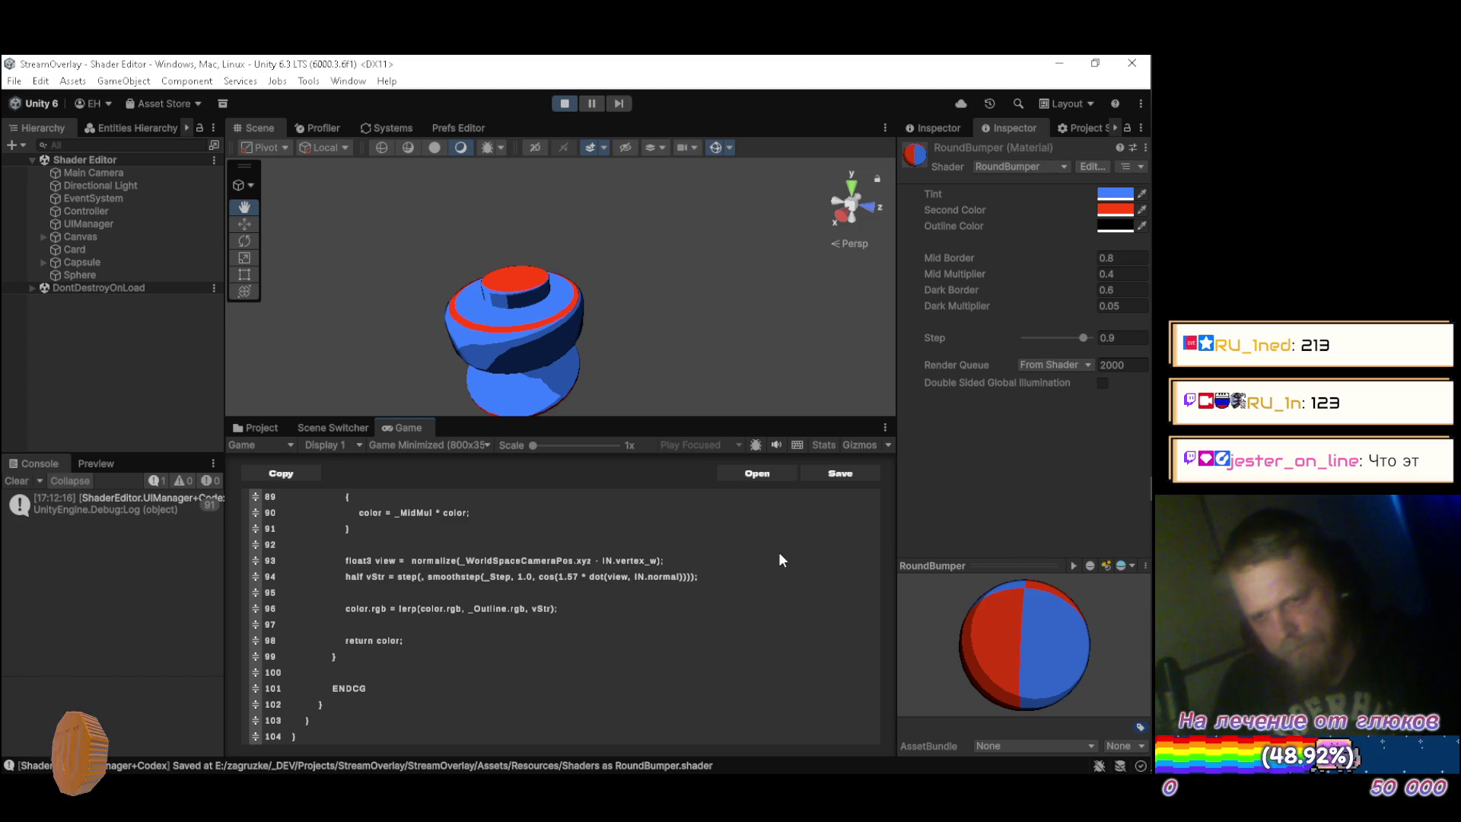
pyautogui.write('0.9')
pyautogui.hotkey('ctrl', 's')
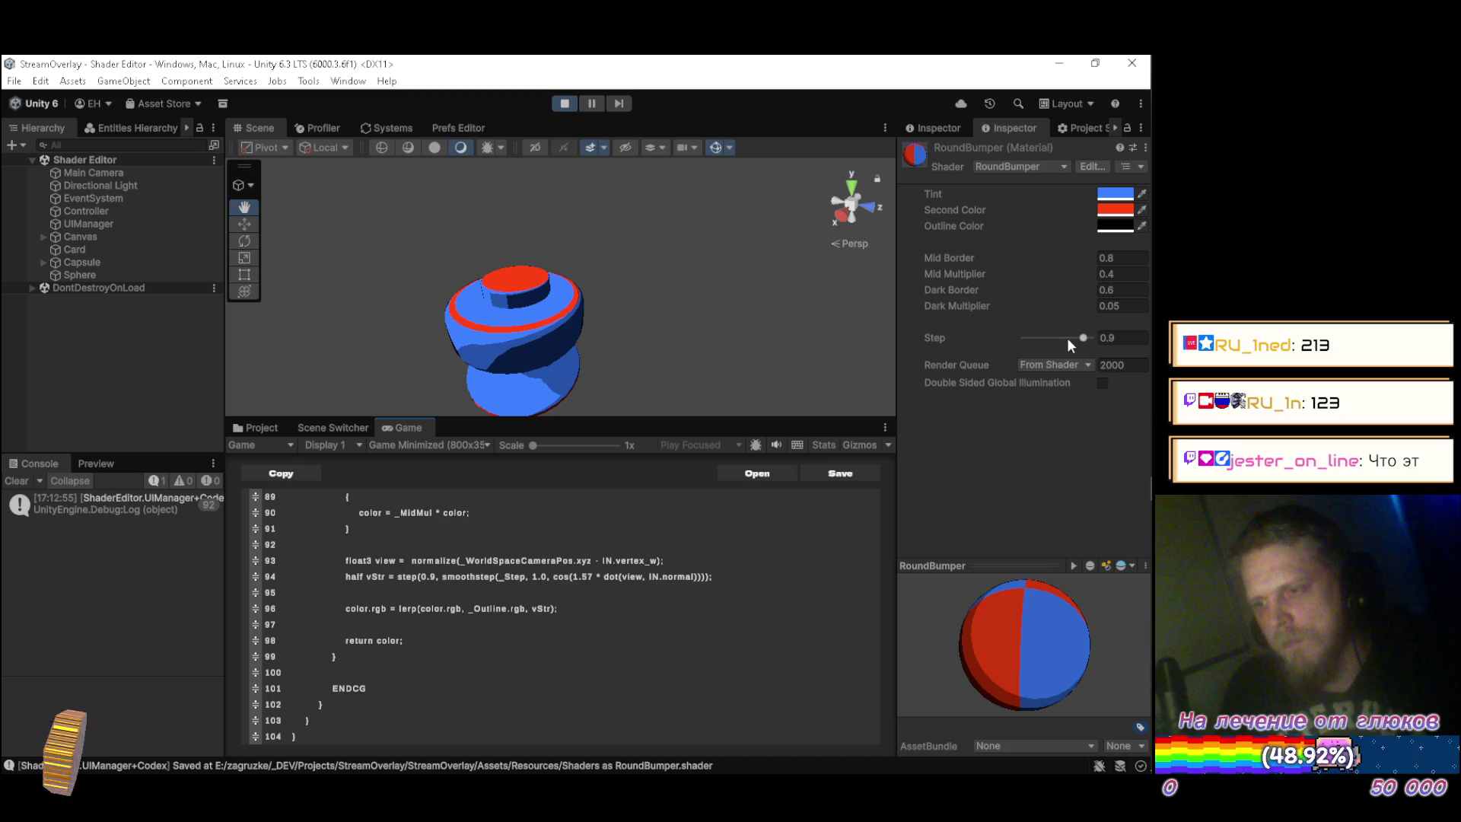
# Adjust the Step slider to about 0.89 while checking the outline in the scene.
pyautogui.moveTo(1082, 337); pyautogui.dragTo(1043, 330)
pyautogui.moveTo(597, 251); pyautogui.dragTo(613, 232)
pyautogui.moveTo(1053, 339); pyautogui.dragTo(1085, 340)
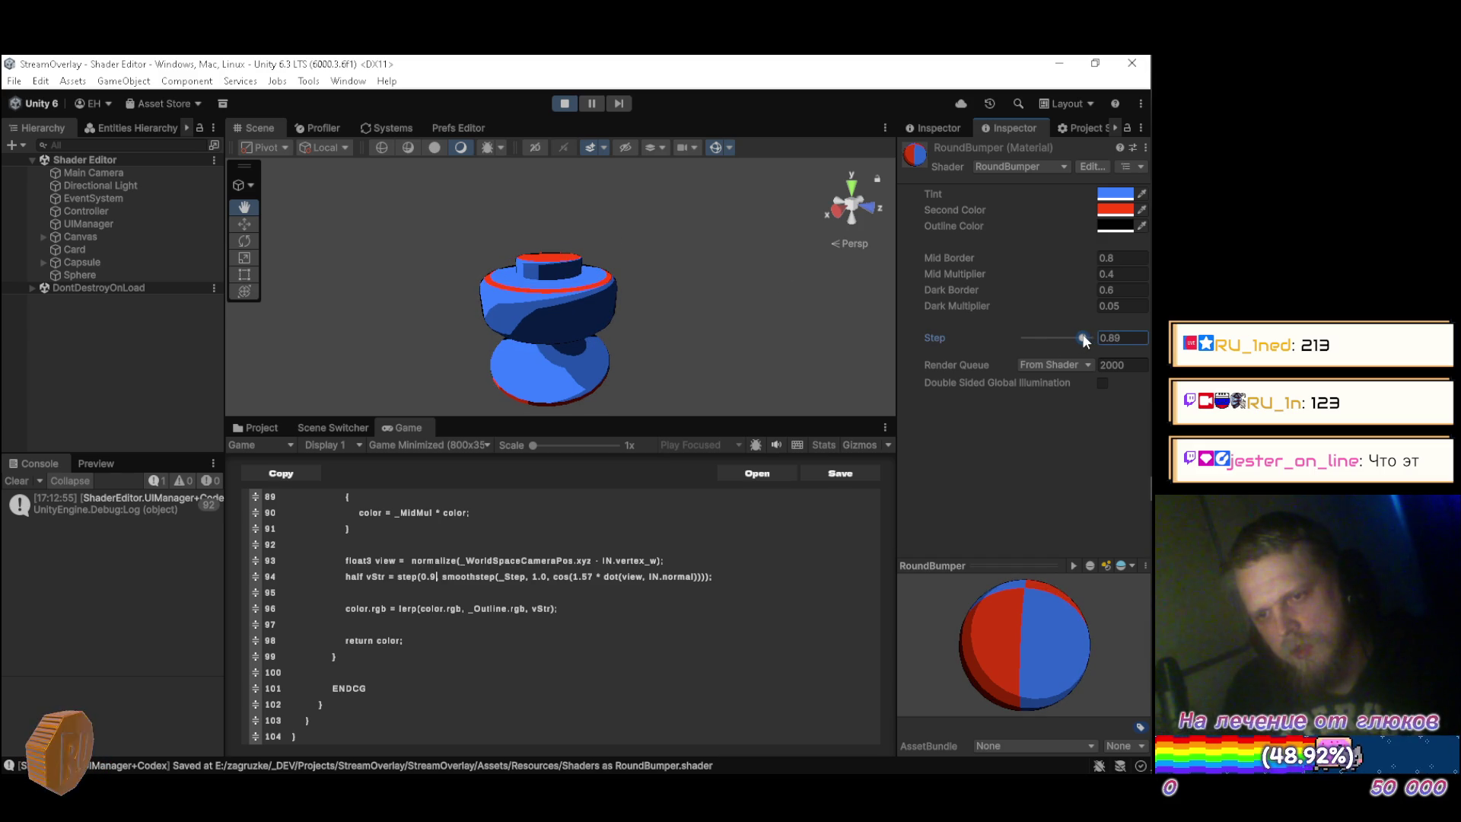
pyautogui.click(437, 577)
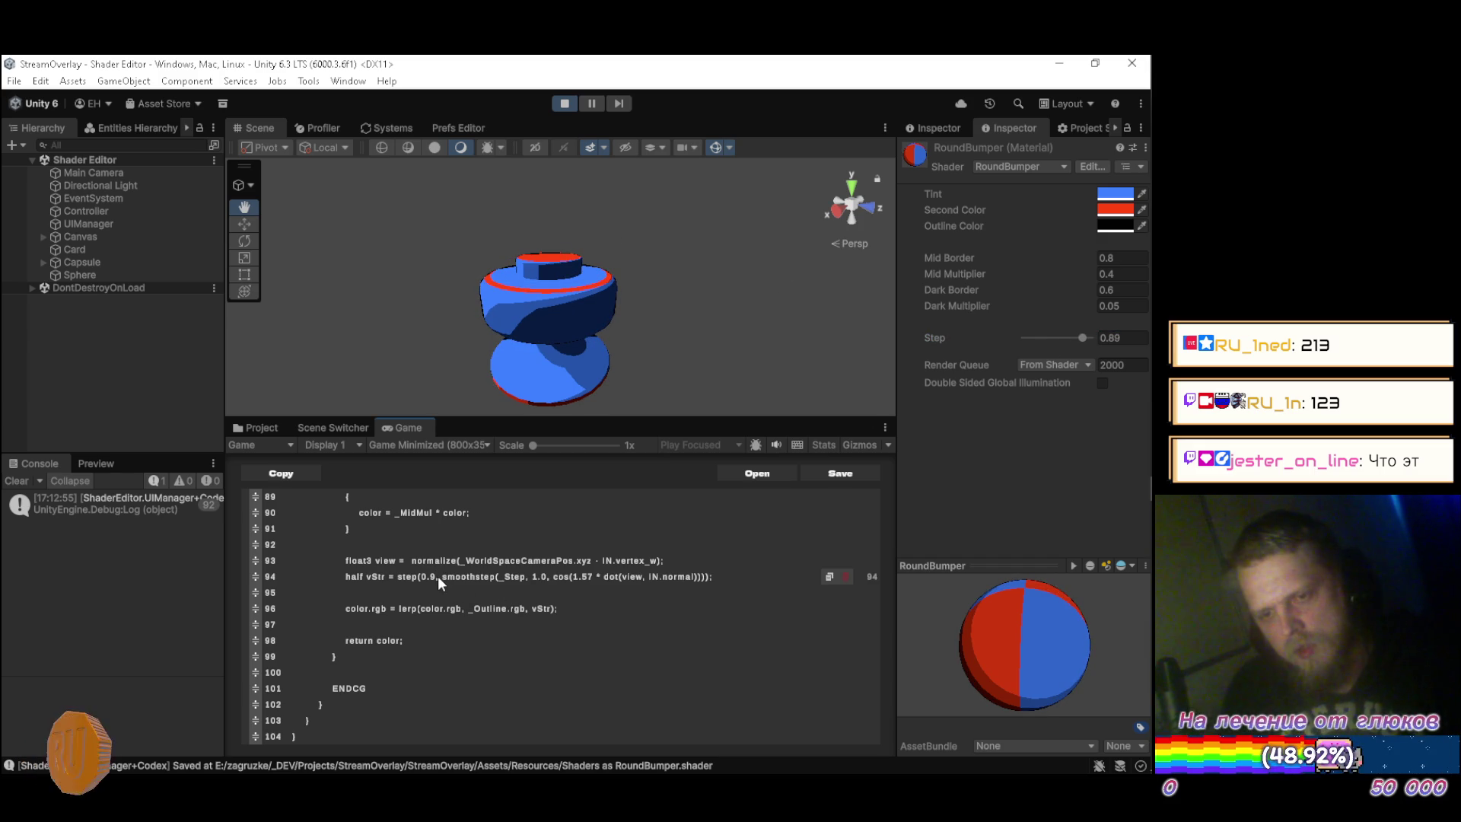
# Change line 94's hard threshold from 0.9 to 0.5 and recompile.
pyautogui.press('Left')
pyautogui.press('Left')
pyautogui.press('Left')
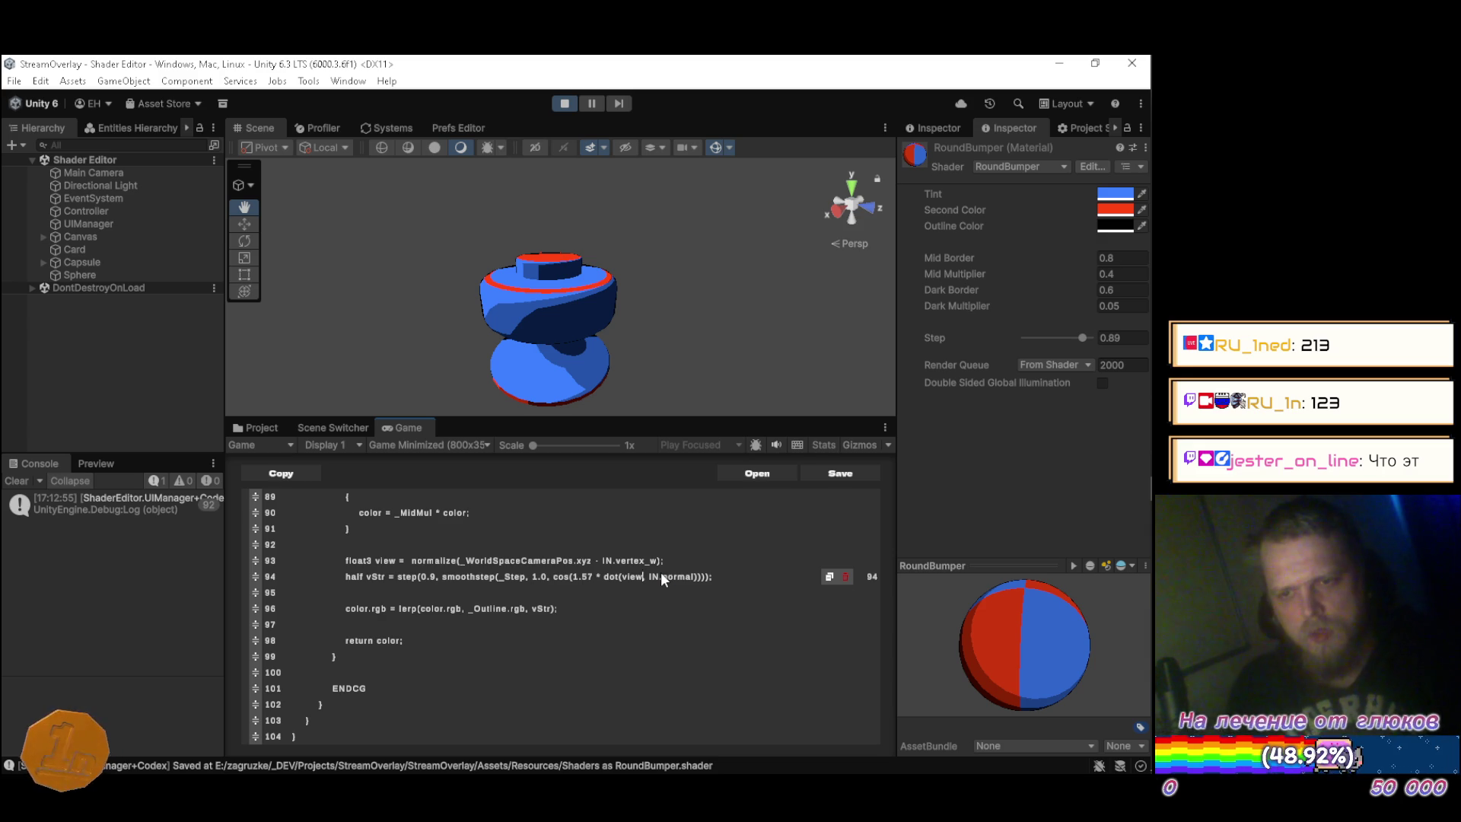
pyautogui.press('Left')
pyautogui.press('Left')
pyautogui.press('Left')
pyautogui.press('BackSpace')
pyautogui.write('5')
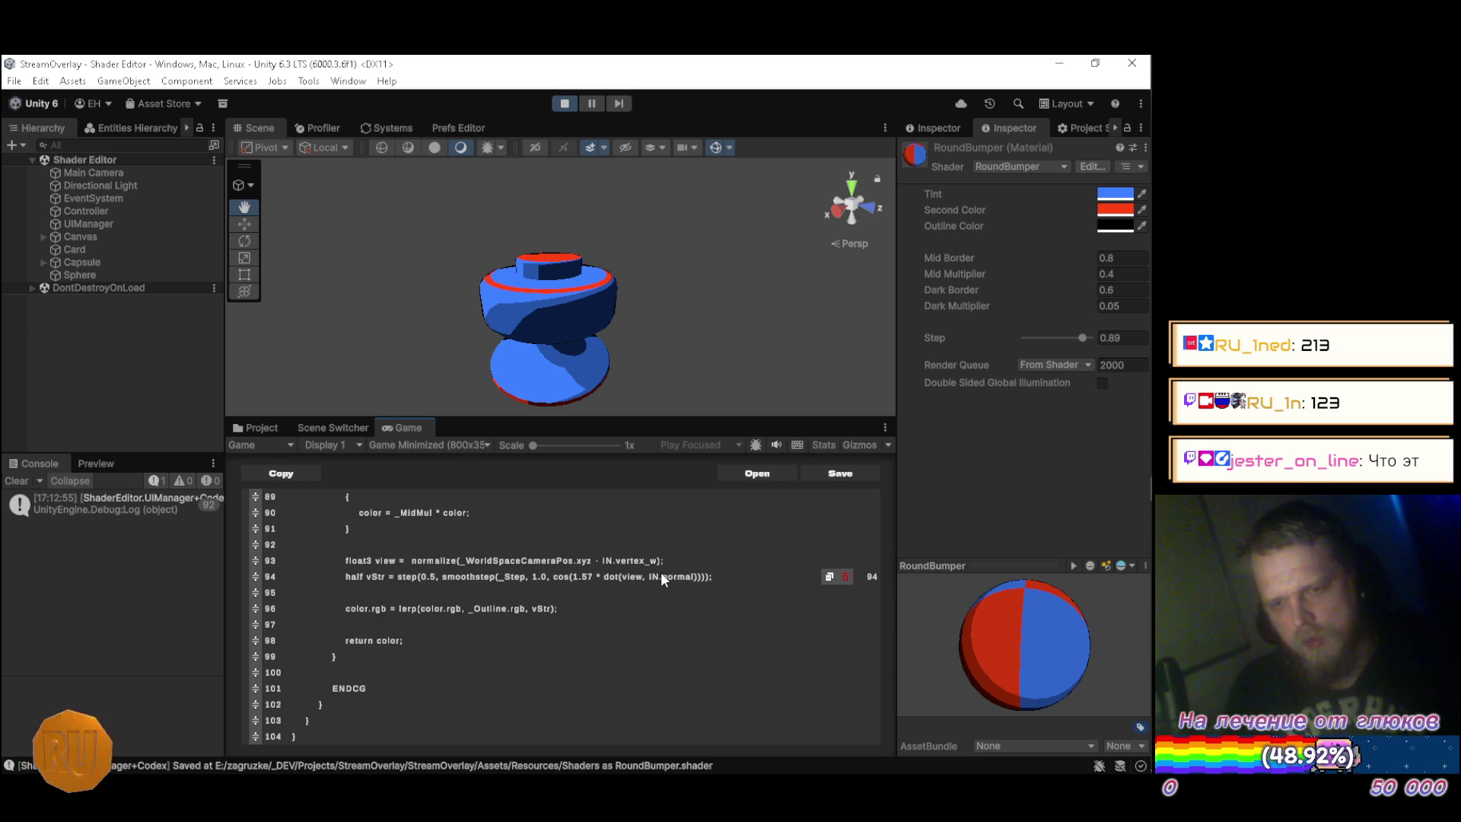
pyautogui.press('Return')
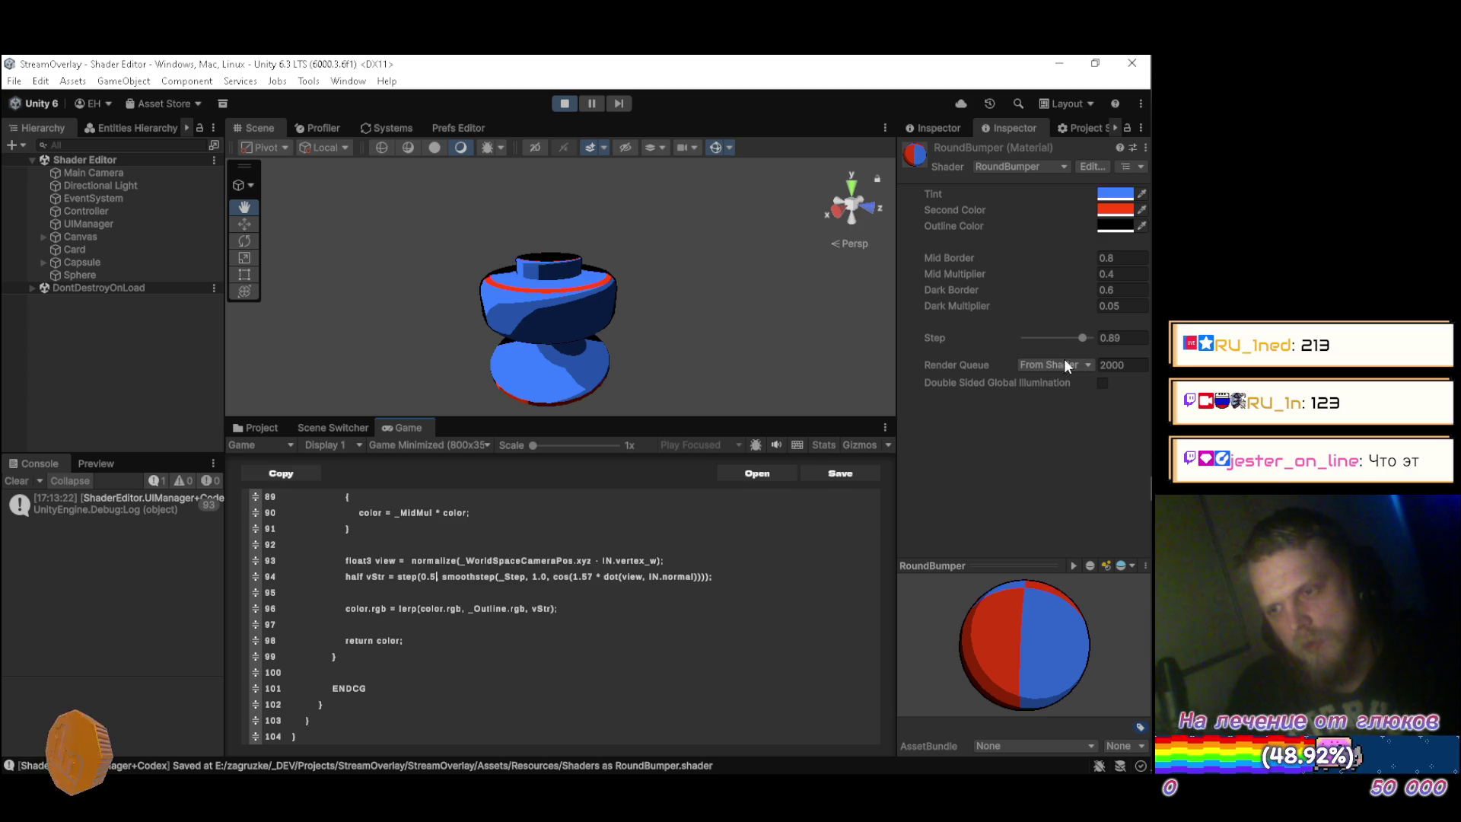
# Set the material's Step back to 0.9.
pyautogui.moveTo(1085, 339); pyautogui.dragTo(1093, 340)
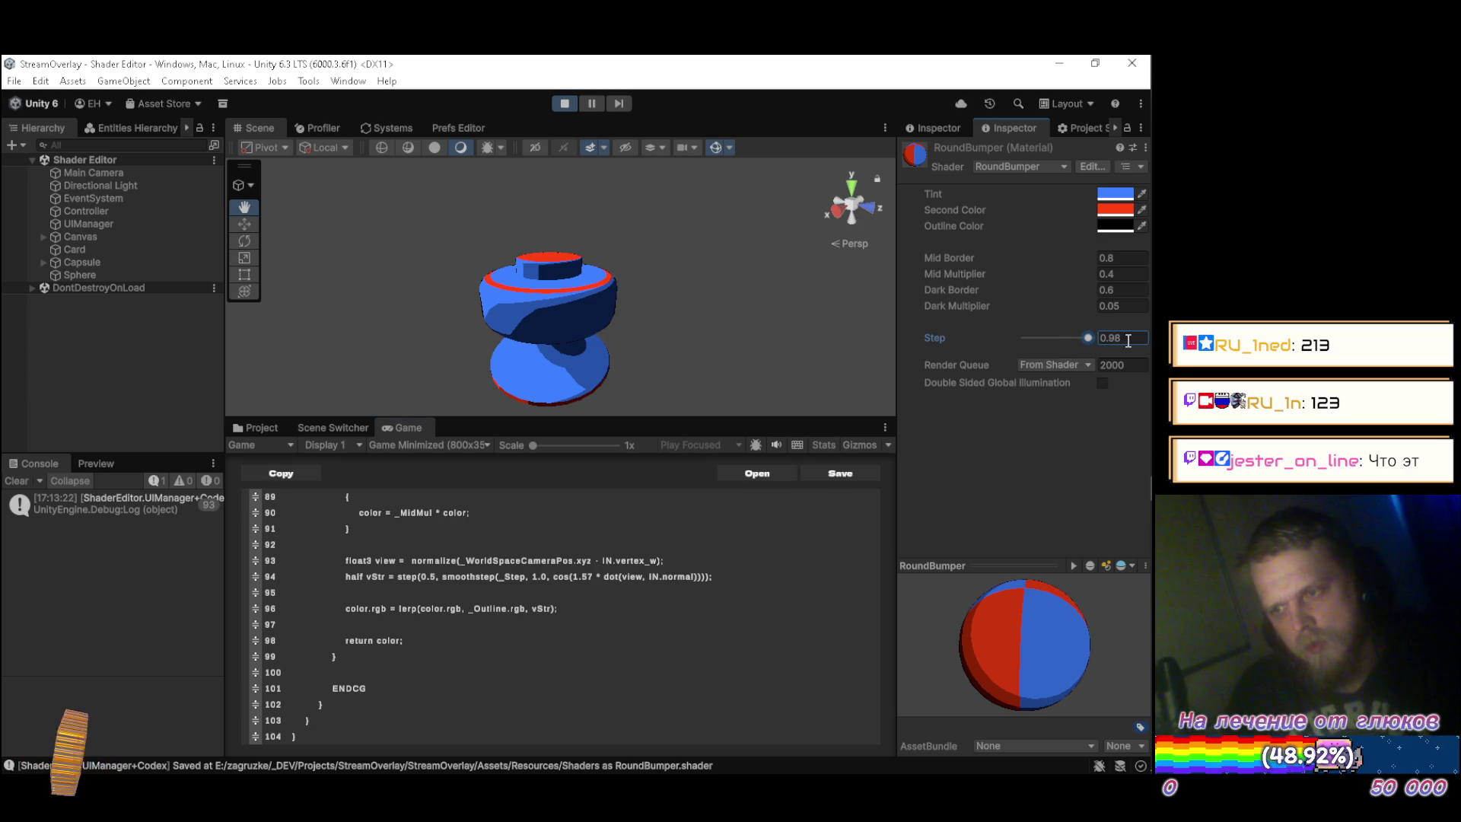
pyautogui.write('0.9')
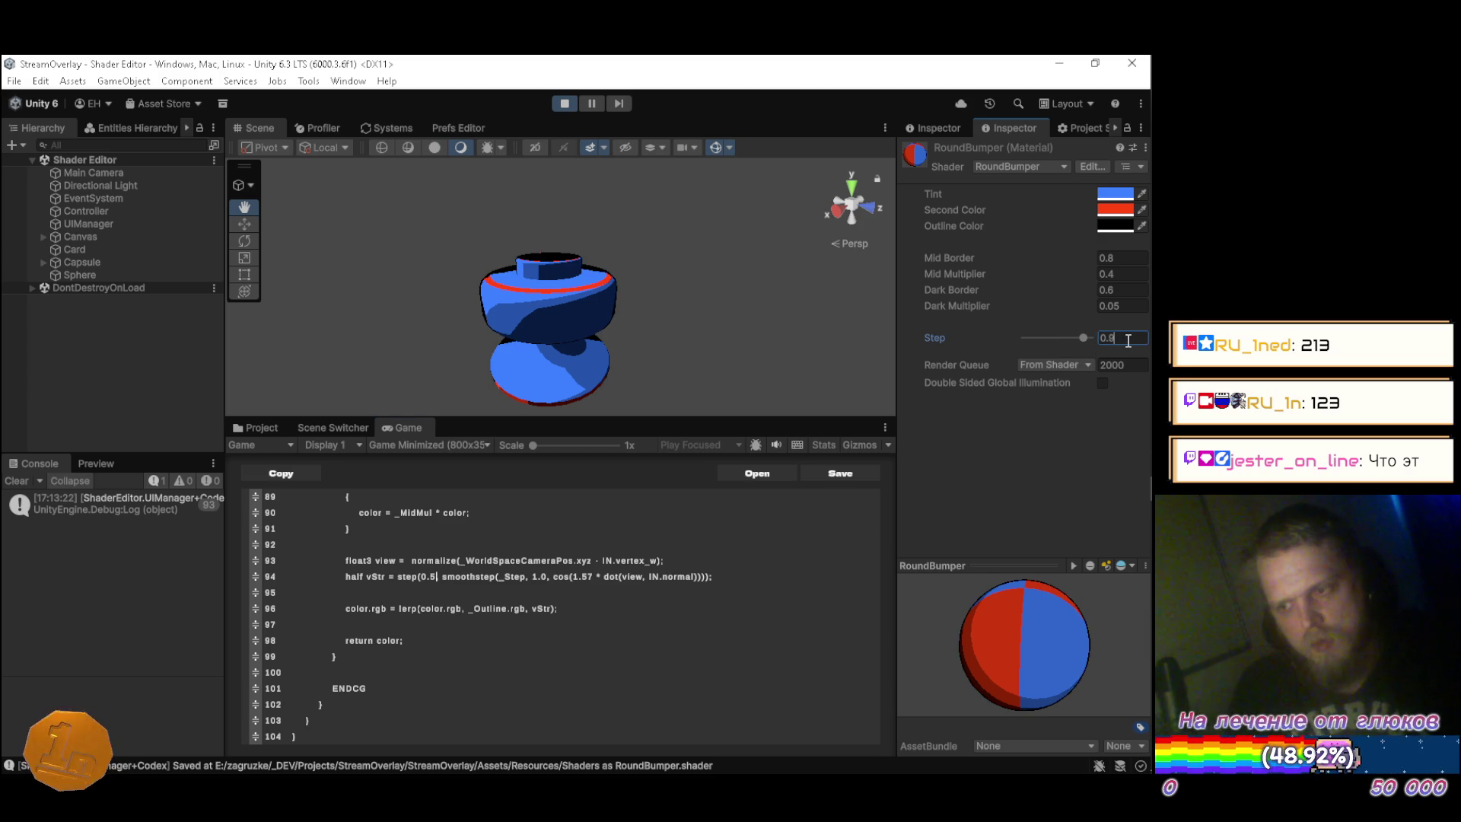
pyautogui.press('Return')
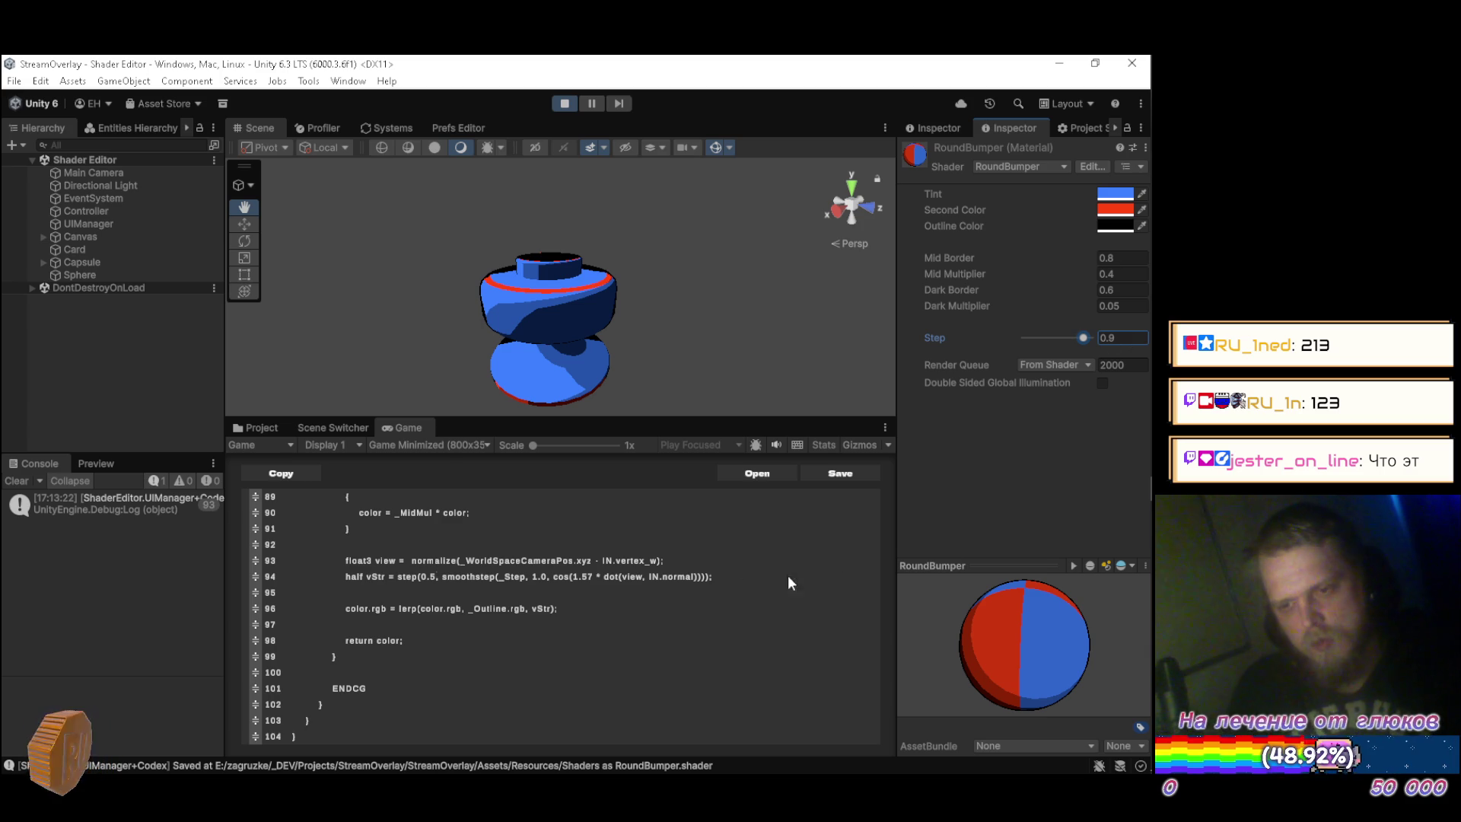
# Add line 94's semicolon and try thresholds 0.1, 0.2 and 0.6, recompiling each.
pyautogui.click(740, 576)
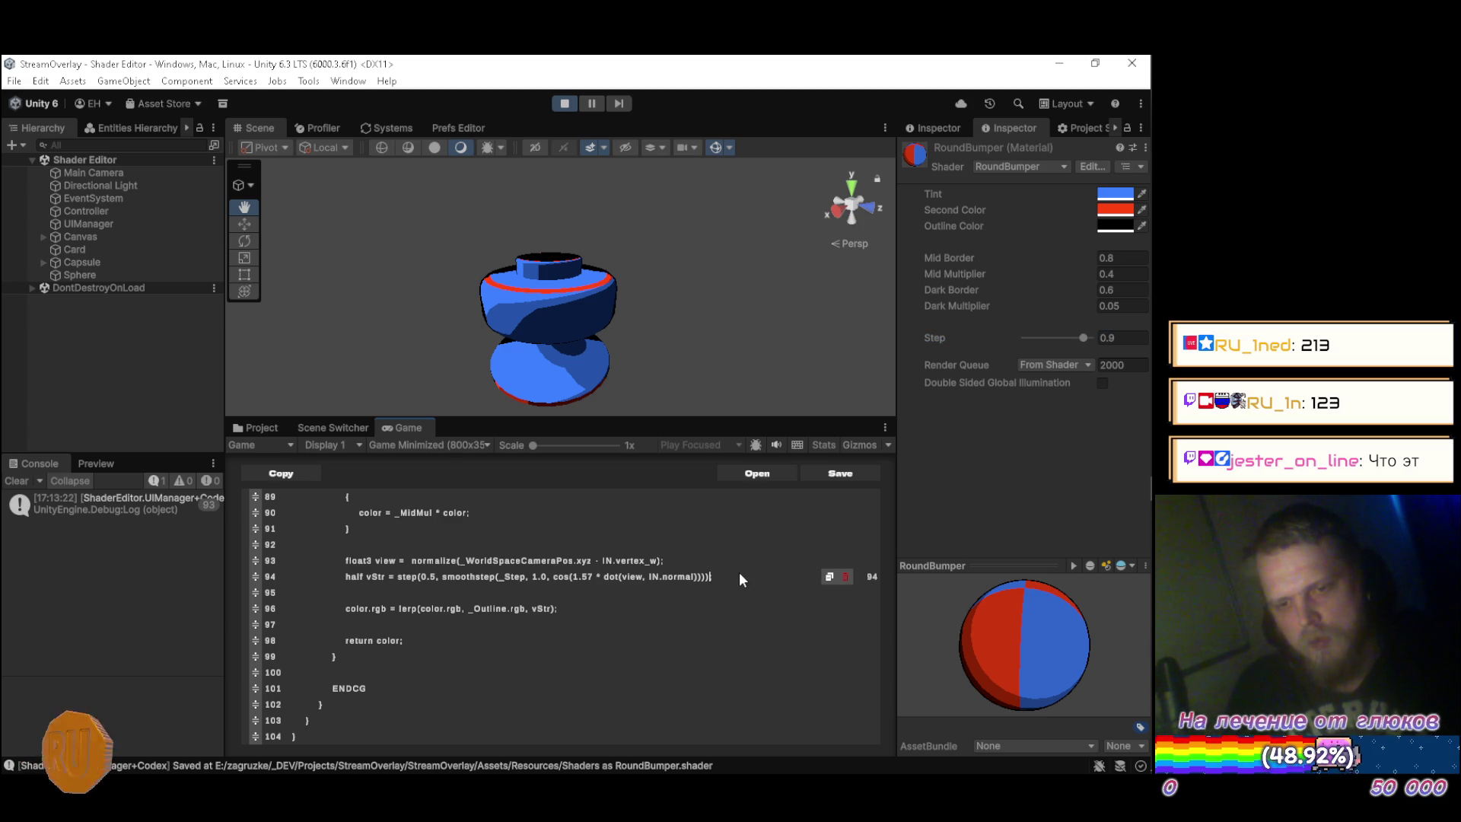
pyautogui.write(';')
pyautogui.press('Left')
pyautogui.press('Left')
pyautogui.press('Left')
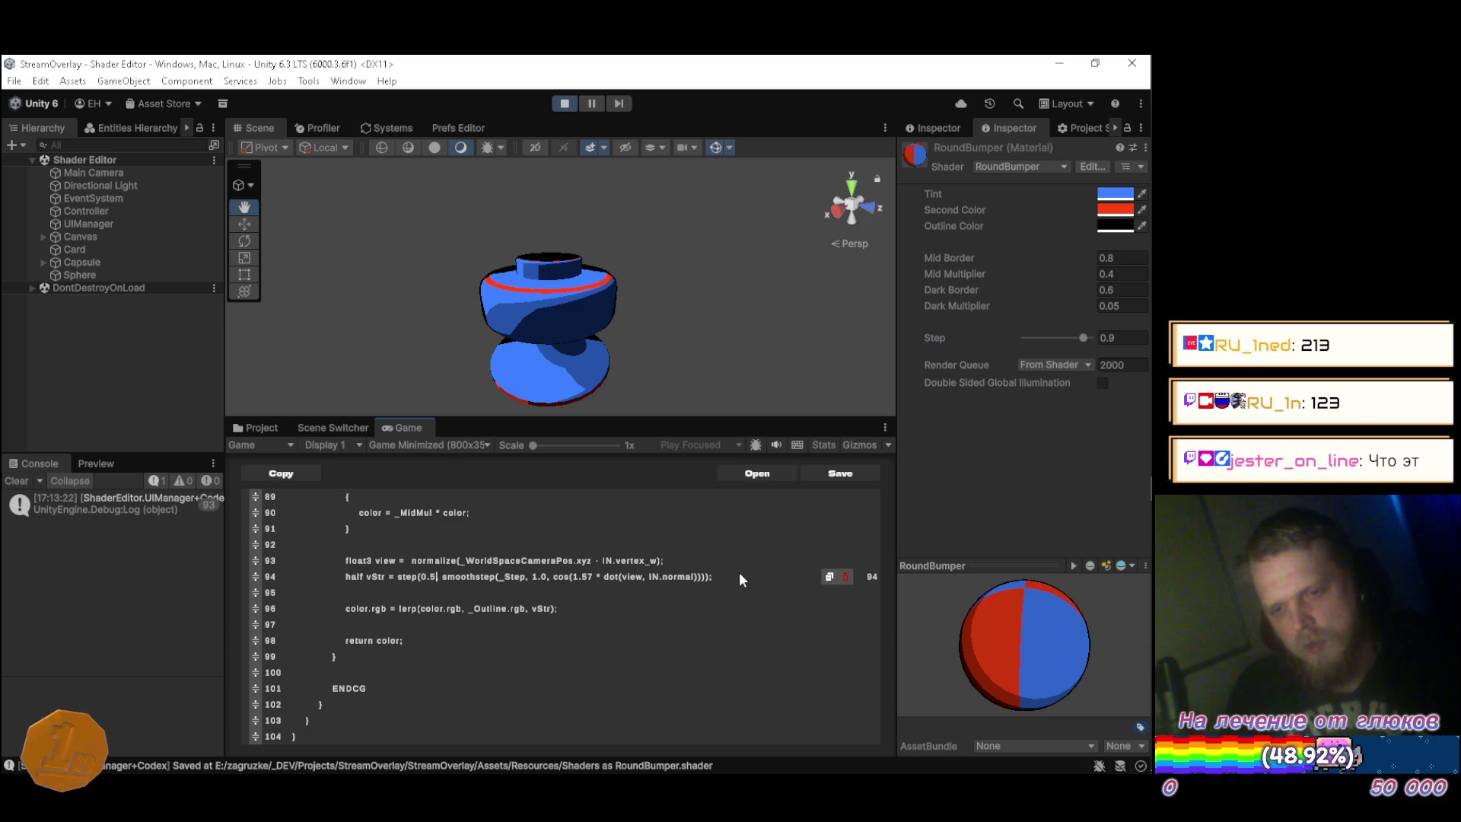
pyautogui.press('BackSpace')
pyautogui.write('1')
pyautogui.press('Return')
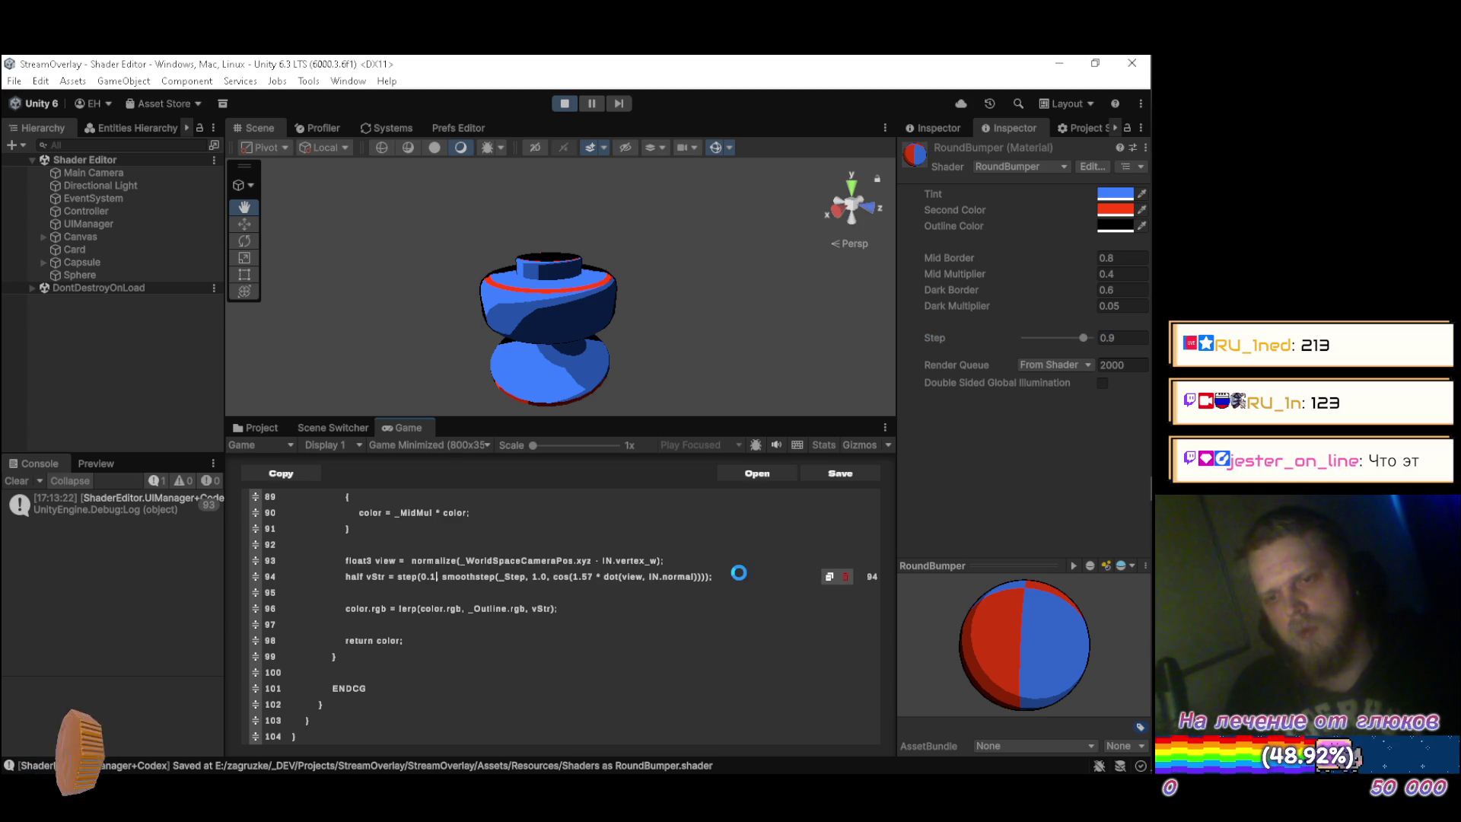
pyautogui.press('BackSpace')
pyautogui.write('2')
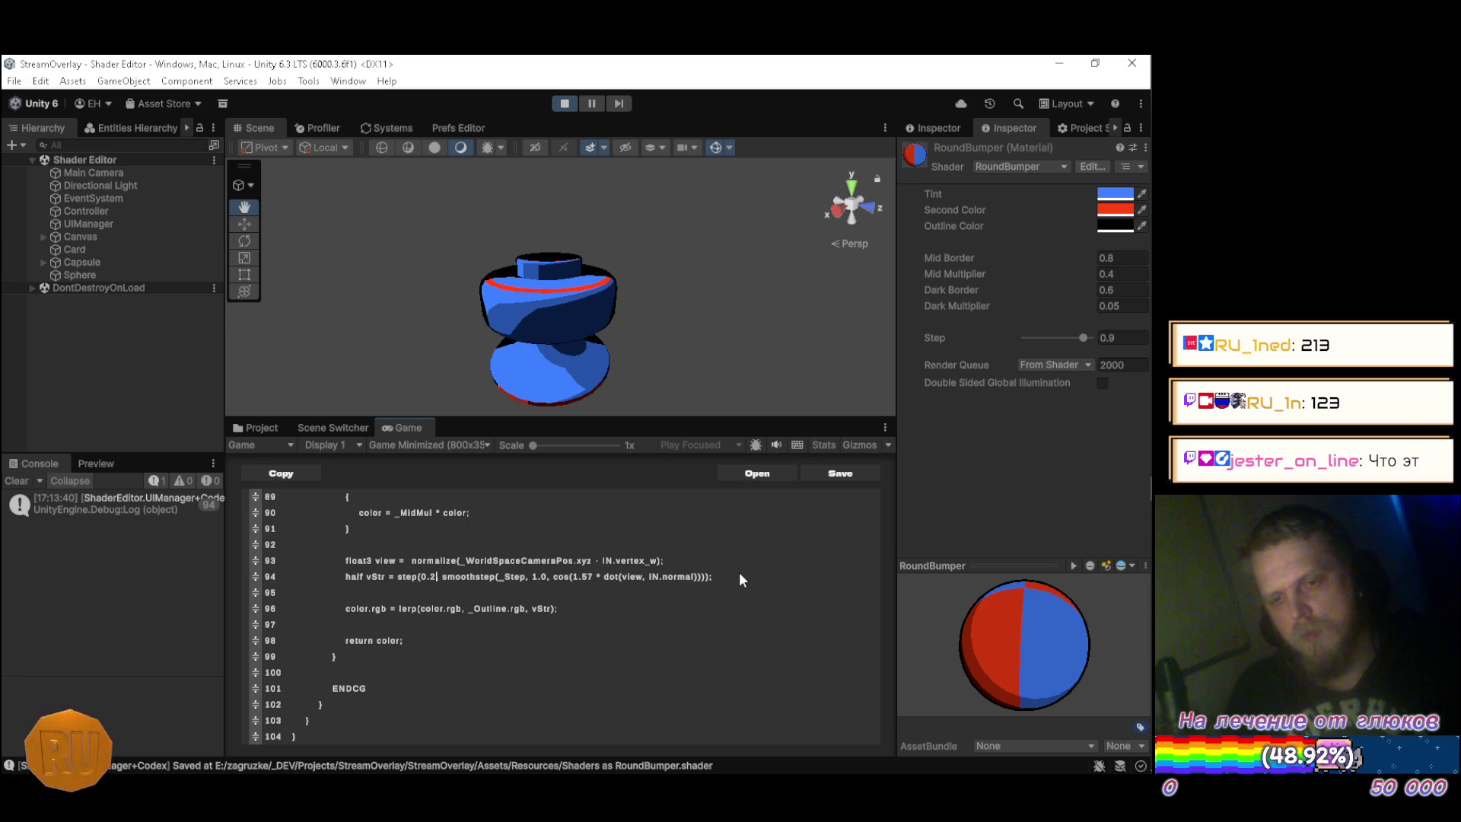
pyautogui.press('BackSpace')
pyautogui.write('6')
pyautogui.press('Return')
pyautogui.press('Return')
# Try thresholds 0.9 and 0.8, then delete the step threshold wrapper.
pyautogui.press('BackSpace')
pyautogui.write('9')
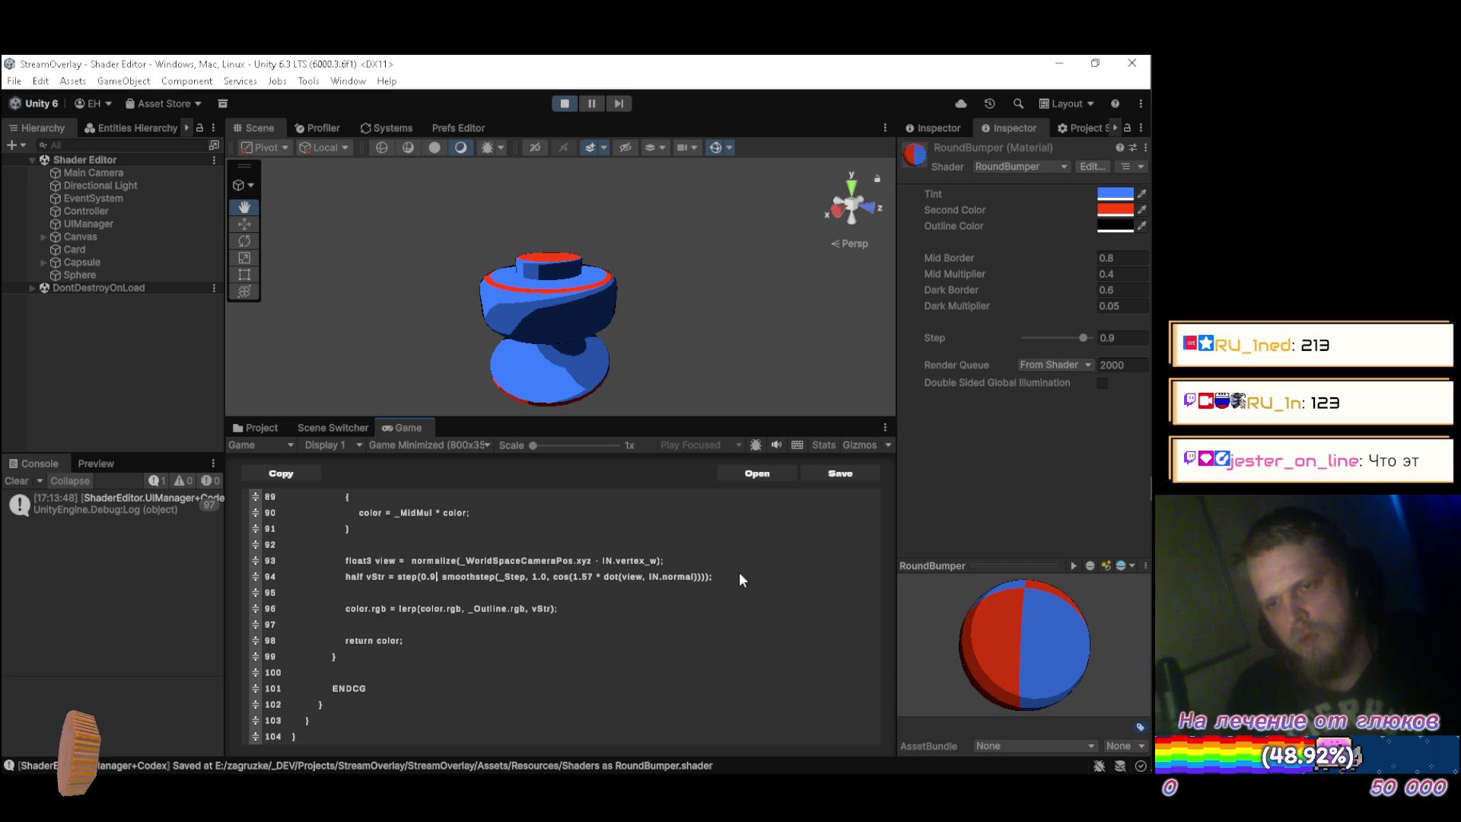
pyautogui.press('BackSpace')
pyautogui.write('8')
pyautogui.press('Return')
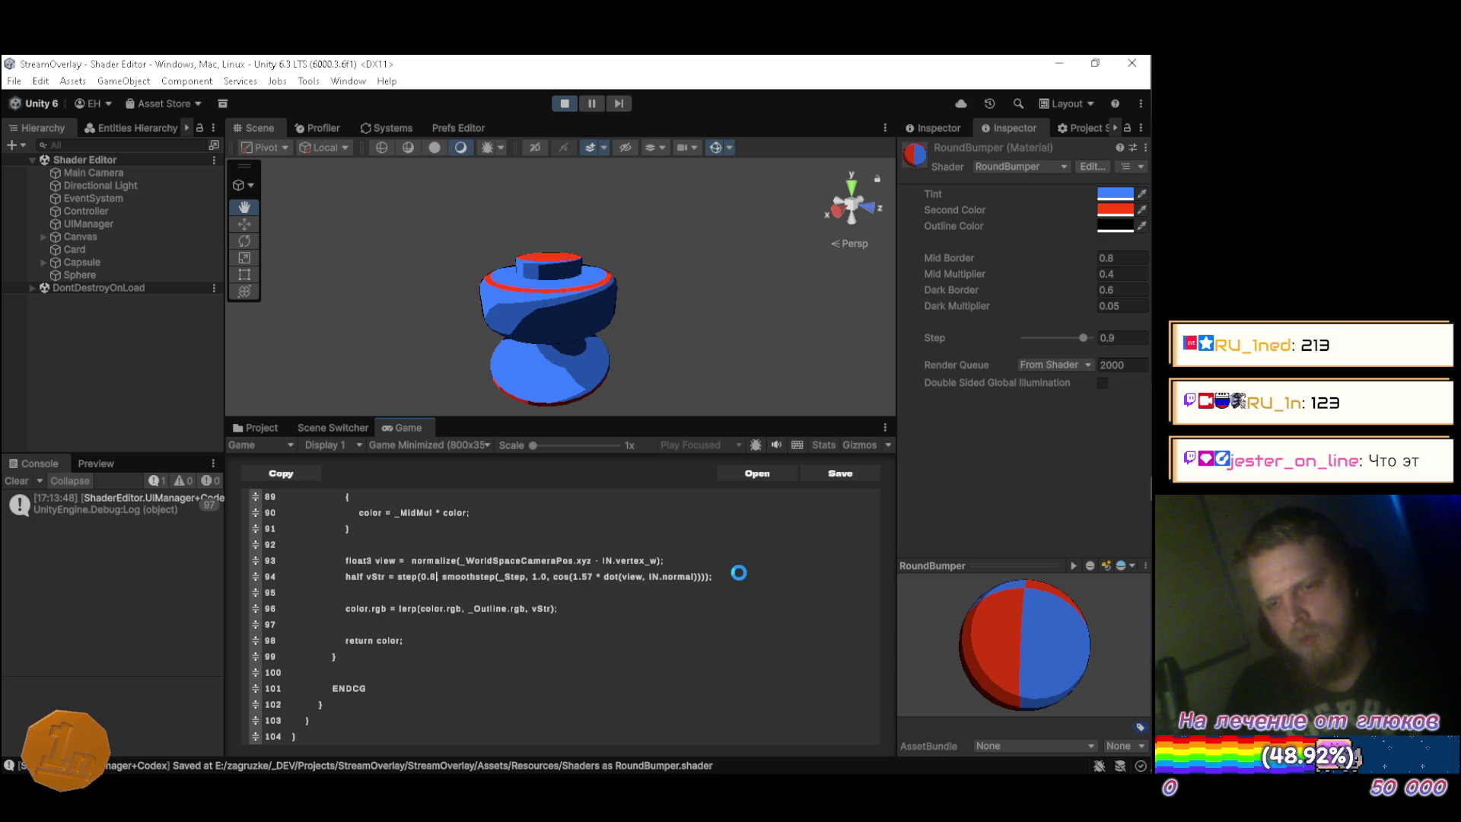
pyautogui.press('BackSpace')
pyautogui.press('BackSpace')
pyautogui.press('BackSpace')
pyautogui.press('BackSpace')
pyautogui.press('BackSpace')
pyautogui.press('BackSpace')
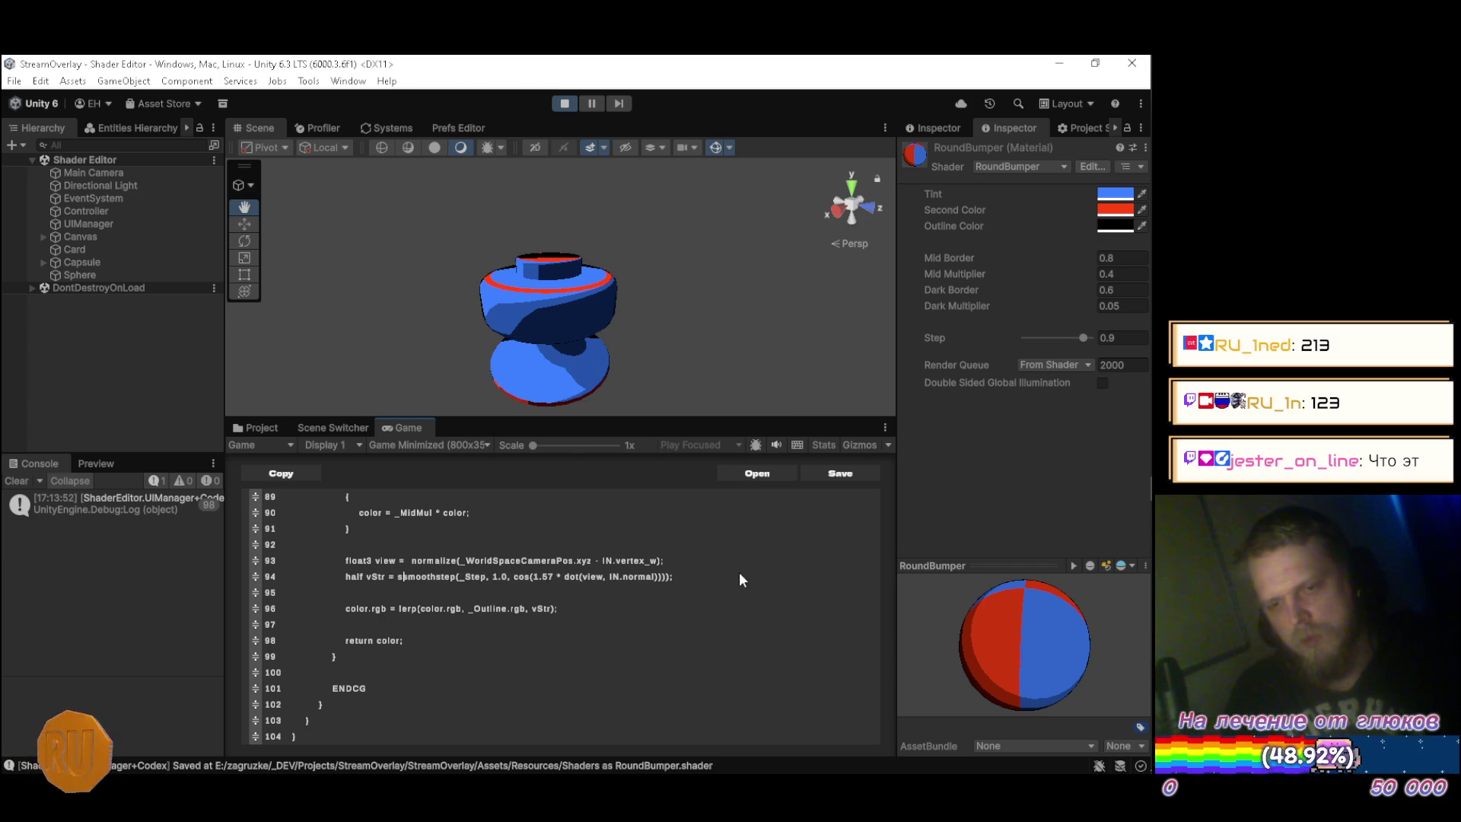
pyautogui.press('BackSpace')
# Balance line 94's parentheses with a closing semicolon, save, and move up to light-strength line 82.
pyautogui.hotkey('ctrl', 's')
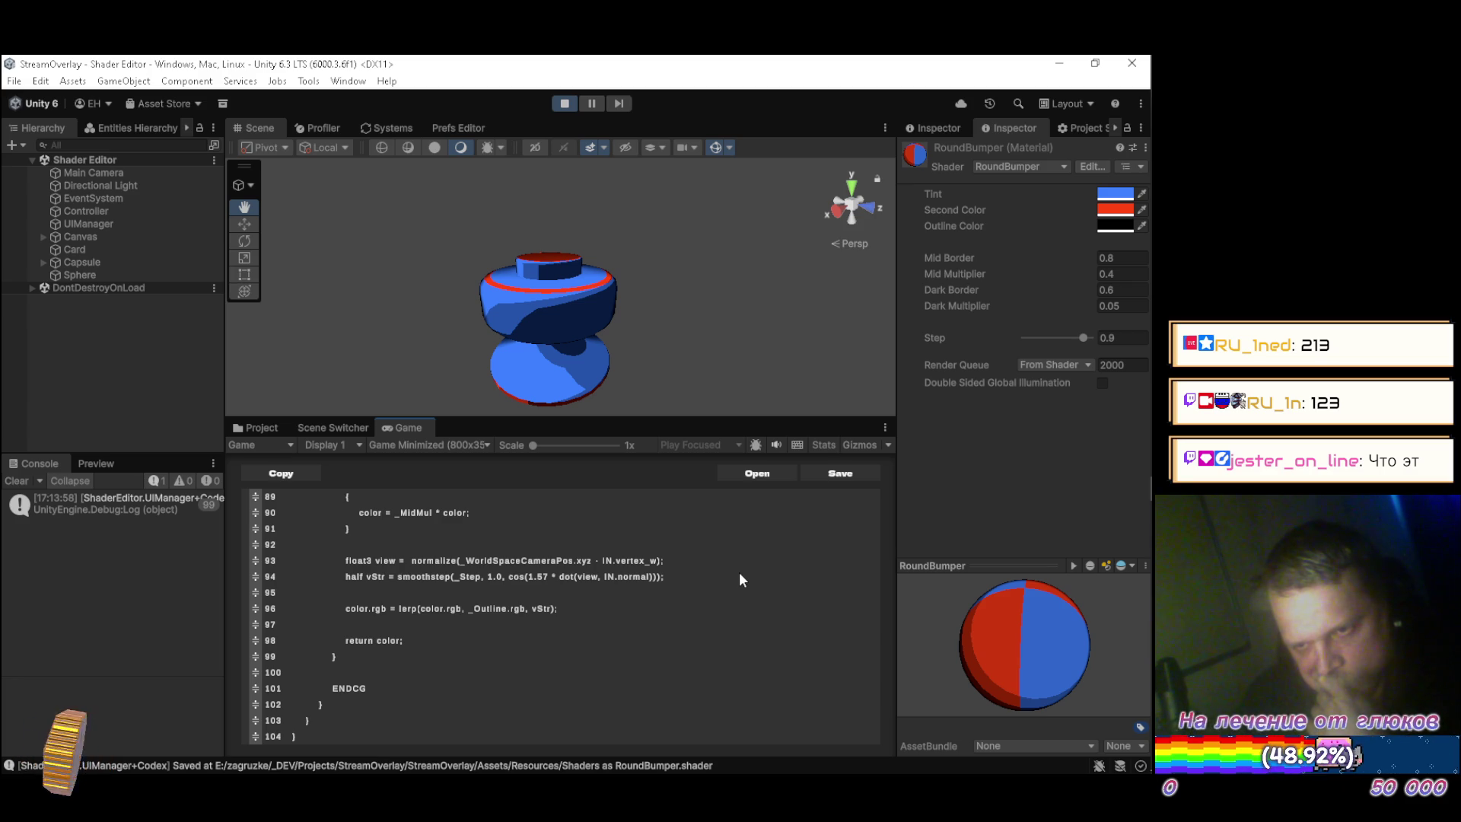
pyautogui.write(';')
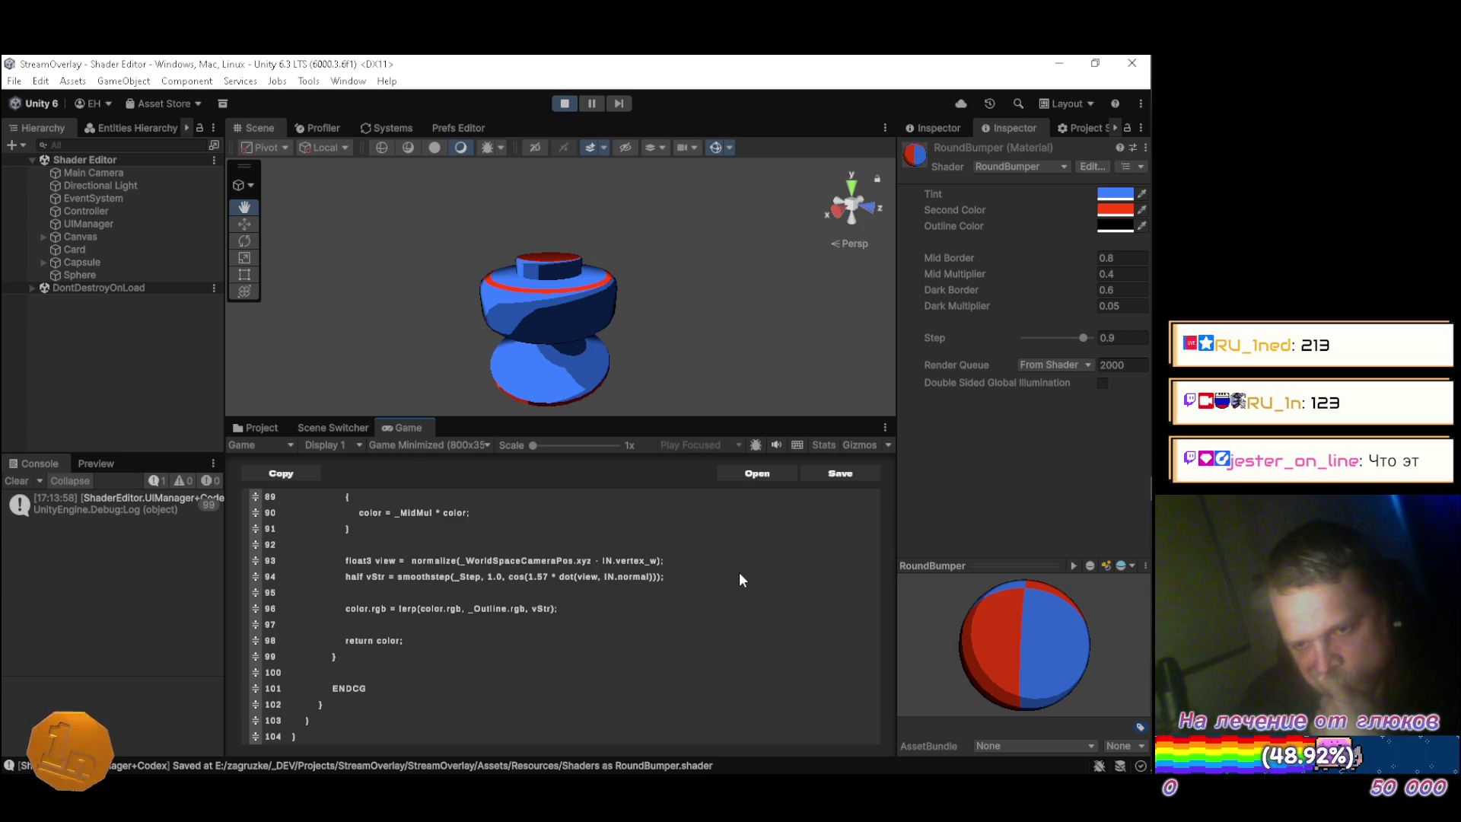
pyautogui.press('Up')
pyautogui.press('Up')
pyautogui.press('Up')
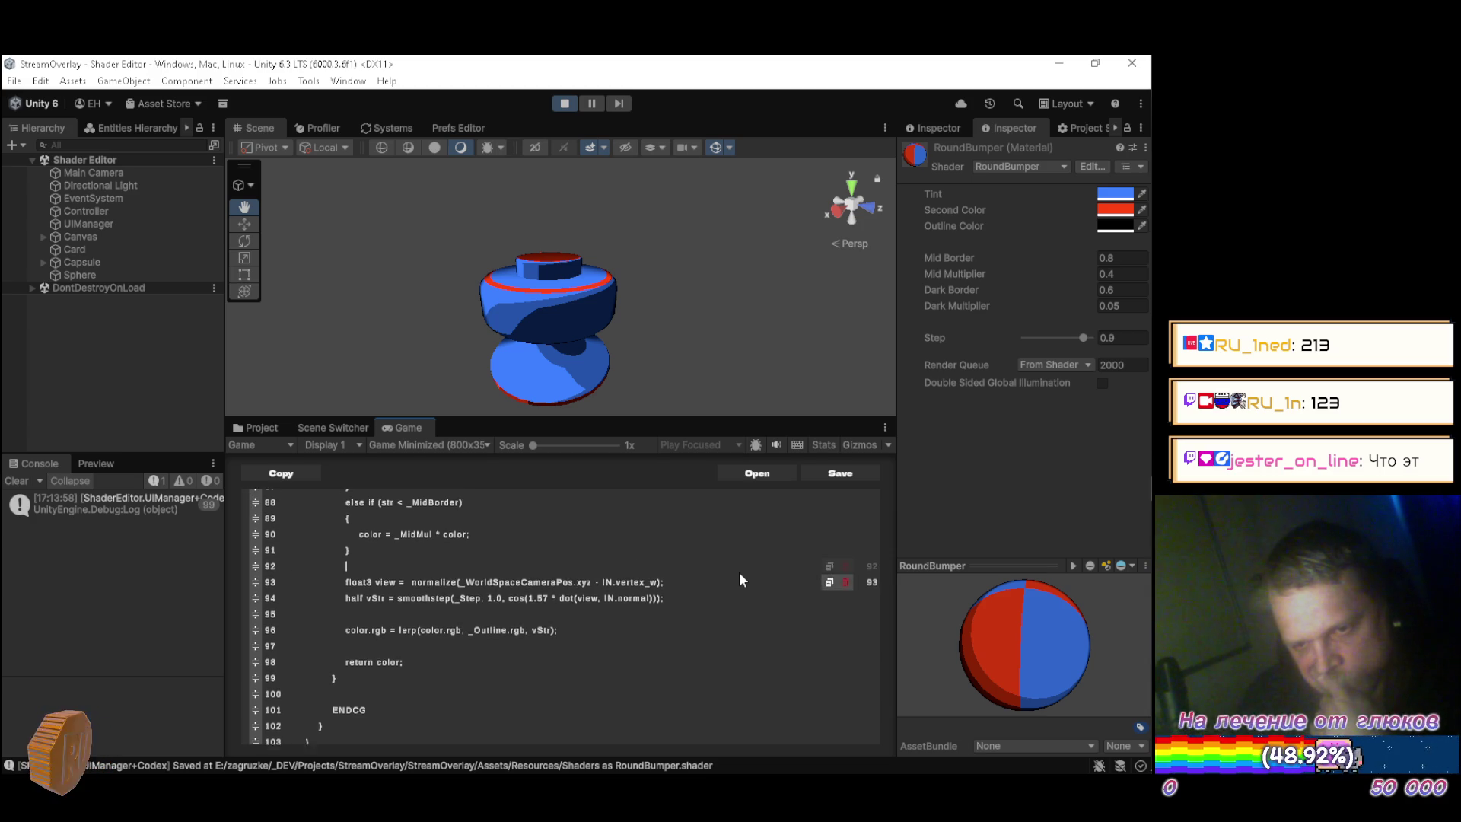
pyautogui.press('Up')
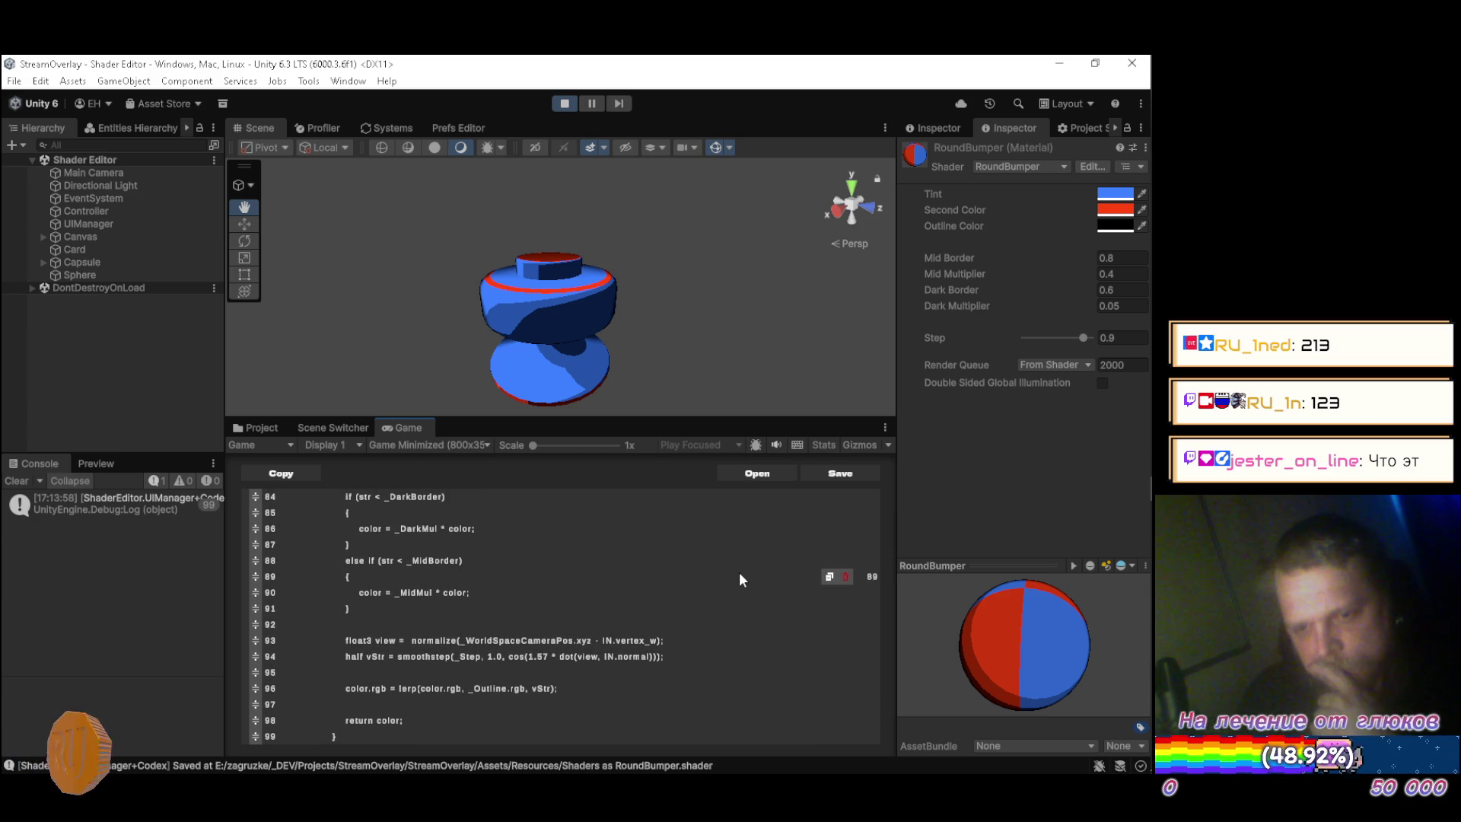
pyautogui.press('Up')
pyautogui.press('Up')
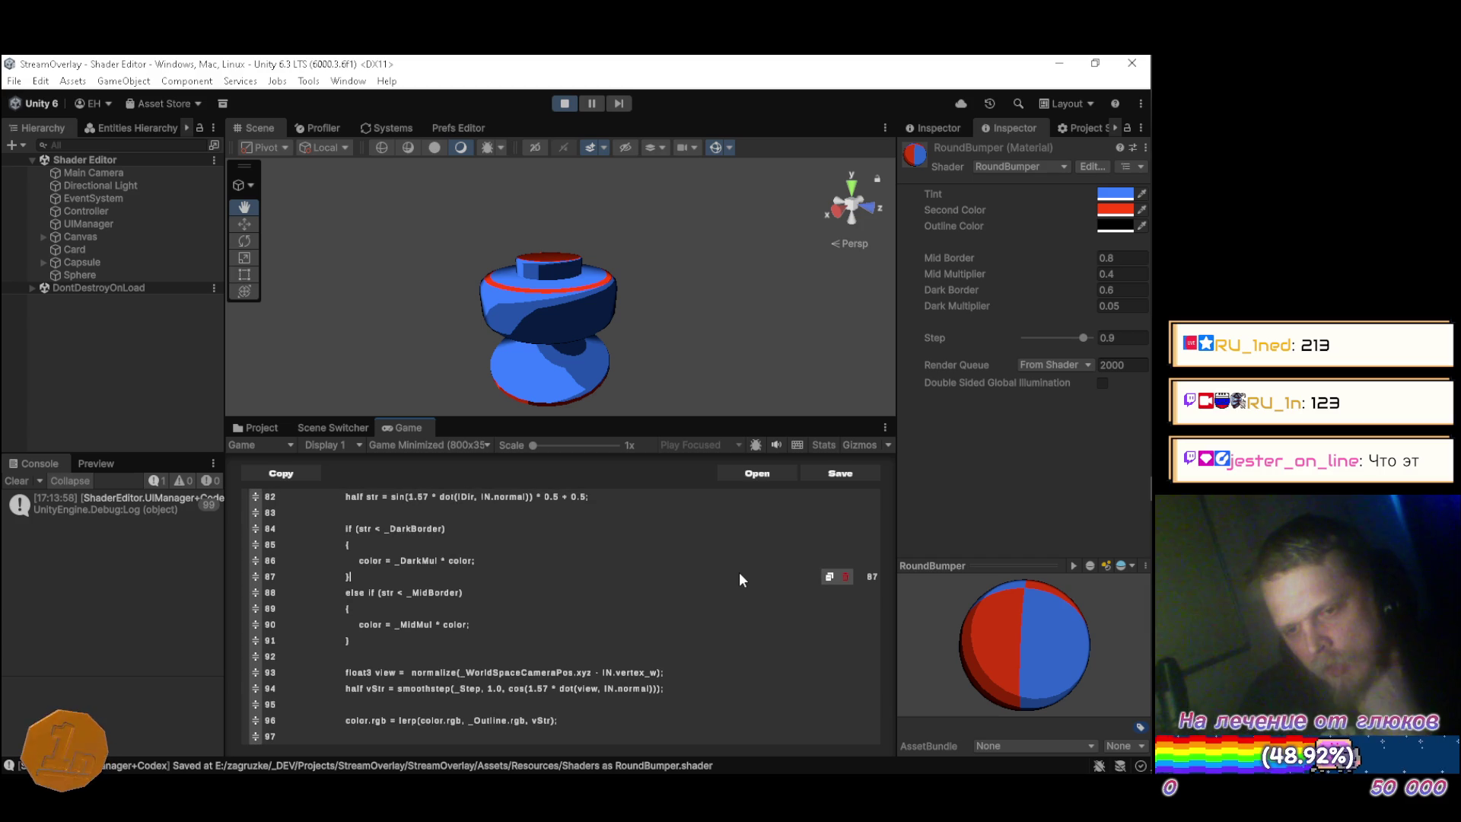
pyautogui.press('Up')
pyautogui.press('Up')
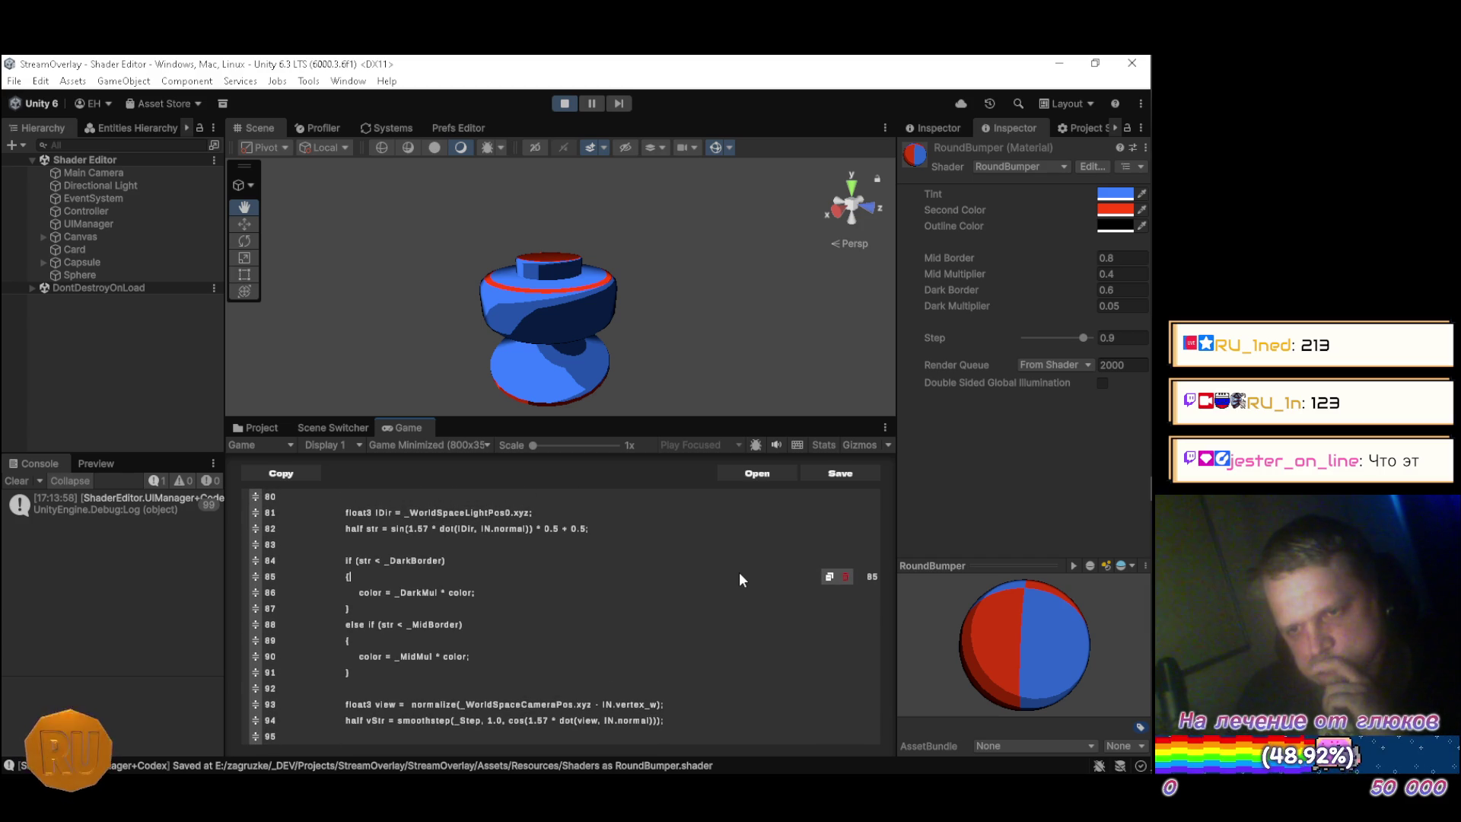
pyautogui.press('Up')
pyautogui.press('Up')
pyautogui.press('Up')
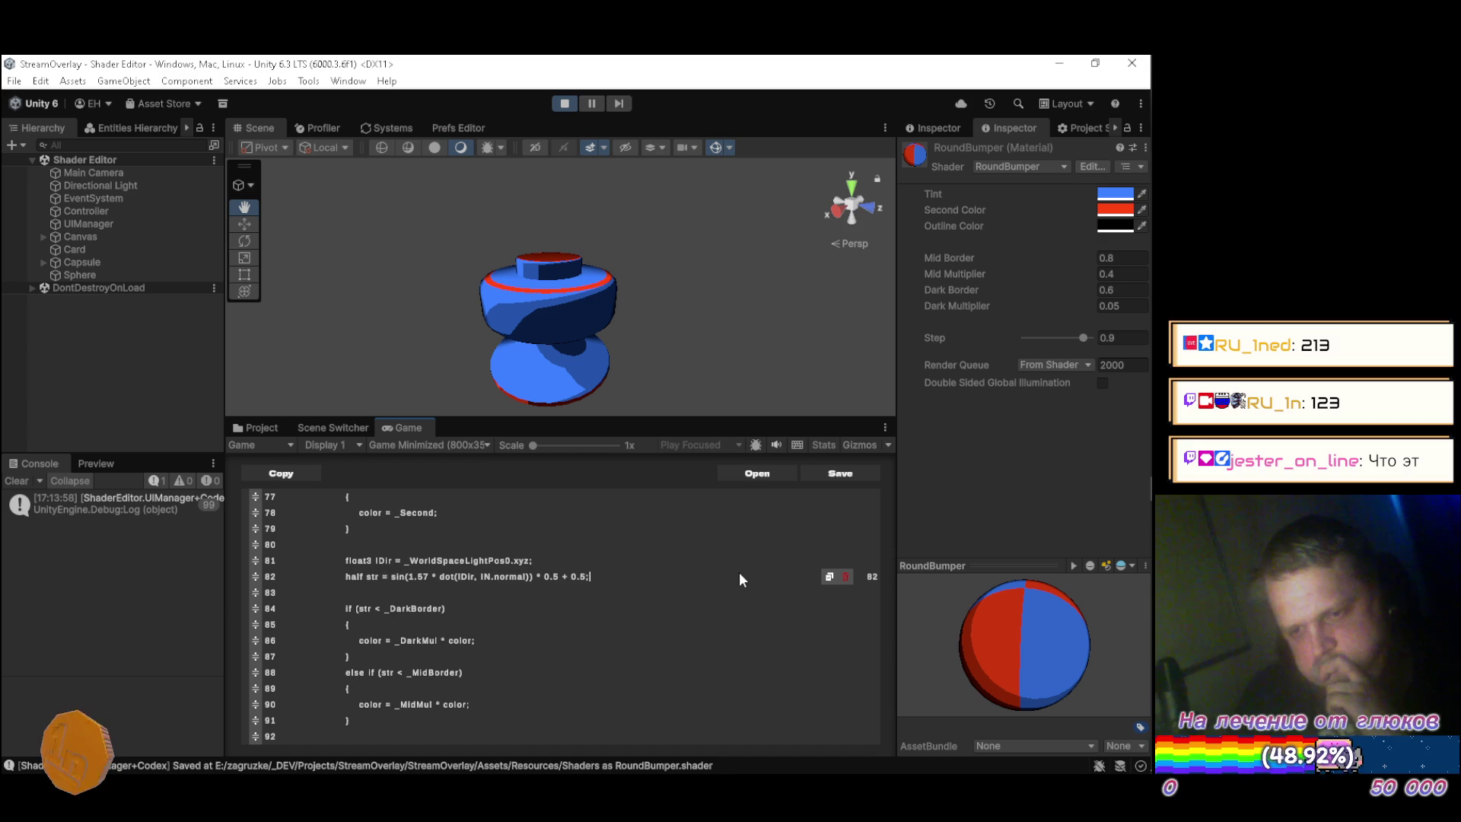
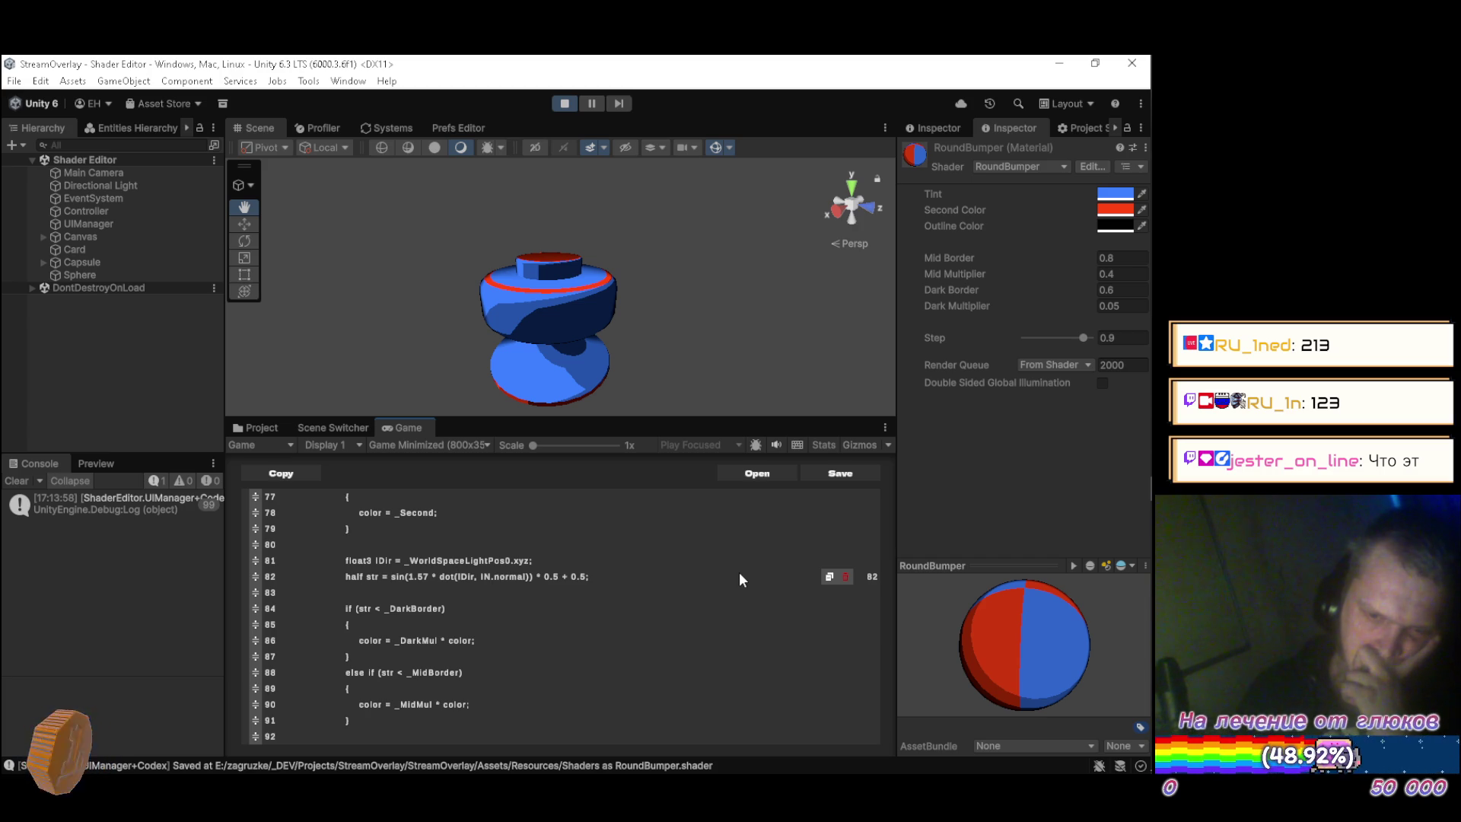
# Scroll through the RoundBumper material settings and spin its preview sphere.
pyautogui.scroll(-1, 740, 575)
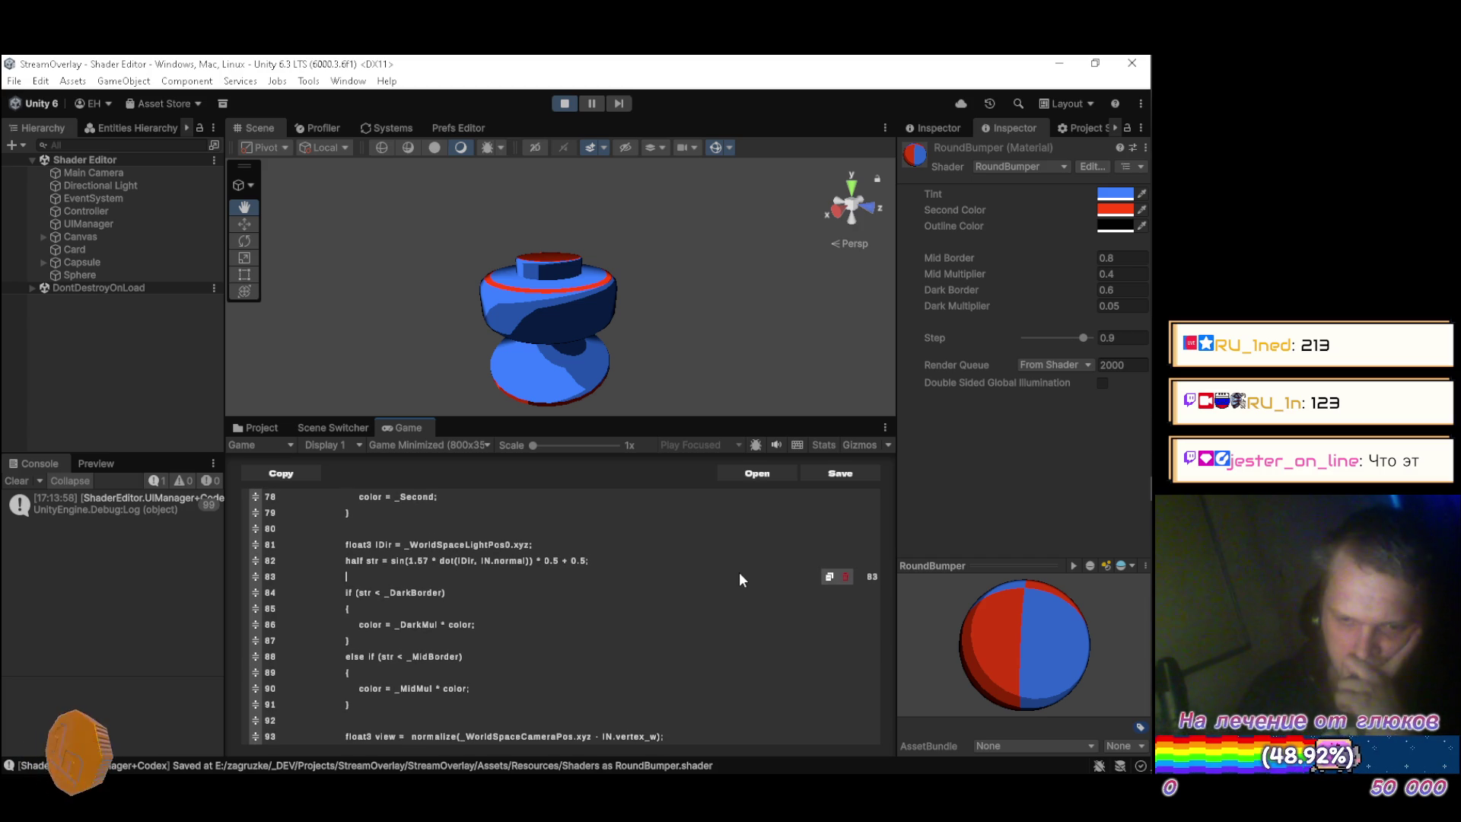
pyautogui.scroll(4, 739, 575)
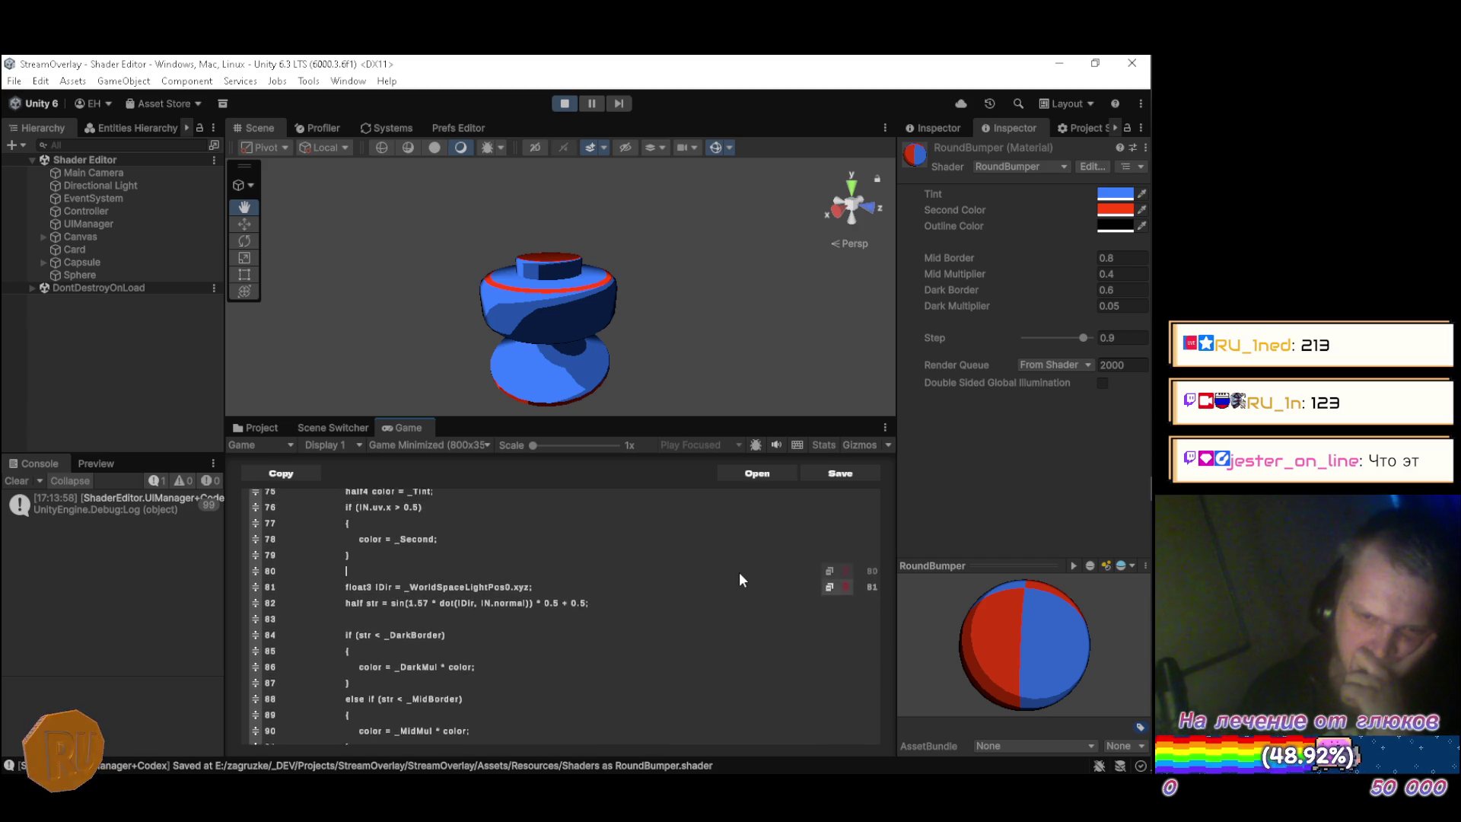
pyautogui.scroll(-2, 740, 574)
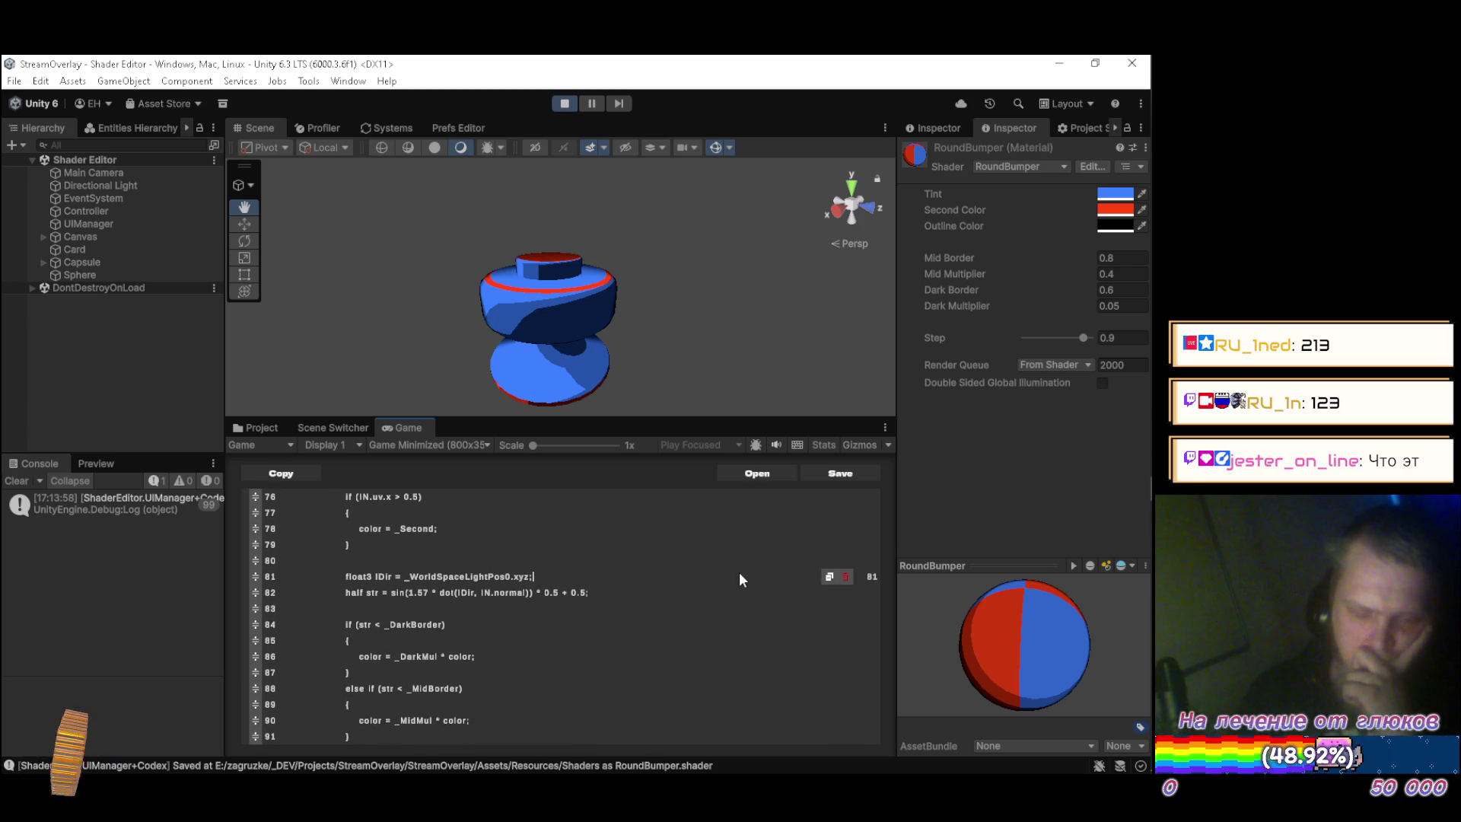
pyautogui.scroll(-12, 739, 575)
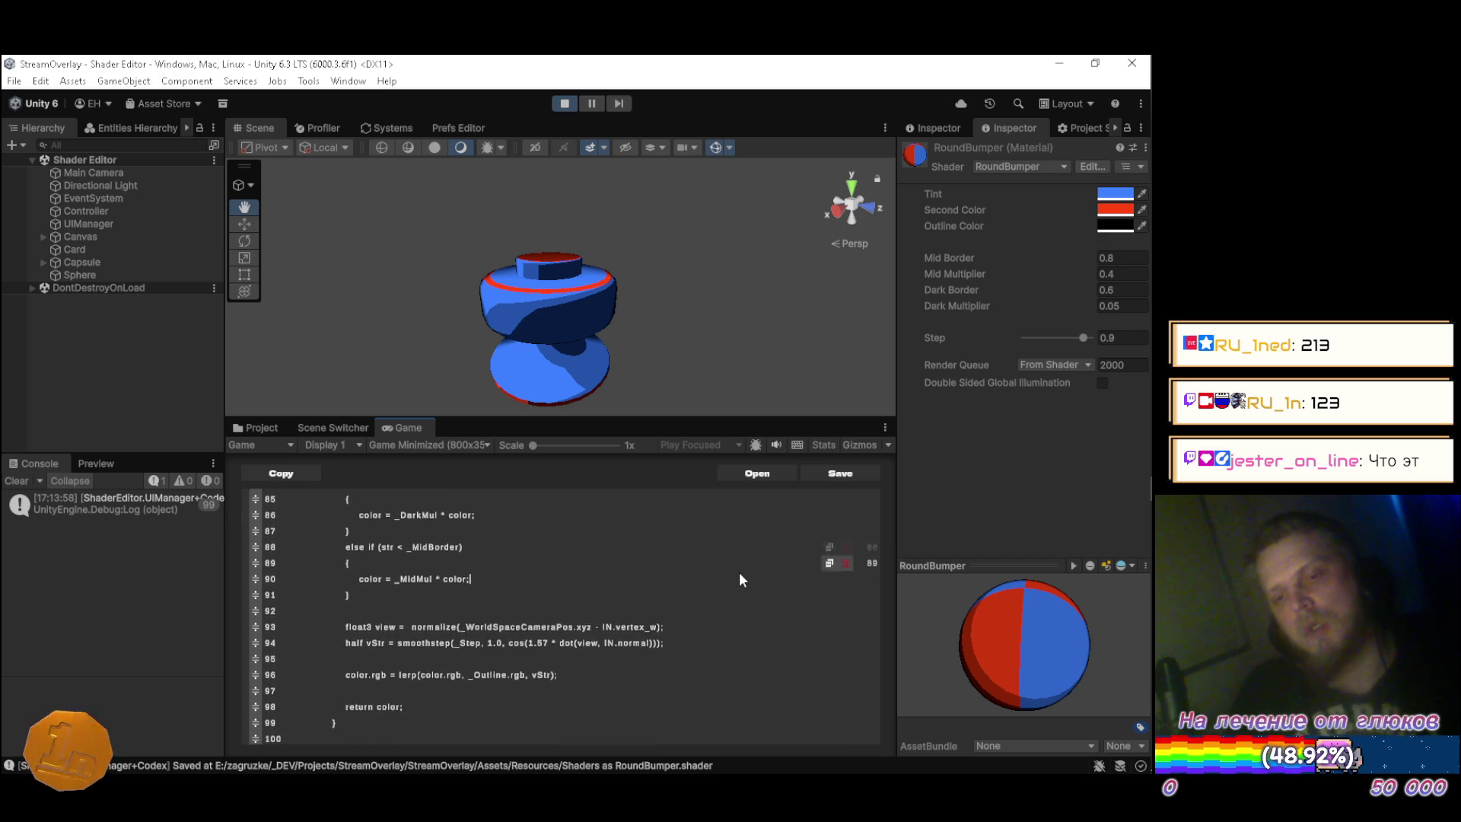
pyautogui.scroll(-1, 740, 580)
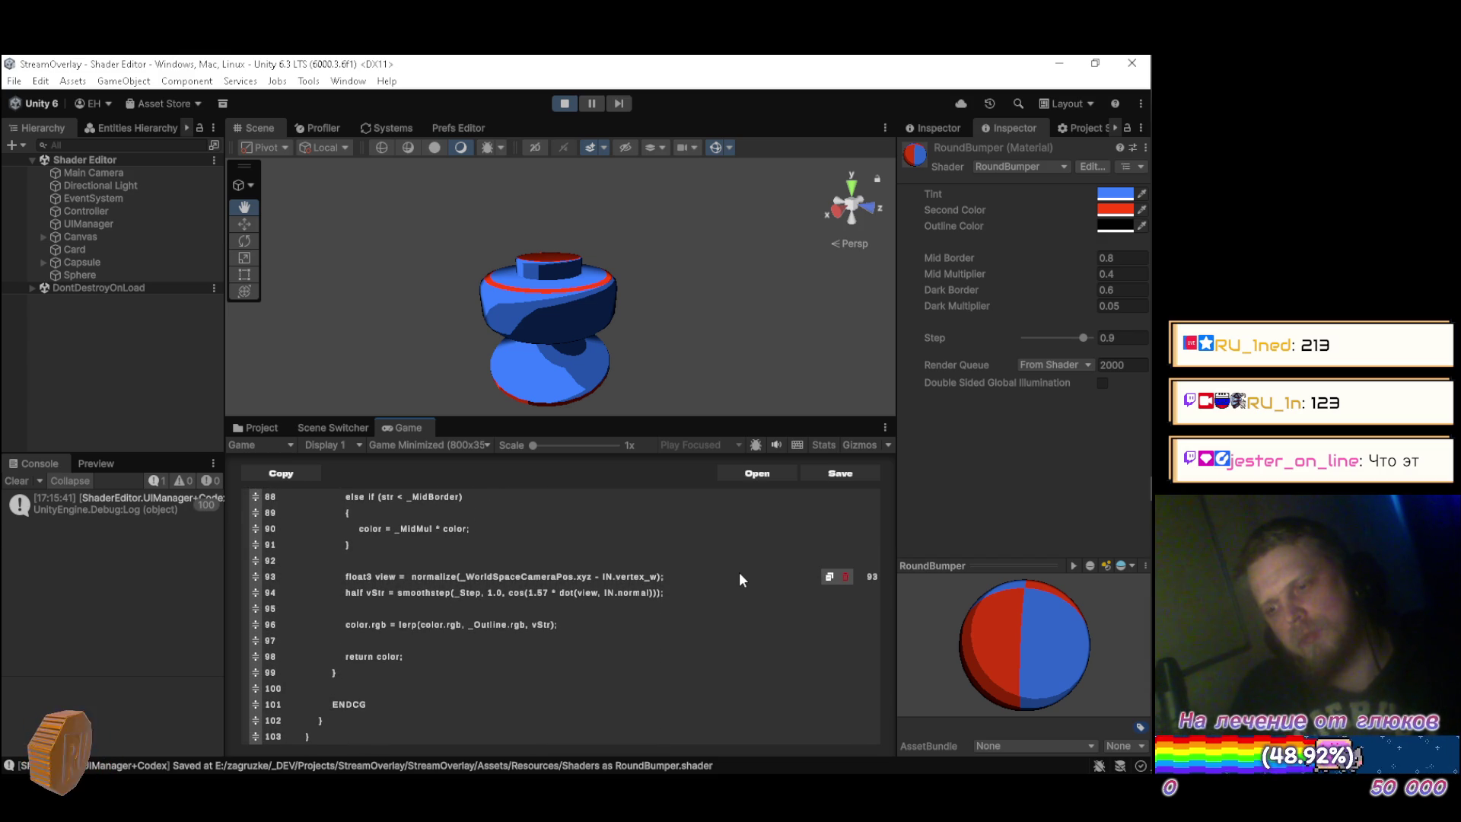
pyautogui.scroll(-10, 739, 575)
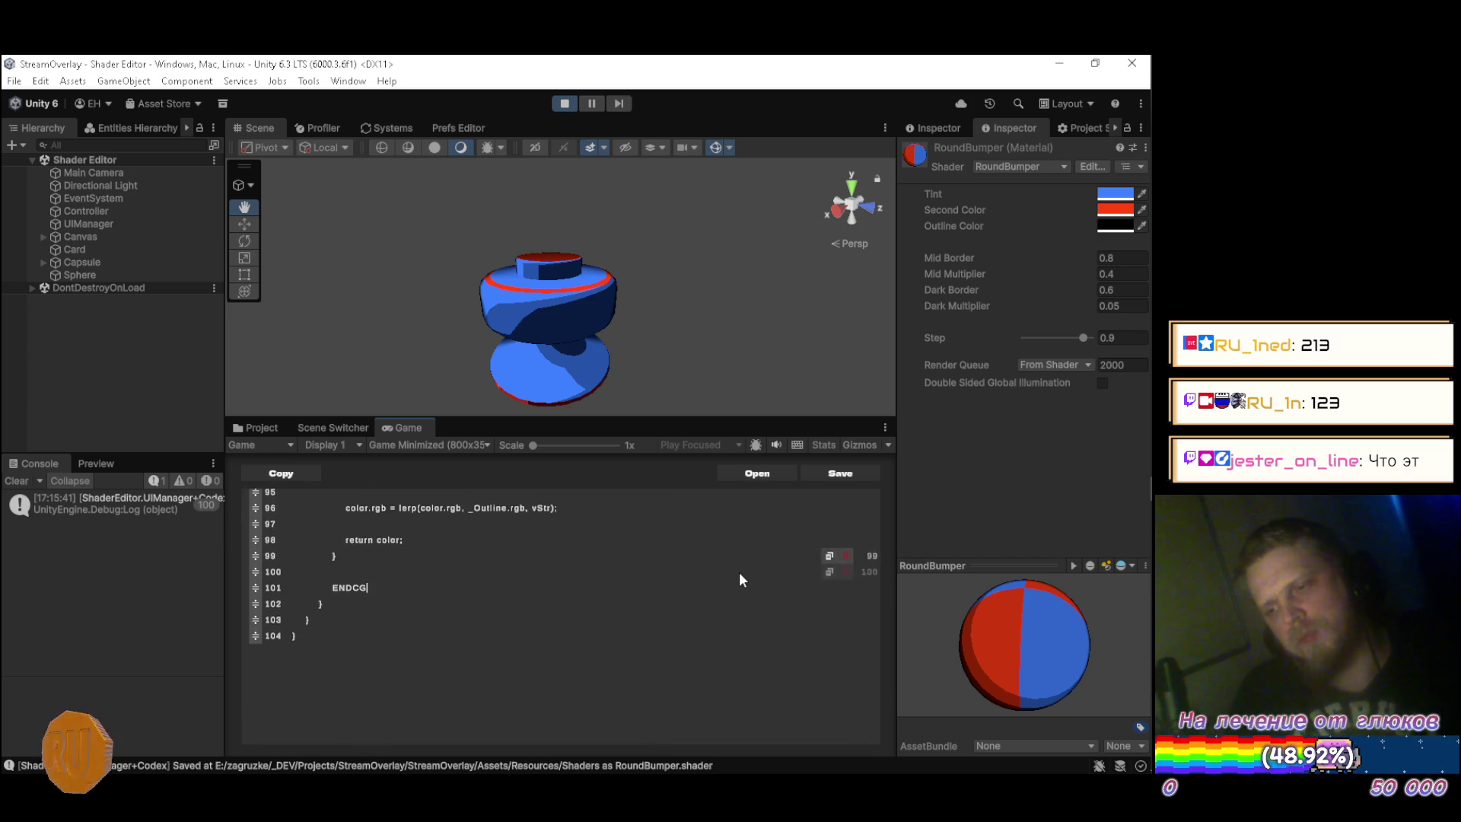
pyautogui.scroll(5, 740, 574)
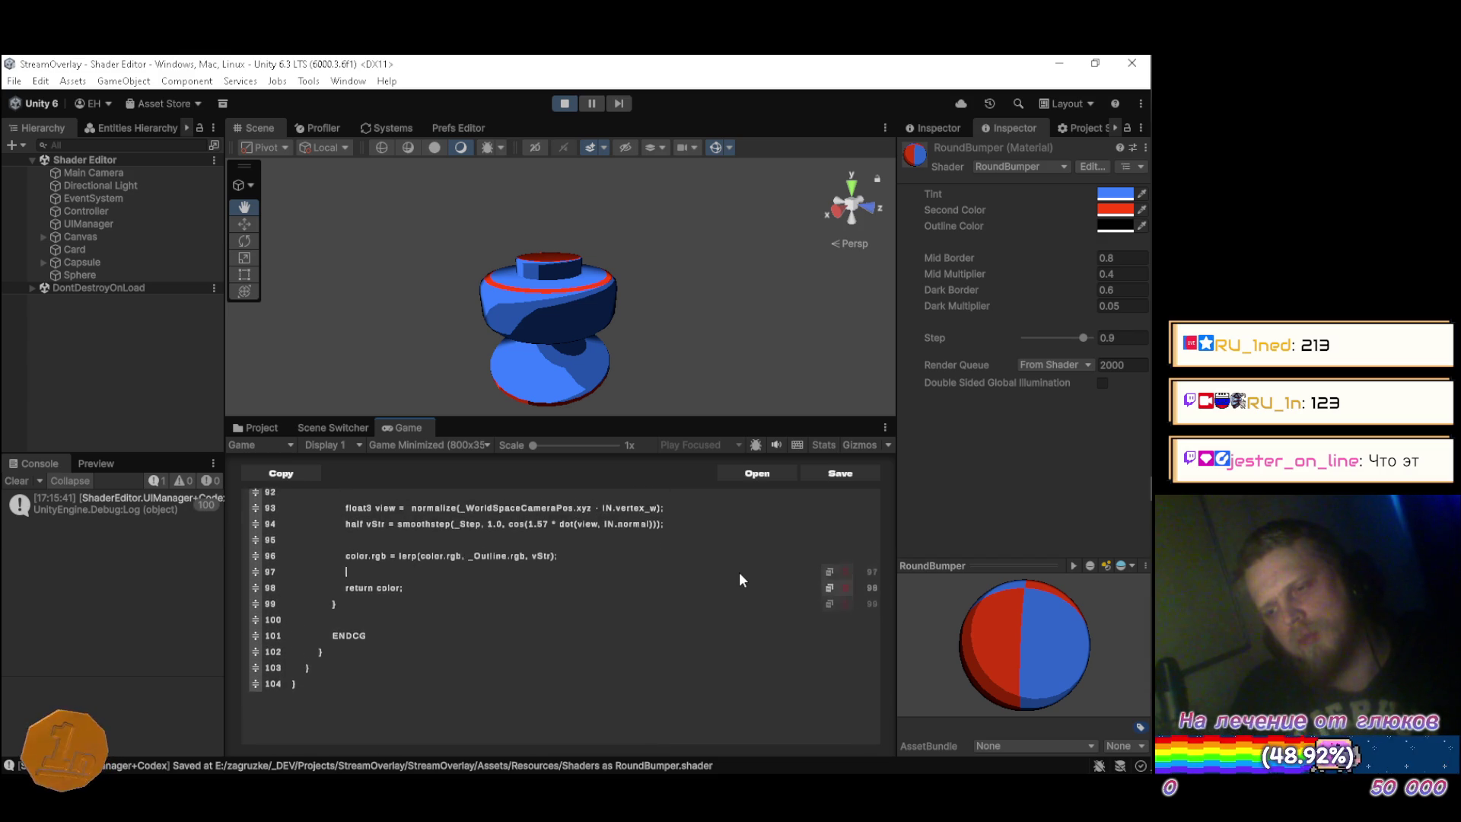
pyautogui.moveTo(1019, 624)
pyautogui.mouseDown()
pyautogui.moveTo(986, 647)
pyautogui.moveTo(997, 602)
pyautogui.moveTo(1007, 631)
pyautogui.moveTo(985, 642)
pyautogui.moveTo(1012, 614)
pyautogui.moveTo(1056, 622)
pyautogui.moveTo(1052, 646)
pyautogui.moveTo(1080, 657)
pyautogui.moveTo(1119, 633)
pyautogui.moveTo(965, 617)
pyautogui.mouseUp()
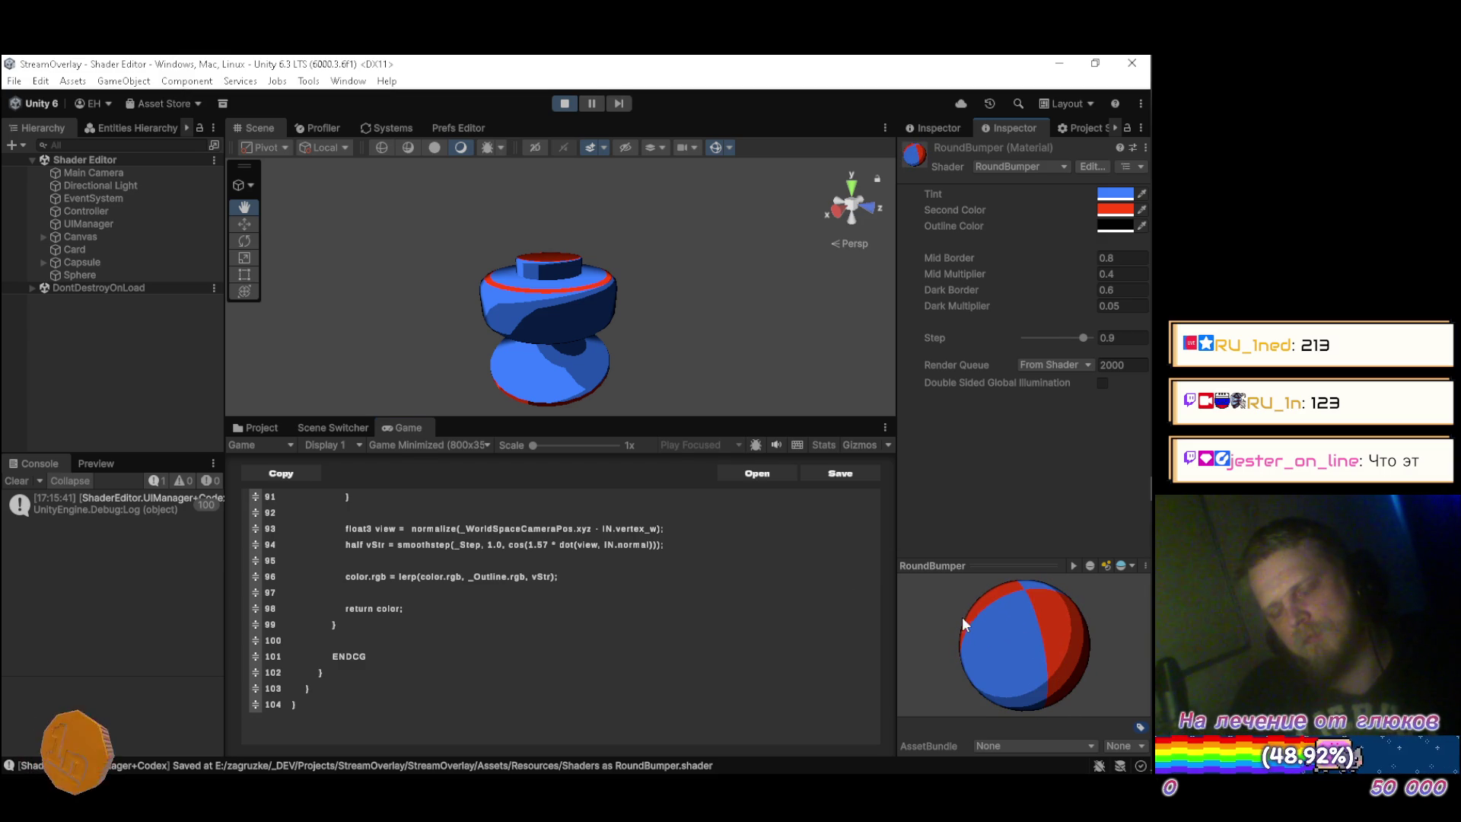
# In Blender, apply the new shading to the whole RoundBumper mesh and save Pinball.blend for Unity's reimport.
pyautogui.hotkey('alt', 'Tab')
pyautogui.hotkey('alt', 'Tab')
pyautogui.press('a')
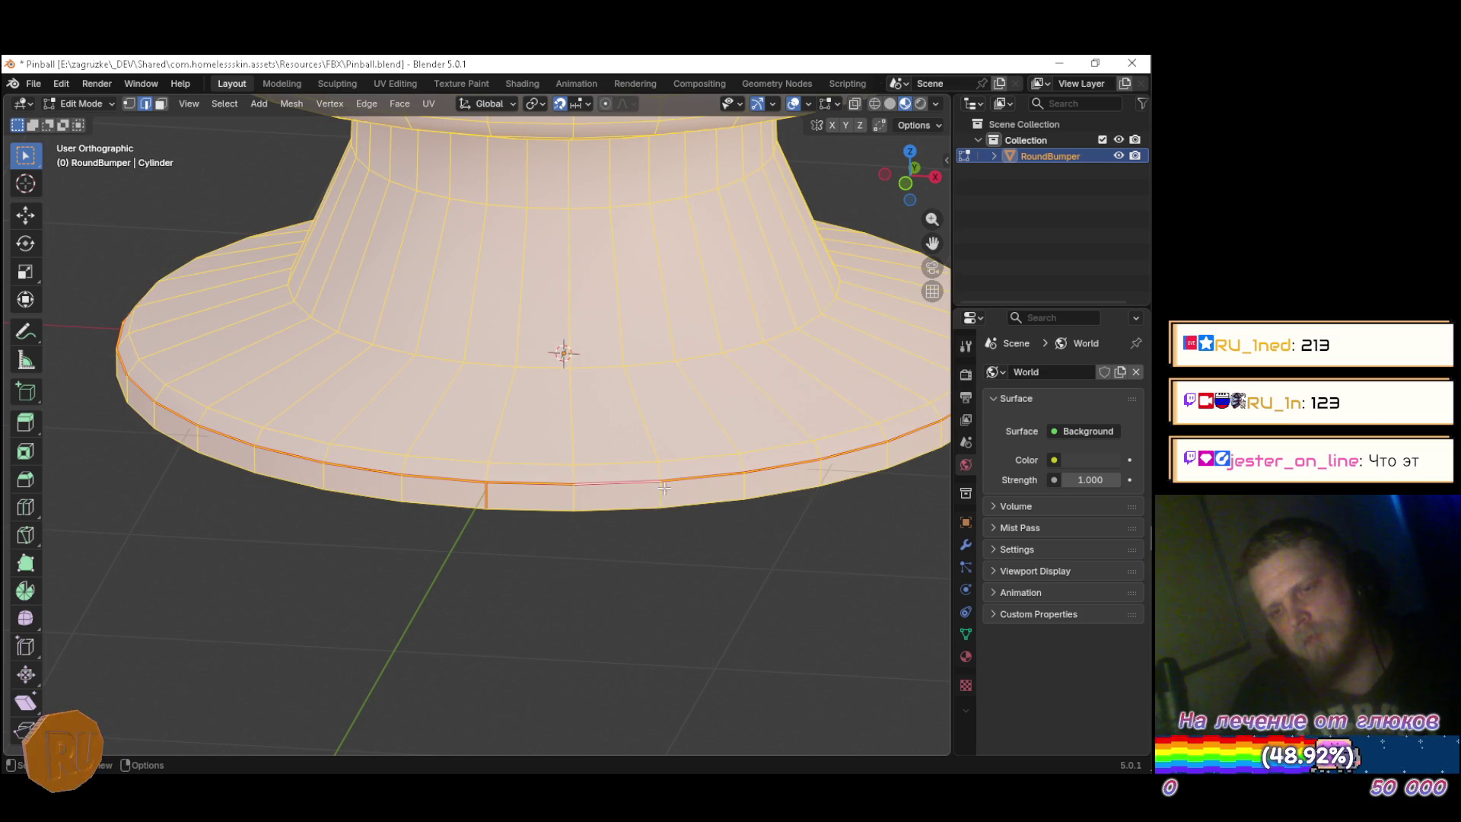
pyautogui.click(290, 103)
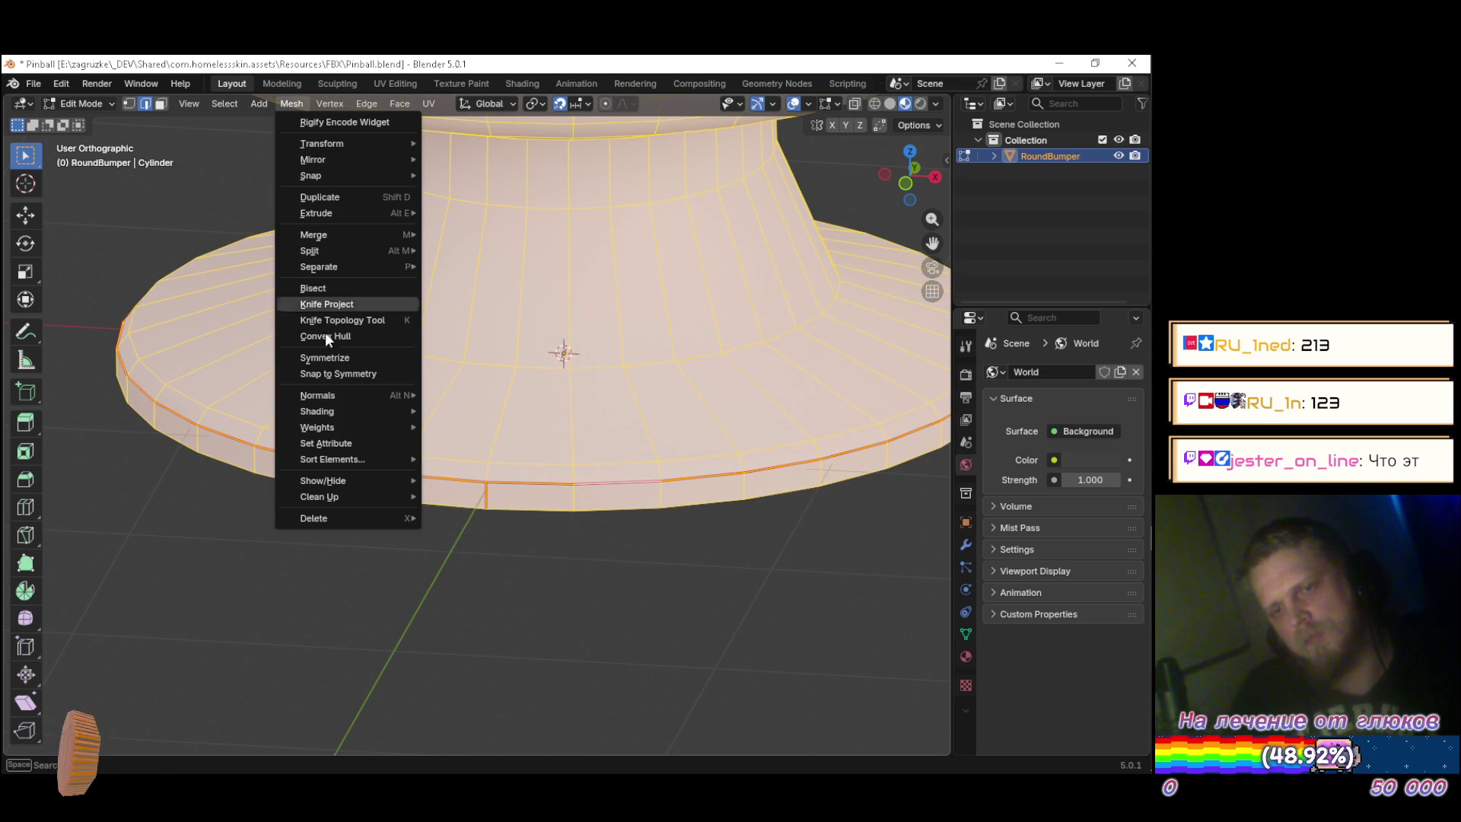
pyautogui.moveTo(363, 413)
pyautogui.click(464, 428)
pyautogui.hotkey('ctrl', 's')
pyautogui.hotkey('alt', 'Tab')
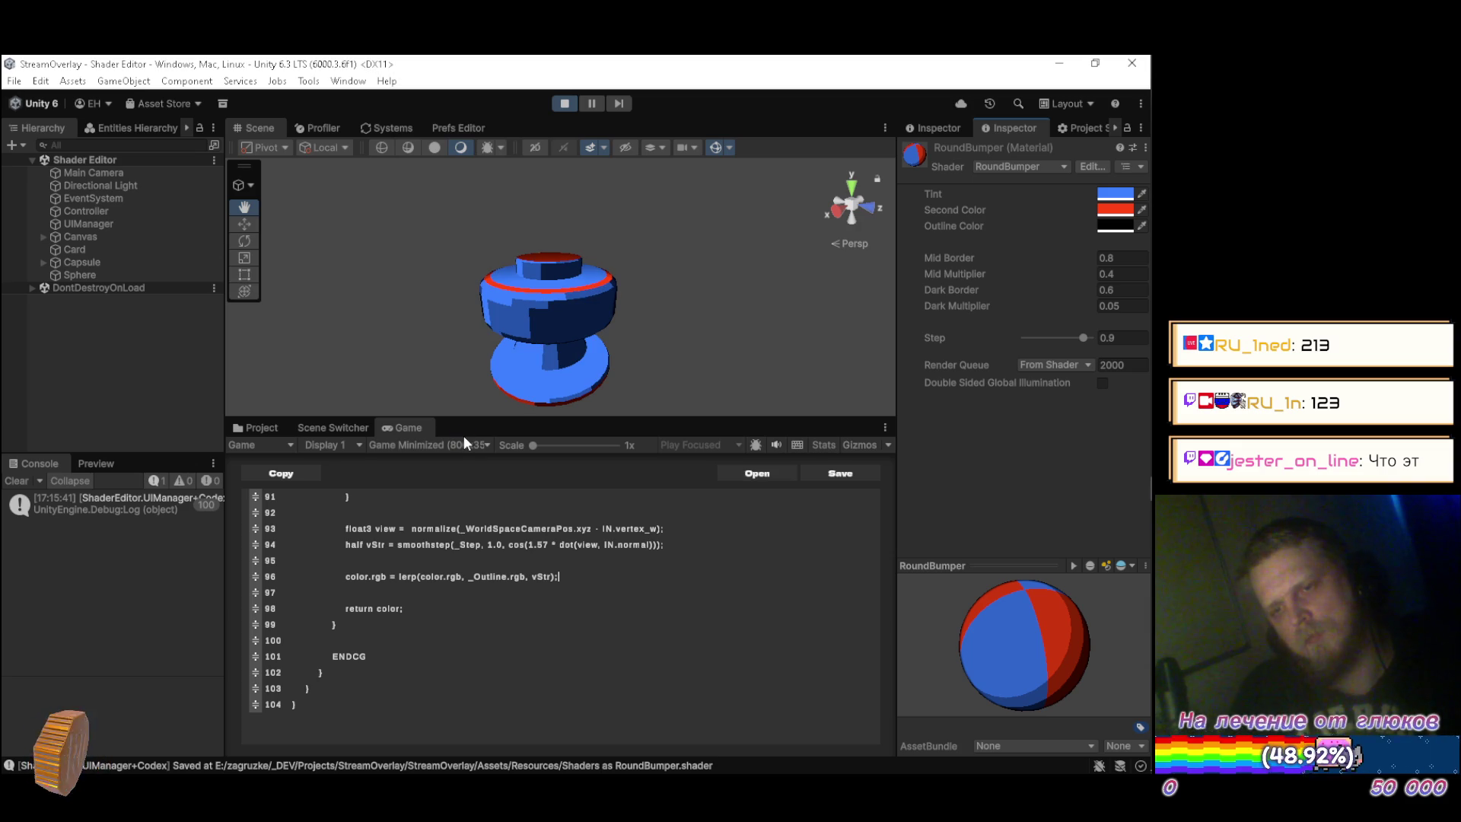
pyautogui.hotkey('alt', 'Tab')
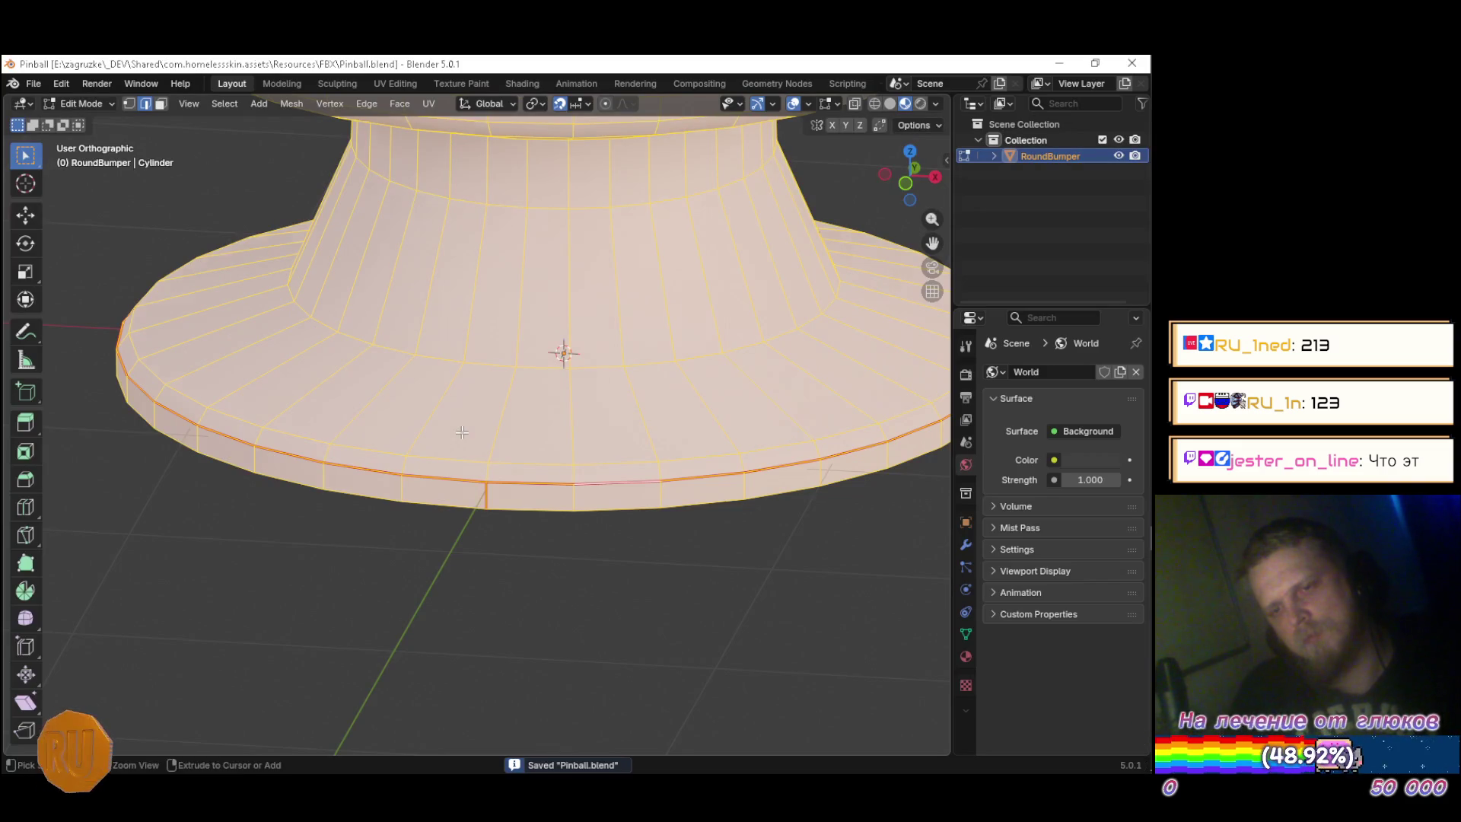
pyautogui.hotkey('alt', 'Tab')
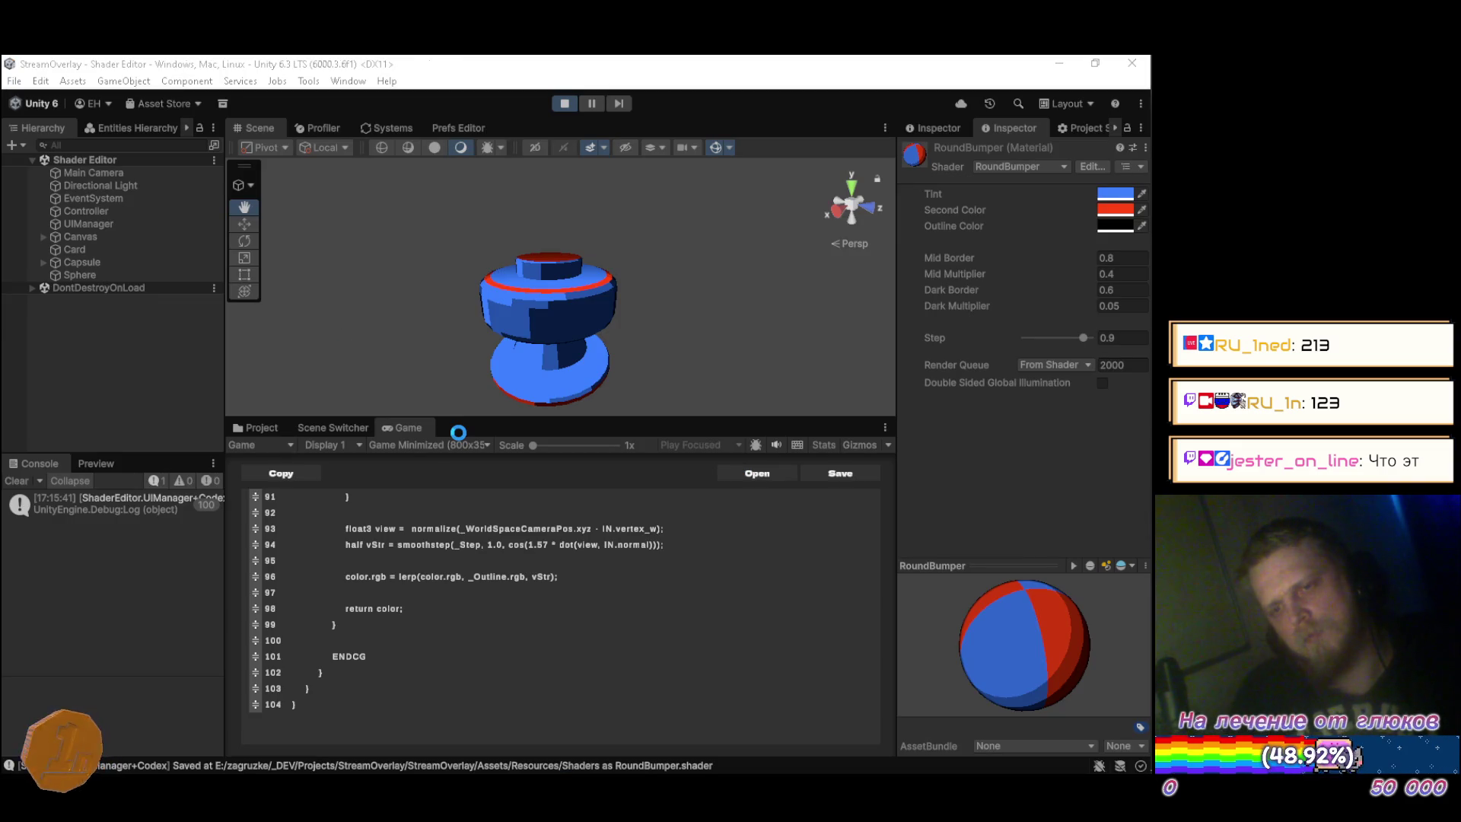
pyautogui.moveTo(454, 345)
pyautogui.mouseDown()
pyautogui.moveTo(561, 327)
pyautogui.moveTo(547, 363)
pyautogui.moveTo(583, 255)
pyautogui.mouseUp()
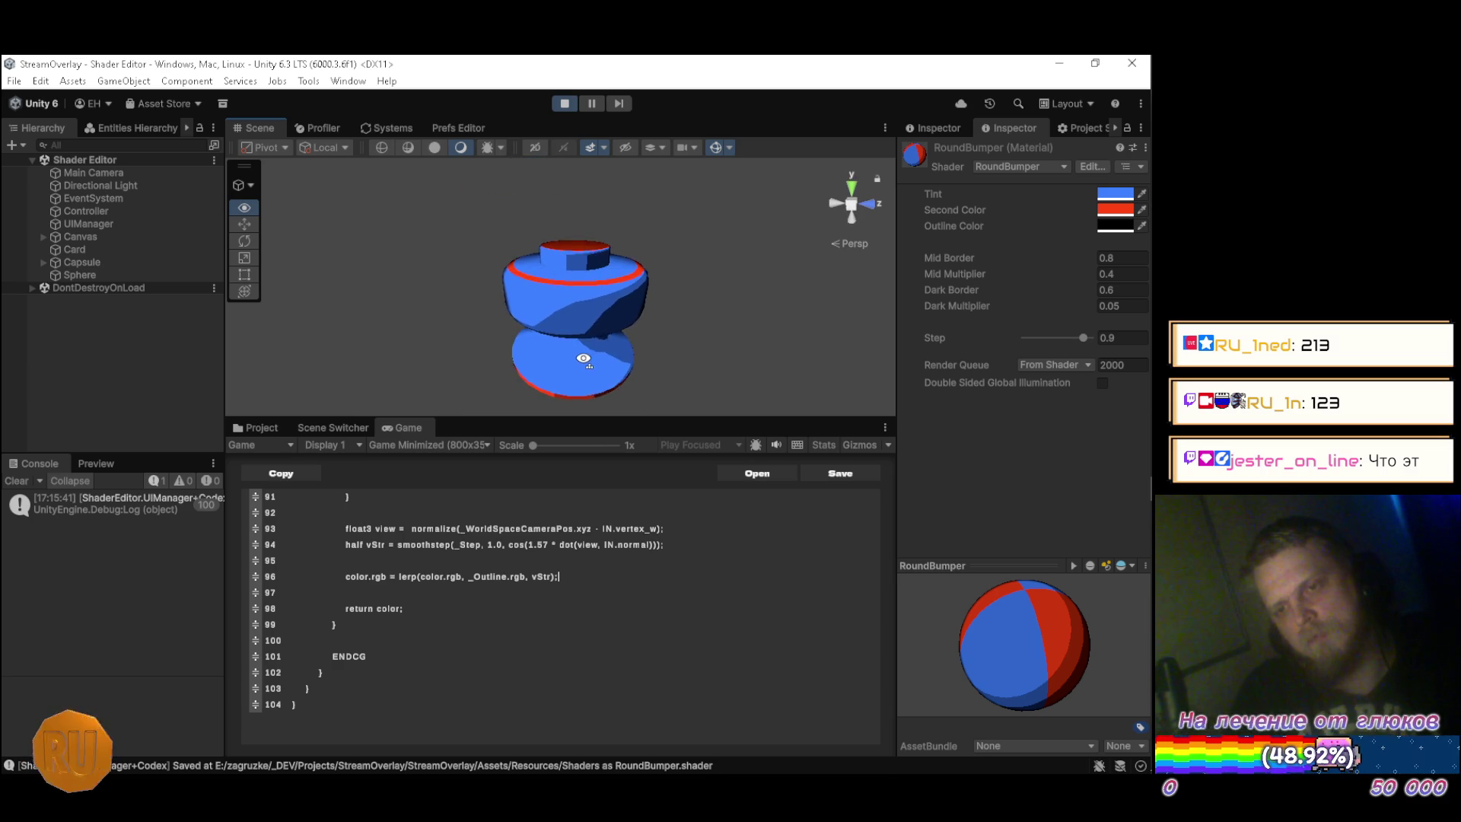
pyautogui.moveTo(595, 385); pyautogui.dragTo(687, 382)
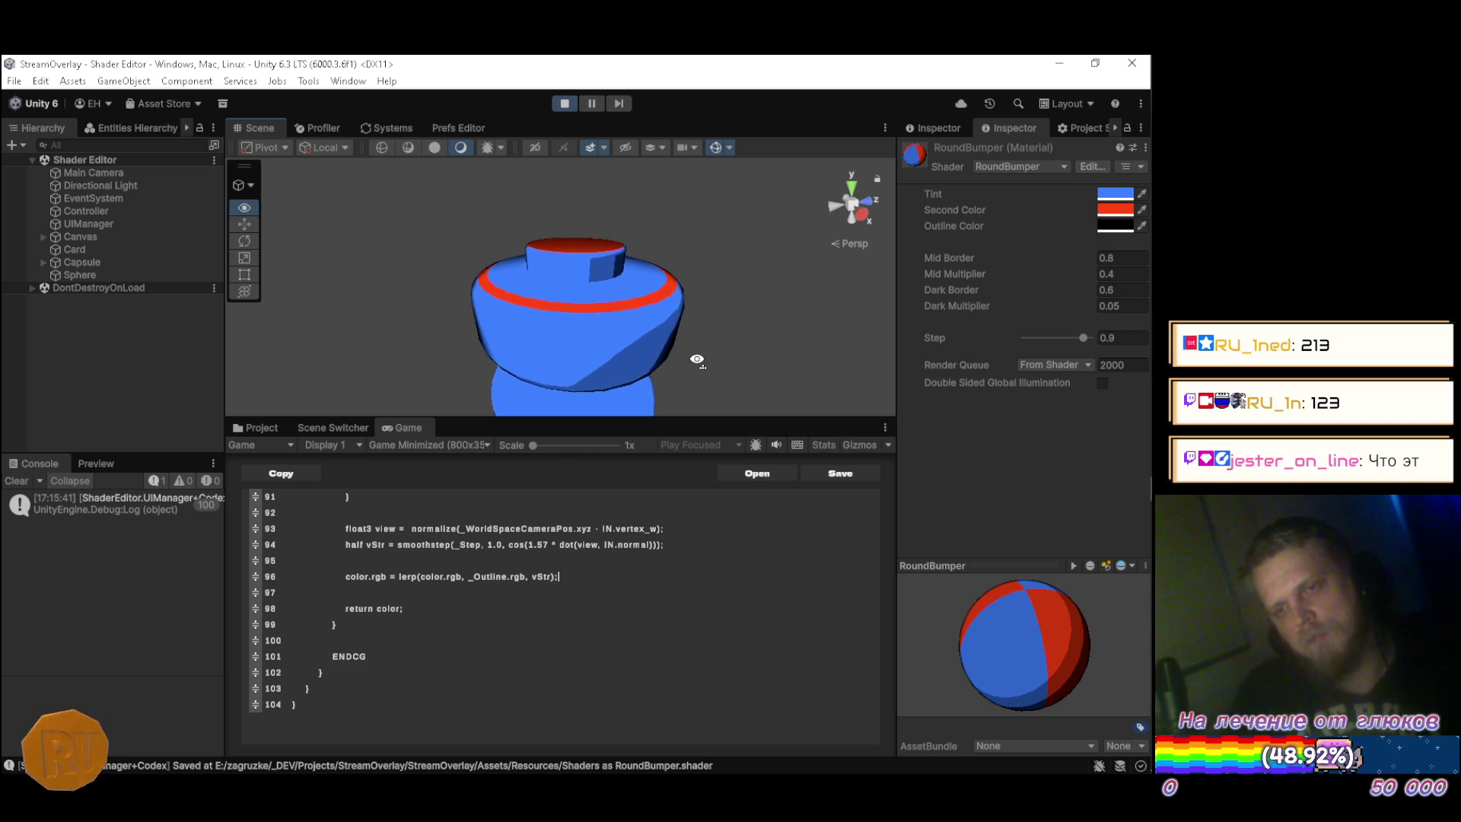
pyautogui.moveTo(701, 349)
pyautogui.mouseDown()
pyautogui.moveTo(695, 432)
pyautogui.moveTo(685, 352)
pyautogui.moveTo(679, 473)
pyautogui.mouseUp()
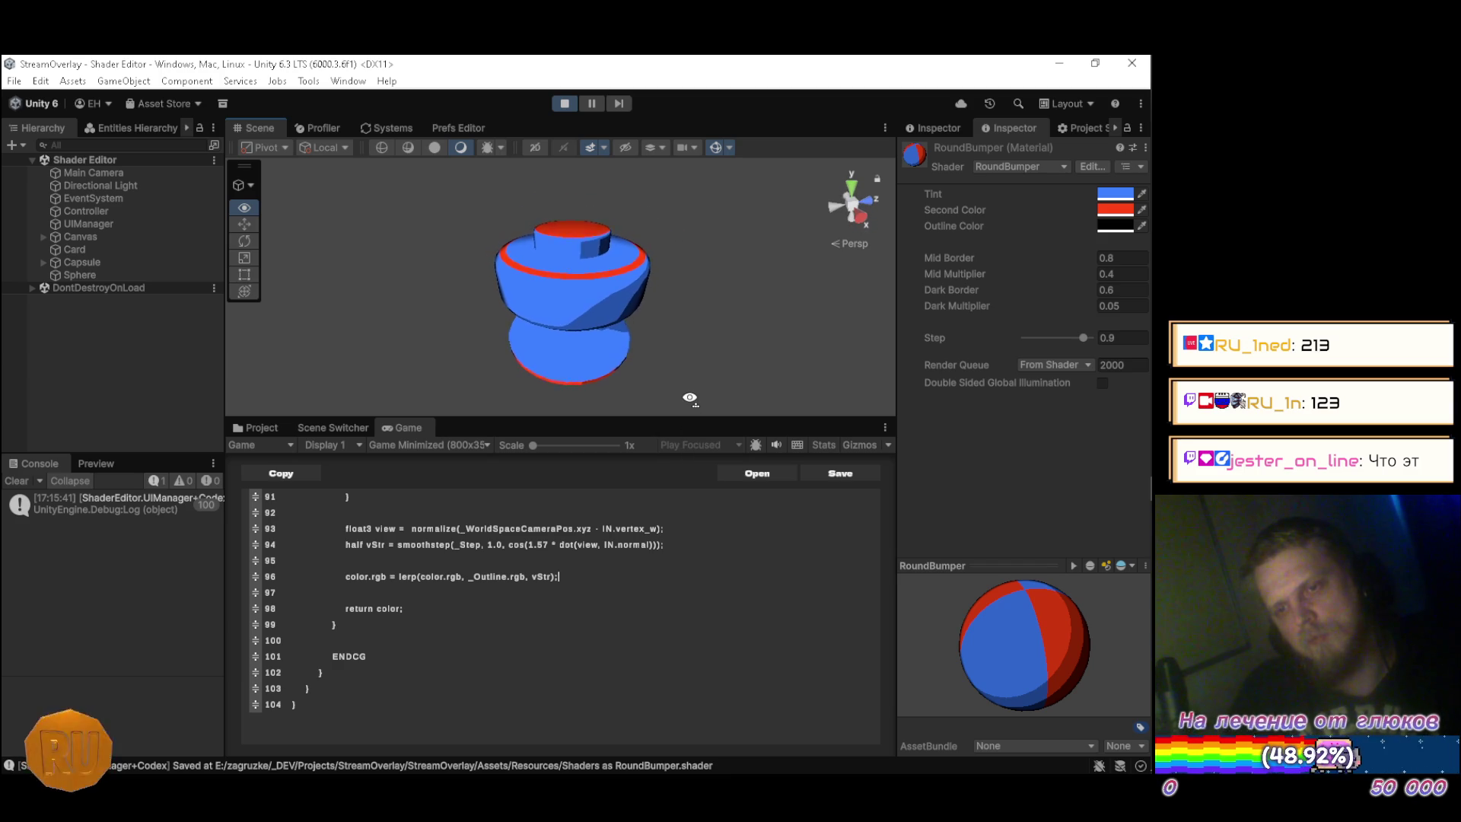
pyautogui.hotkey('alt', 'Tab')
pyautogui.hotkey('alt', 'Tab')
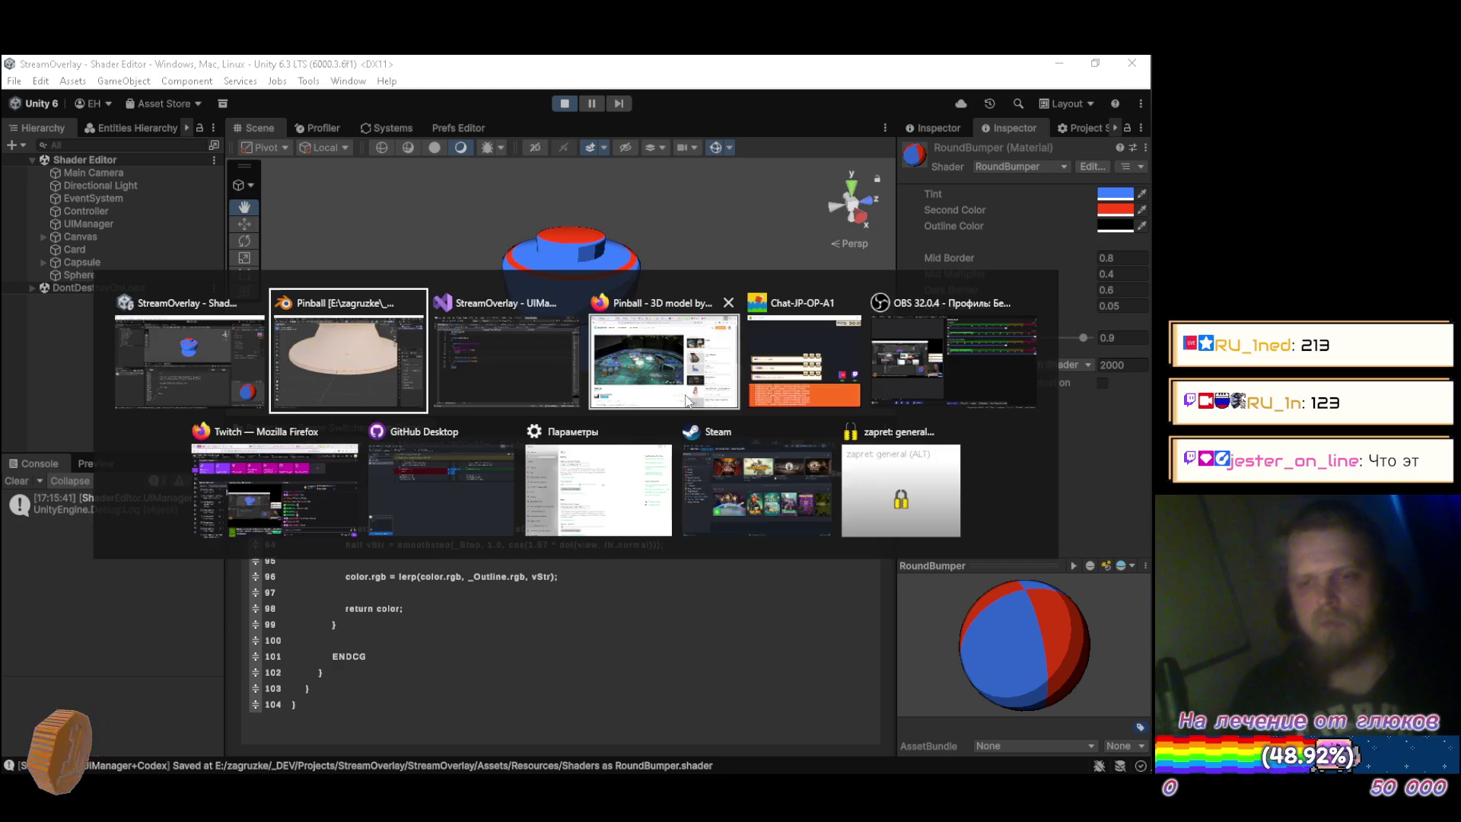
# Bring up the YouTube Music tab in Firefox and scroll through Velocity Shift's up-next queue.
pyautogui.click(687, 401)
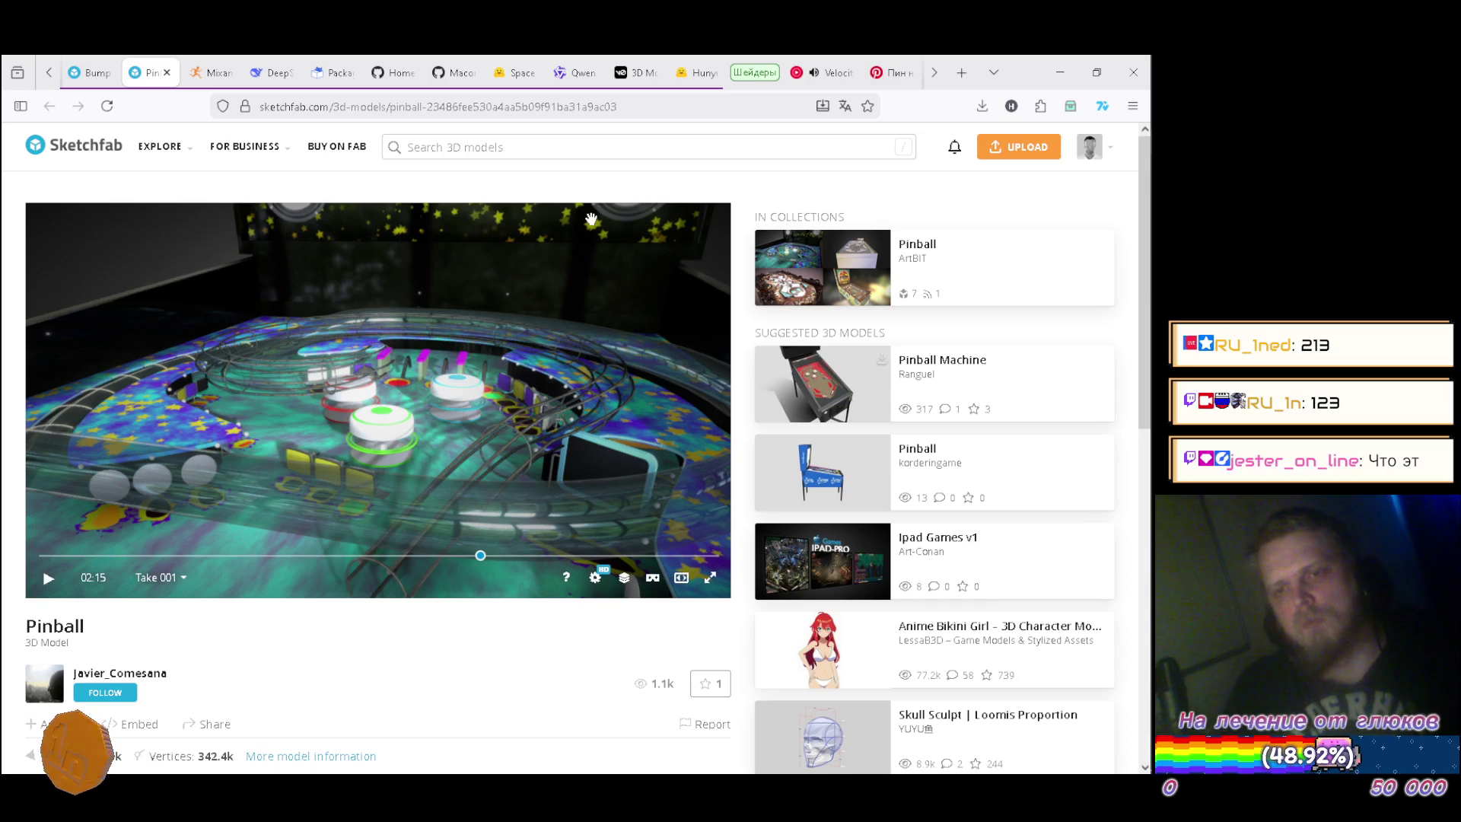
pyautogui.click(838, 76)
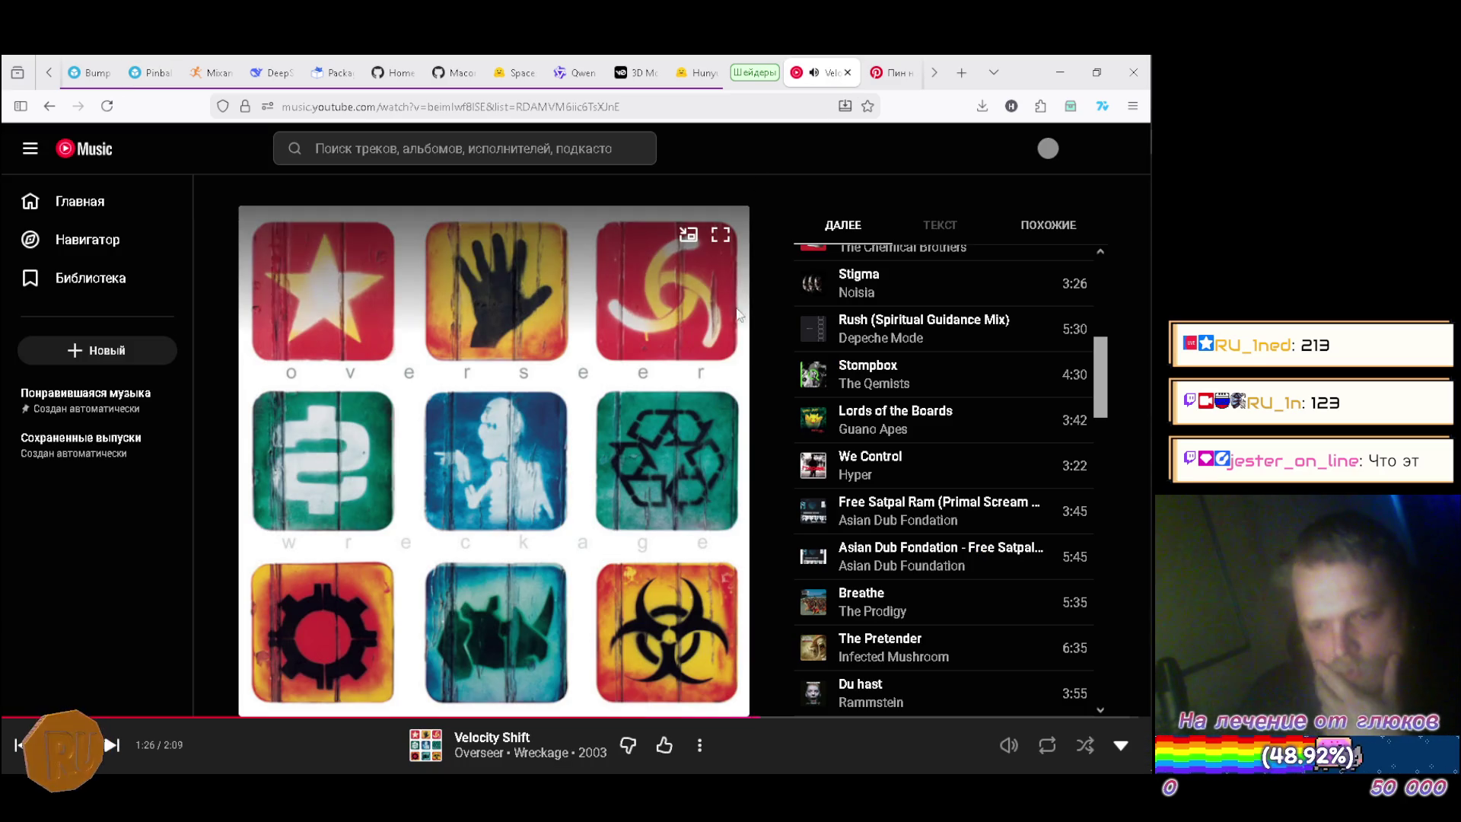
pyautogui.scroll(-3, 945, 346)
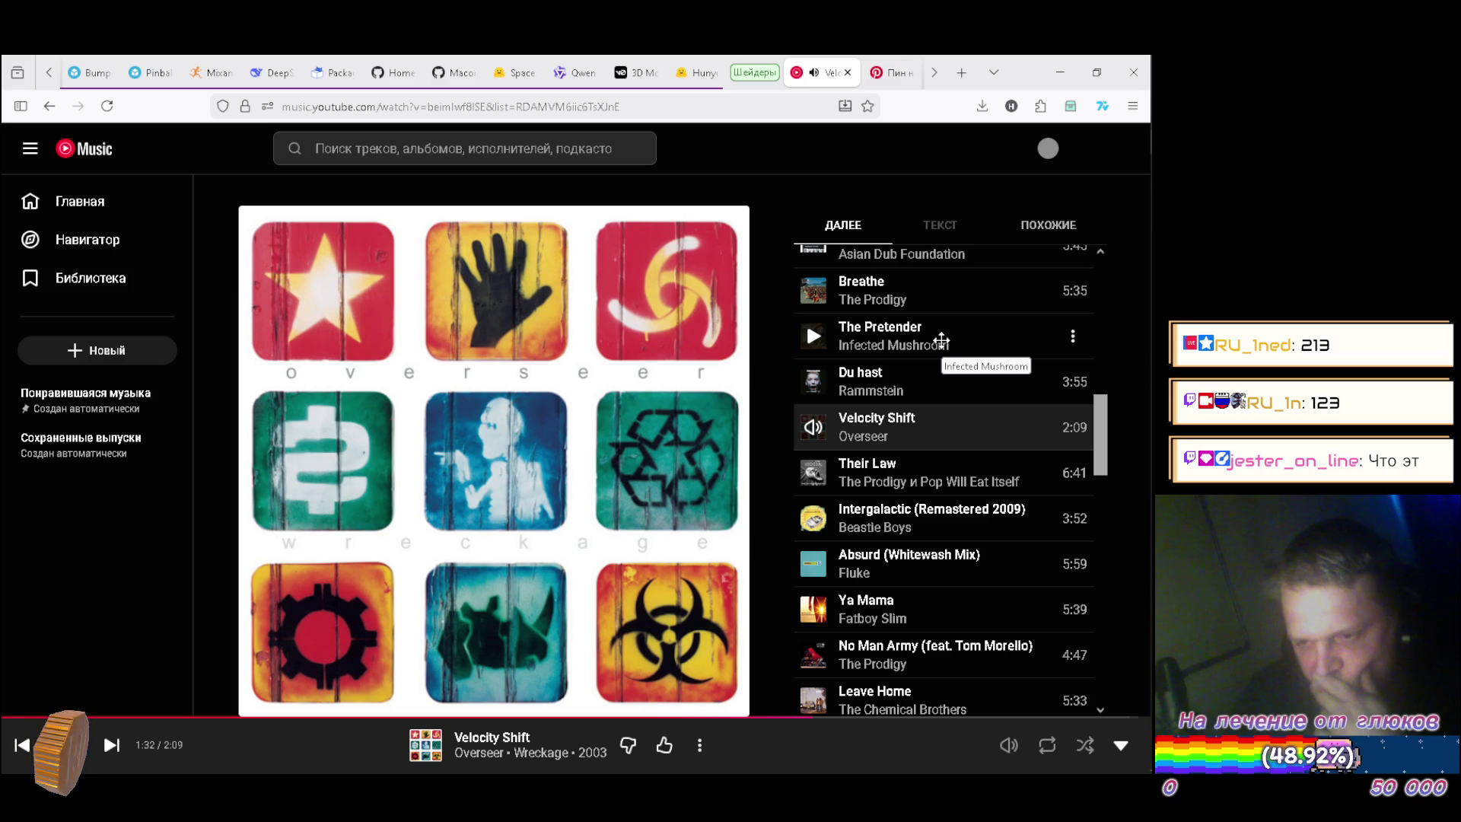
pyautogui.scroll(-1, 941, 340)
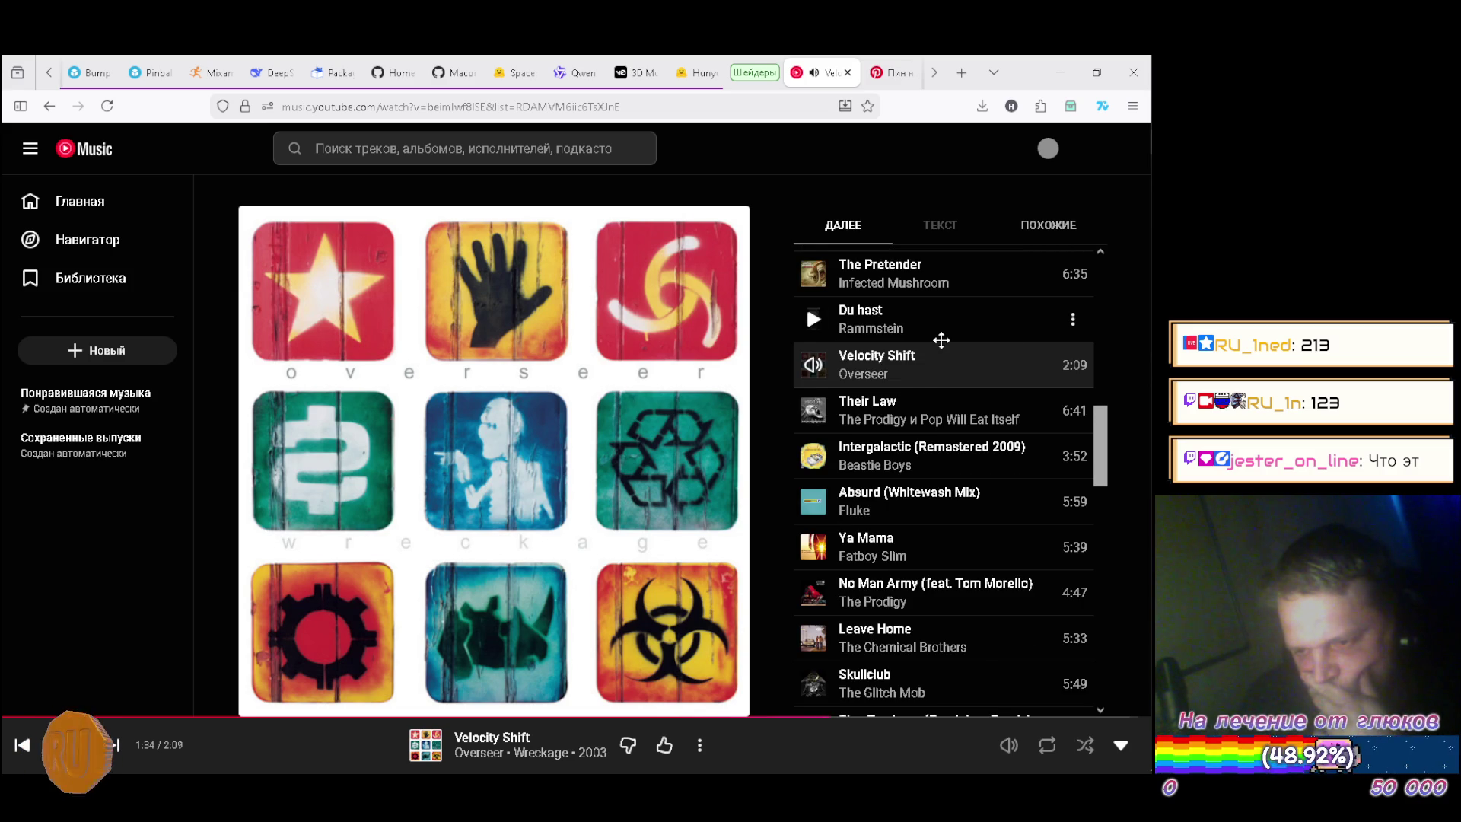
pyautogui.scroll(-1, 941, 340)
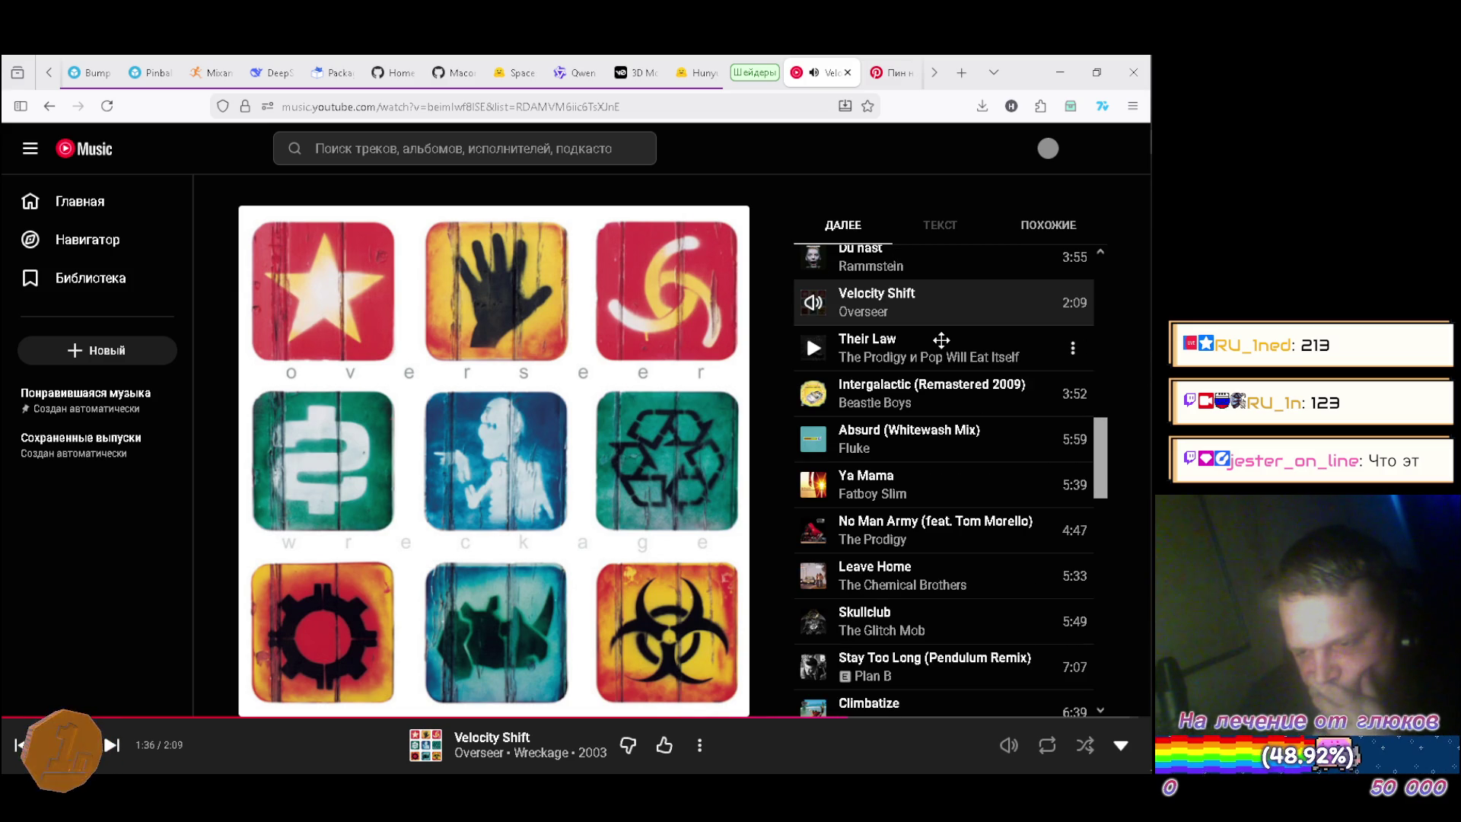
pyautogui.scroll(-1, 942, 340)
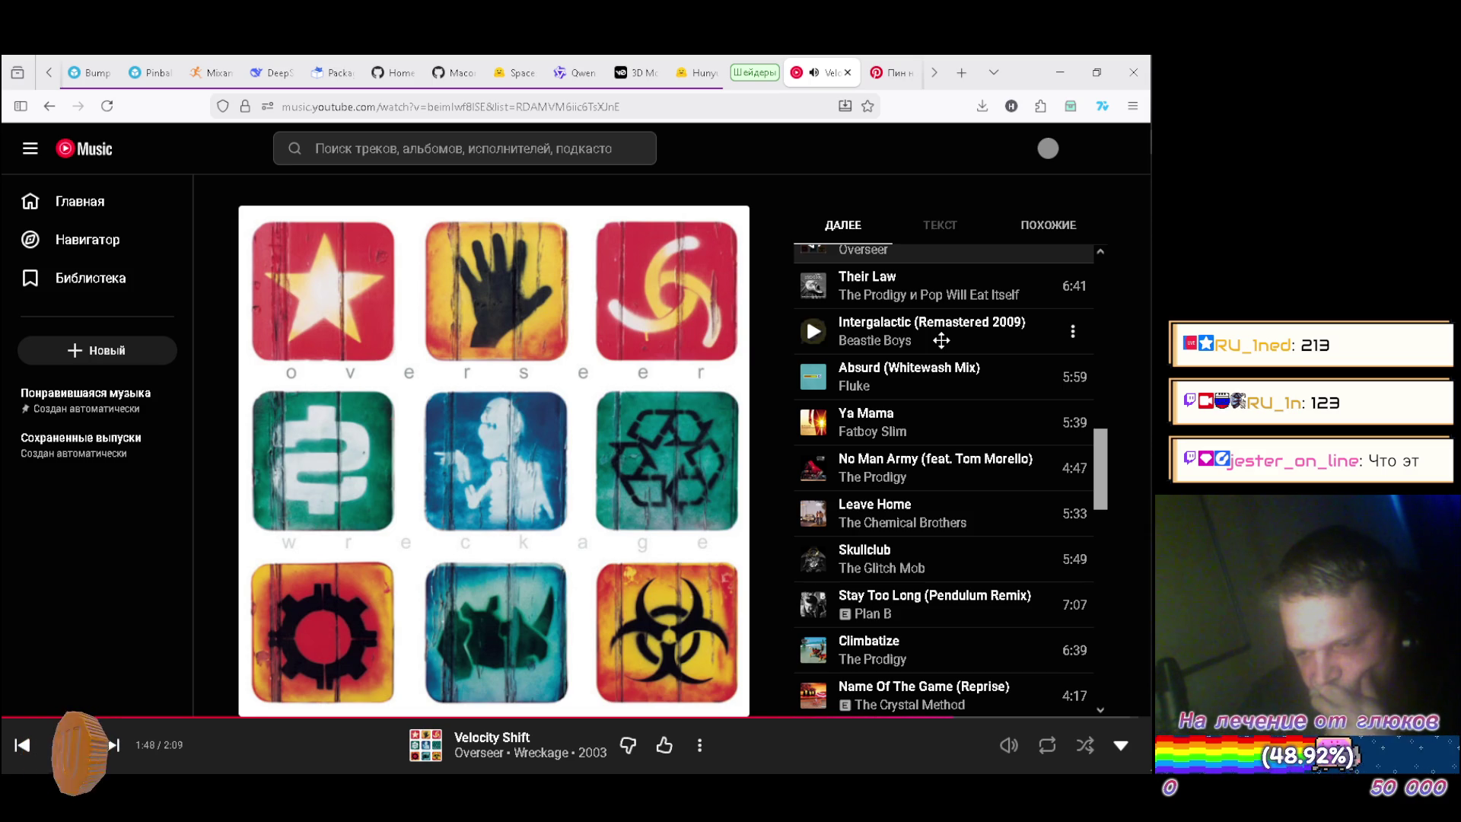
pyautogui.scroll(-3, 942, 341)
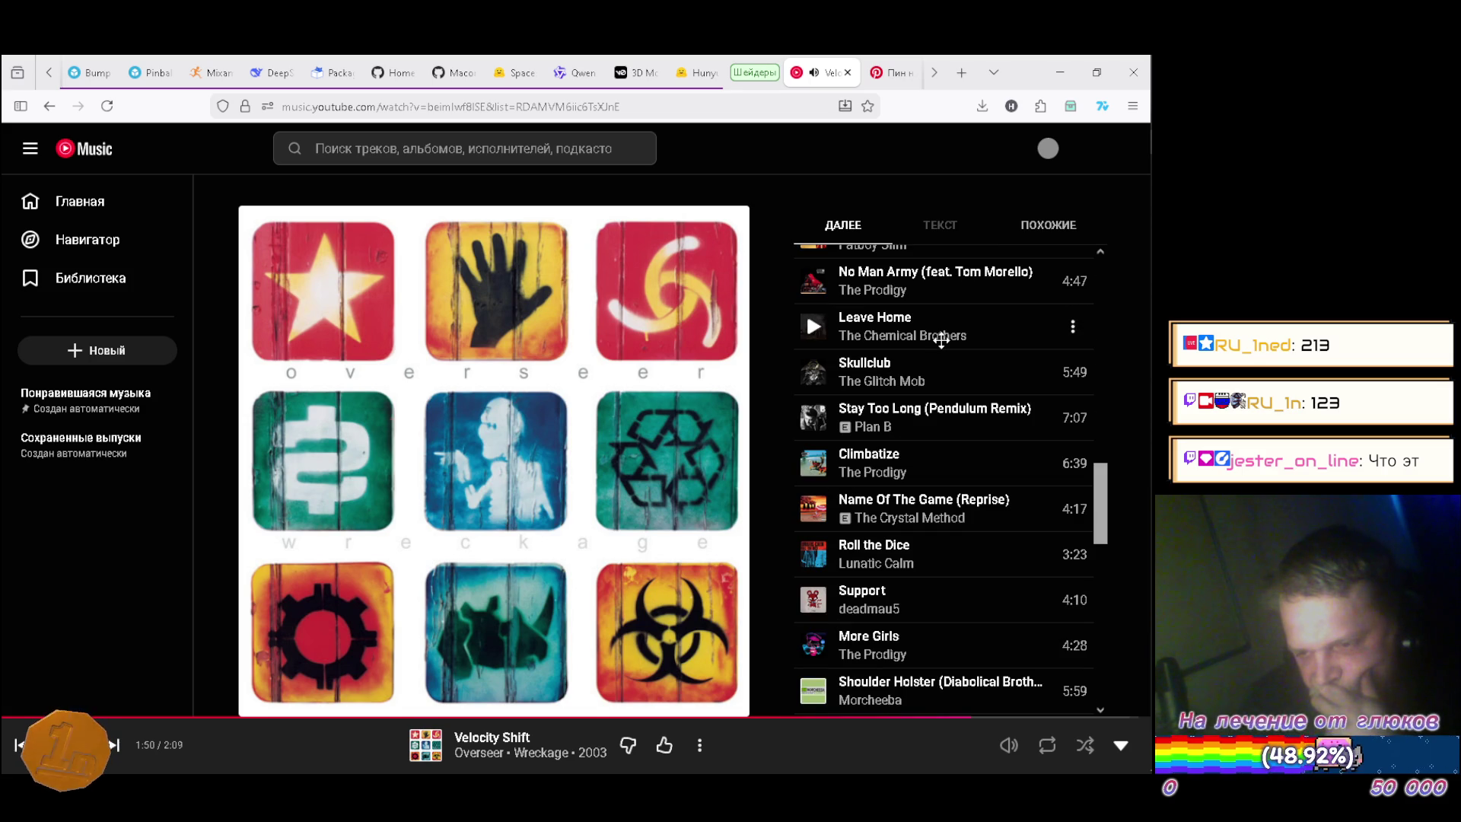
pyautogui.scroll(-4, 941, 340)
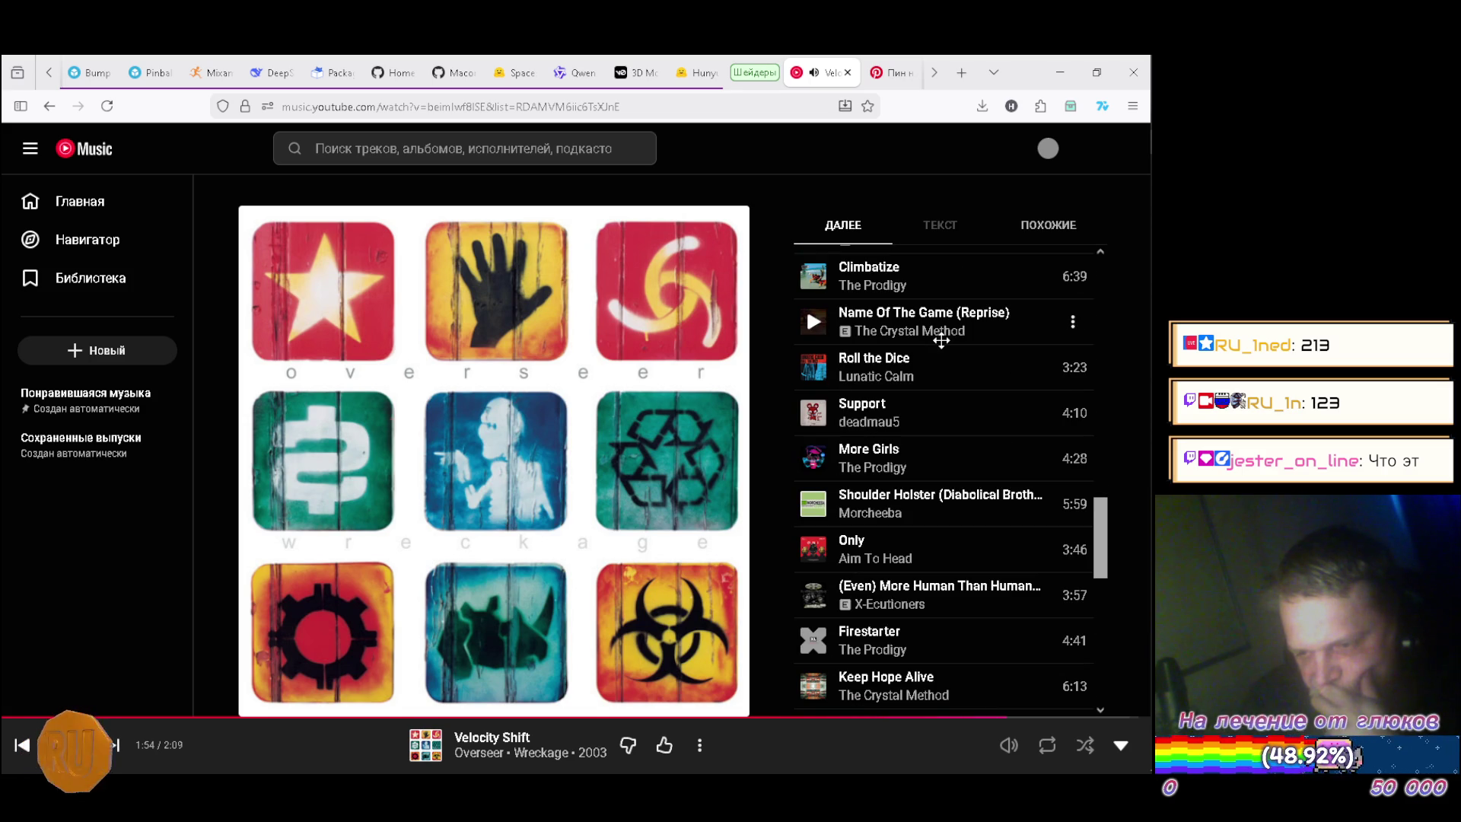
pyautogui.scroll(-1, 941, 340)
pyautogui.scroll(7, 942, 340)
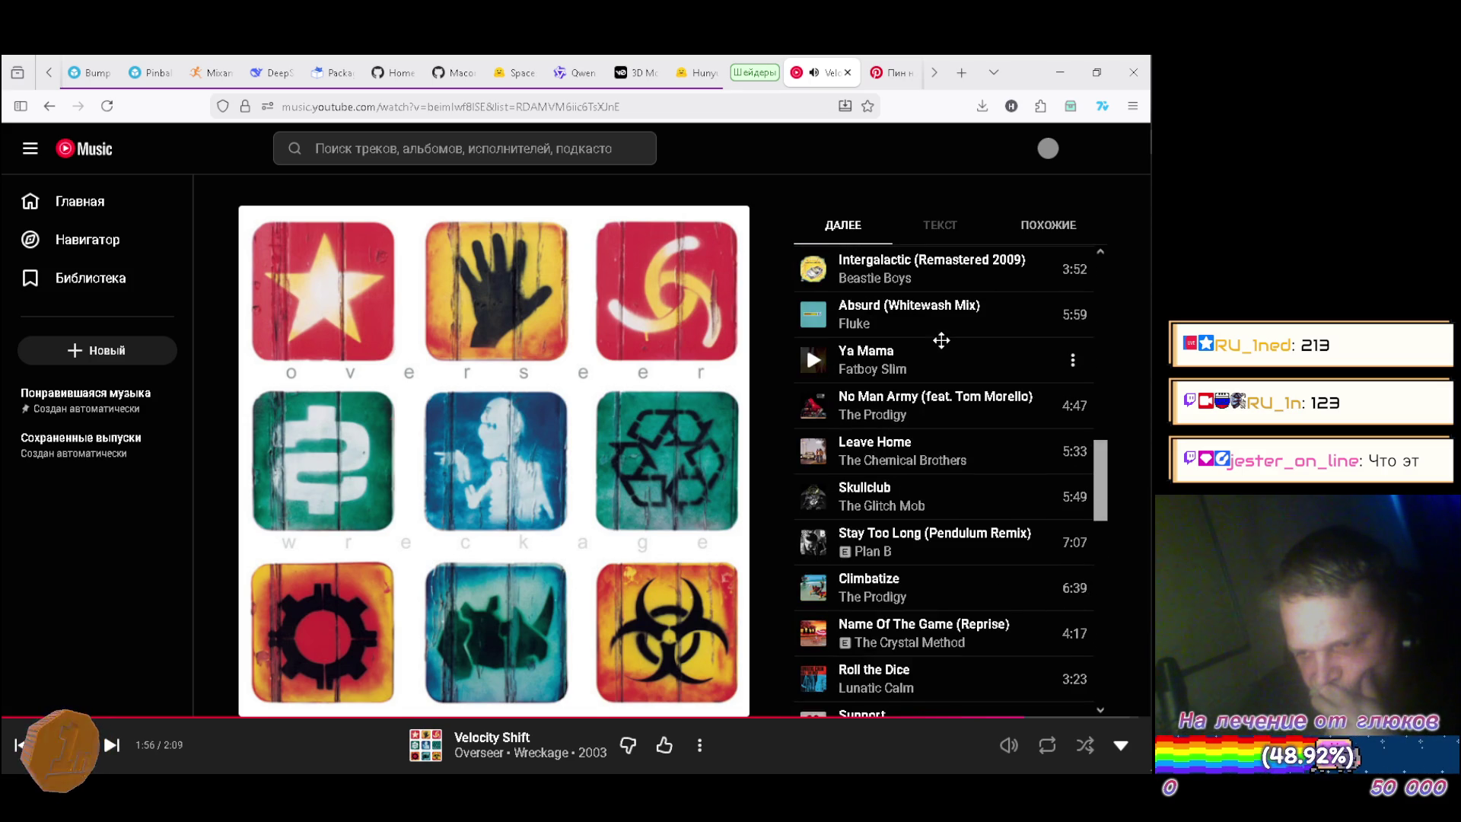
pyautogui.scroll(2, 941, 340)
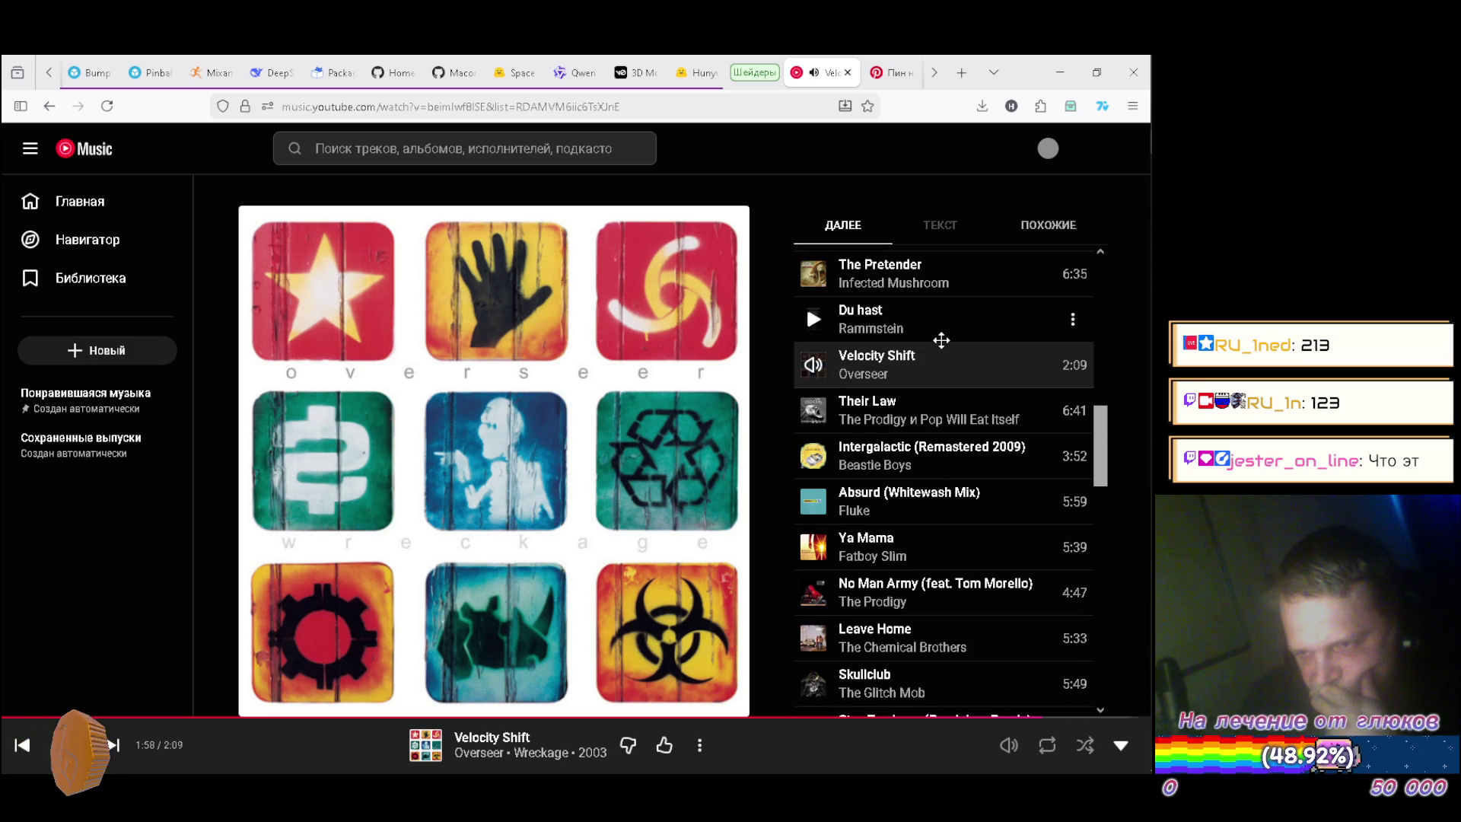
pyautogui.scroll(-4, 941, 340)
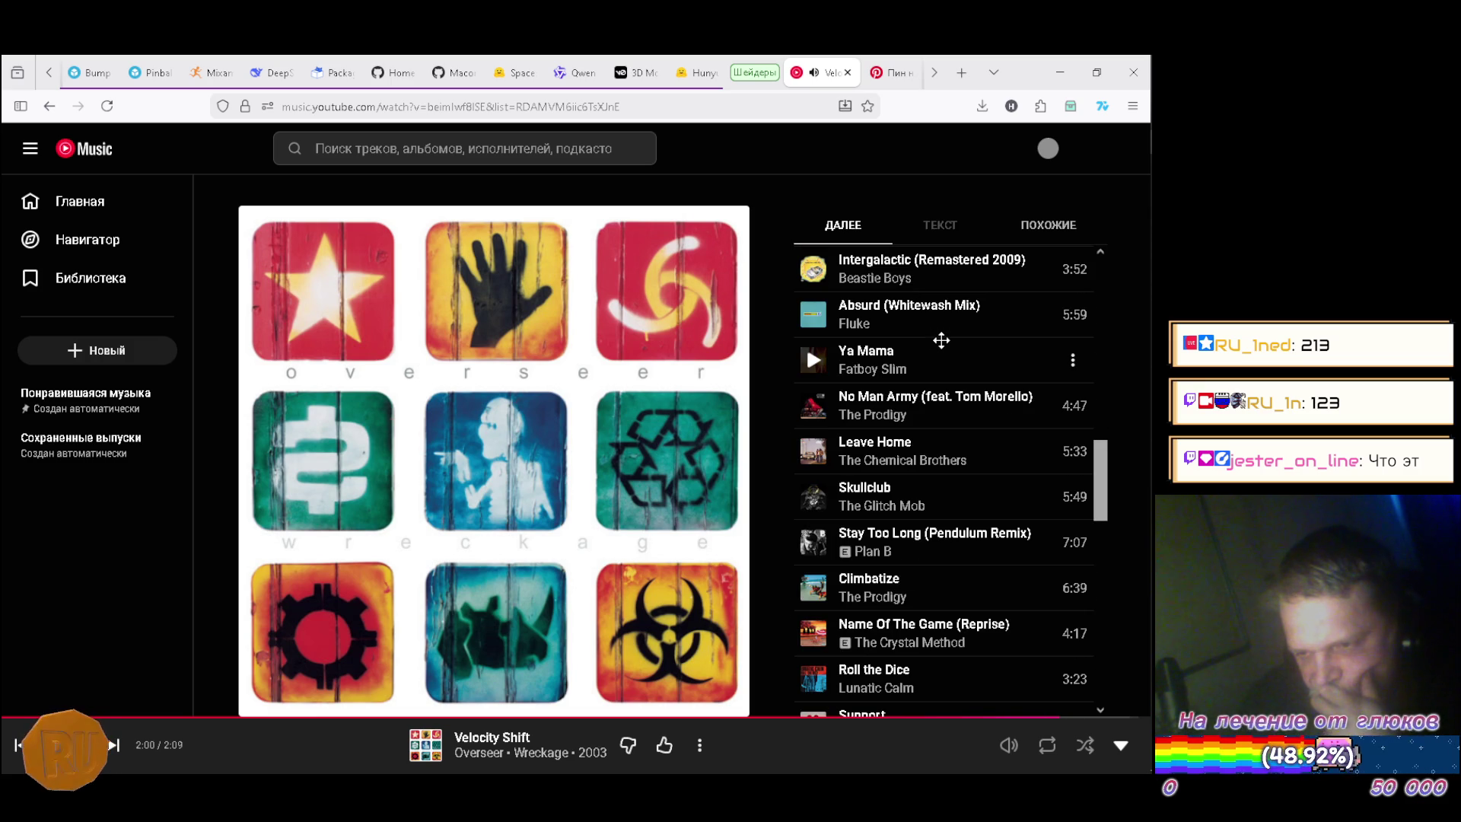
pyautogui.scroll(-1, 941, 340)
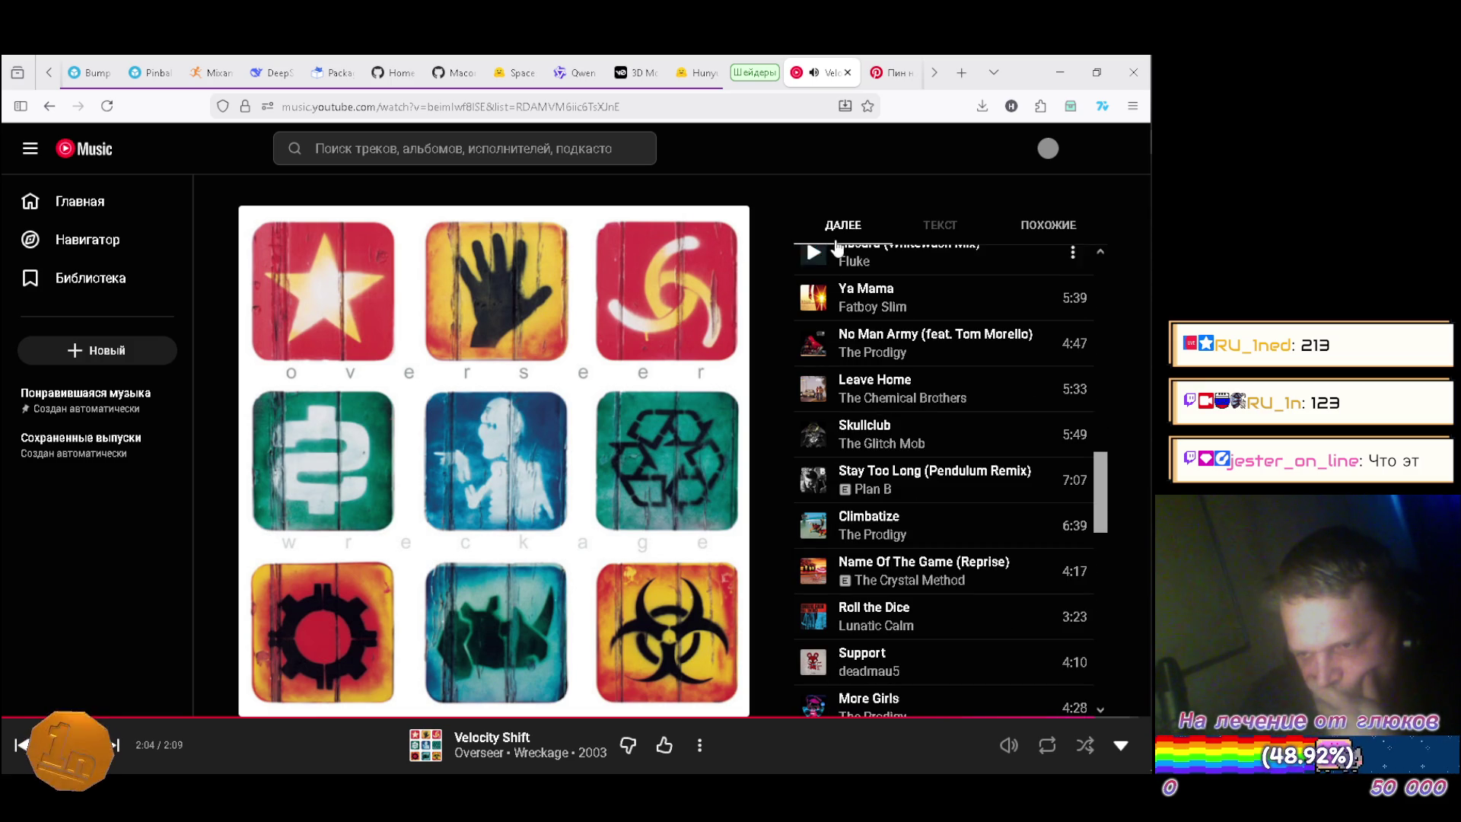
# Play The Prodigy's No Man Army (feat. Tom Morello), browse the queue, then return home.
pyautogui.click(809, 346)
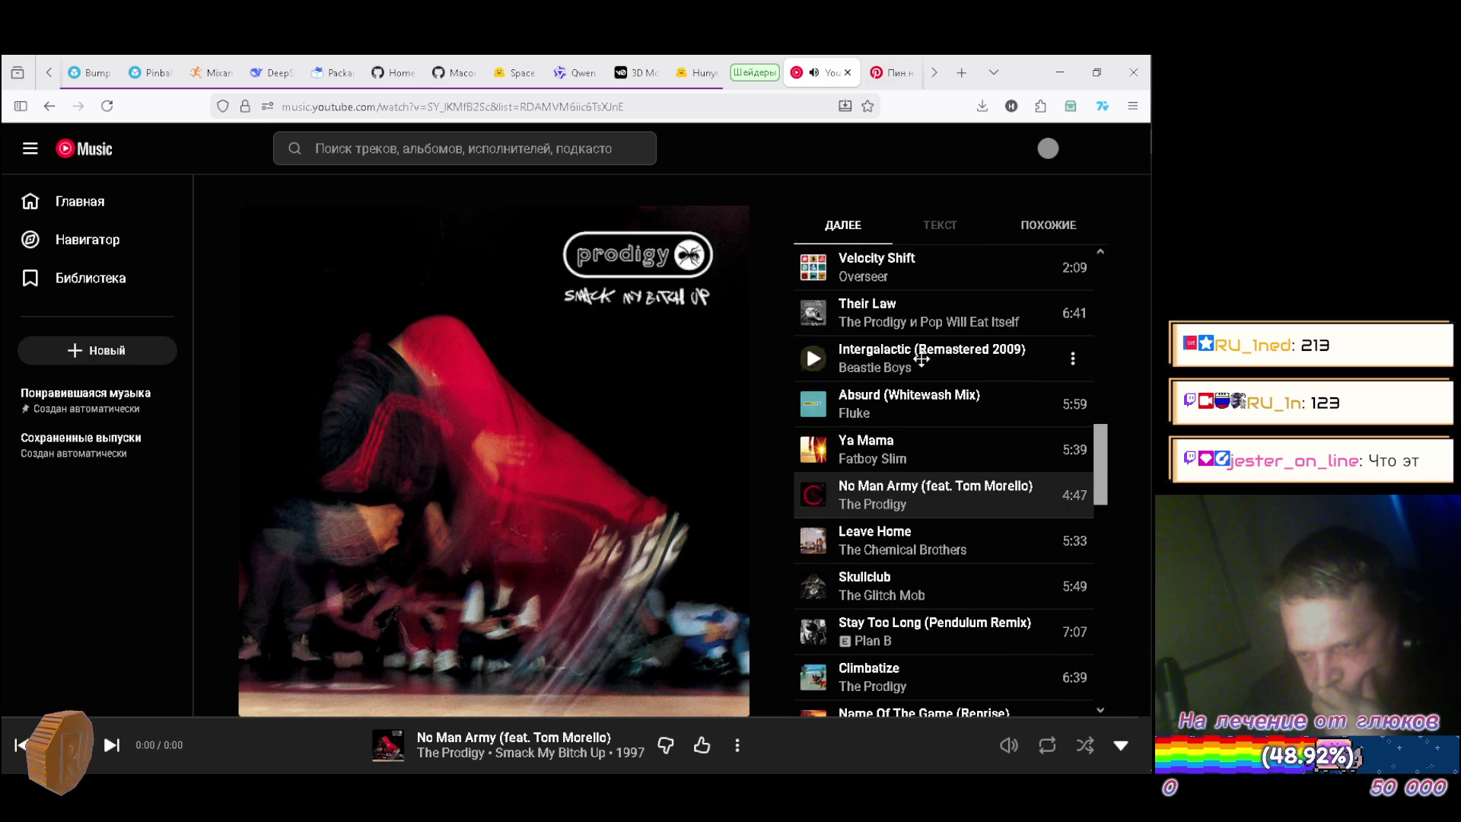
pyautogui.scroll(-1, 991, 361)
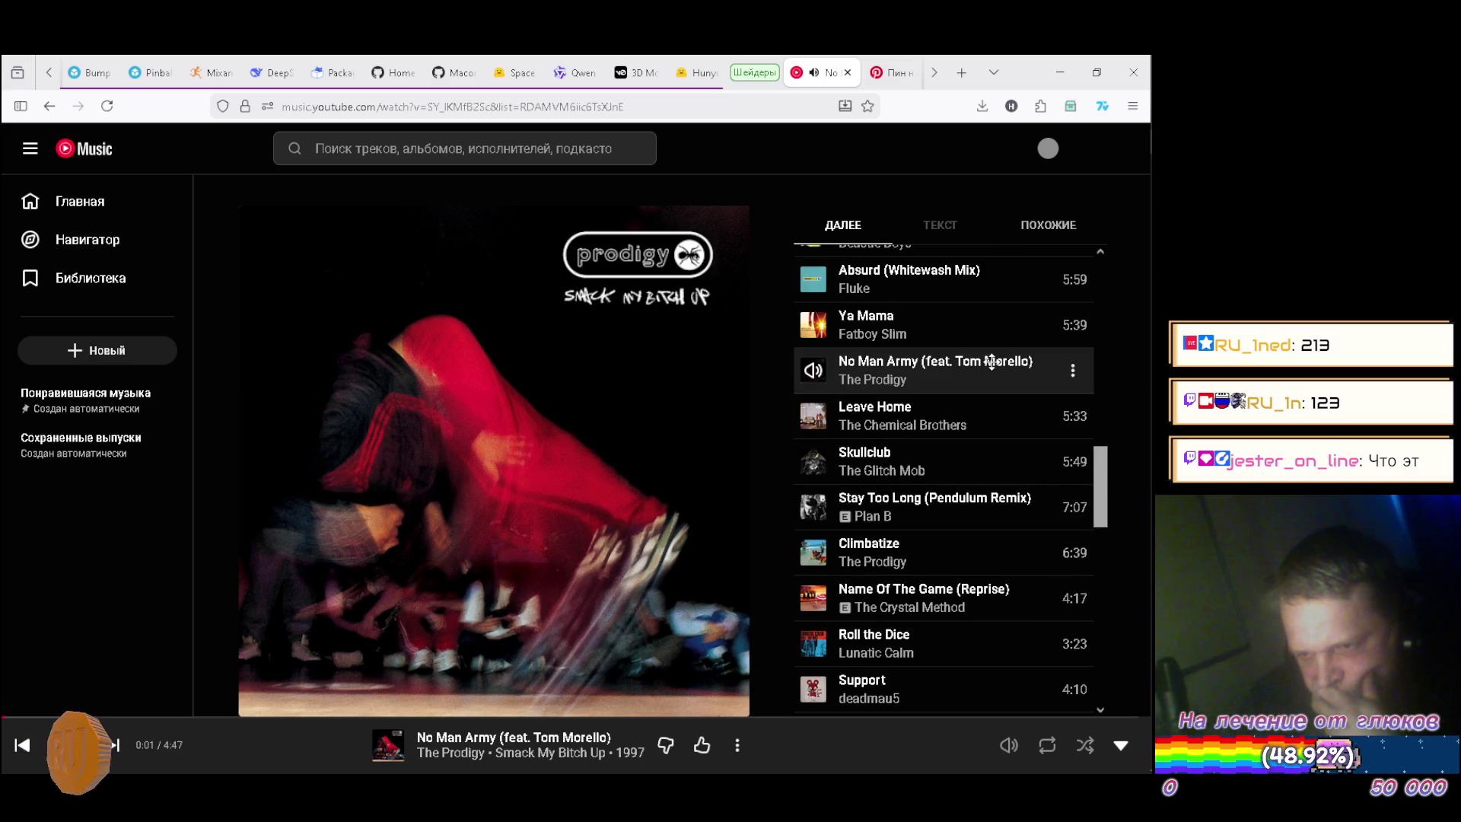
pyautogui.scroll(-3, 991, 362)
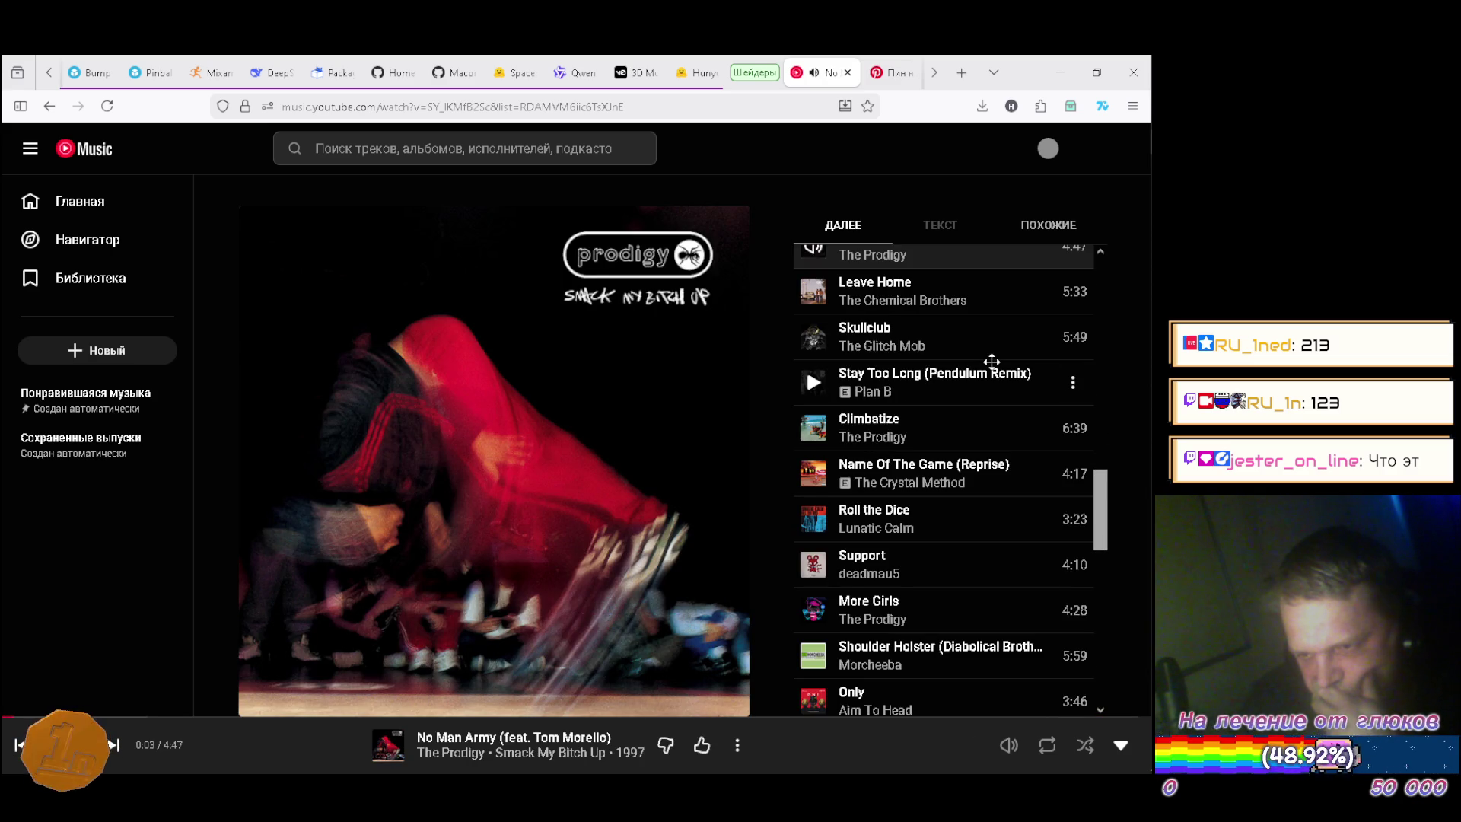
pyautogui.scroll(-2, 992, 361)
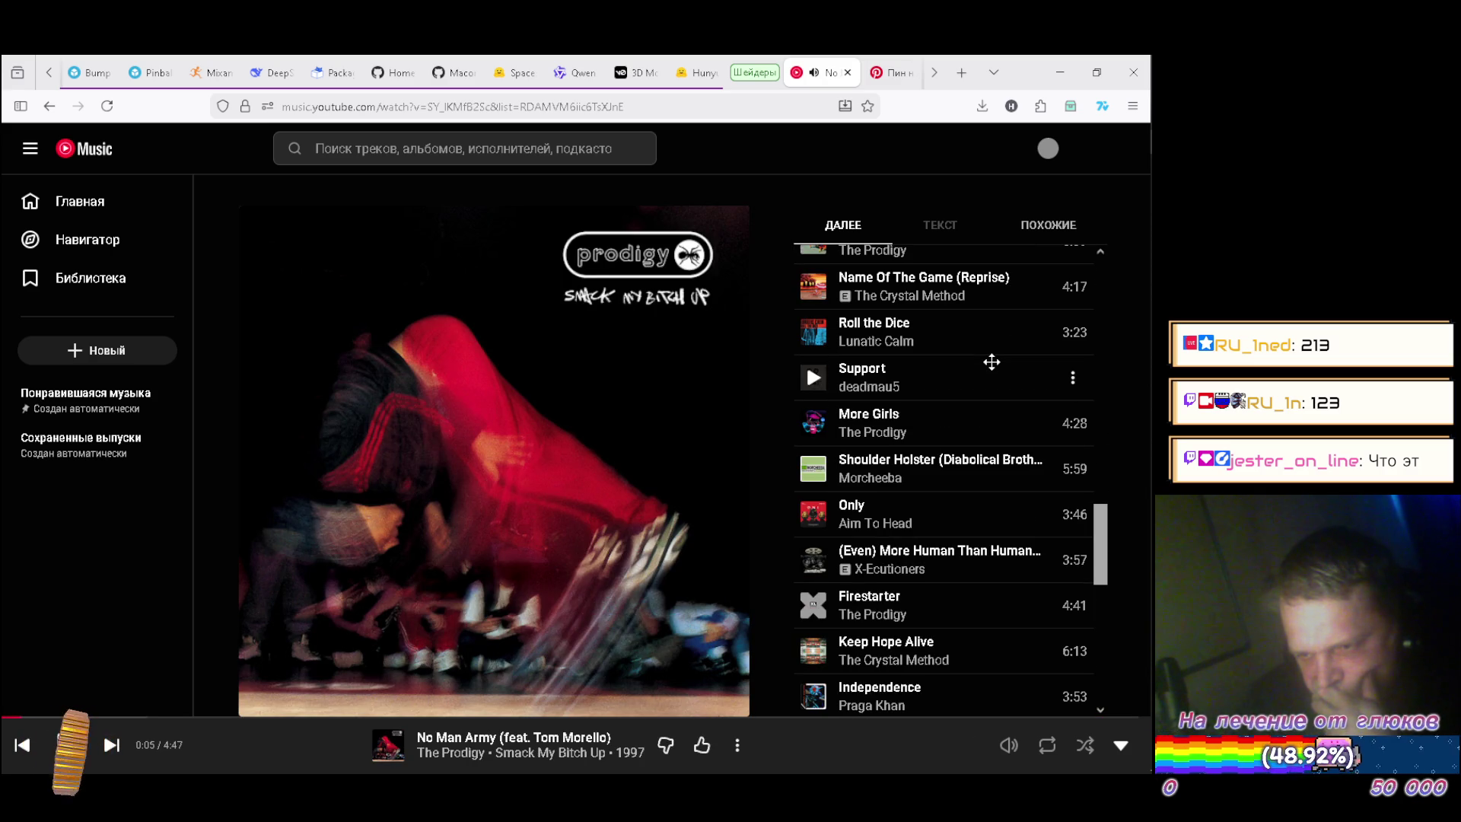
pyautogui.scroll(-2, 992, 362)
pyautogui.scroll(-2, 991, 361)
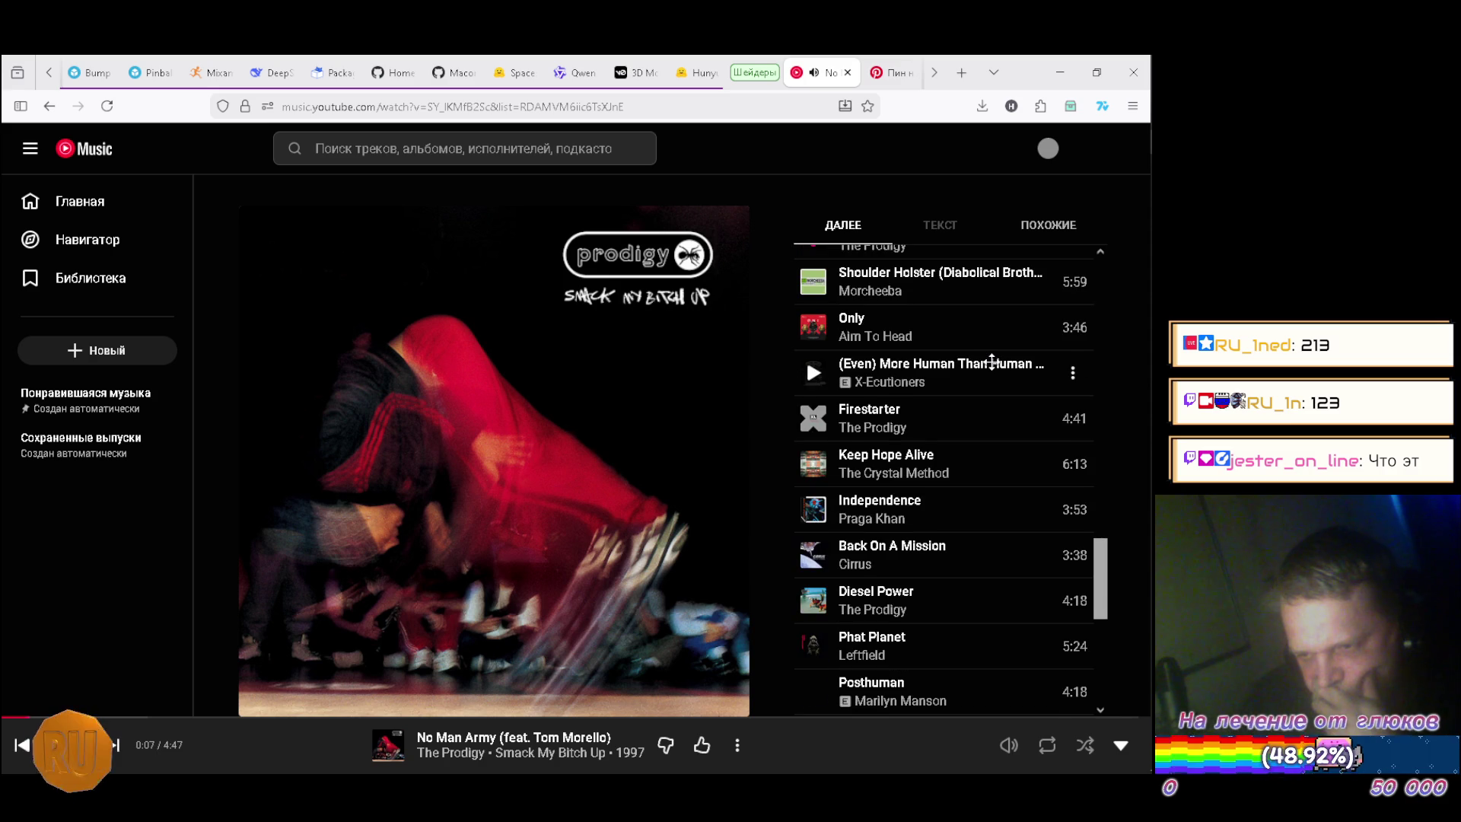
pyautogui.scroll(-1, 991, 362)
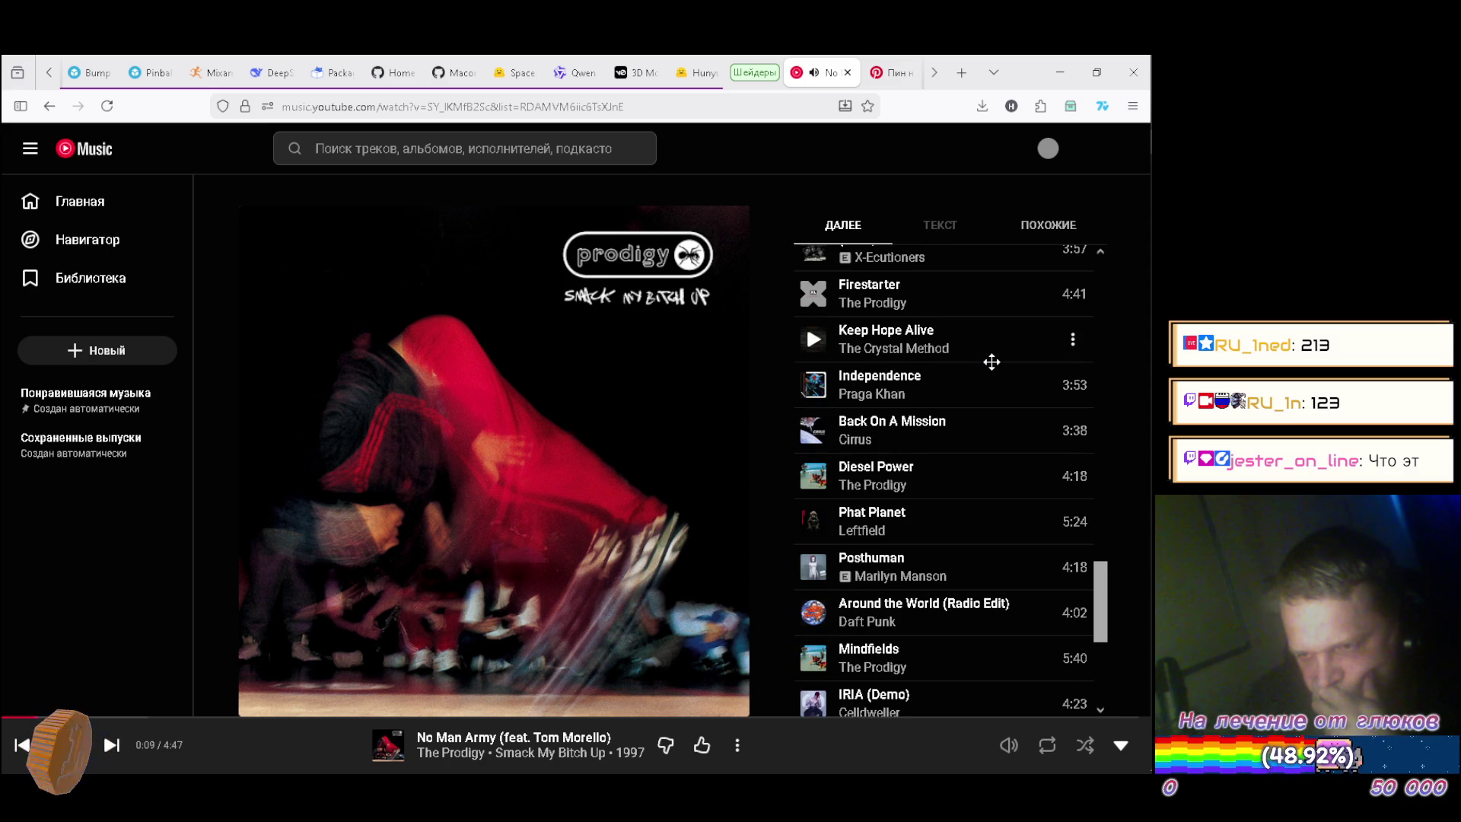
pyautogui.scroll(-1, 992, 361)
pyautogui.scroll(-1, 992, 362)
pyautogui.scroll(-1, 991, 362)
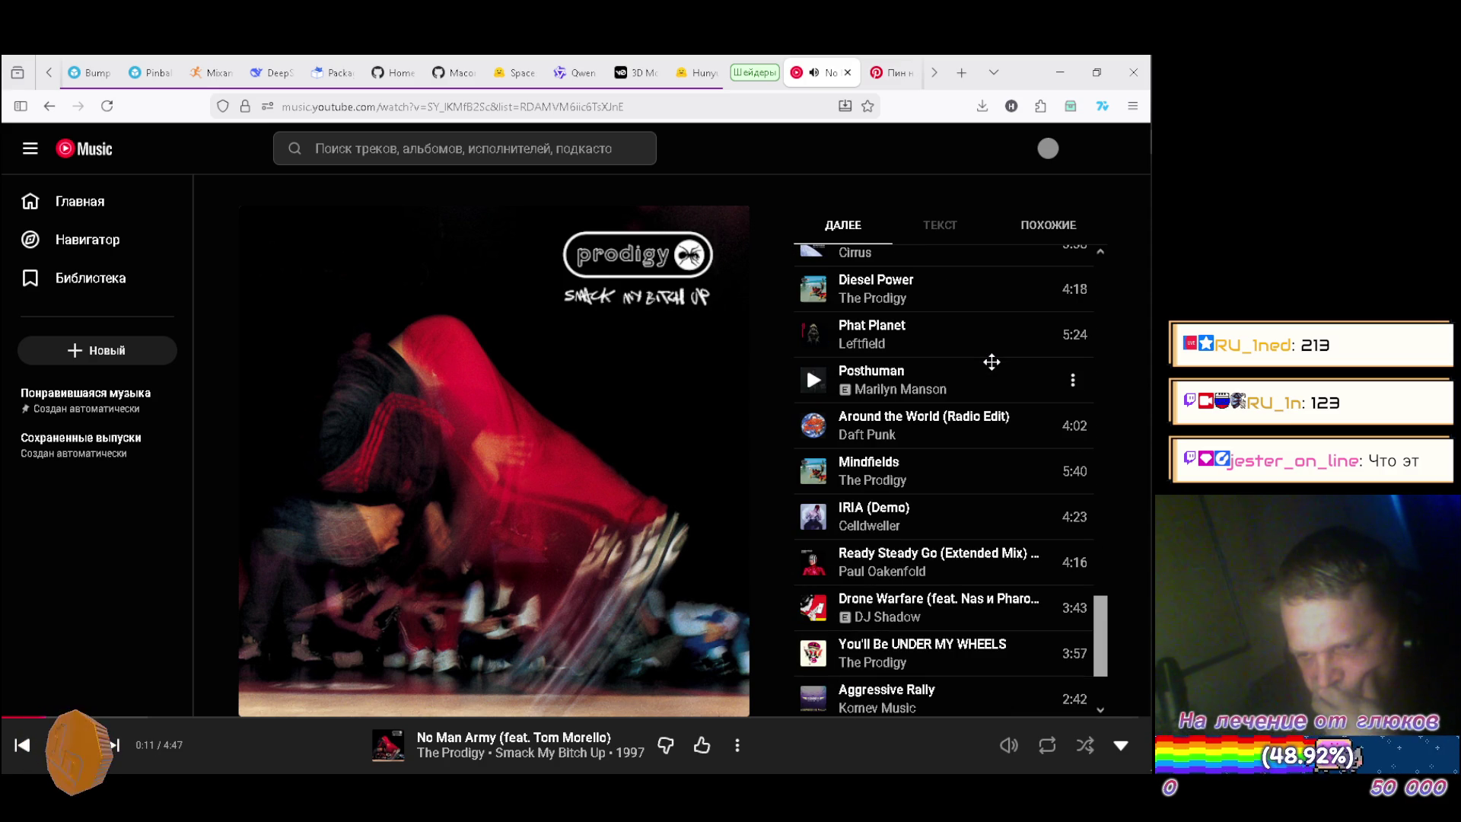
pyautogui.scroll(-1, 991, 361)
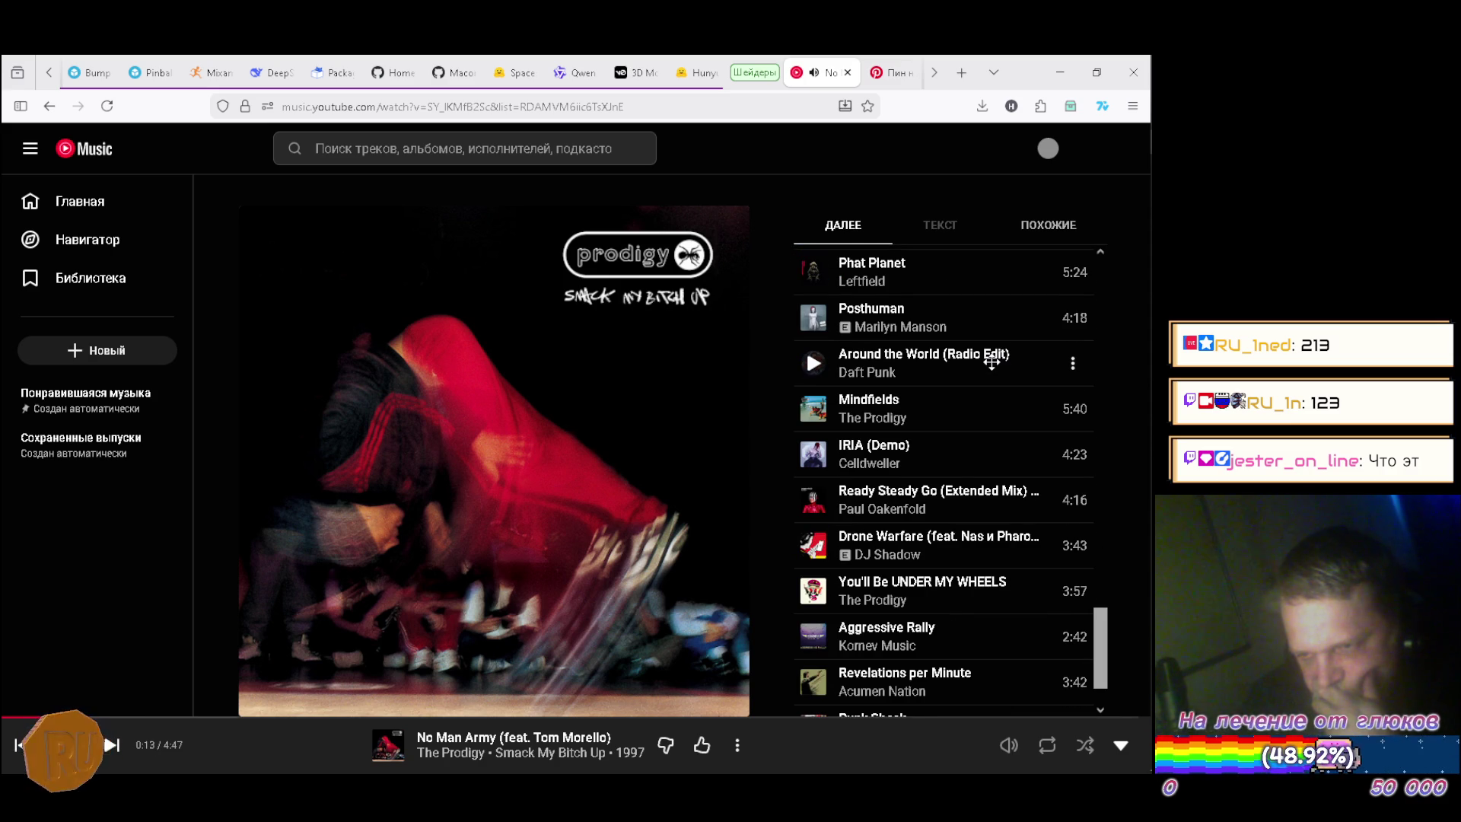
pyautogui.scroll(-1, 992, 361)
pyautogui.scroll(-1, 992, 362)
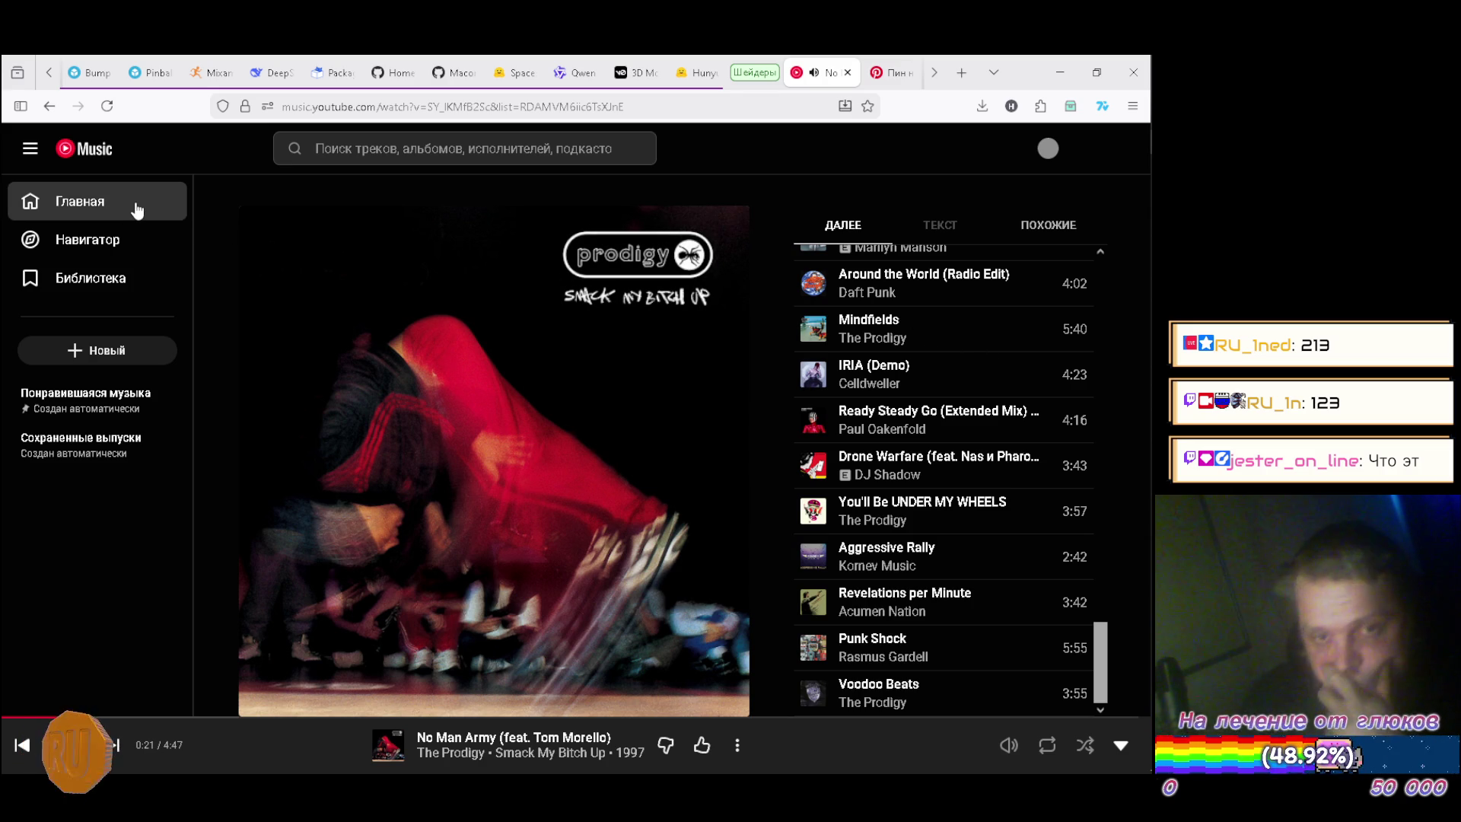
pyautogui.click(180, 200)
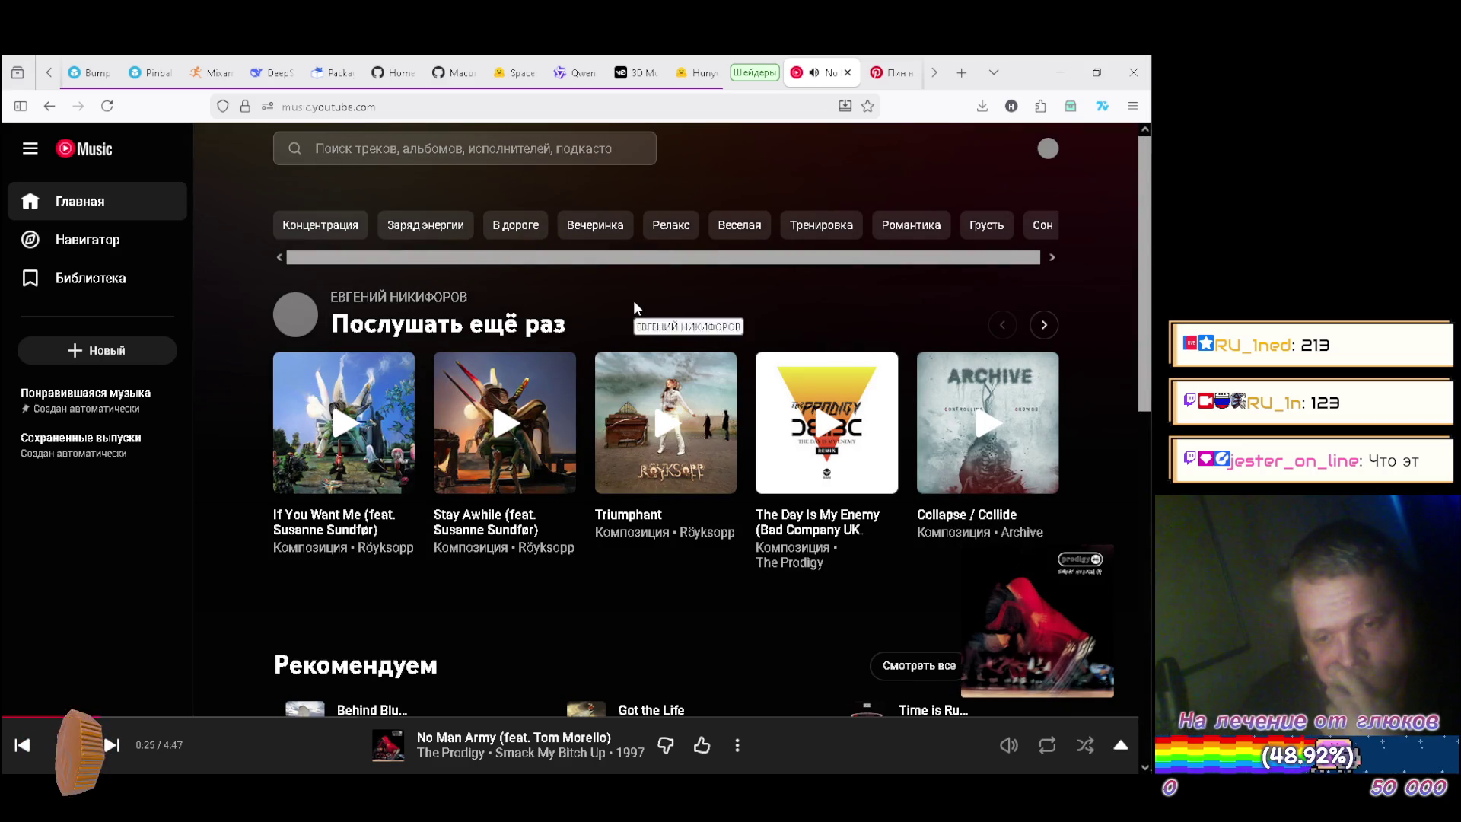
# Play the recommended Linkin Park Hybrid Theory (20th Anniversary Edition) track and scroll its radio queue.
pyautogui.scroll(-3, 633, 299)
pyautogui.scroll(-1, 610, 309)
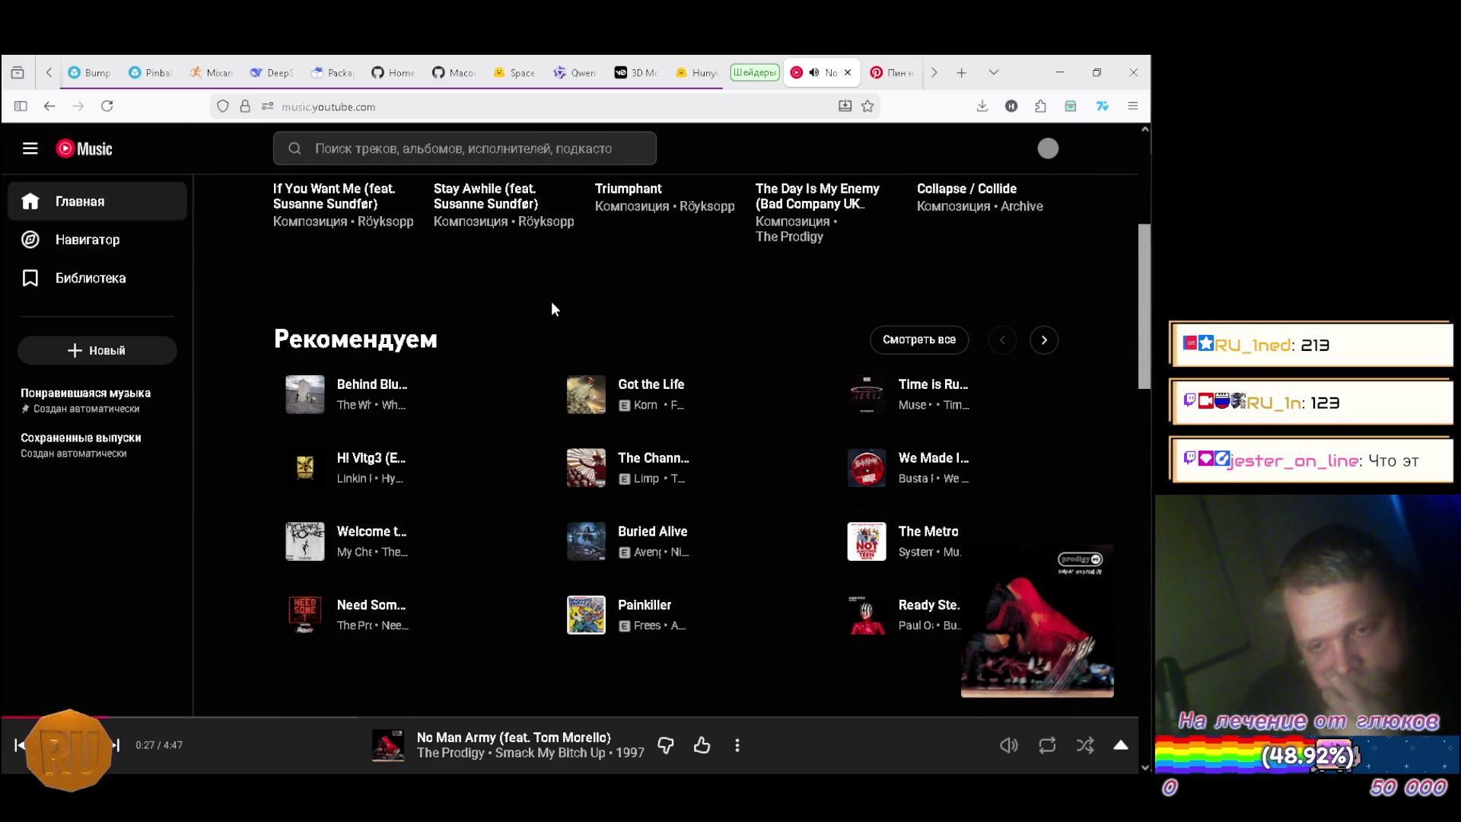
pyautogui.click(292, 469)
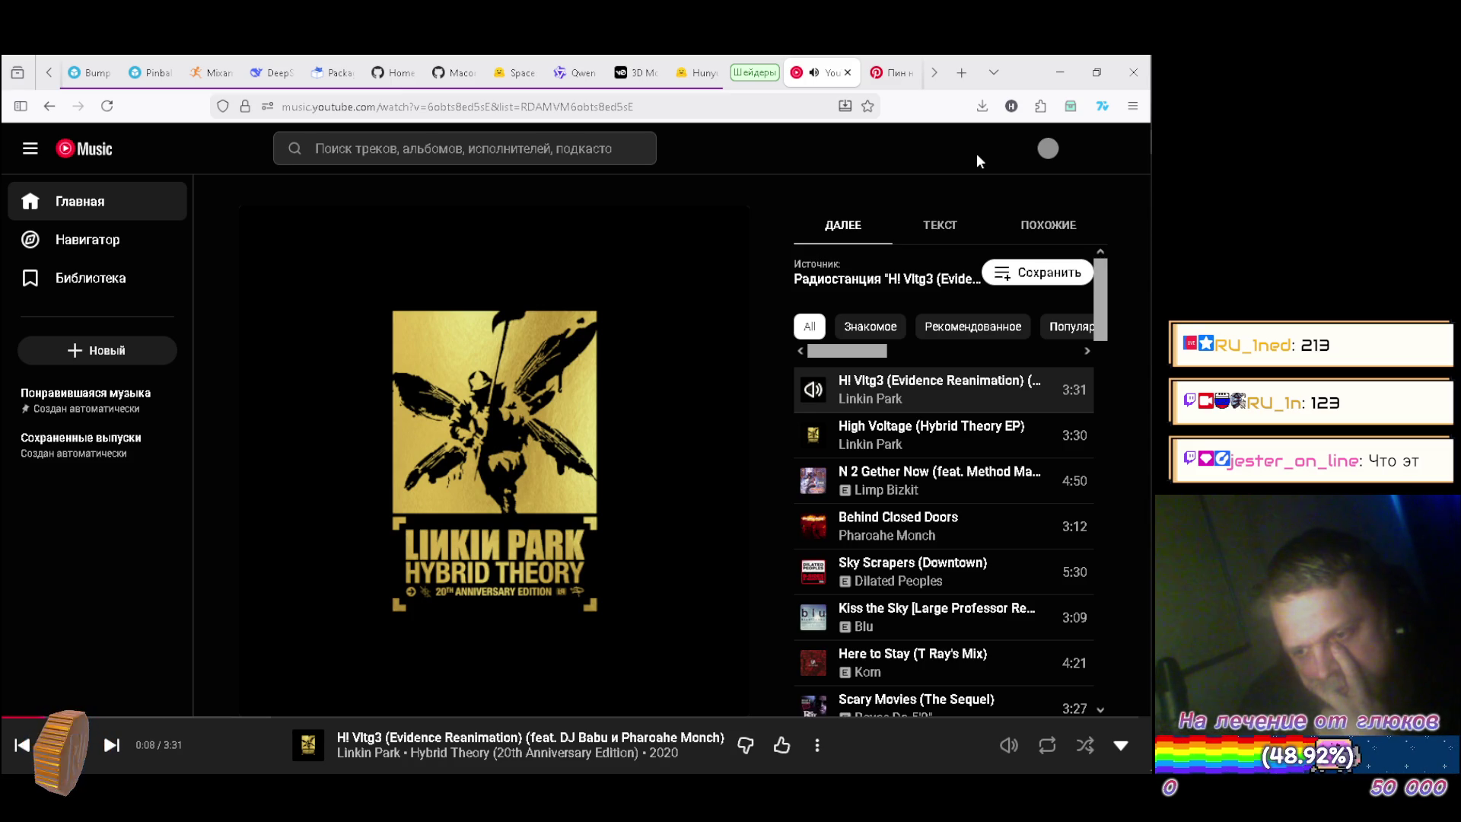
pyautogui.scroll(-1, 952, 290)
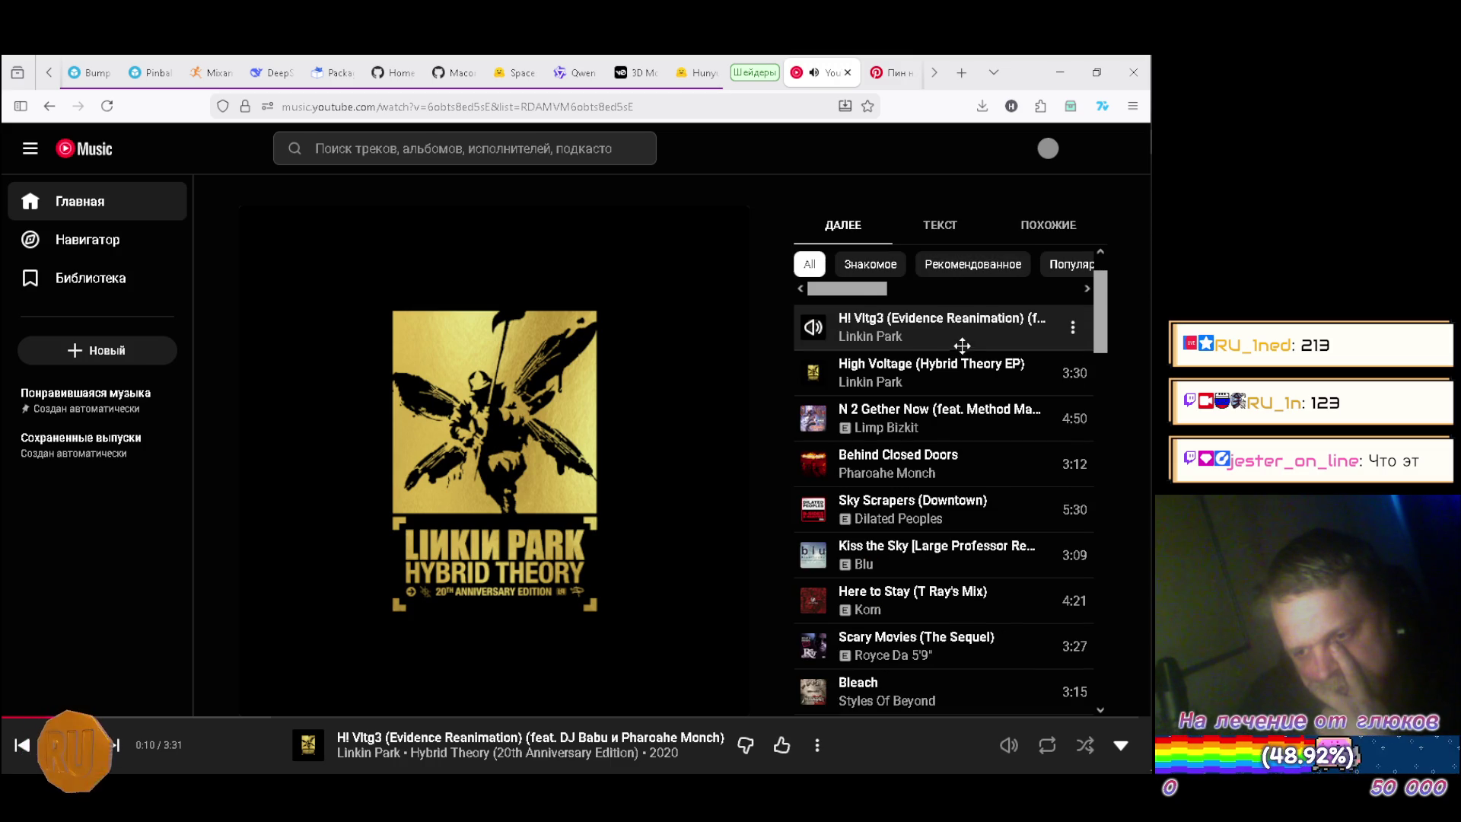
pyautogui.scroll(-2, 962, 351)
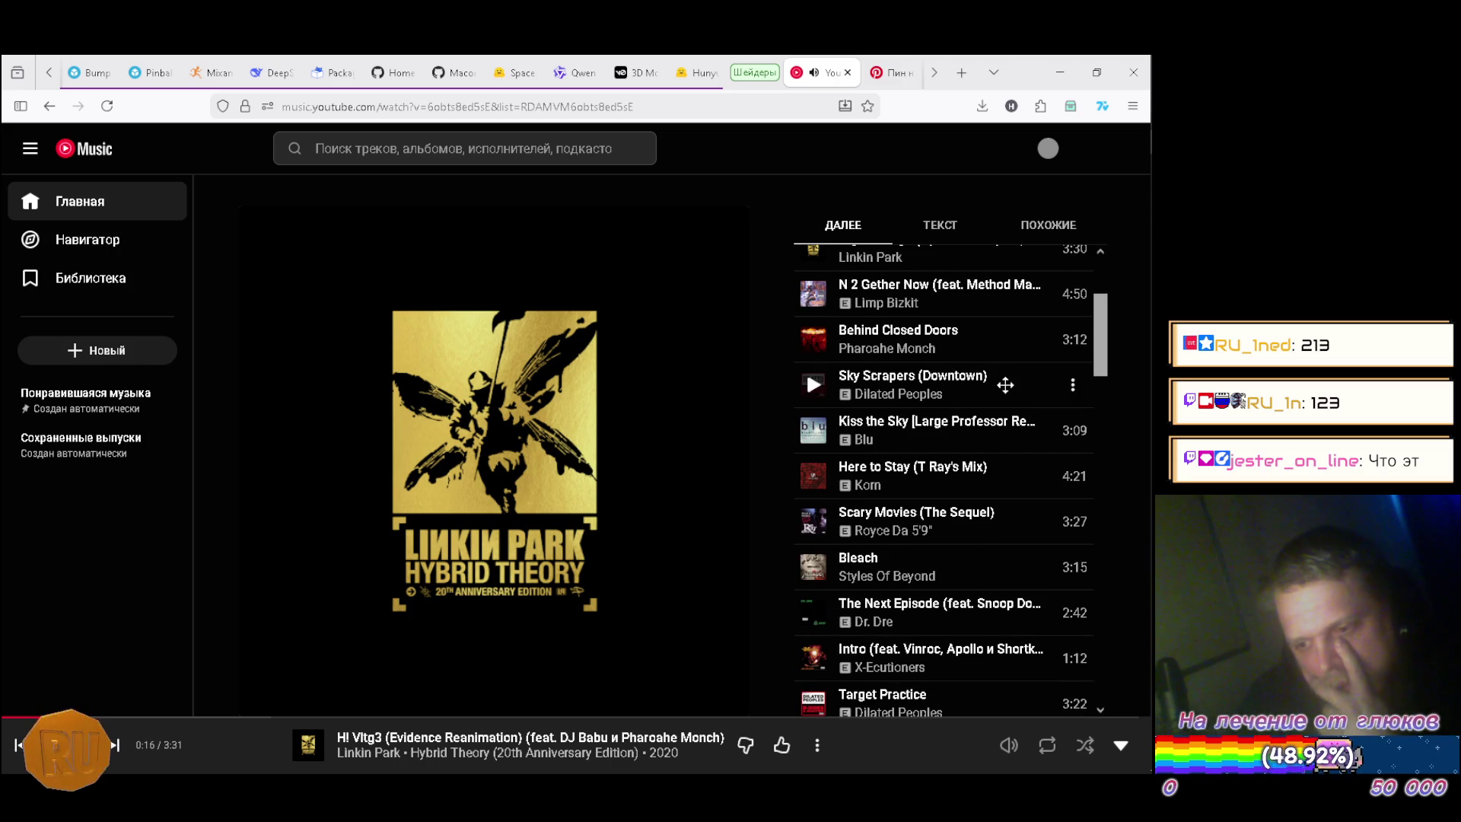
pyautogui.scroll(3, 1005, 385)
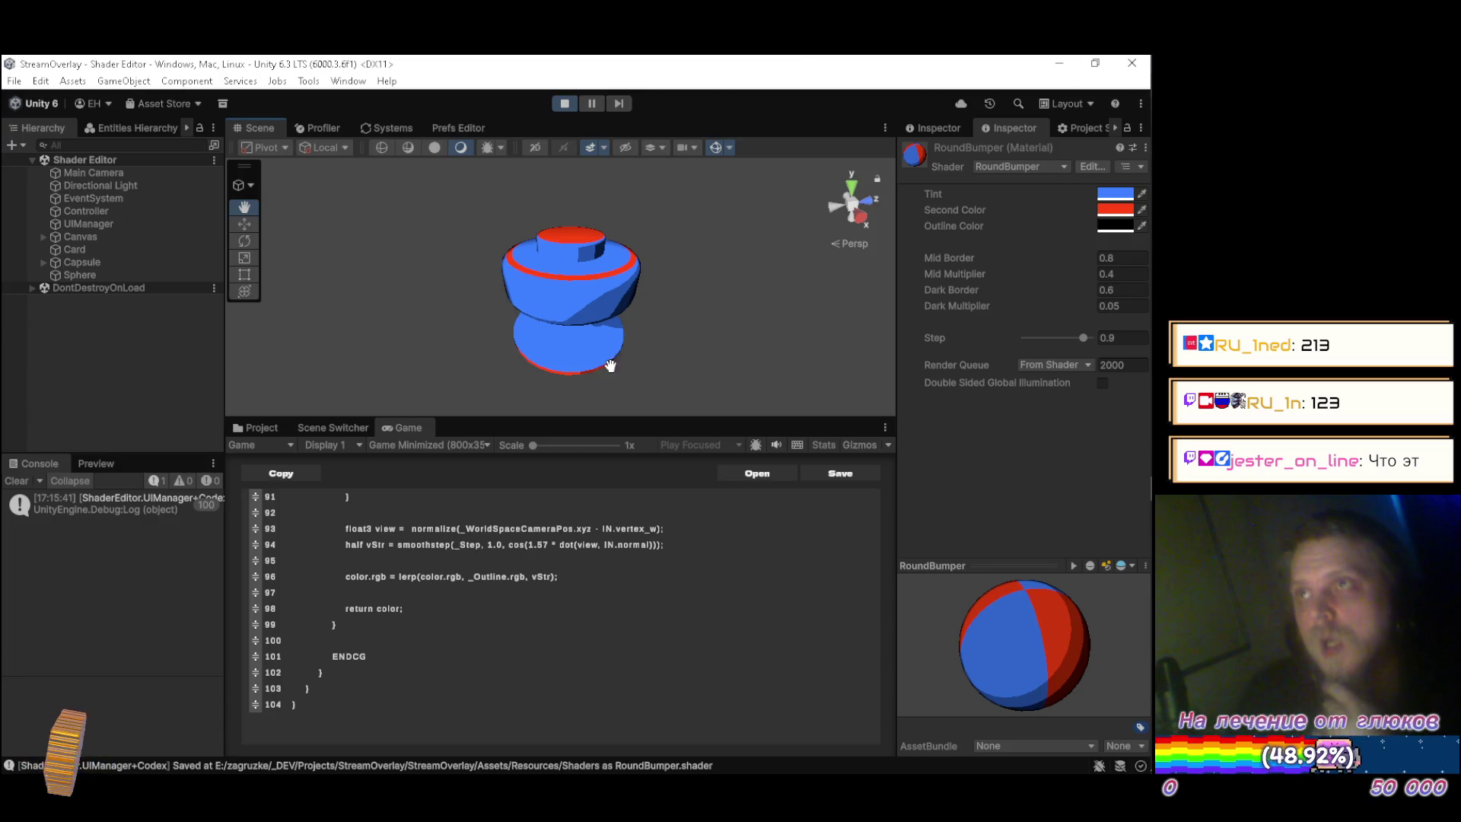
# Orbit close to the bumper's rim and start editing line 94's cosine factor.
pyautogui.moveTo(514, 310)
pyautogui.mouseDown()
pyautogui.moveTo(611, 289)
pyautogui.moveTo(610, 188)
pyautogui.moveTo(623, 304)
pyautogui.moveTo(609, 349)
pyautogui.moveTo(622, 148)
pyautogui.mouseUp()
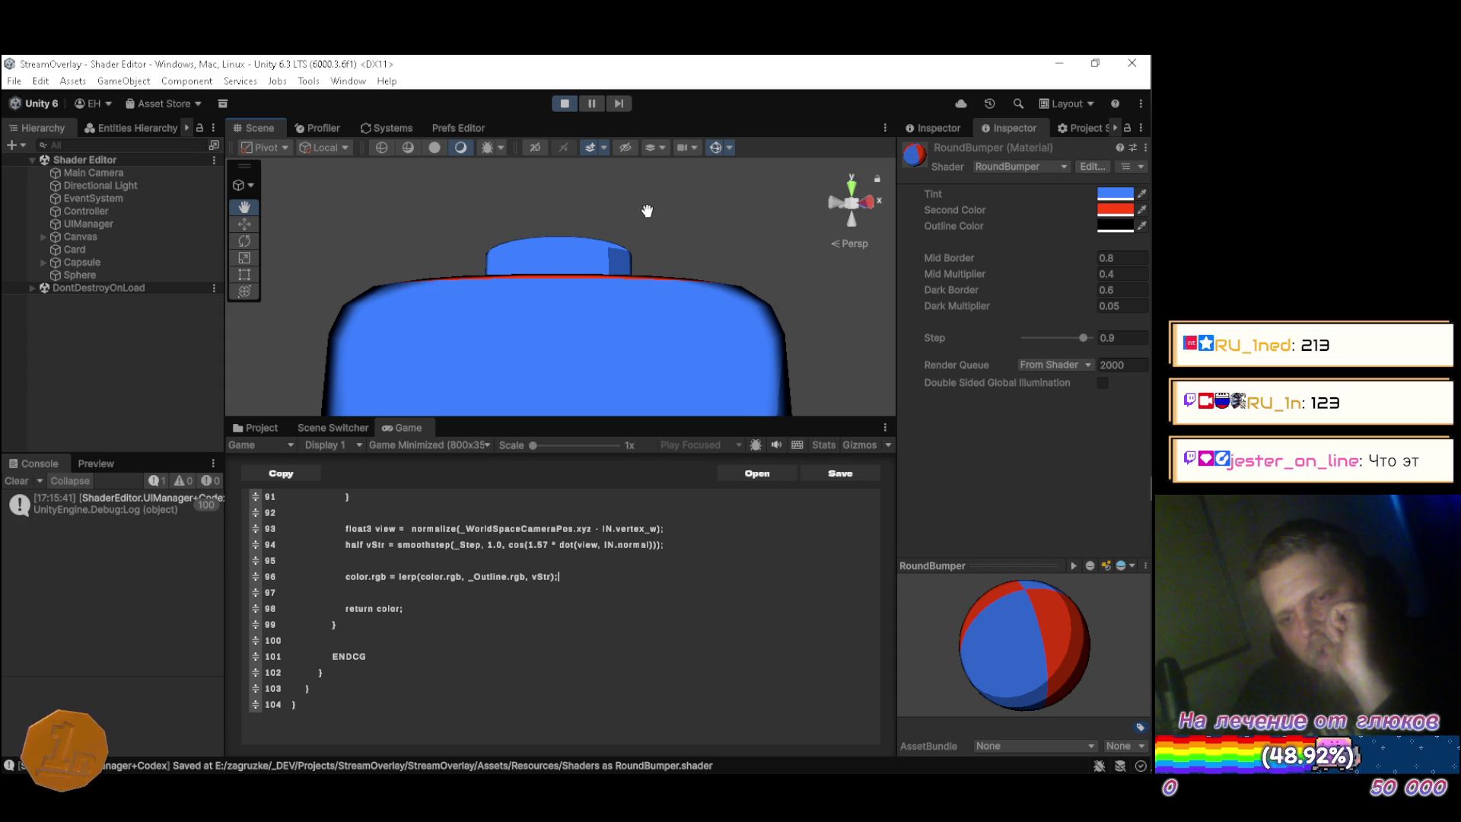
pyautogui.click(717, 550)
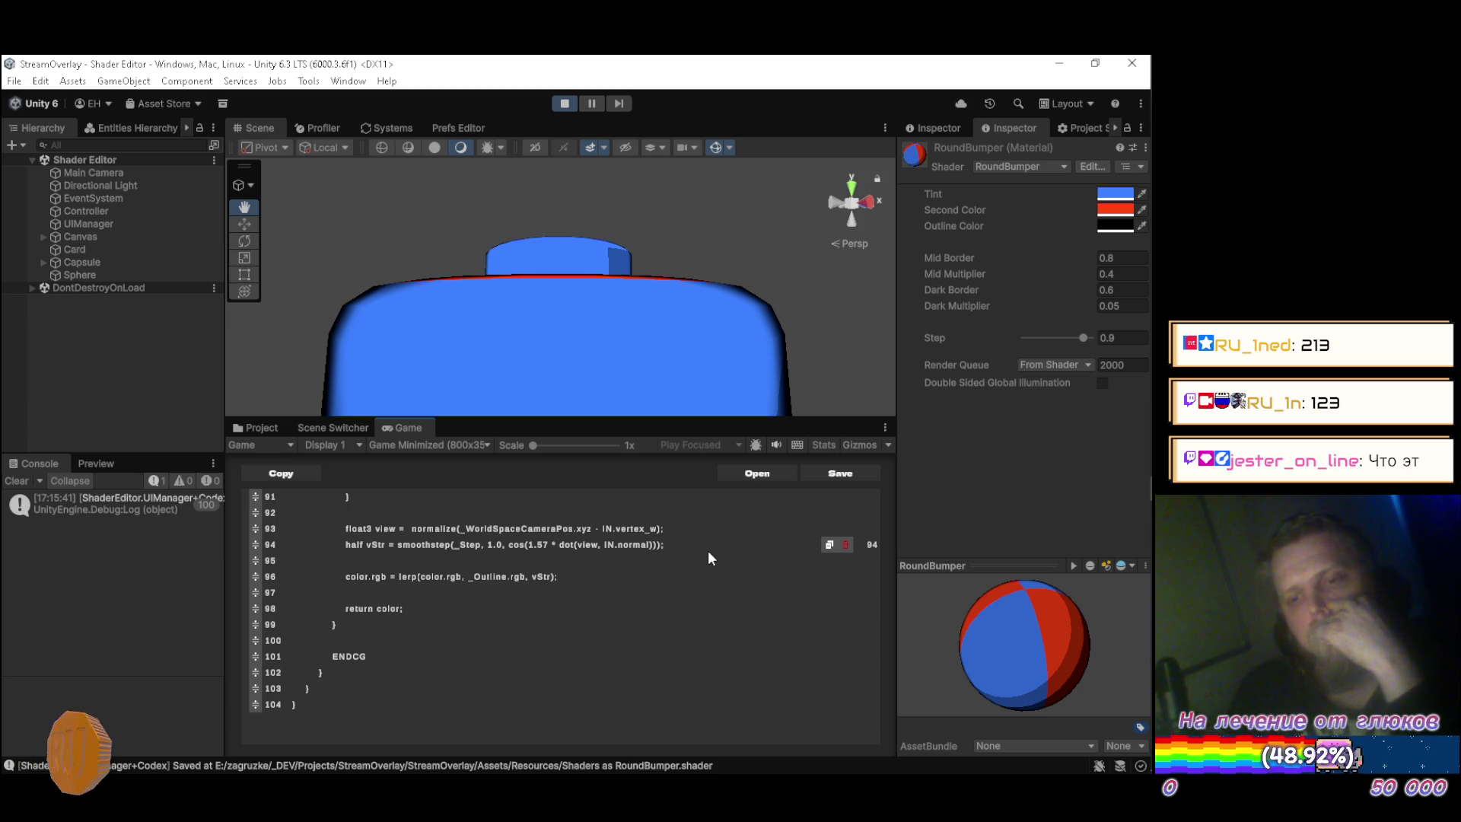
pyautogui.press('BackSpace')
pyautogui.press('BackSpace')
# Try cosine factors 1.44 and 1.71 on line 94, then restore 1.57 and save.
pyautogui.write('44')
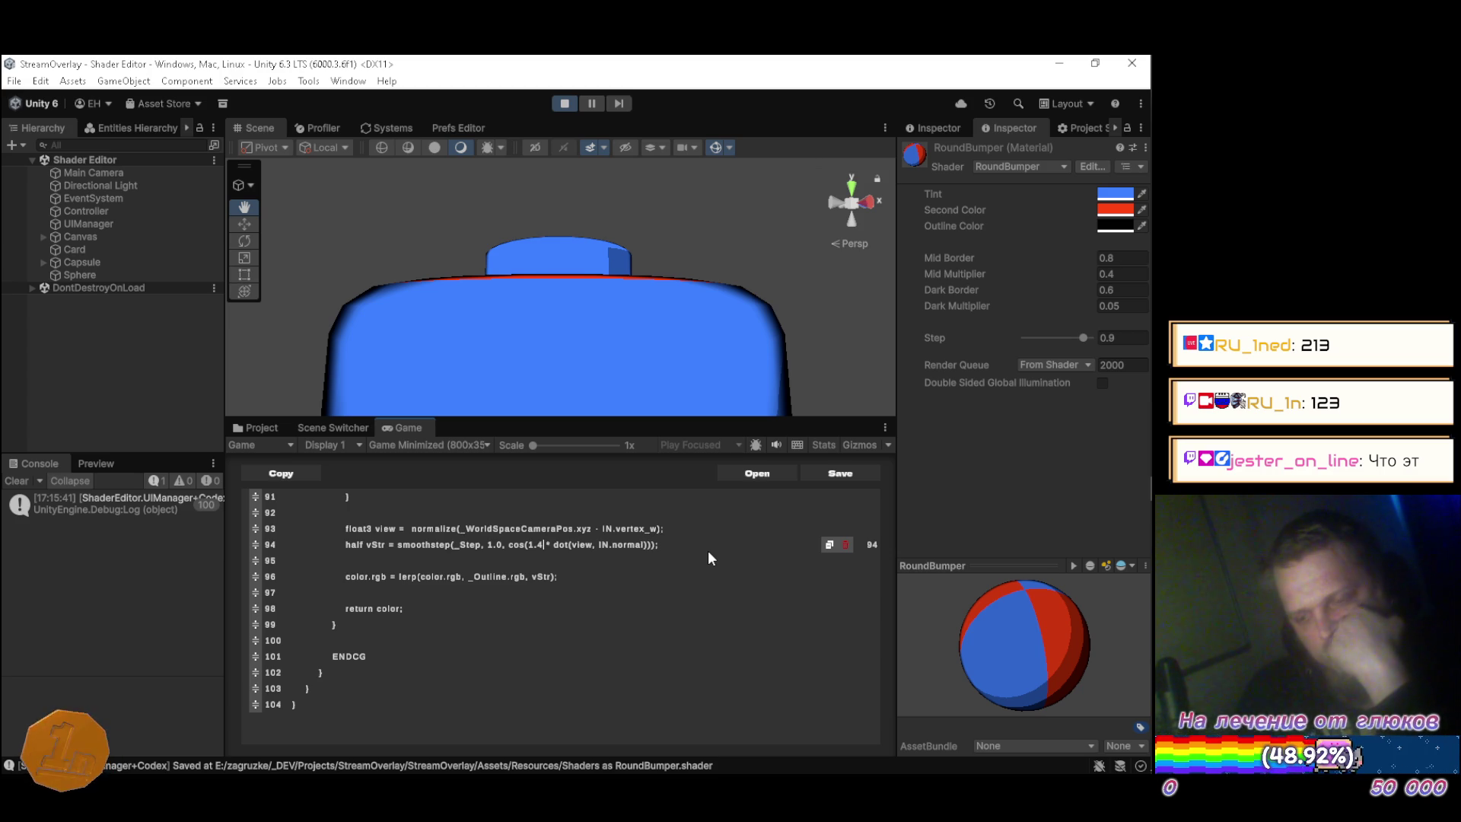
pyautogui.hotkey('ctrl', 's')
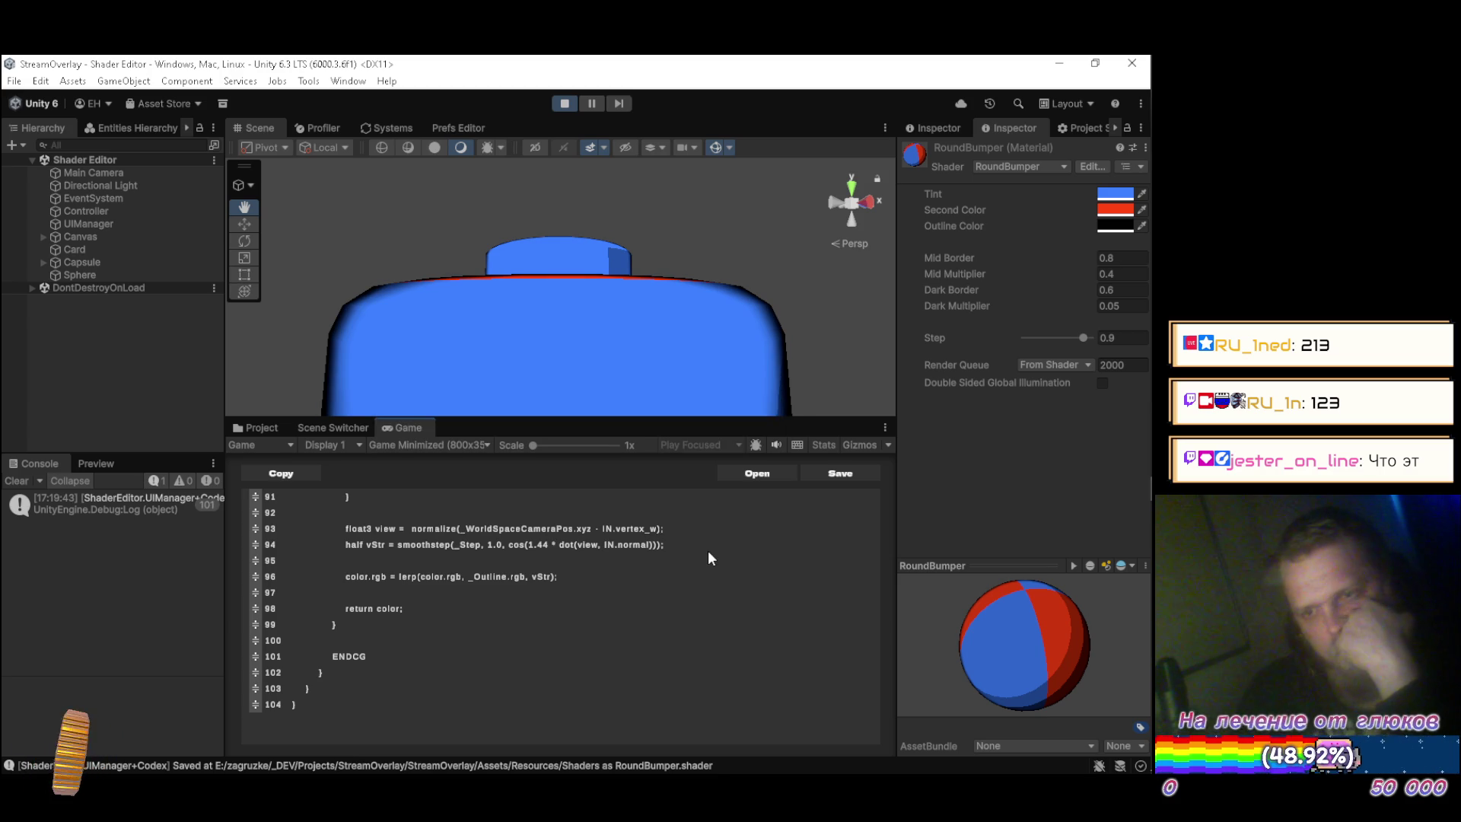
pyautogui.press('BackSpace')
pyautogui.press('BackSpace')
pyautogui.press('BackSpace')
pyautogui.write('1.71')
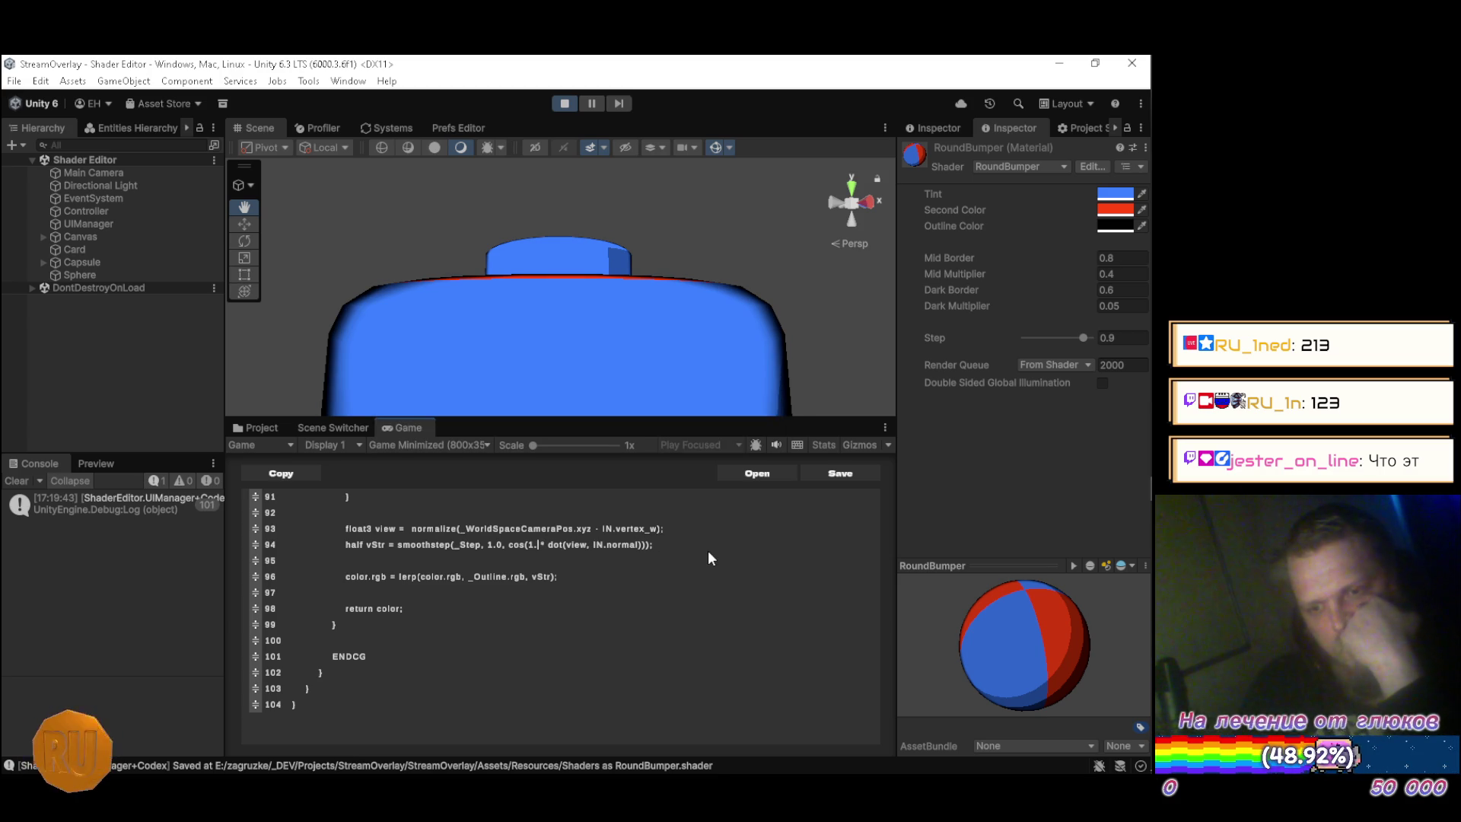
pyautogui.hotkey('ctrl', 's')
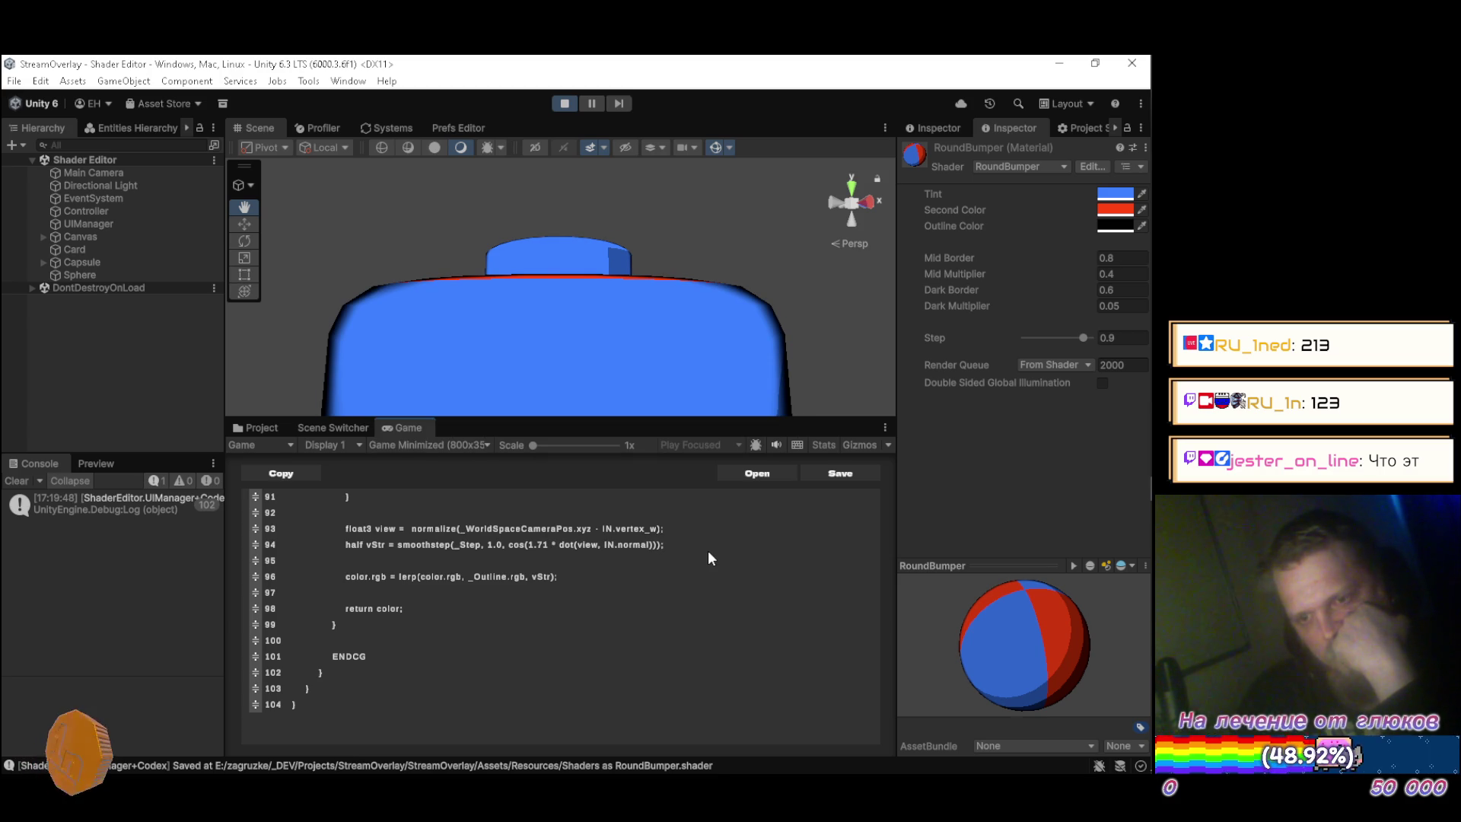
pyautogui.press('BackSpace')
pyautogui.press('BackSpace')
pyautogui.write('57')
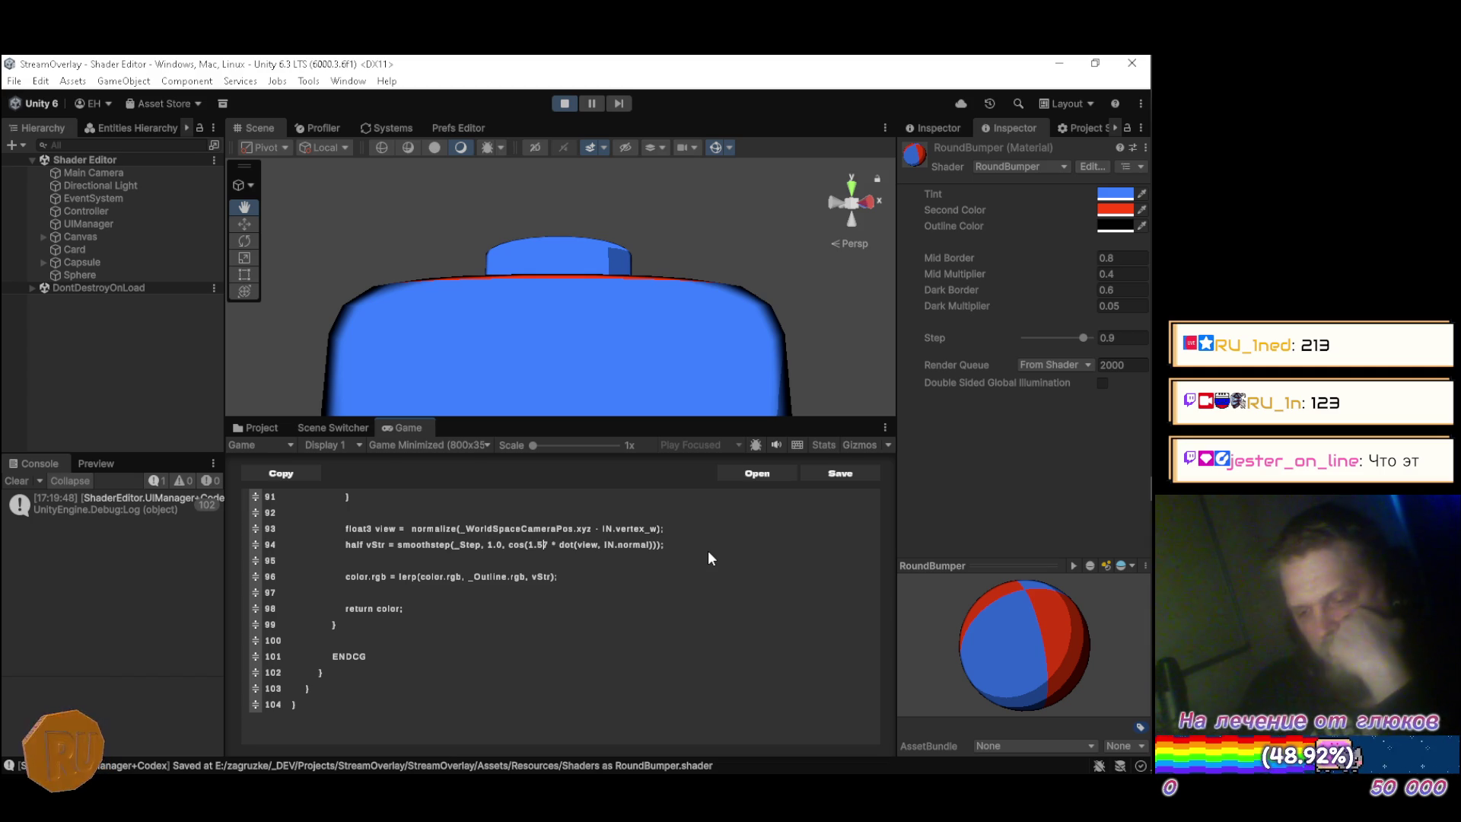
pyautogui.hotkey('ctrl', 's')
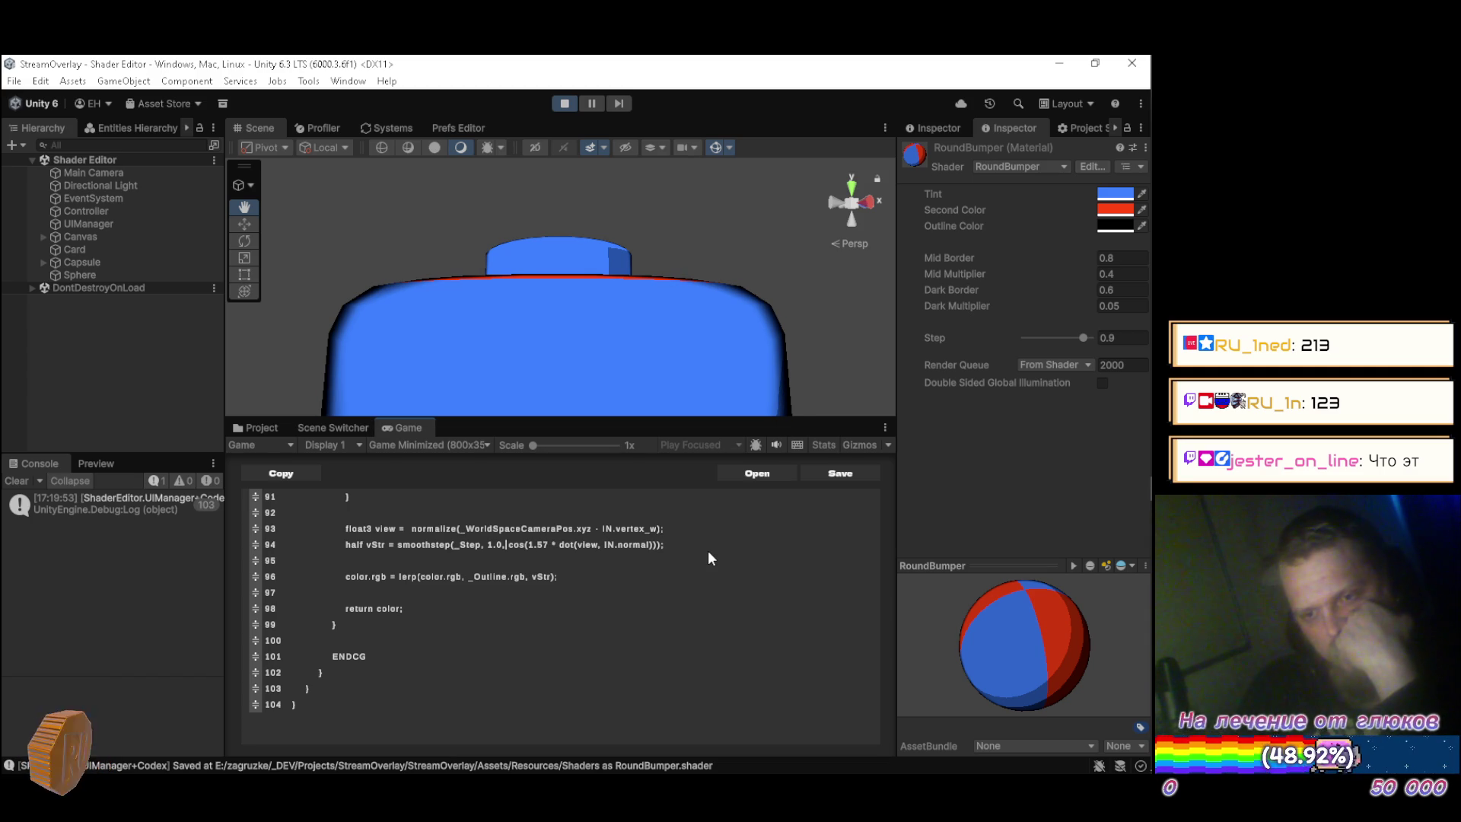
# Step the smoothstep upper edge through 1.1, 1.05 and 1.04 down to 1.03.
pyautogui.press('BackSpace')
pyautogui.press('BackSpace')
pyautogui.press('BackSpace')
pyautogui.write('1,')
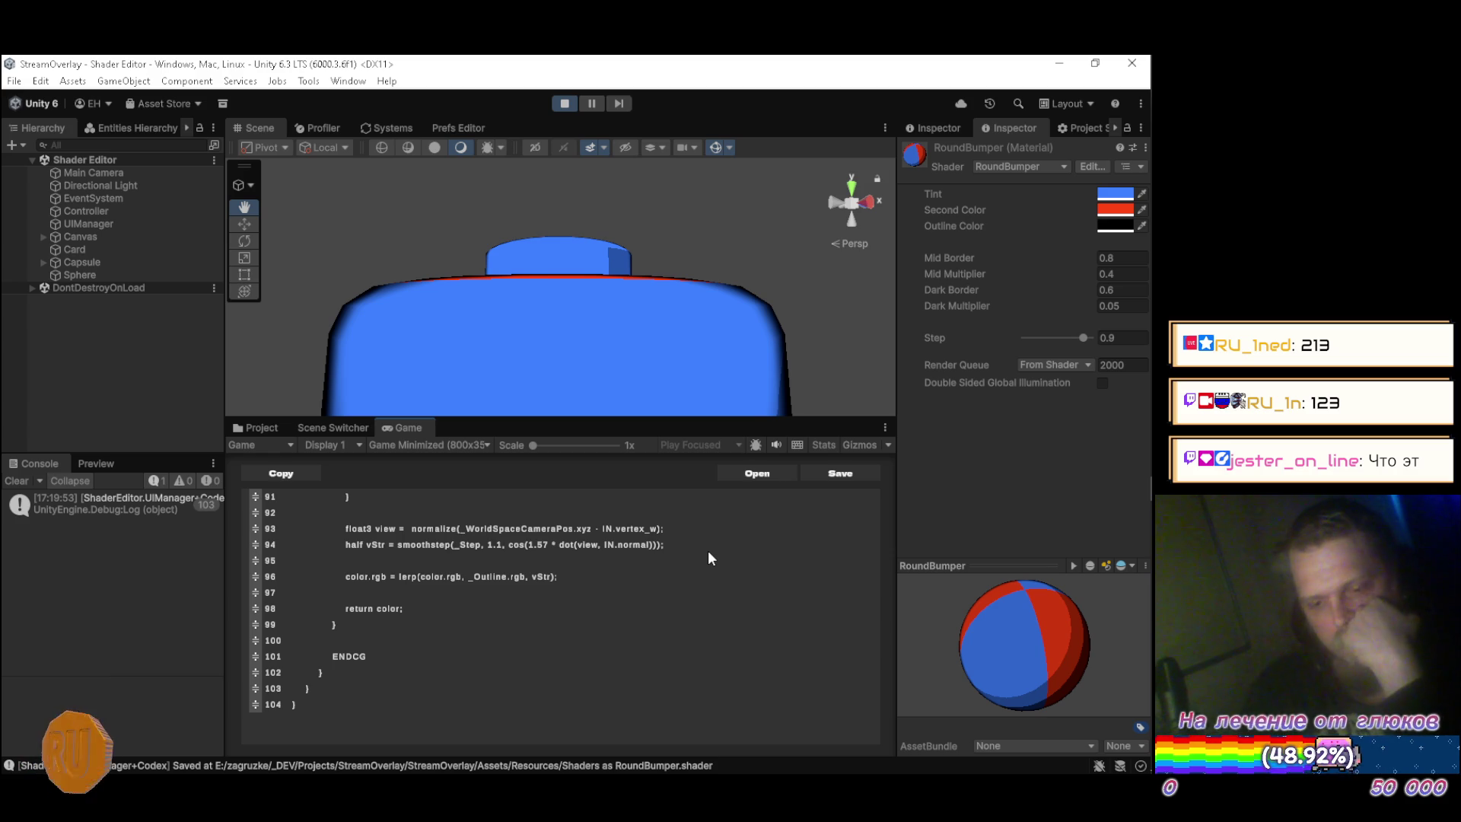
pyautogui.hotkey('ctrl', 's')
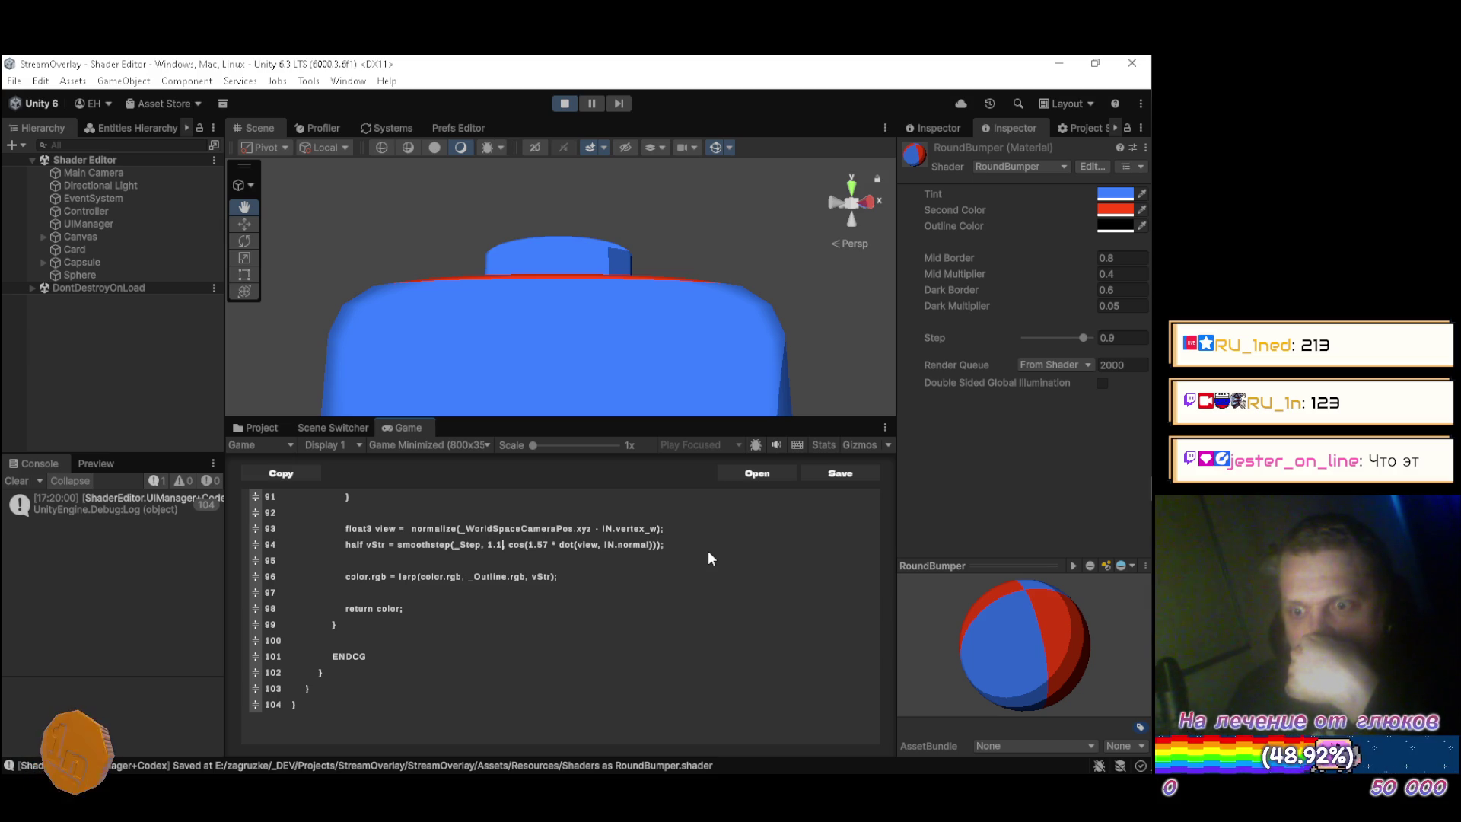
pyautogui.write('0')
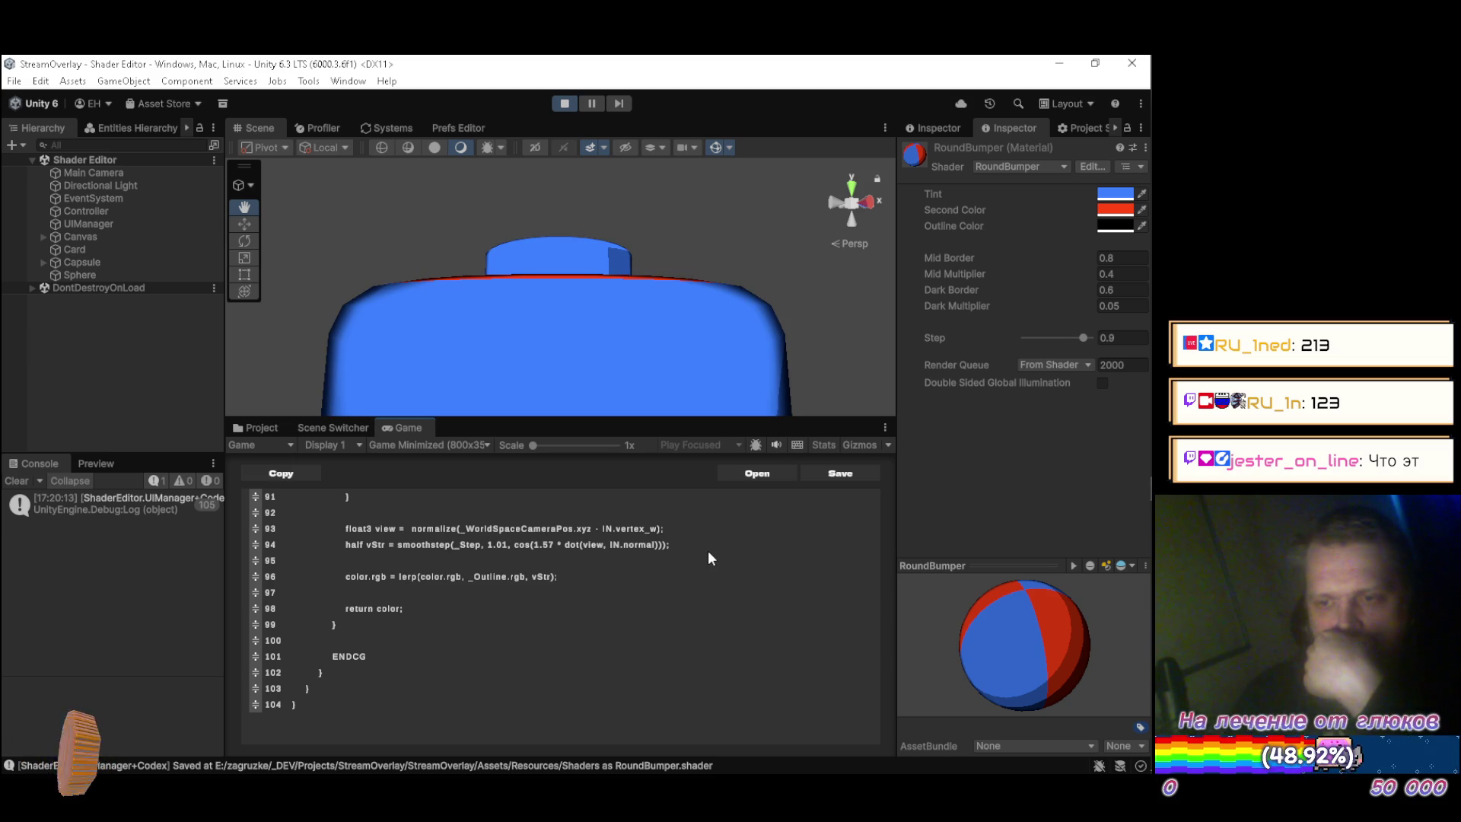
pyautogui.write('5')
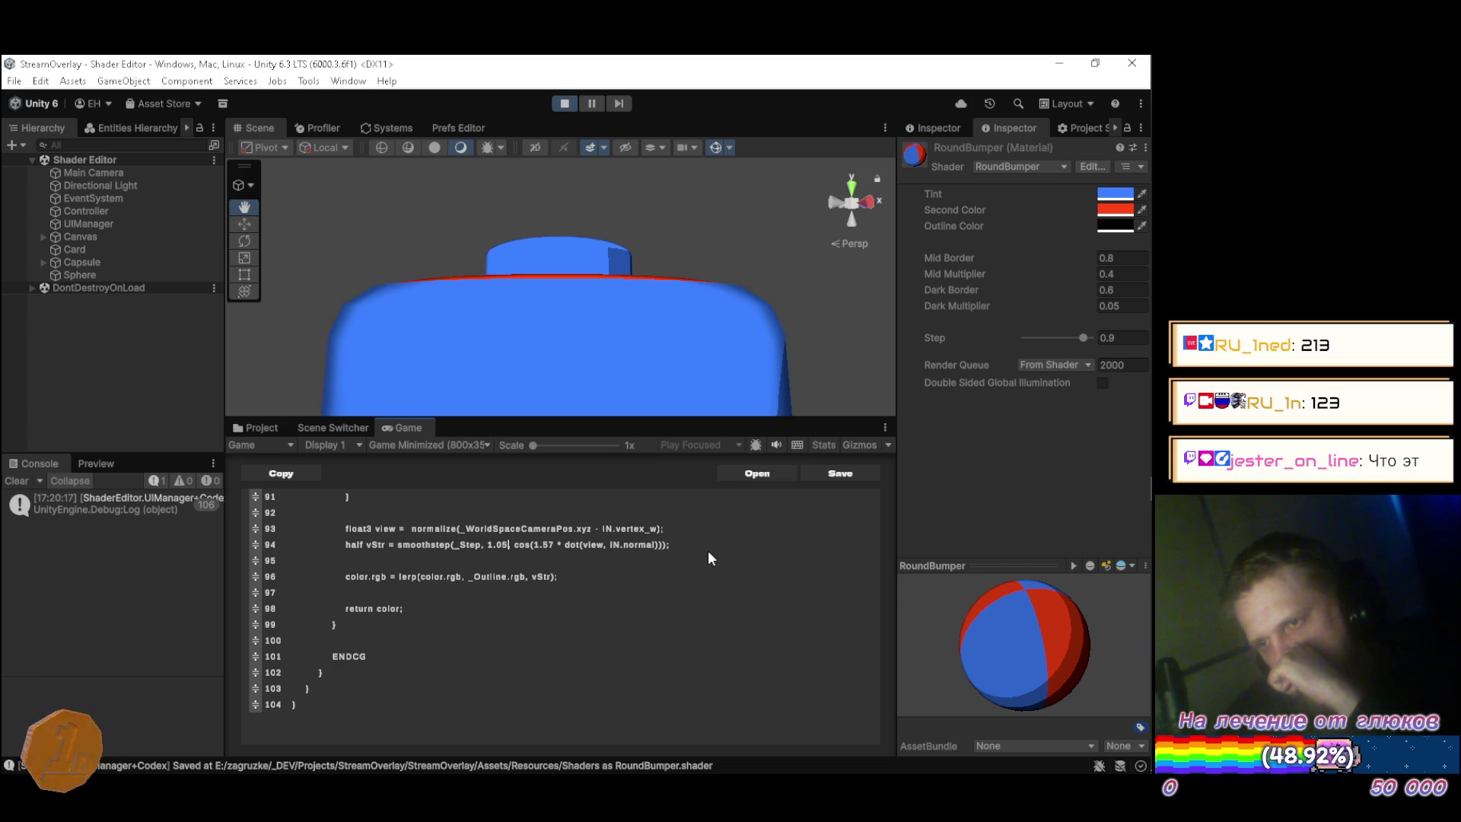
pyautogui.press('BackSpace')
pyautogui.write('4')
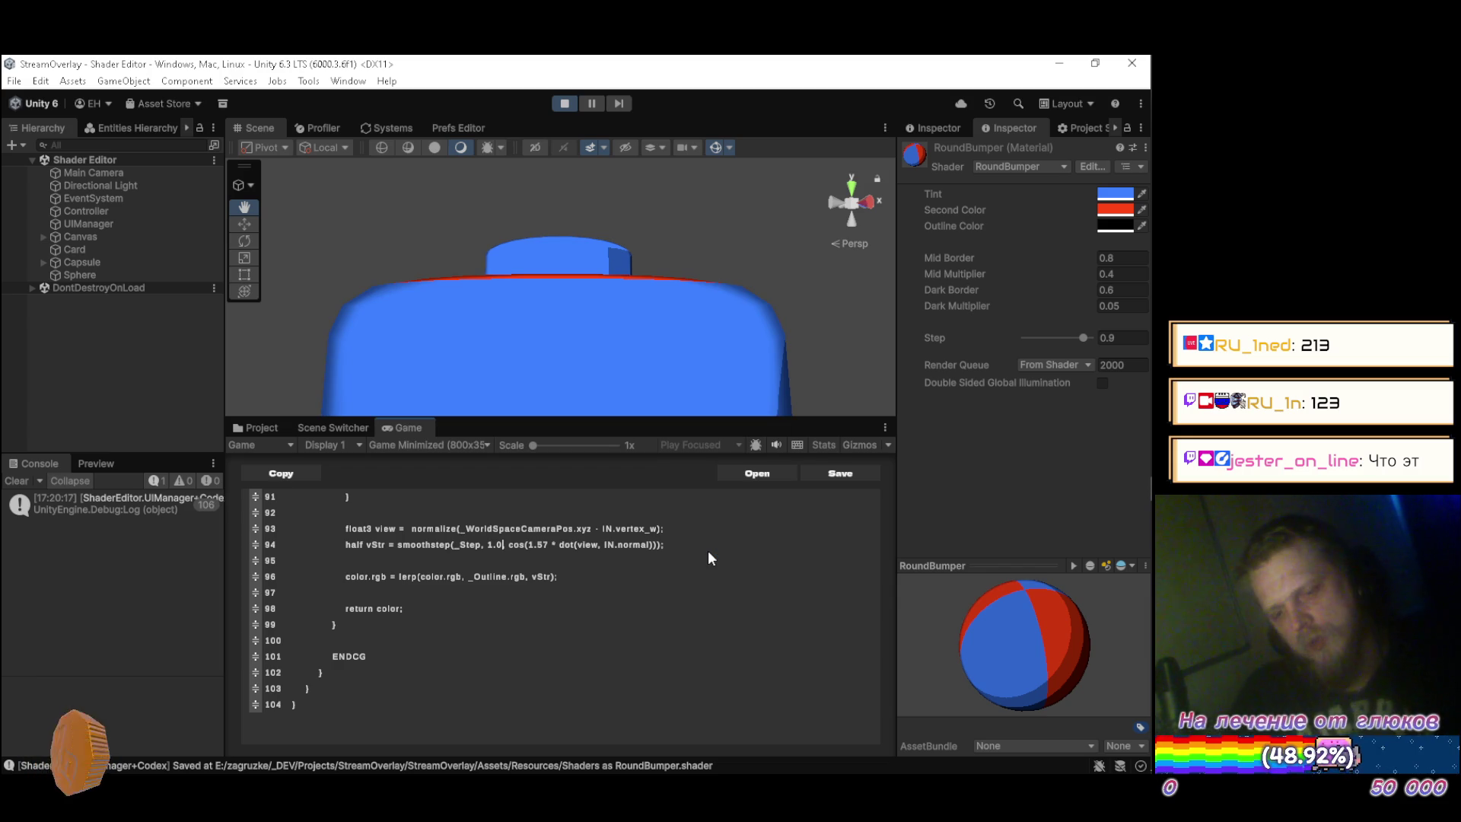
pyautogui.press('BackSpace')
pyautogui.write('3')
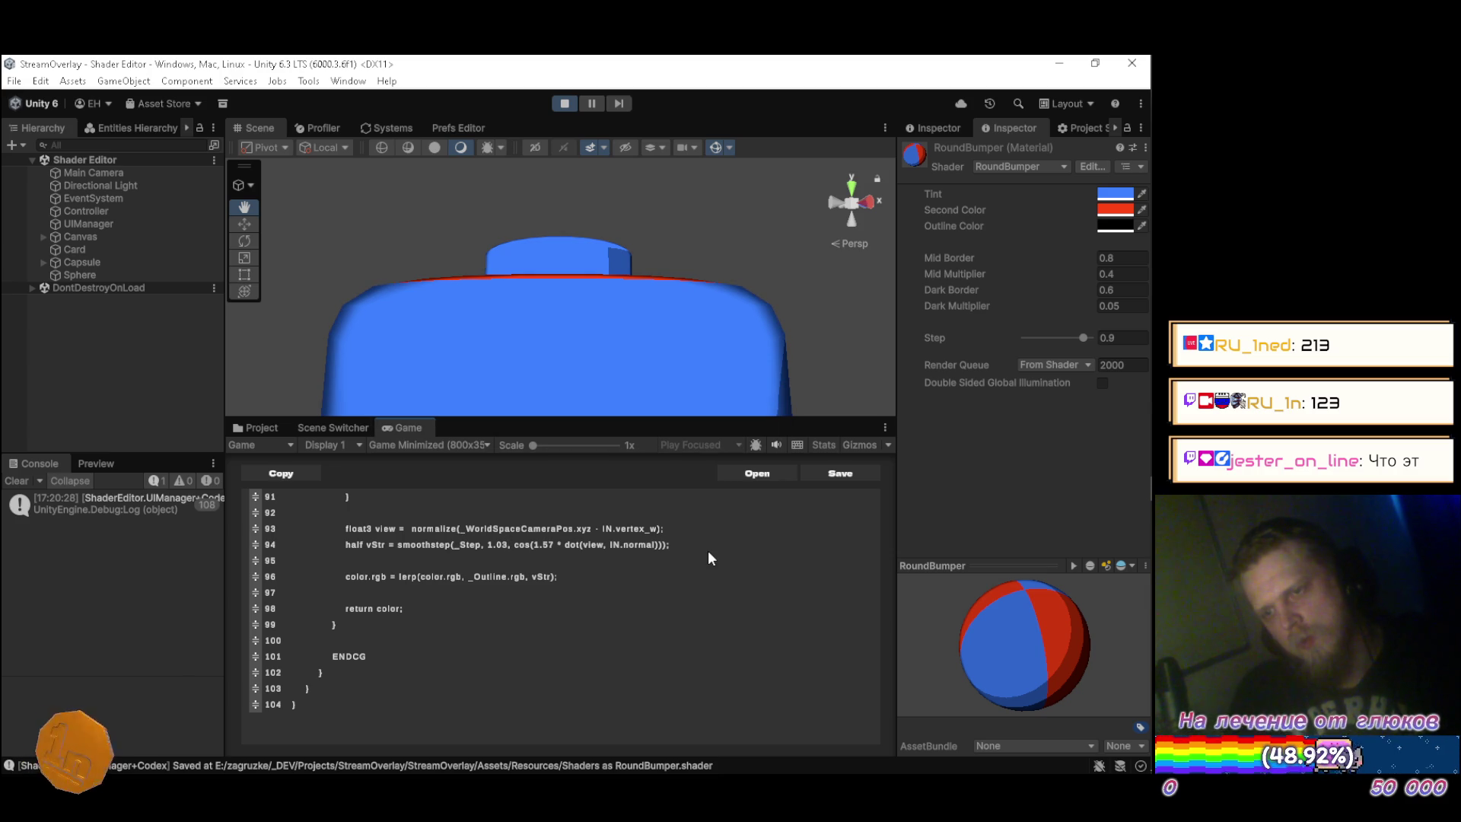
# Orbit the Scene view to inspect the bumper's red ring from above and side-on.
pyautogui.moveTo(508, 257)
pyautogui.mouseDown()
pyautogui.moveTo(541, 402)
pyautogui.moveTo(534, 303)
pyautogui.moveTo(422, 315)
pyautogui.moveTo(415, 370)
pyautogui.mouseUp()
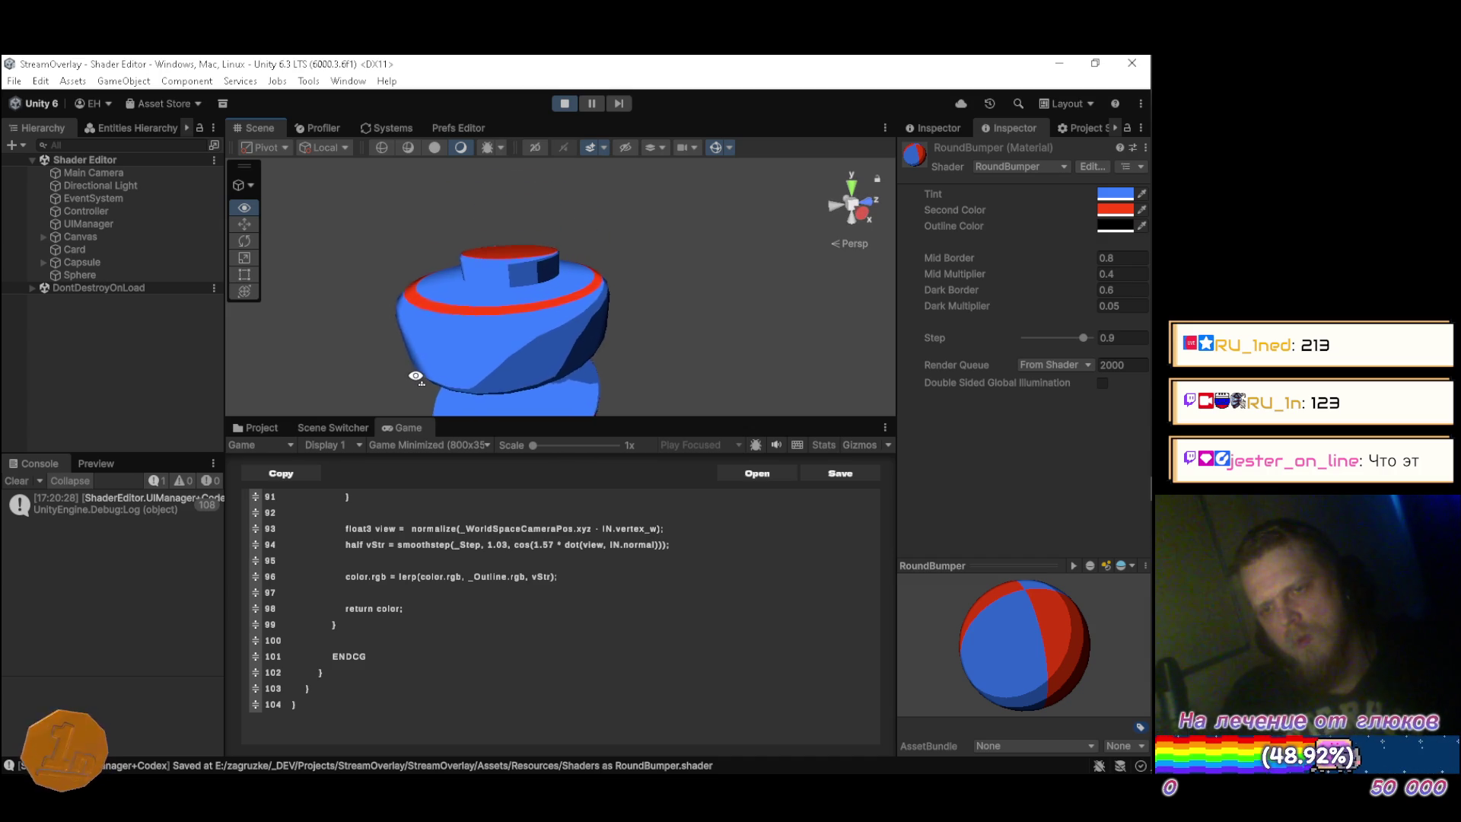
pyautogui.moveTo(416, 376); pyautogui.dragTo(414, 362)
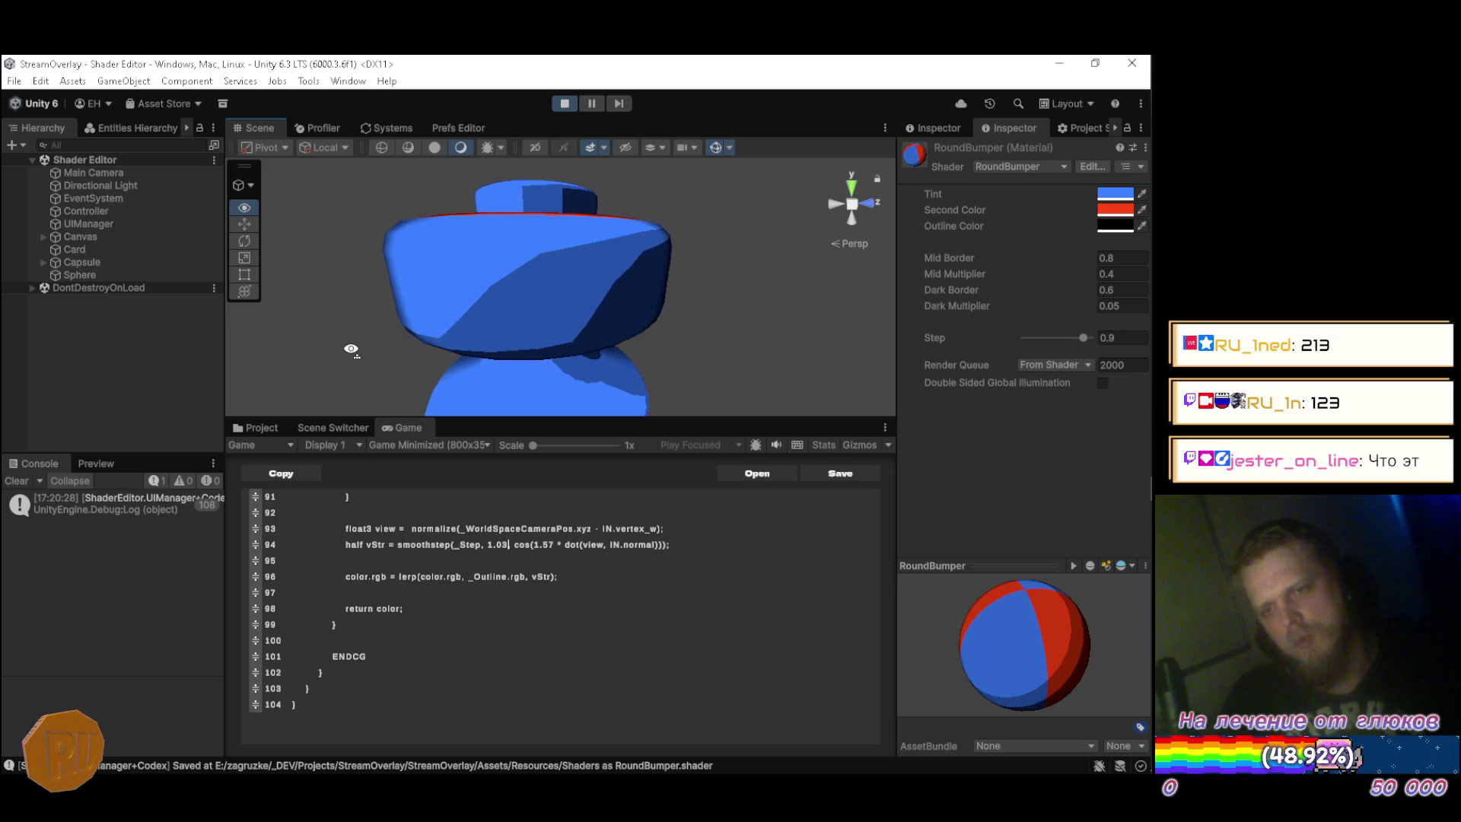
pyautogui.moveTo(384, 340); pyautogui.dragTo(511, 368)
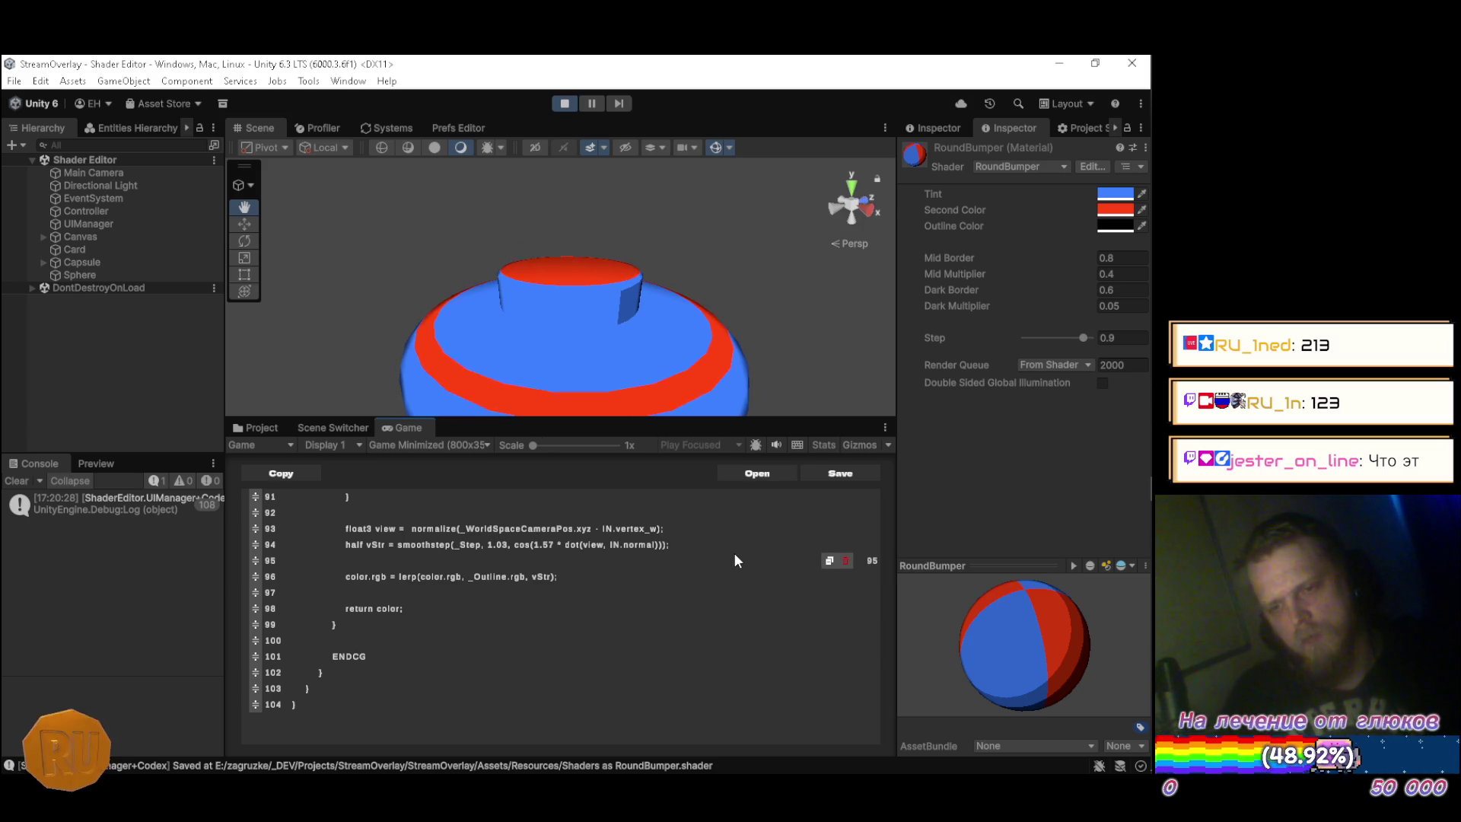
pyautogui.scroll(1, 735, 561)
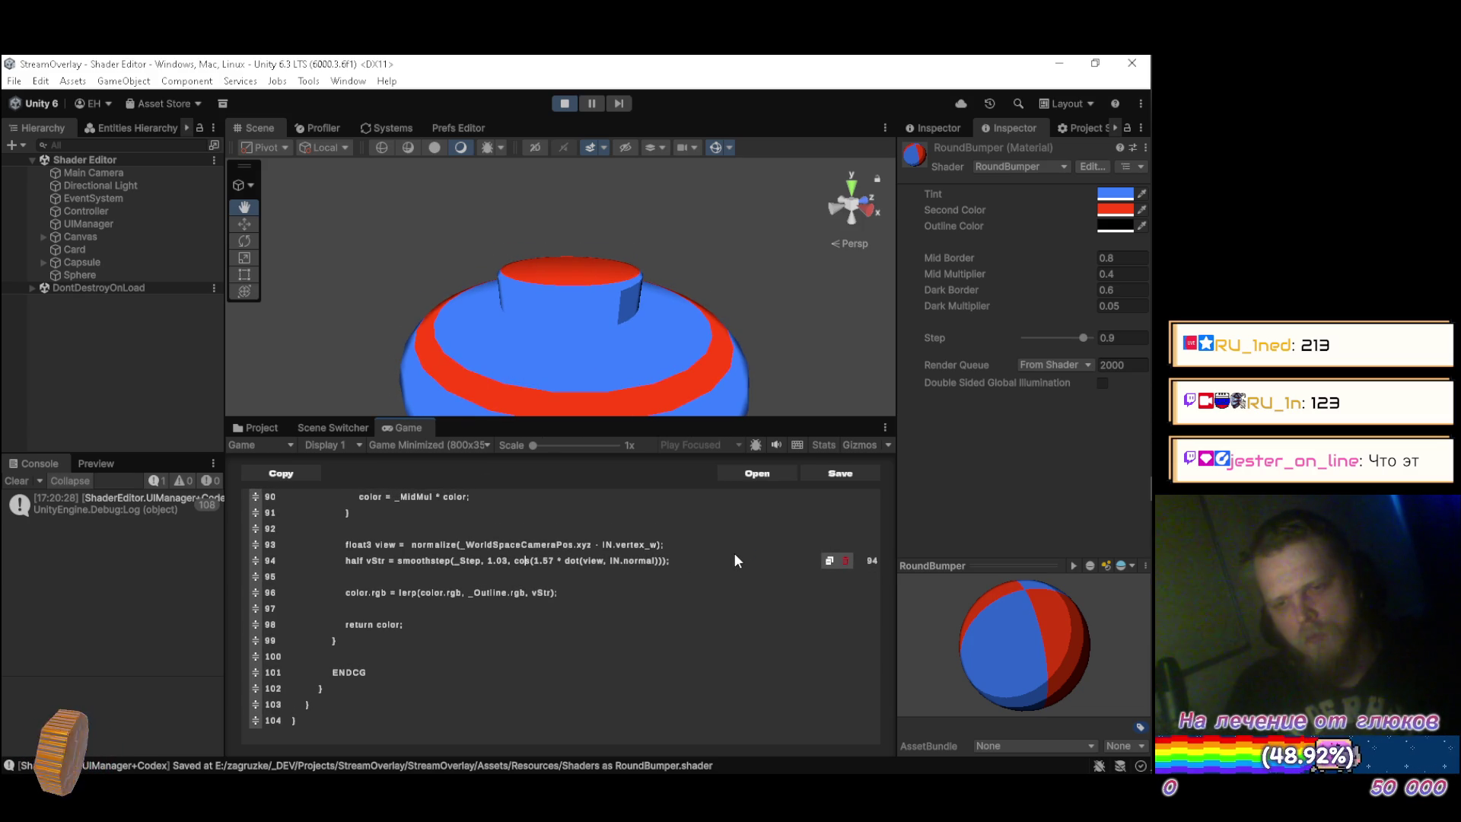
# Change line 94's smoothstep edge from 1.03 to 1.02 and check the bumper from the front.
pyautogui.press('BackSpace')
pyautogui.write('25')
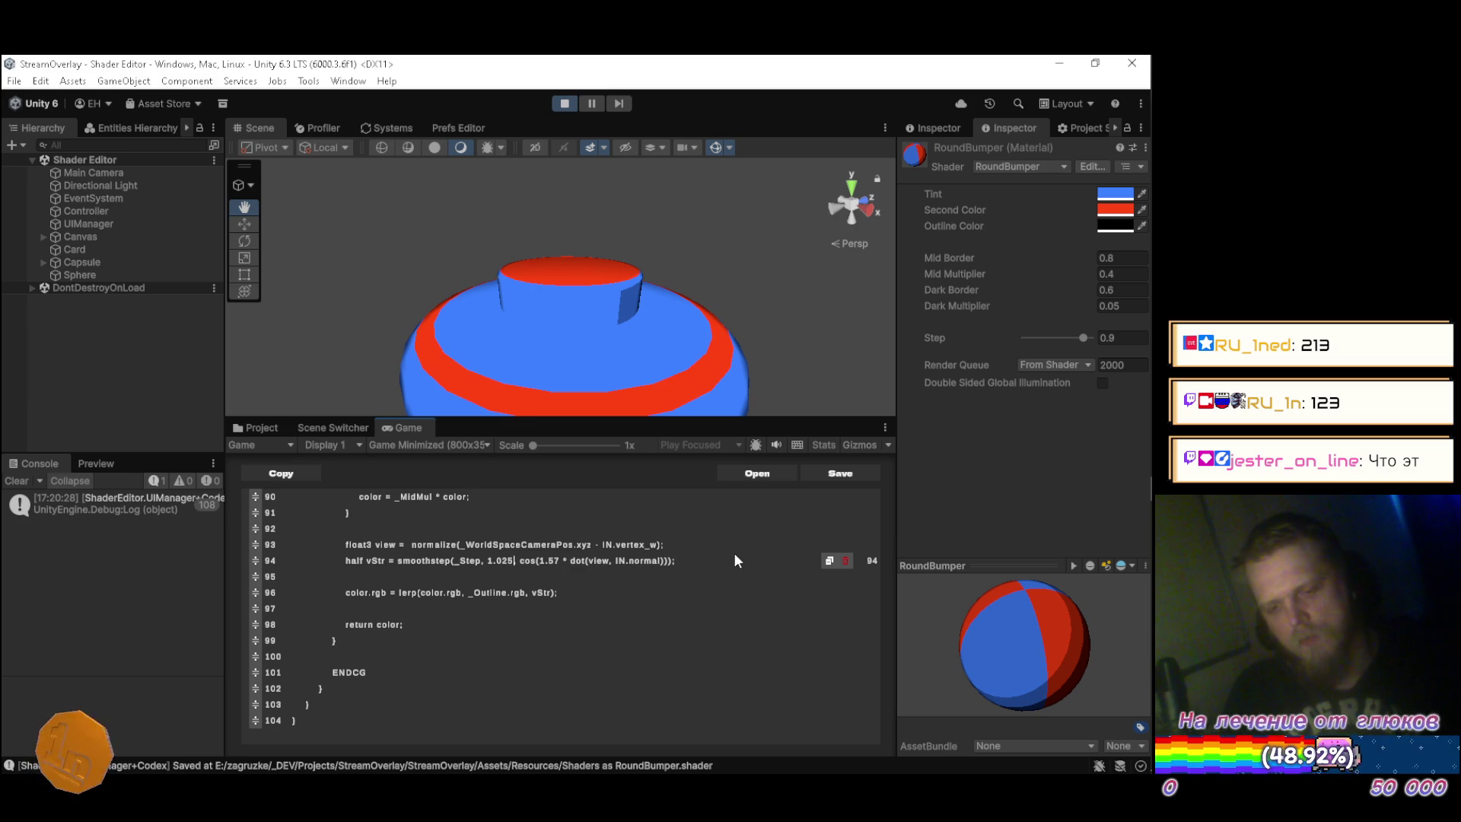
pyautogui.press('BackSpace')
pyautogui.moveTo(761, 395)
pyautogui.mouseDown()
pyautogui.moveTo(823, 228)
pyautogui.moveTo(846, 257)
pyautogui.moveTo(837, 388)
pyautogui.moveTo(825, 335)
pyautogui.moveTo(802, 344)
pyautogui.mouseUp()
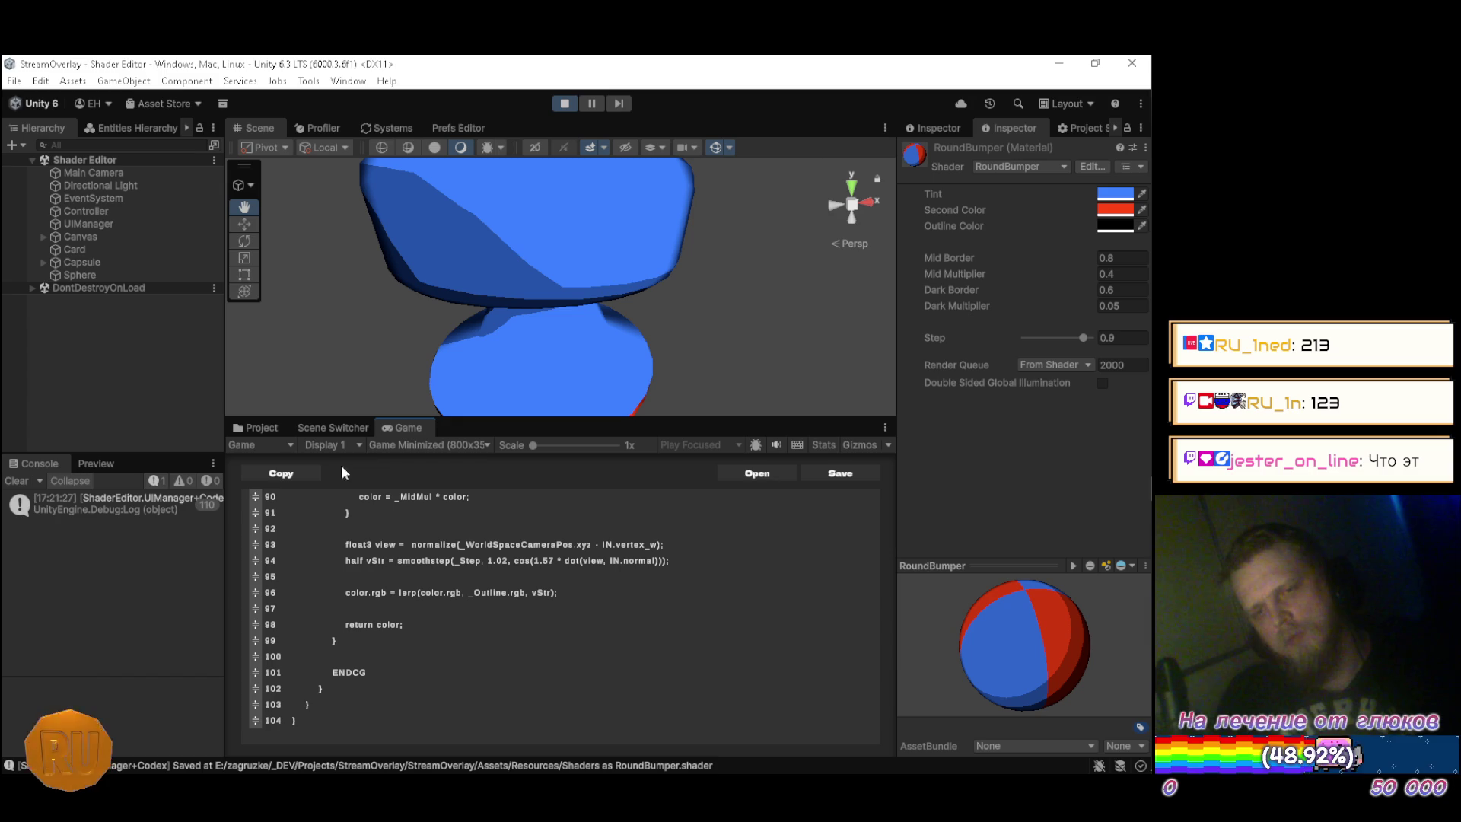
pyautogui.hotkey('alt', 'Tab')
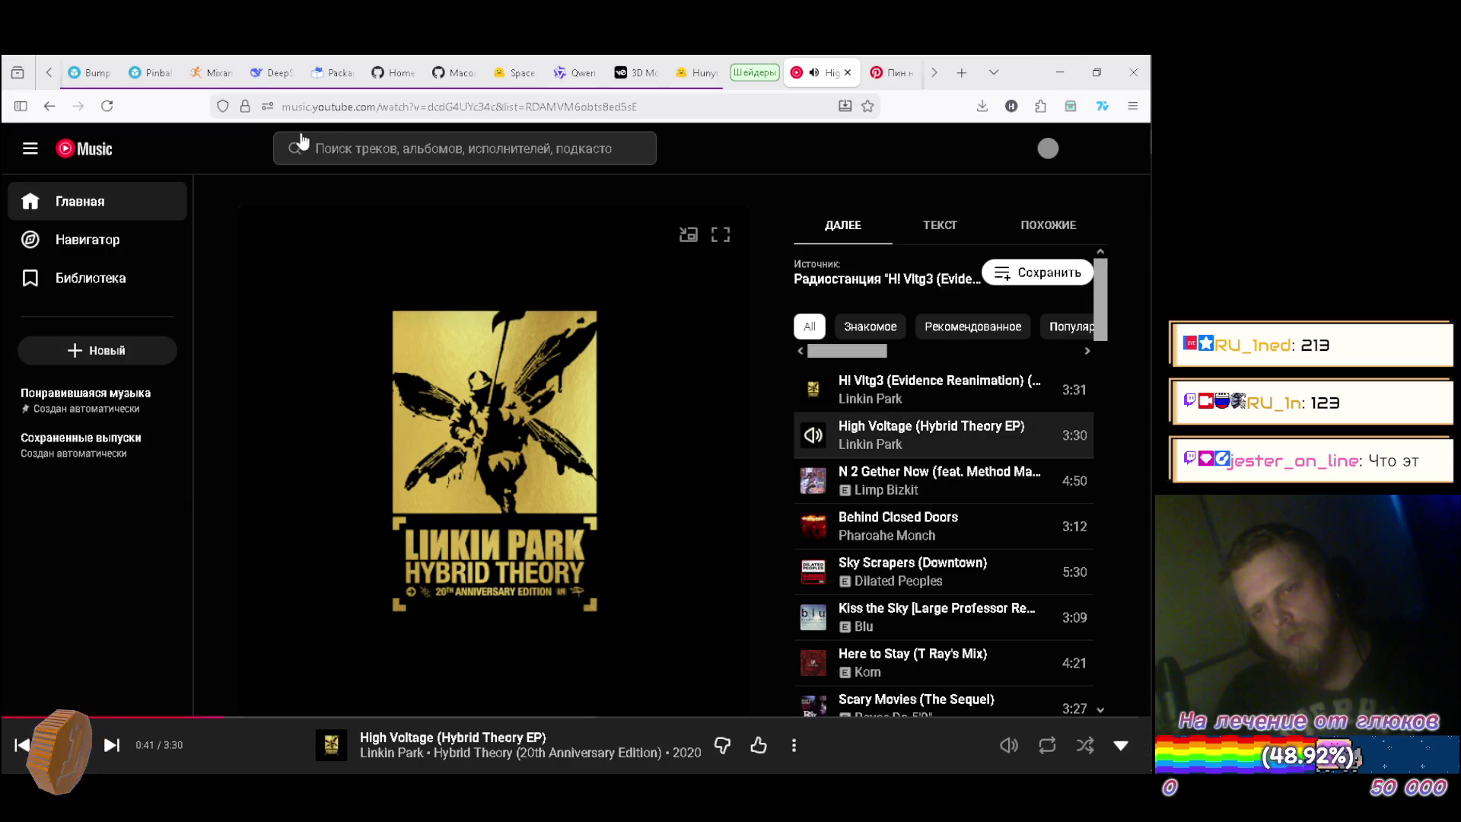
# Paste the RoundBumper shader into DeepSeek and ask for a URP version with shadows.
pyautogui.click(275, 73)
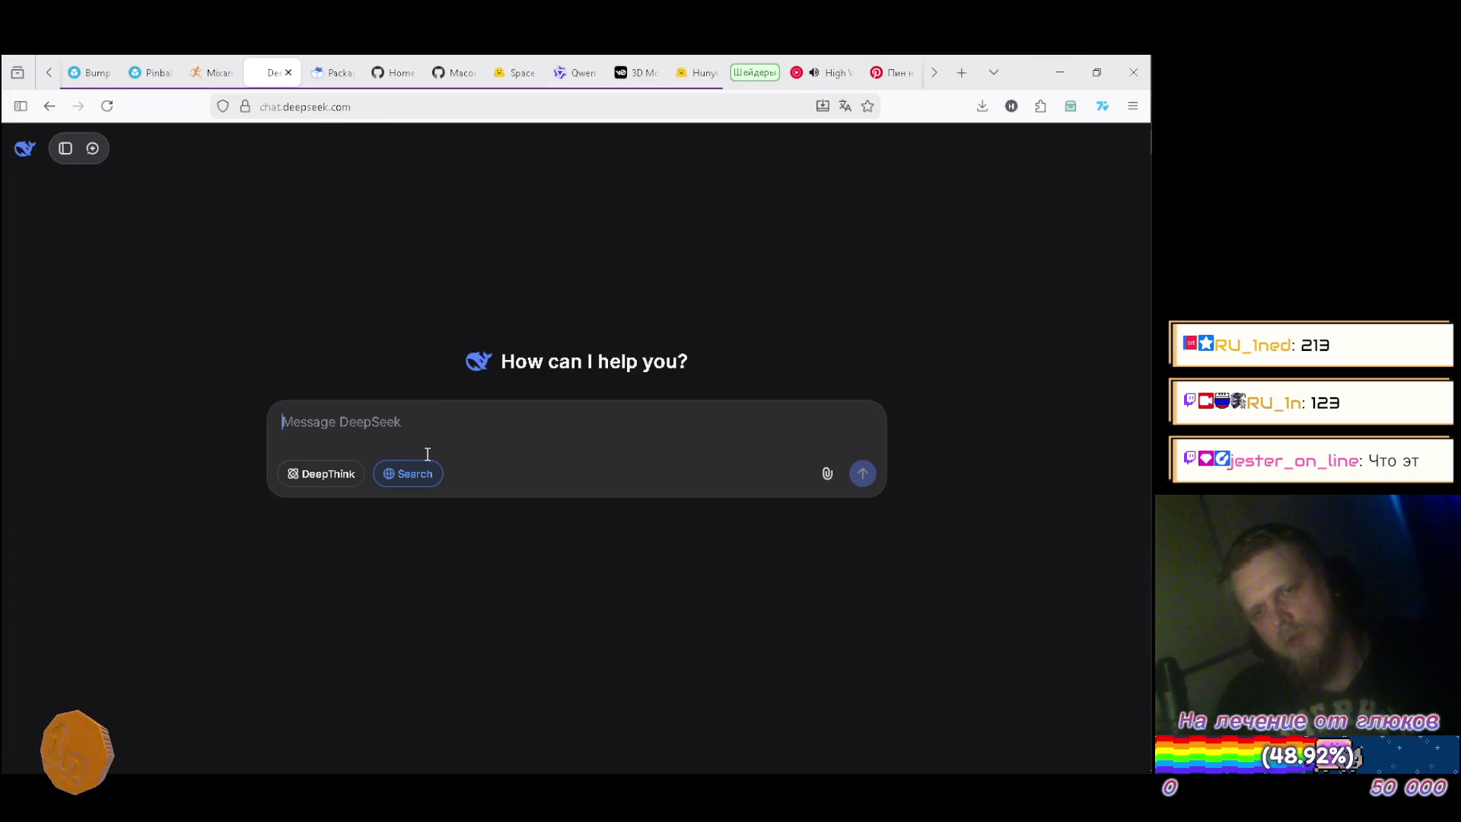
pyautogui.hotkey('ctrl', 'v')
pyautogui.scroll(-1, 439, 457)
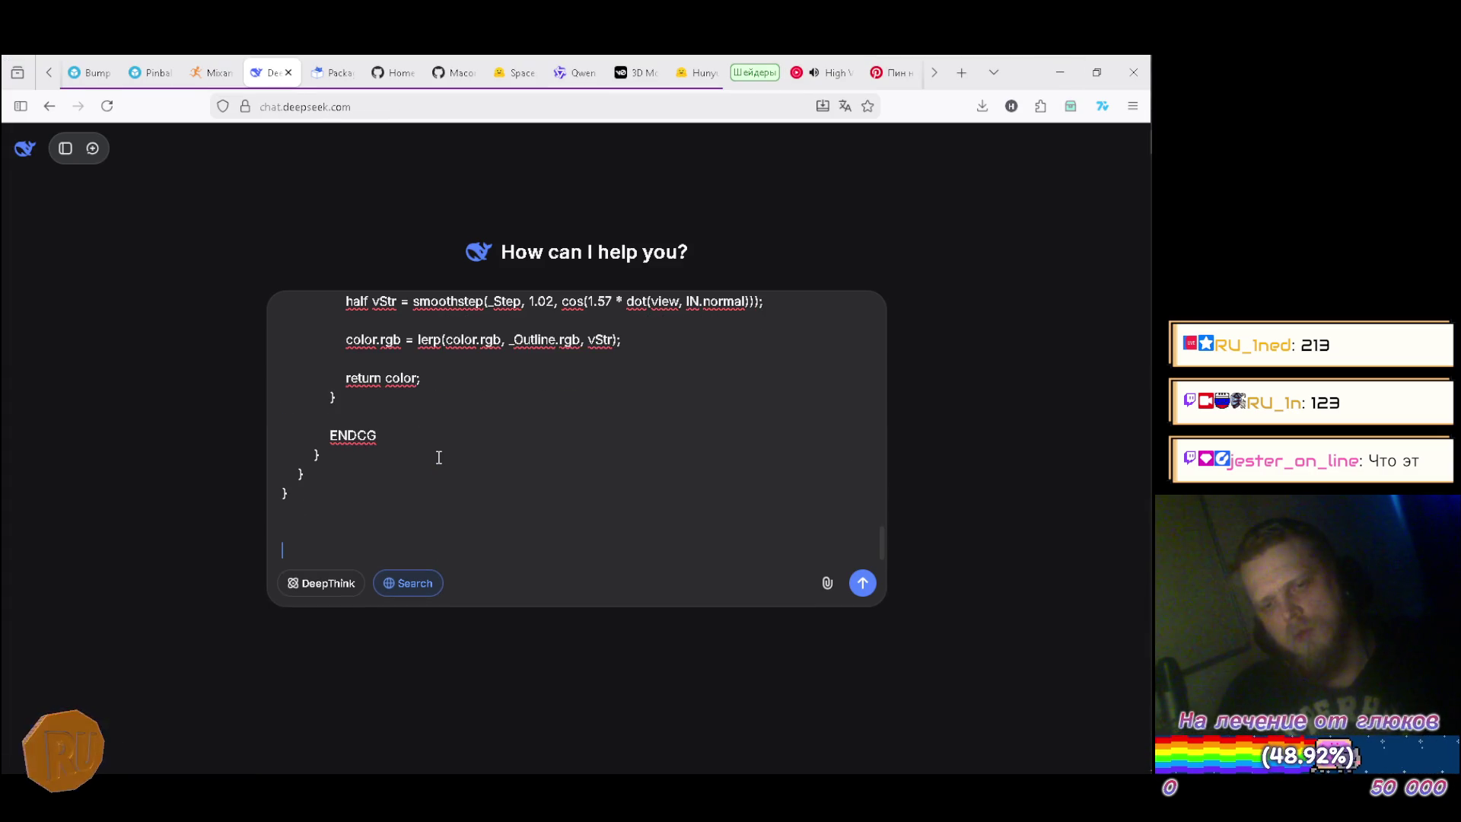
pyautogui.write('сделай')
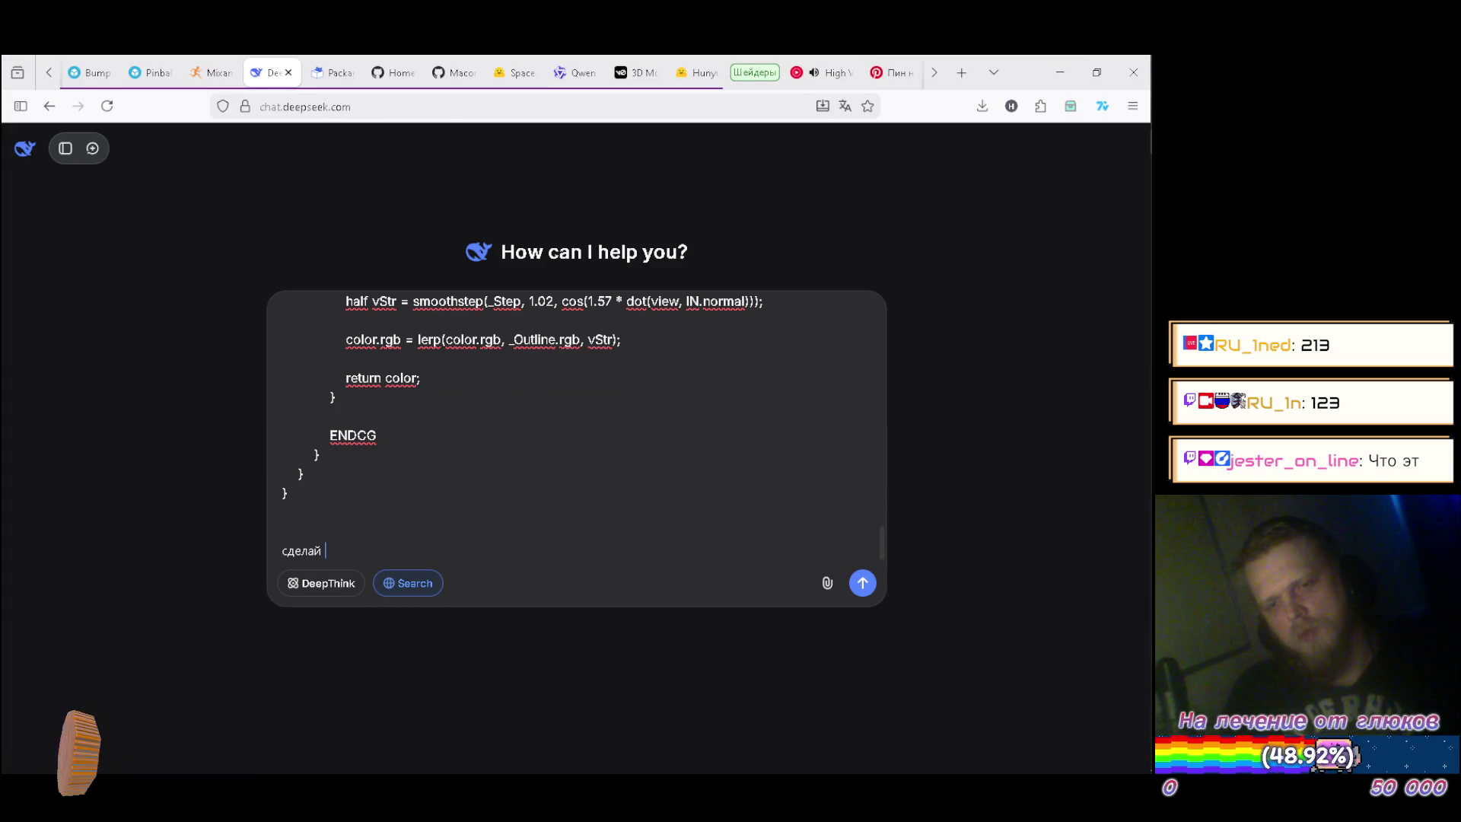
pyautogui.write(' взаи')
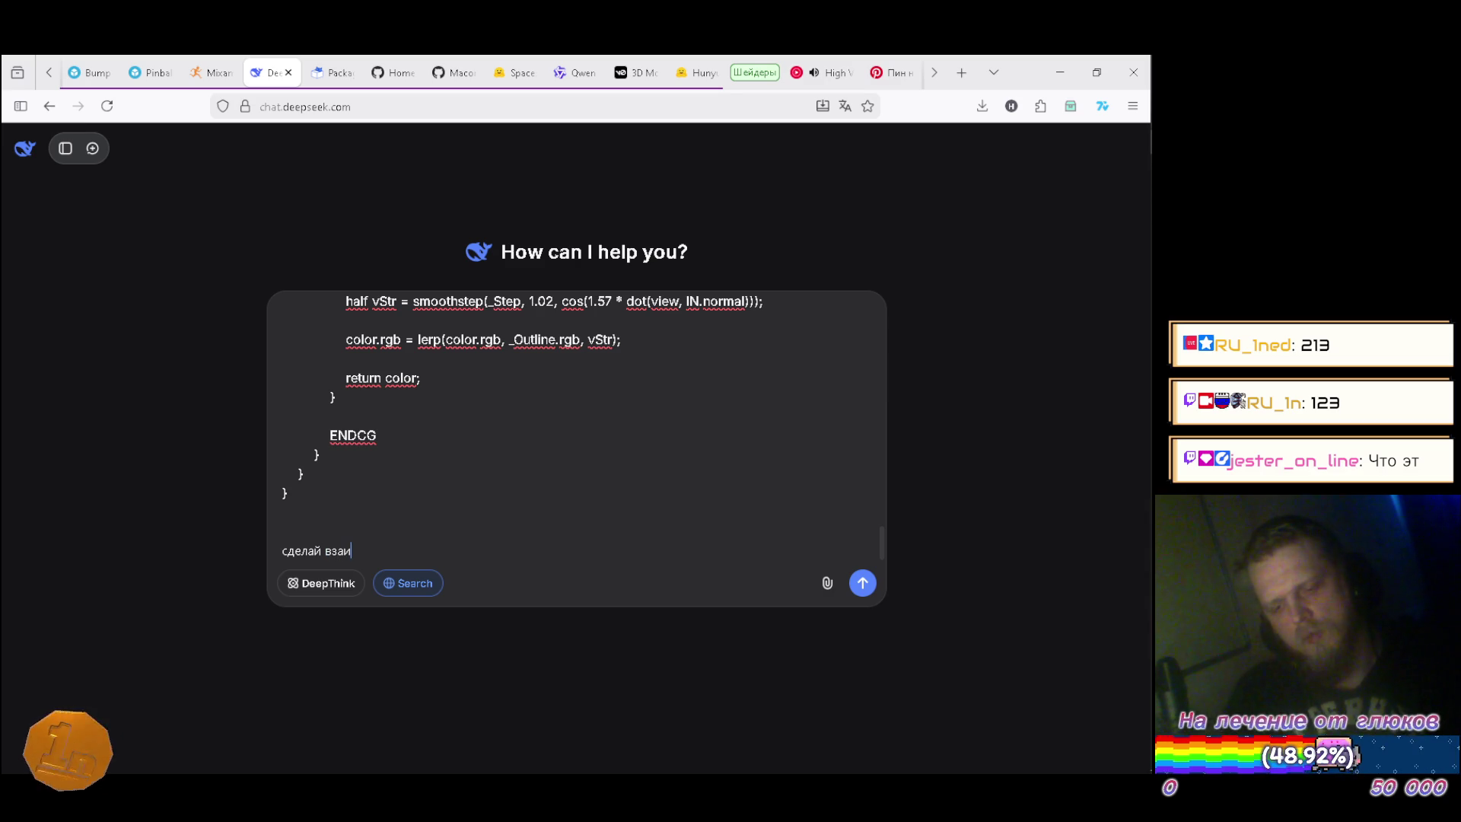
pyautogui.press('BackSpace')
pyautogui.press('BackSpace')
pyautogui.press('BackSpace')
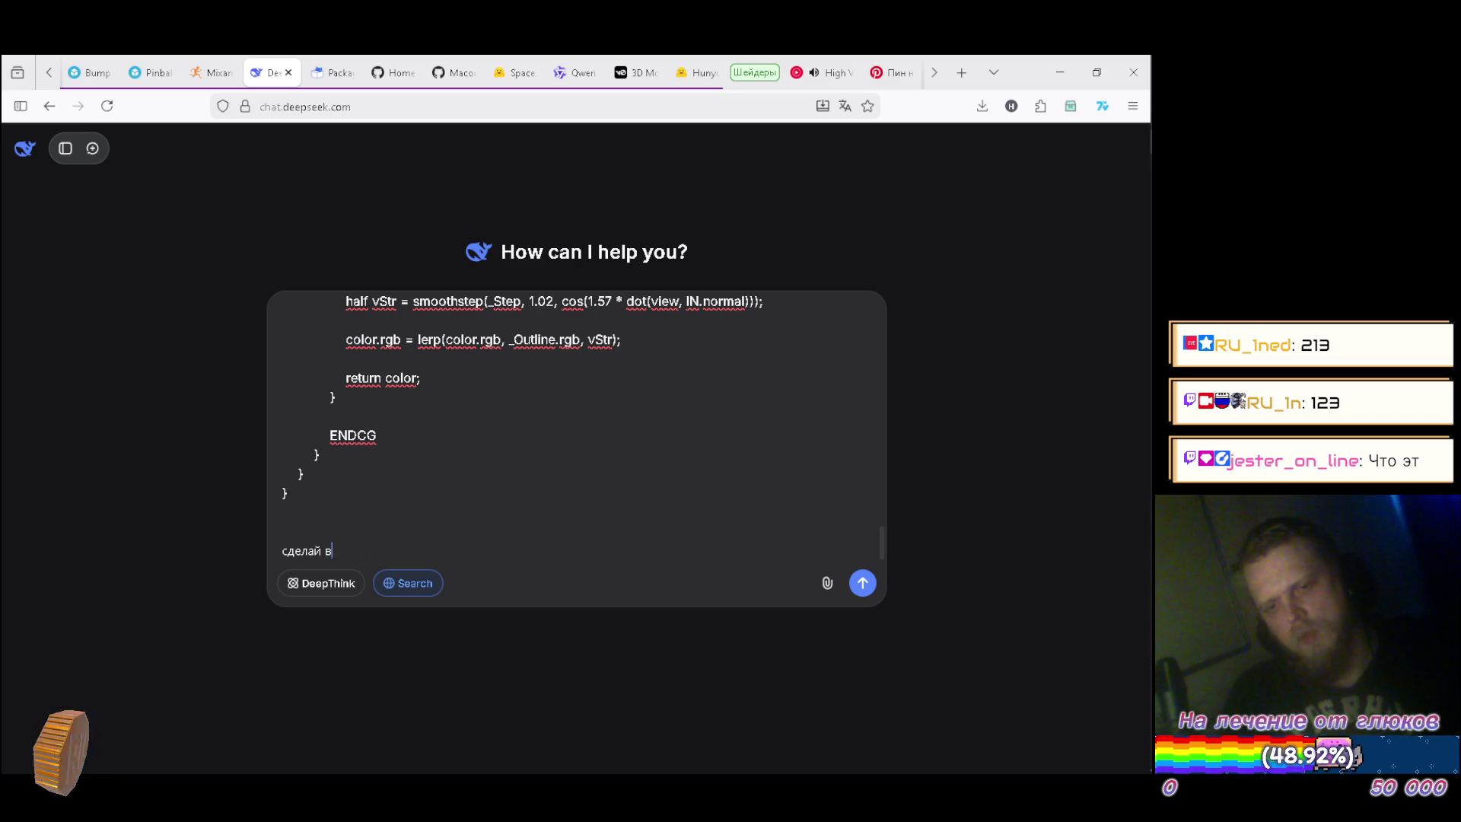
pyautogui.write('тени')
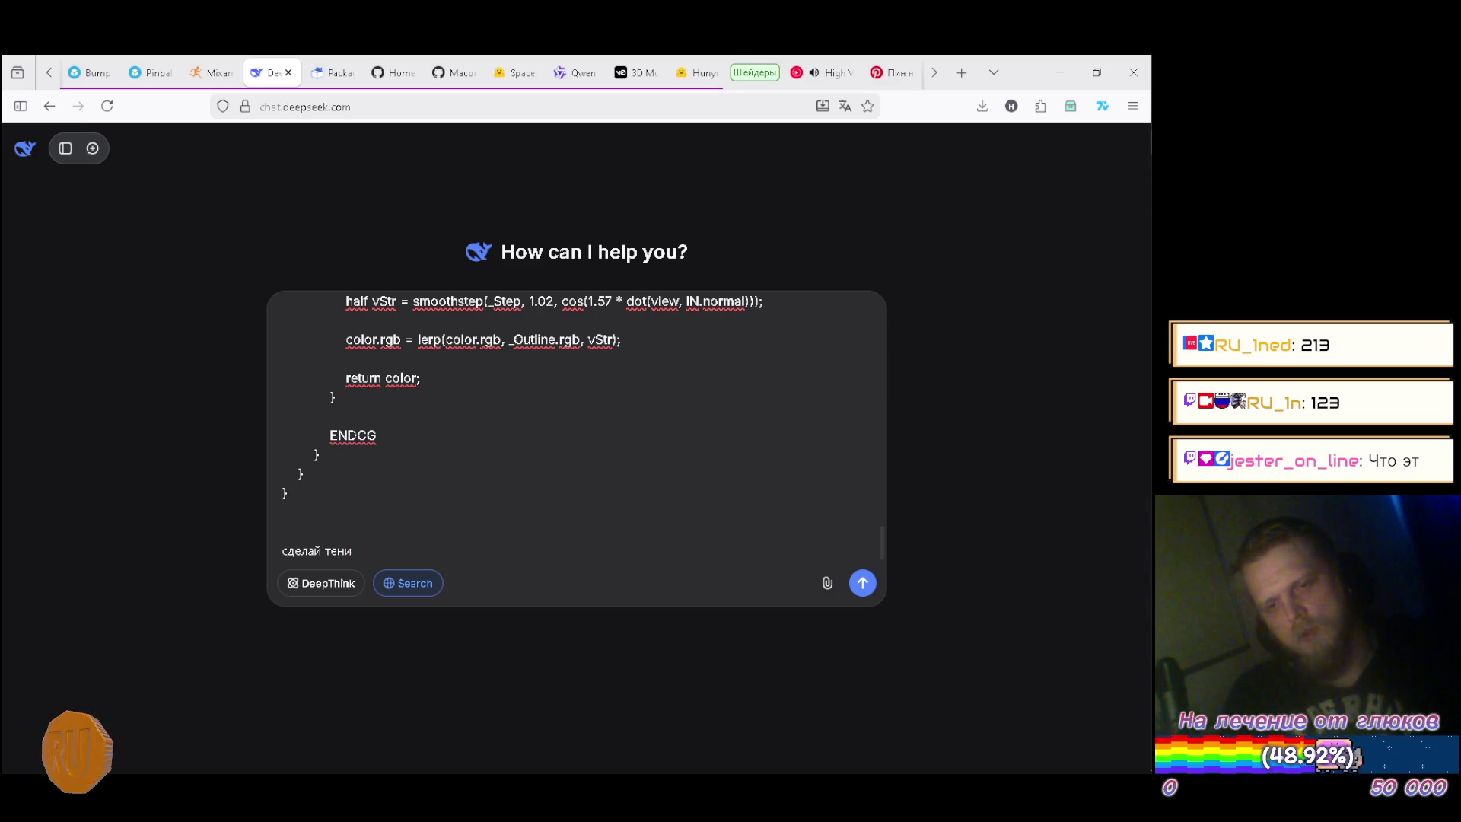
pyautogui.write(' в юрп ')
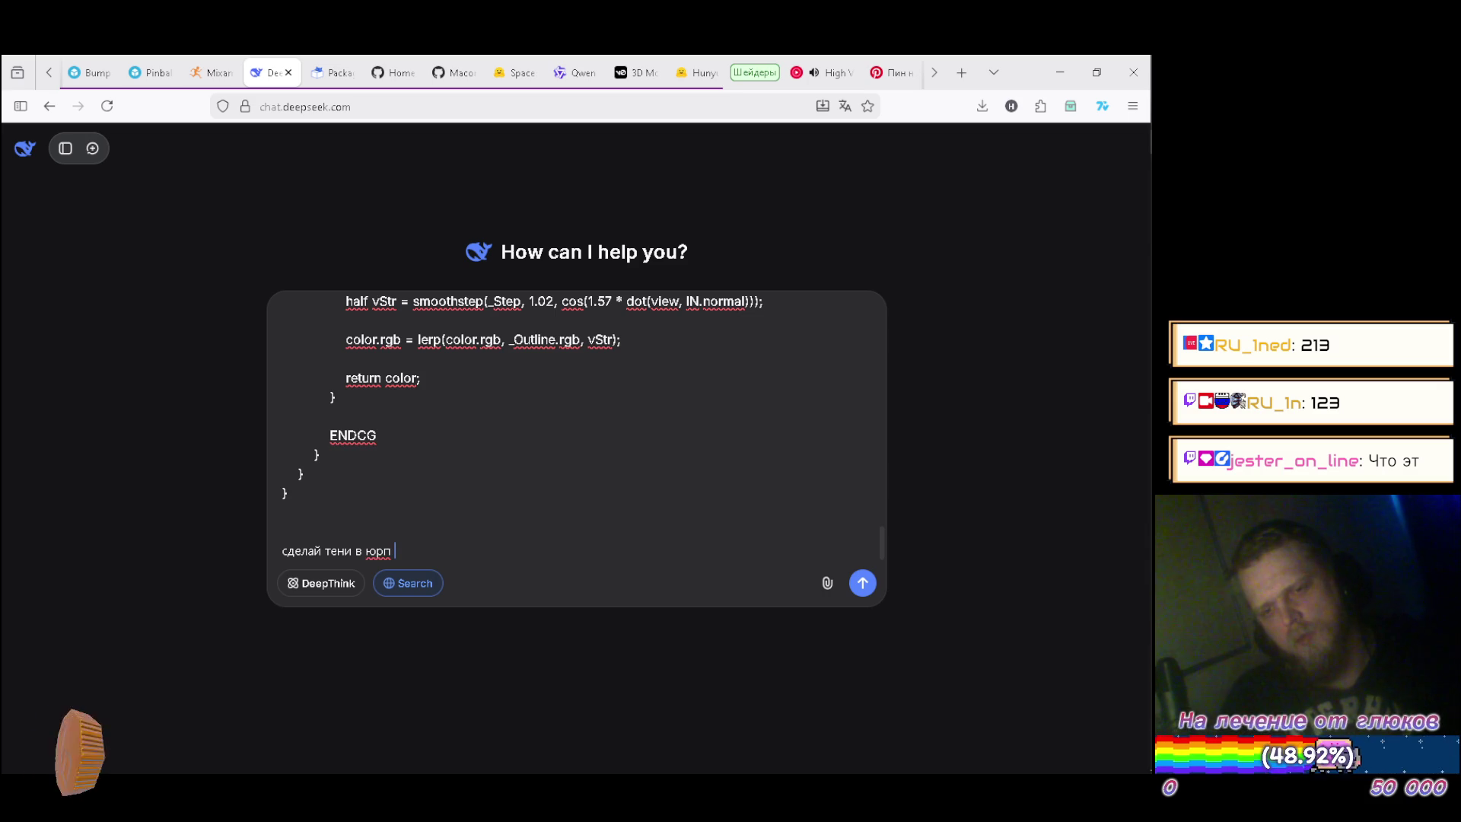
pyautogui.write('мне')
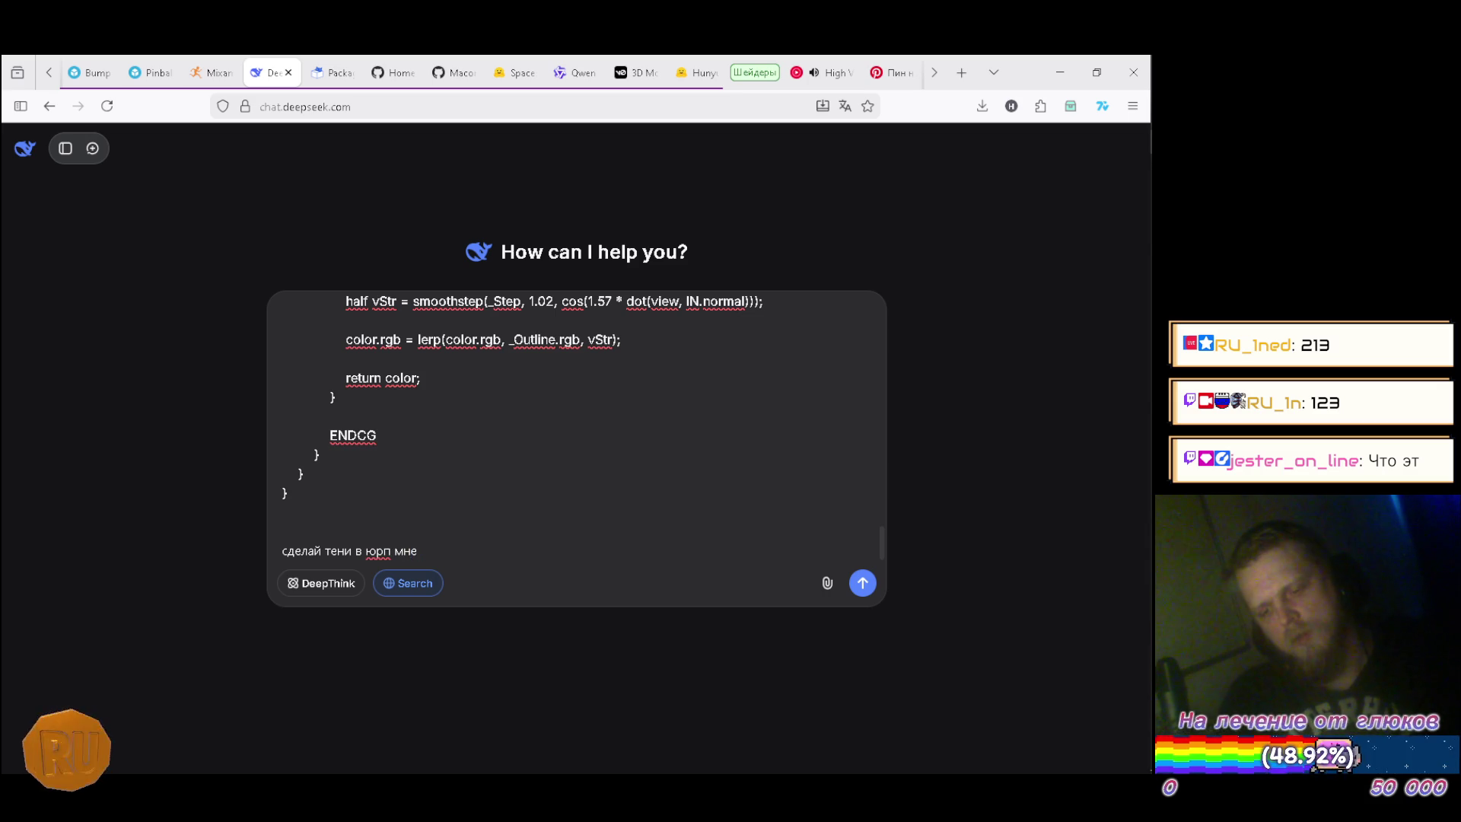
pyautogui.write(' быстра')
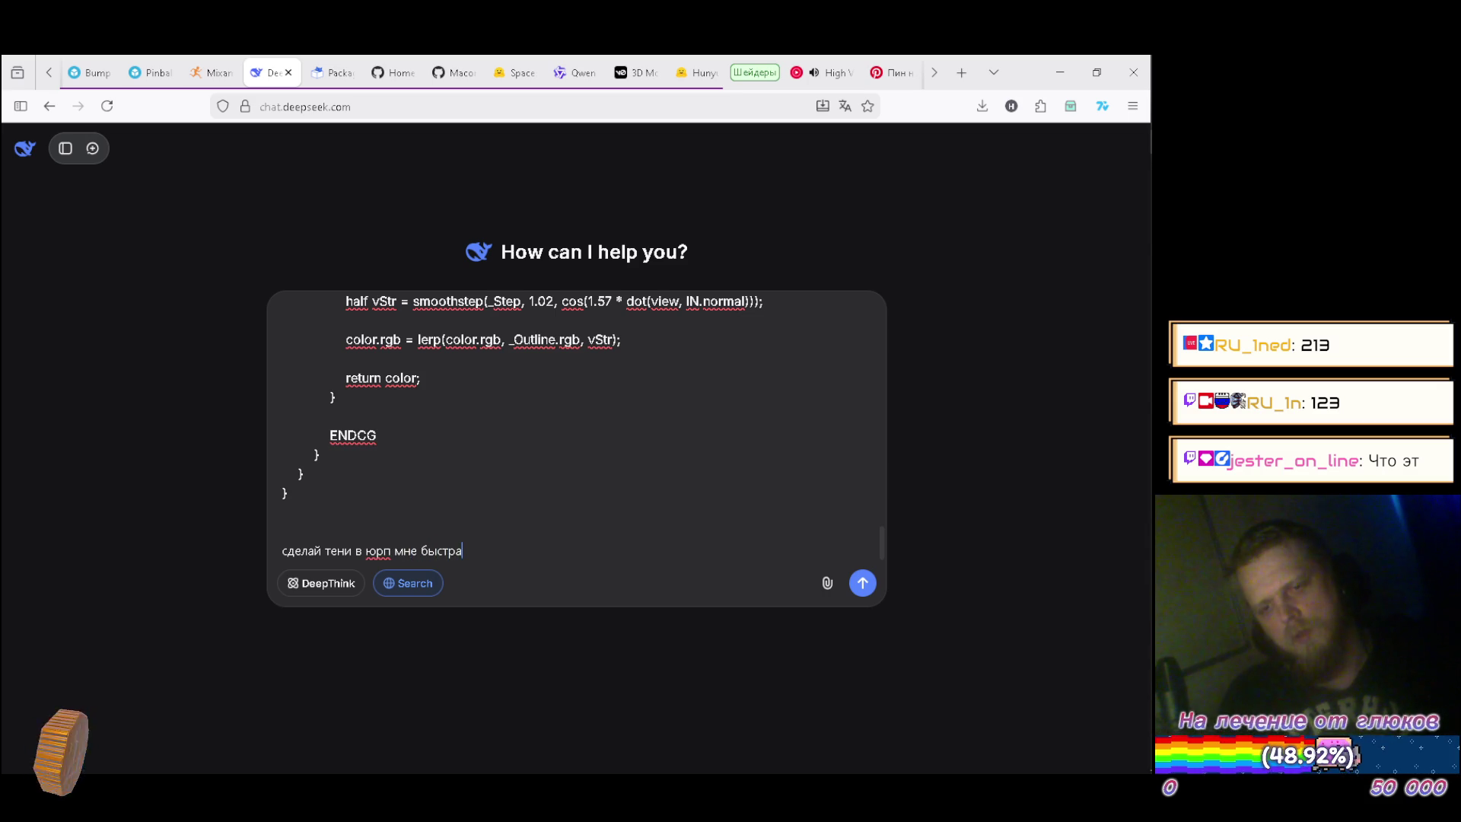
pyautogui.press('Return')
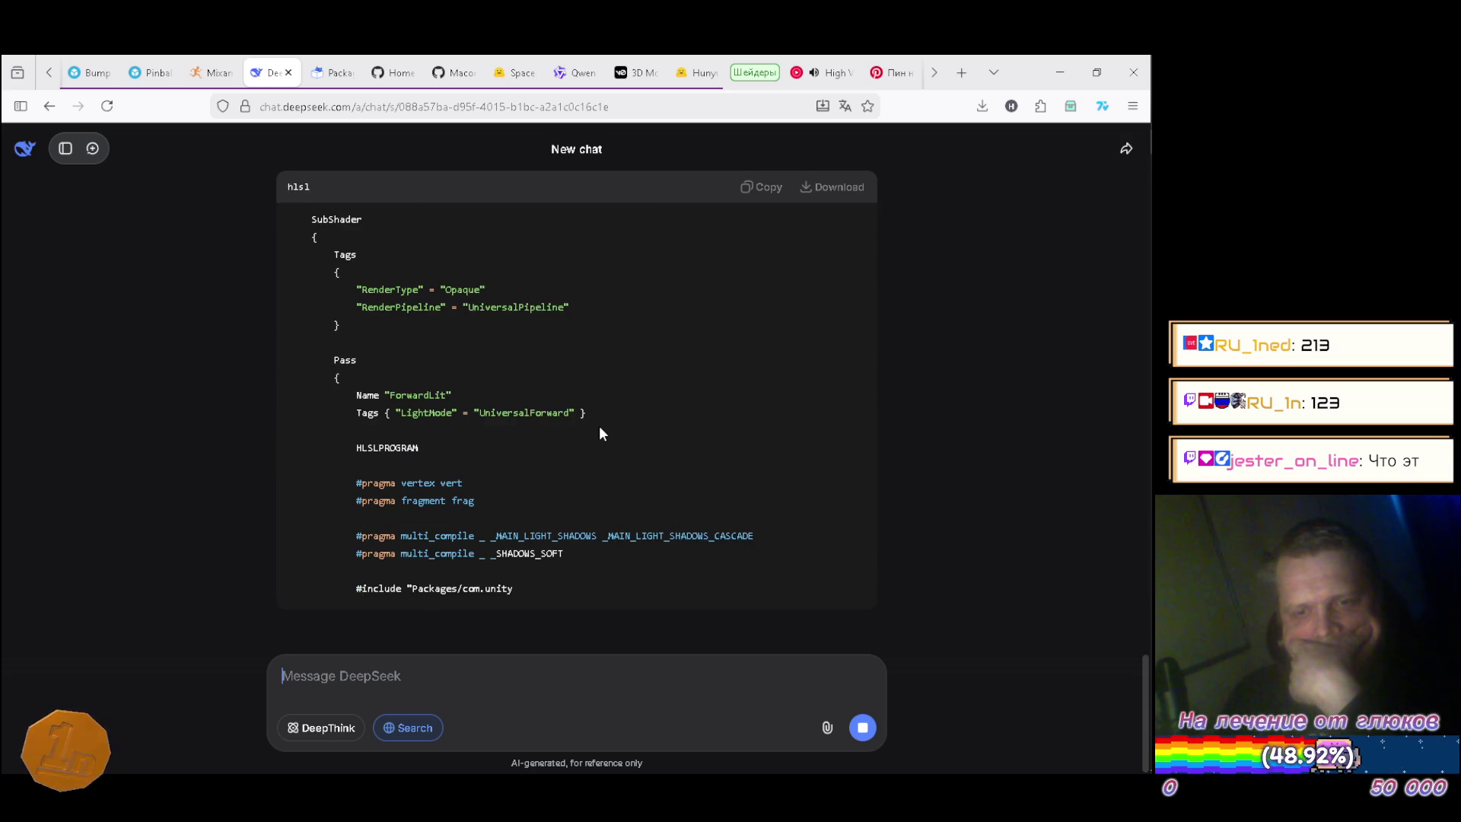
# Review DeepSeek's URP HLSL reply, then return to the RoundBumper code in Unity.
pyautogui.scroll(3, 600, 429)
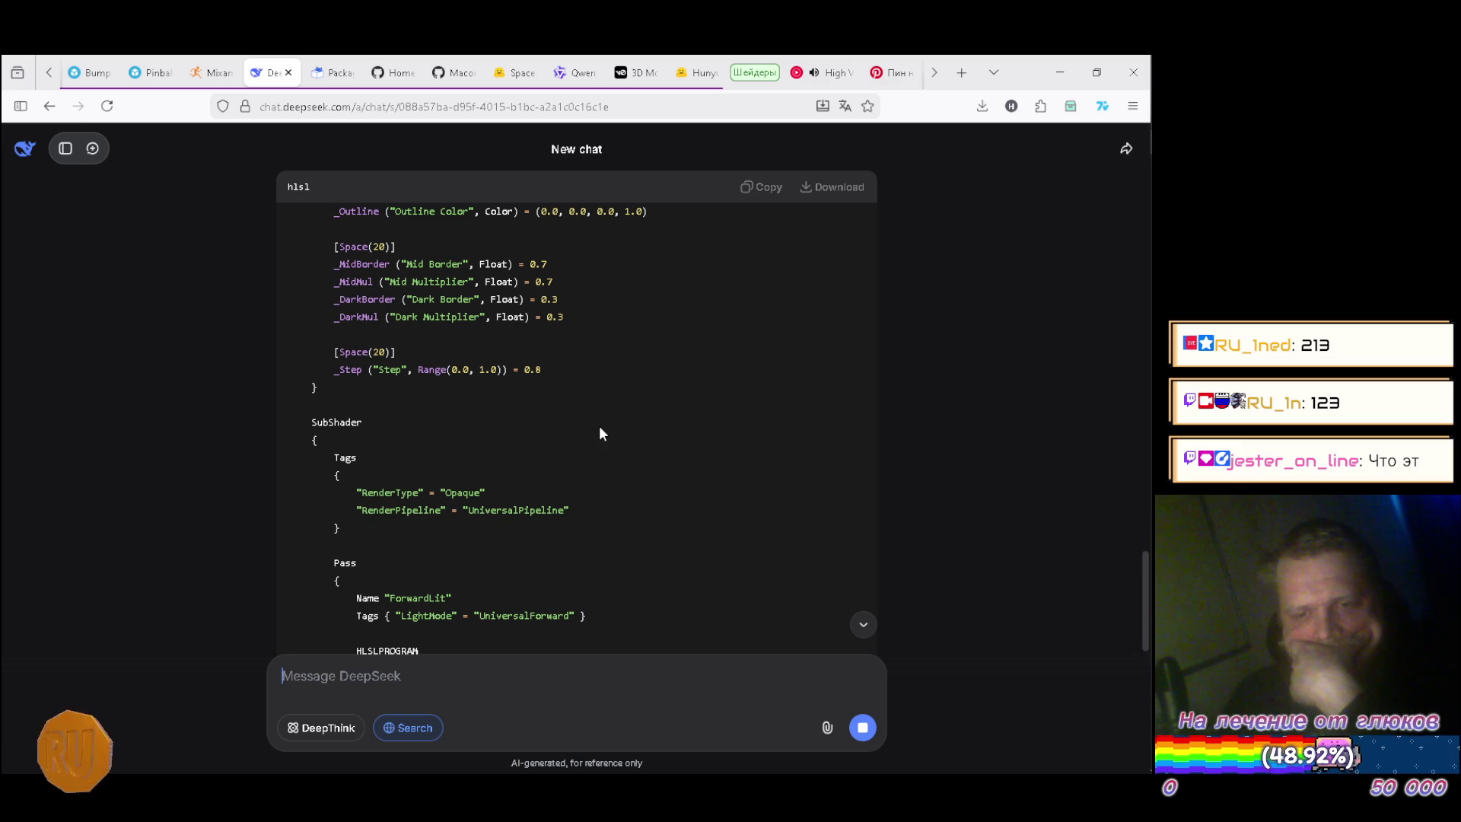
pyautogui.scroll(-1, 601, 456)
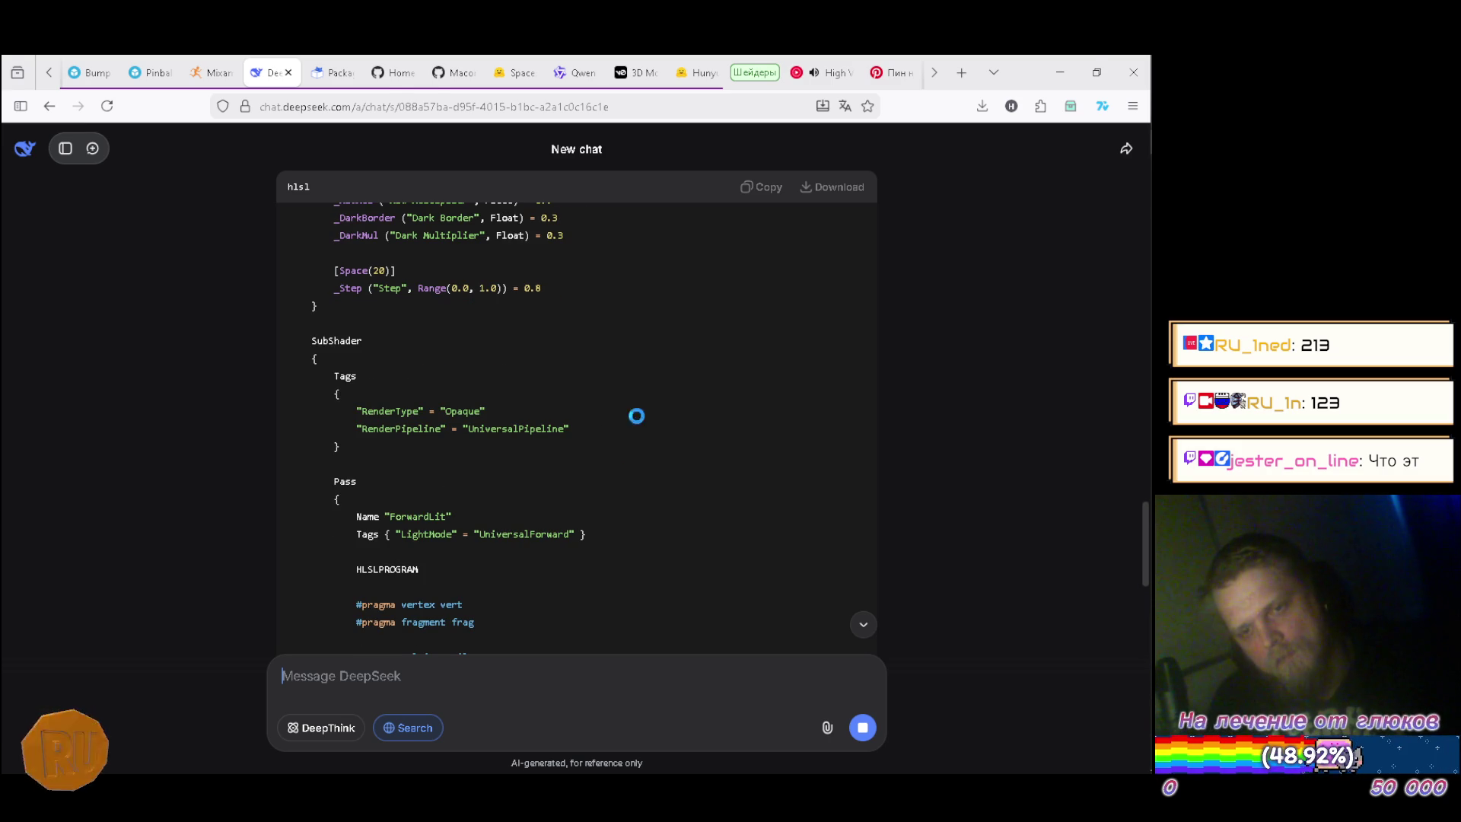
pyautogui.hotkey('alt', 'Tab')
pyautogui.scroll(5, 550, 577)
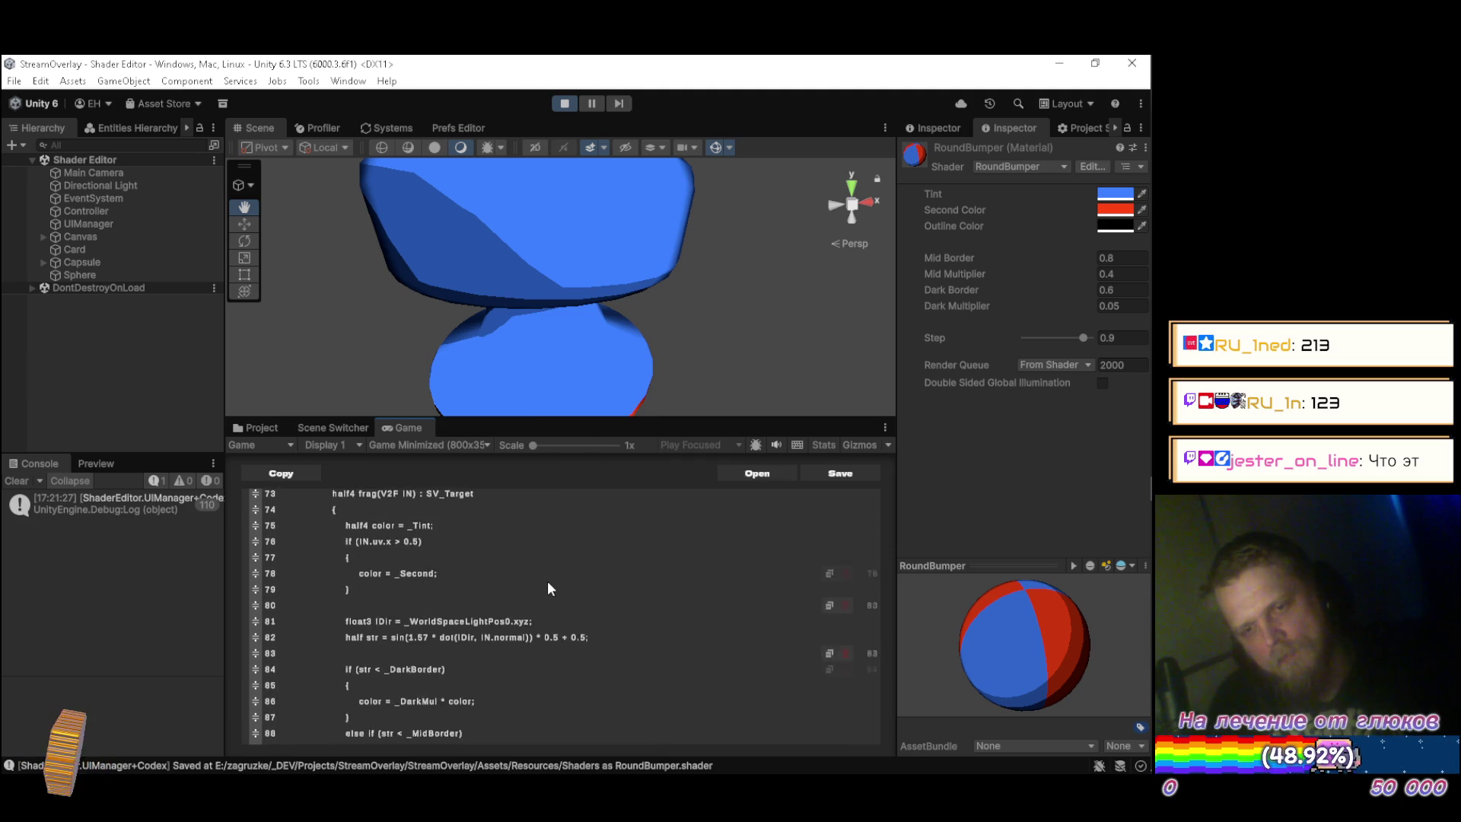
# Add a new line in the Tags block beginning with "RenderPipeline".
pyautogui.scroll(6, 544, 583)
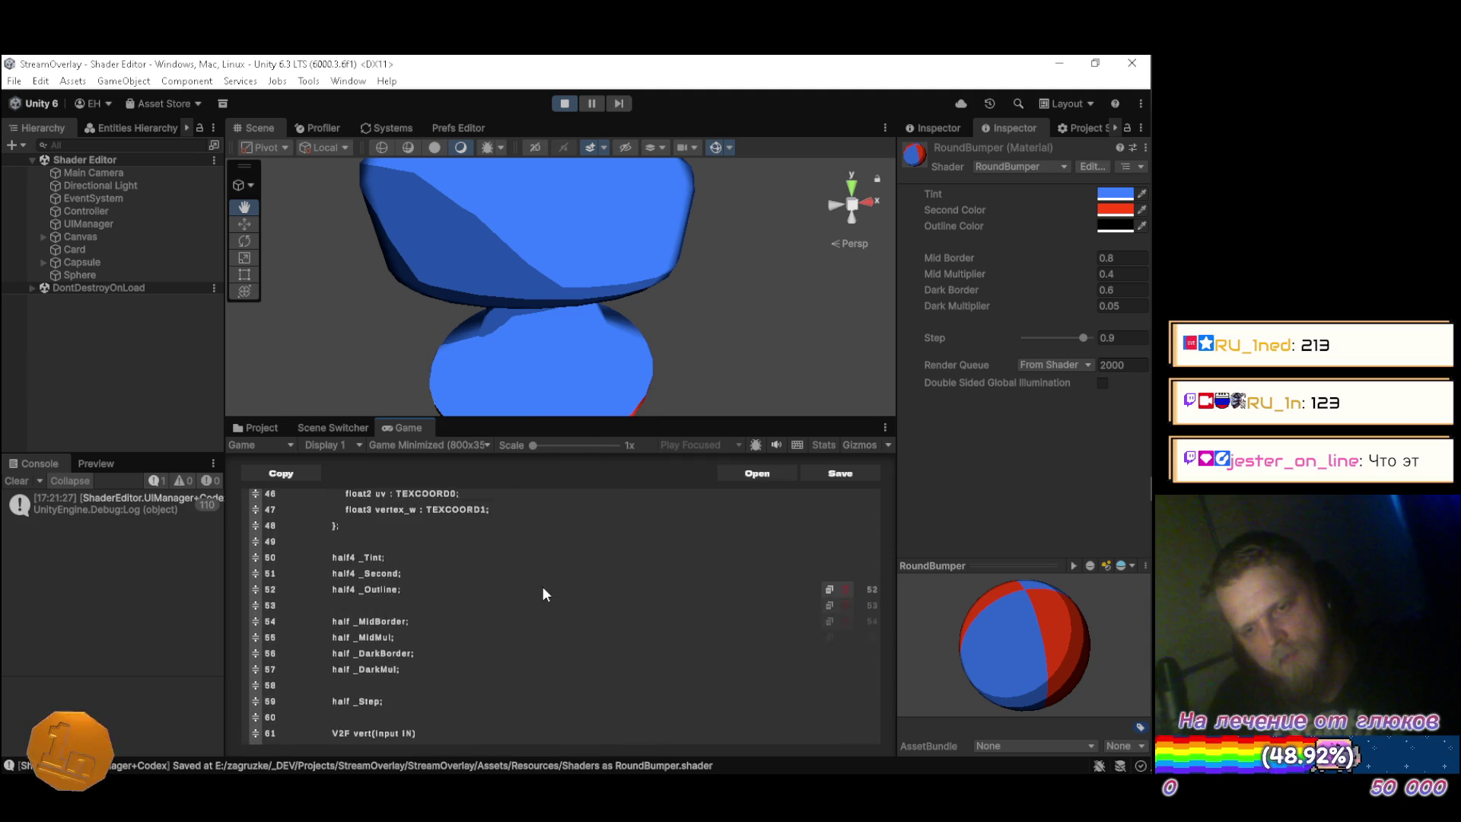
pyautogui.scroll(6, 542, 586)
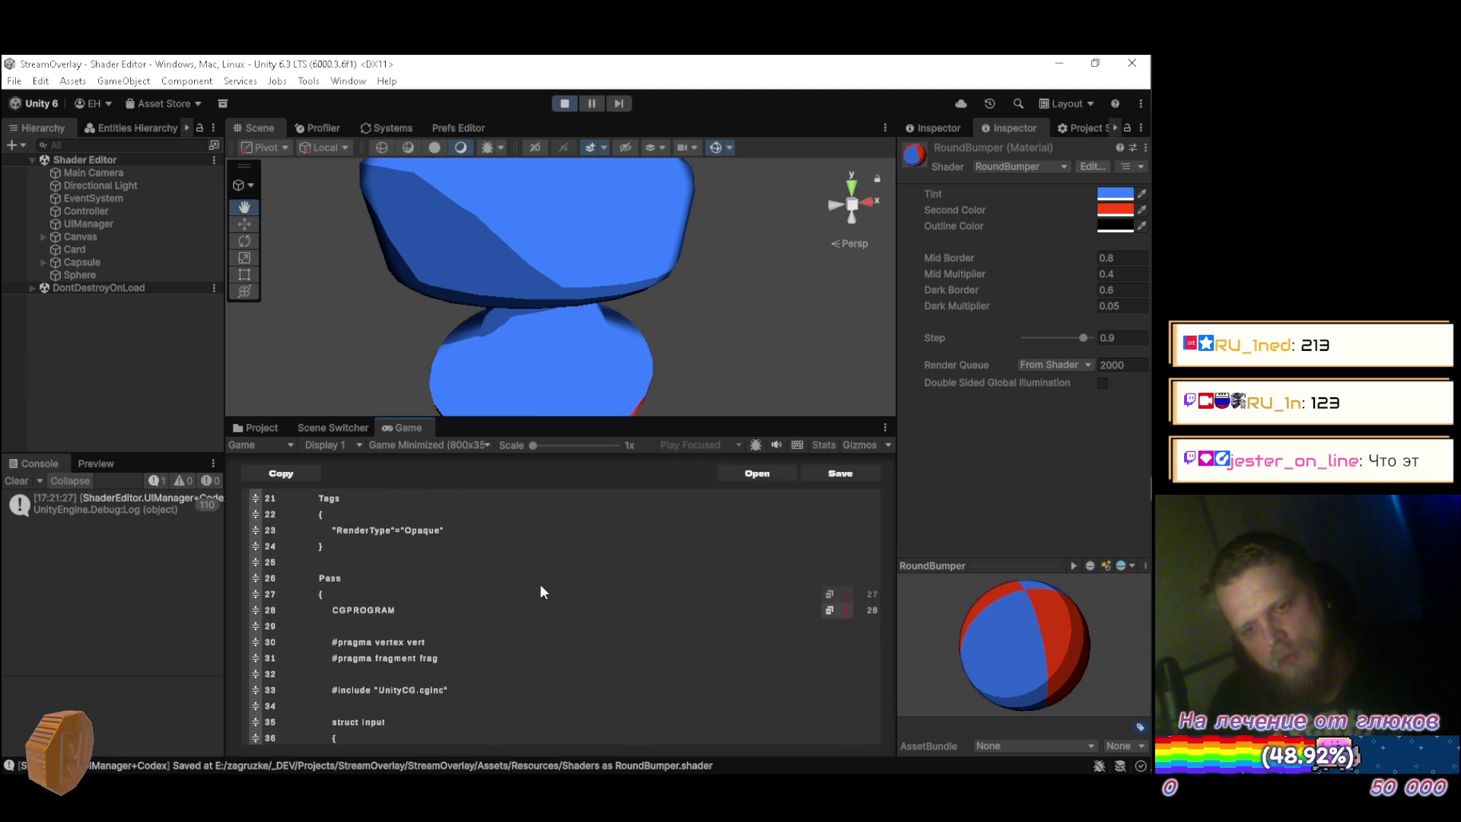
pyautogui.hotkey('alt', 'Tab')
pyautogui.hotkey('alt', 'Tab')
pyautogui.press('Return')
pyautogui.write('эк')
pyautogui.press('BackSpace')
pyautogui.press('BackSpace')
pyautogui.write('"r')
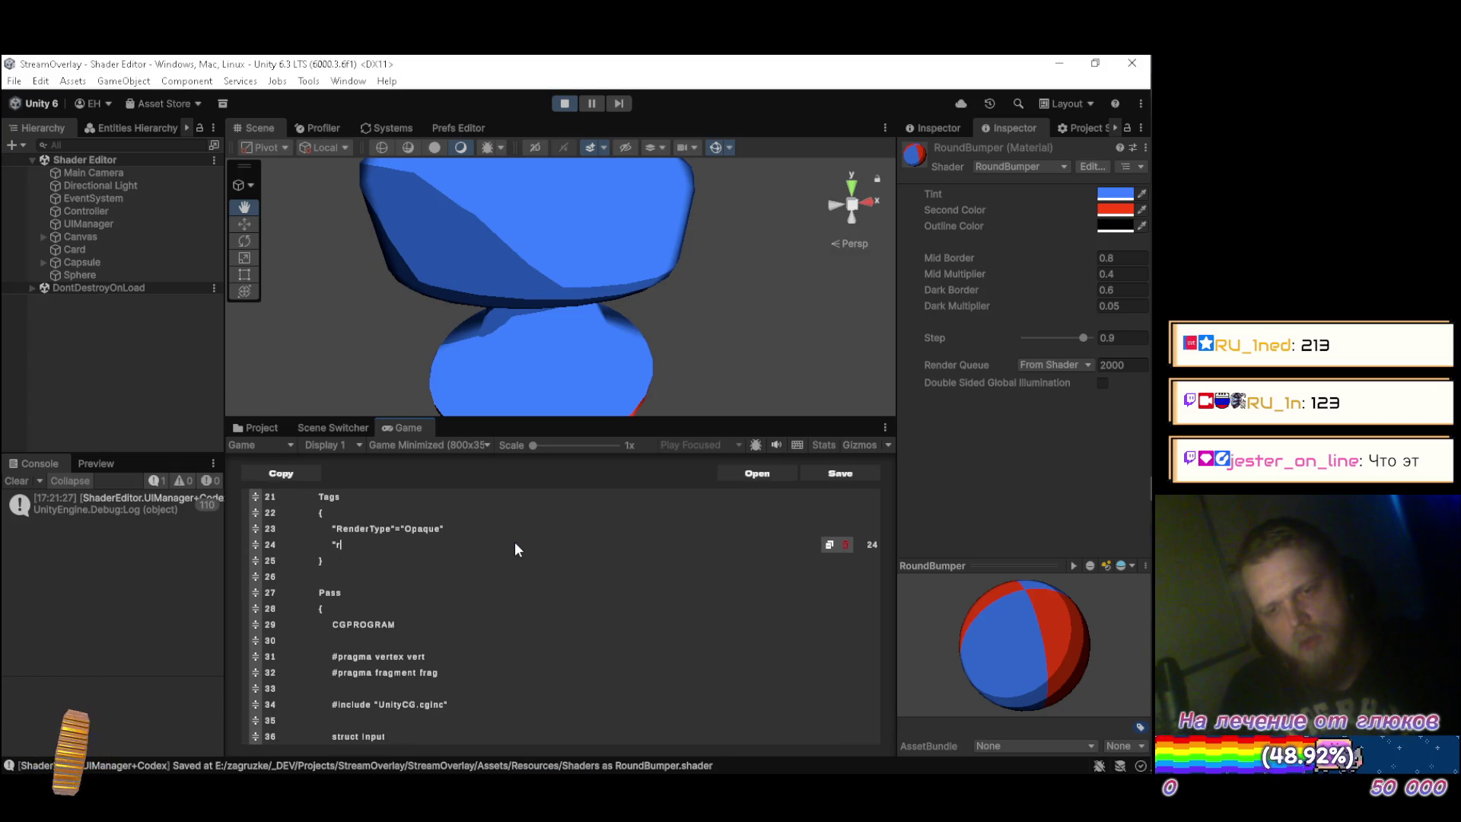
pyautogui.press('BackSpace')
pyautogui.write('Rend')
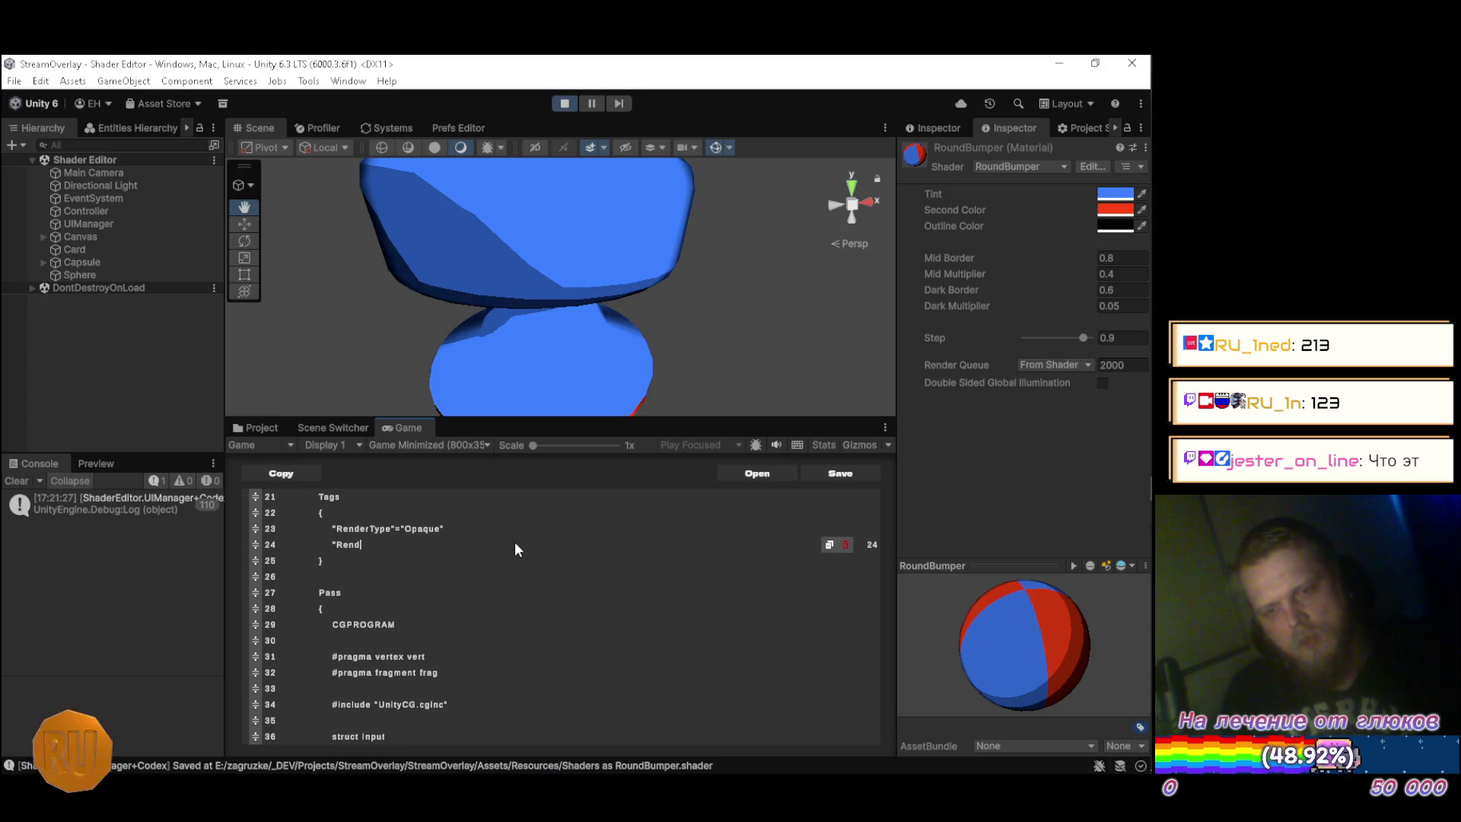
pyautogui.write('erPi')
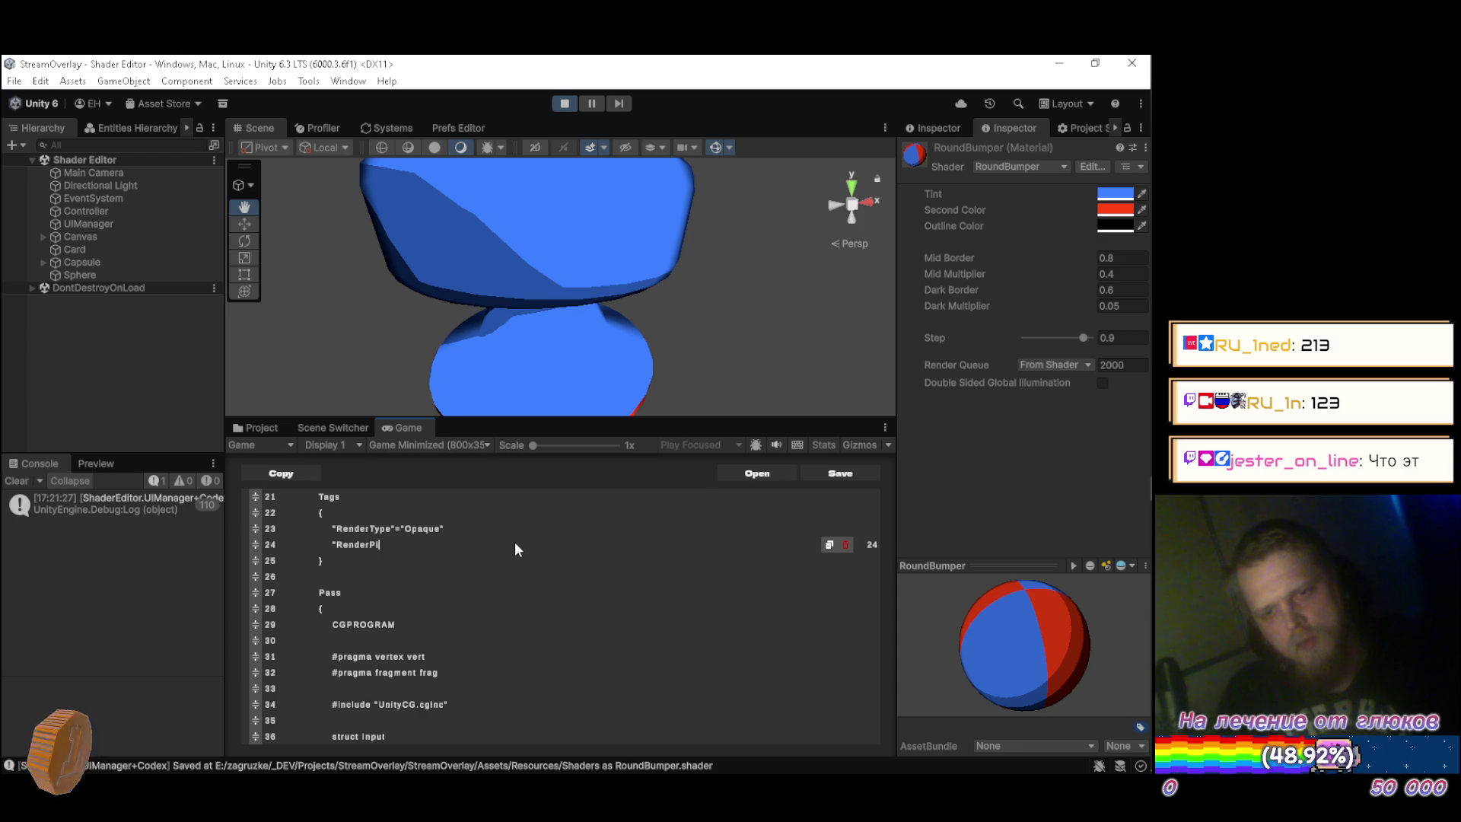
pyautogui.write('peline')
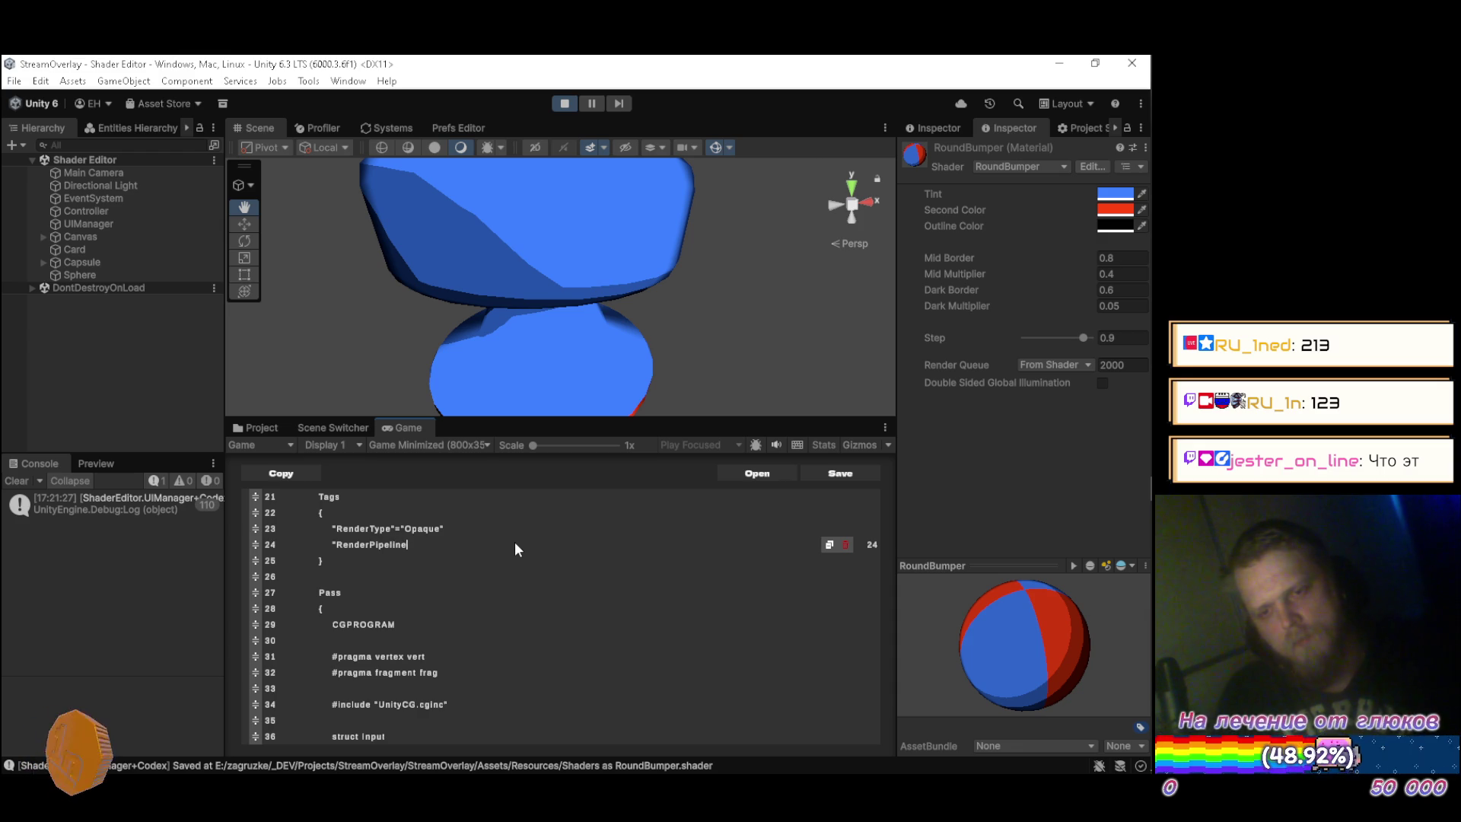
# Complete the tag as "RenderPipeline"="UniversalPipeline" and save the shader.
pyautogui.hotkey('alt', 'Tab')
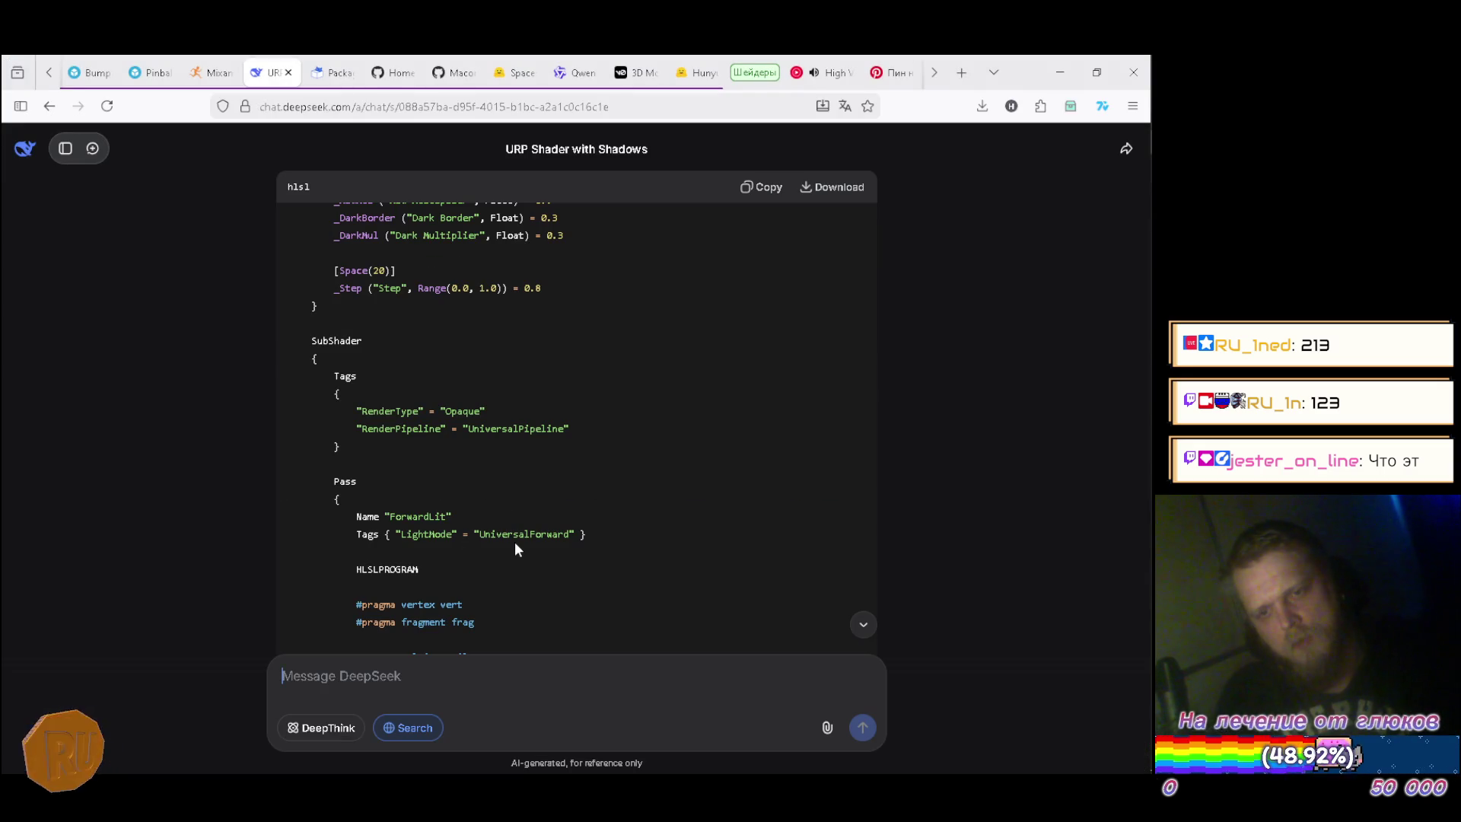
pyautogui.hotkey('alt', 'Tab')
pyautogui.write('"="Unive')
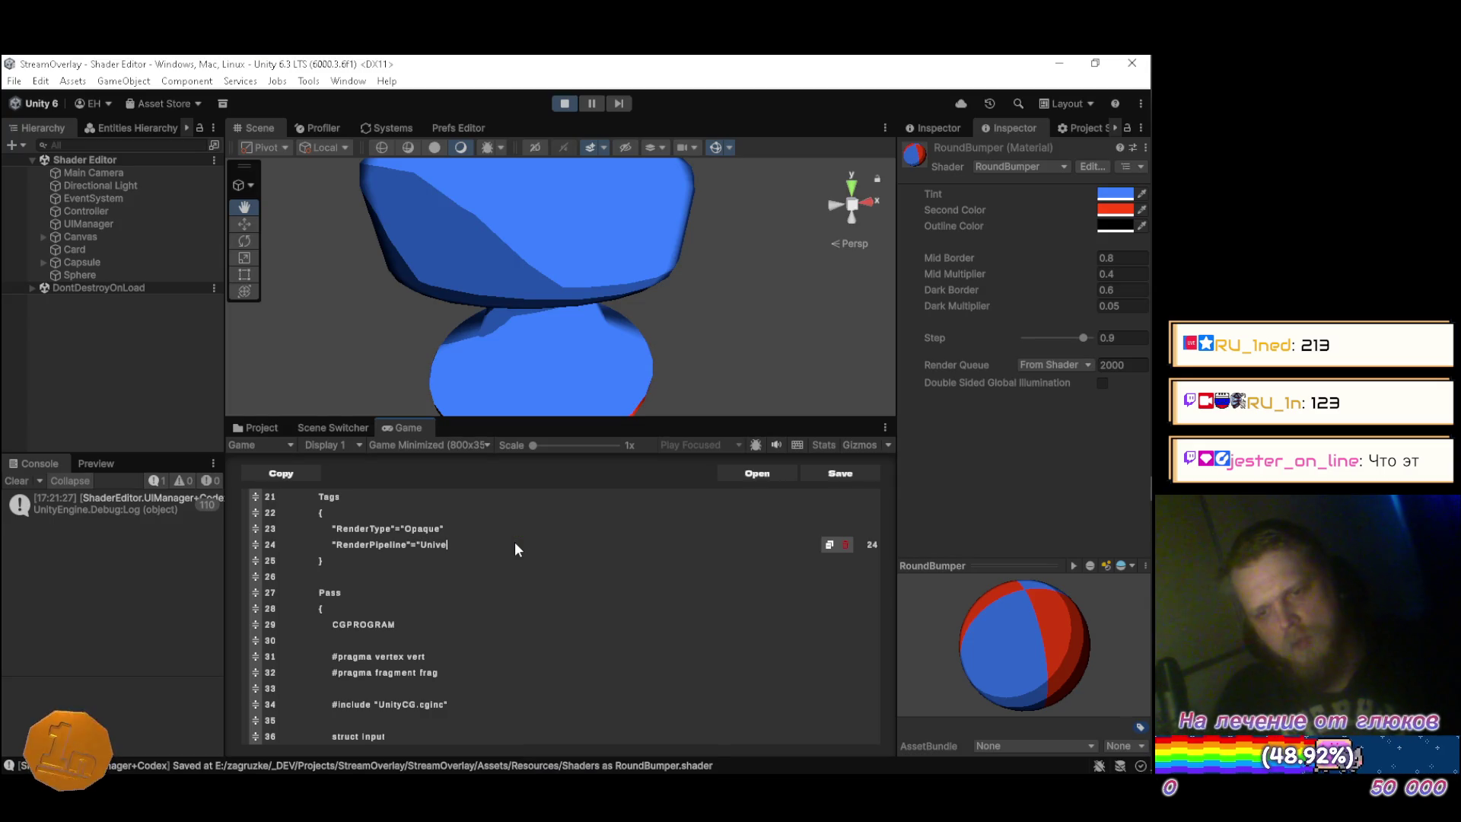
pyautogui.write('rsa;')
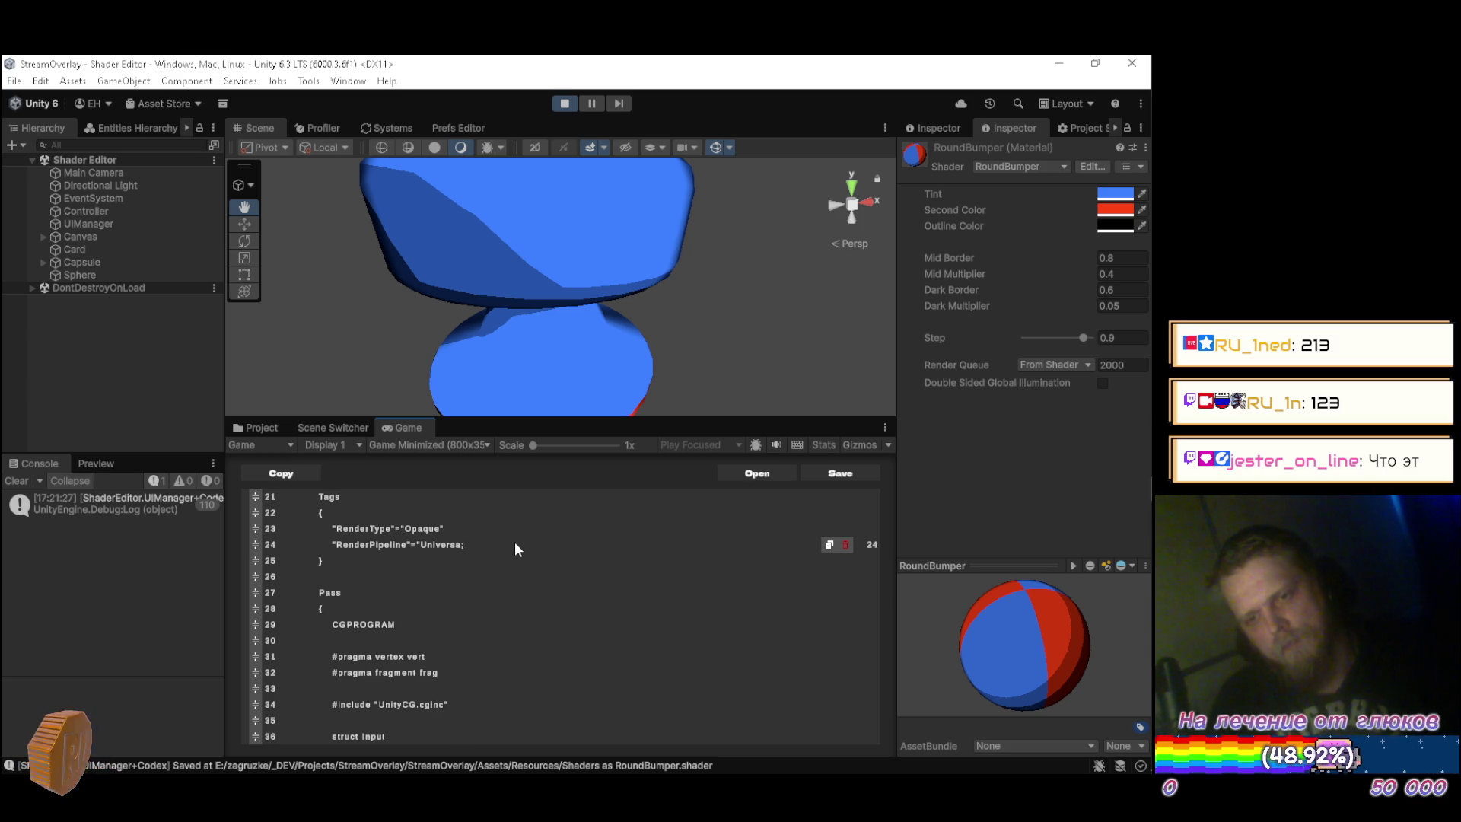
pyautogui.press('BackSpace')
pyautogui.write('l')
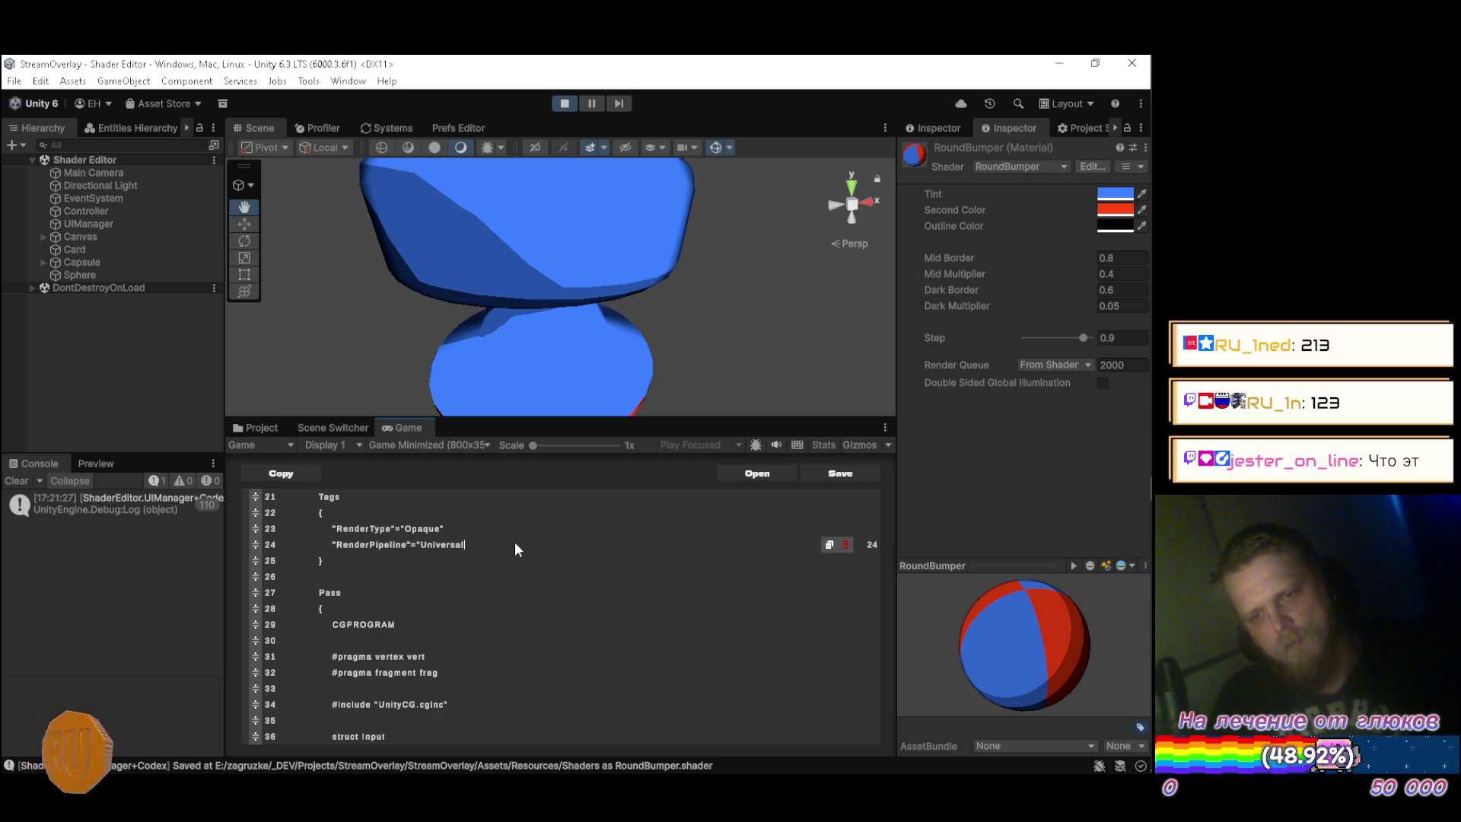
pyautogui.write('Pipeline')
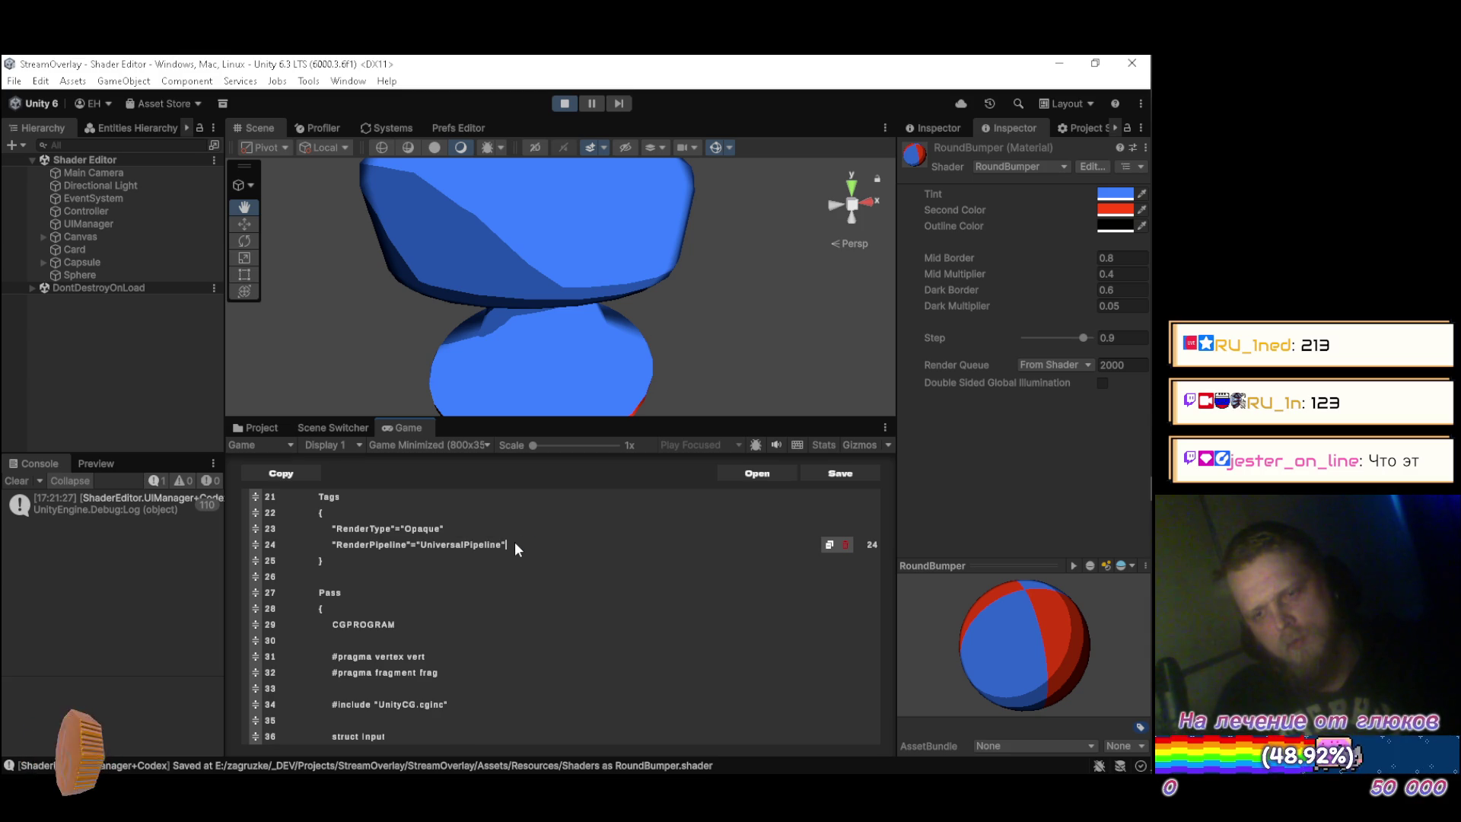
pyautogui.hotkey('ctrl', 's')
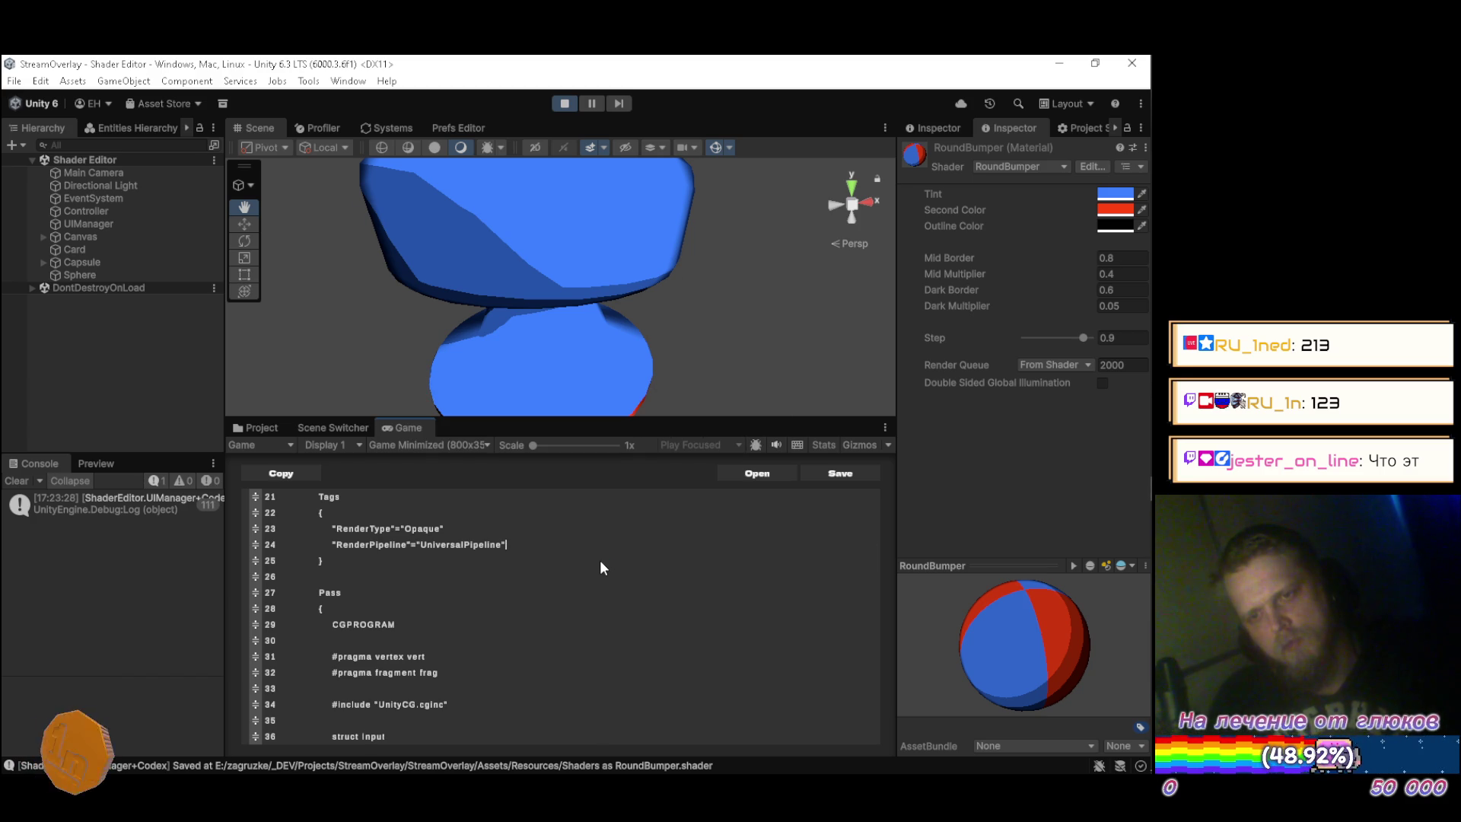
# Add a '#pragma multi_compile' line below '#pragma fragment frag' and save the shader.
pyautogui.moveTo(685, 320)
pyautogui.mouseDown()
pyautogui.moveTo(590, 244)
pyautogui.moveTo(616, 257)
pyautogui.moveTo(639, 326)
pyautogui.mouseUp()
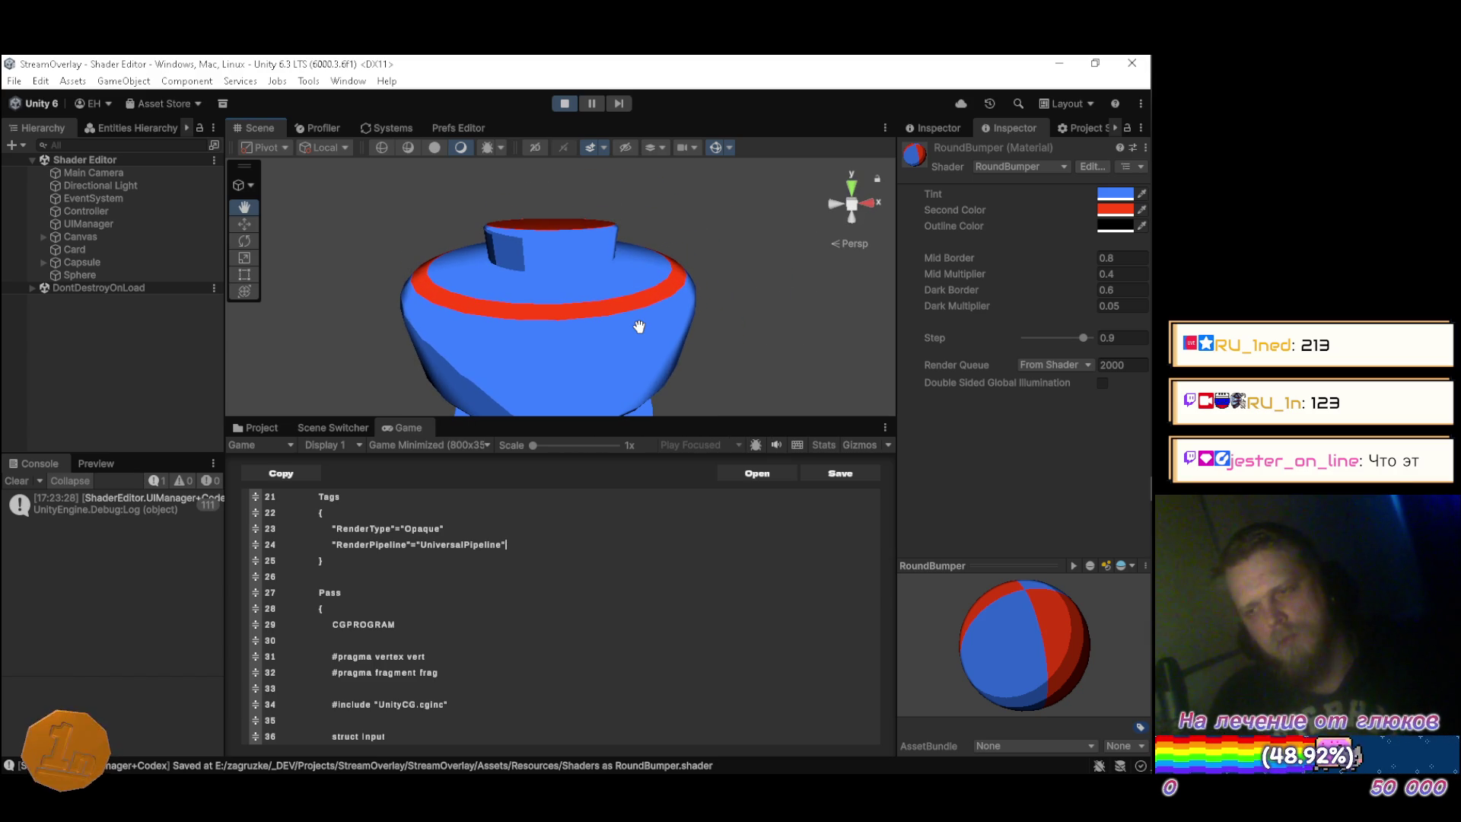
pyautogui.moveTo(706, 292)
pyautogui.mouseDown()
pyautogui.moveTo(679, 328)
pyautogui.moveTo(544, 312)
pyautogui.mouseUp()
pyautogui.click(457, 672)
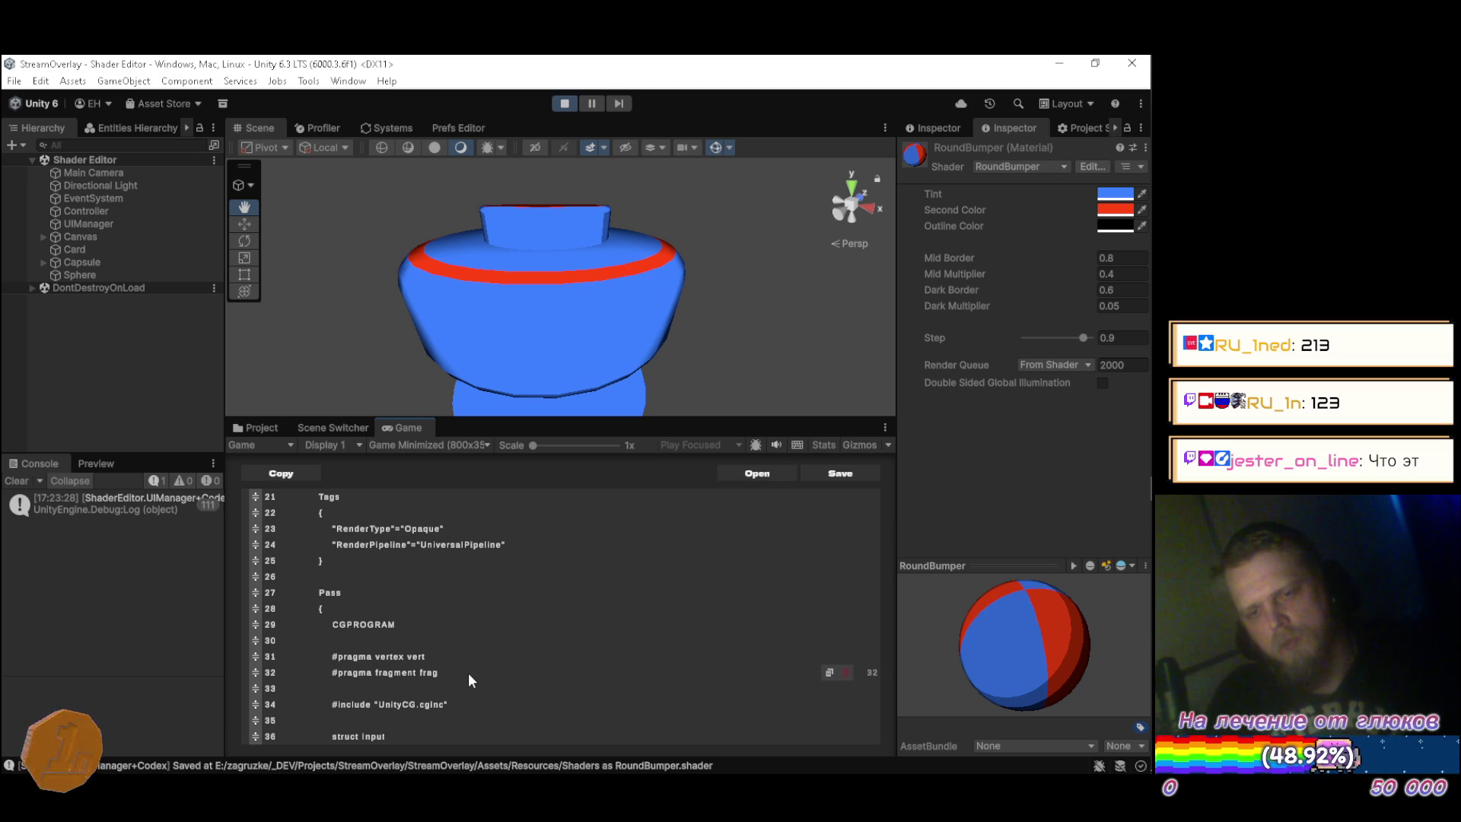
pyautogui.press('Return')
pyautogui.write('#pragma mu')
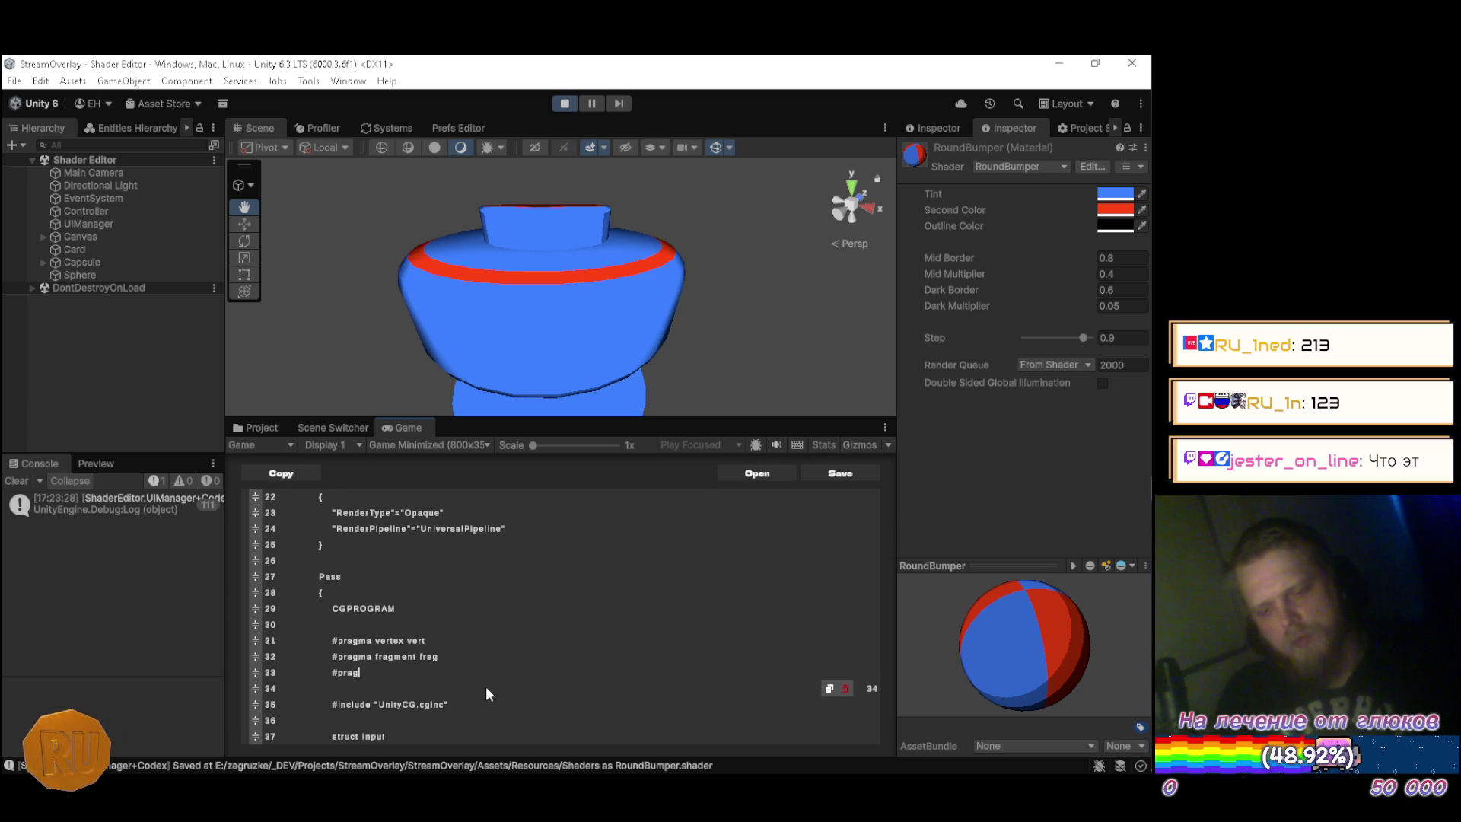
pyautogui.write('lti')
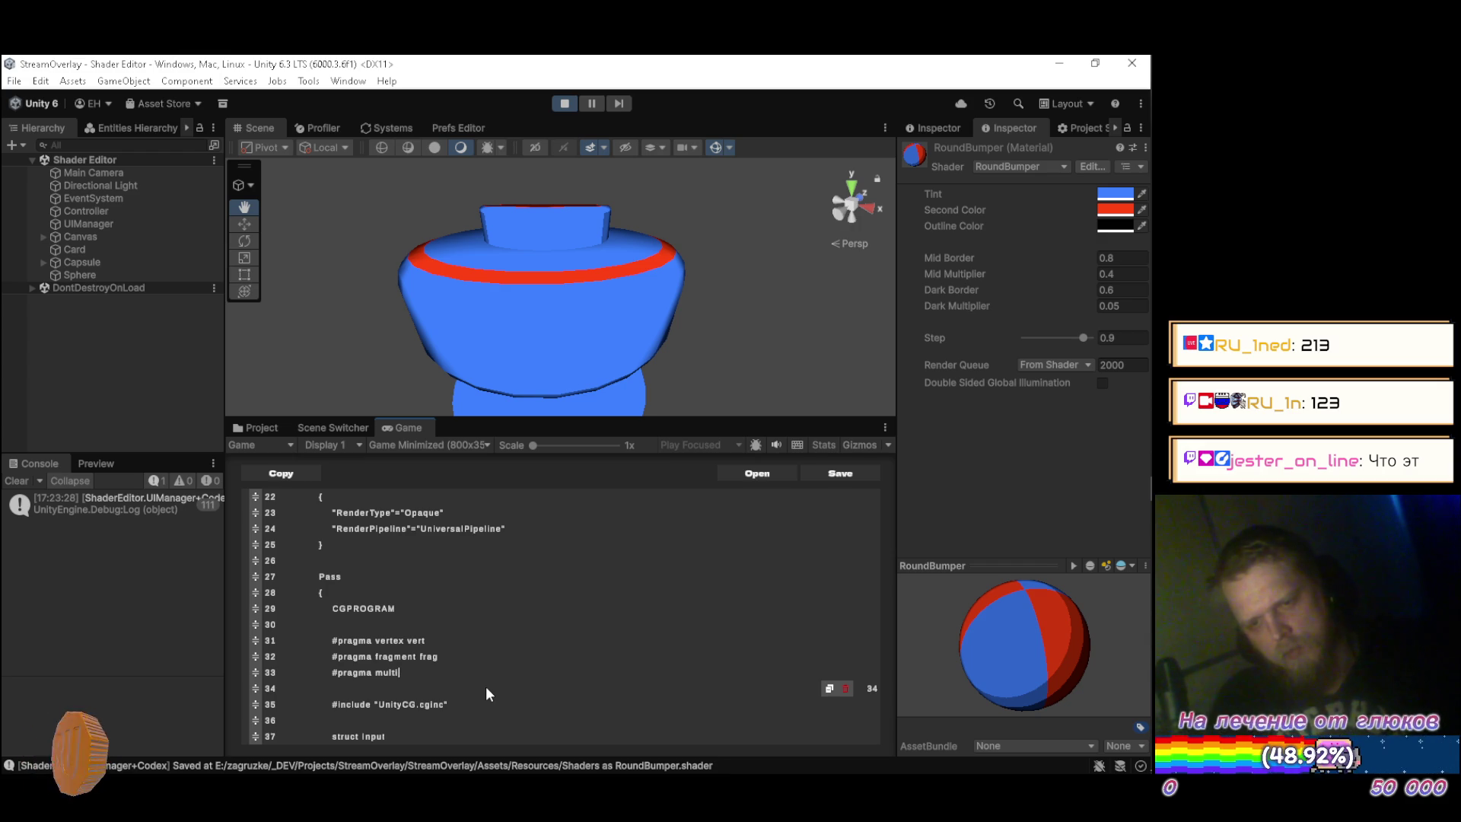
pyautogui.write('_cmpl')
pyautogui.press('BackSpace')
pyautogui.press('BackSpace')
pyautogui.write('ompile')
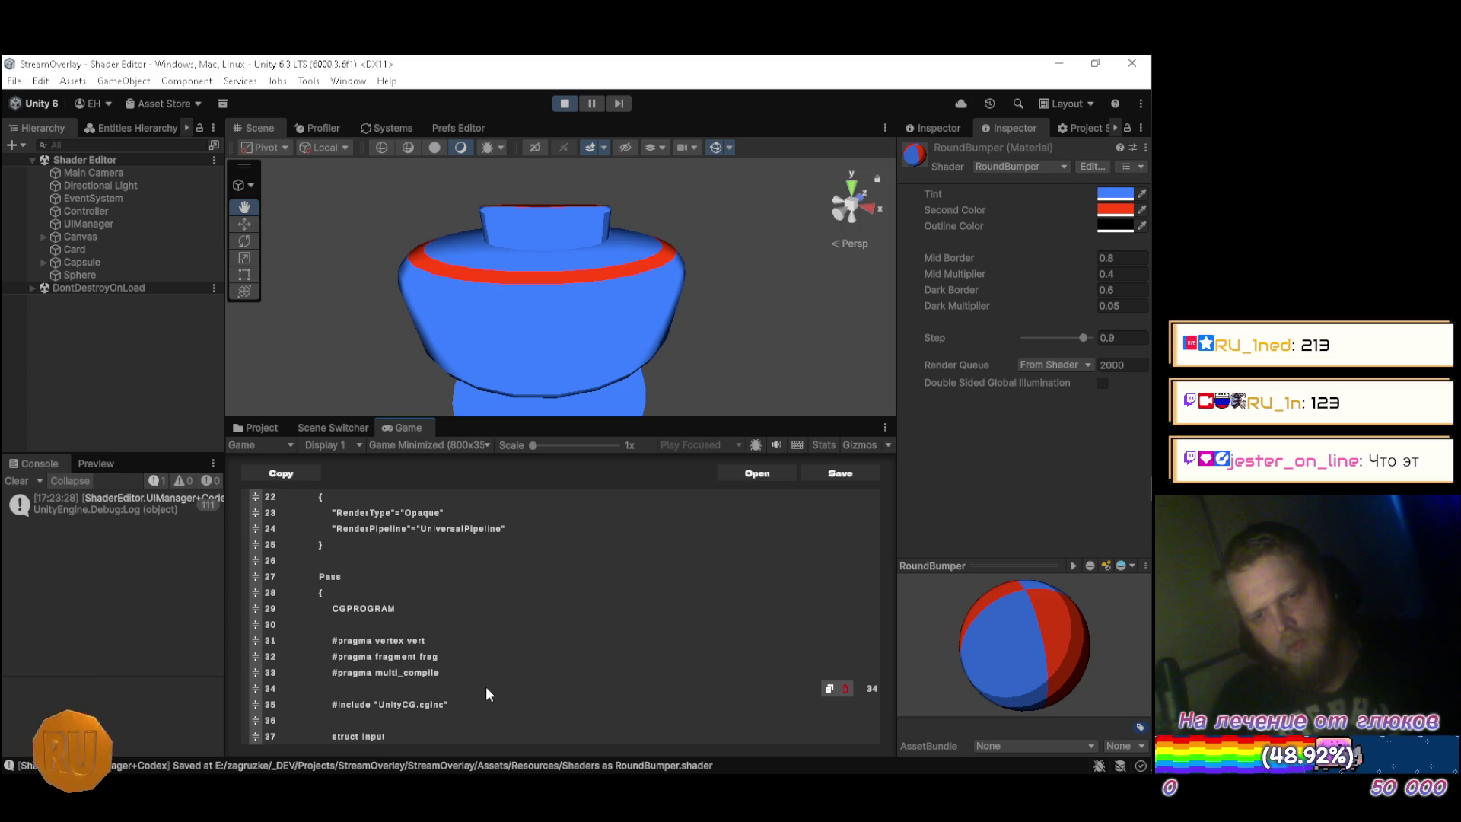
pyautogui.hotkey('ctrl', 's')
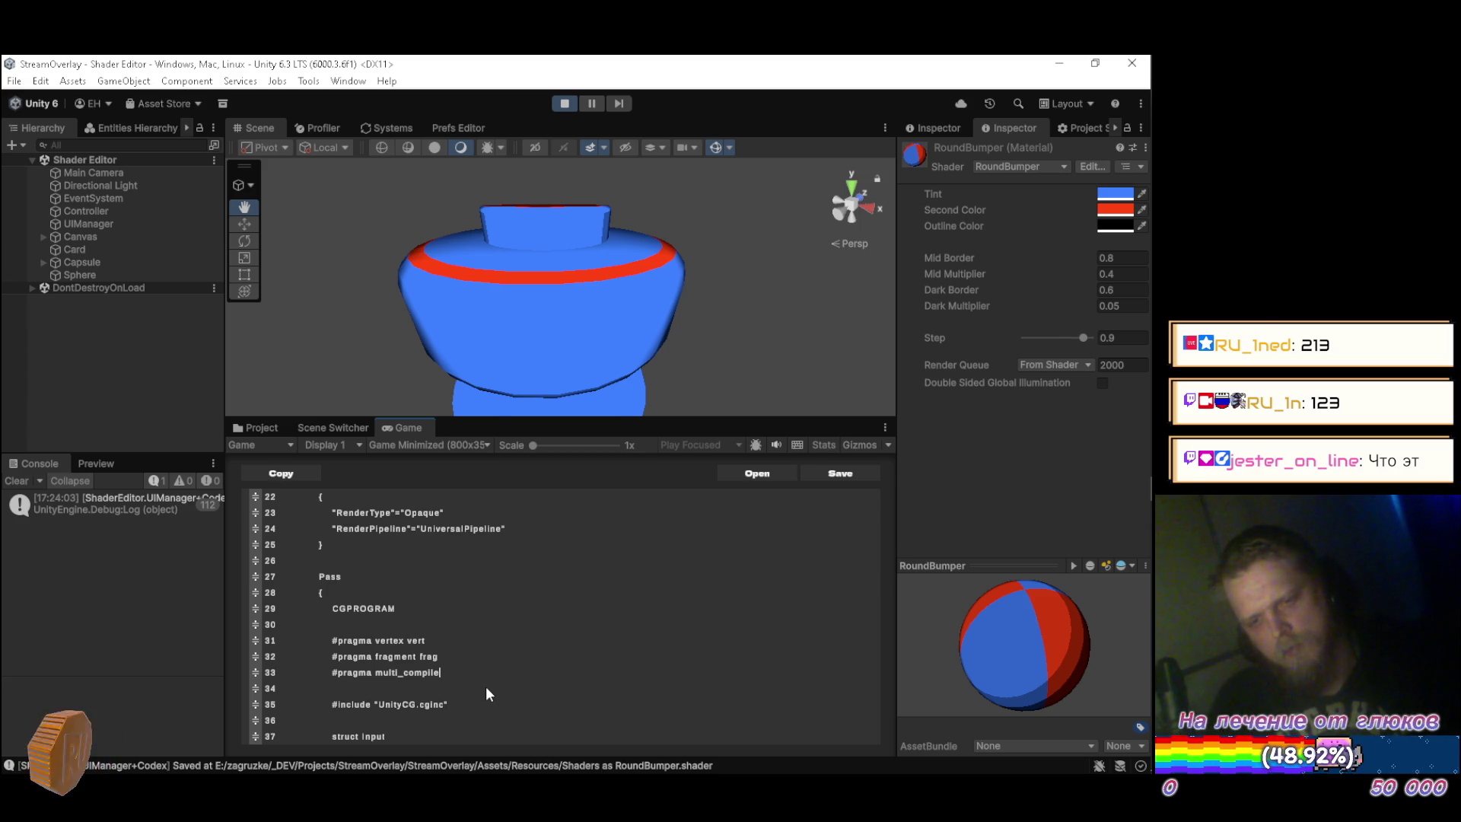
pyautogui.hotkey('alt', 'Tab')
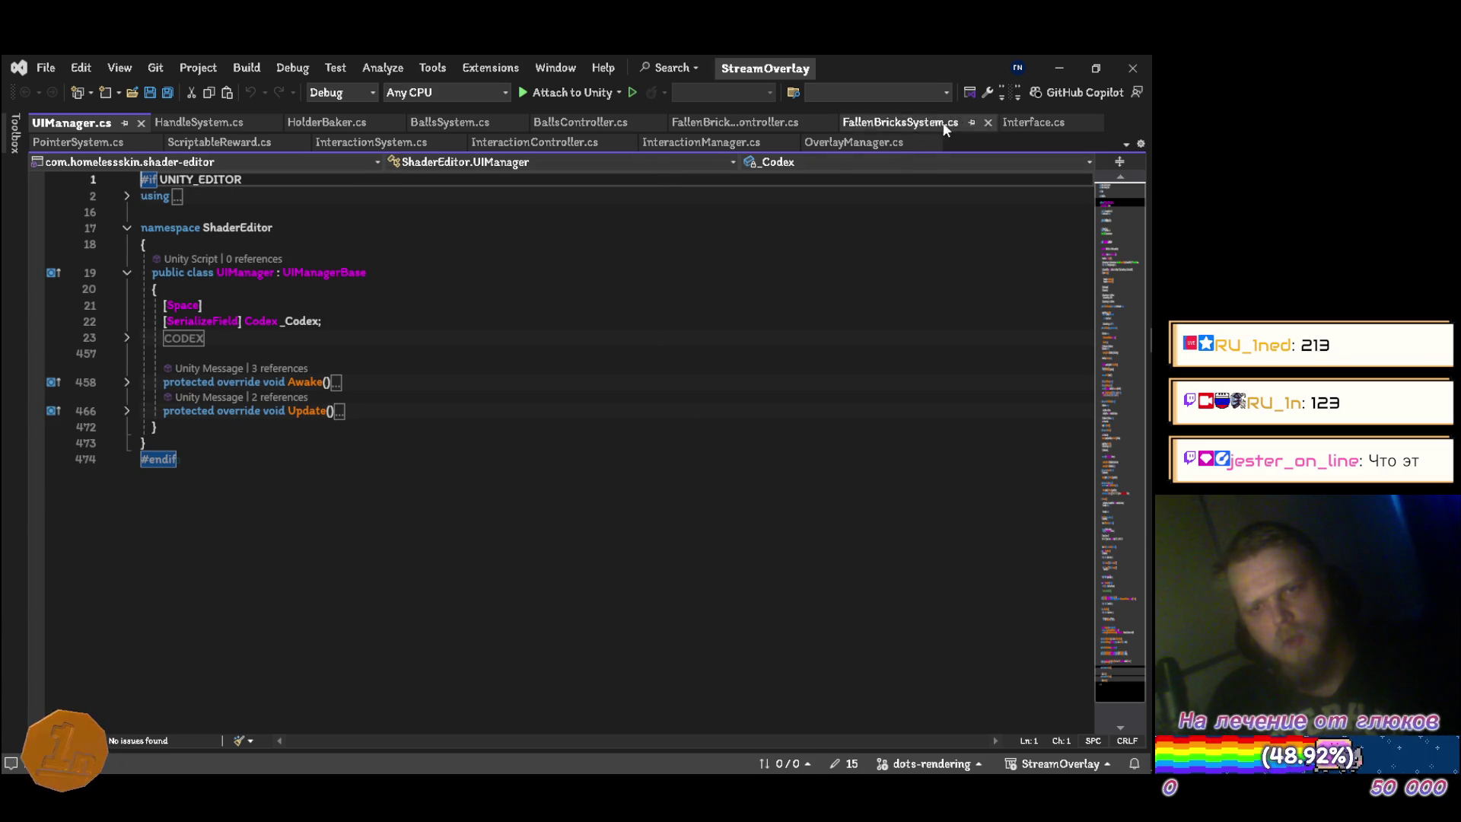
# Open the Water shader from Packages/Rendering/Resources/Shaders in Visual Studio.
pyautogui.click(1058, 65)
pyautogui.click(262, 431)
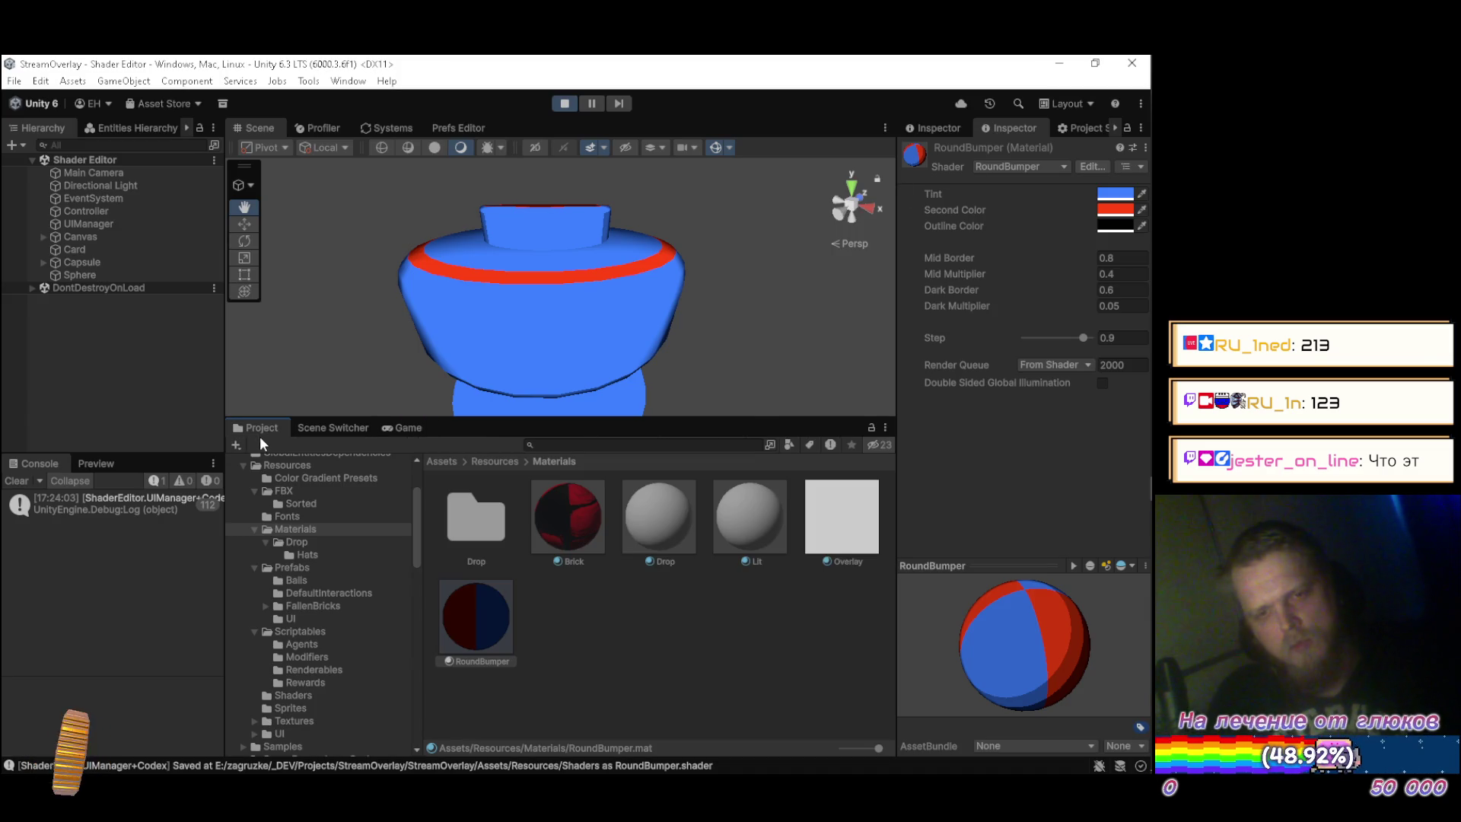
pyautogui.scroll(-10, 345, 581)
pyautogui.scroll(-5, 345, 659)
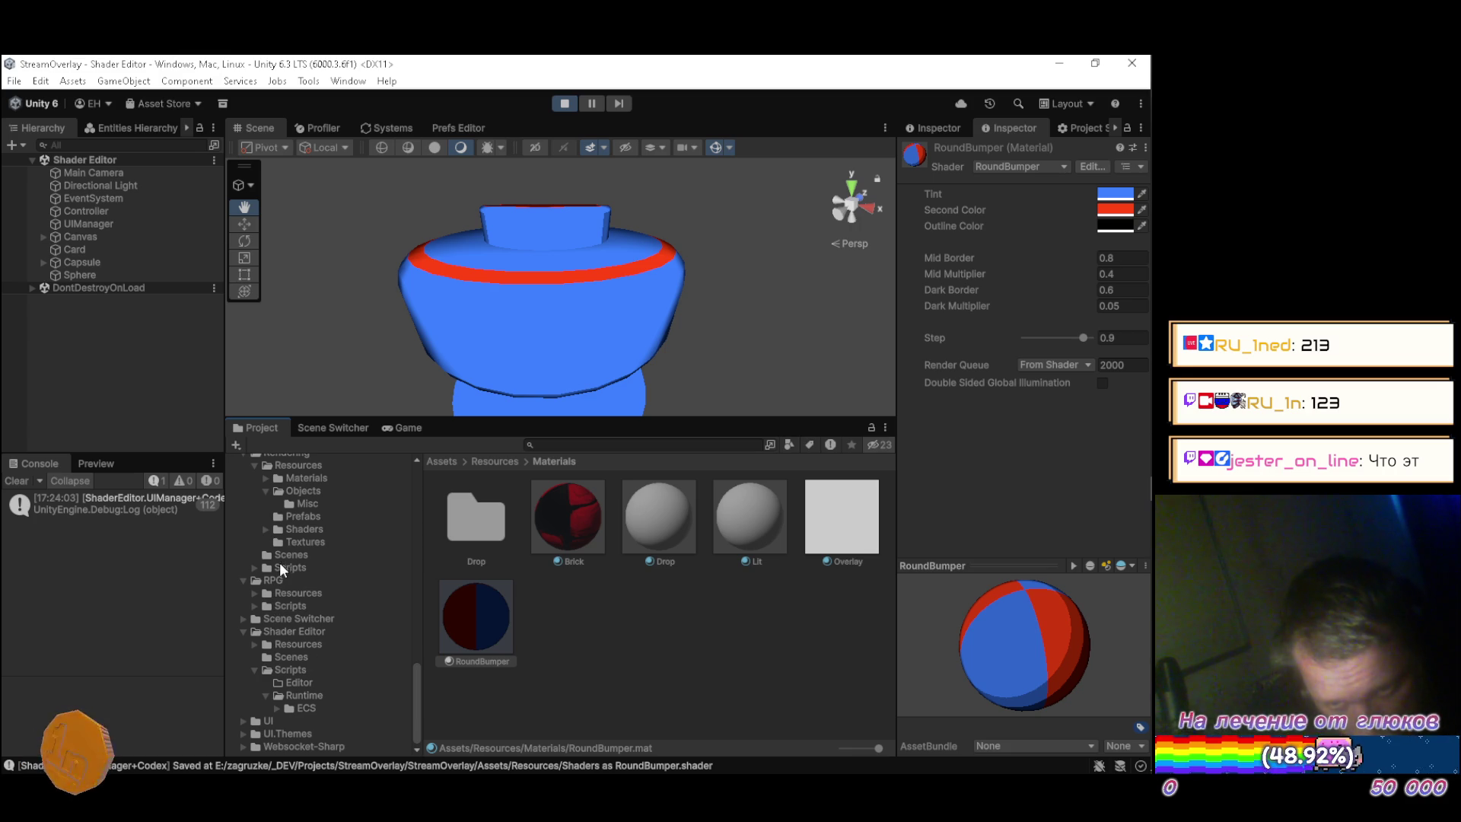
pyautogui.click(305, 530)
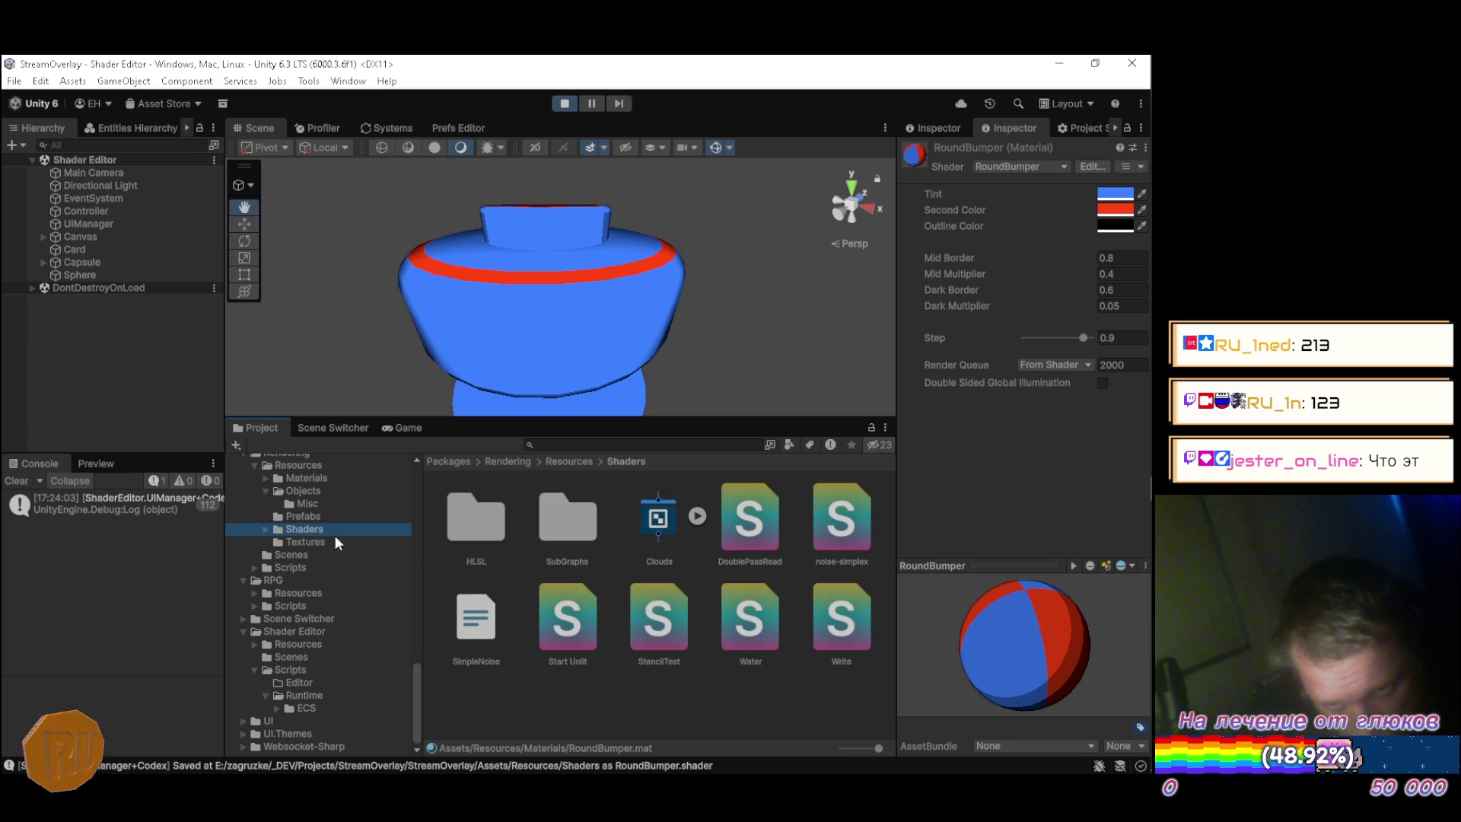
pyautogui.doubleClick(764, 625)
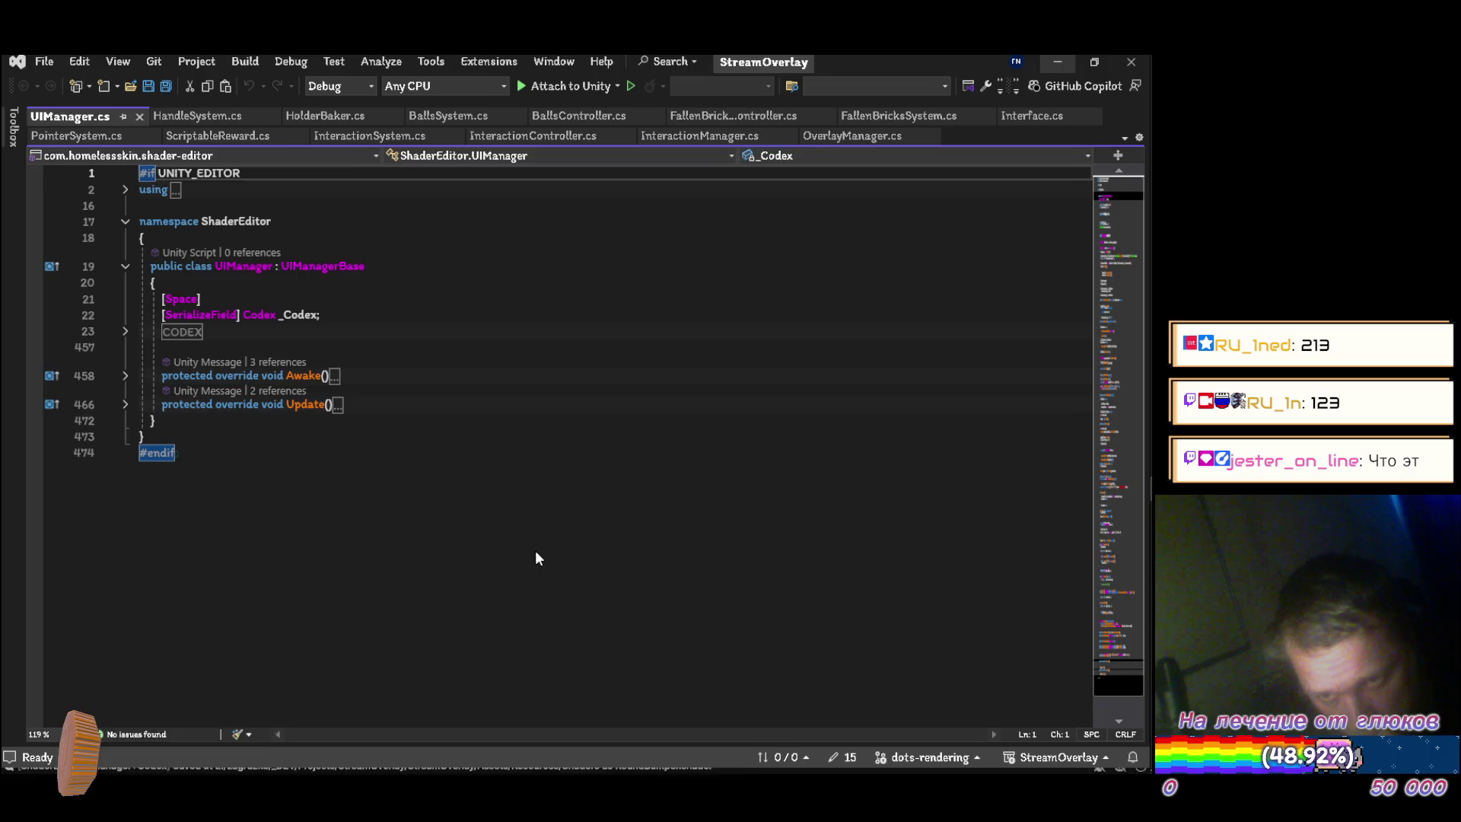
# Look over Water.shader's pragmas, then return to the RoundBumper shader code in Unity.
pyautogui.scroll(-8, 581, 467)
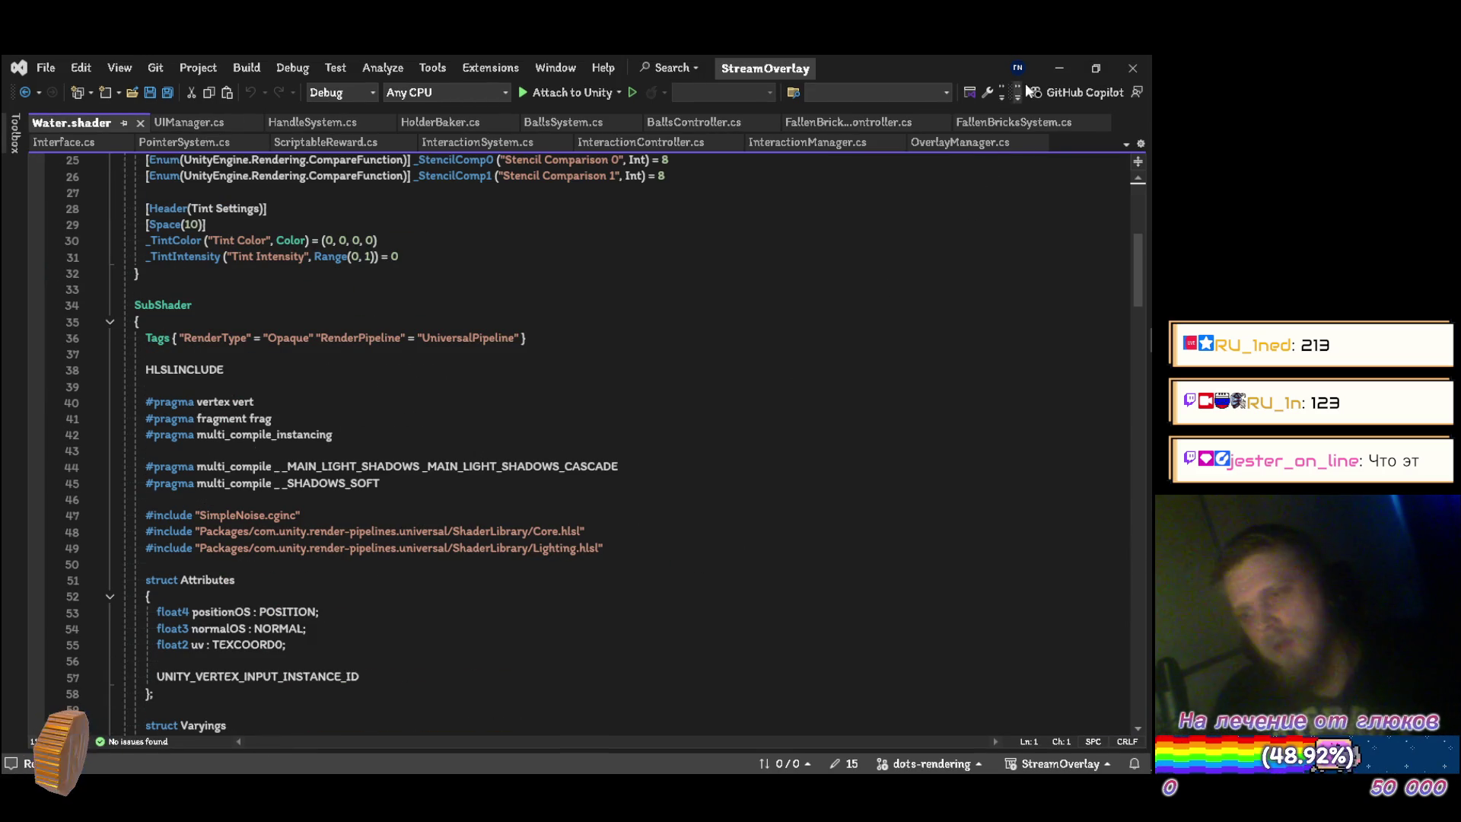
pyautogui.click(1060, 69)
pyautogui.click(397, 427)
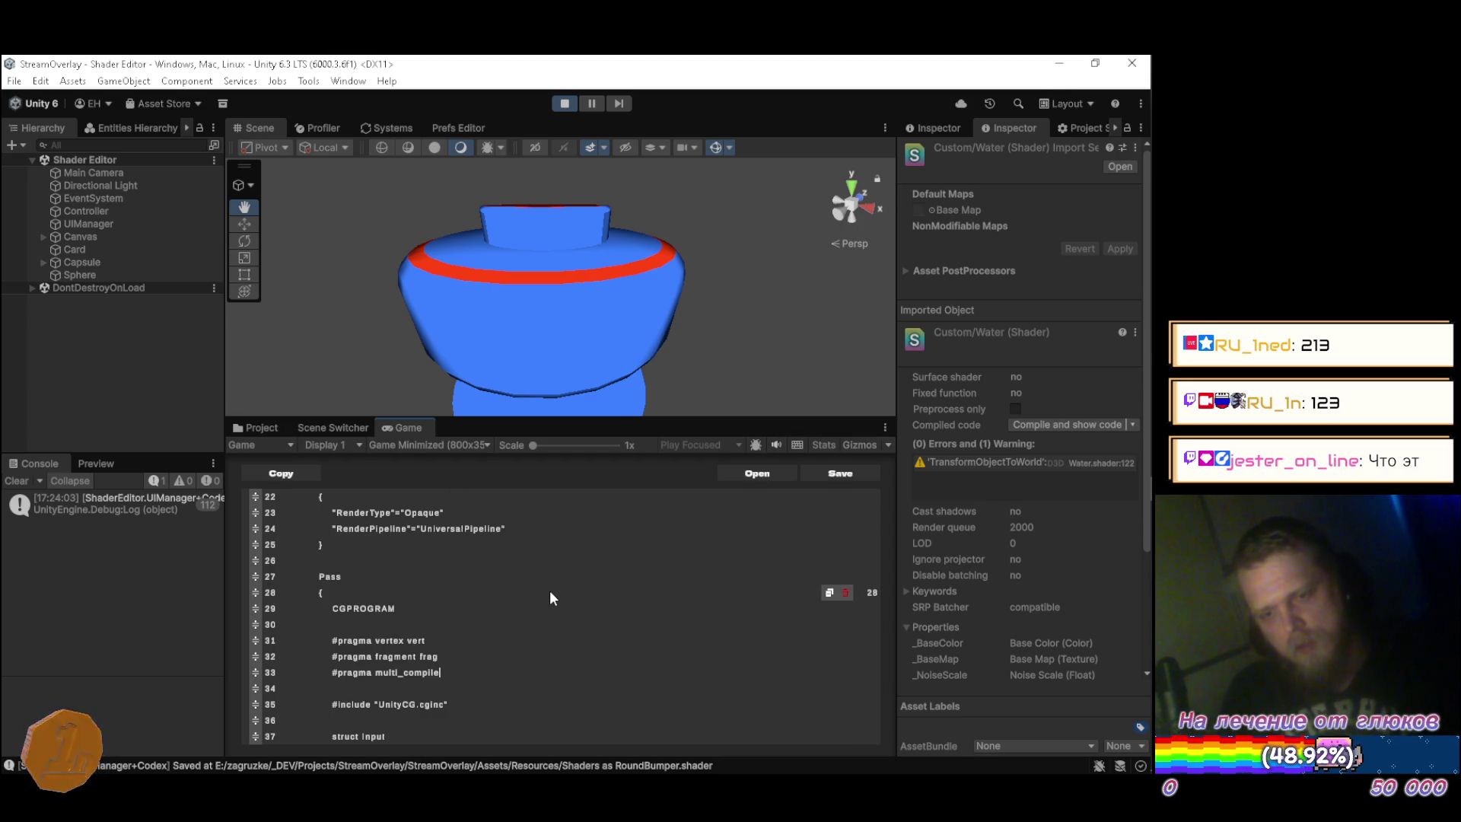
# Complete the line as '#pragma multi_compile_instancing' and save the shader.
pyautogui.write('_instance')
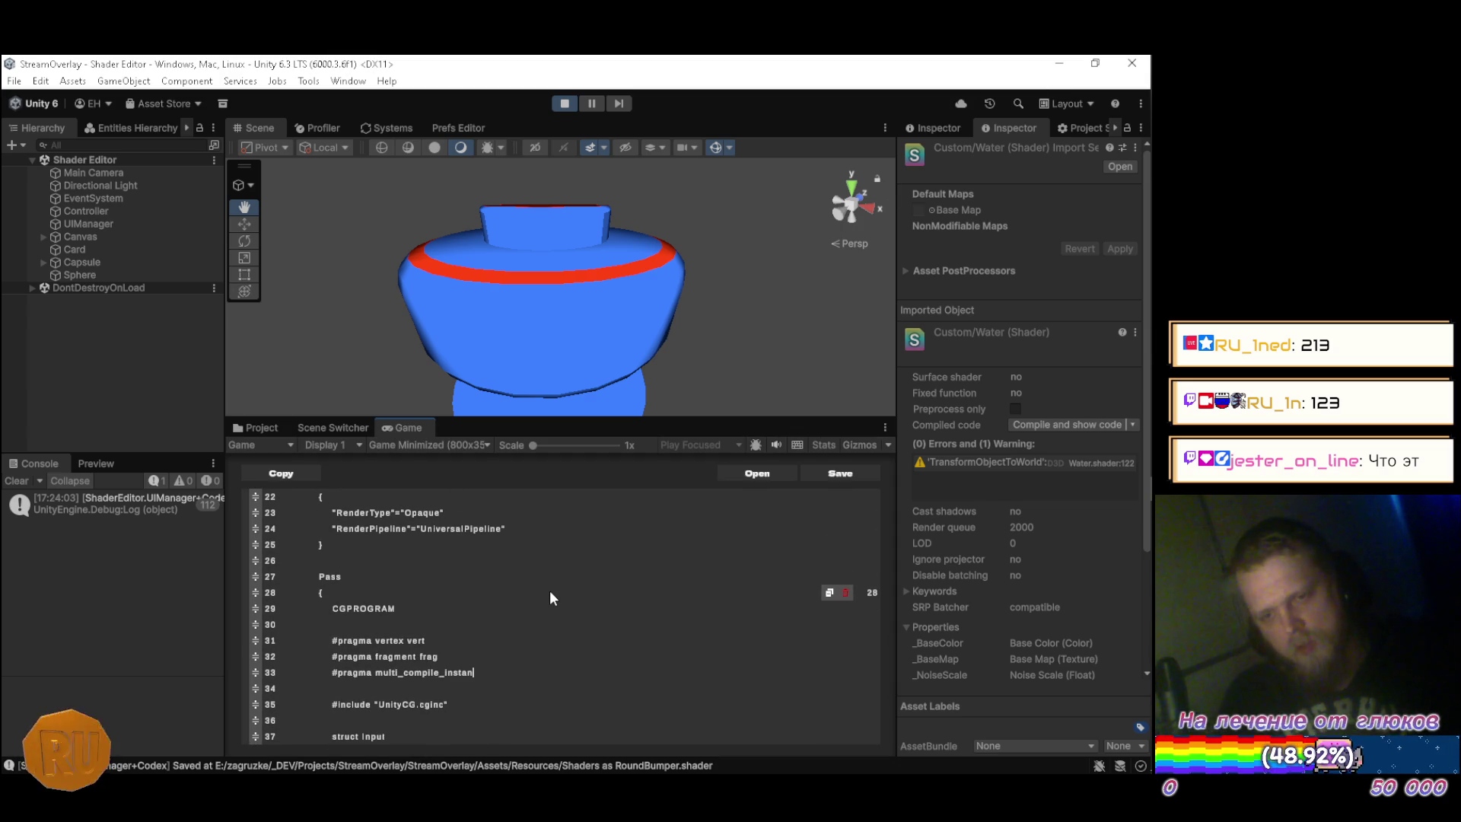
pyautogui.press('BackSpace')
pyautogui.write('ing')
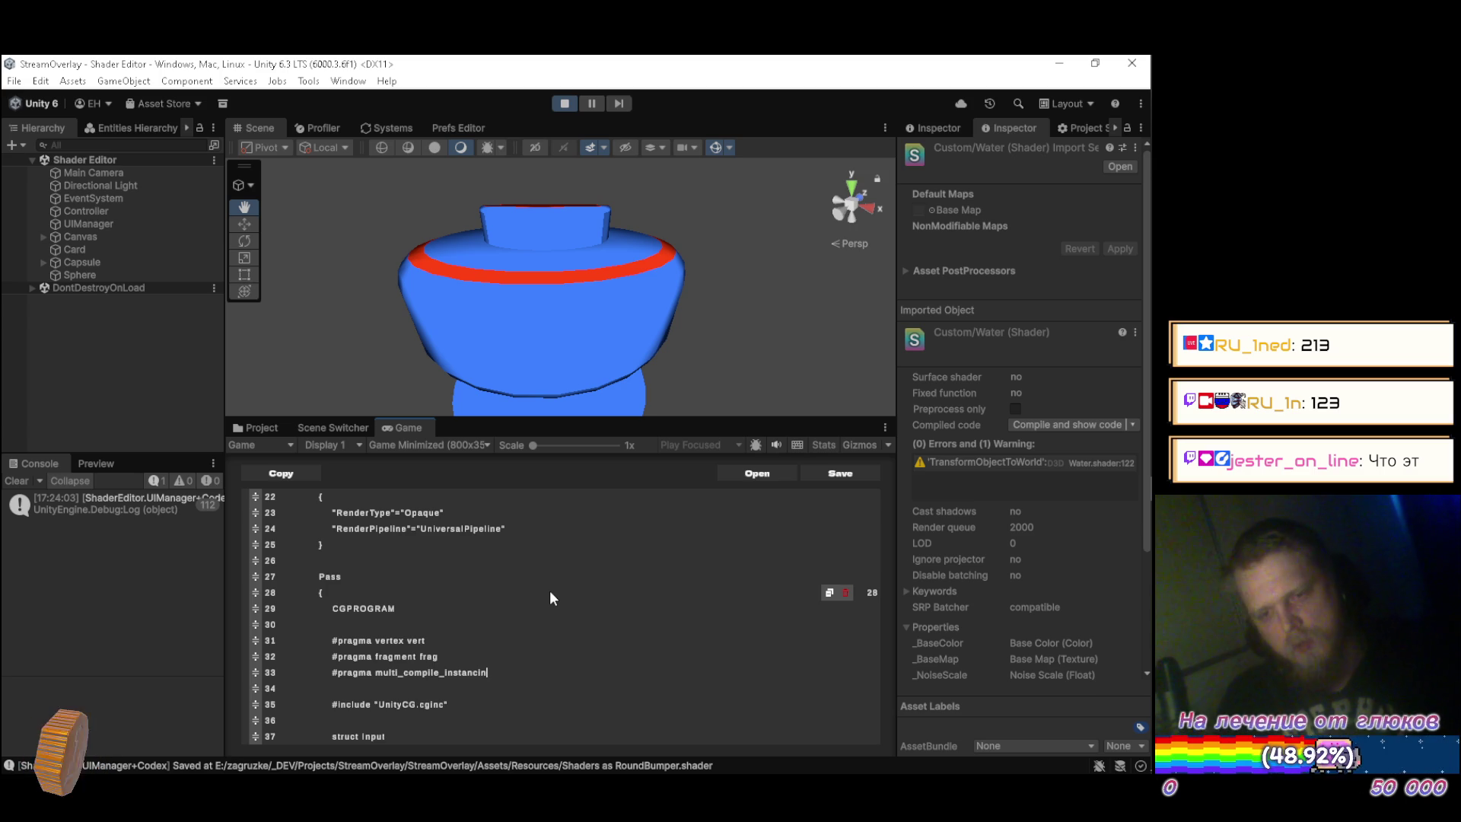
pyautogui.hotkey('ctrl', 's')
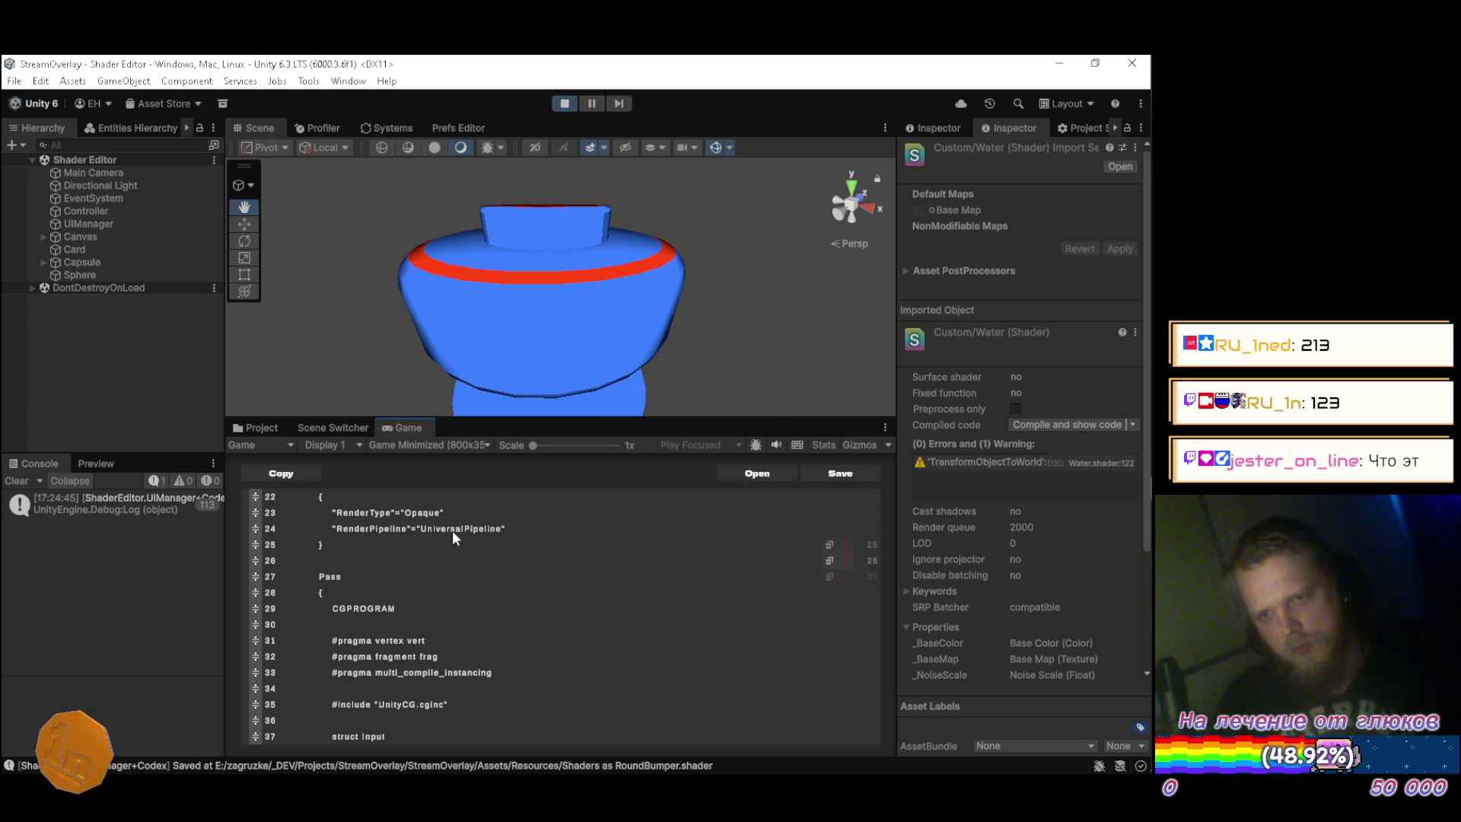
# Tick Enable GPU Instancing on the RoundBumper material in the Materials folder.
pyautogui.click(263, 428)
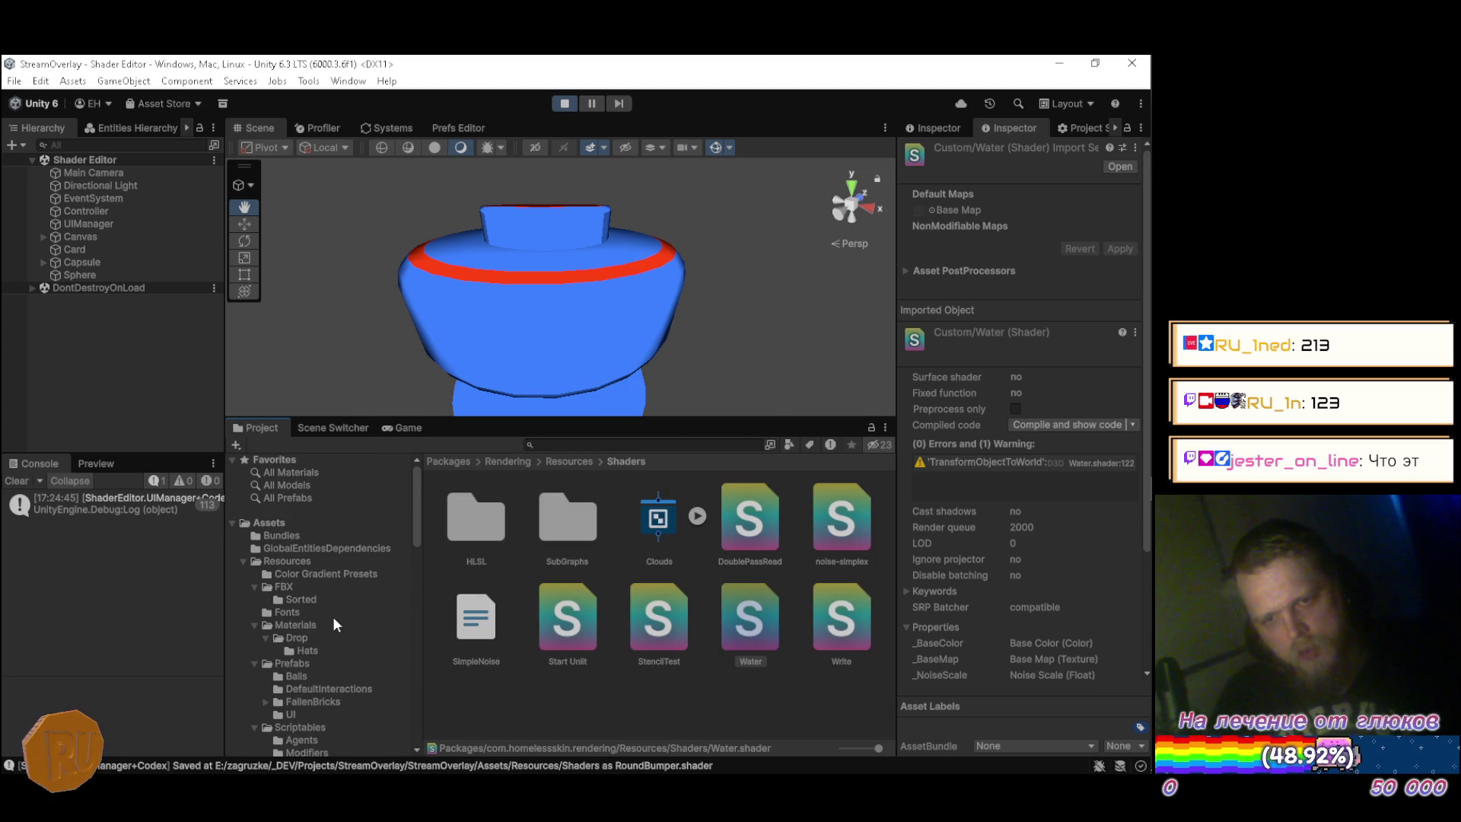
pyautogui.click(313, 626)
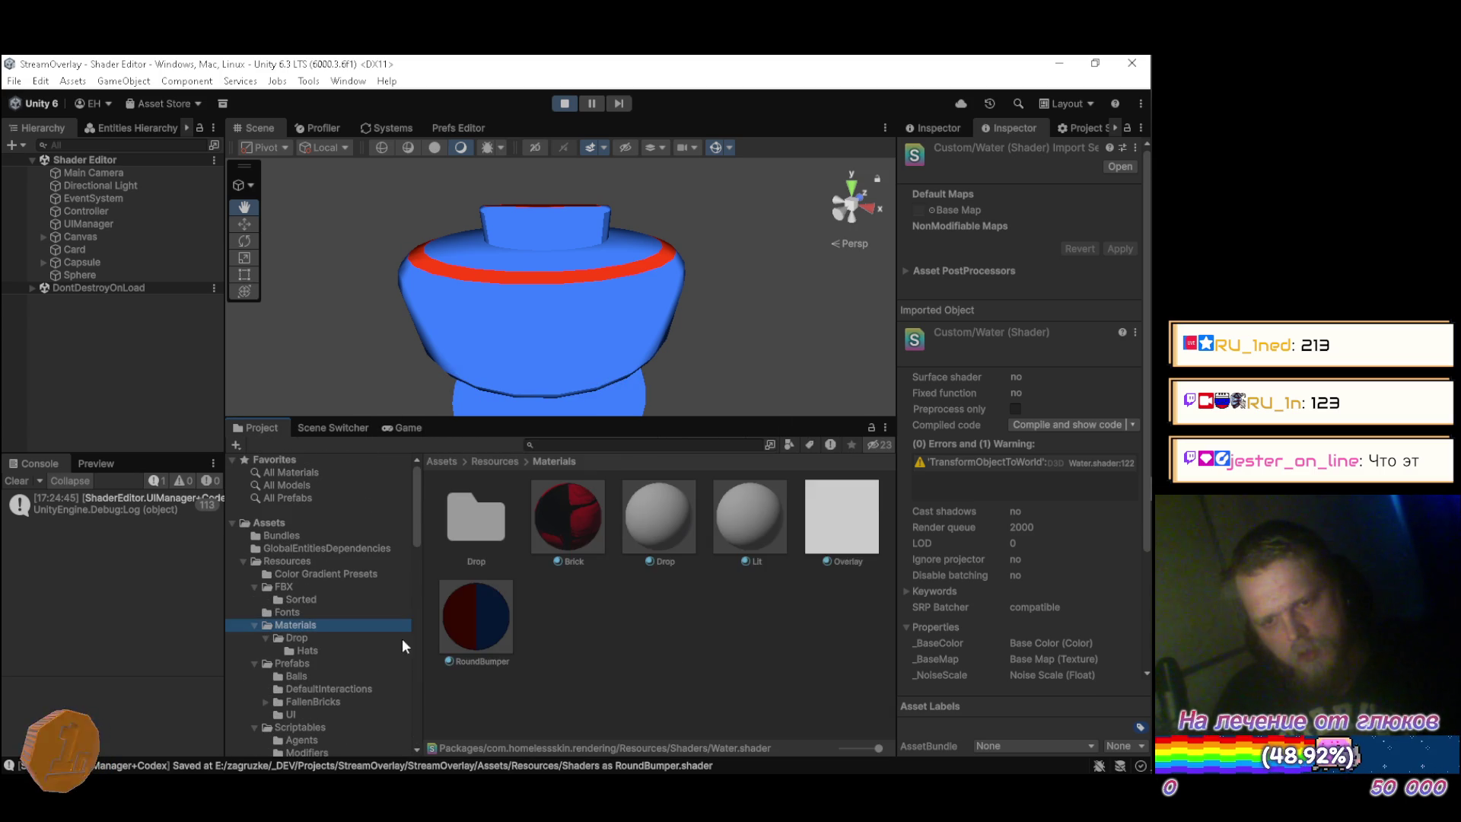
pyautogui.click(495, 610)
pyautogui.click(408, 428)
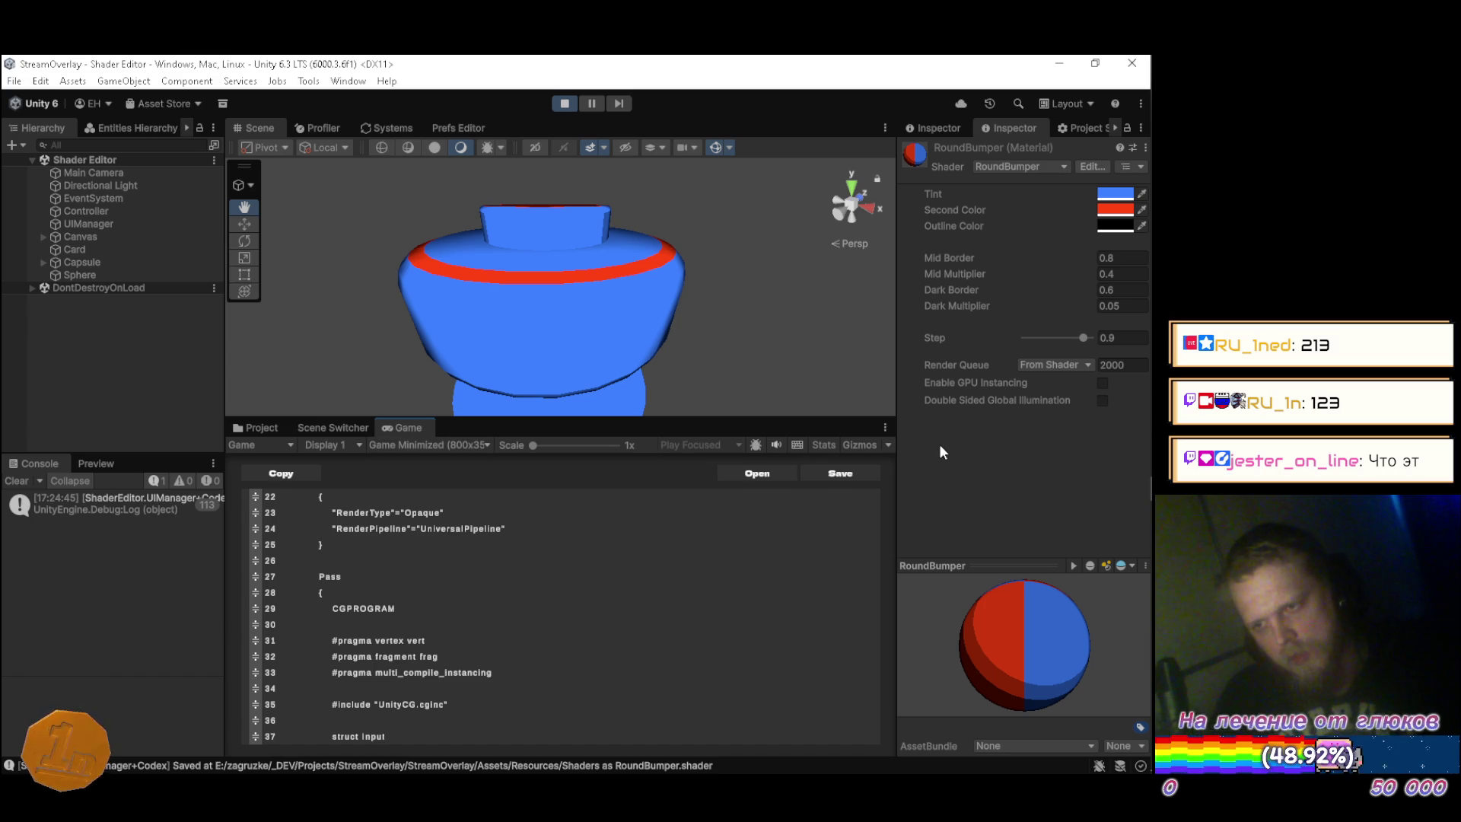
pyautogui.click(1101, 383)
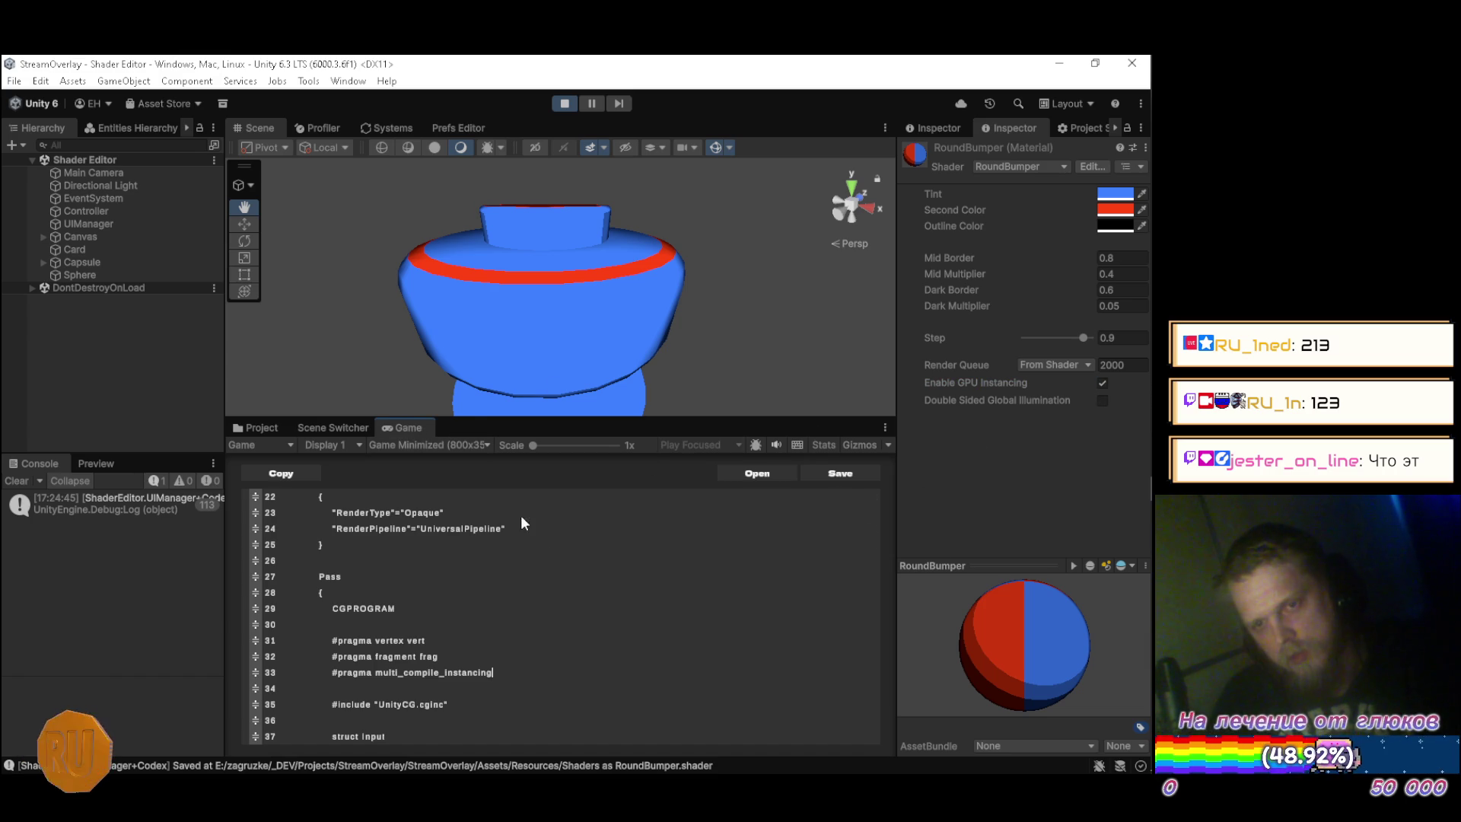
pyautogui.scroll(-2, 591, 553)
pyautogui.hotkey('alt', 'Tab')
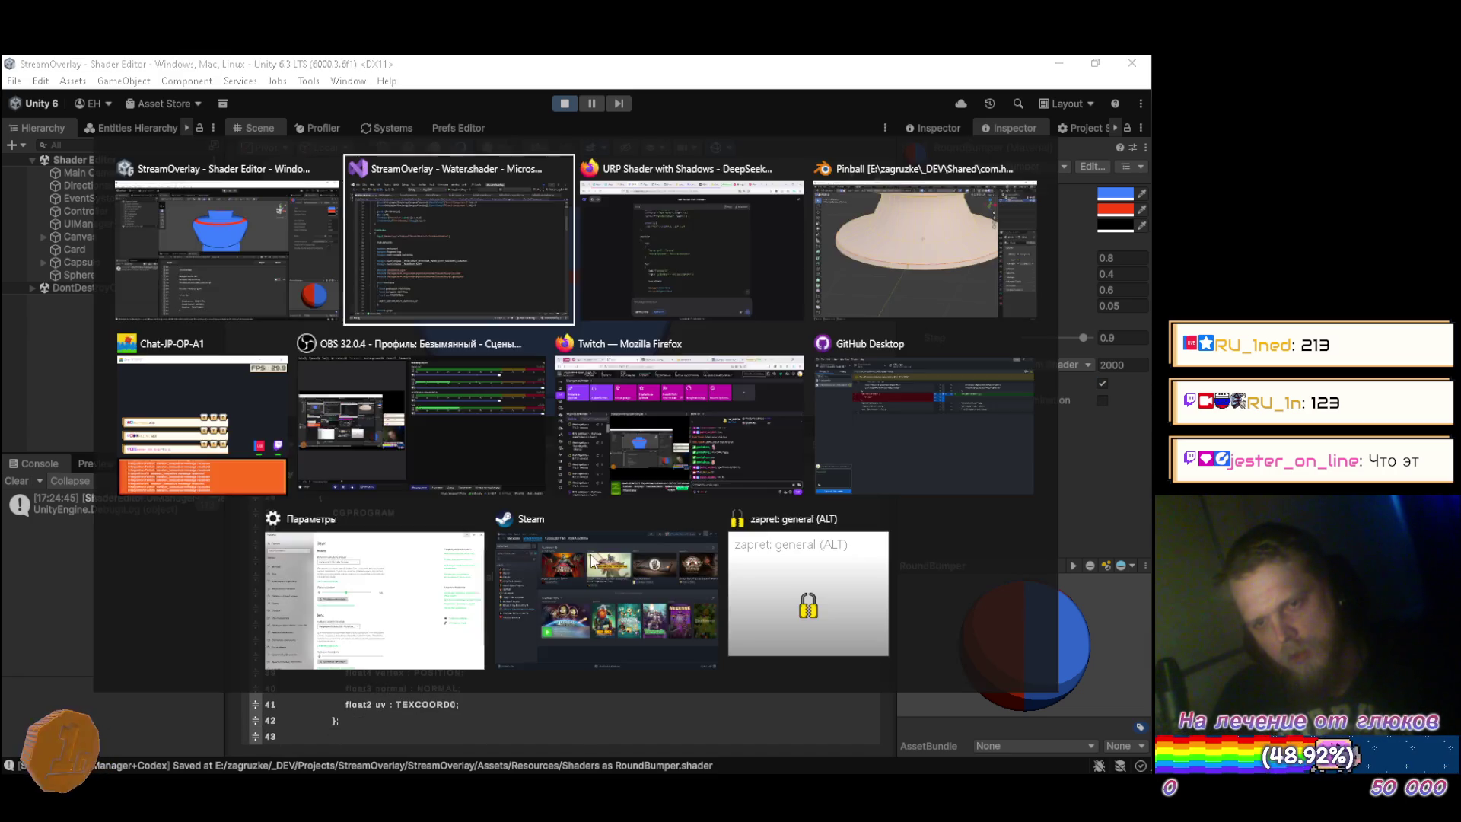
pyautogui.hotkey('alt', 'Tab')
pyautogui.hotkey('alt', 'Tab')
pyautogui.hotkey('alt', 'Tab')
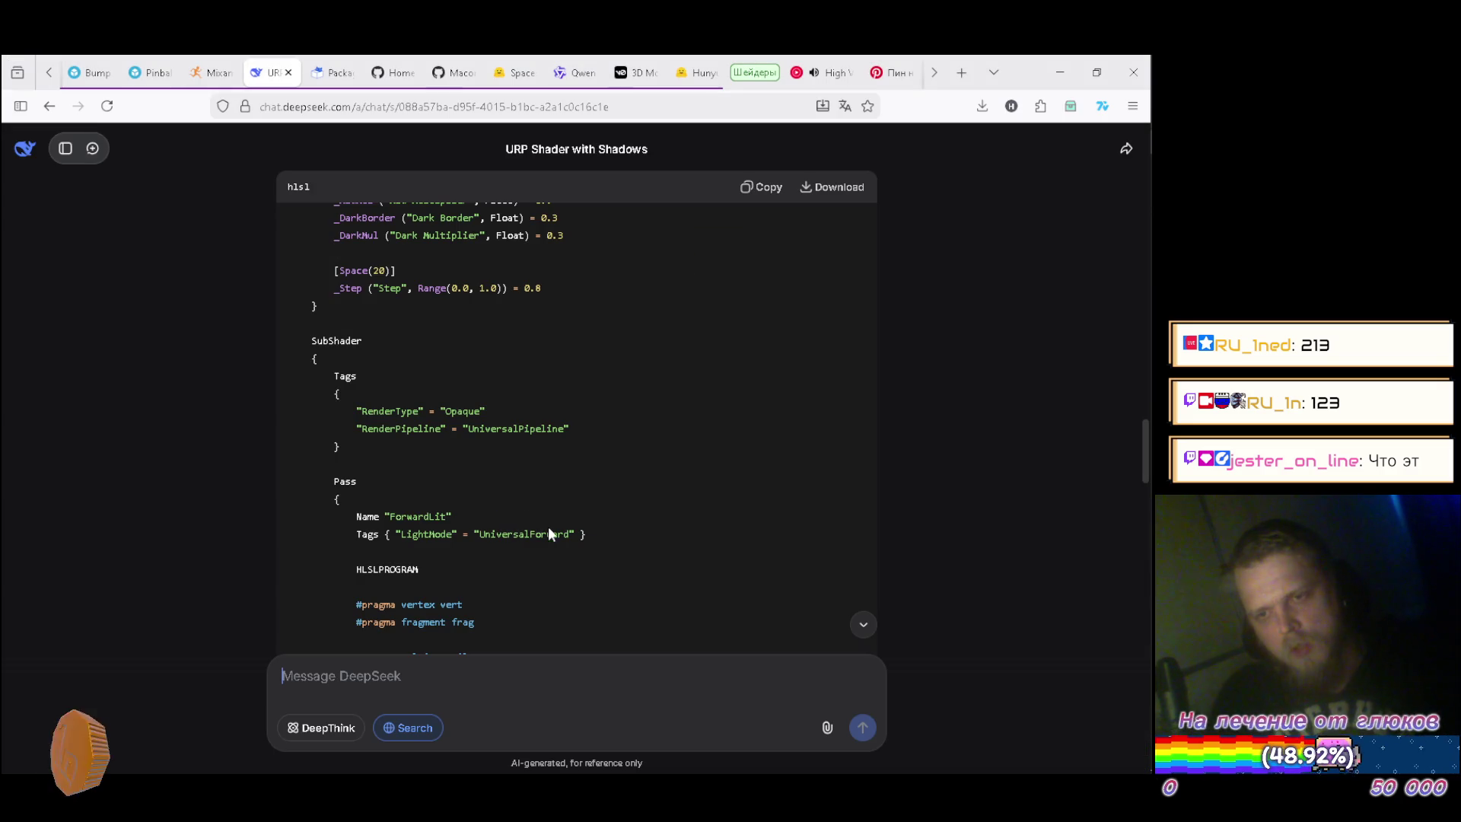
pyautogui.scroll(-2, 569, 468)
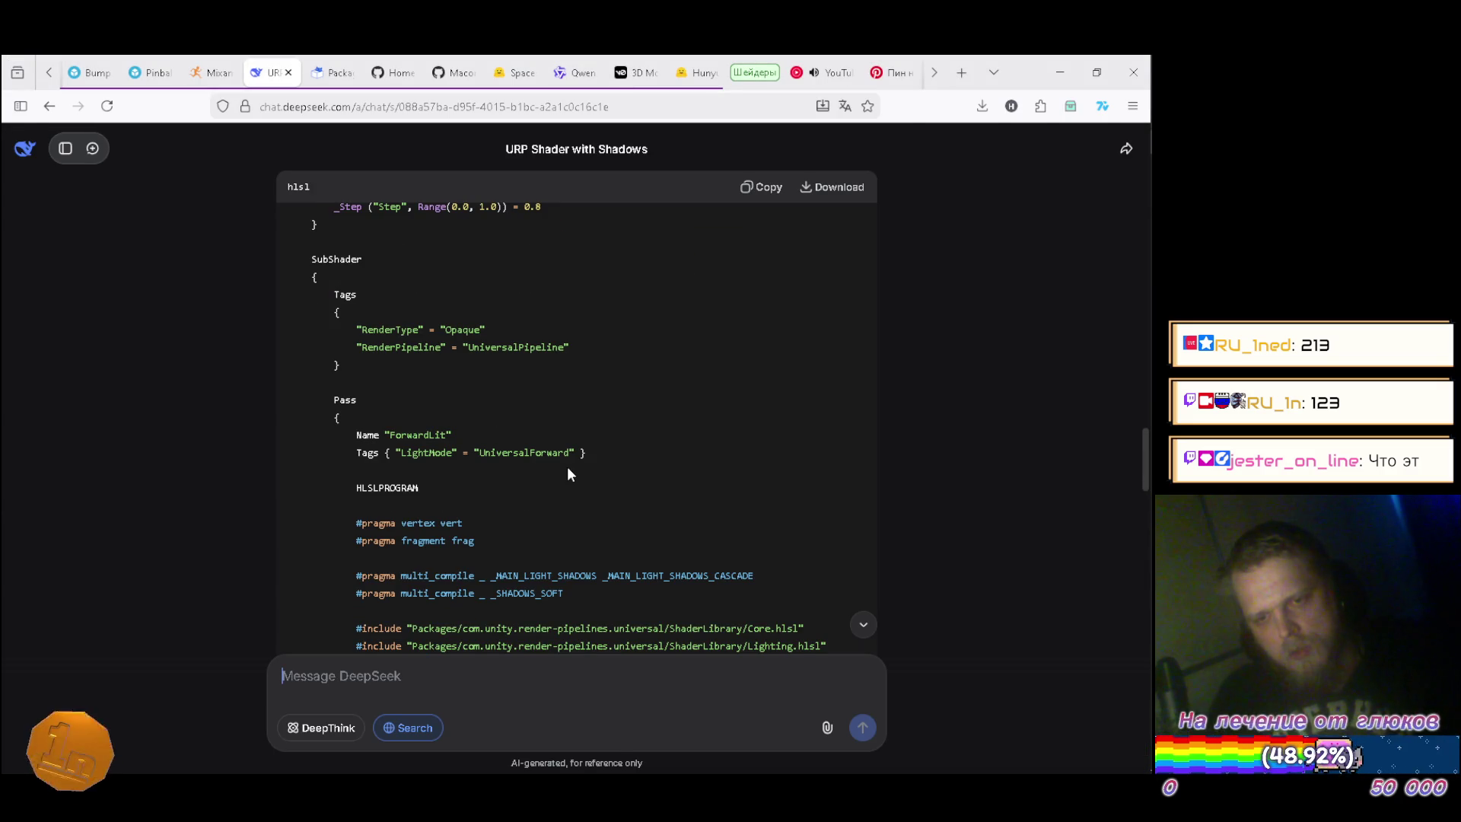
pyautogui.hotkey('alt', 'Tab')
pyautogui.scroll(-1, 507, 593)
pyautogui.scroll(2, 510, 593)
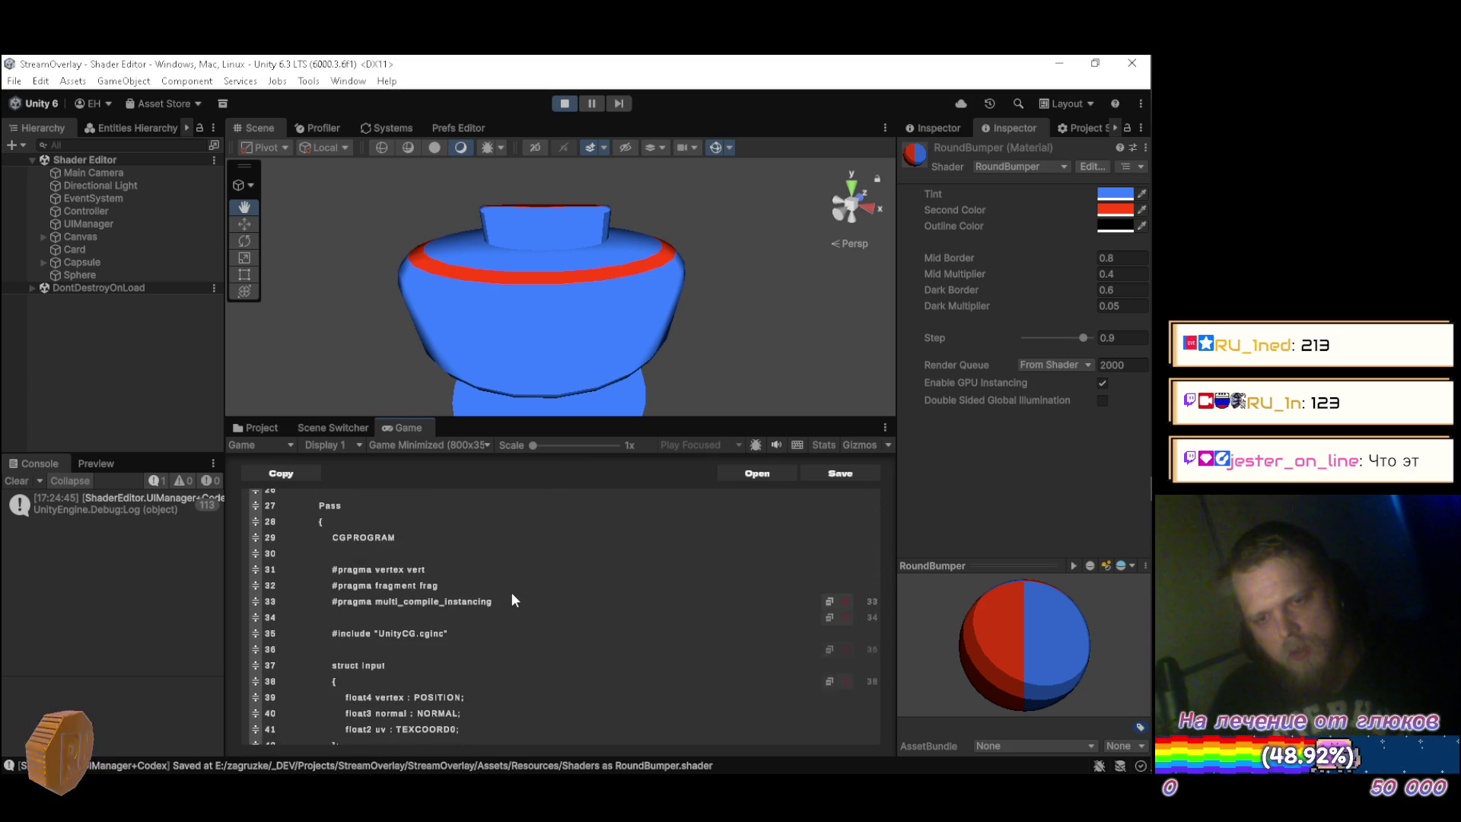
pyautogui.scroll(3, 511, 592)
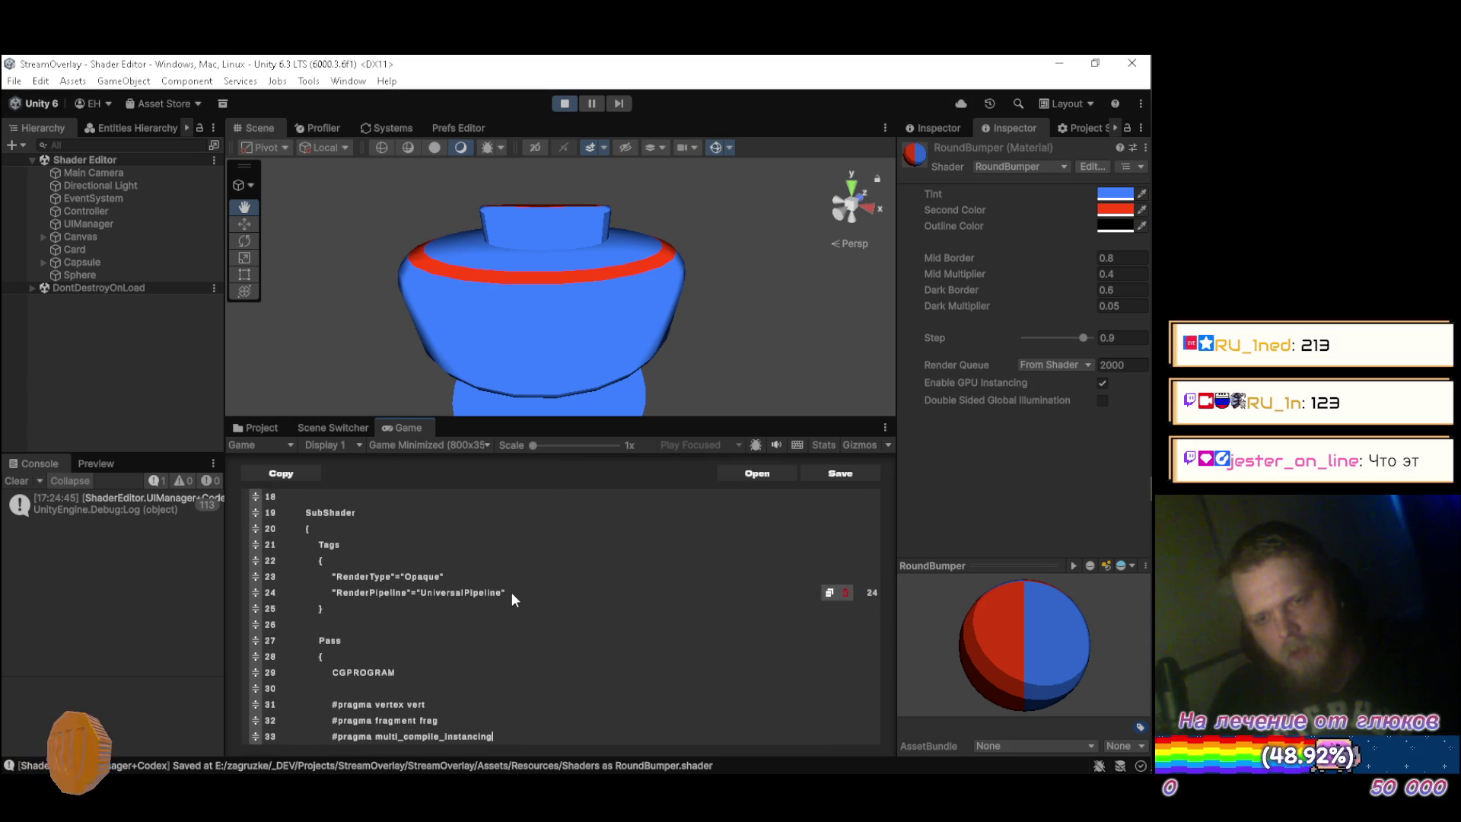
pyautogui.hotkey('alt', 'Tab')
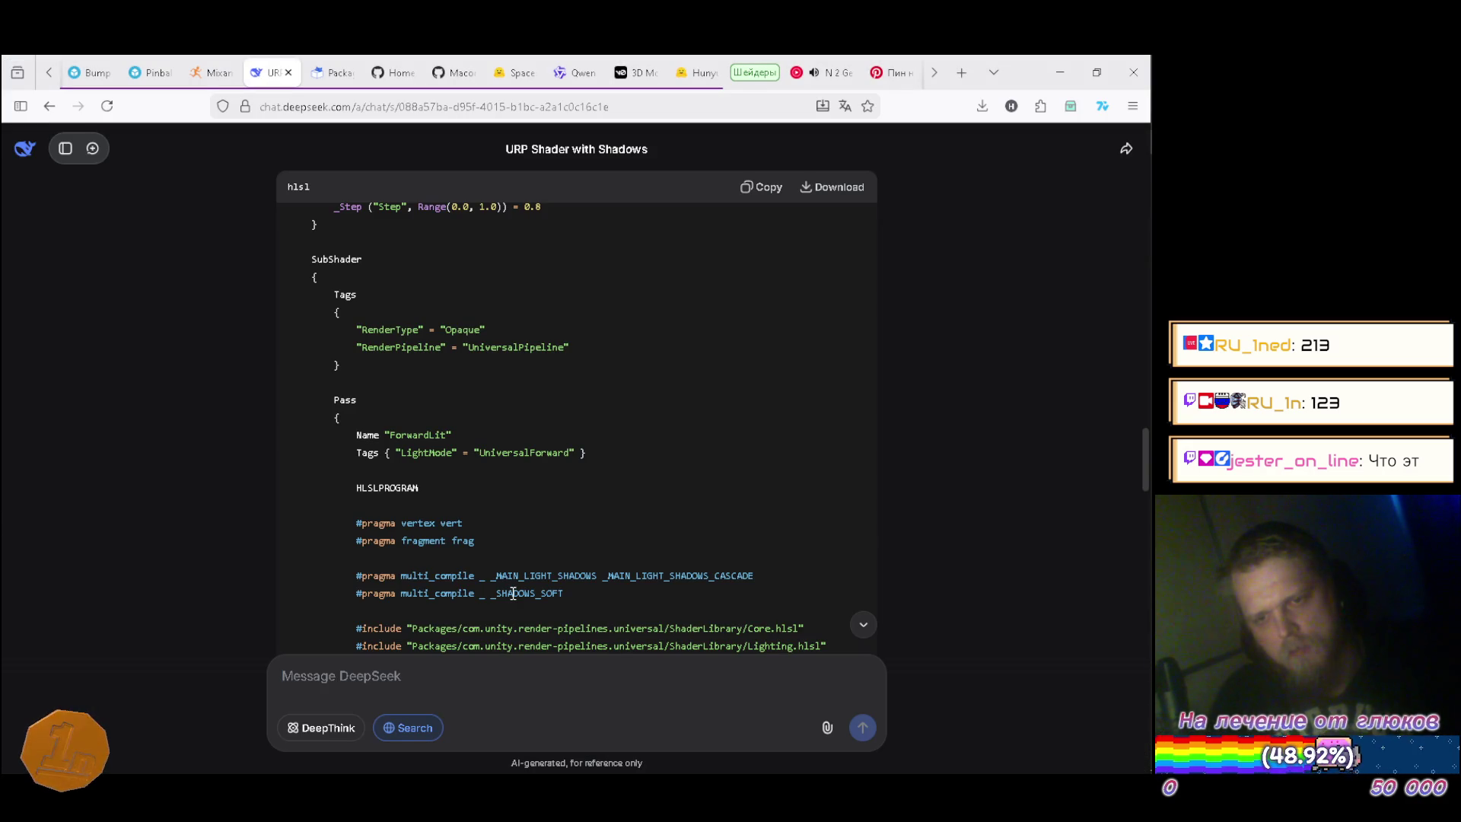
pyautogui.hotkey('alt', 'Tab')
pyautogui.scroll(2, 511, 592)
pyautogui.scroll(-4, 511, 592)
pyautogui.scroll(1, 504, 595)
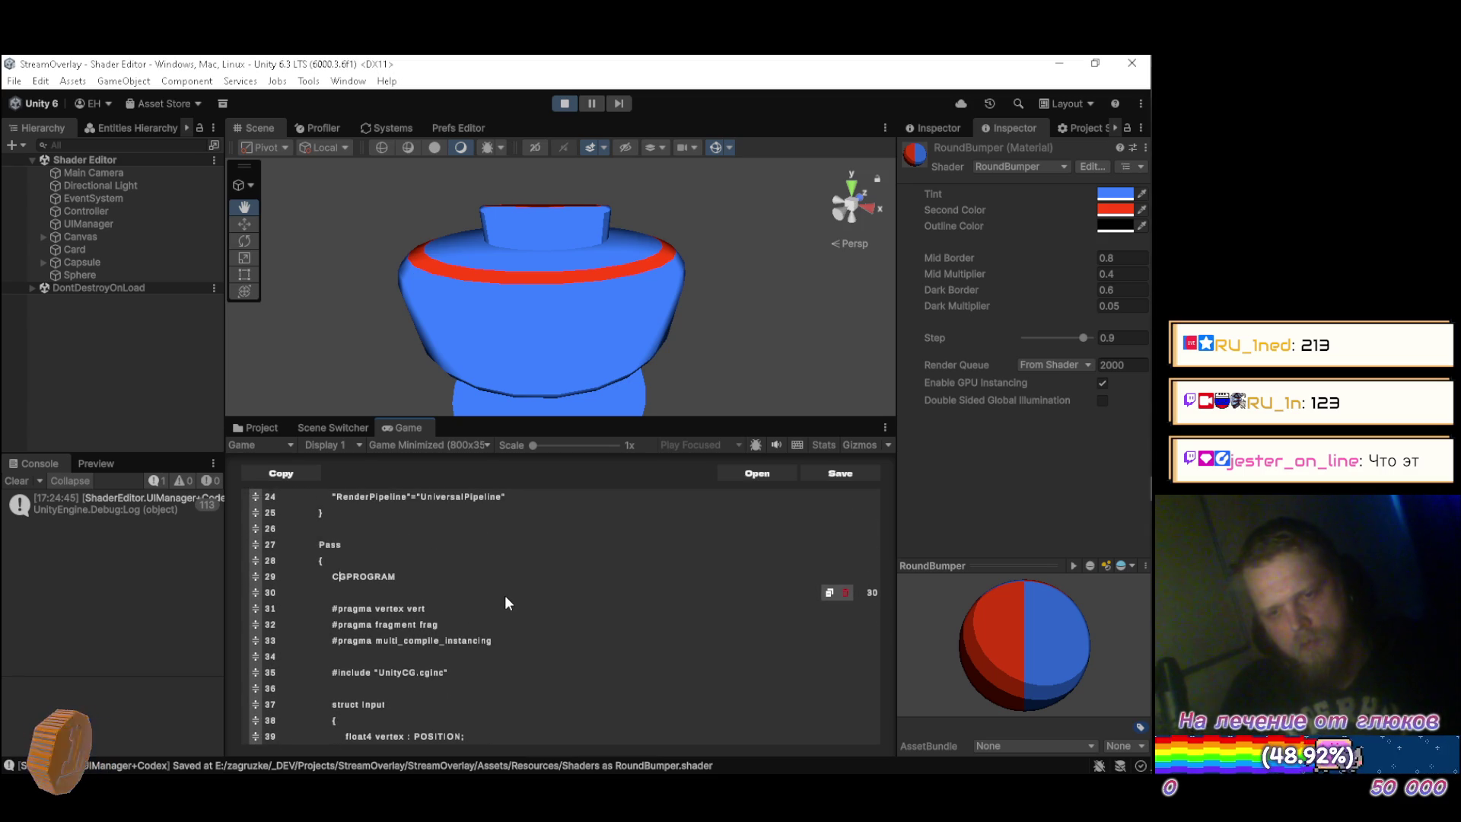
pyautogui.press('Delete')
pyautogui.press('Delete')
# Make the program block HLSL, changing ENDCG on line 103 to ENDHLSL.
pyautogui.write('HLSL')
pyautogui.scroll(-10, 503, 595)
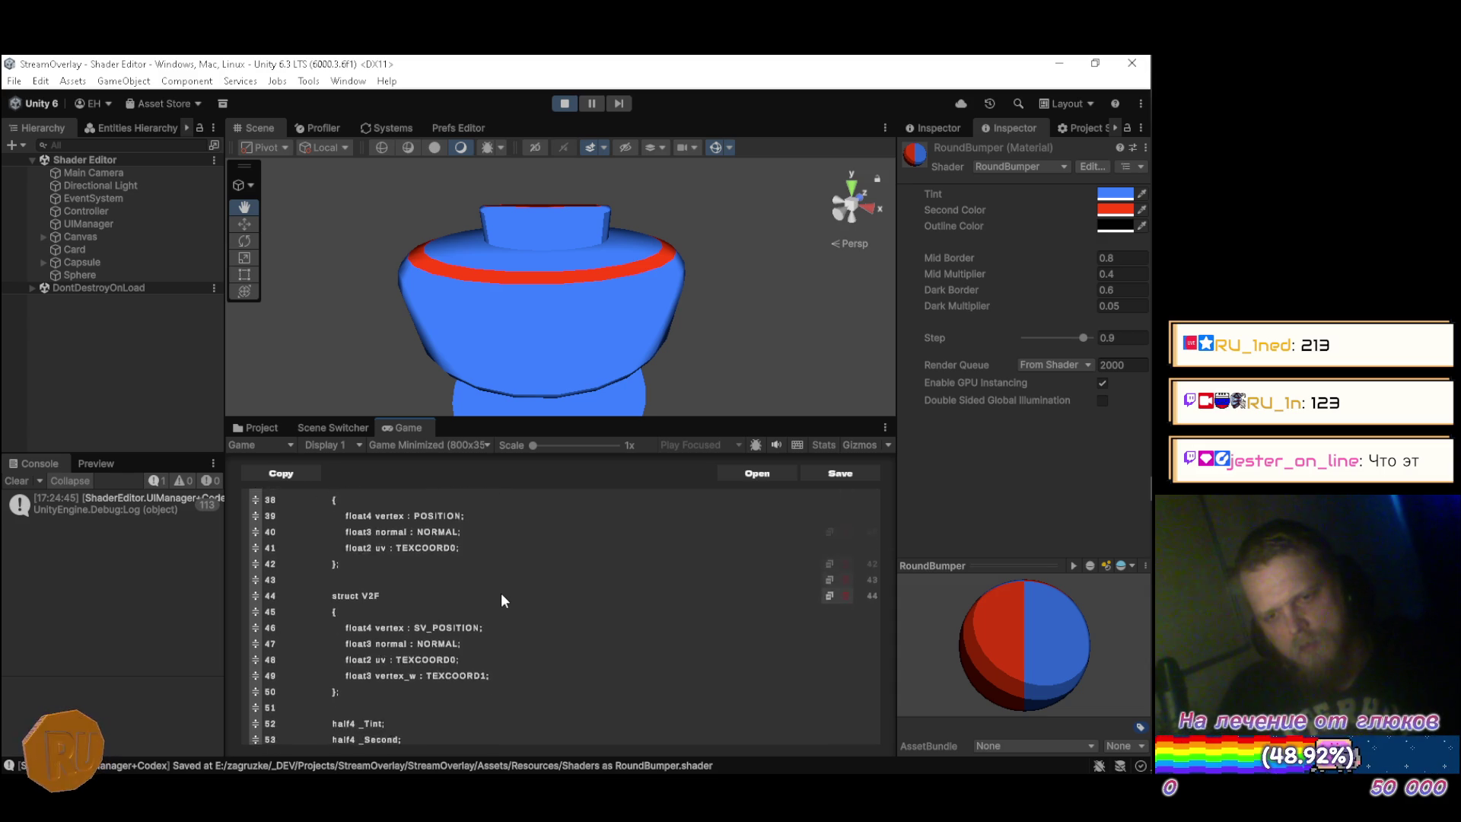
pyautogui.scroll(-8, 492, 607)
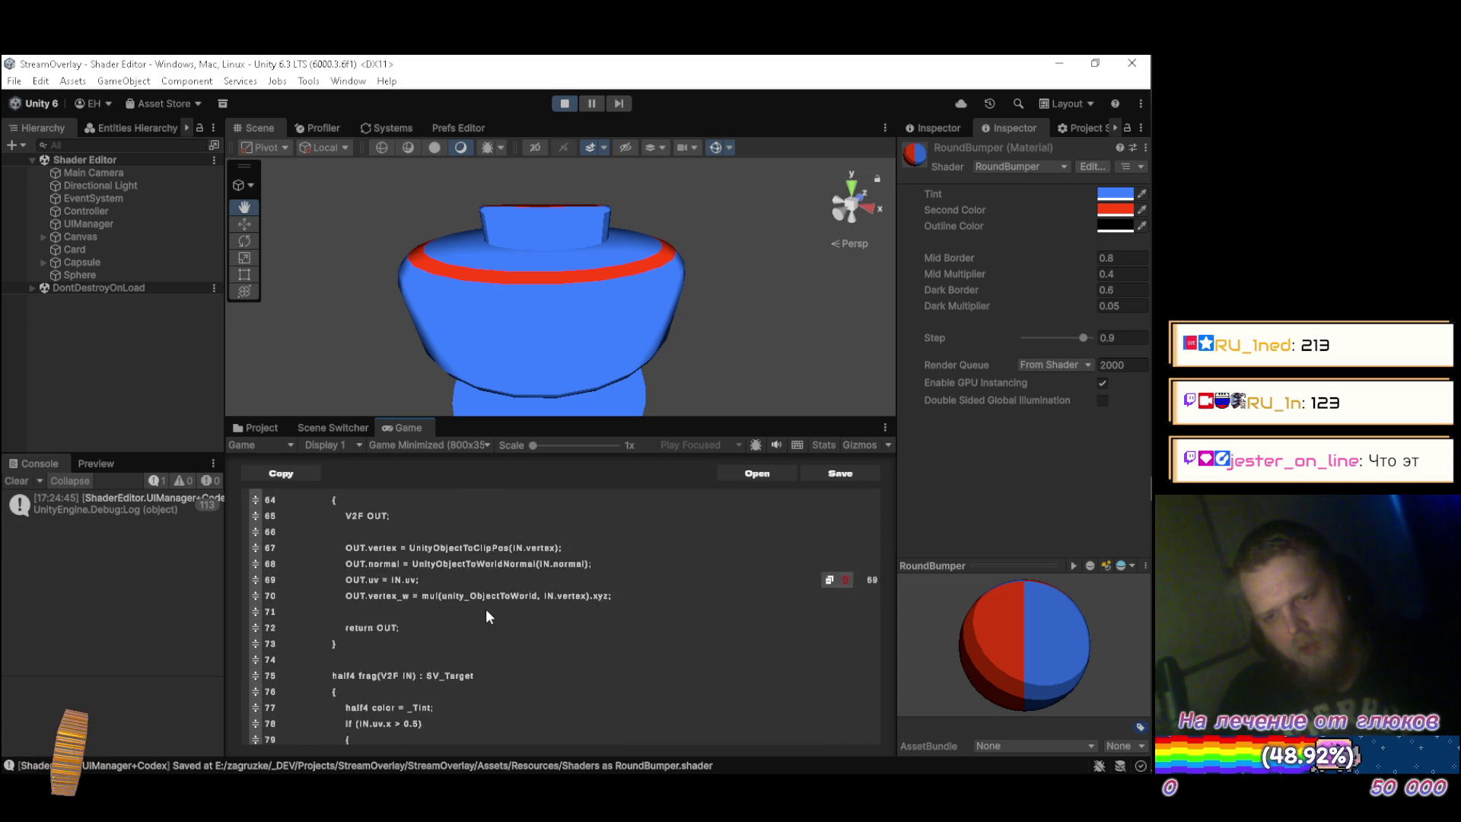
pyautogui.scroll(-4, 486, 619)
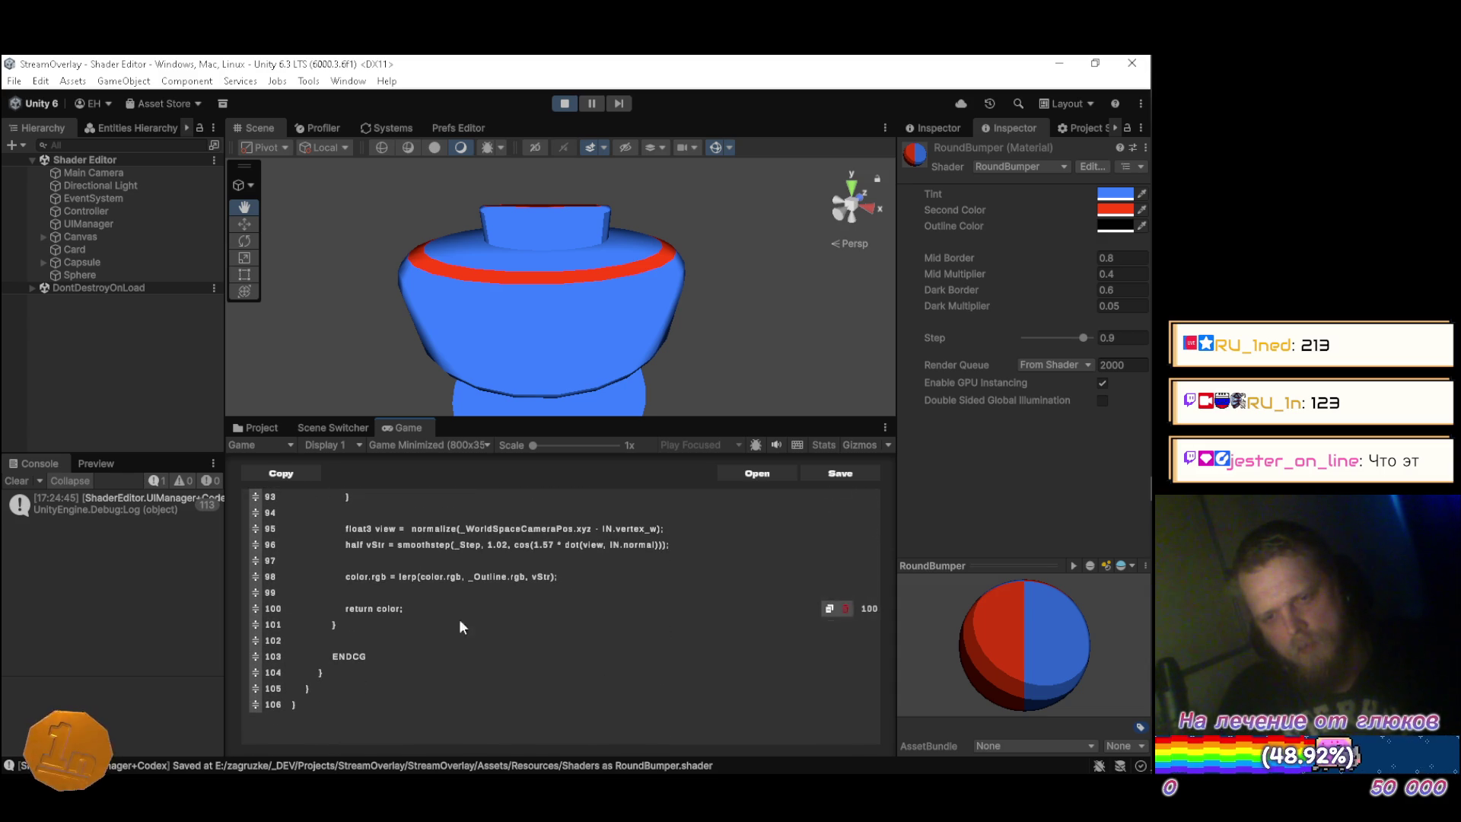
pyautogui.press('BackSpace')
pyautogui.press('BackSpace')
pyautogui.write('H')
pyautogui.press('BackSpace')
pyautogui.write('SL')
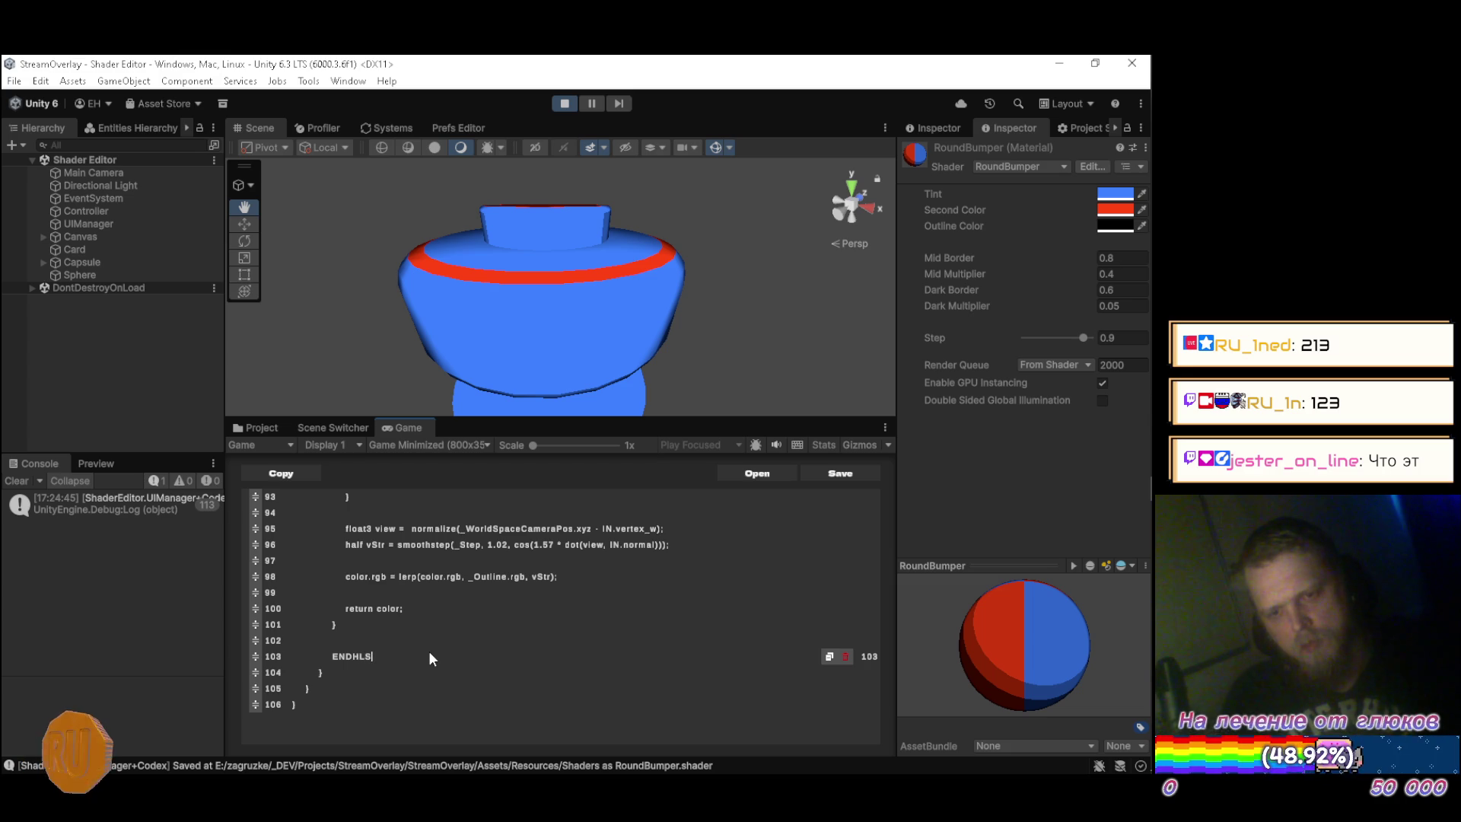
# Save the RoundBumper shader so it recompiles.
pyautogui.scroll(10, 434, 646)
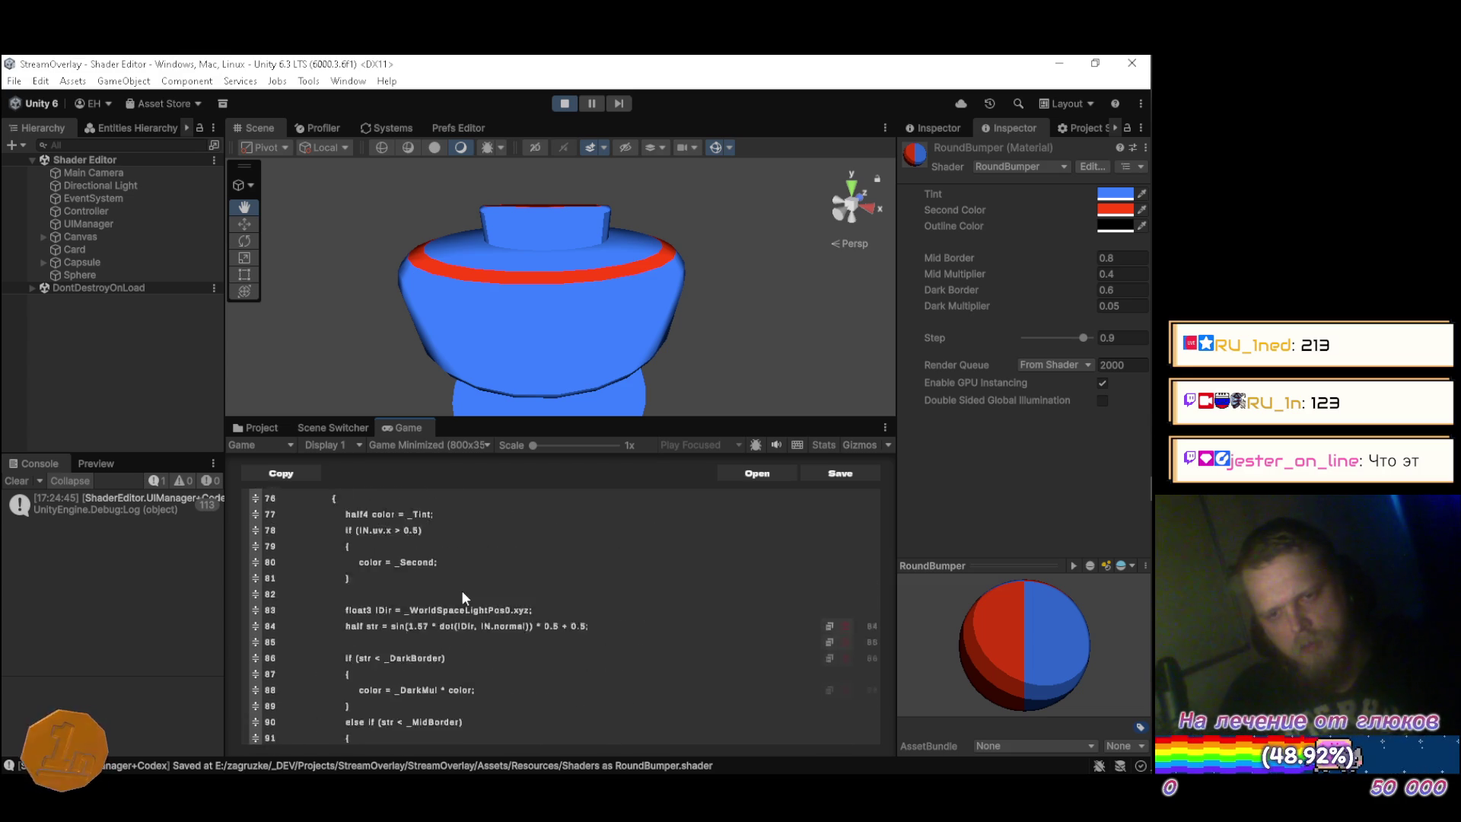
pyautogui.scroll(8, 462, 593)
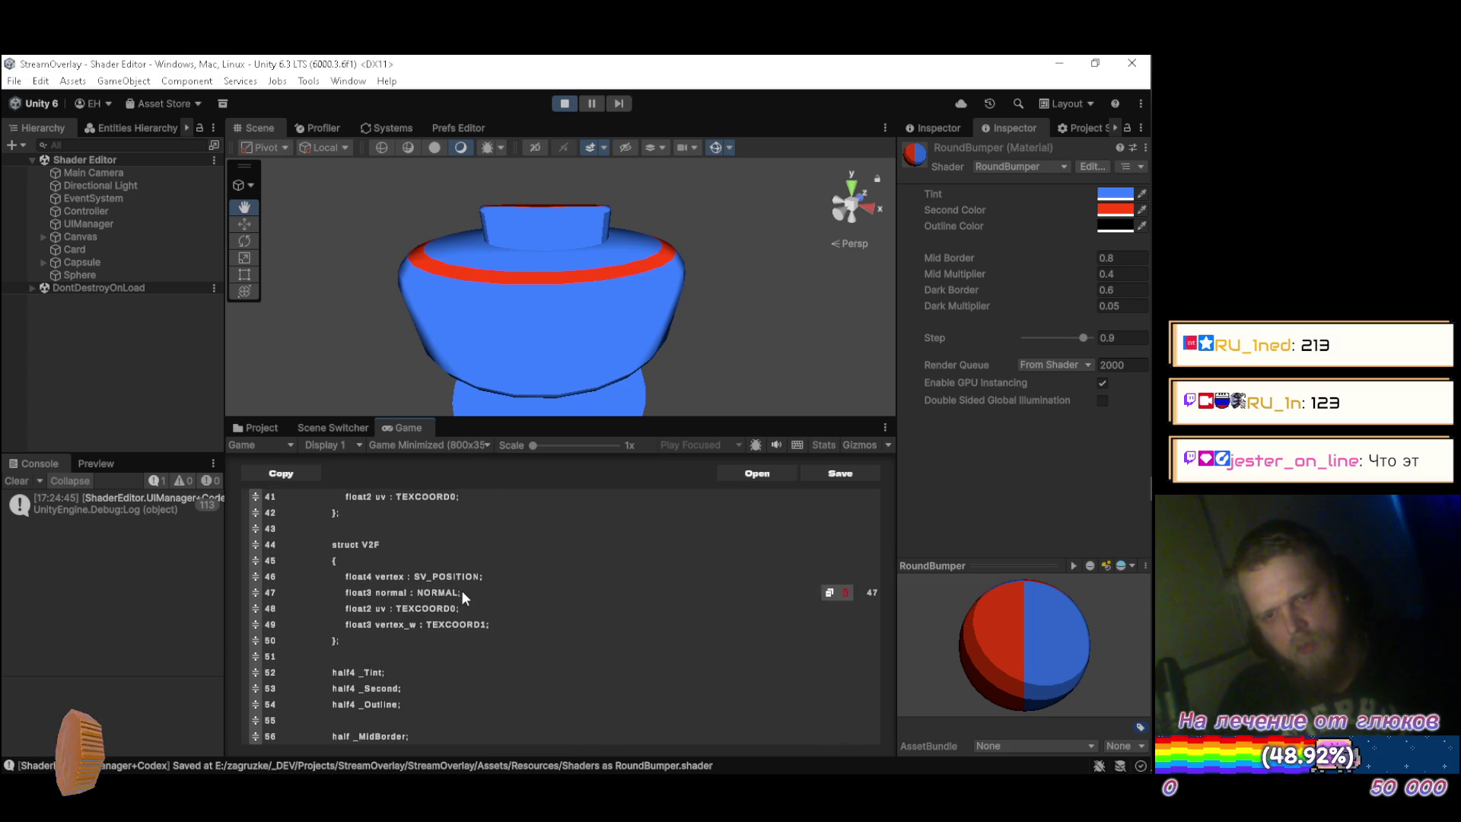
pyautogui.scroll(2, 481, 602)
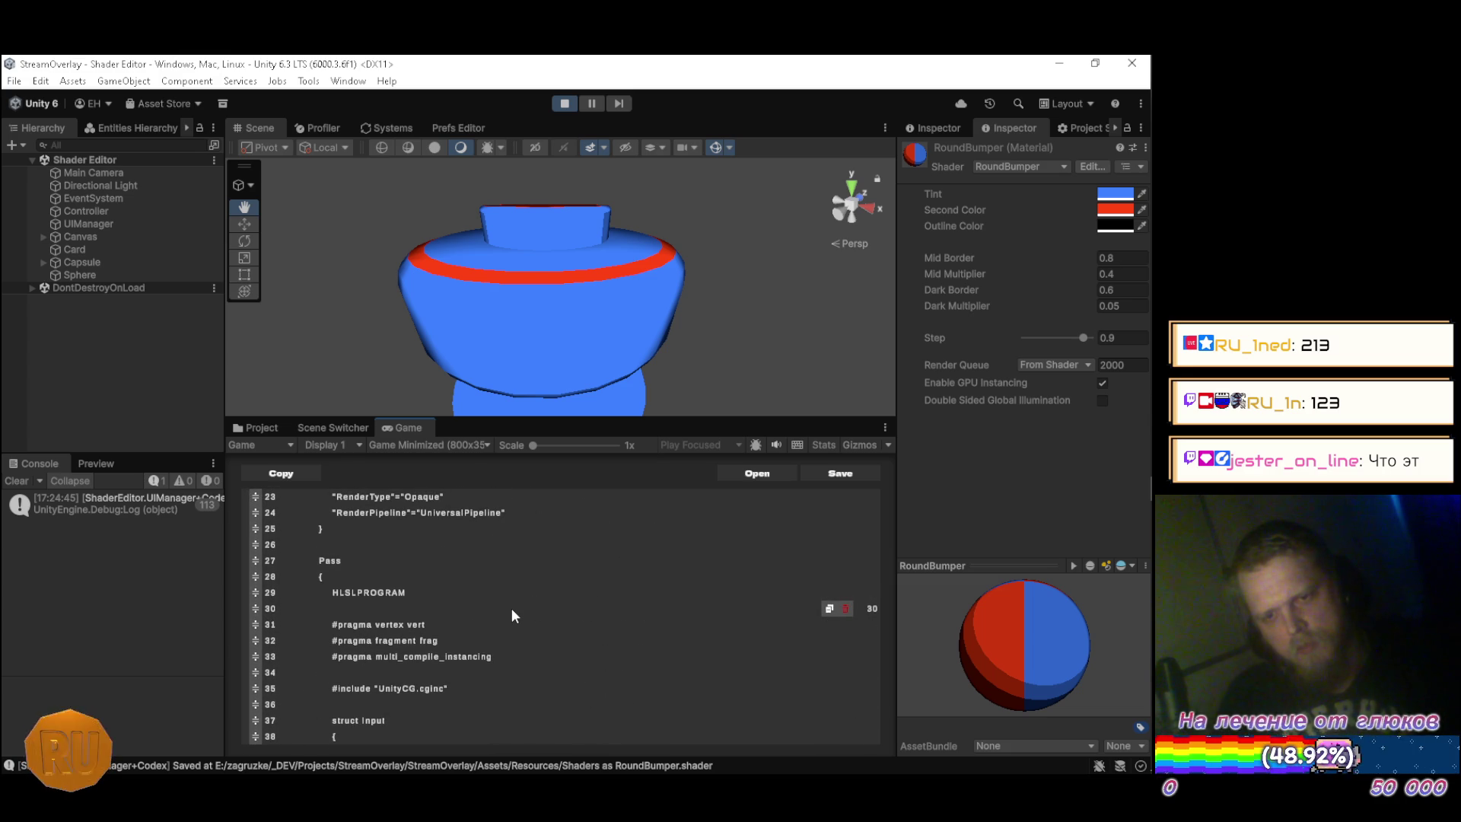
pyautogui.hotkey('ctrl', 's')
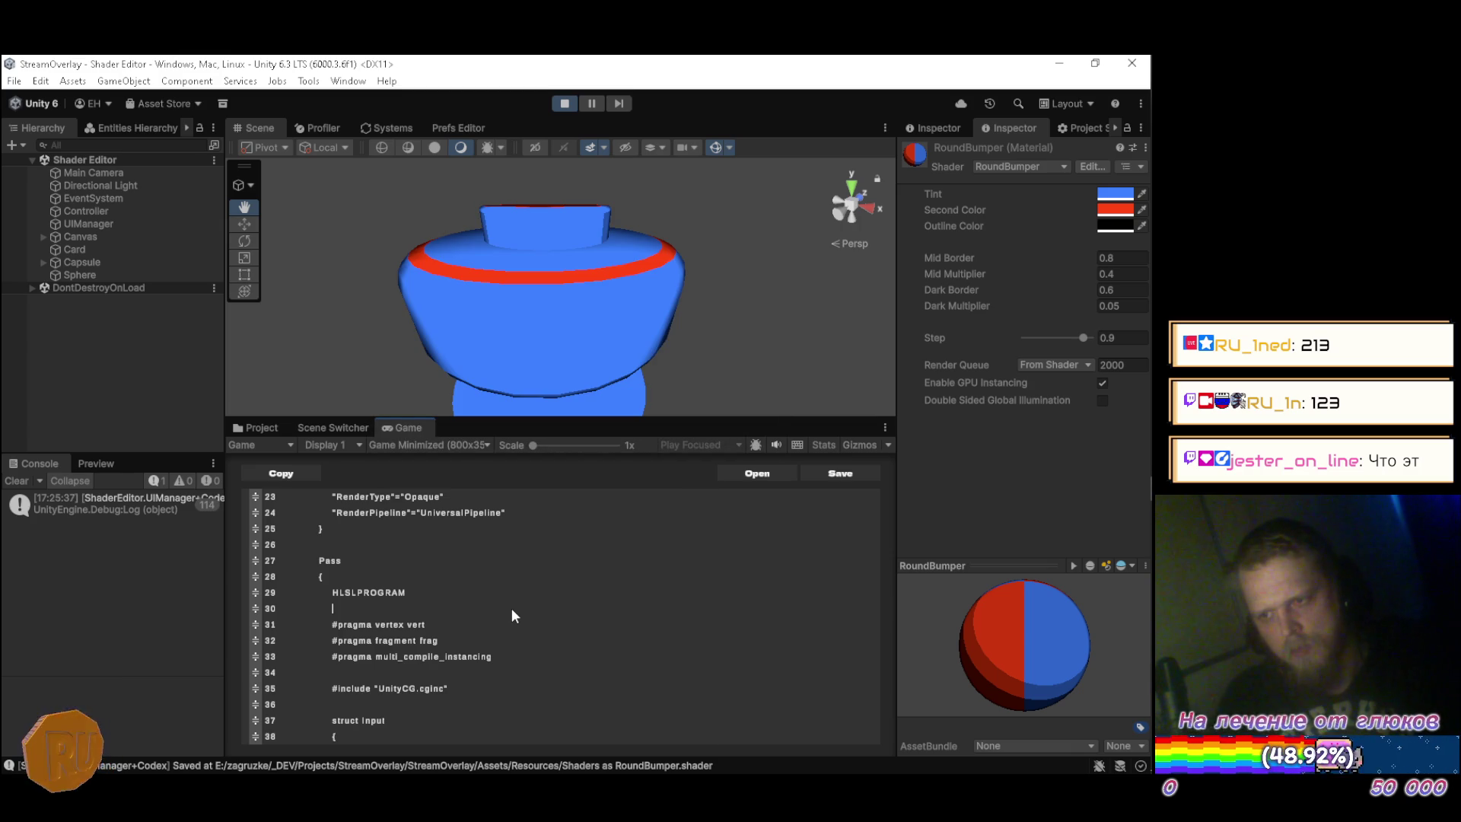
pyautogui.hotkey('alt', 'Tab')
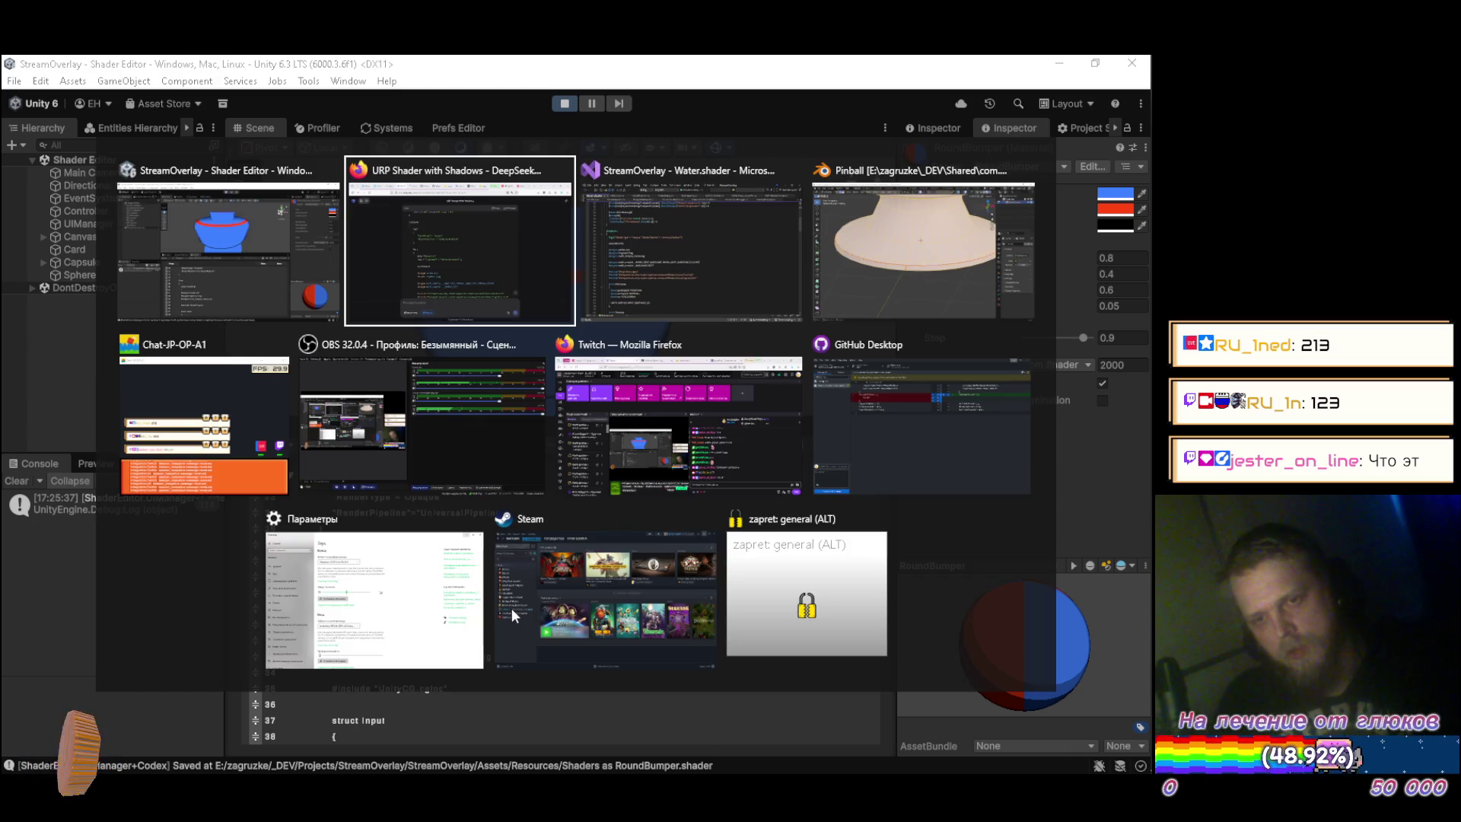
pyautogui.click(786, 283)
pyautogui.click(829, 72)
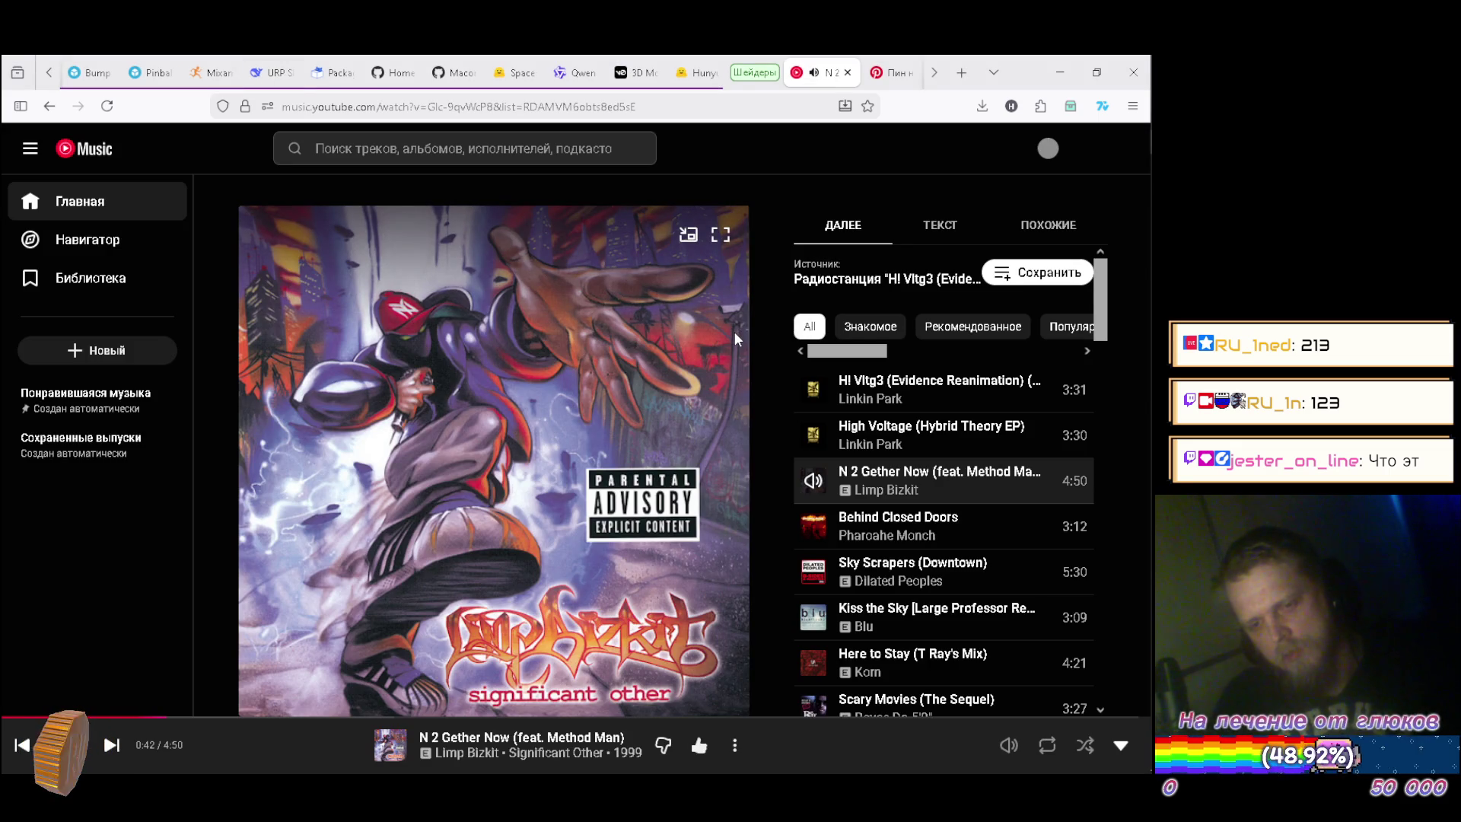
pyautogui.click(264, 76)
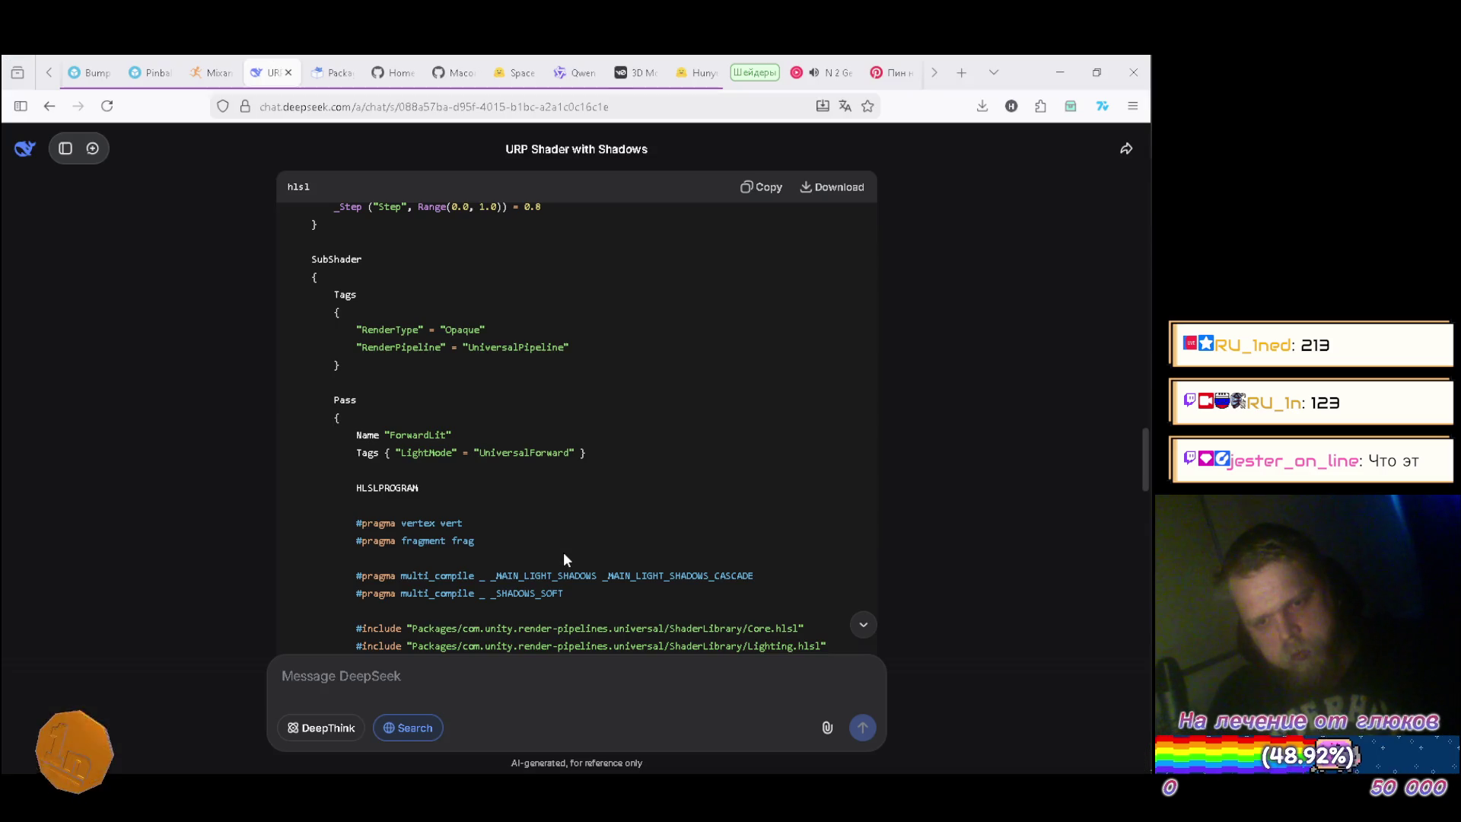
pyautogui.scroll(3, 566, 559)
pyautogui.press('Return')
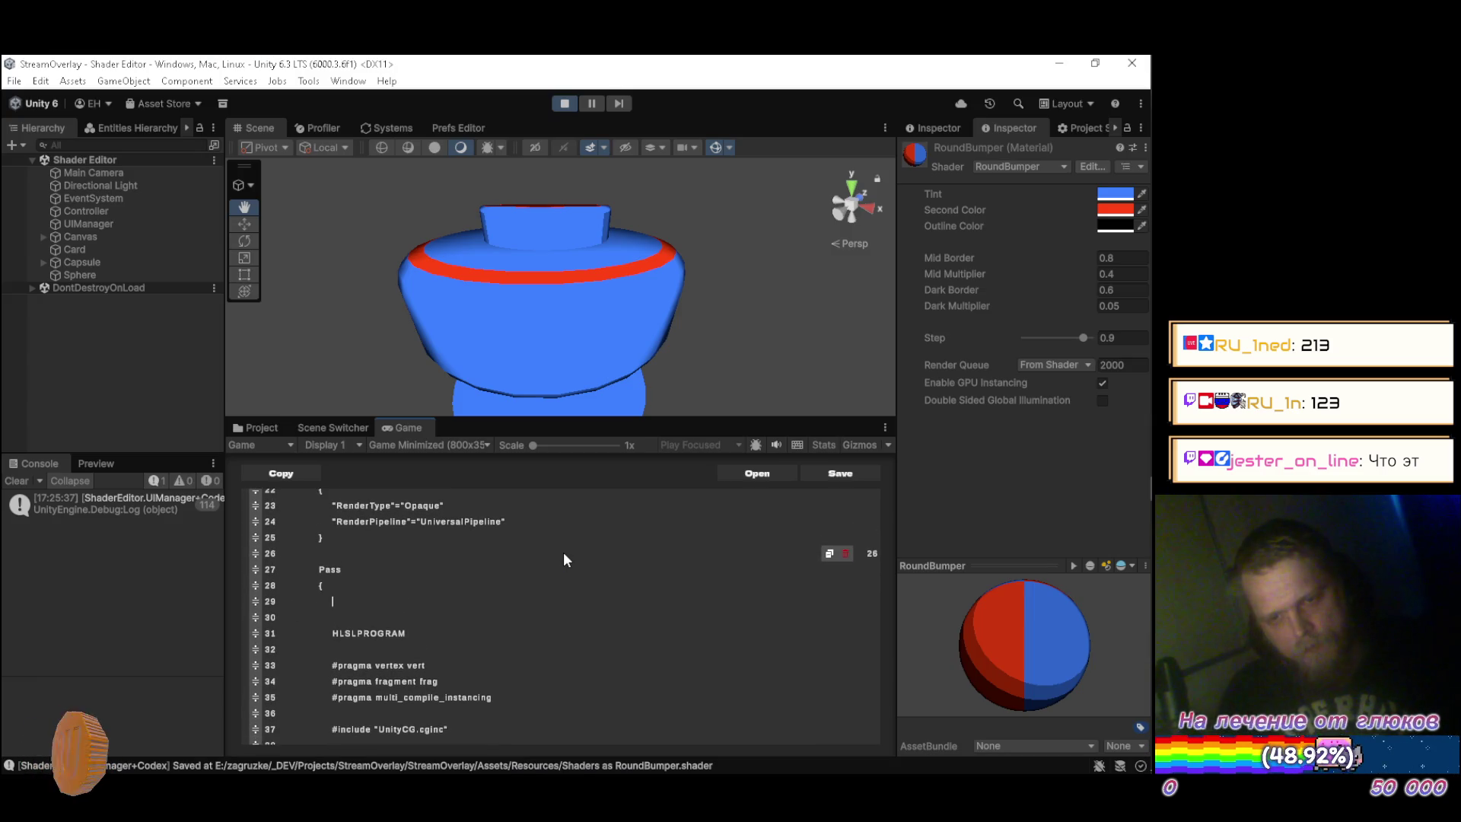
# Add an empty Tags { } block inside the Pass.
pyautogui.write('Tags')
pyautogui.press('Return')
pyautogui.write('{')
pyautogui.press('Return')
pyautogui.write('}')
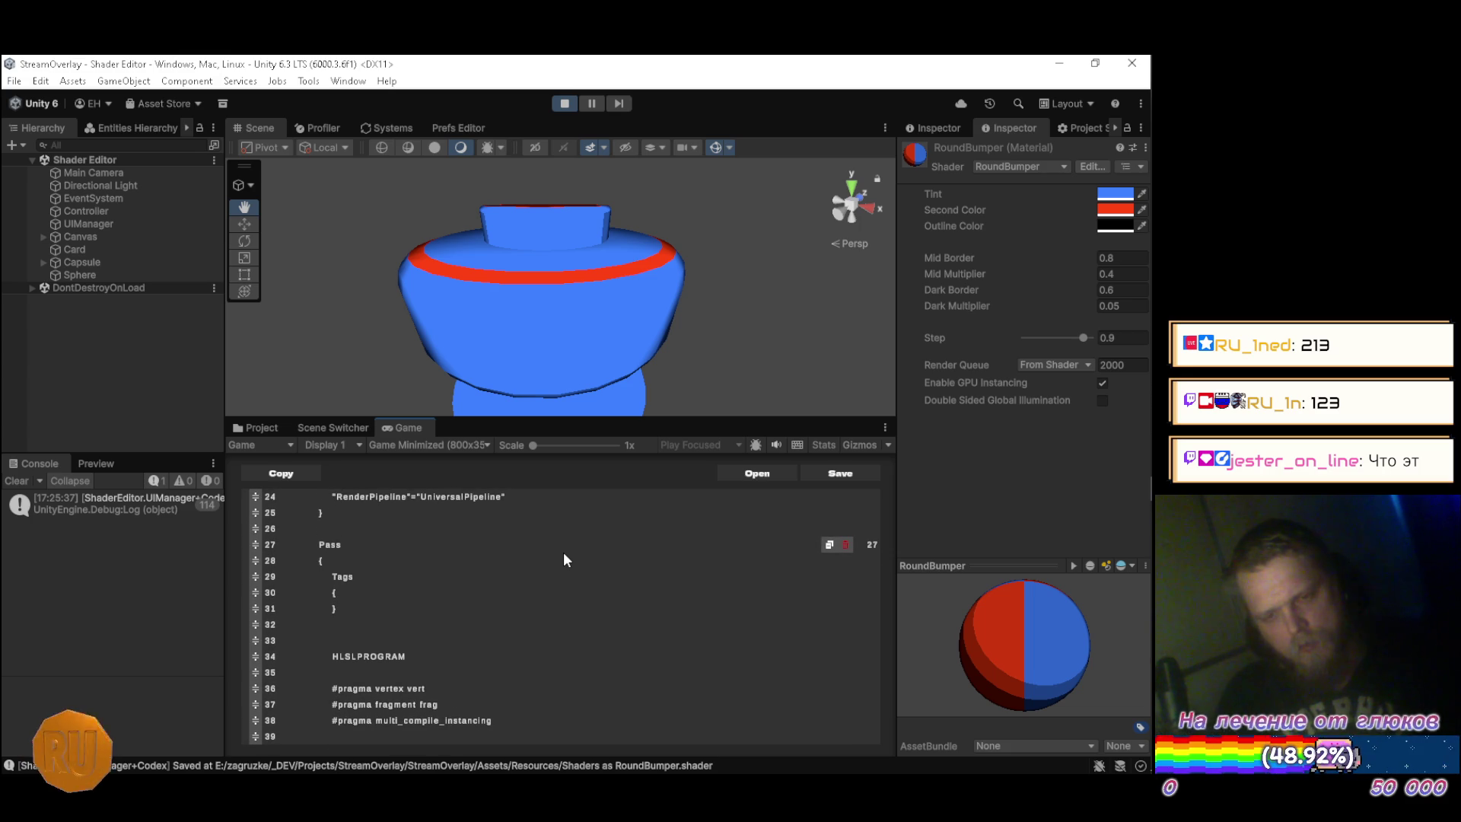
pyautogui.press('Left')
pyautogui.press('Return')
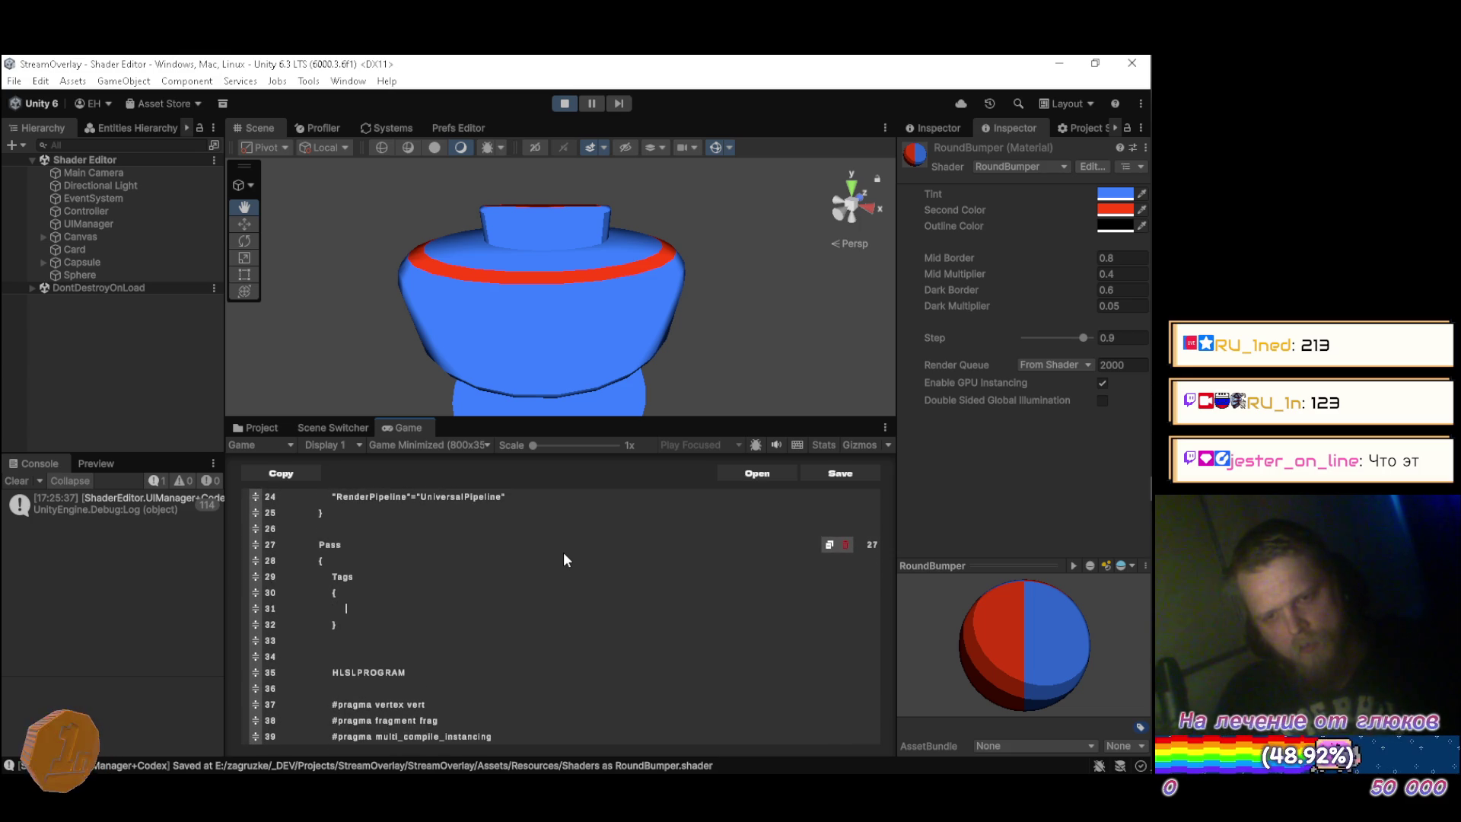
pyautogui.hotkey('alt', 'Tab')
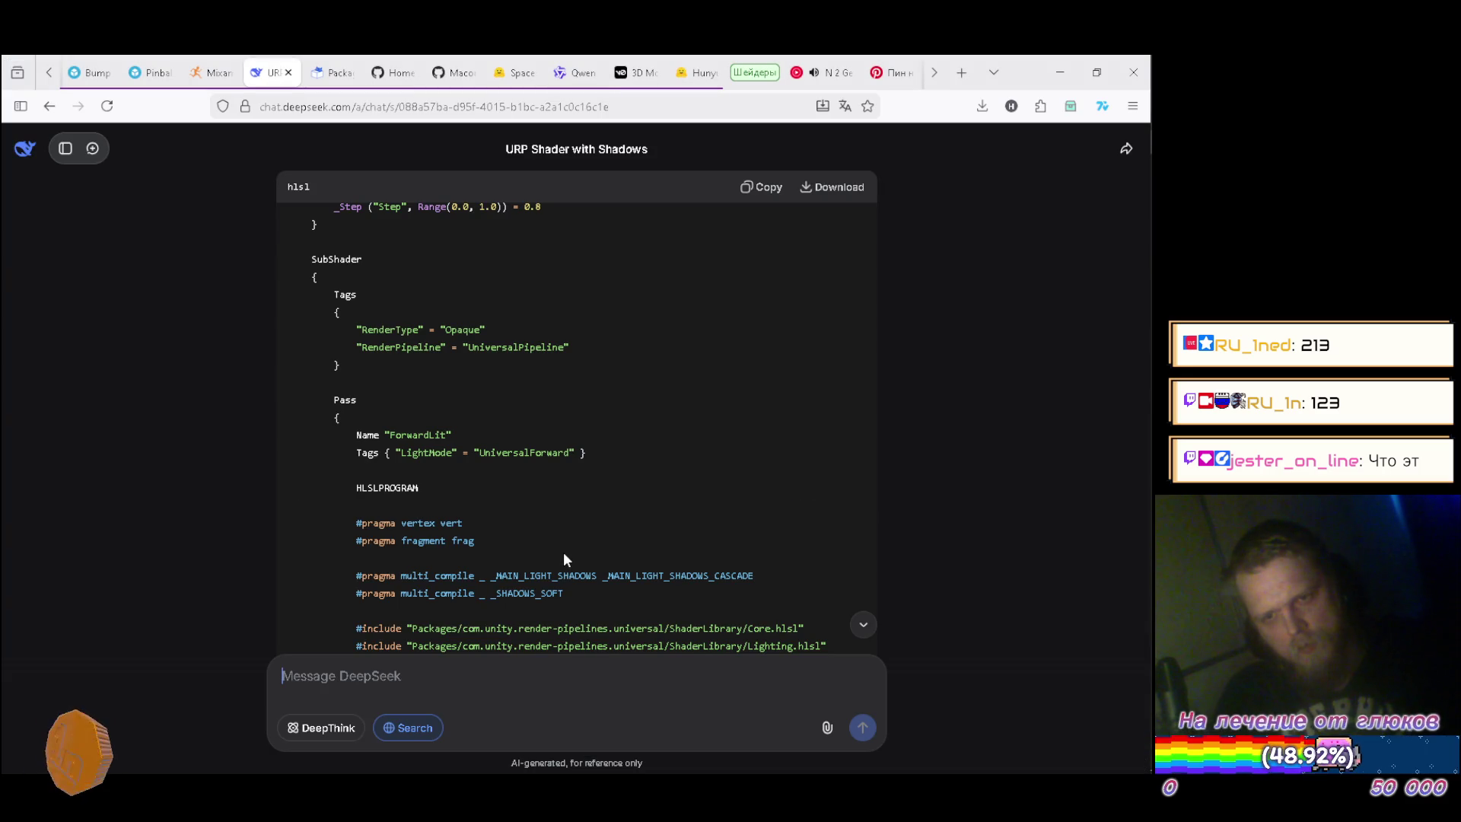
pyautogui.hotkey('alt', 'Tab')
# Fill the Tags block with "LightMode"="UniversalForward" and save the shader.
pyautogui.write('"LightM')
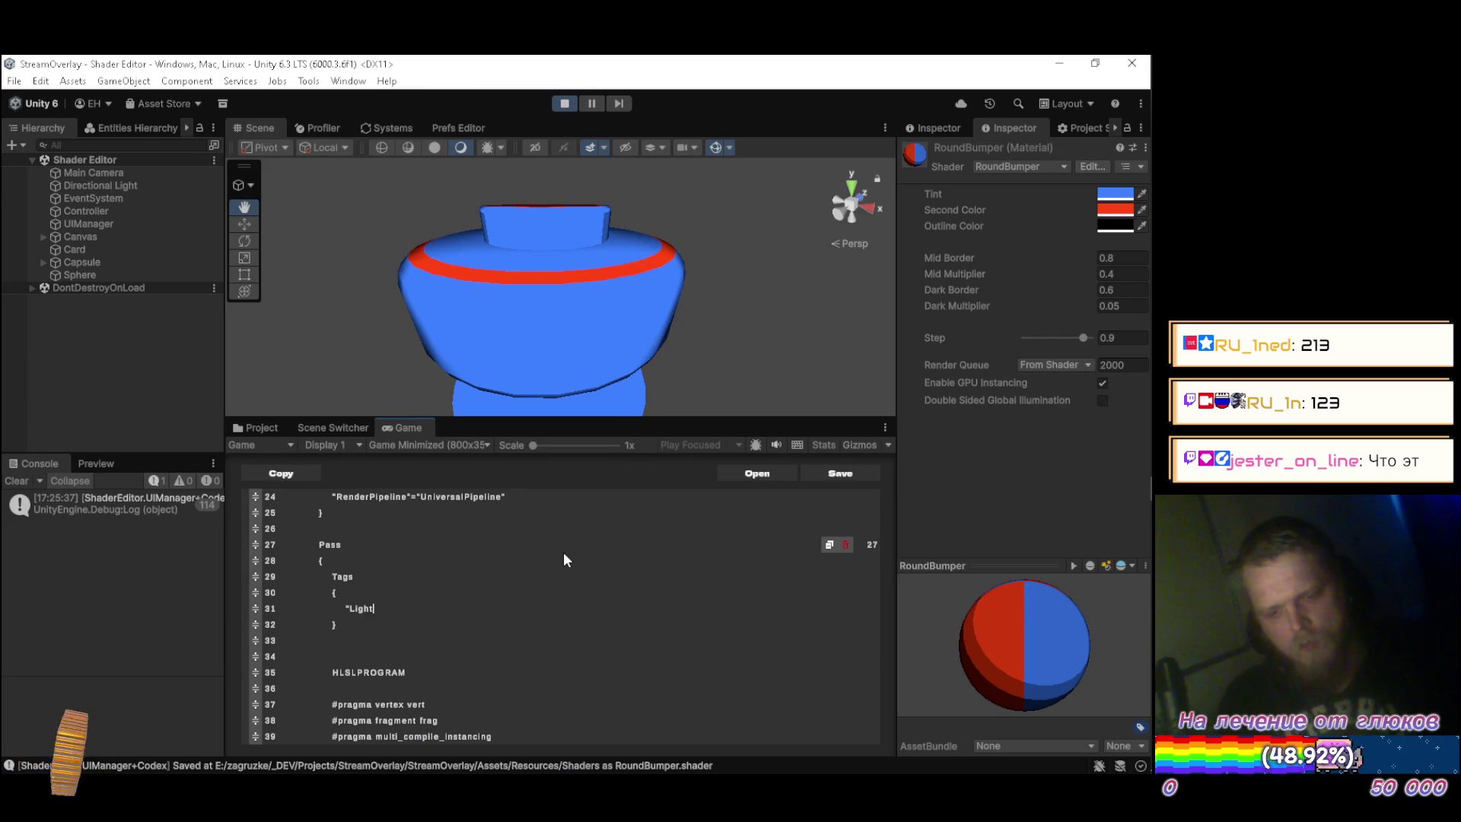
pyautogui.write('ode')
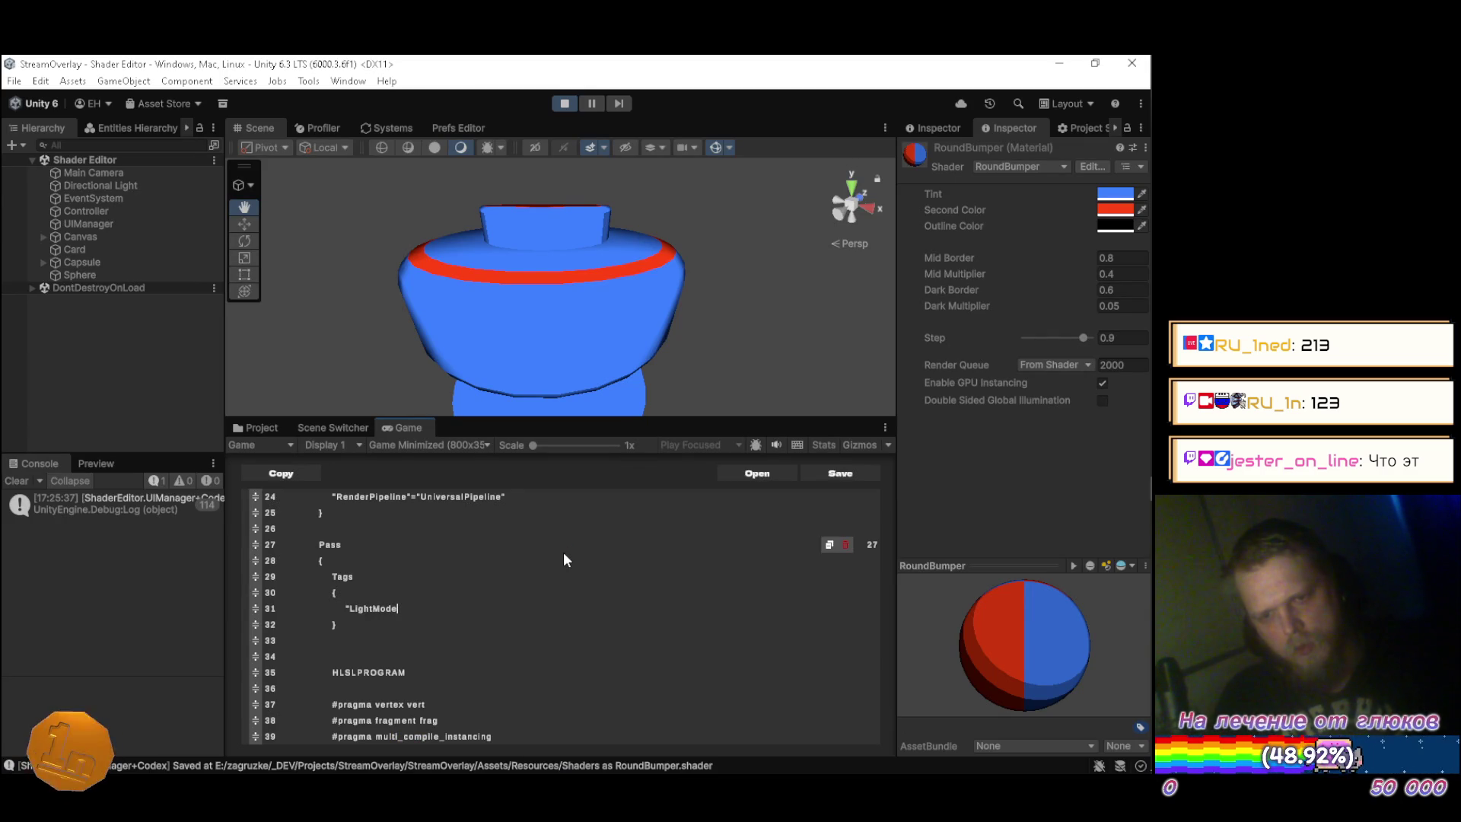
pyautogui.write('" = ')
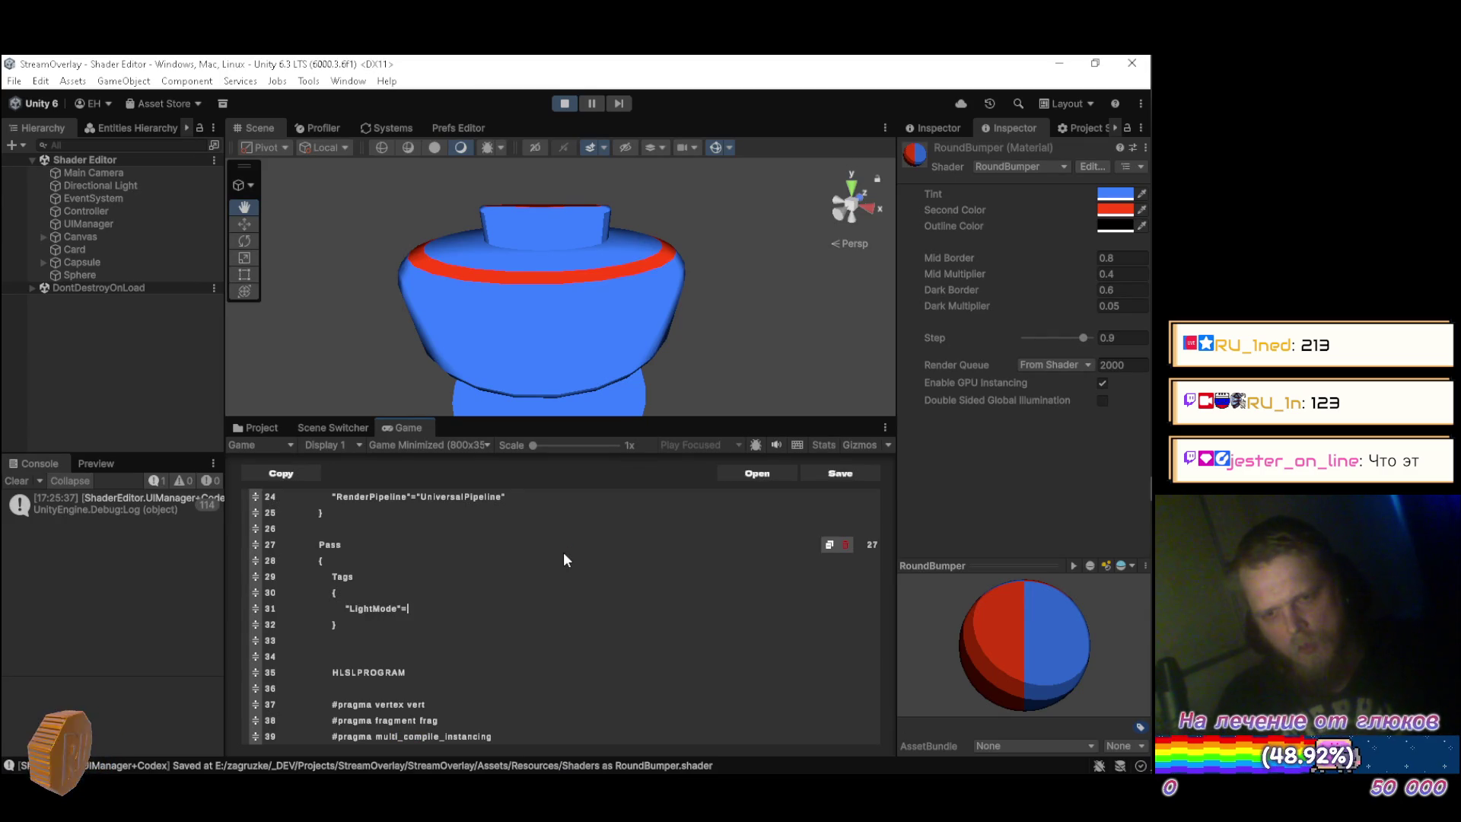
pyautogui.write('"UniversalForward')
pyautogui.hotkey('alt', 'Tab')
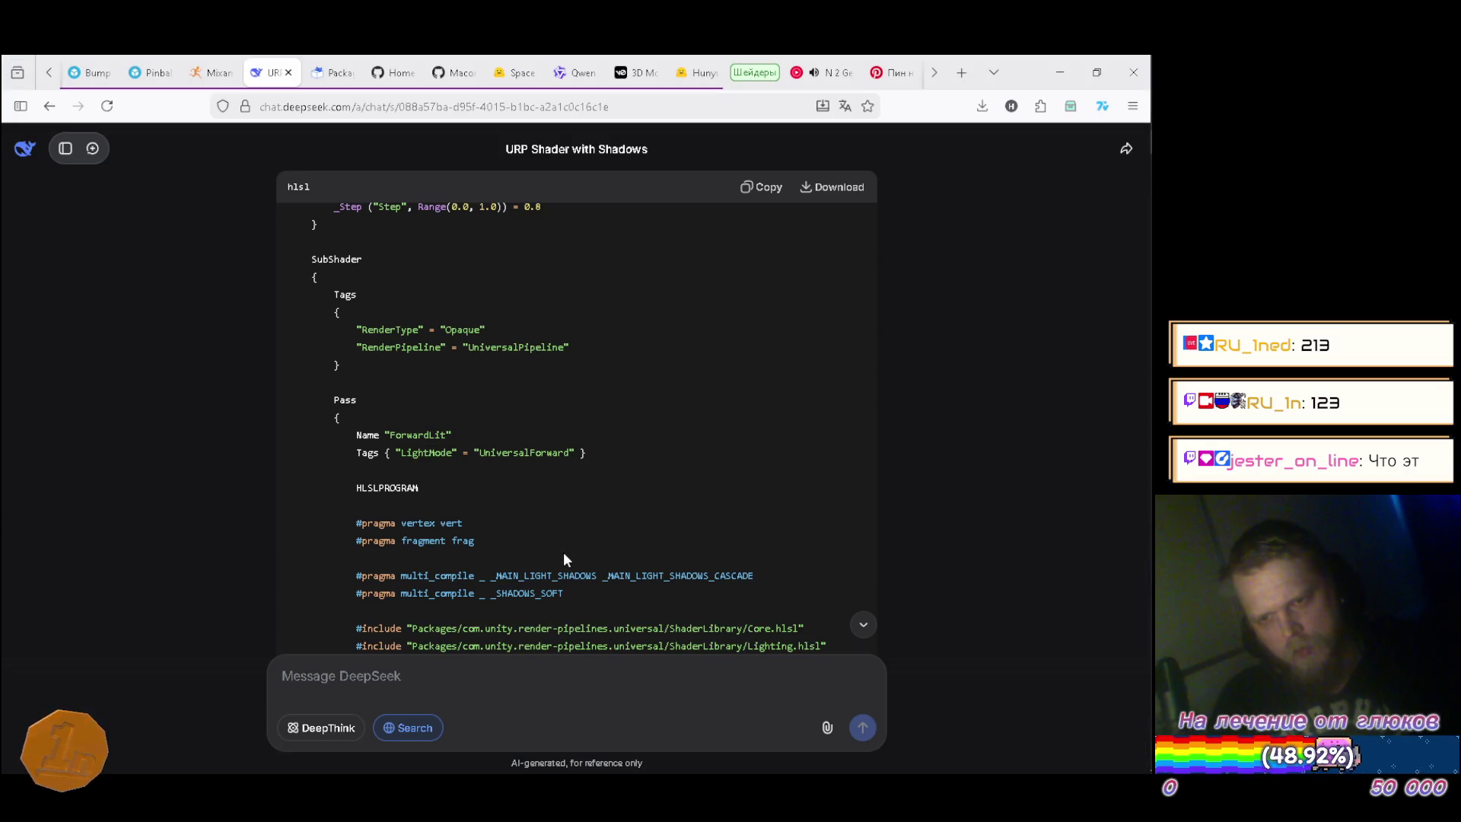
pyautogui.hotkey('alt', 'Tab')
pyautogui.press('Left')
pyautogui.press('Left')
pyautogui.press('Left')
pyautogui.write('Universal')
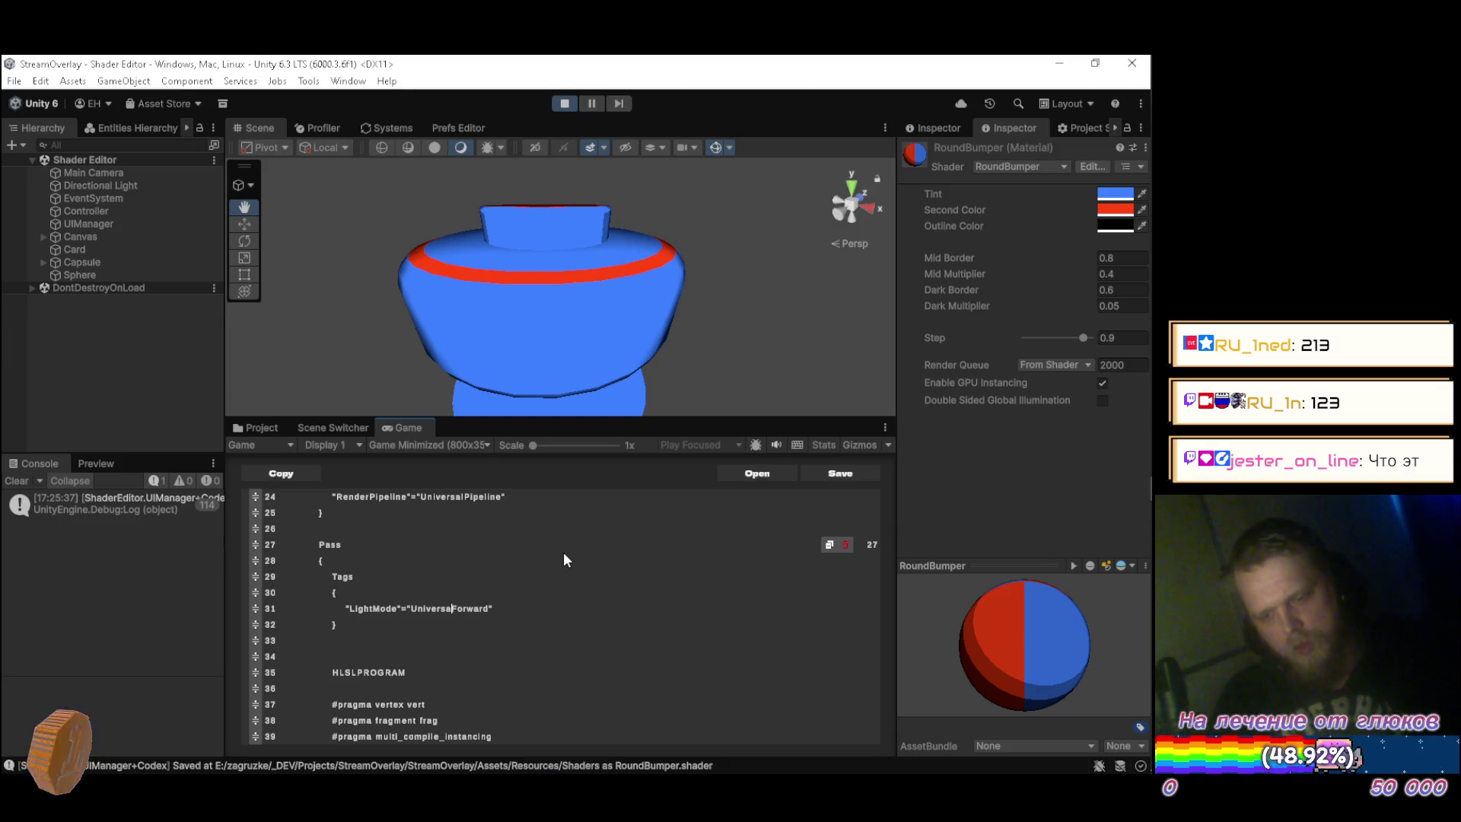
pyautogui.press('Down')
pyautogui.press('Down')
pyautogui.scroll(-2, 564, 554)
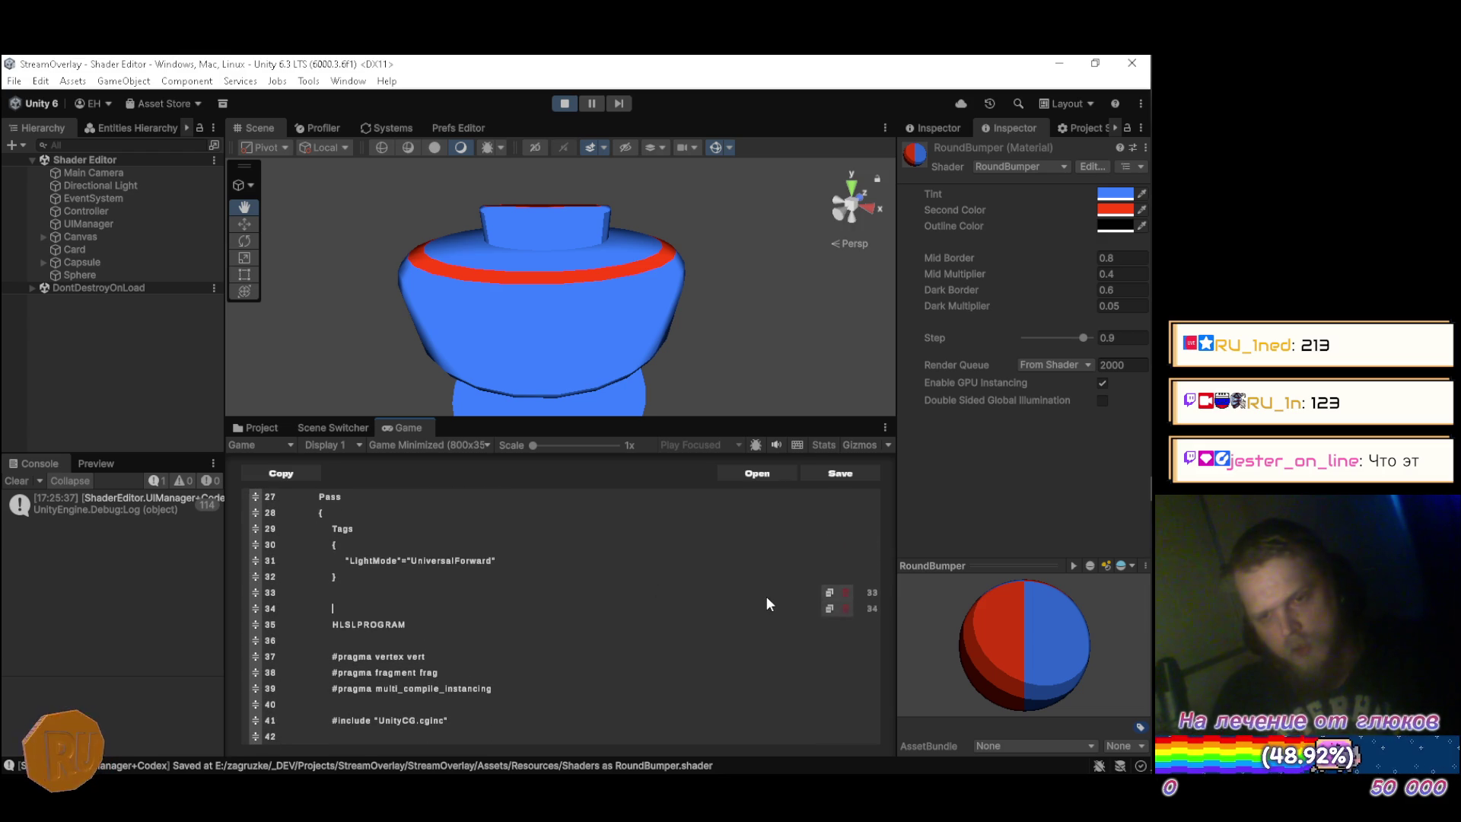
pyautogui.hotkey('ctrl', 's')
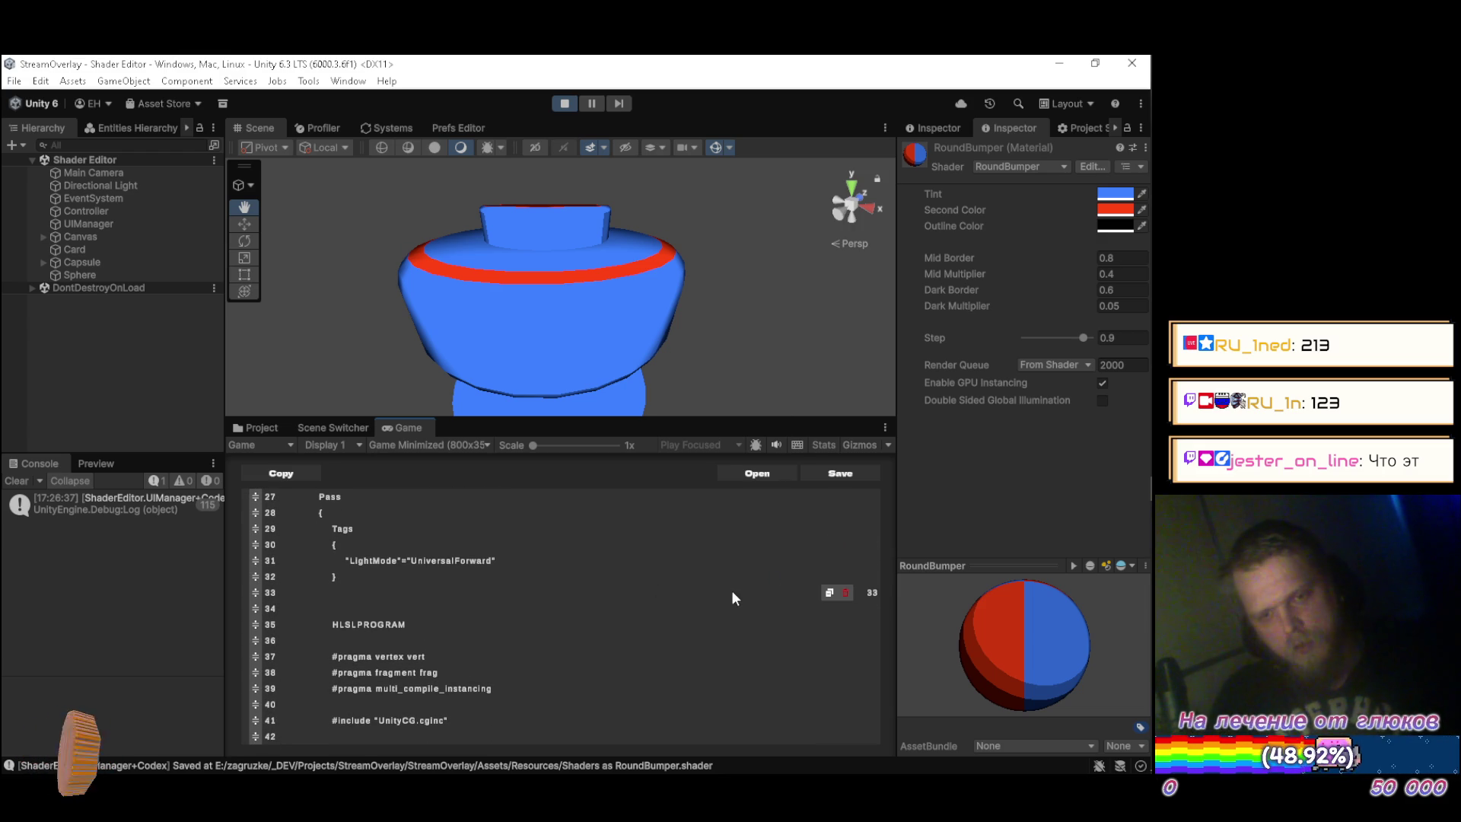
# Delete the empty line 33 and review the DeepSeek reference code.
pyautogui.click(846, 592)
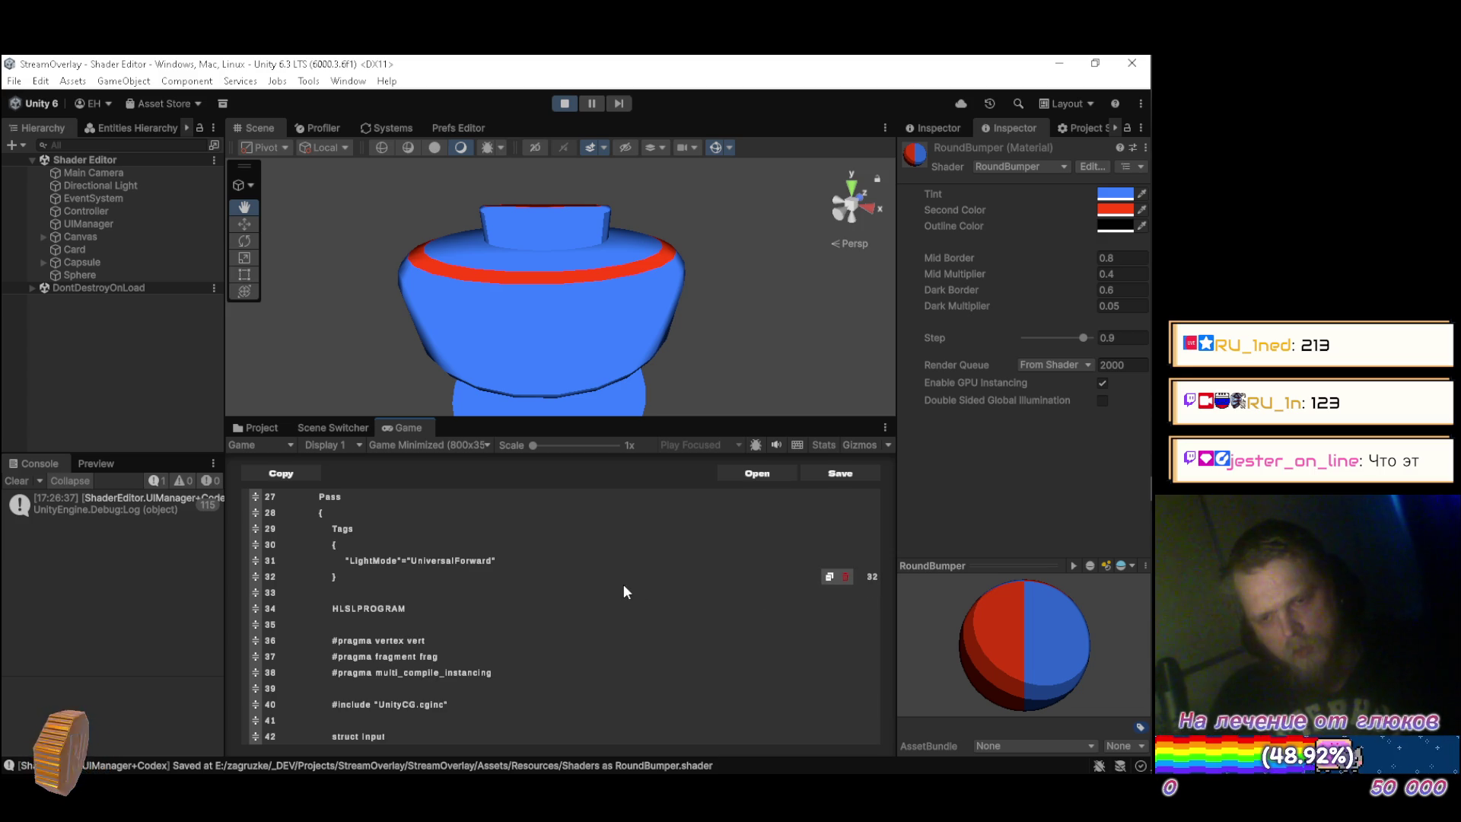
pyautogui.hotkey('alt', 'Tab')
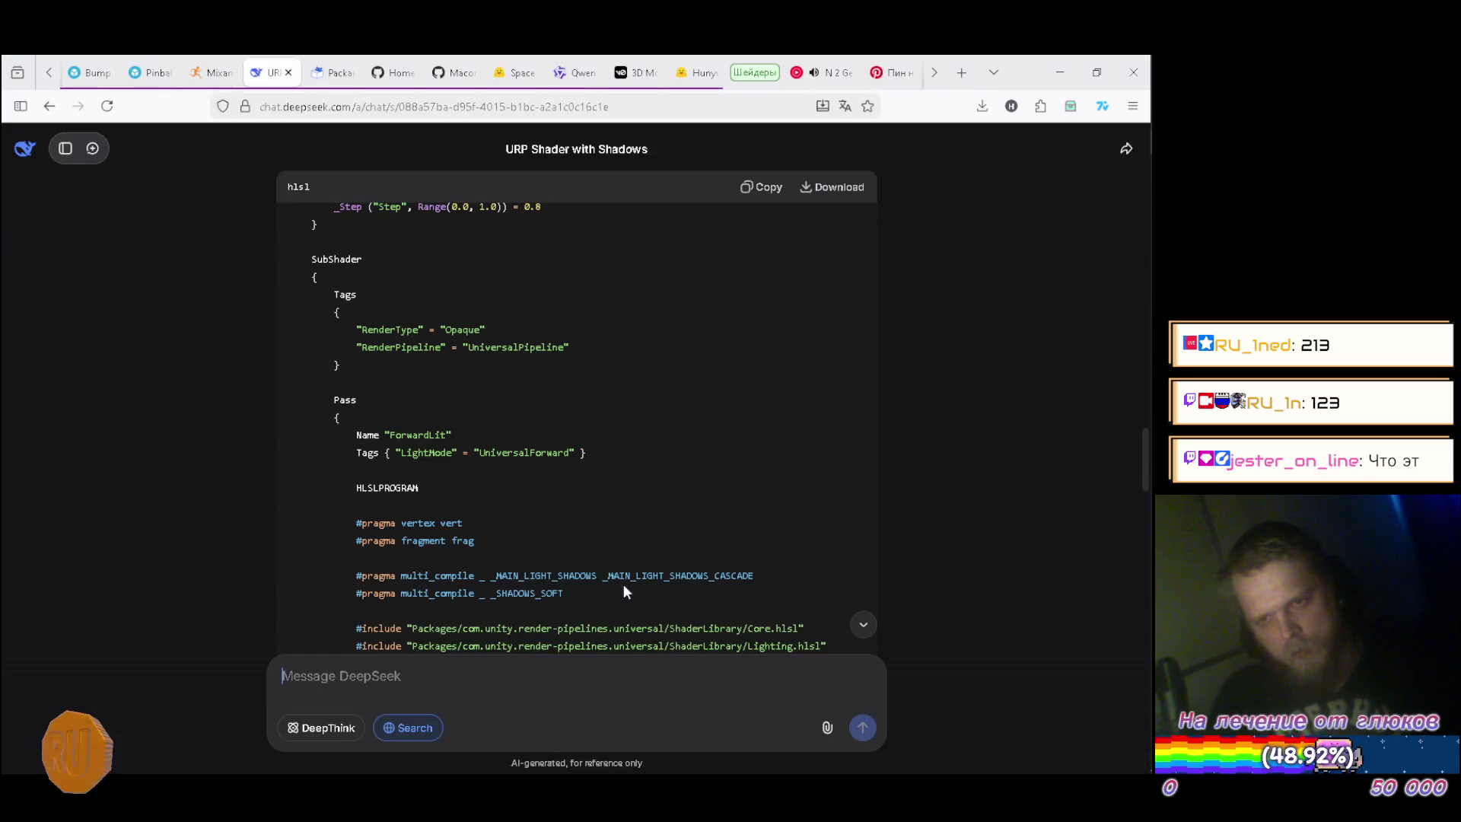
pyautogui.scroll(-2, 626, 512)
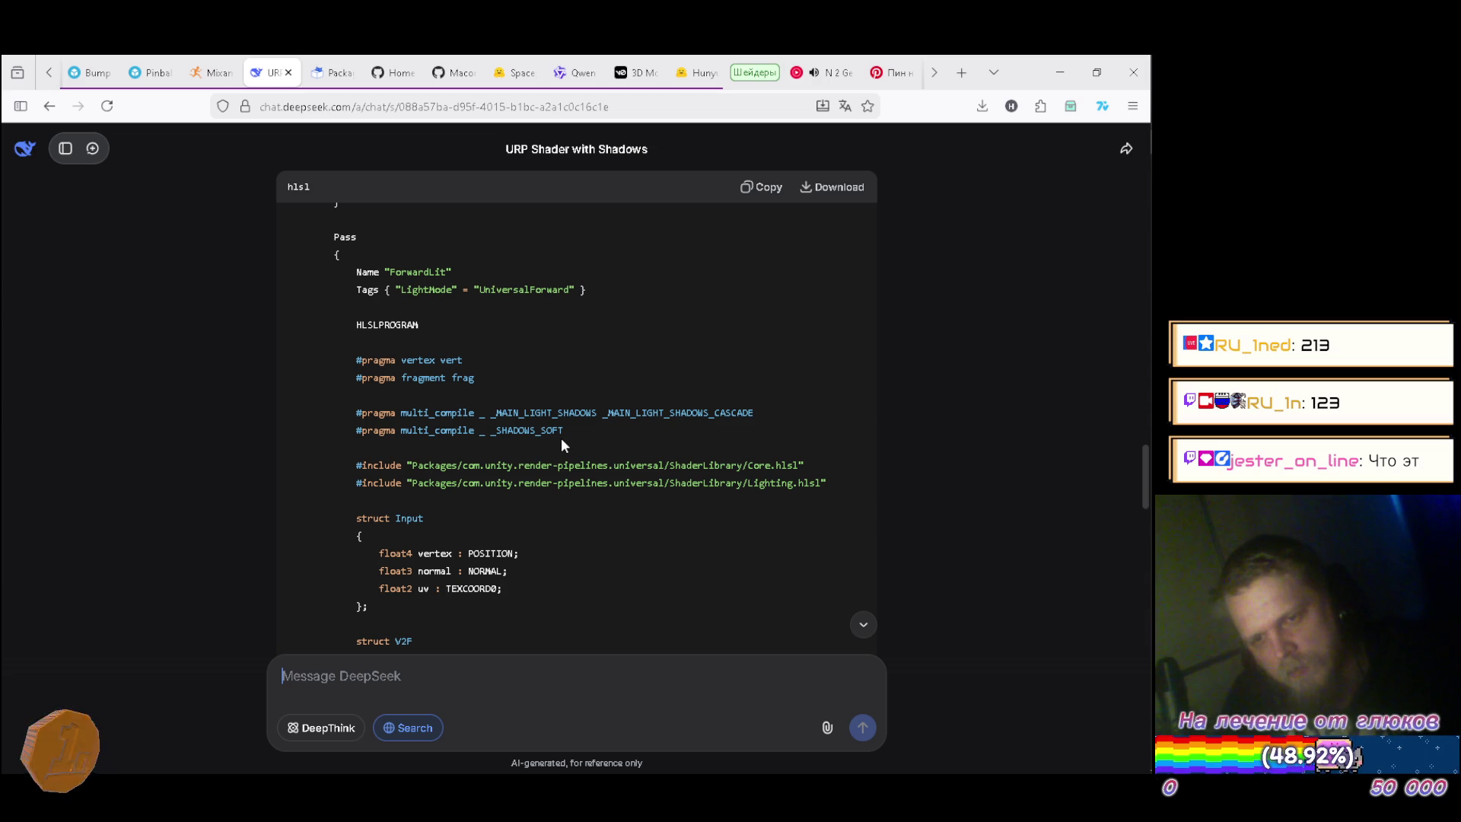
pyautogui.hotkey('alt', 'Tab')
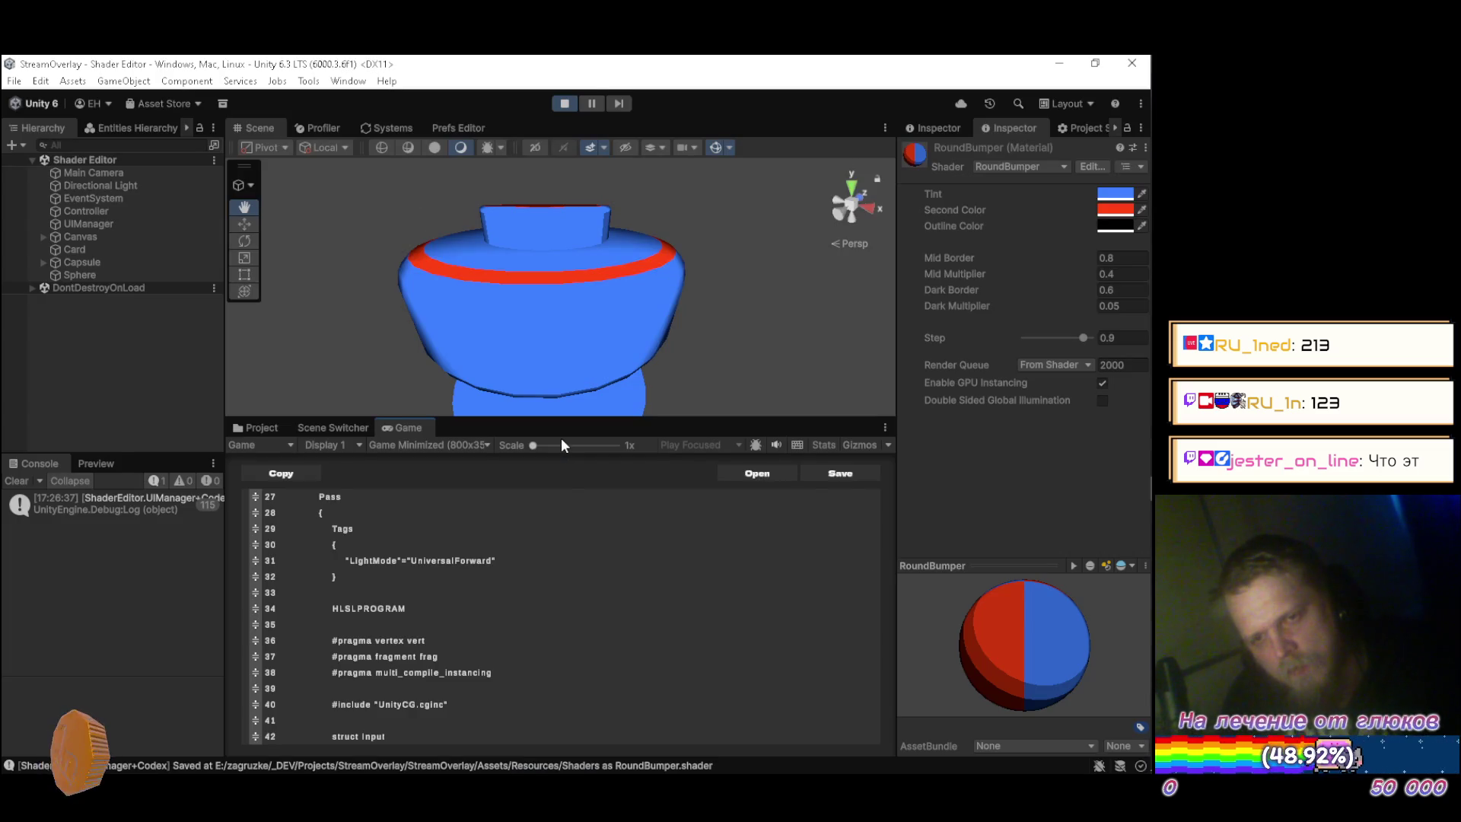
# Start a new '#pragma multi_compile' line below the instancing pragma.
pyautogui.scroll(-1, 545, 624)
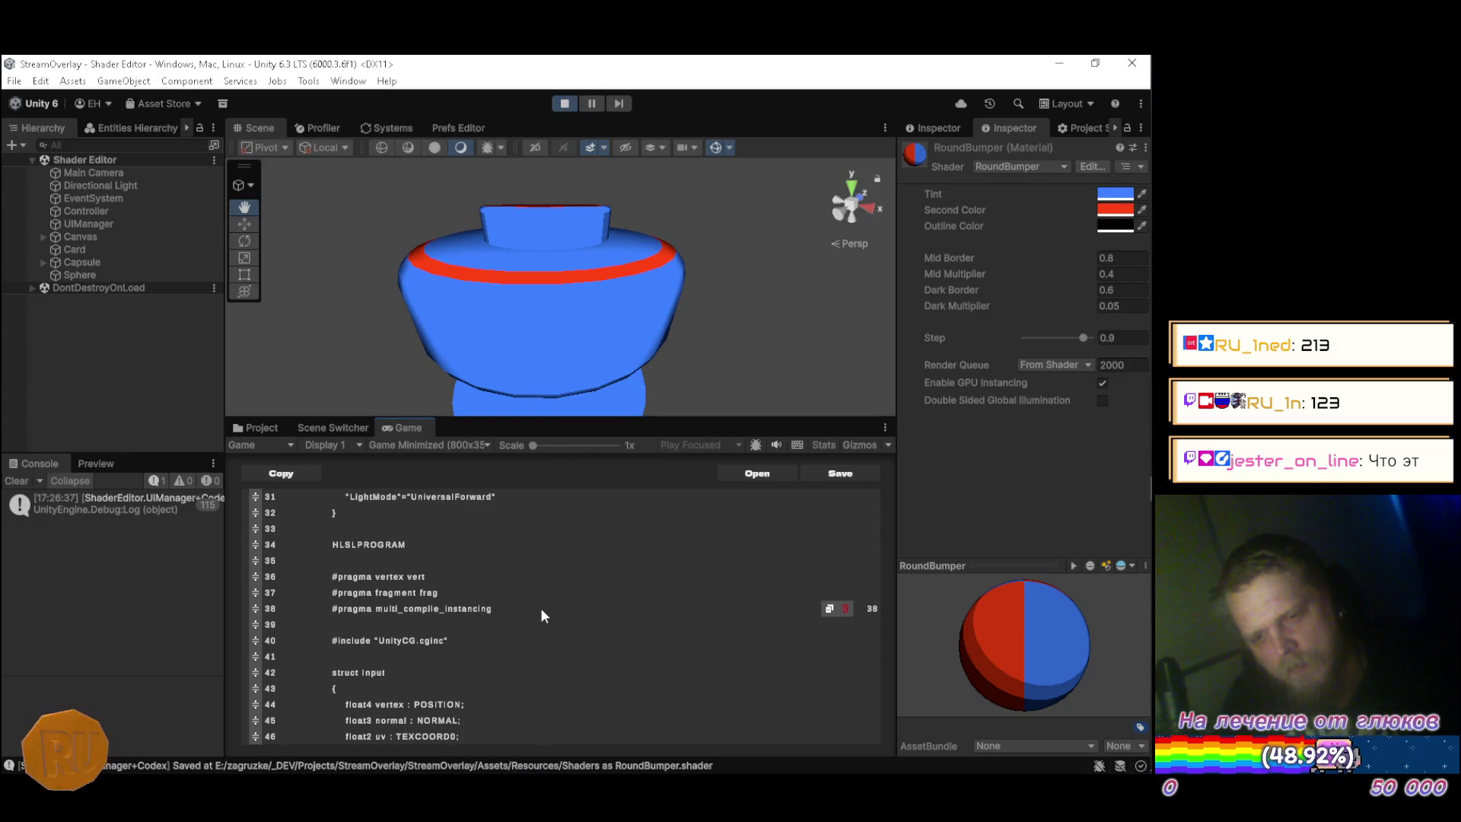
pyautogui.hotkey('alt', 'Tab')
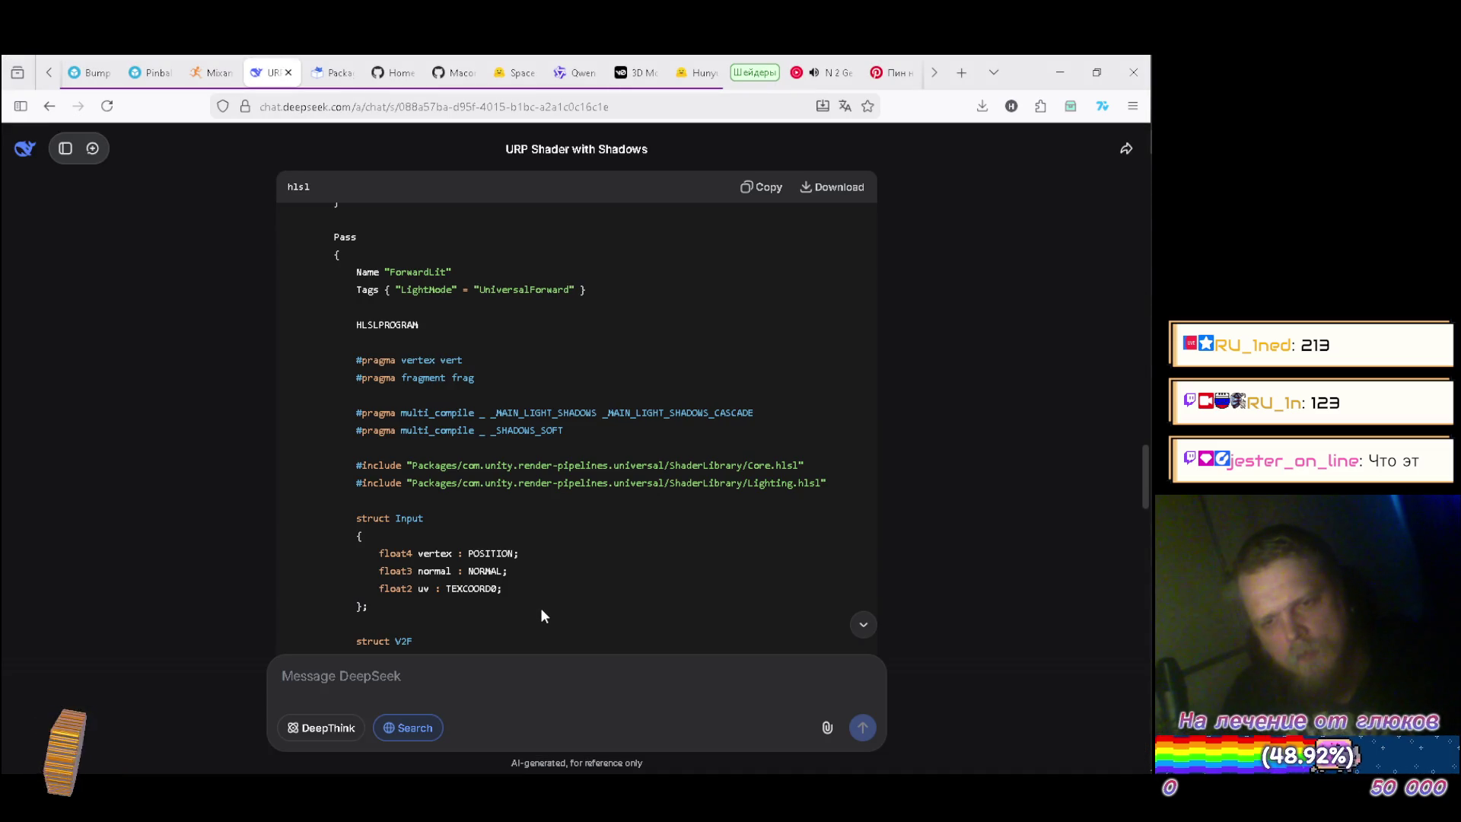
pyautogui.hotkey('alt', 'Tab')
pyautogui.click(540, 608)
pyautogui.press('Down')
pyautogui.press('End')
pyautogui.press('Return')
pyautogui.write('#pragma')
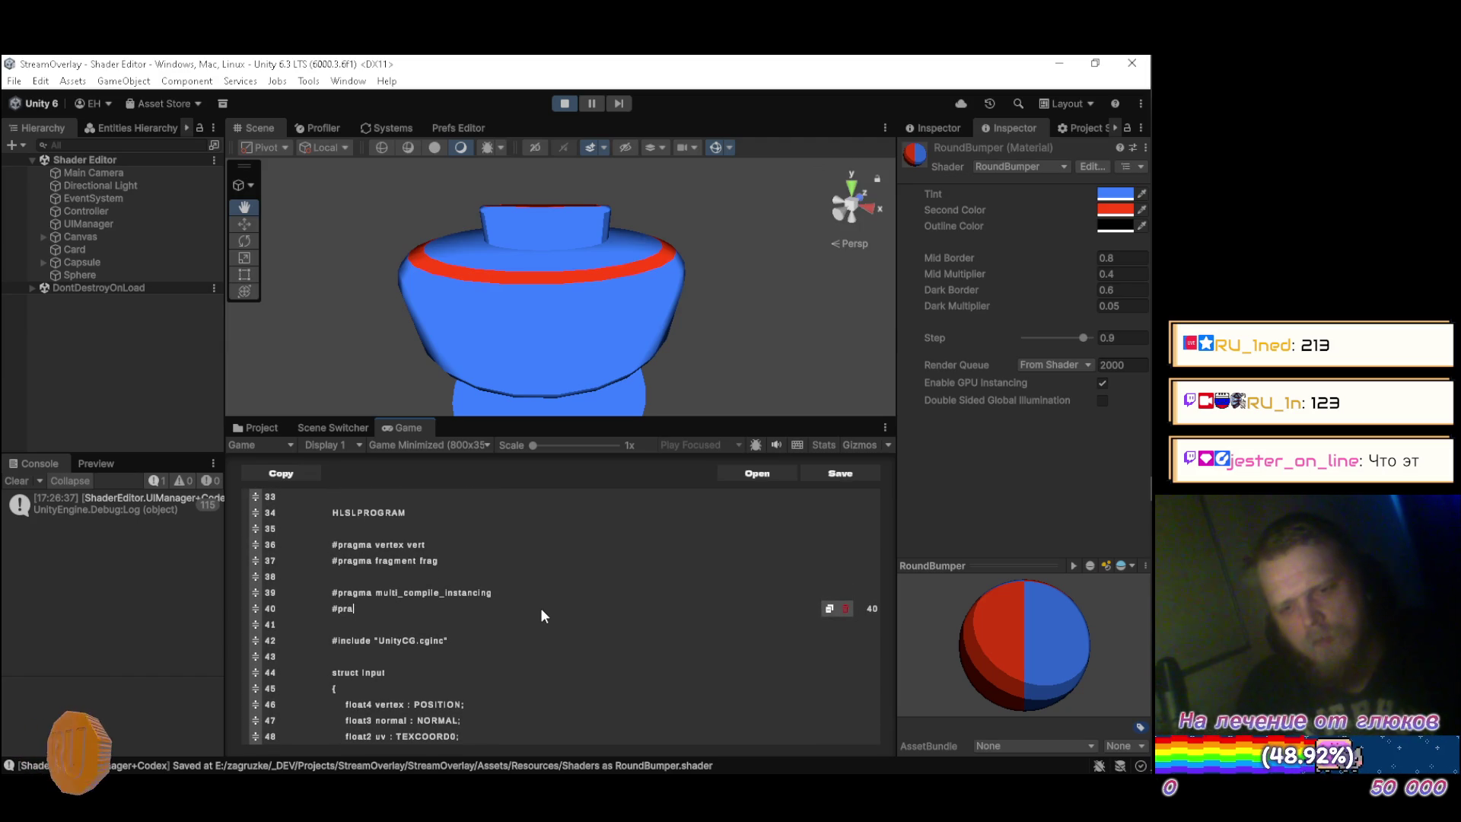
pyautogui.write(' m')
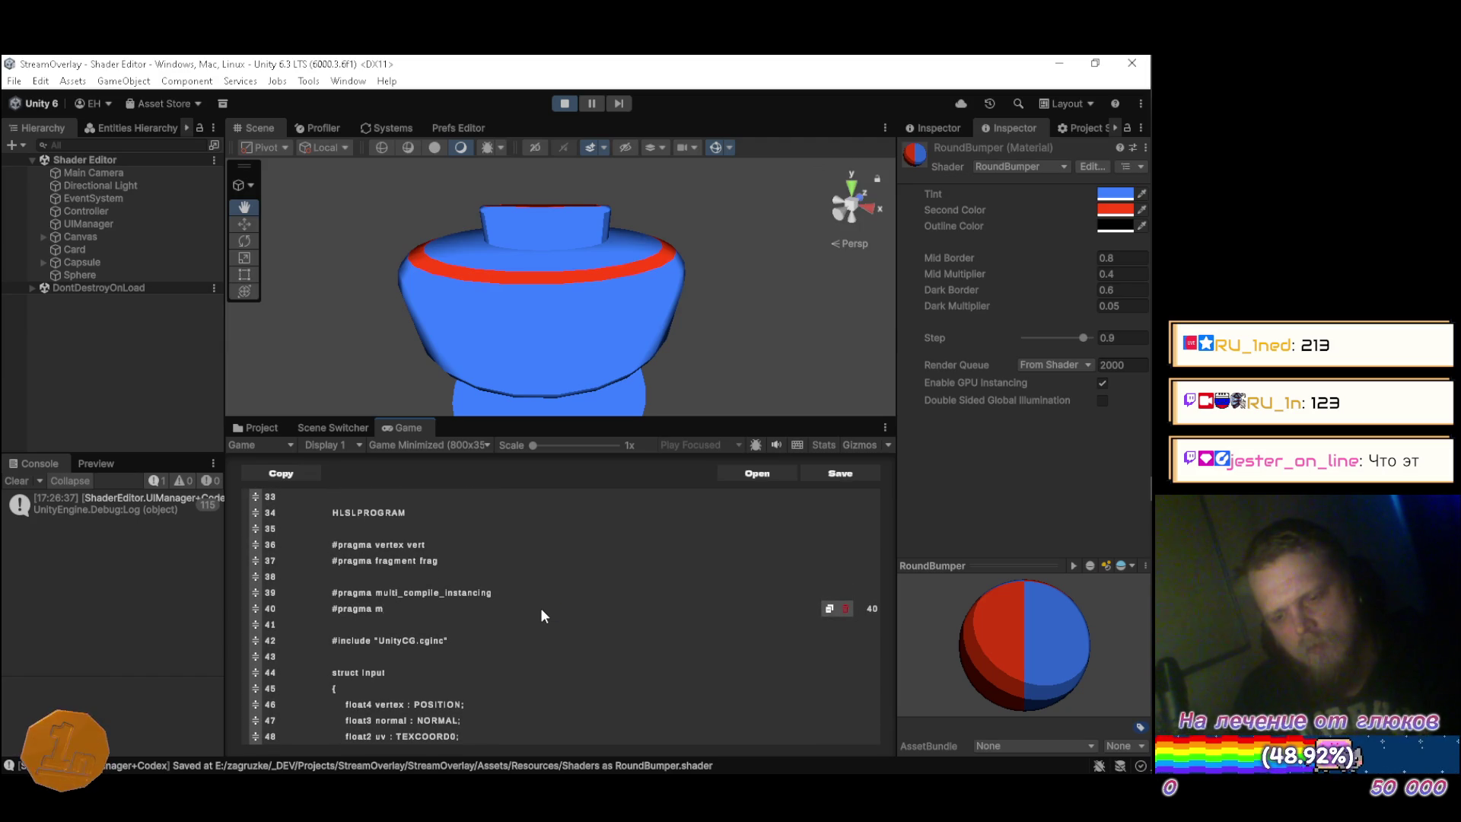
pyautogui.write('ulti_compile')
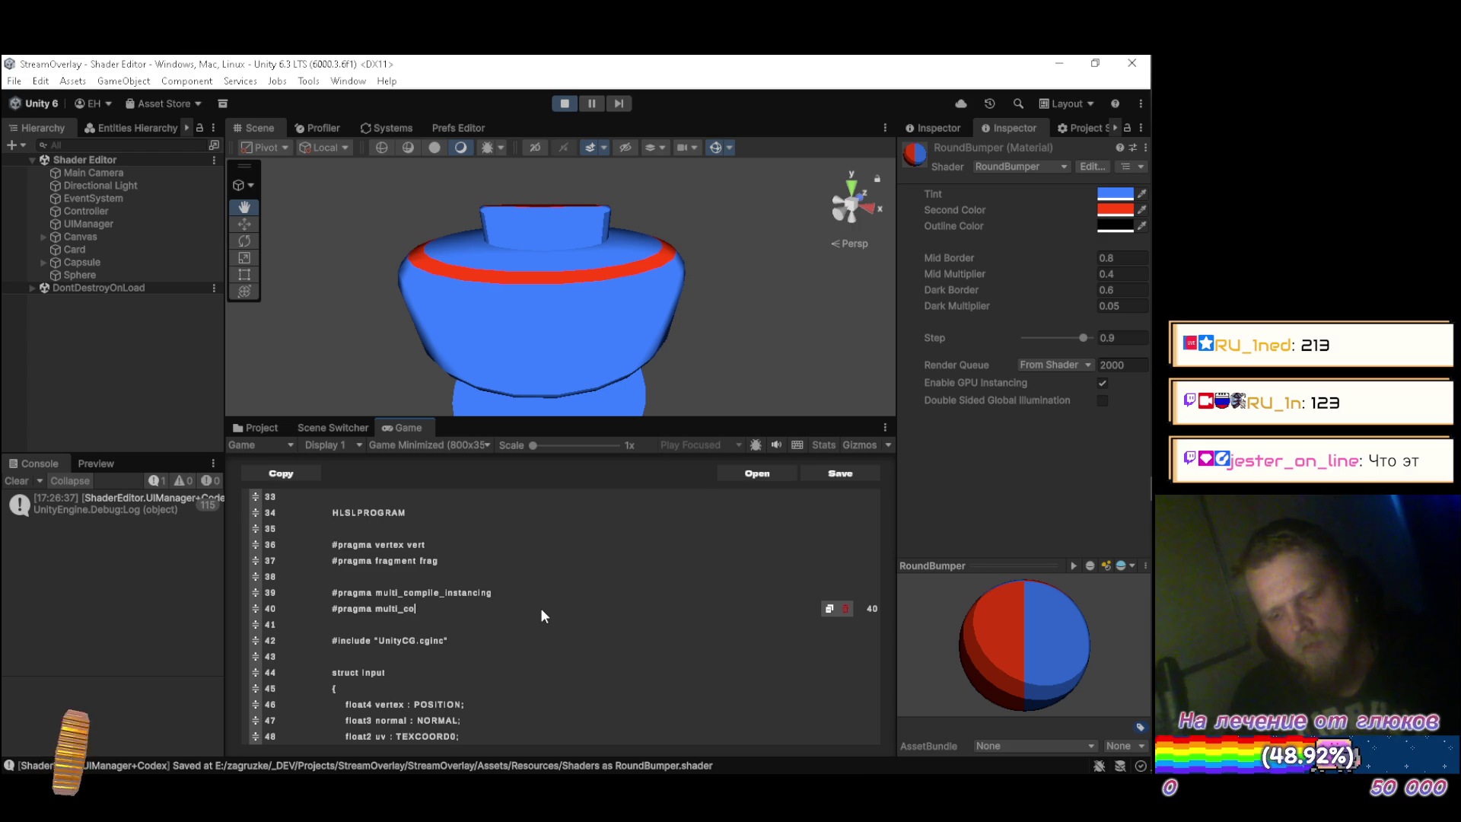
# Complete line 40 as '#pragma multi_compile _ _MAIN_LIGHT_SHADOWS' following DeepSeek's reference.
pyautogui.hotkey('alt', 'Tab')
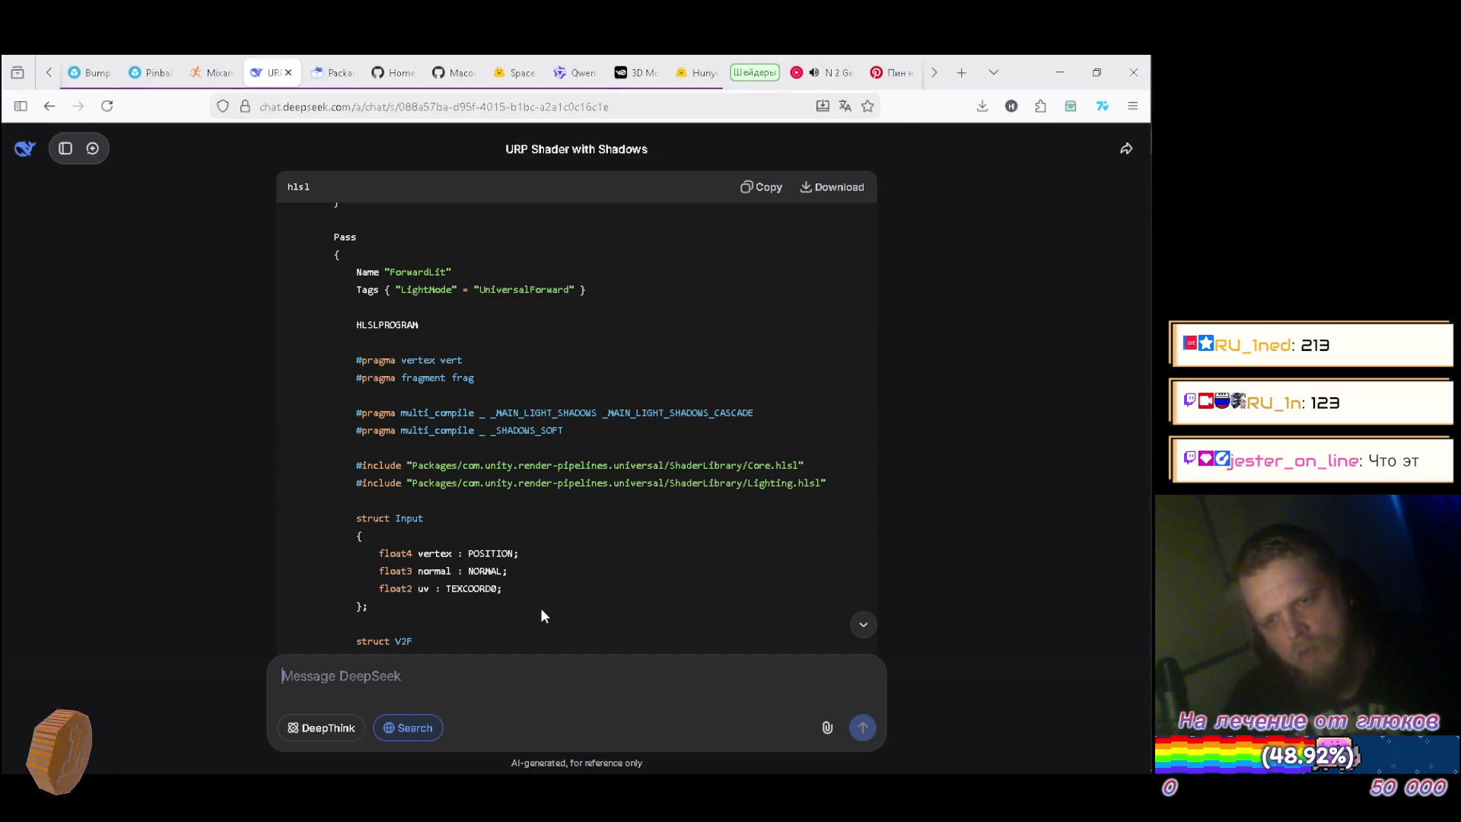
pyautogui.hotkey('alt', 'Tab')
pyautogui.hotkey('alt', 'Tab')
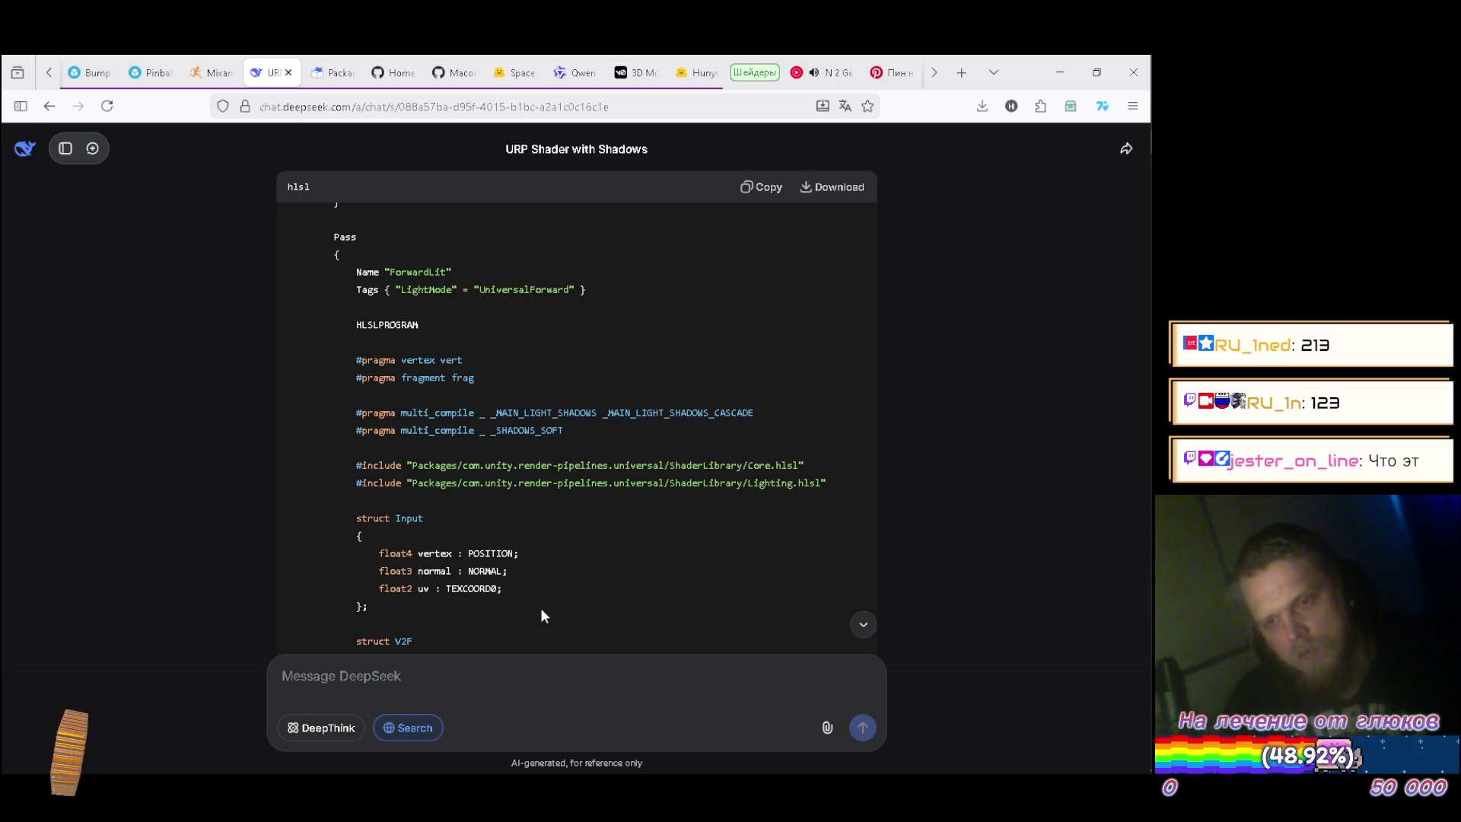
pyautogui.hotkey('alt', 'Tab')
pyautogui.write('_')
pyautogui.hotkey('alt', 'Tab')
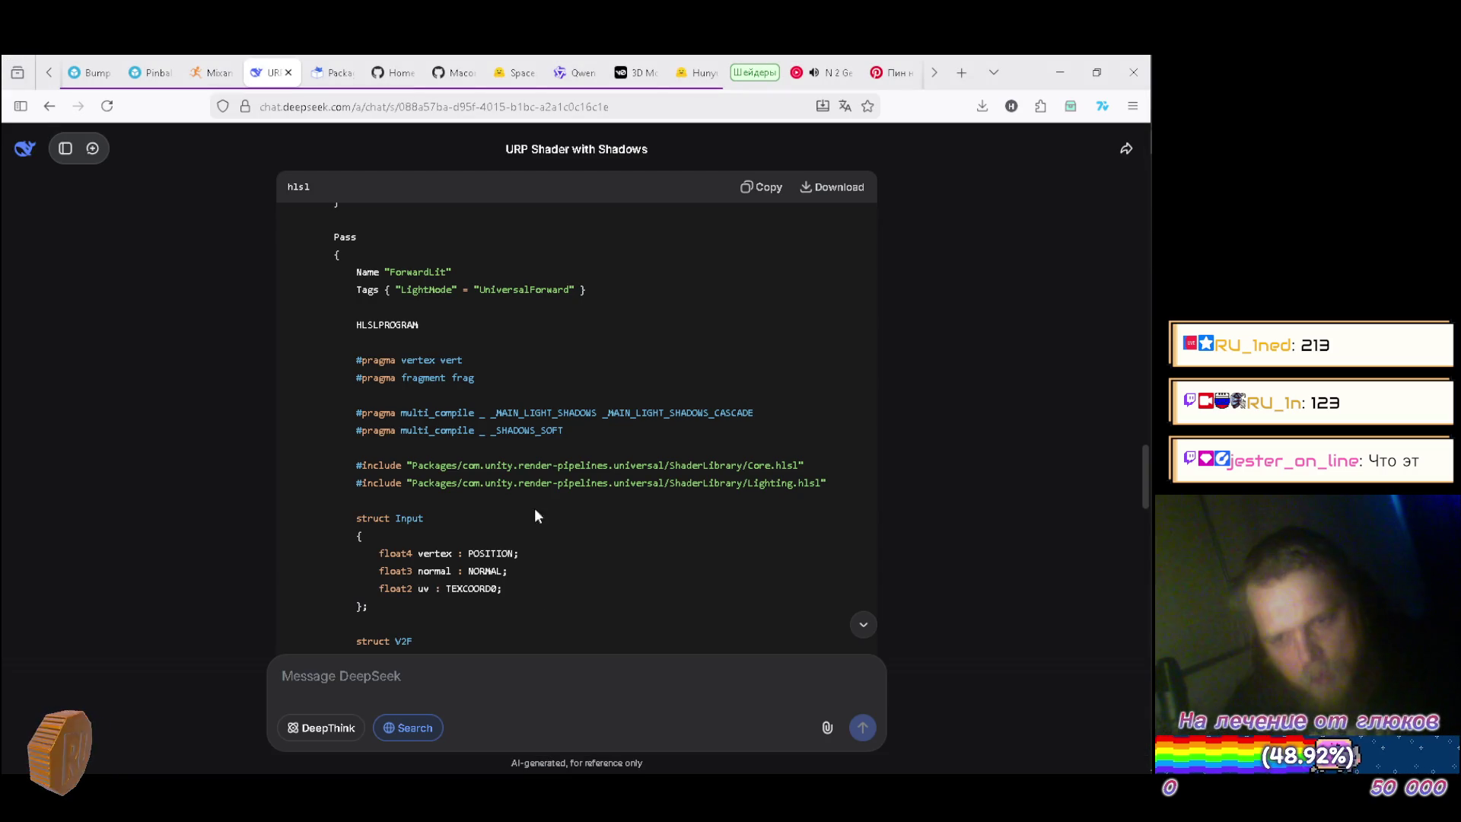
pyautogui.moveTo(493, 415); pyautogui.dragTo(474, 414)
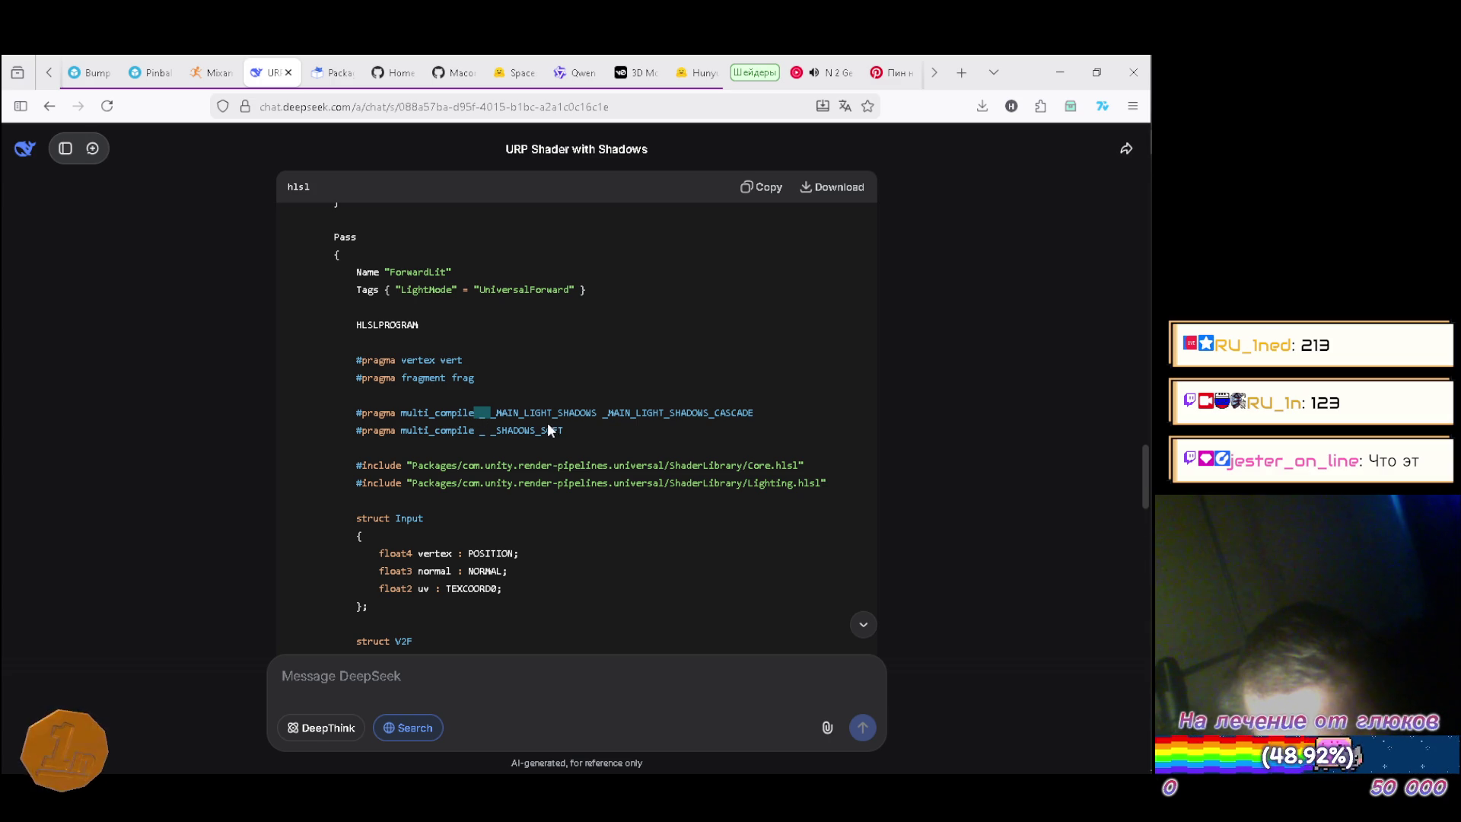
pyautogui.click(773, 408)
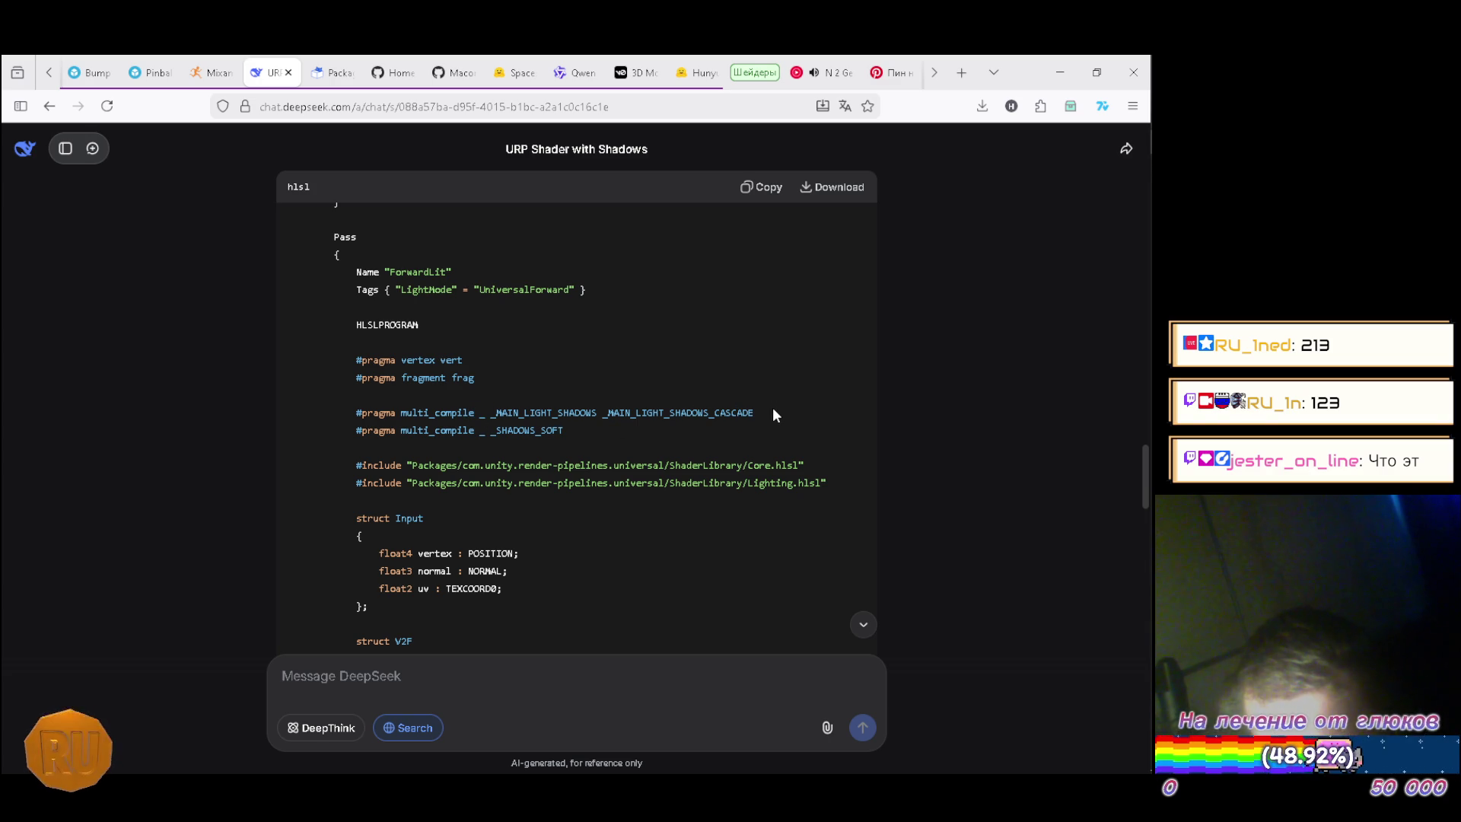
pyautogui.hotkey('alt', 'Tab')
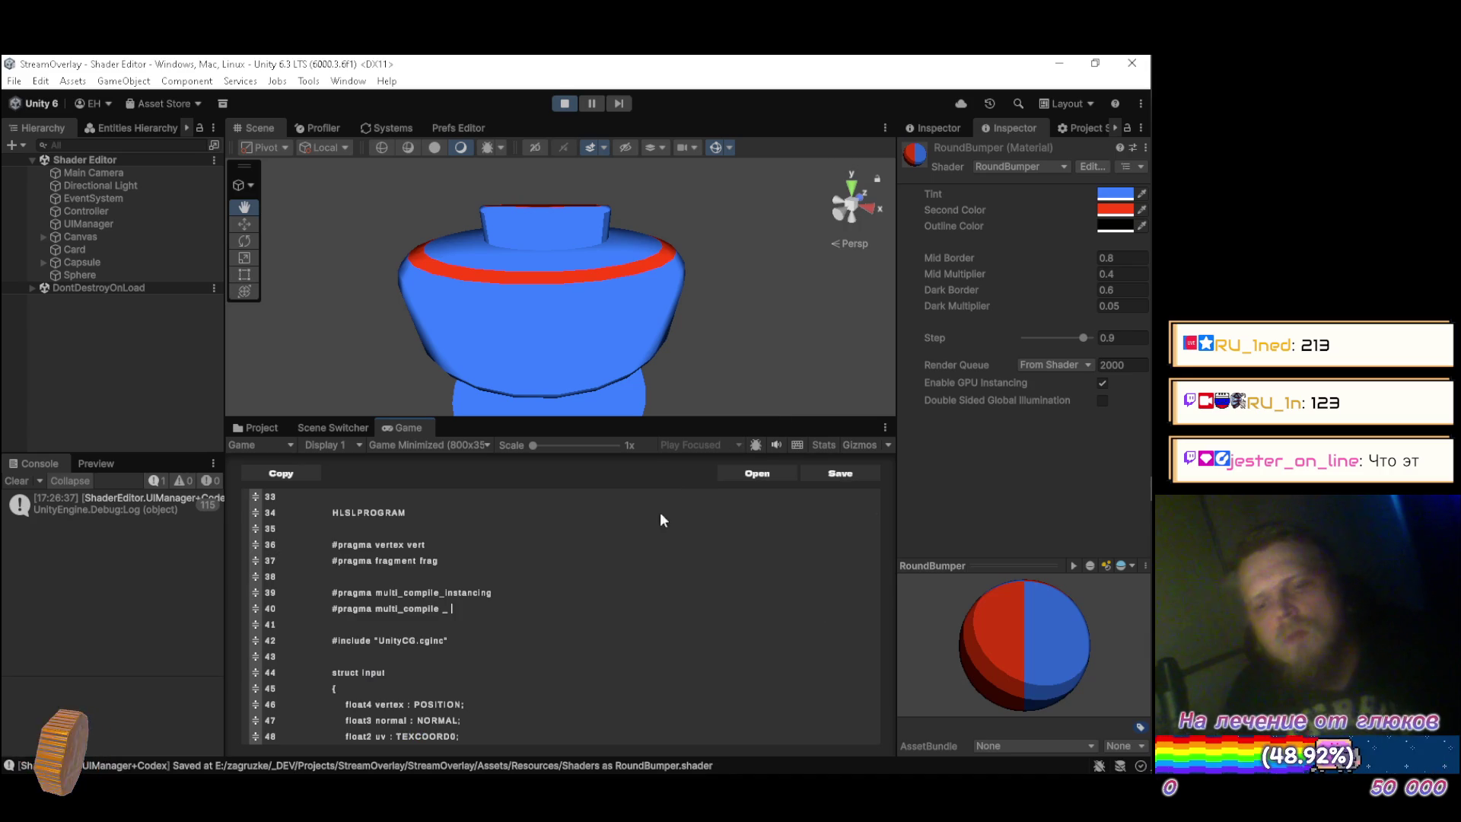
pyautogui.moveTo(532, 616)
pyautogui.write('_')
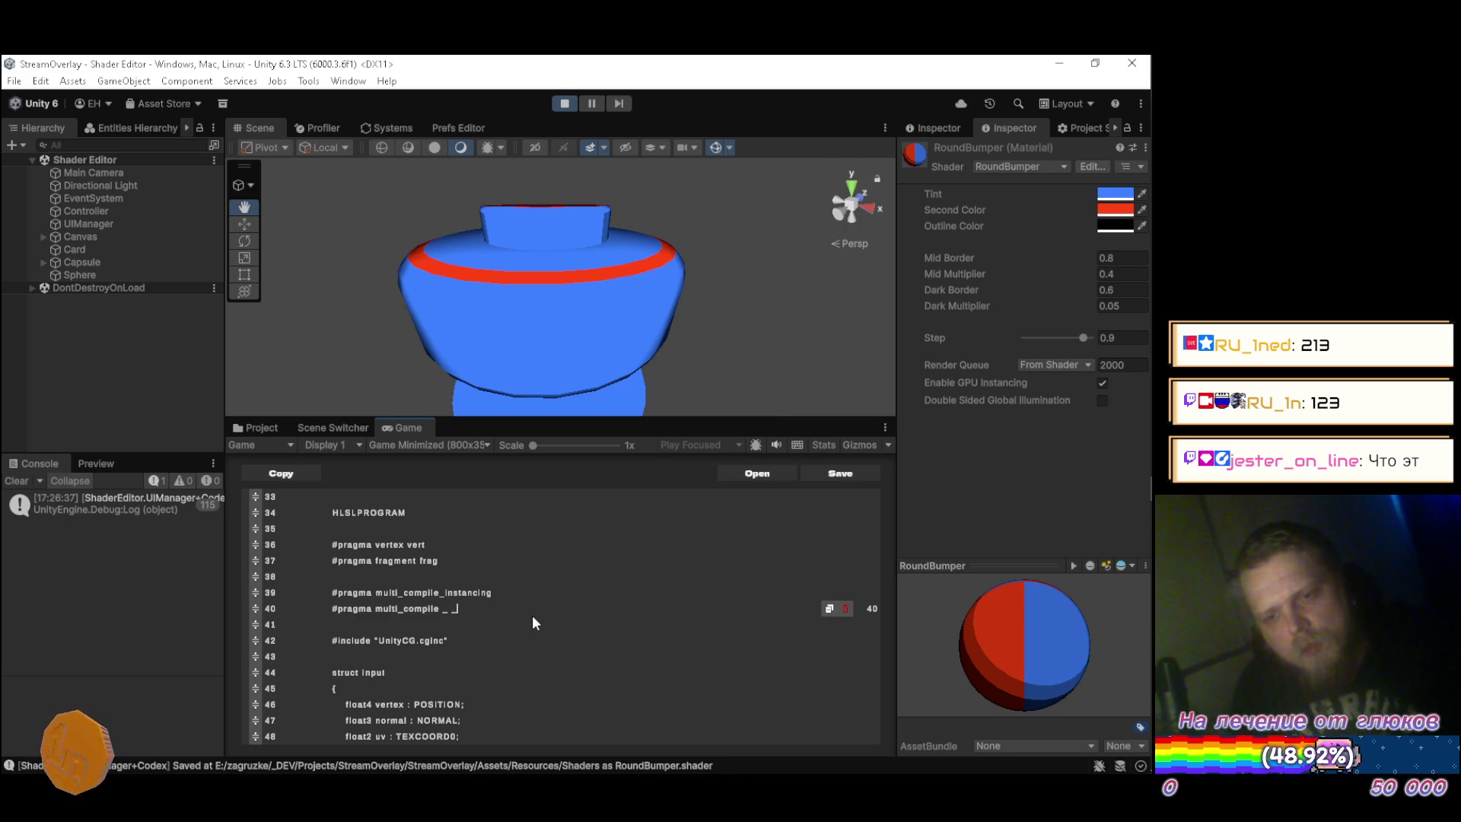
pyautogui.write('MAIN_LIGHT')
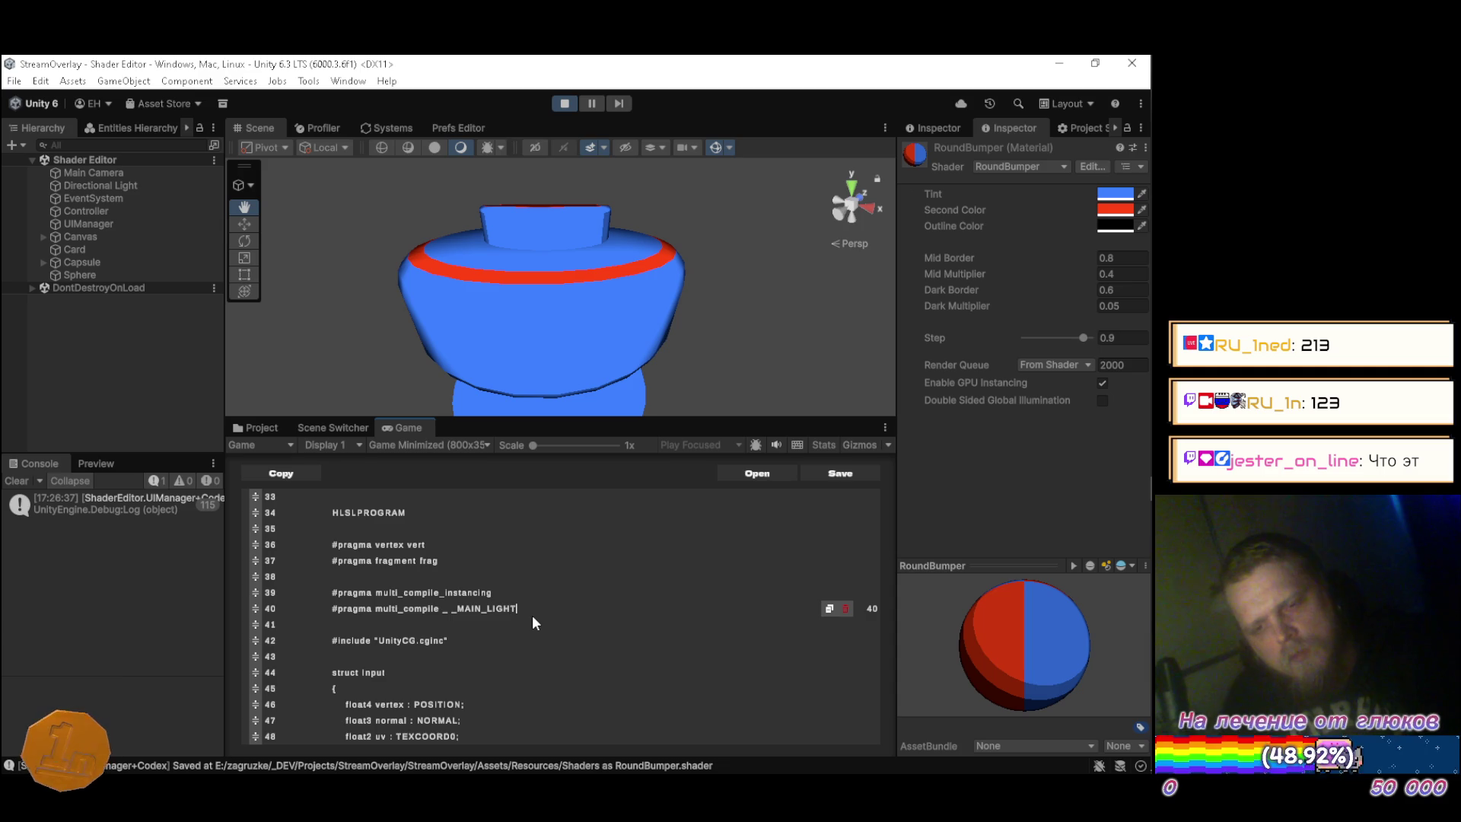
pyautogui.hotkey('alt', 'Tab')
pyautogui.hotkey('alt', 'Tab')
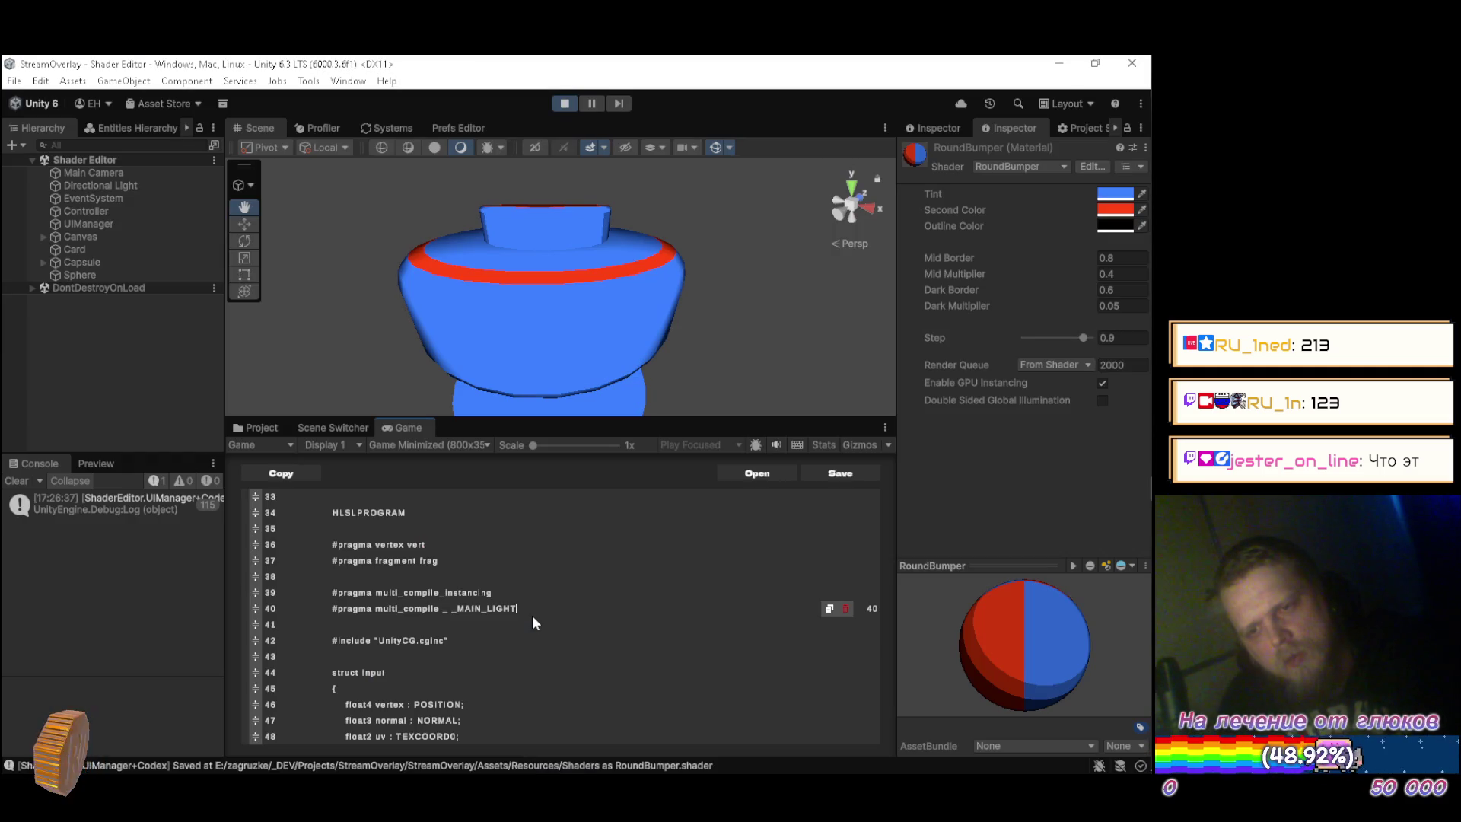
pyautogui.write('_SHADOWS')
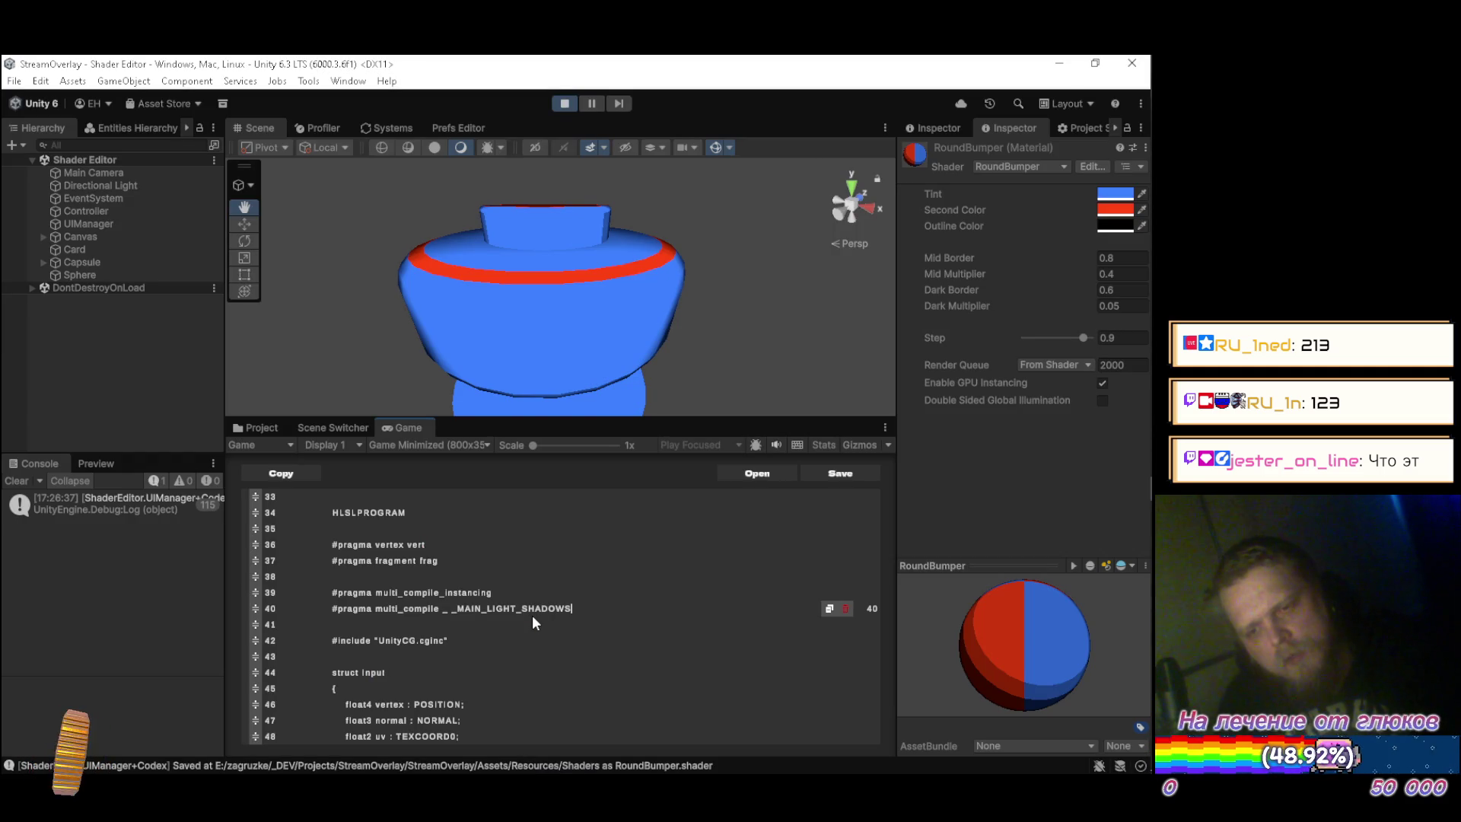
pyautogui.hotkey('alt', 'Tab')
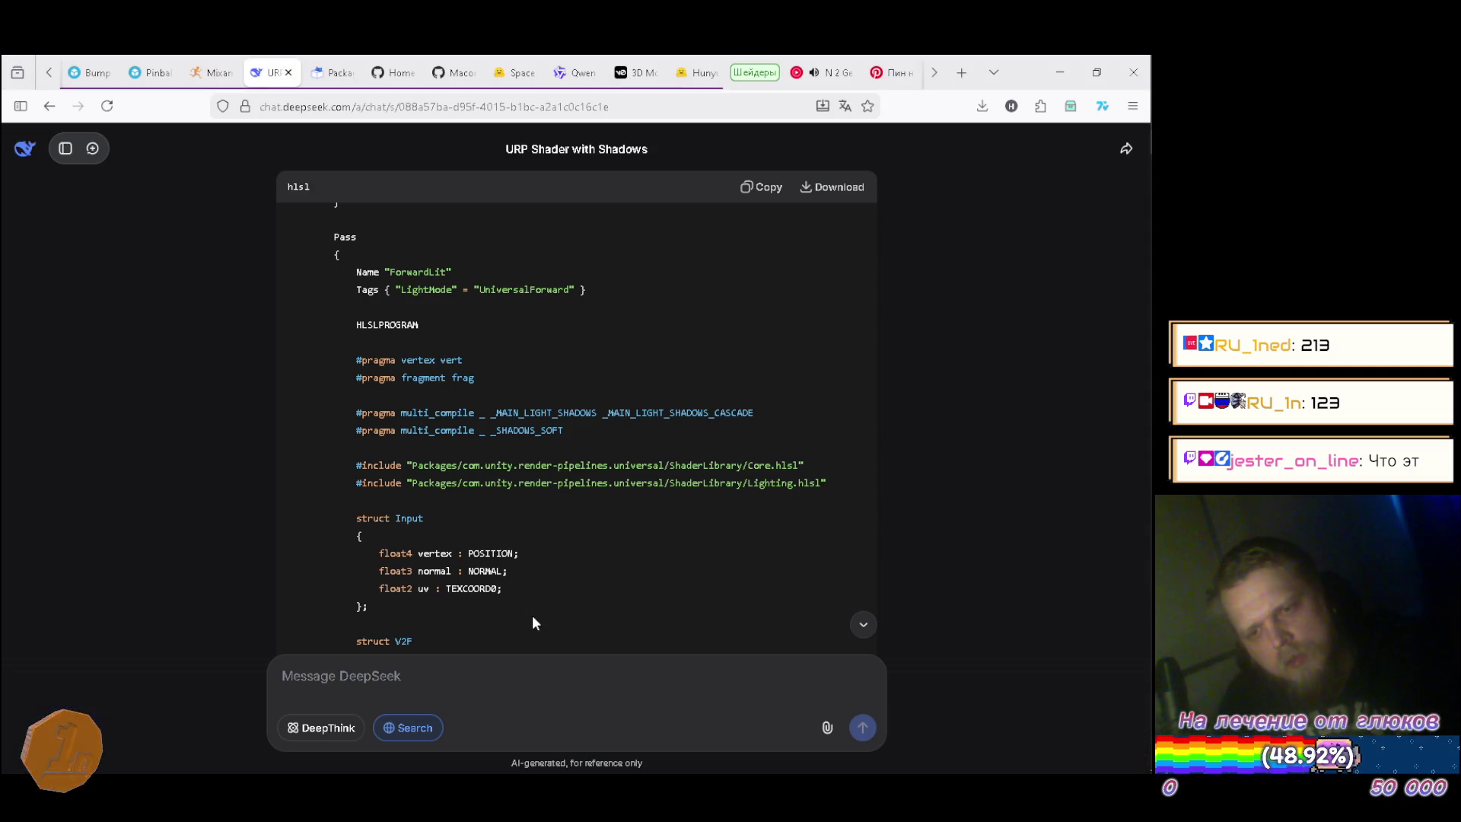
pyautogui.hotkey('alt', 'Tab')
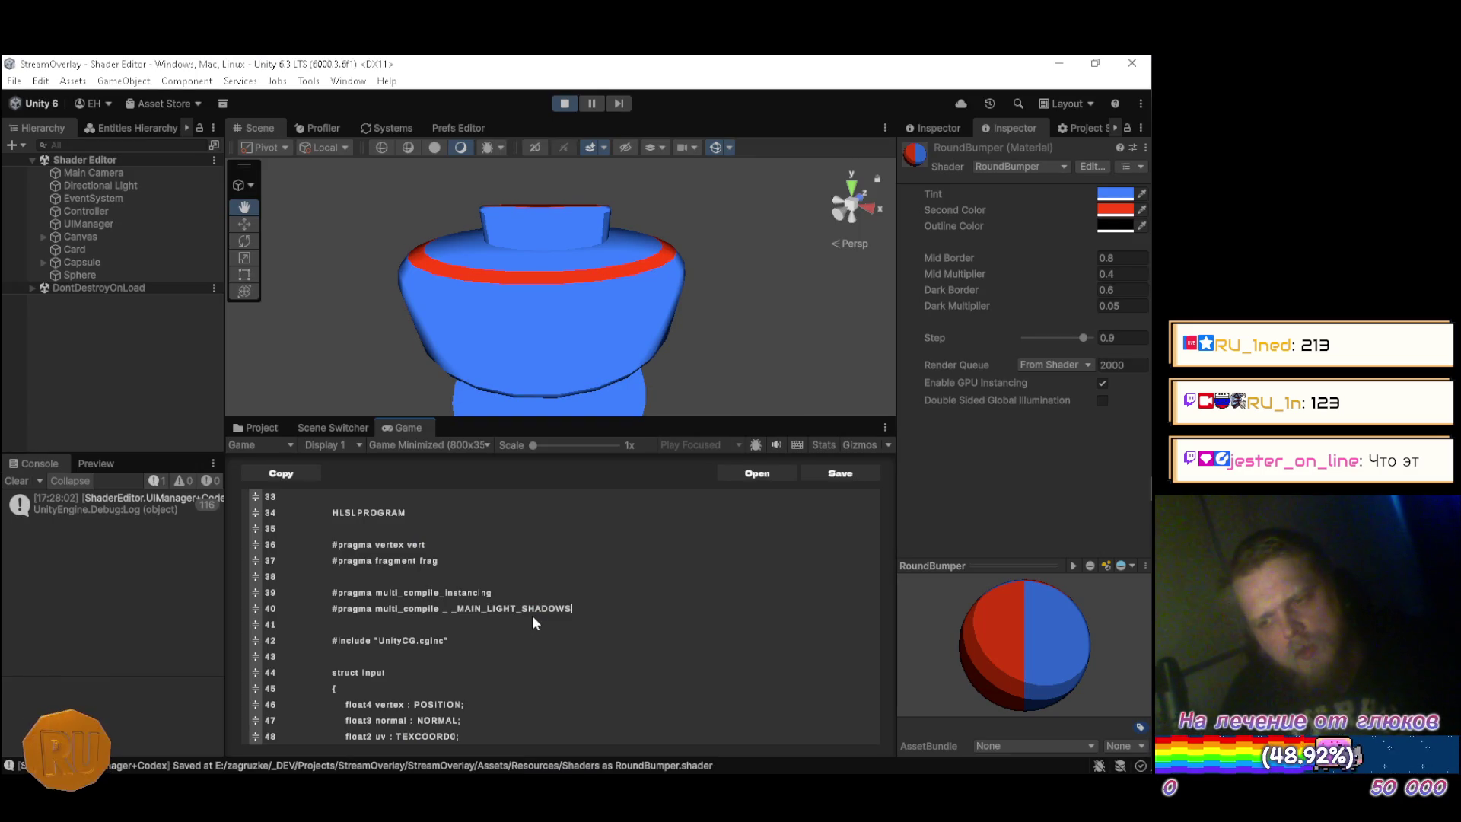
pyautogui.moveTo(631, 396)
pyautogui.mouseDown()
pyautogui.moveTo(538, 287)
pyautogui.moveTo(596, 358)
pyautogui.moveTo(591, 307)
pyautogui.moveTo(562, 292)
pyautogui.moveTo(270, 289)
pyautogui.moveTo(256, 335)
pyautogui.moveTo(285, 343)
pyautogui.moveTo(300, 325)
pyautogui.mouseUp()
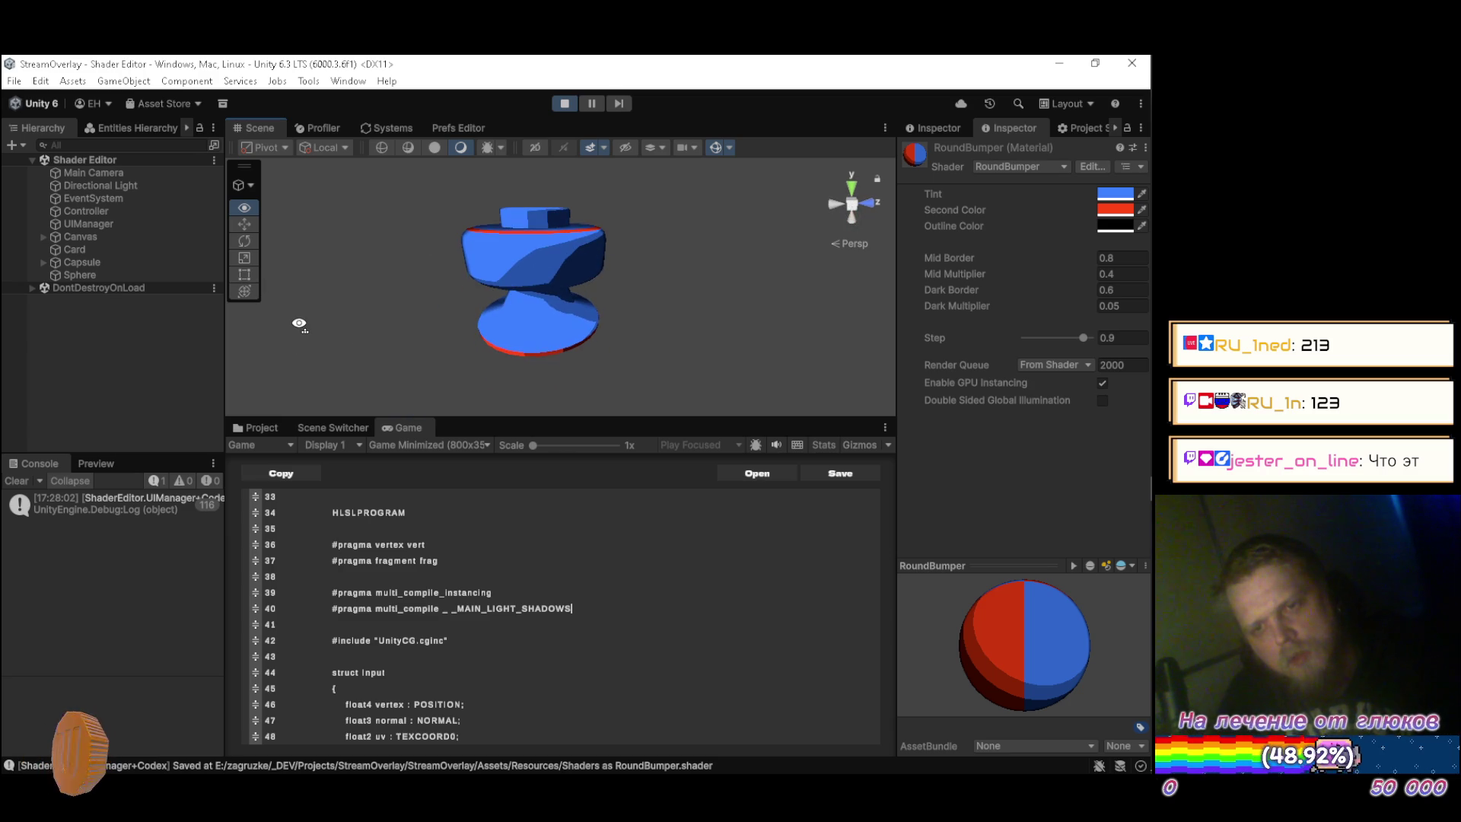
# Append _MAIN_LIGHT_SHADOWS_CASCADE to the multi_compile pragma on line 40.
pyautogui.moveTo(598, 611)
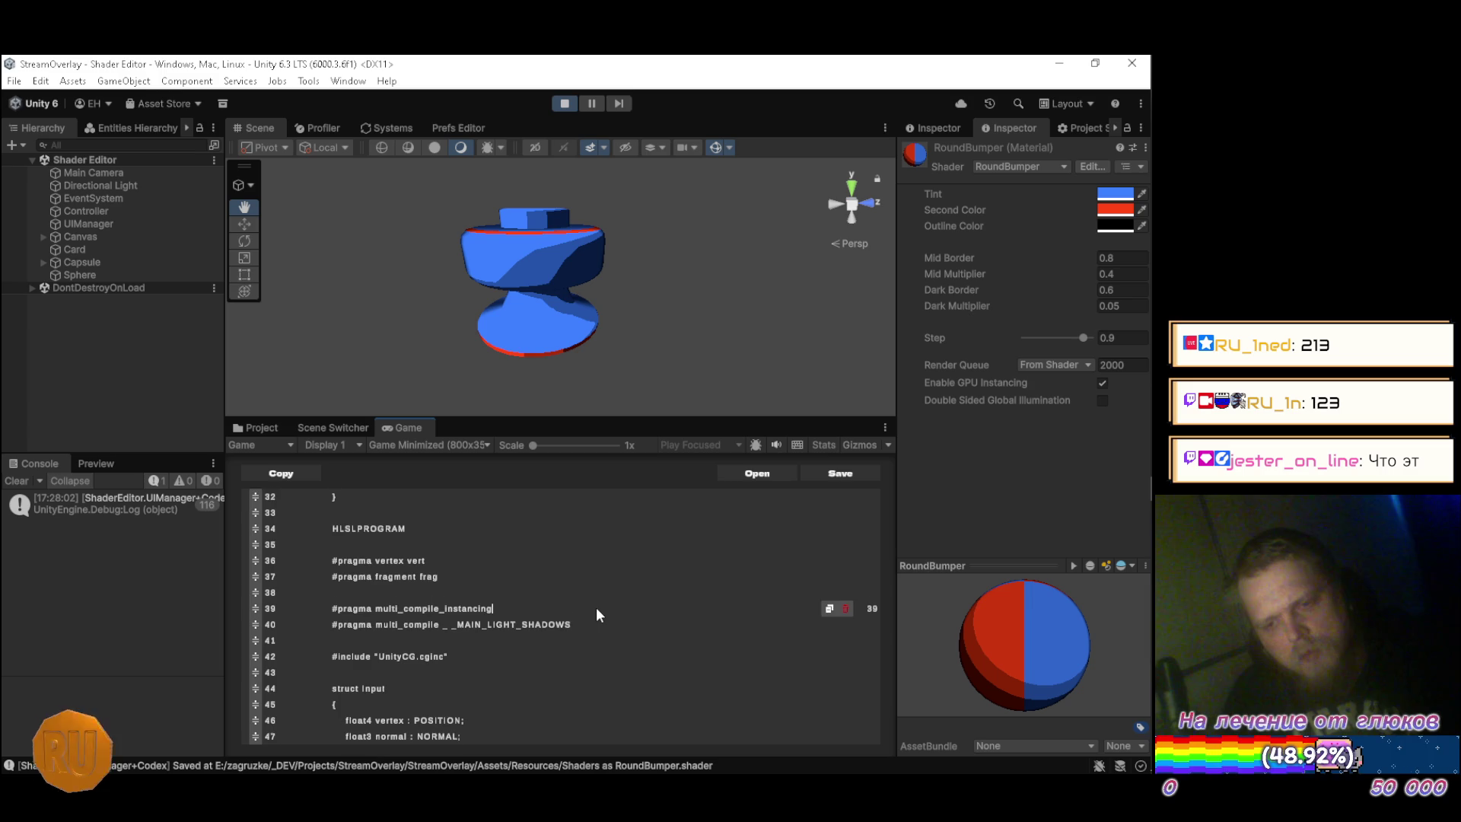
pyautogui.write('_')
pyautogui.hotkey('alt', 'Tab')
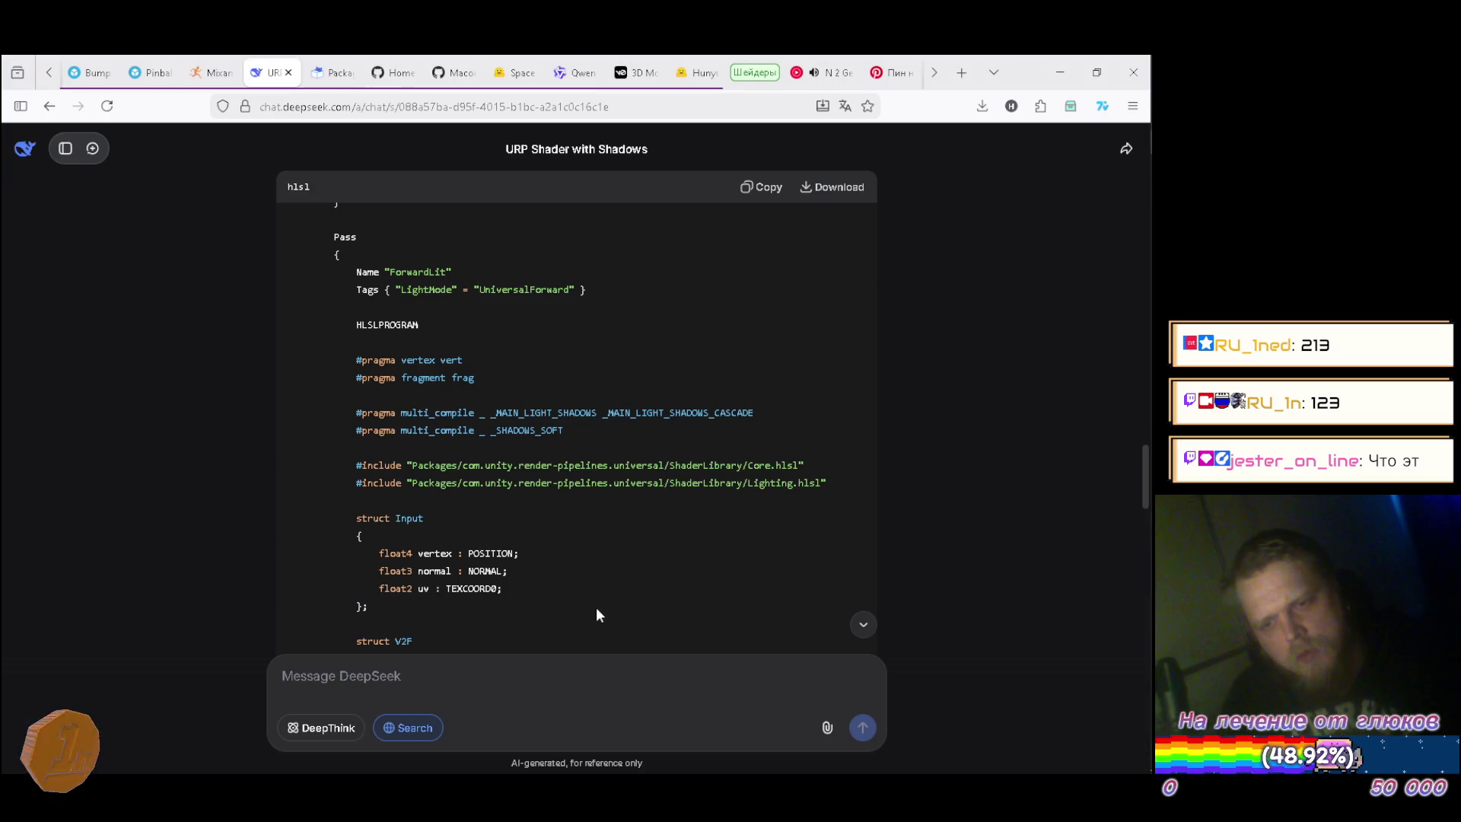
pyautogui.hotkey('alt', 'Tab')
pyautogui.write('_MAIN_L')
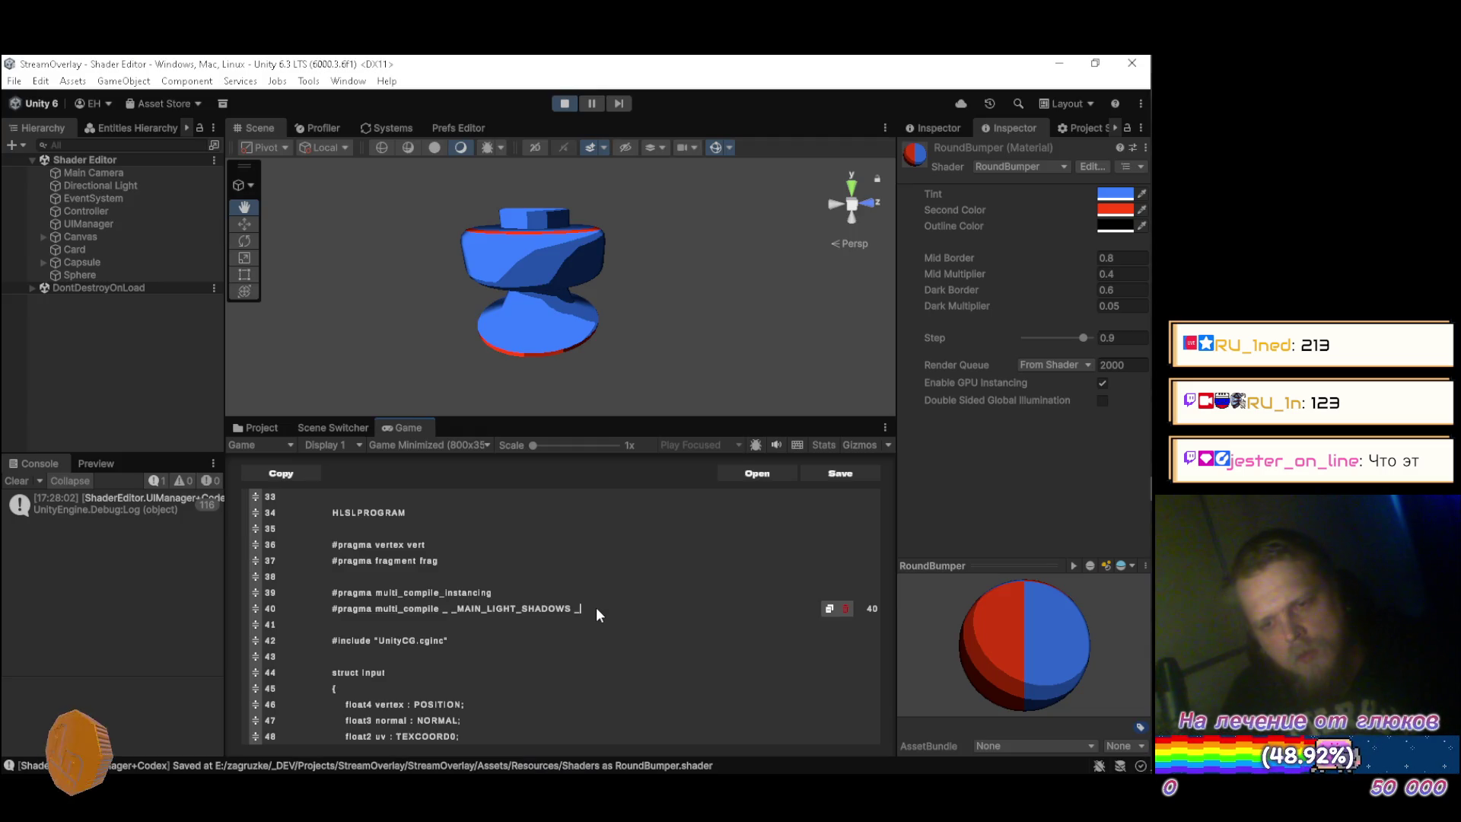
pyautogui.write('IGHT_SHADOWS')
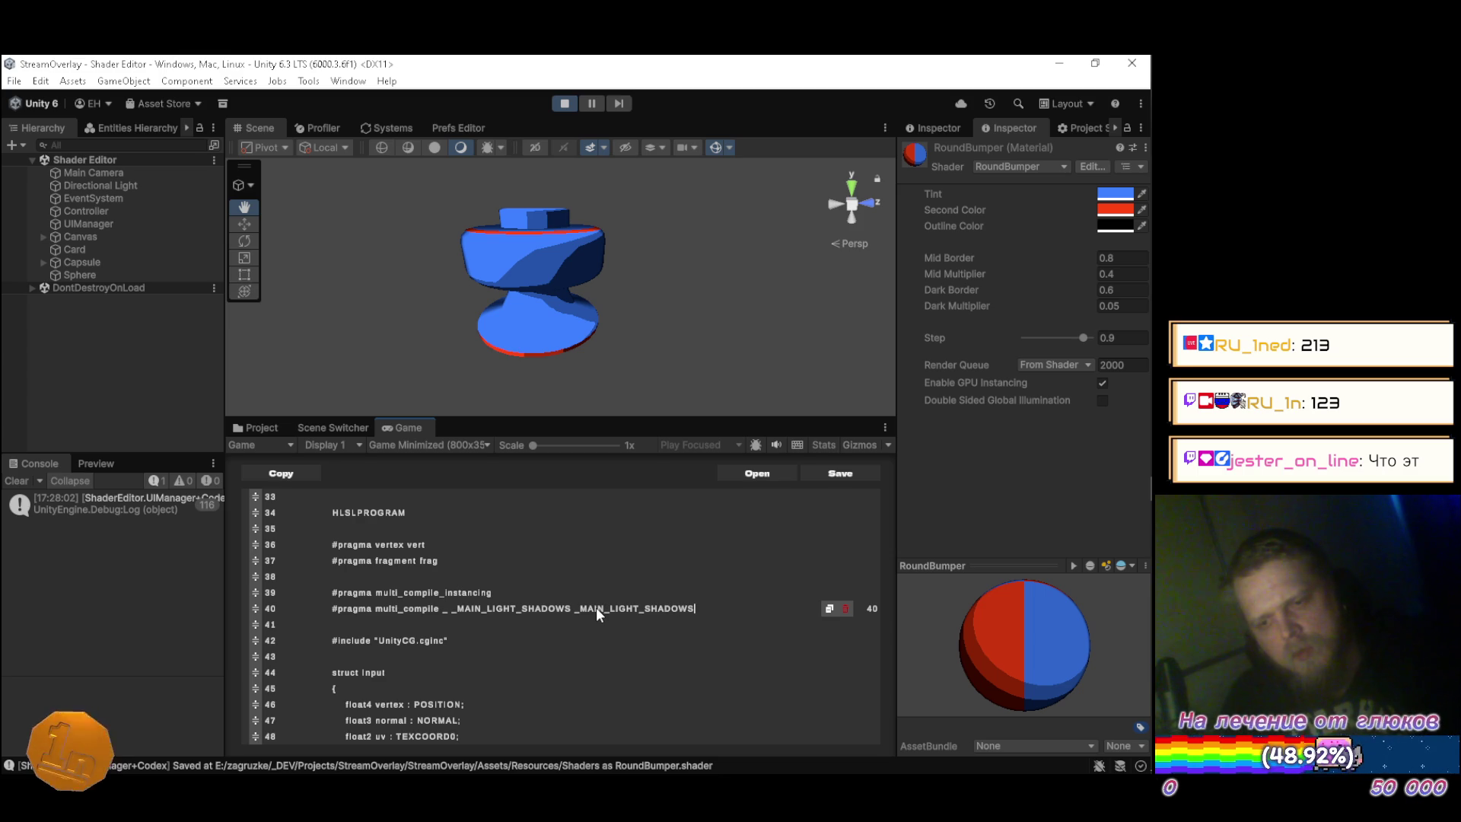
pyautogui.write('_CASCADE')
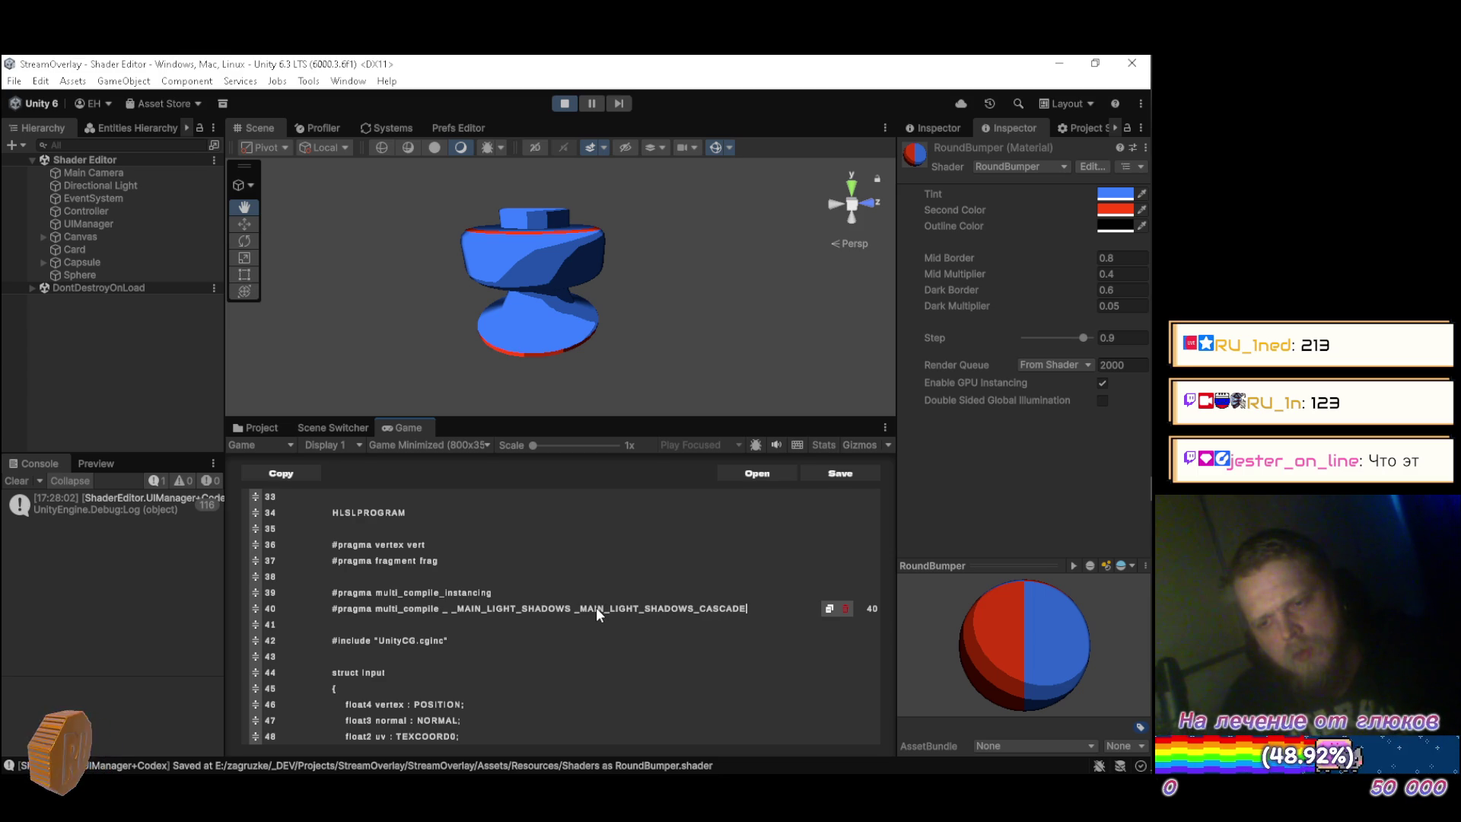
pyautogui.hotkey('alt', 'Tab')
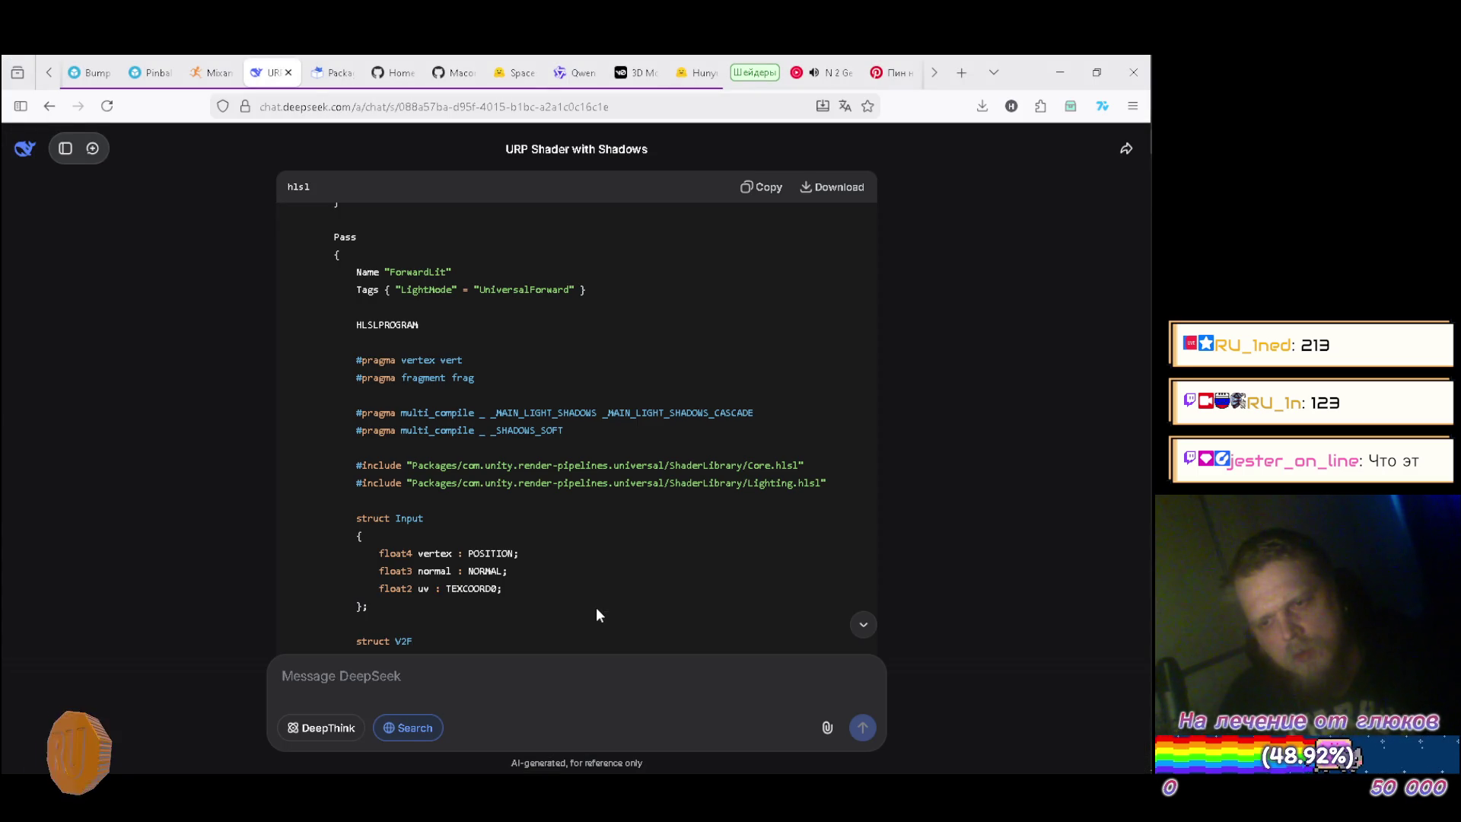
pyautogui.hotkey('alt', 'Tab')
# Add '#pragma multi_compile _ _SHADOWS_SOFT' on line 41 and save the shader.
pyautogui.press('Return')
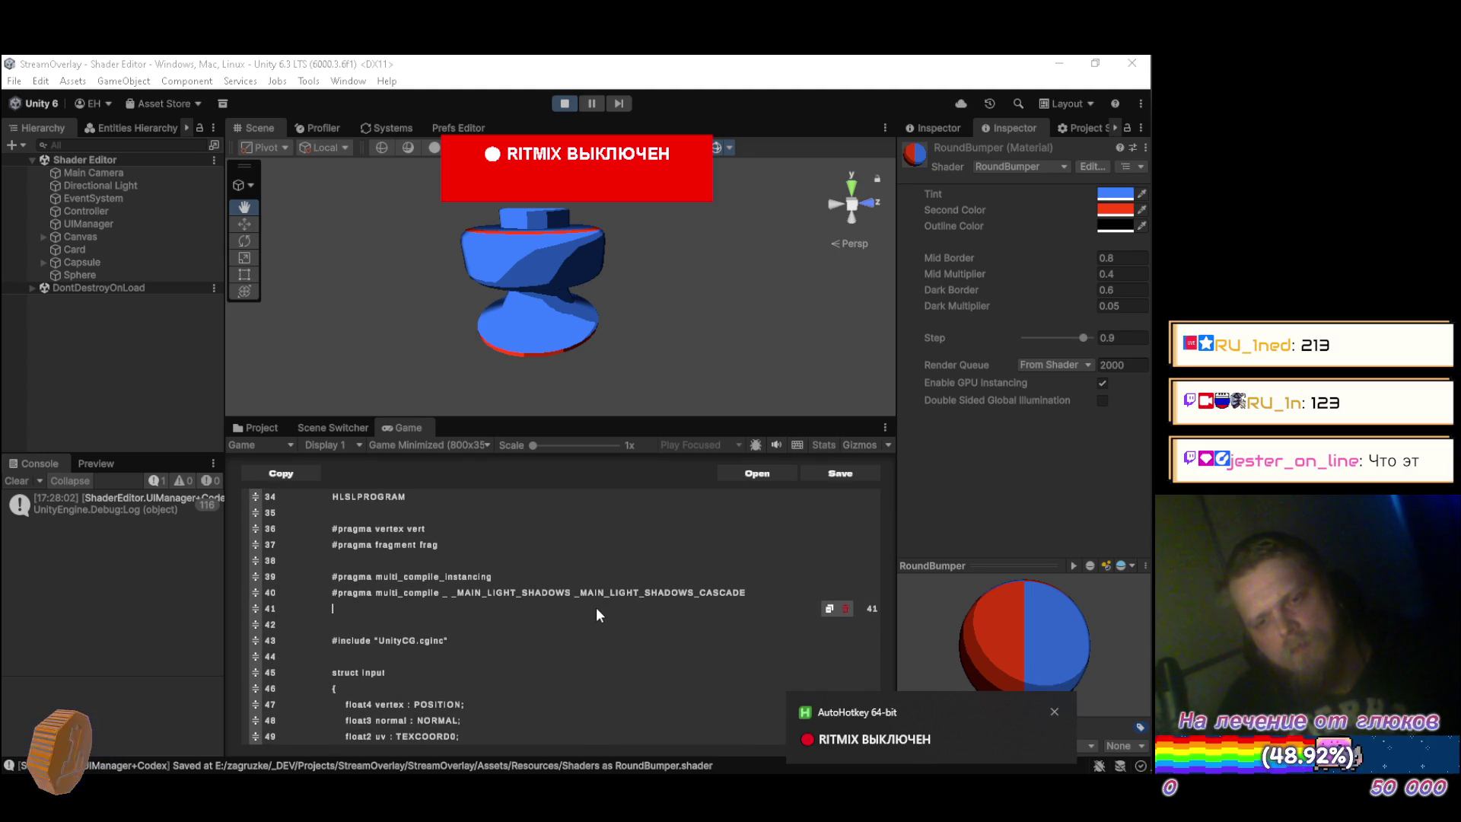
pyautogui.write('#pragma m')
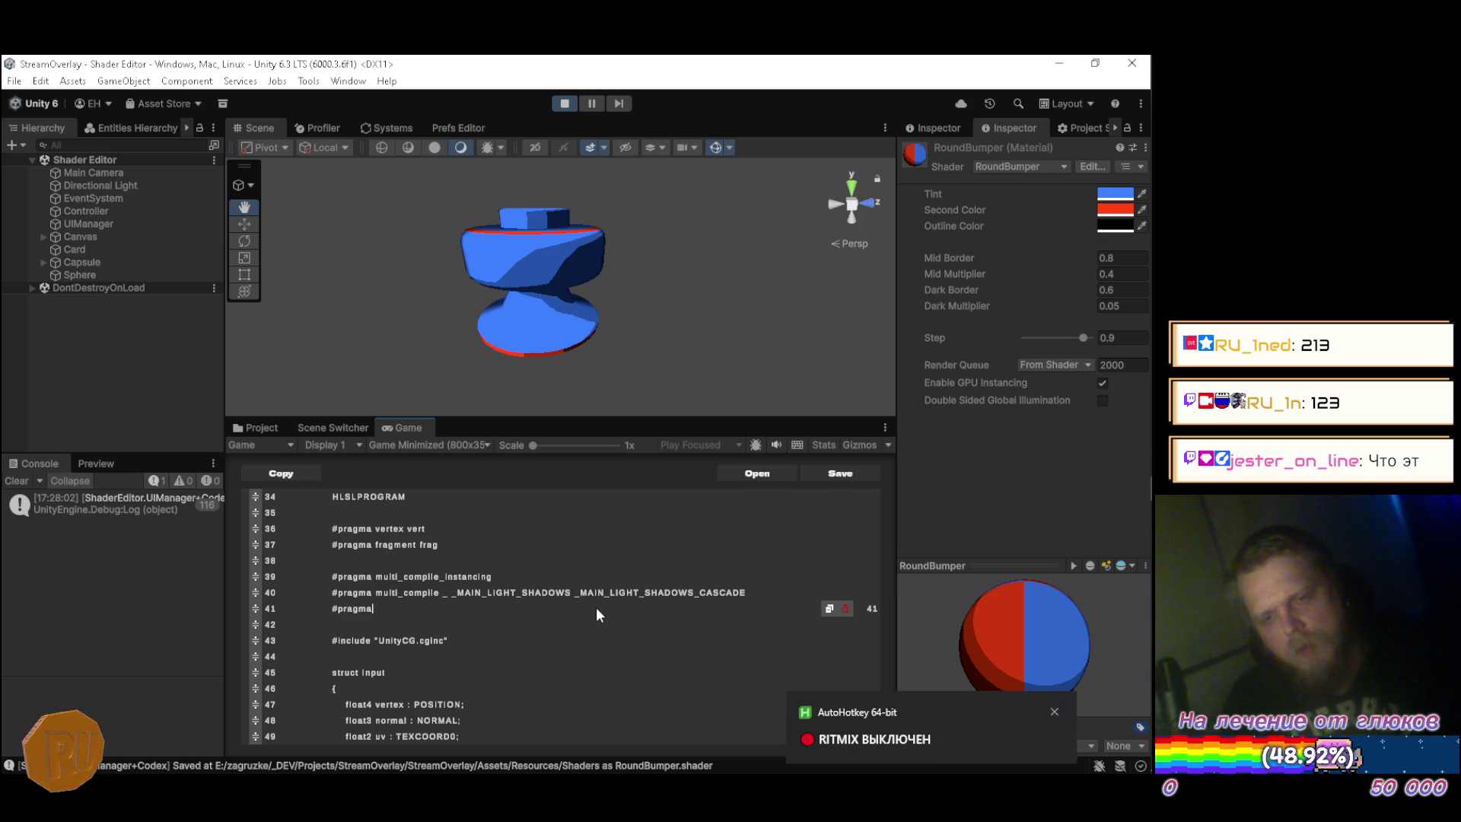
pyautogui.write('ulti')
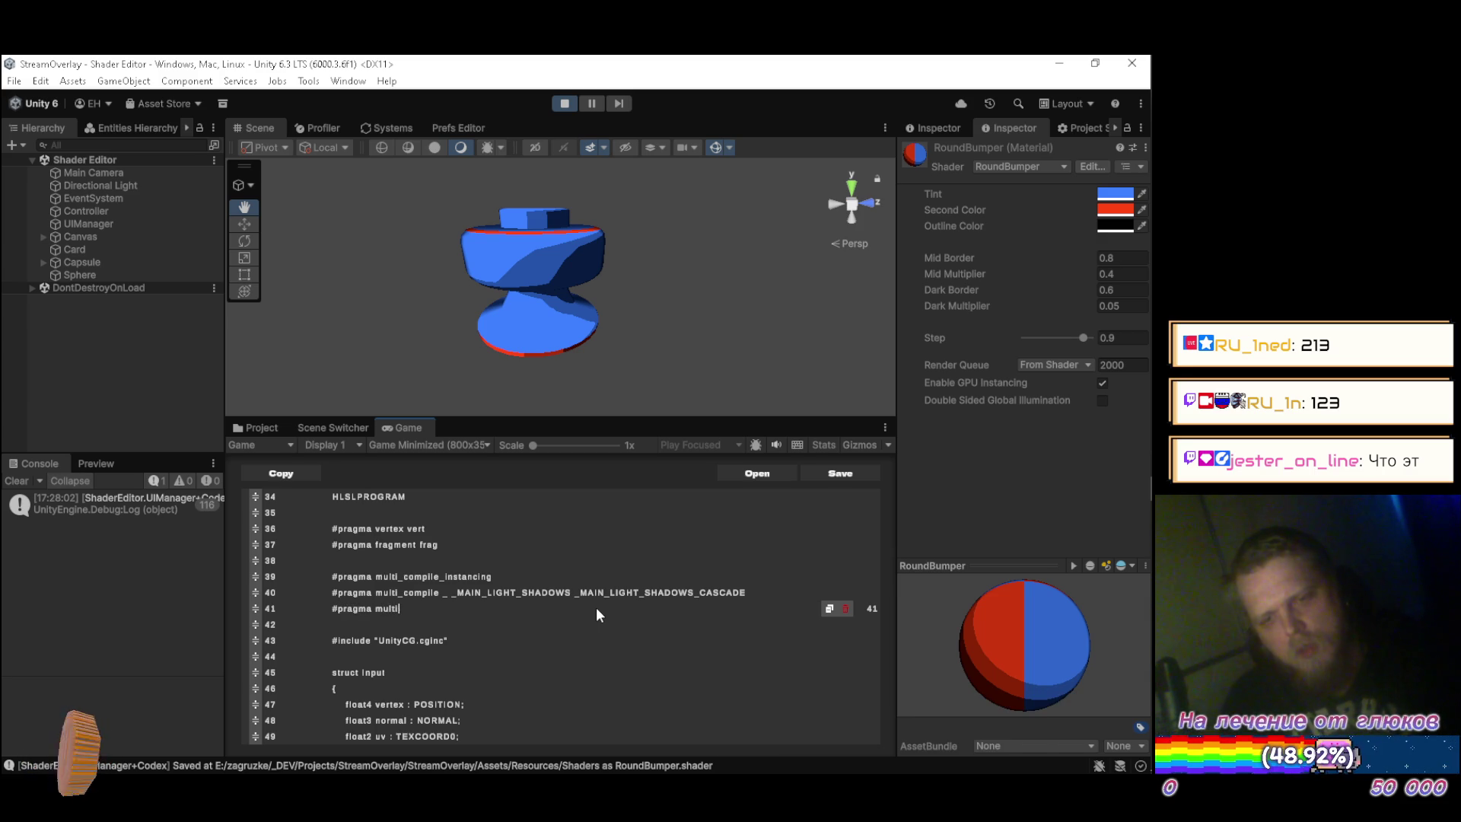
pyautogui.write('_compile _')
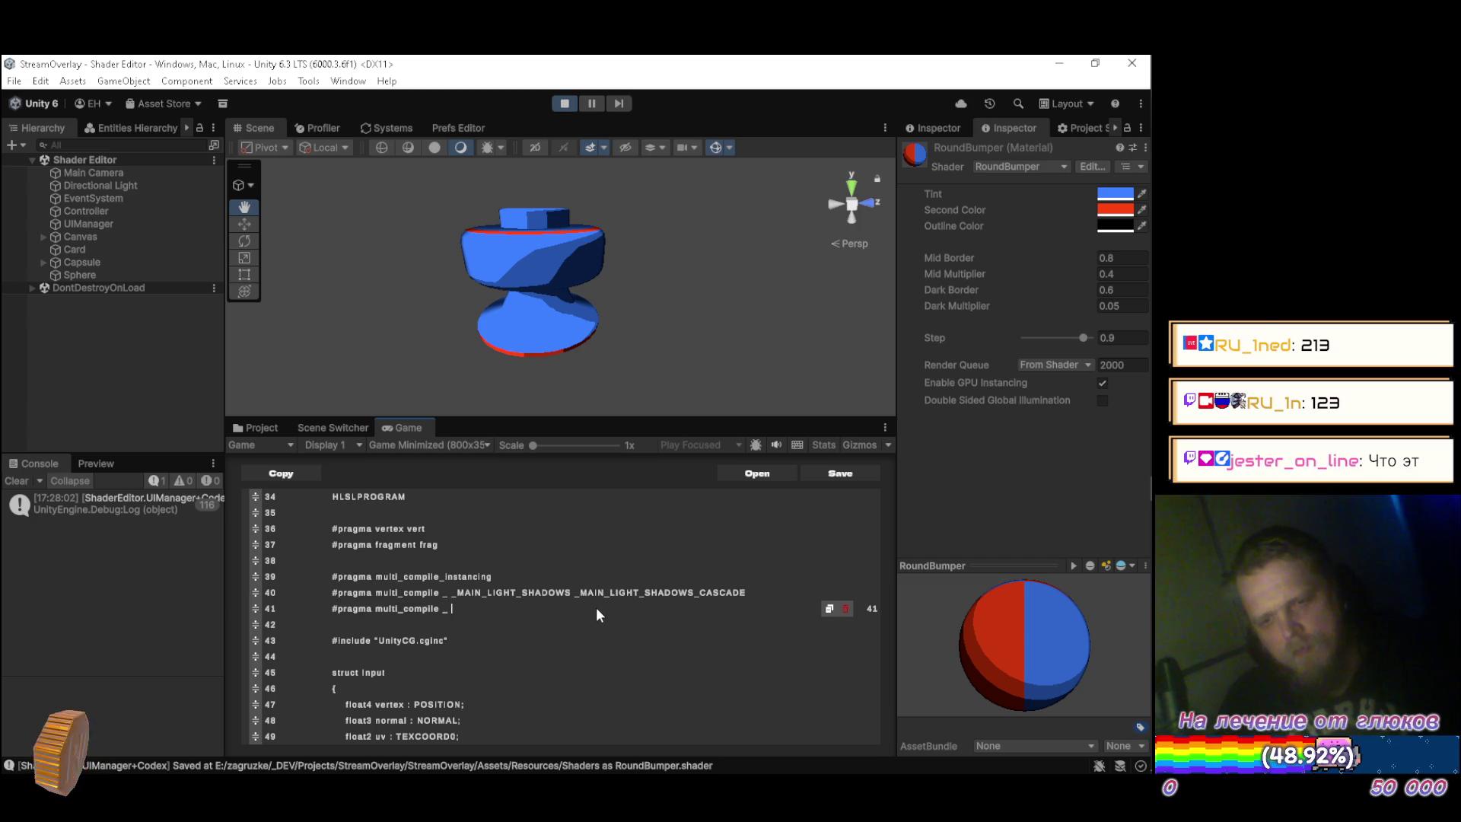
pyautogui.hotkey('alt', 'Tab')
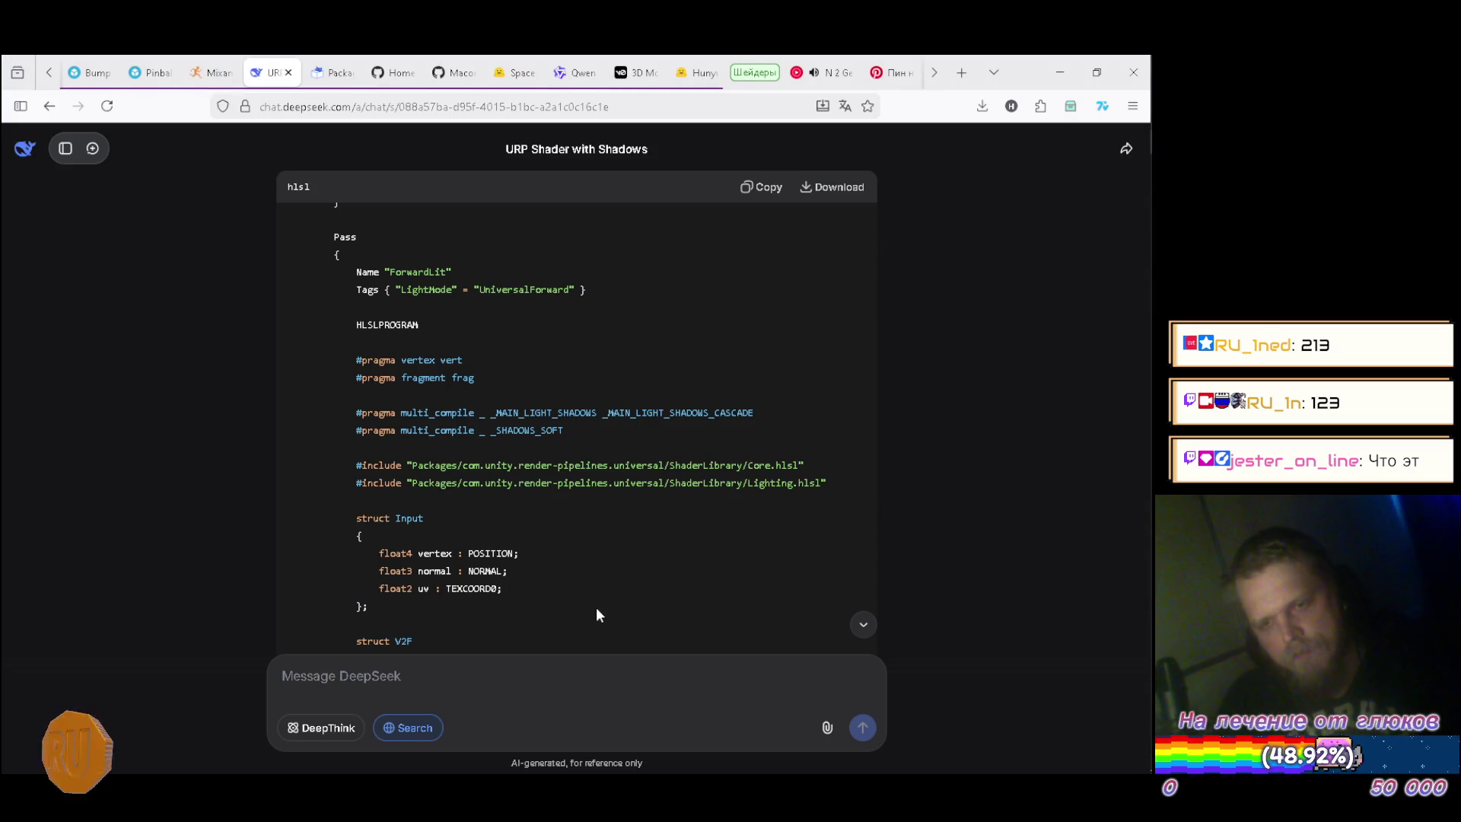
pyautogui.hotkey('alt', 'Tab')
pyautogui.write('SHADOWS')
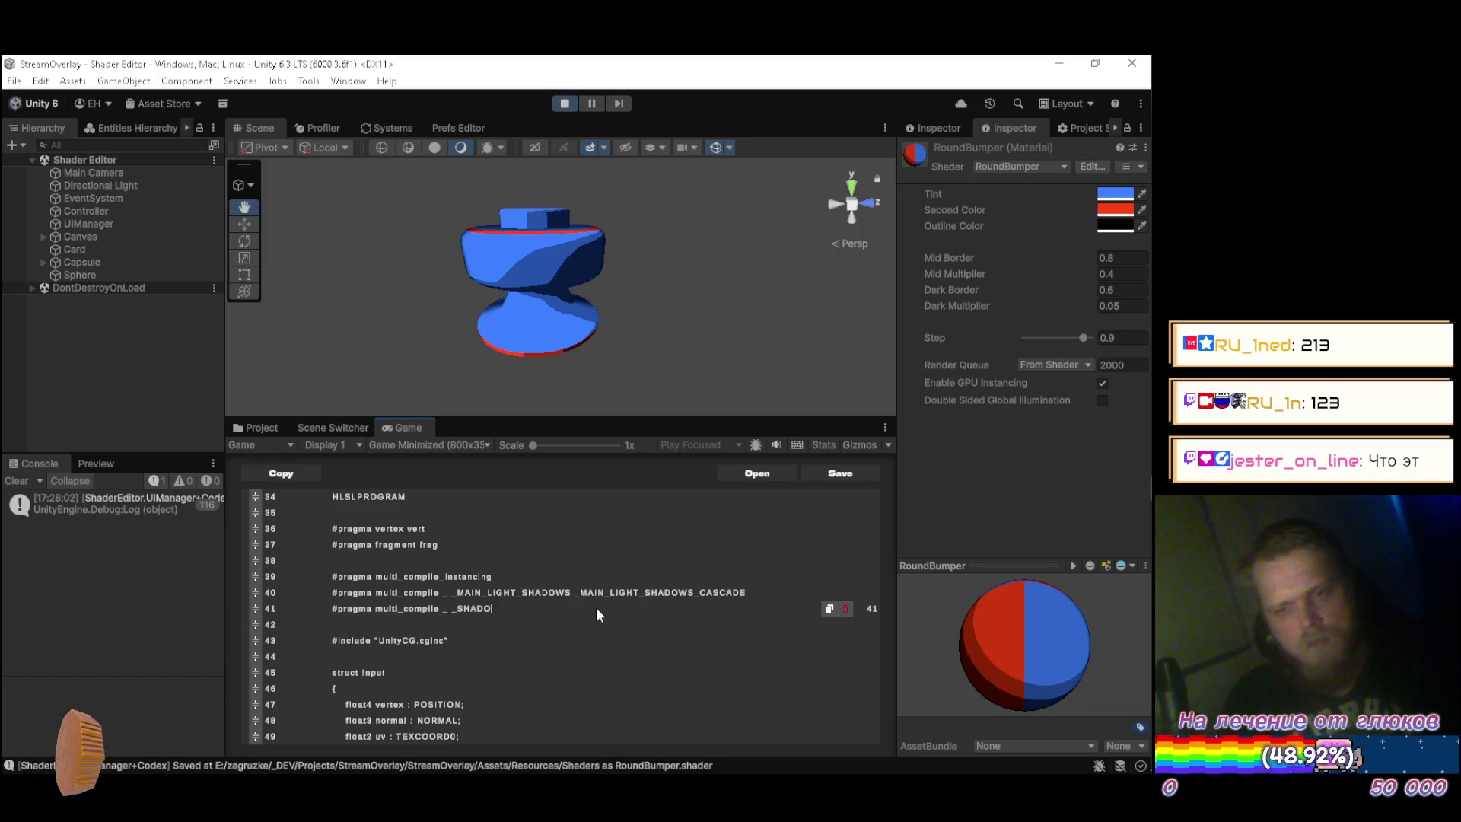
pyautogui.write('_SOFT')
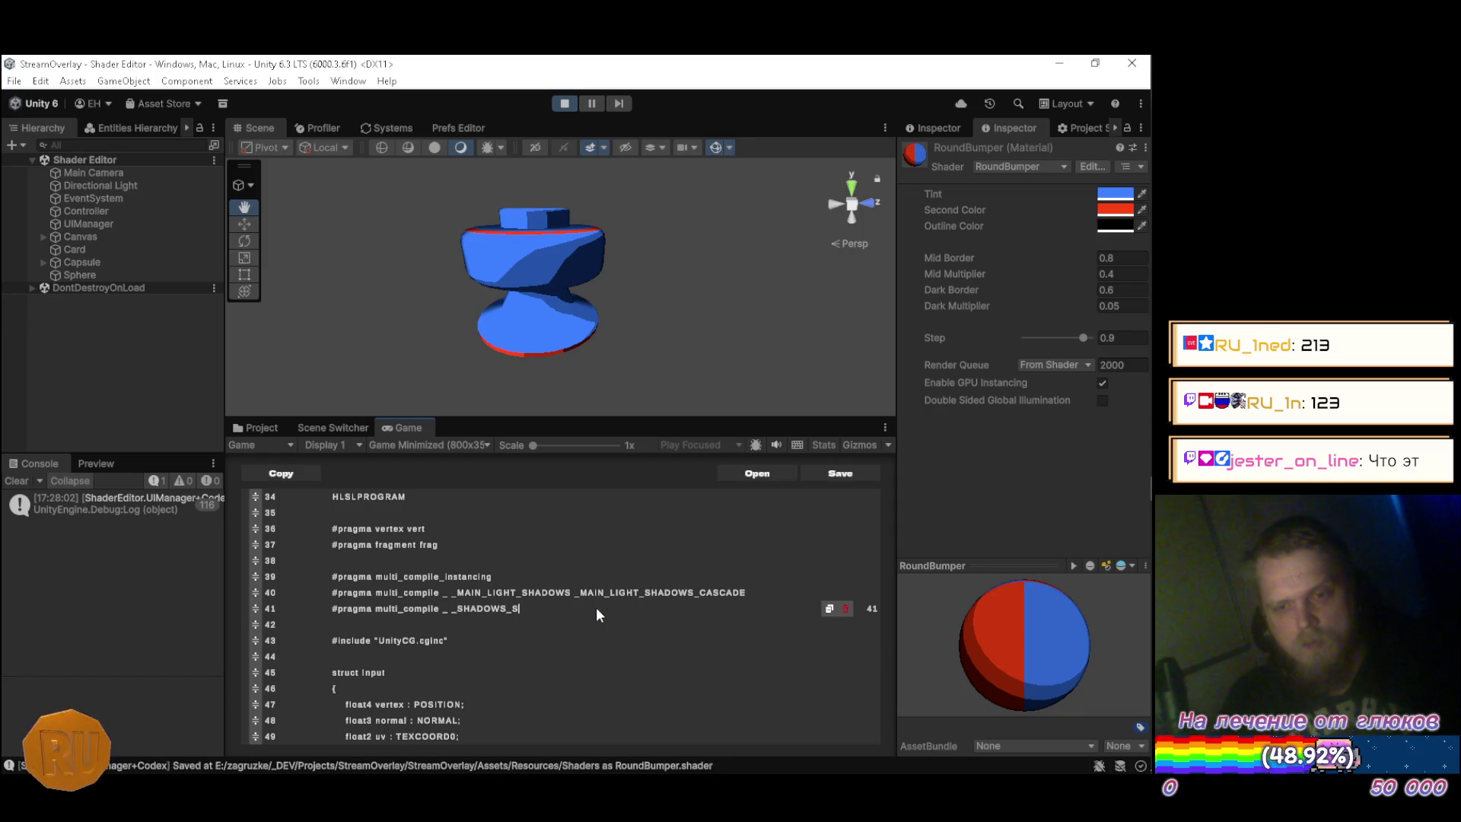
pyautogui.hotkey('ctrl', 's')
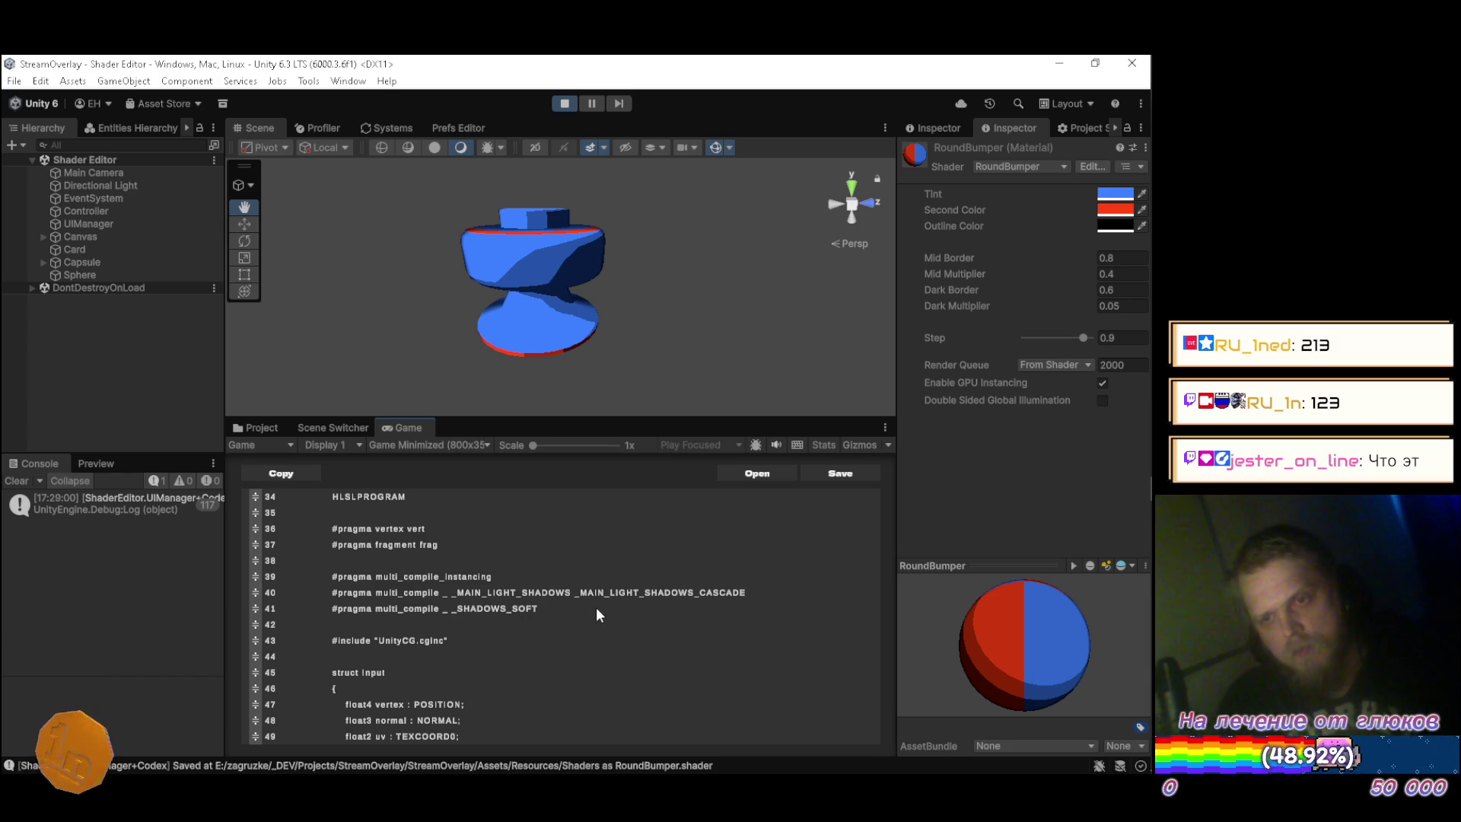
pyautogui.hotkey('alt', 'Tab')
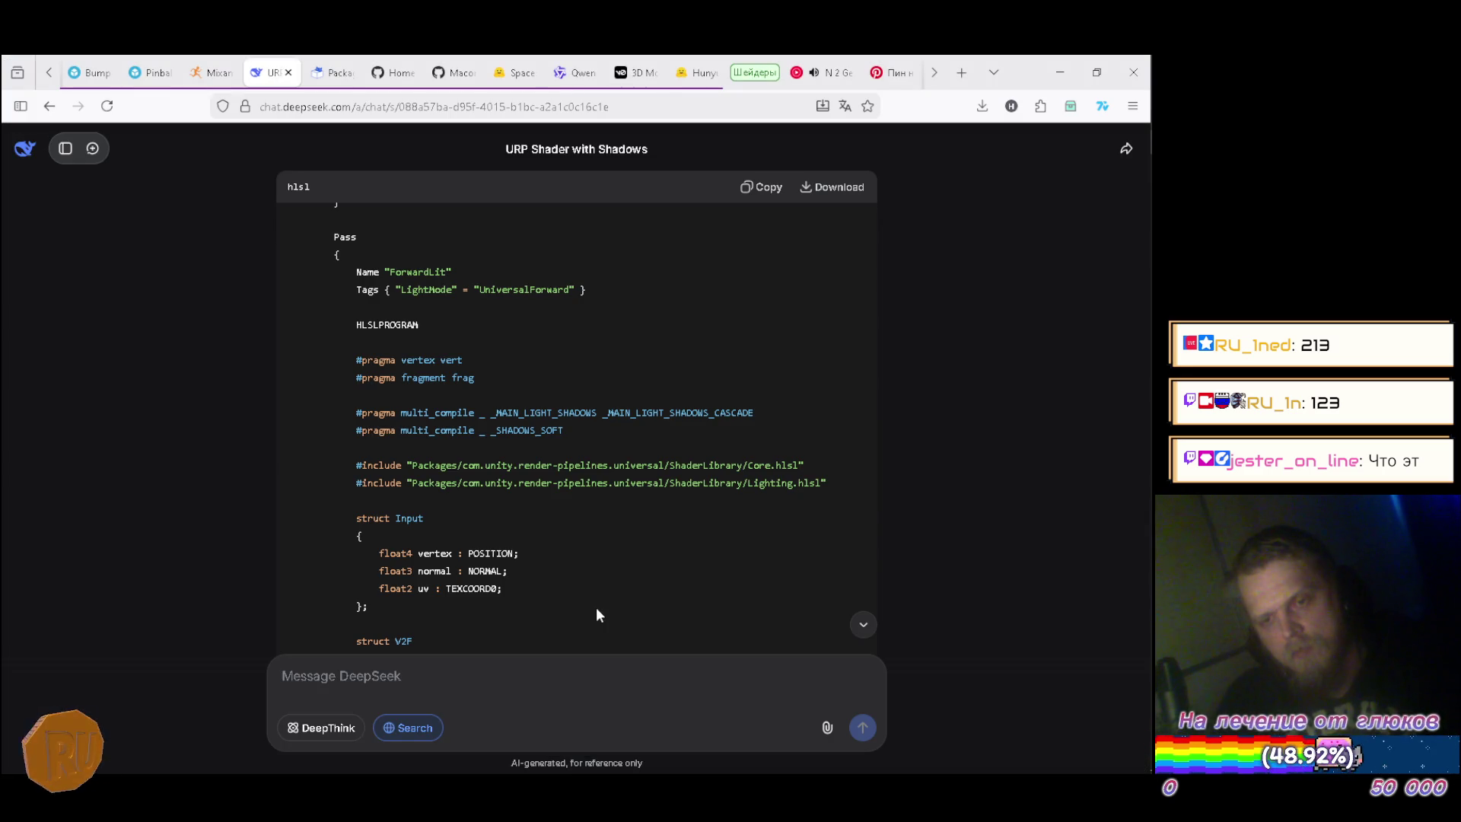
pyautogui.hotkey('alt', 'Tab')
pyautogui.scroll(-2, 596, 615)
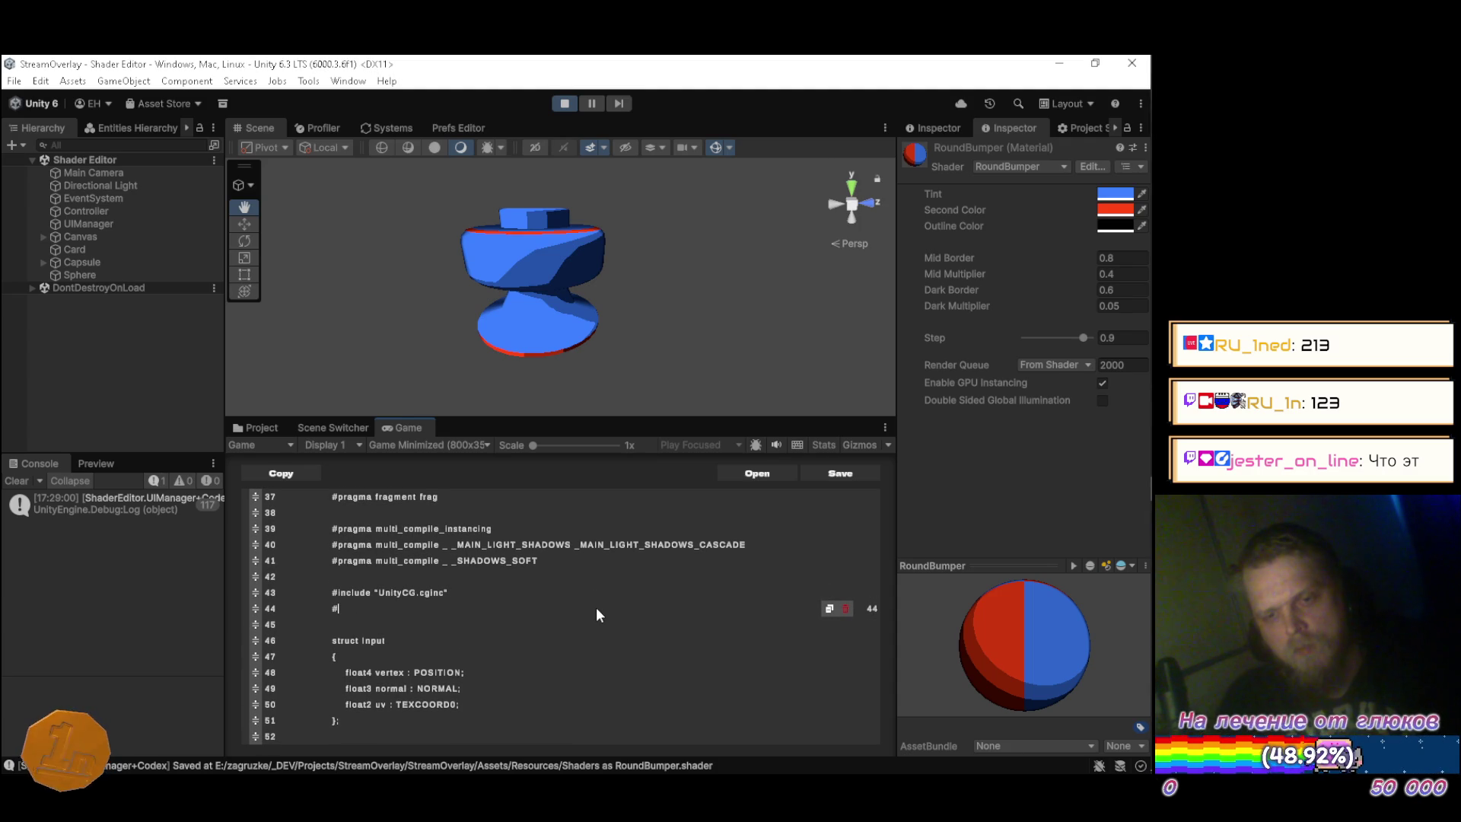
# Remove the UnityCG.cginc path from the include on line 43.
pyautogui.write('include')
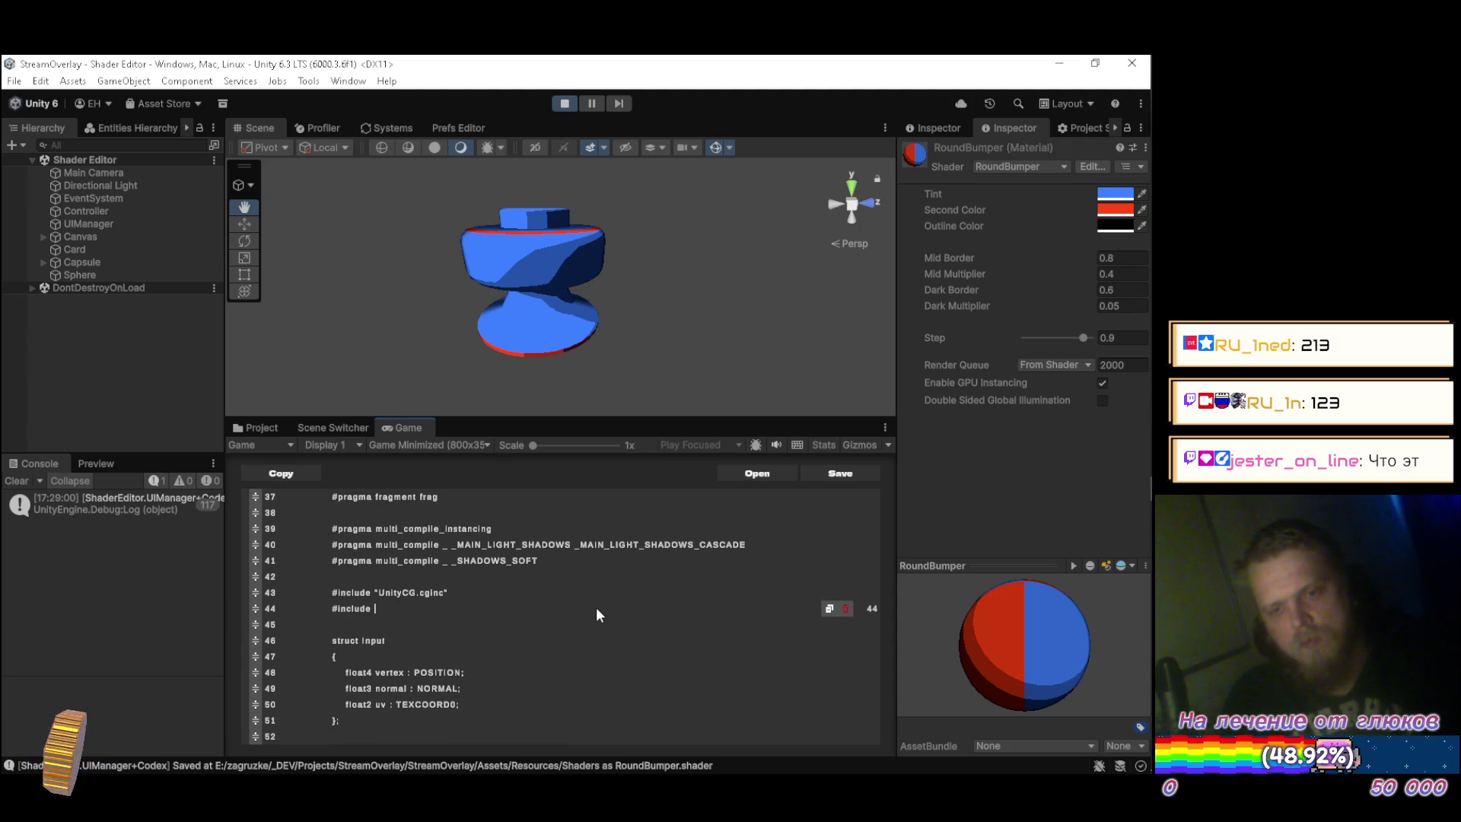
pyautogui.hotkey('alt', 'Tab')
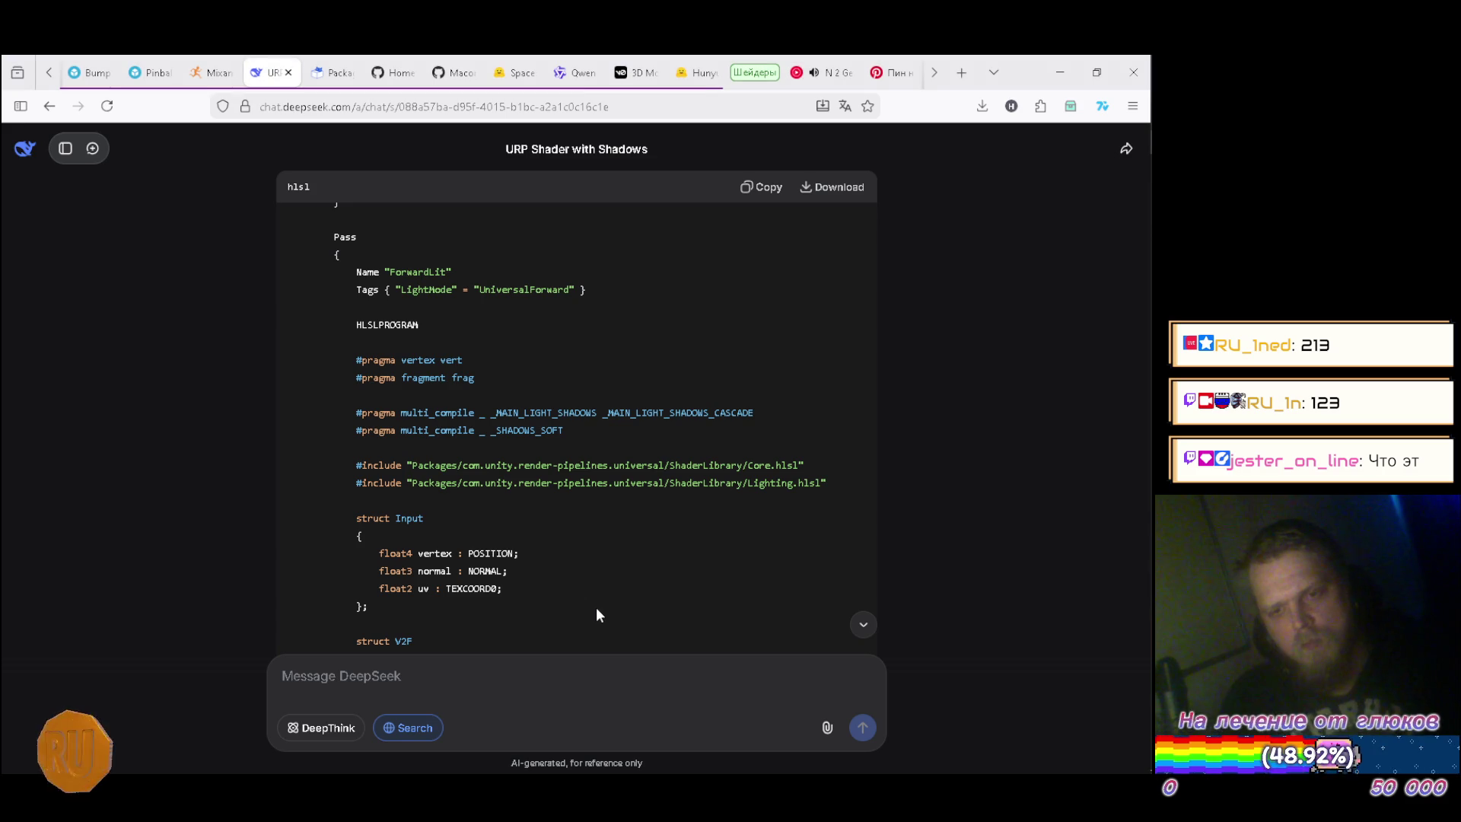
pyautogui.hotkey('alt', 'Tab')
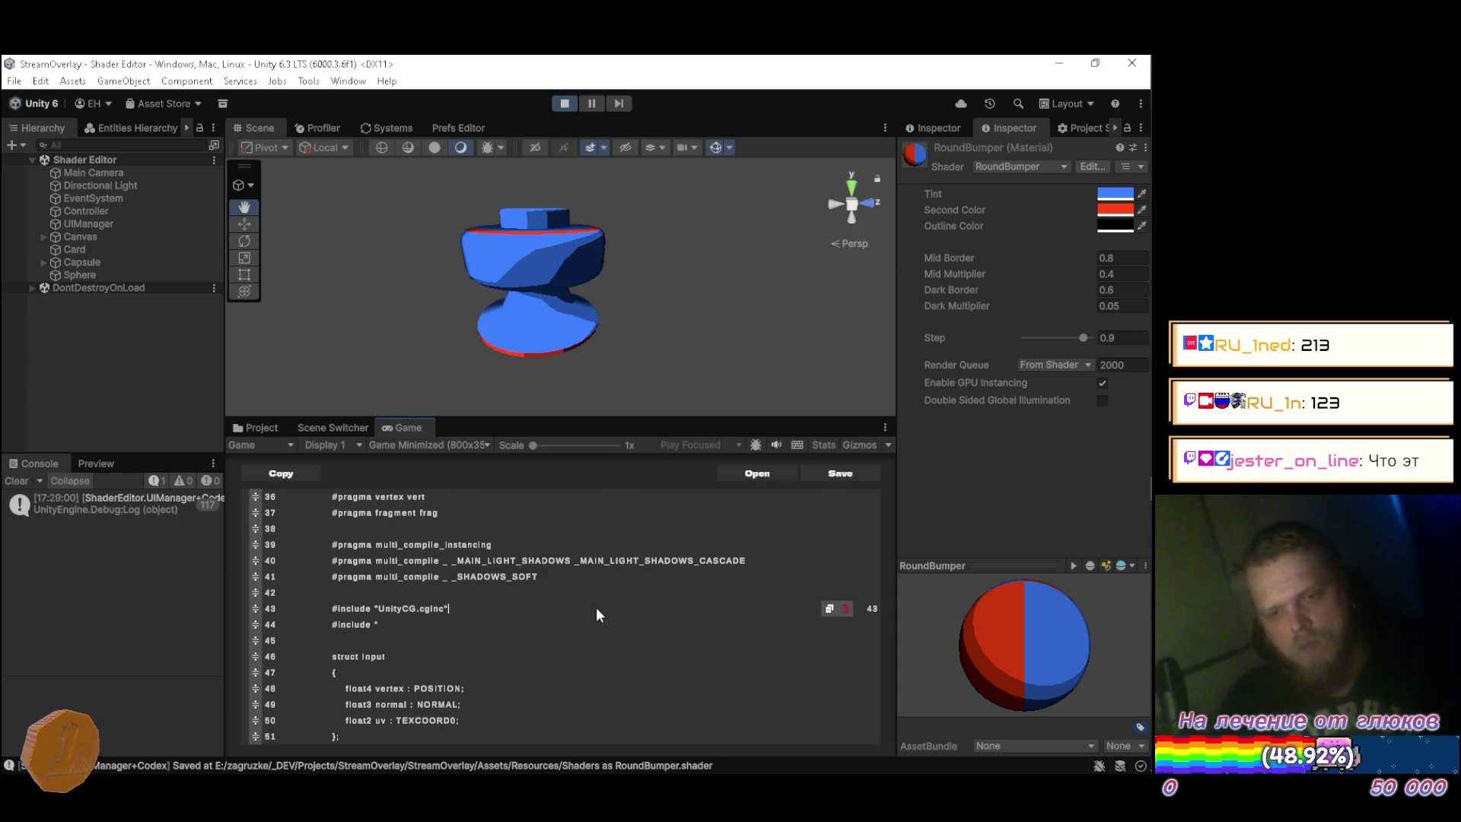
pyautogui.hotkey('alt', 'Tab')
pyautogui.hotkey('alt', 'Tab')
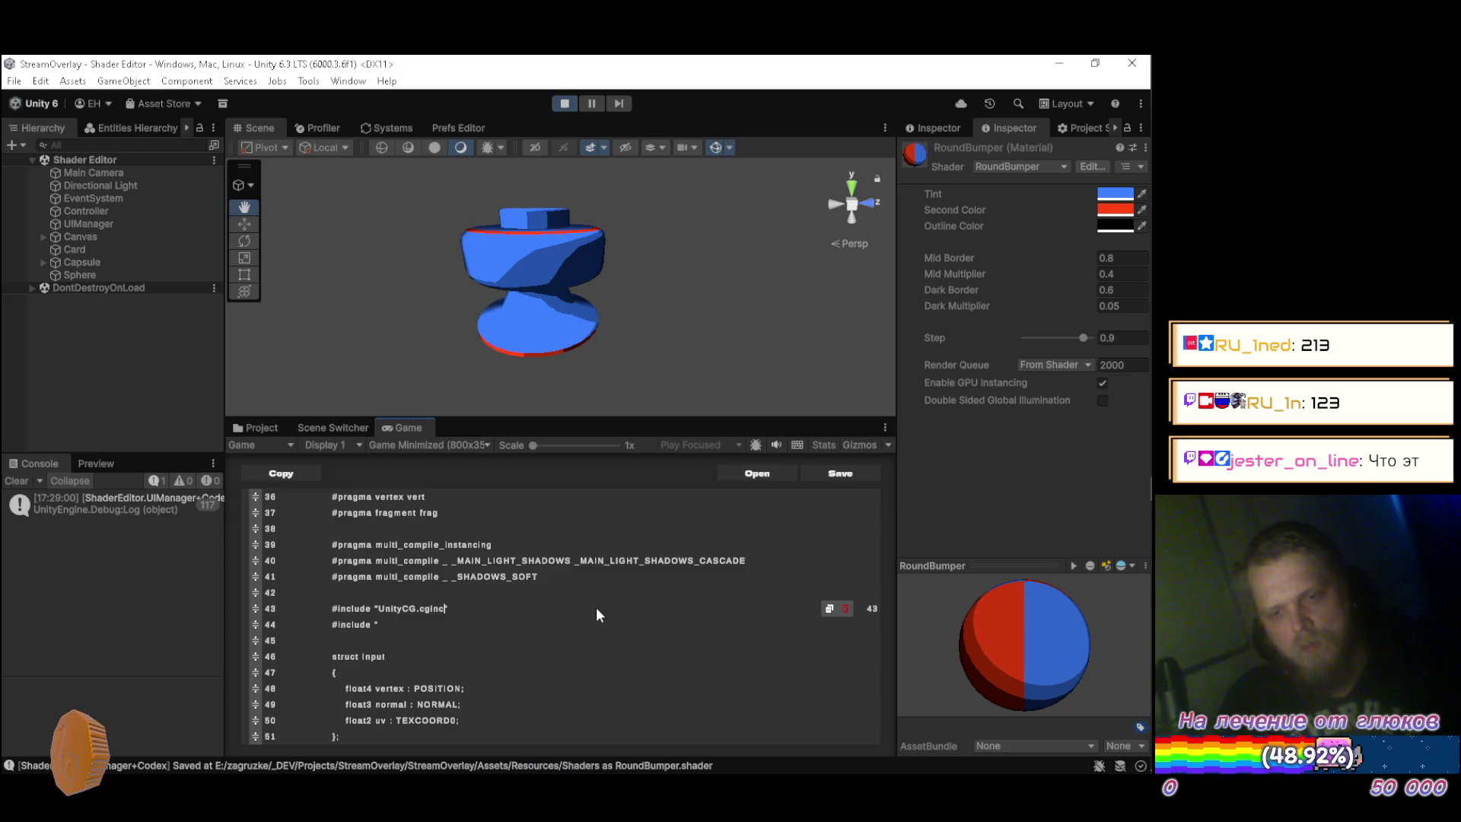
pyautogui.hotkey('ctrl', 'BackSpace')
pyautogui.hotkey('ctrl', 'BackSpace')
pyautogui.press('BackSpace')
pyautogui.press('BackSpace')
pyautogui.press('BackSpace')
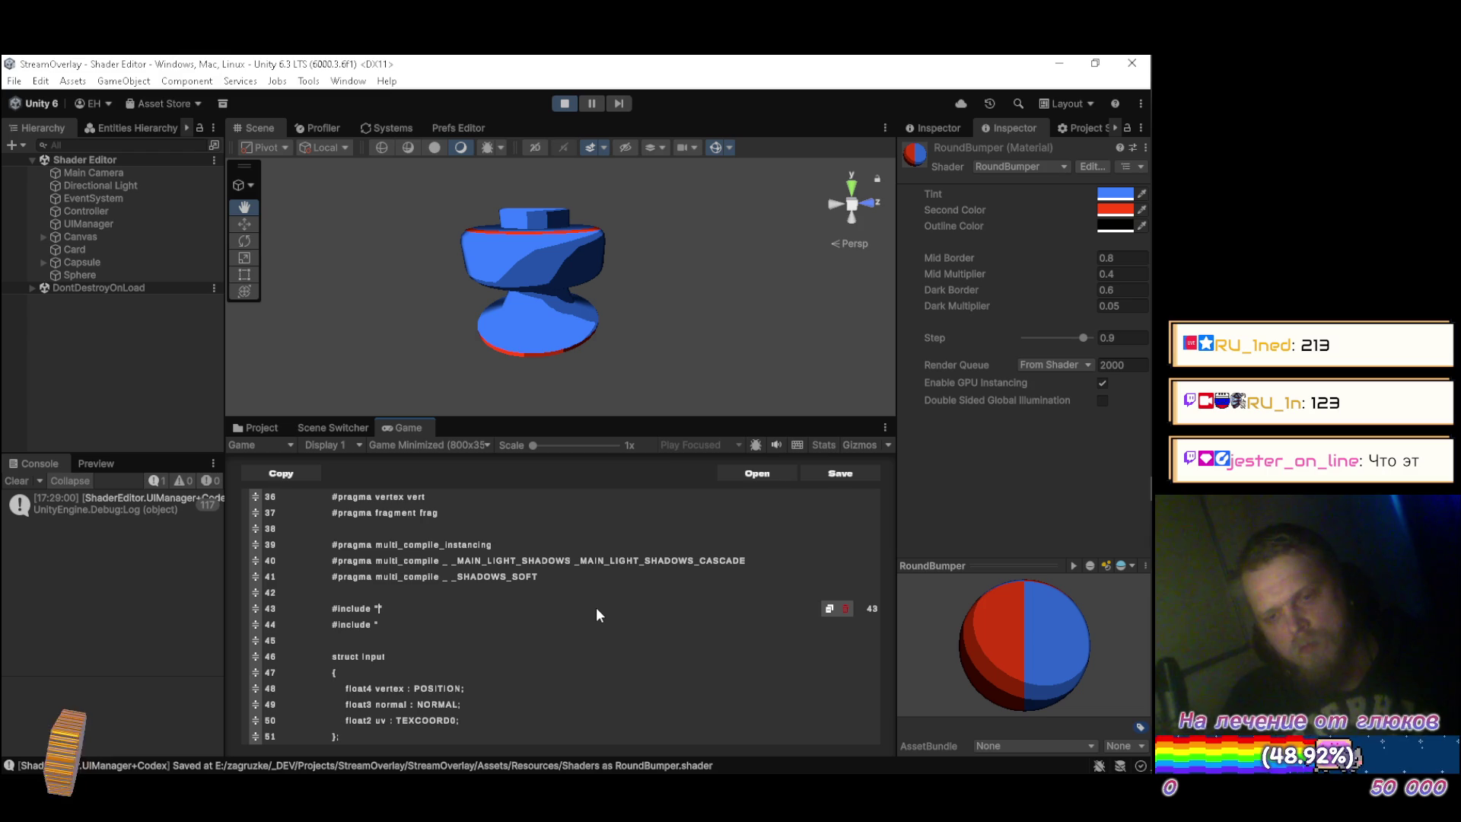
pyautogui.hotkey('ctrl', 'alt', 'r')
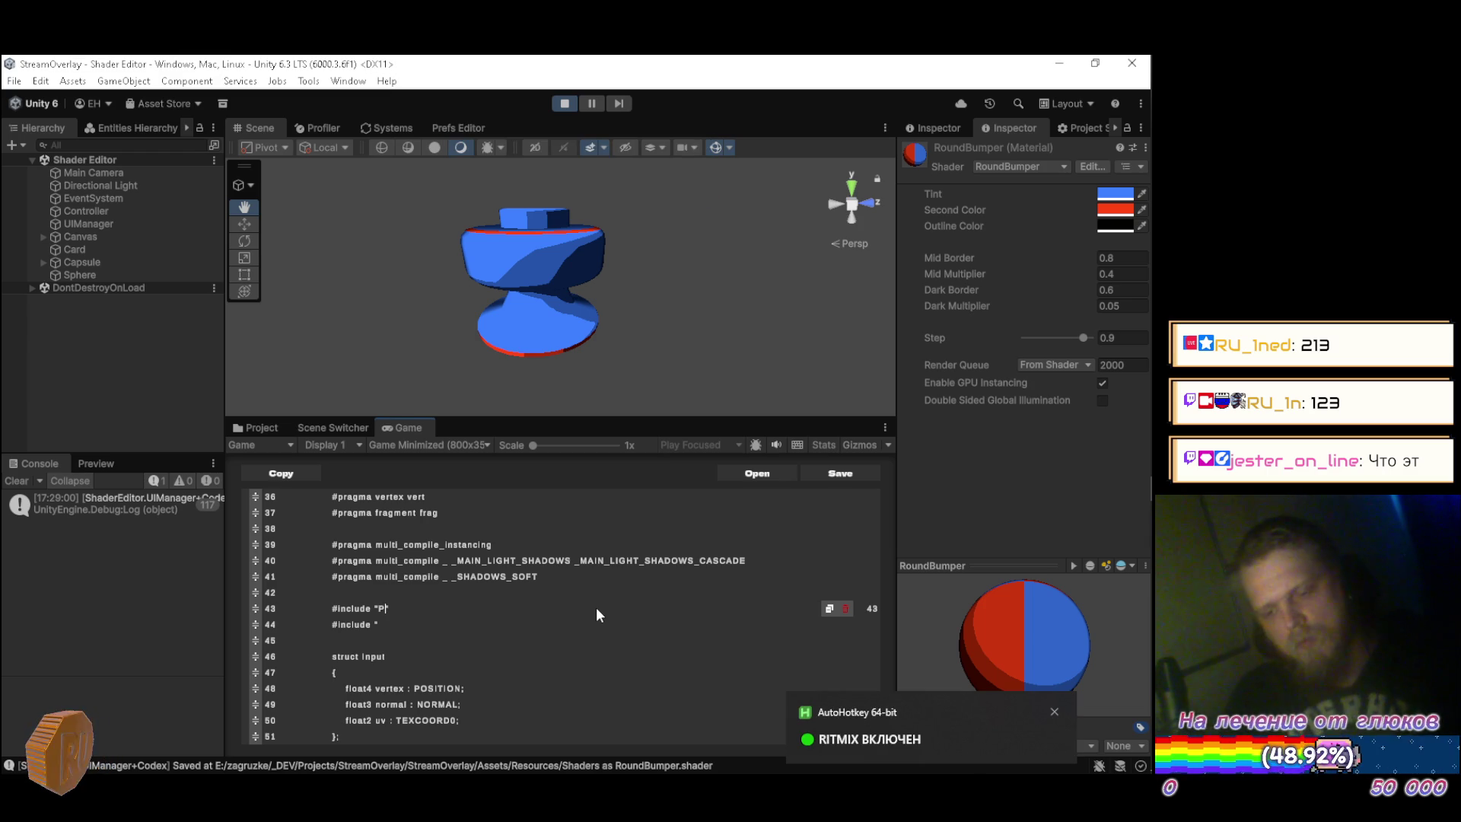
# Type the Packages/com.unity.render-pipeline.universal/ShaderLibrary/Core.hlsl path, then begin a second include.
pyautogui.write('Packages')
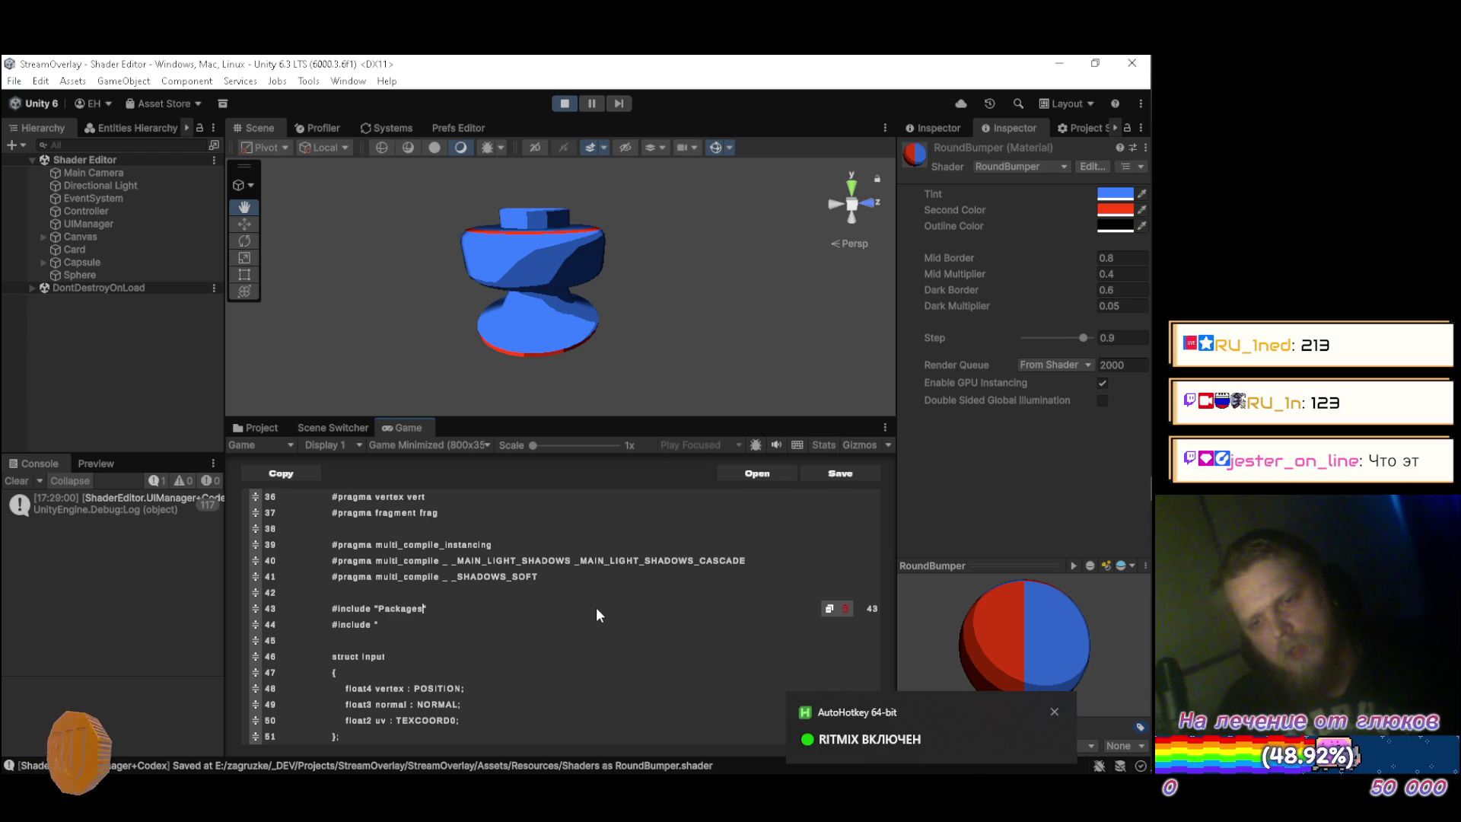
pyautogui.write('/')
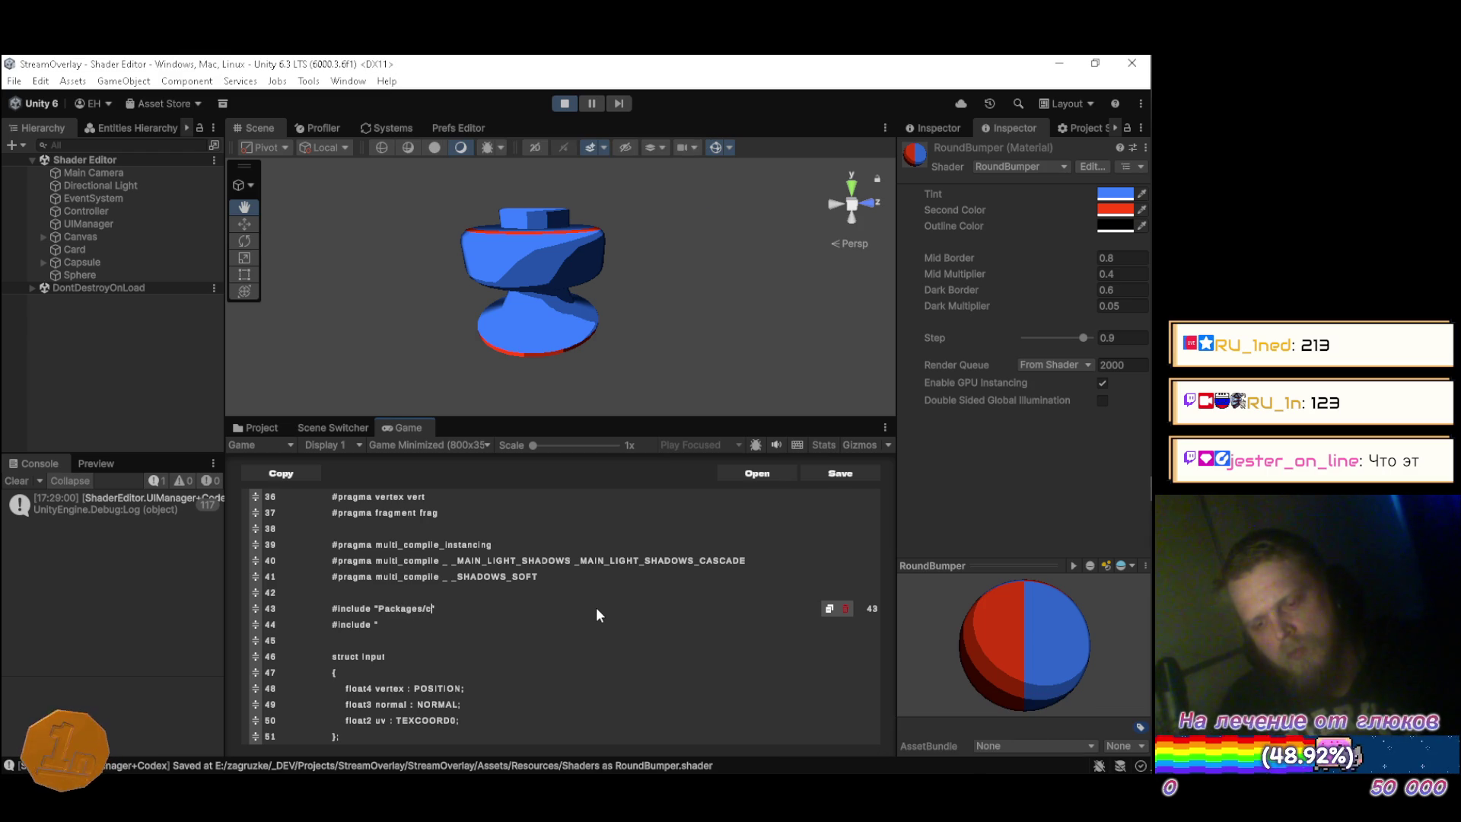
pyautogui.write('com.u')
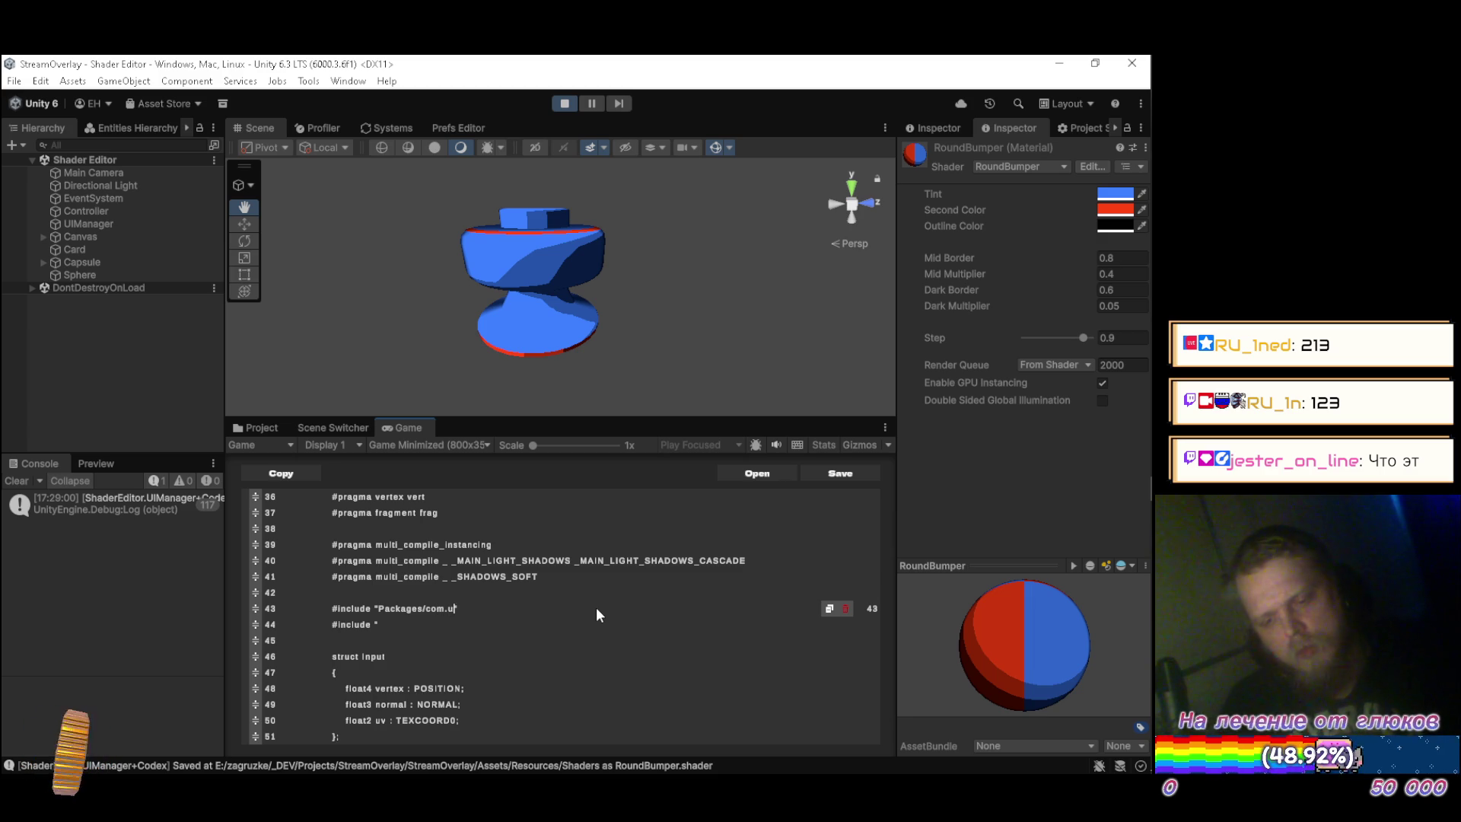
pyautogui.hotkey('alt', 'Tab')
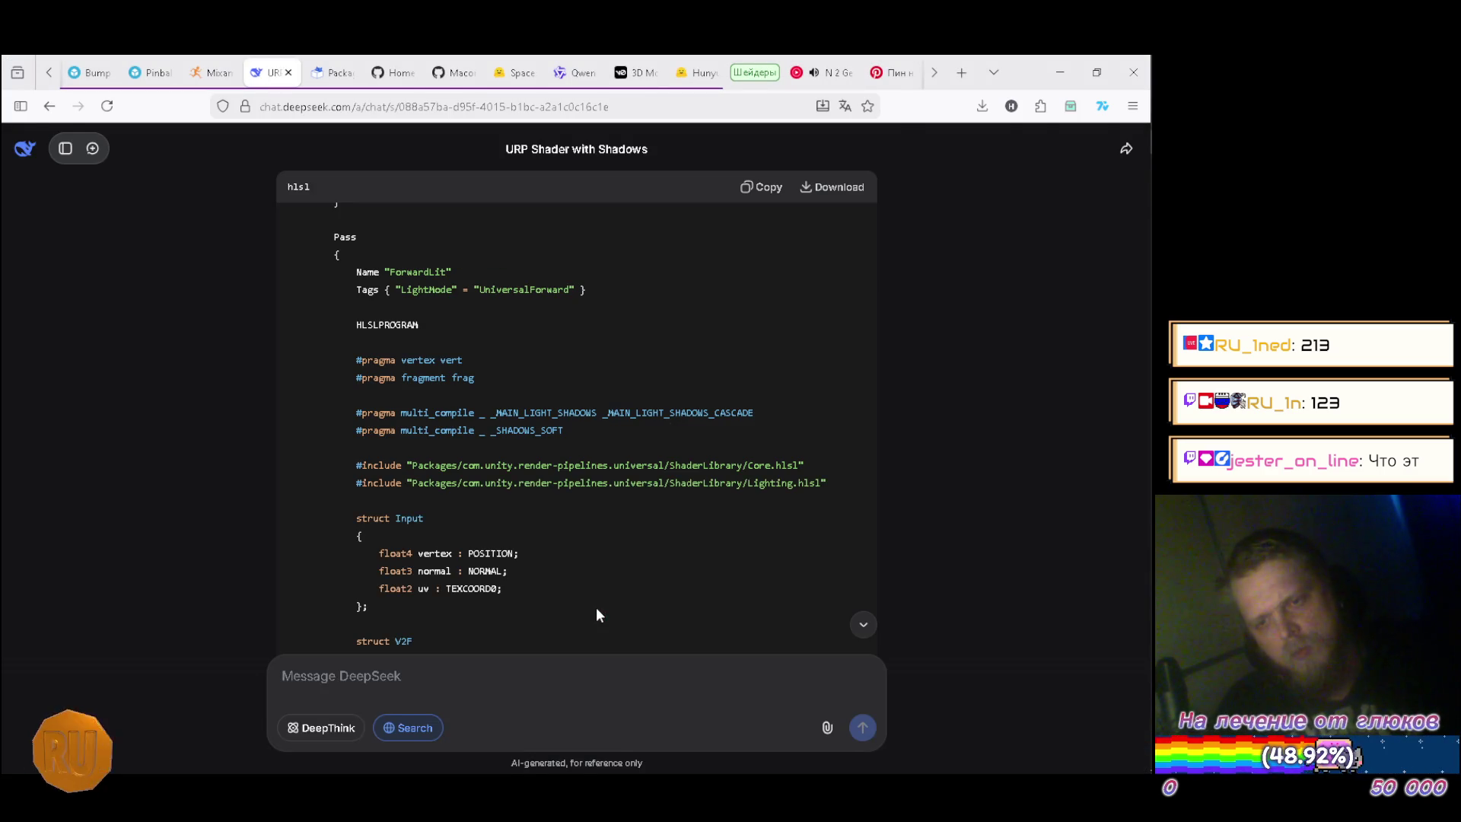
pyautogui.hotkey('alt', 'Tab')
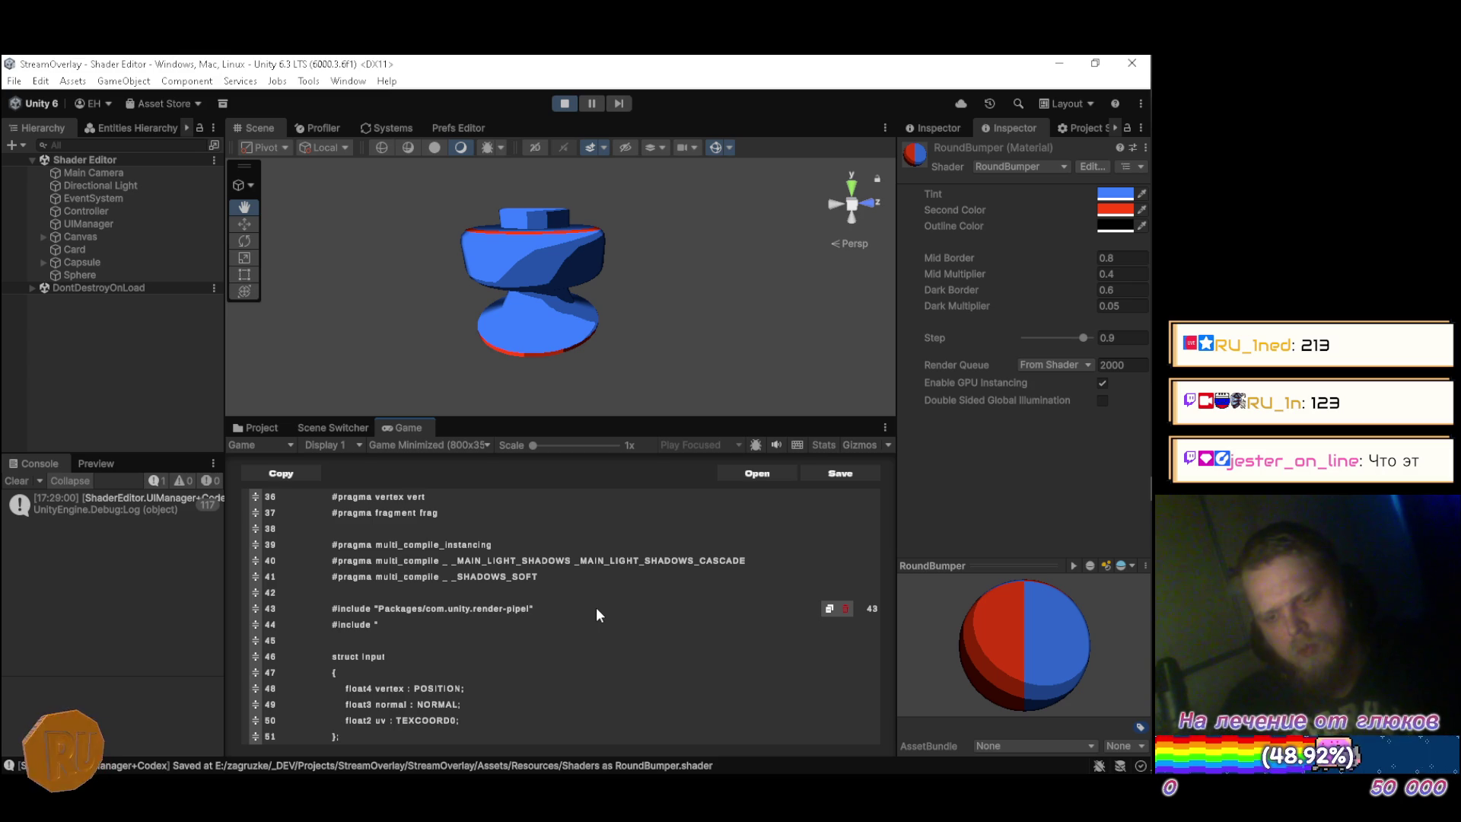
pyautogui.write('ine.universal')
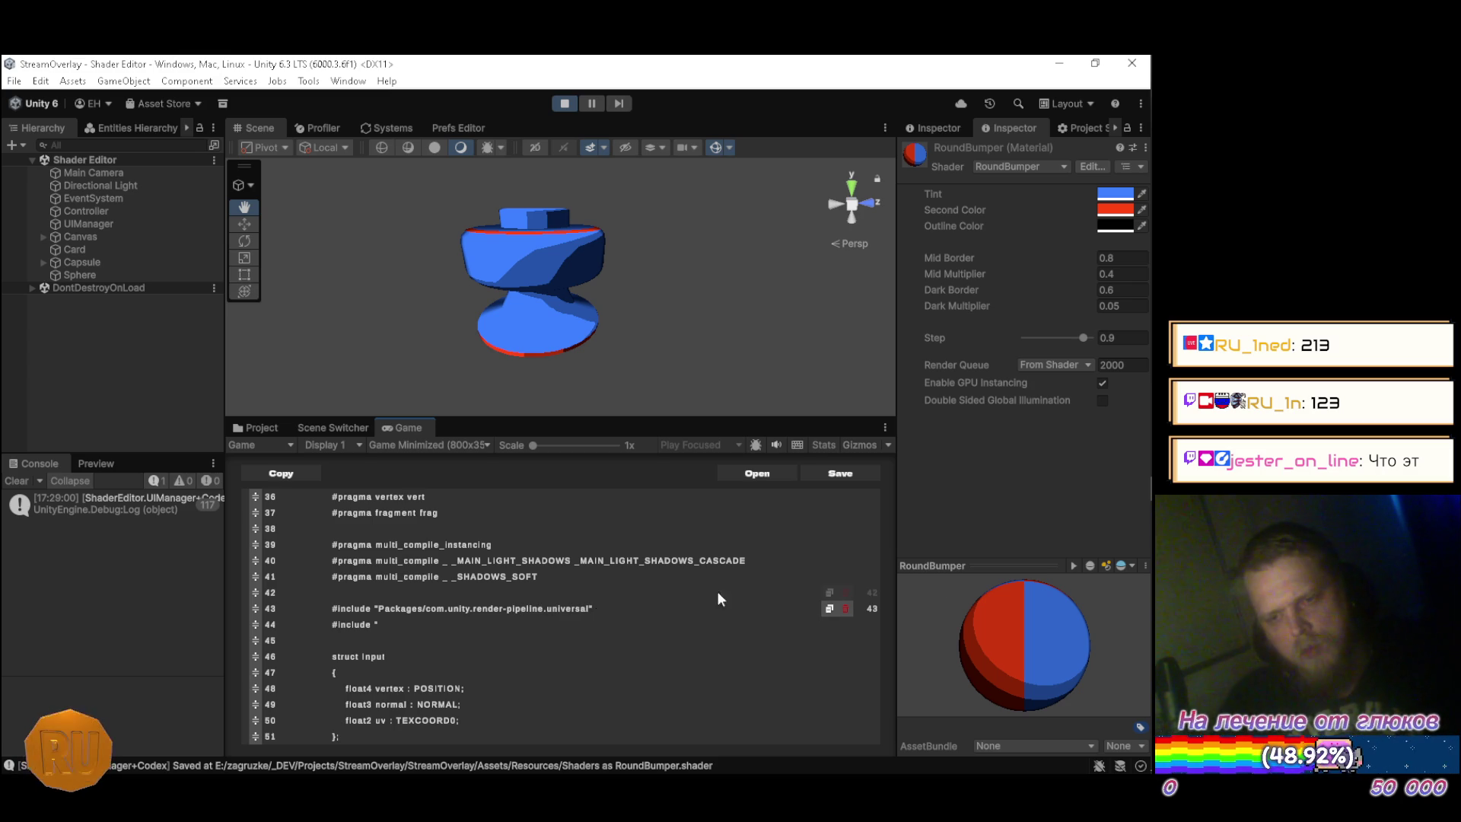
pyautogui.hotkey('alt', 'Tab')
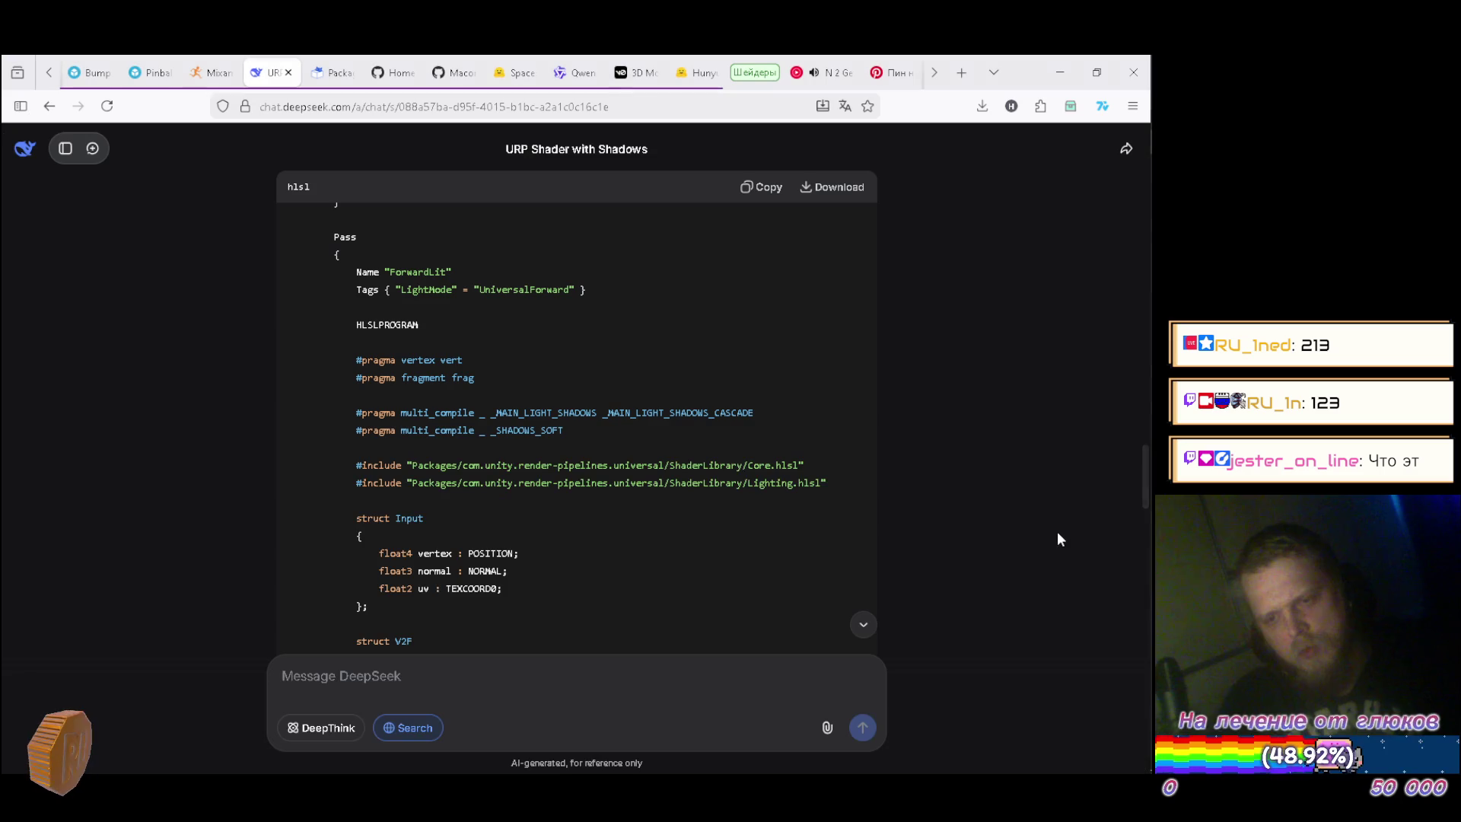
pyautogui.hotkey('alt', 'Tab')
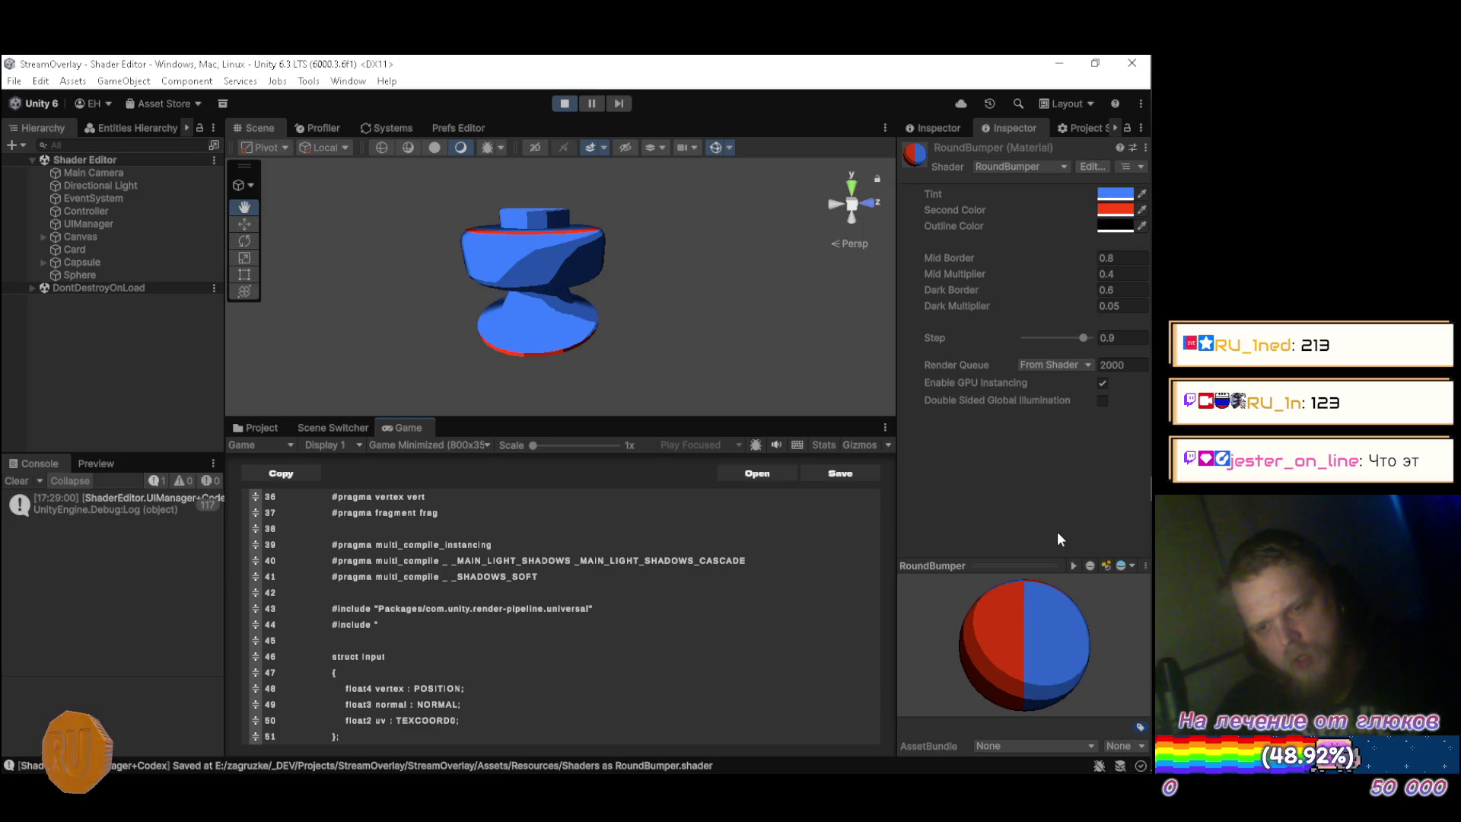
pyautogui.hotkey('alt', 'Tab')
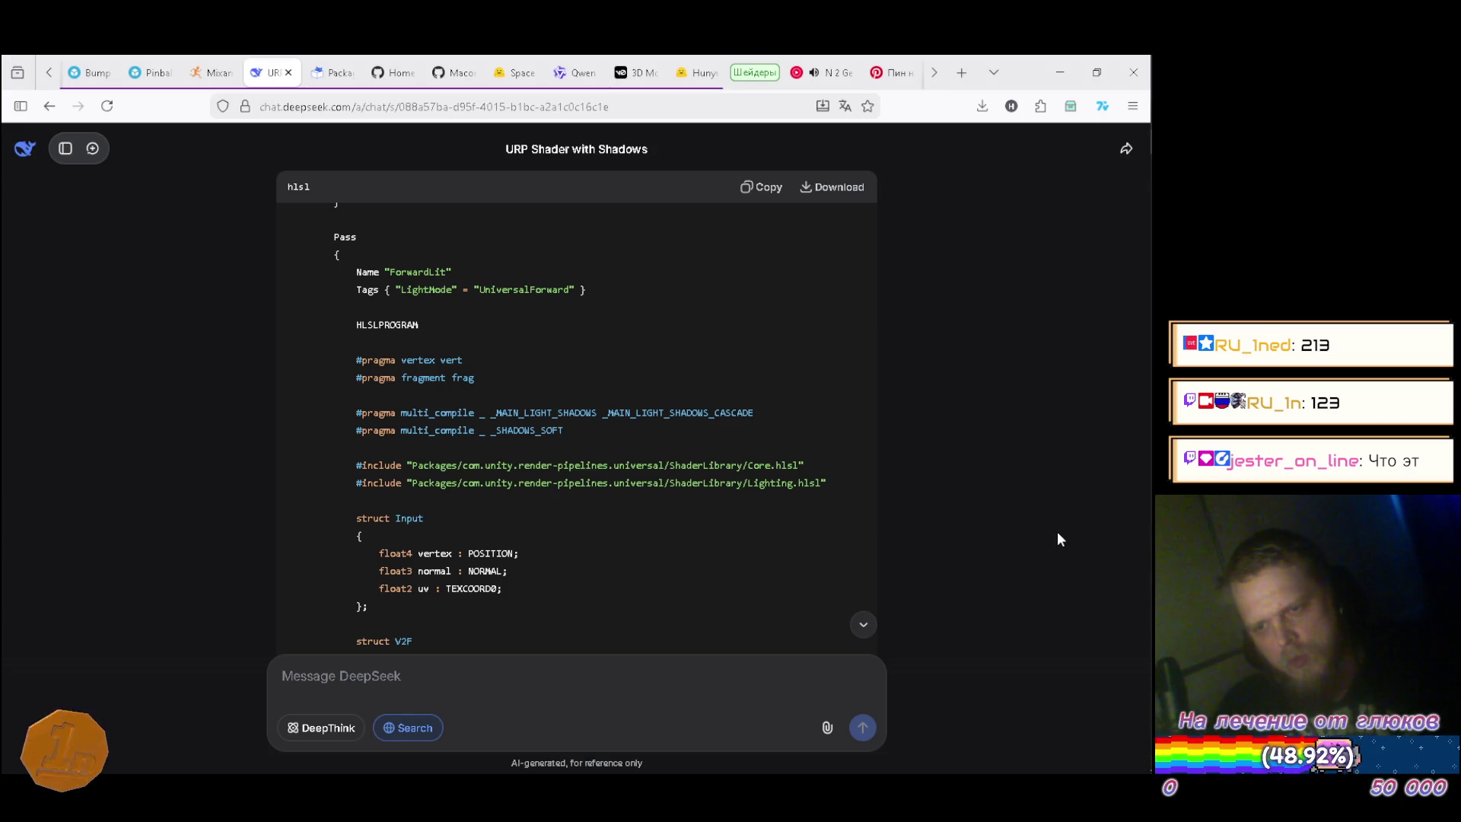
pyautogui.hotkey('alt', 'Tab')
pyautogui.write('der')
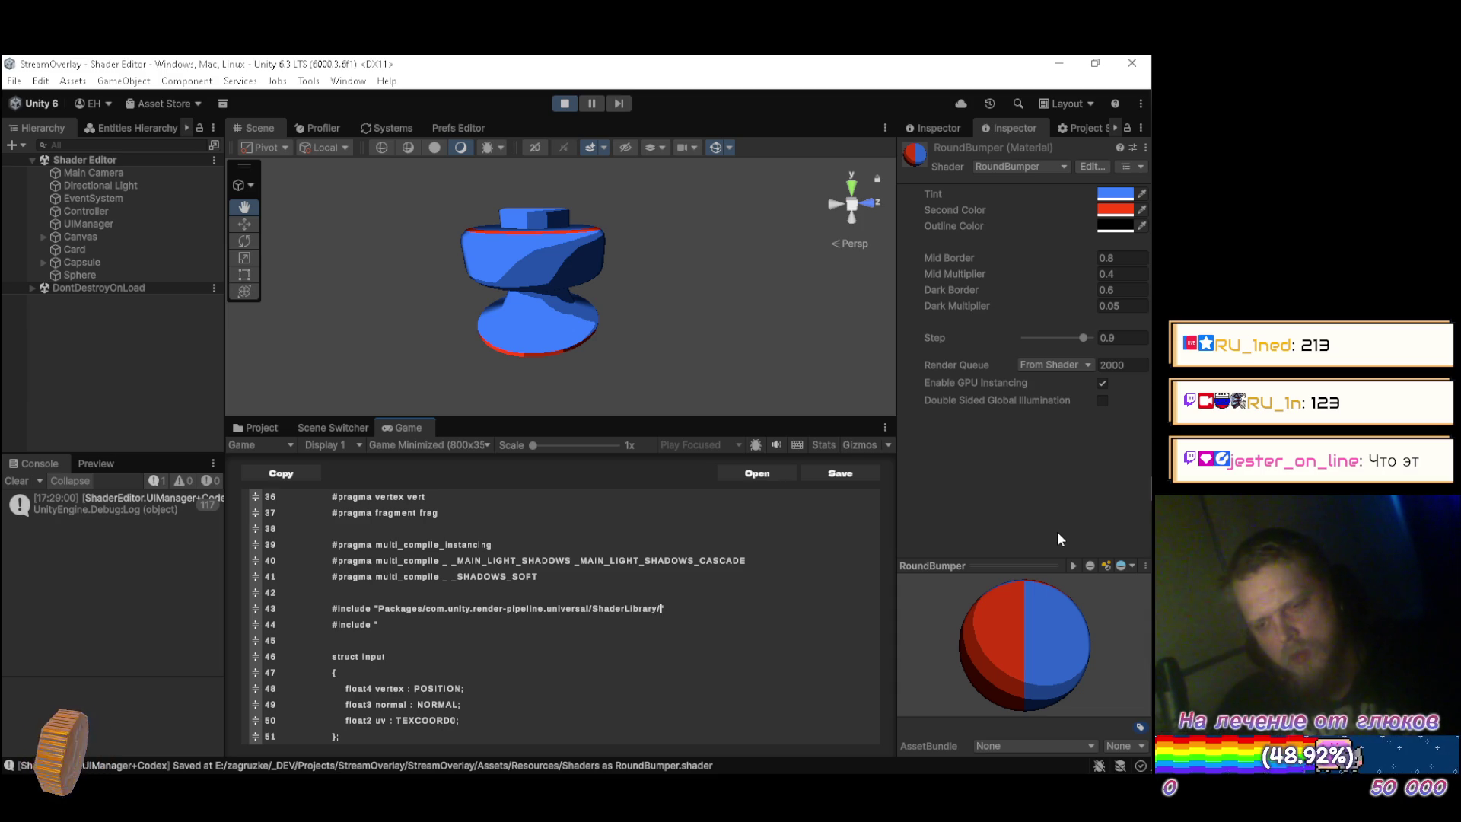
pyautogui.hotkey('alt', 'Tab')
pyautogui.hotkey('alt', 'Tab')
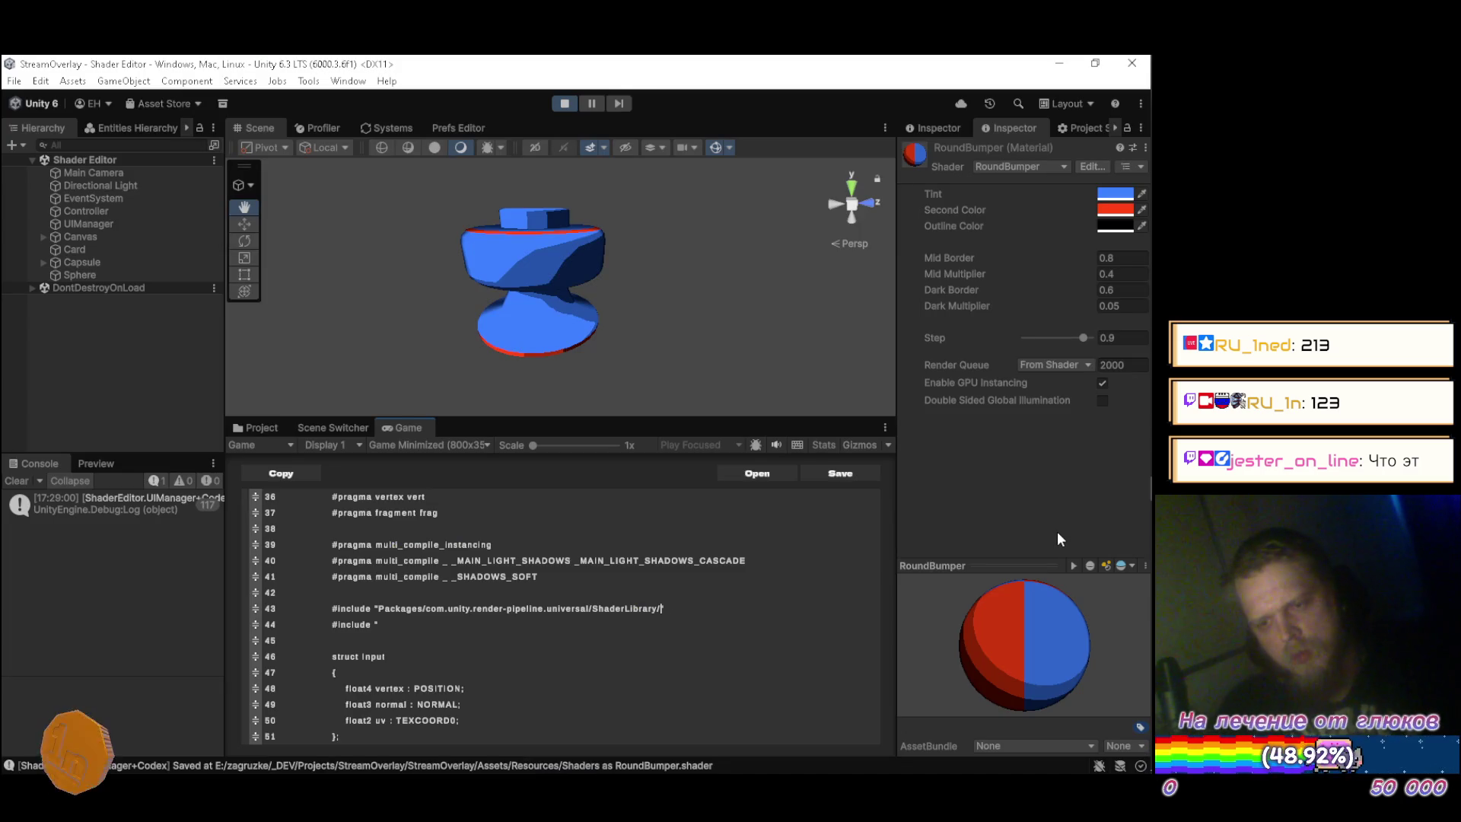
pyautogui.write('Core.hlsl')
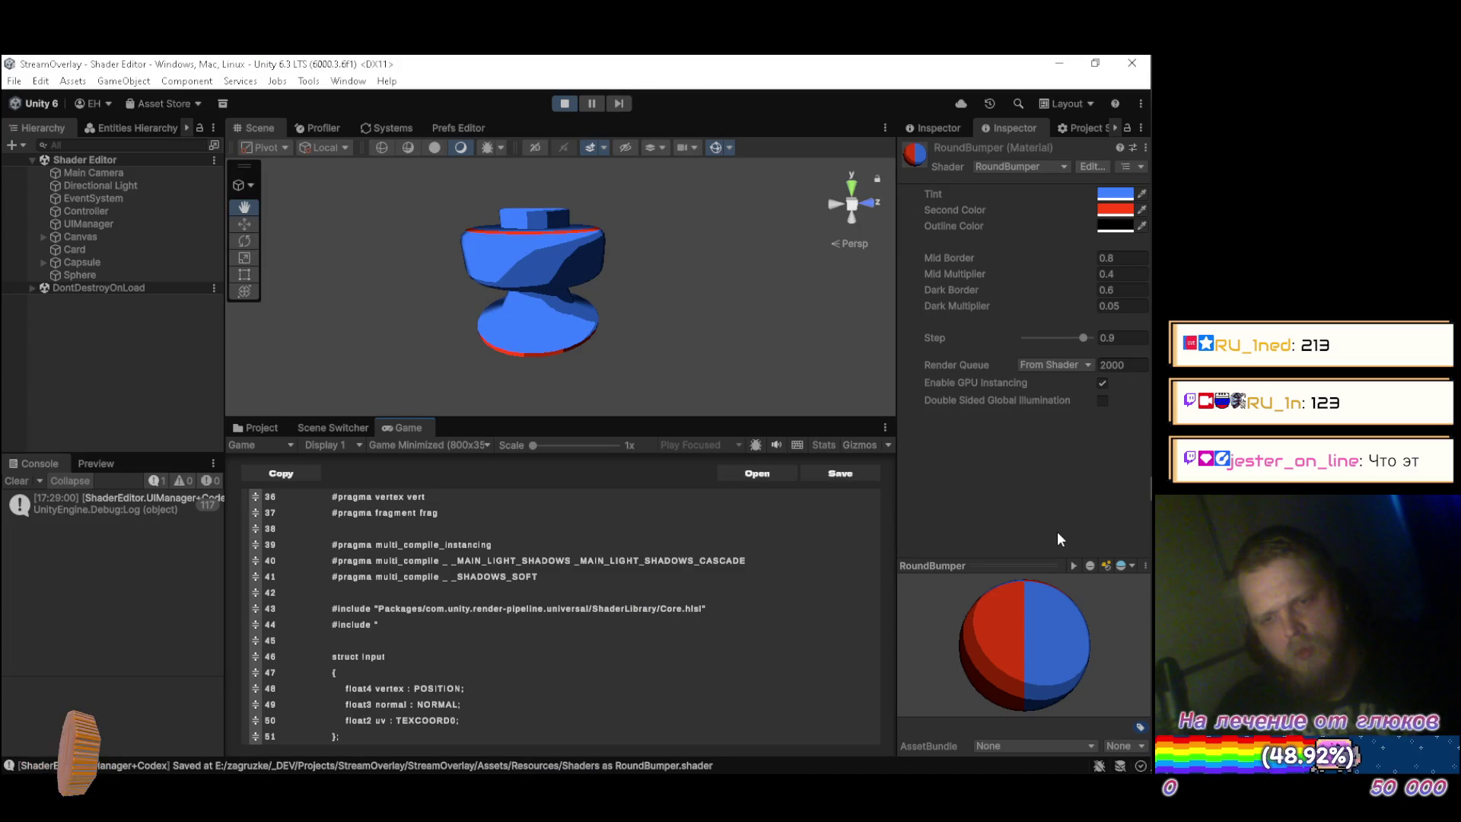
pyautogui.write('Pa')
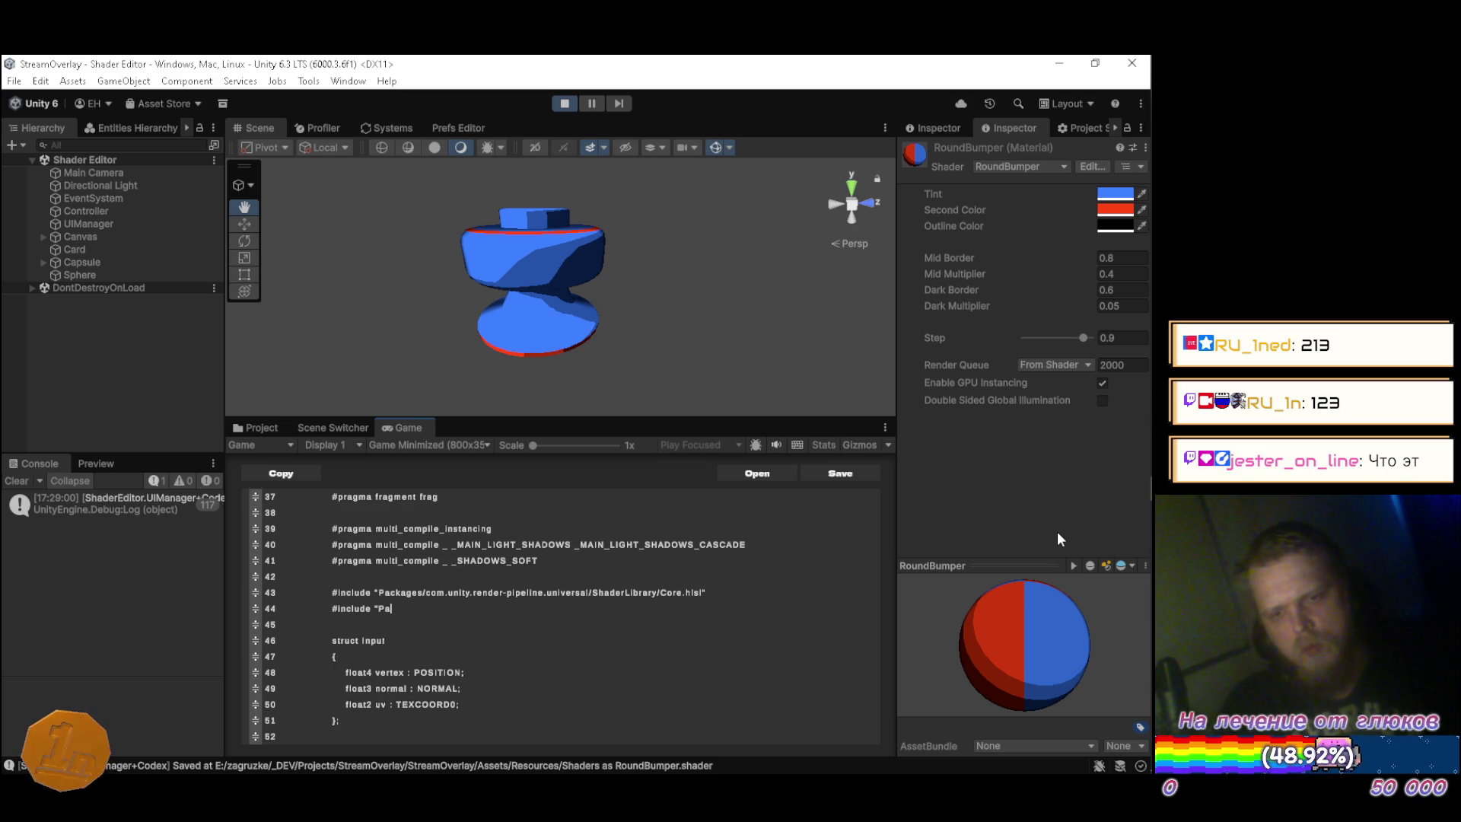
pyautogui.write('ckager')
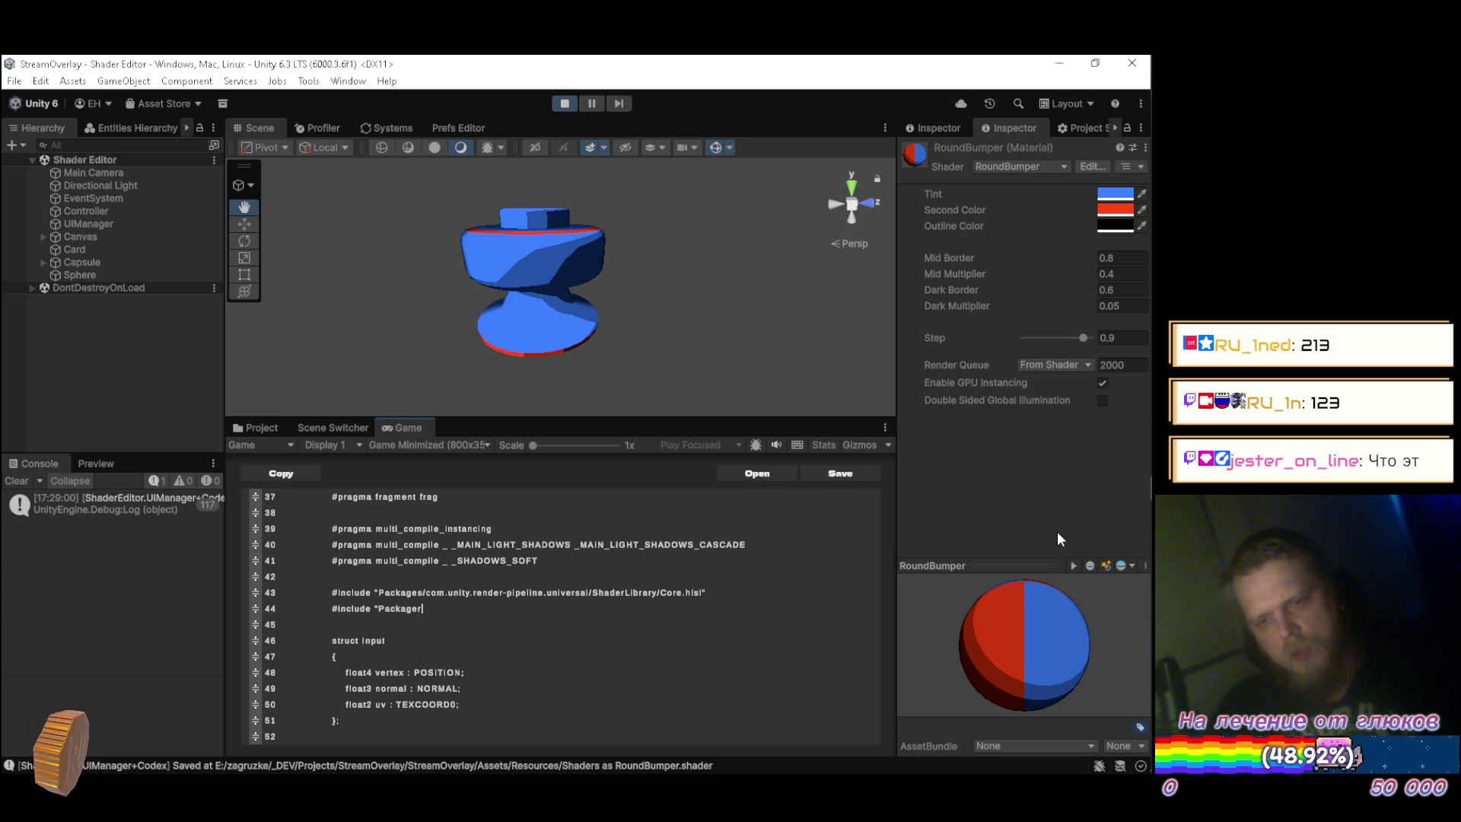
pyautogui.press('BackSpace')
pyautogui.write('s/com.unity')
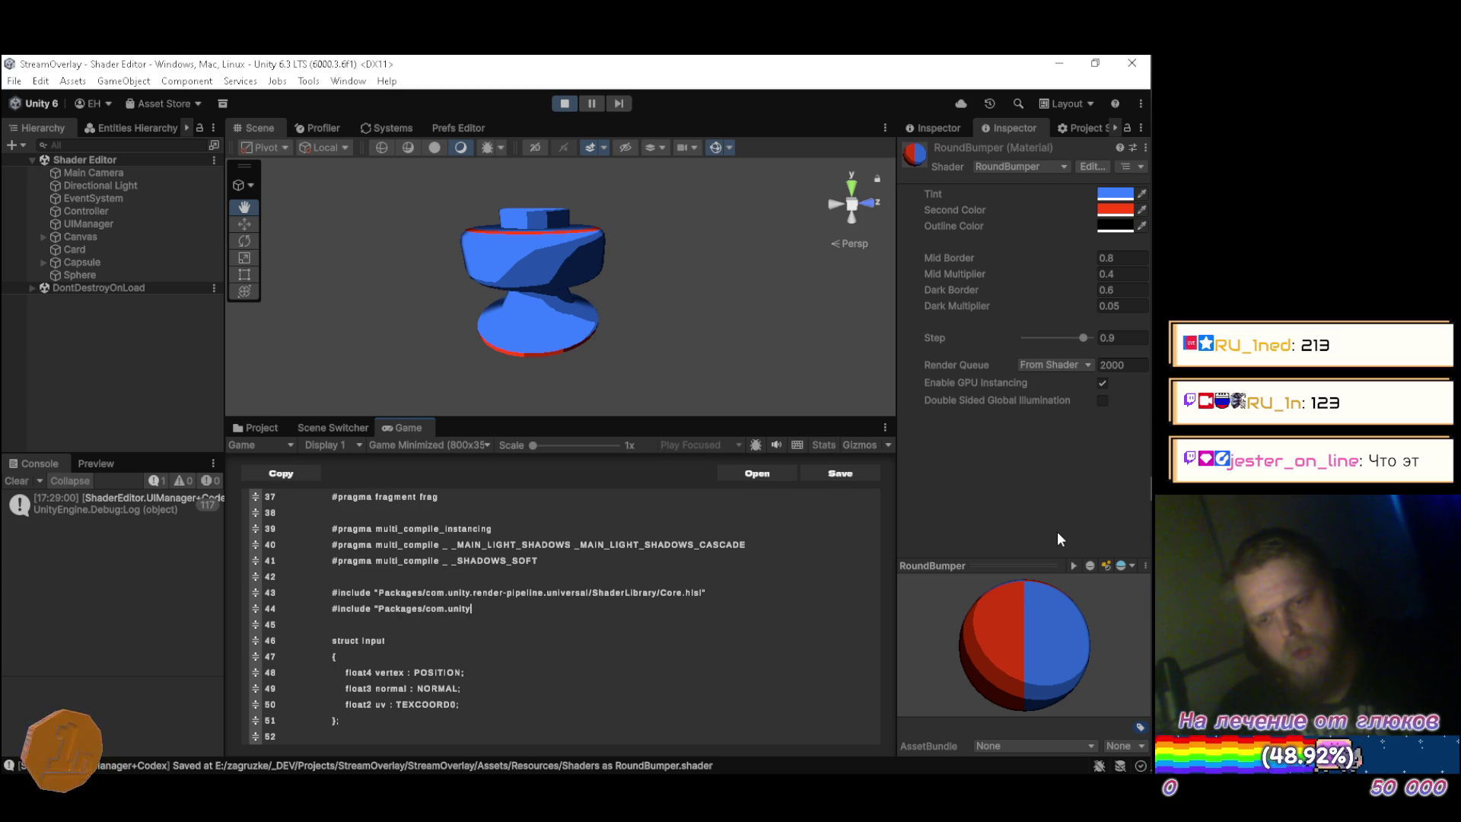
# Continue line 44's include path with render-pipelines.universal/.
pyautogui.hotkey('alt', 'Tab')
pyautogui.hotkey('alt', 'Tab')
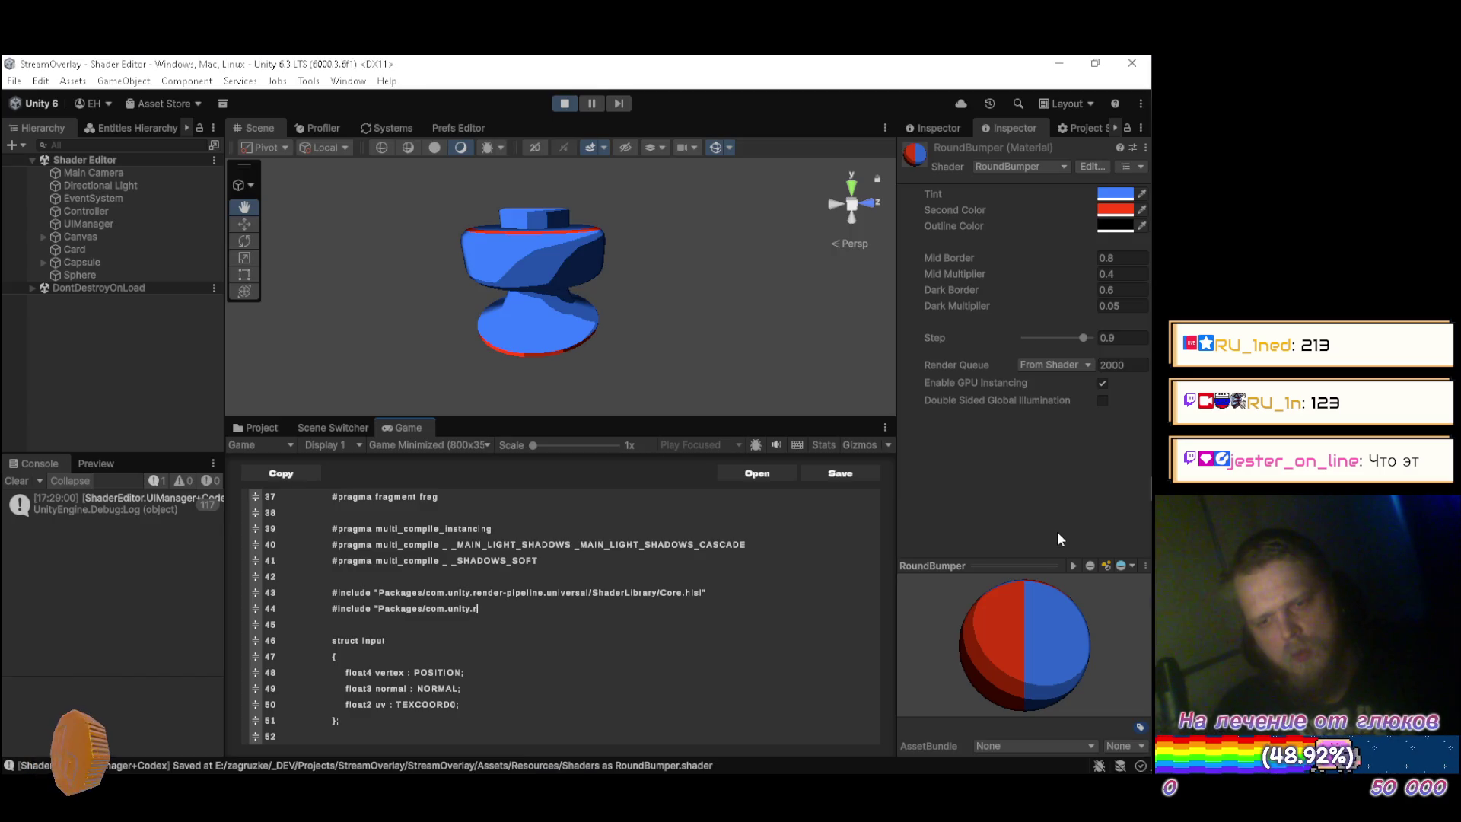
pyautogui.hotkey('alt', 'Tab')
pyautogui.hotkey('alt', 'Tab')
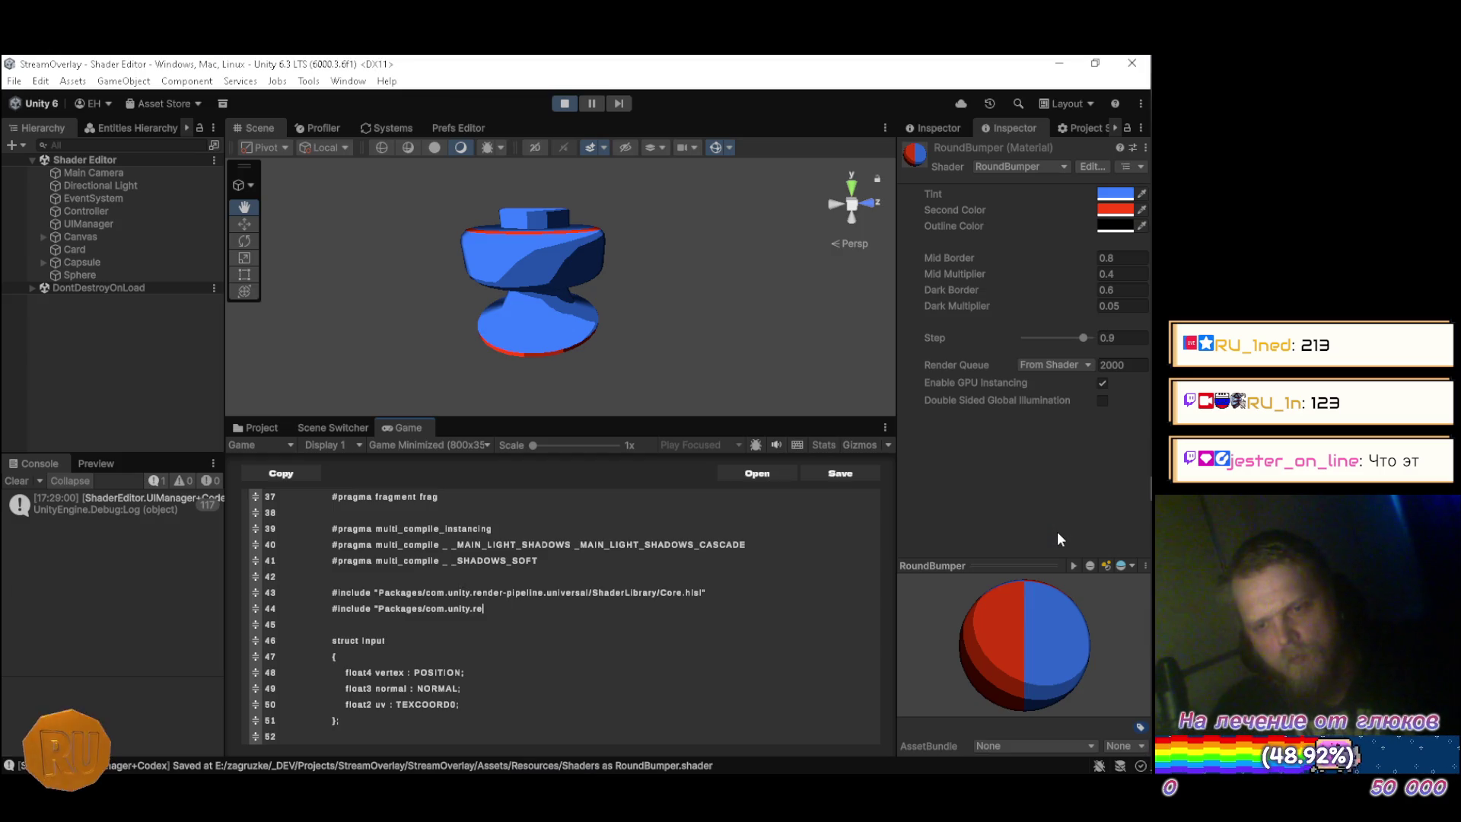
pyautogui.press('Left')
pyautogui.press('Left')
pyautogui.press('Left')
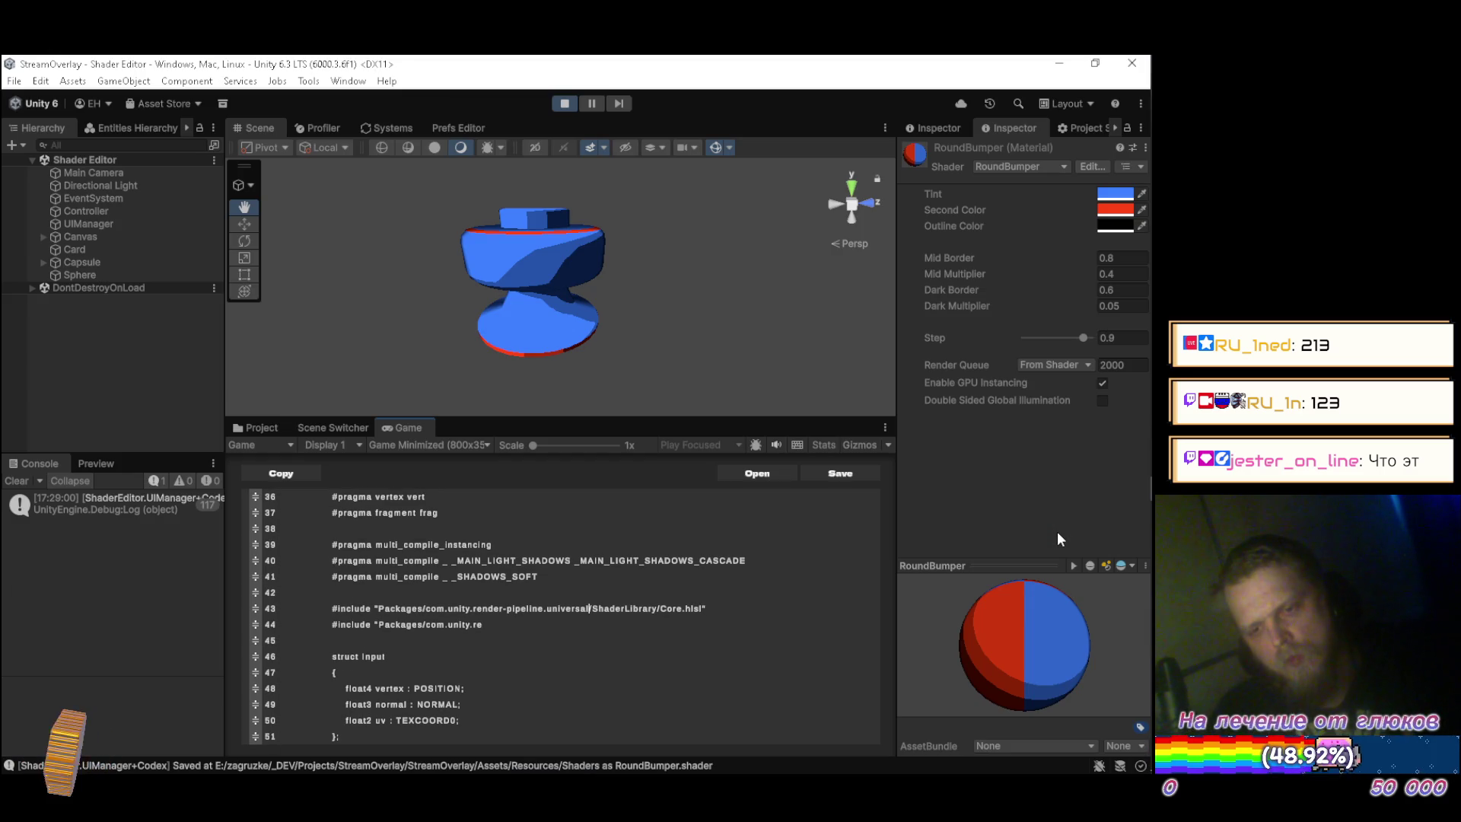
pyautogui.write('s')
pyautogui.press('Down')
pyautogui.write('nder')
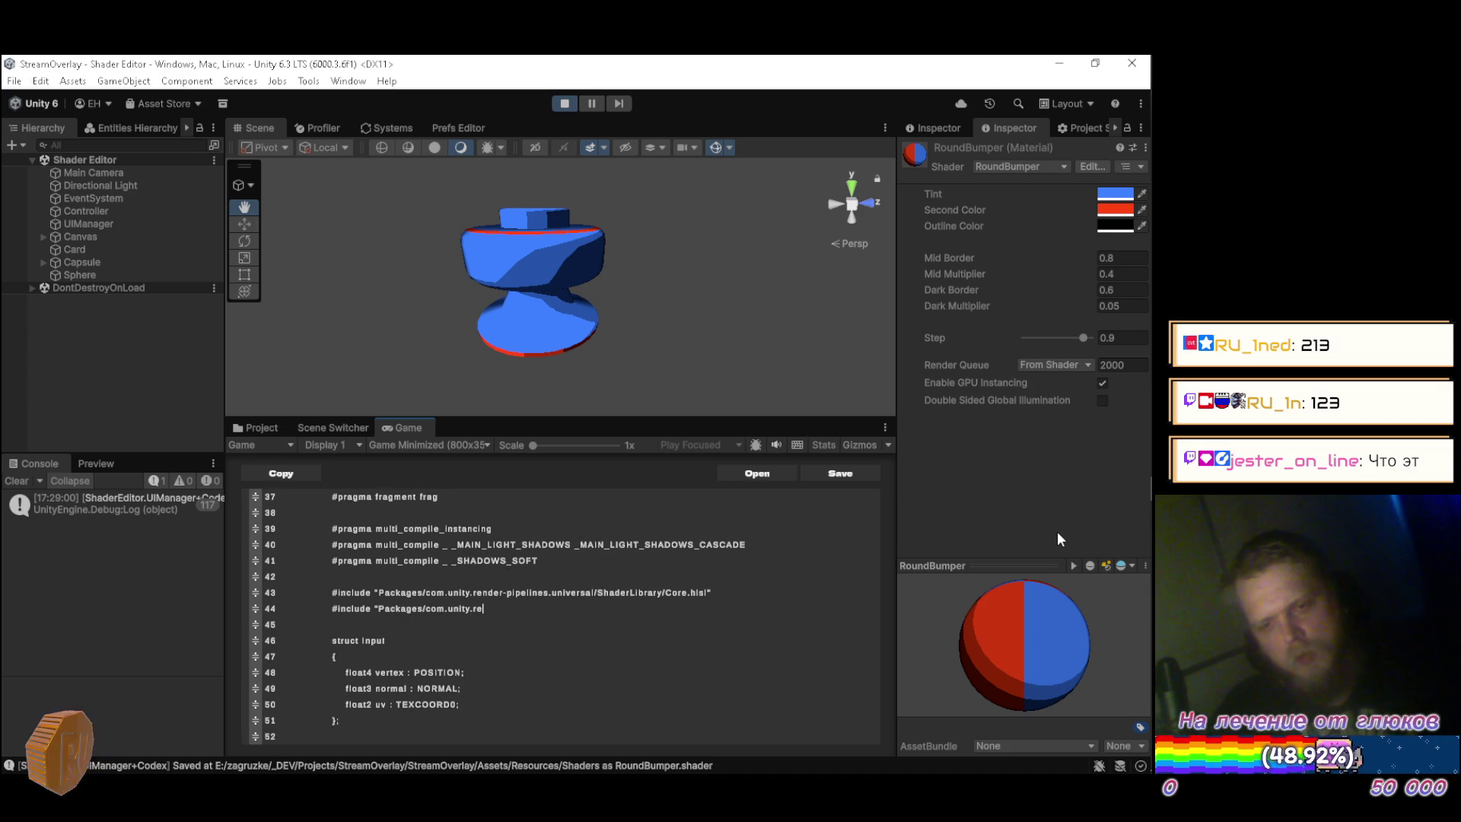
pyautogui.write('-pip')
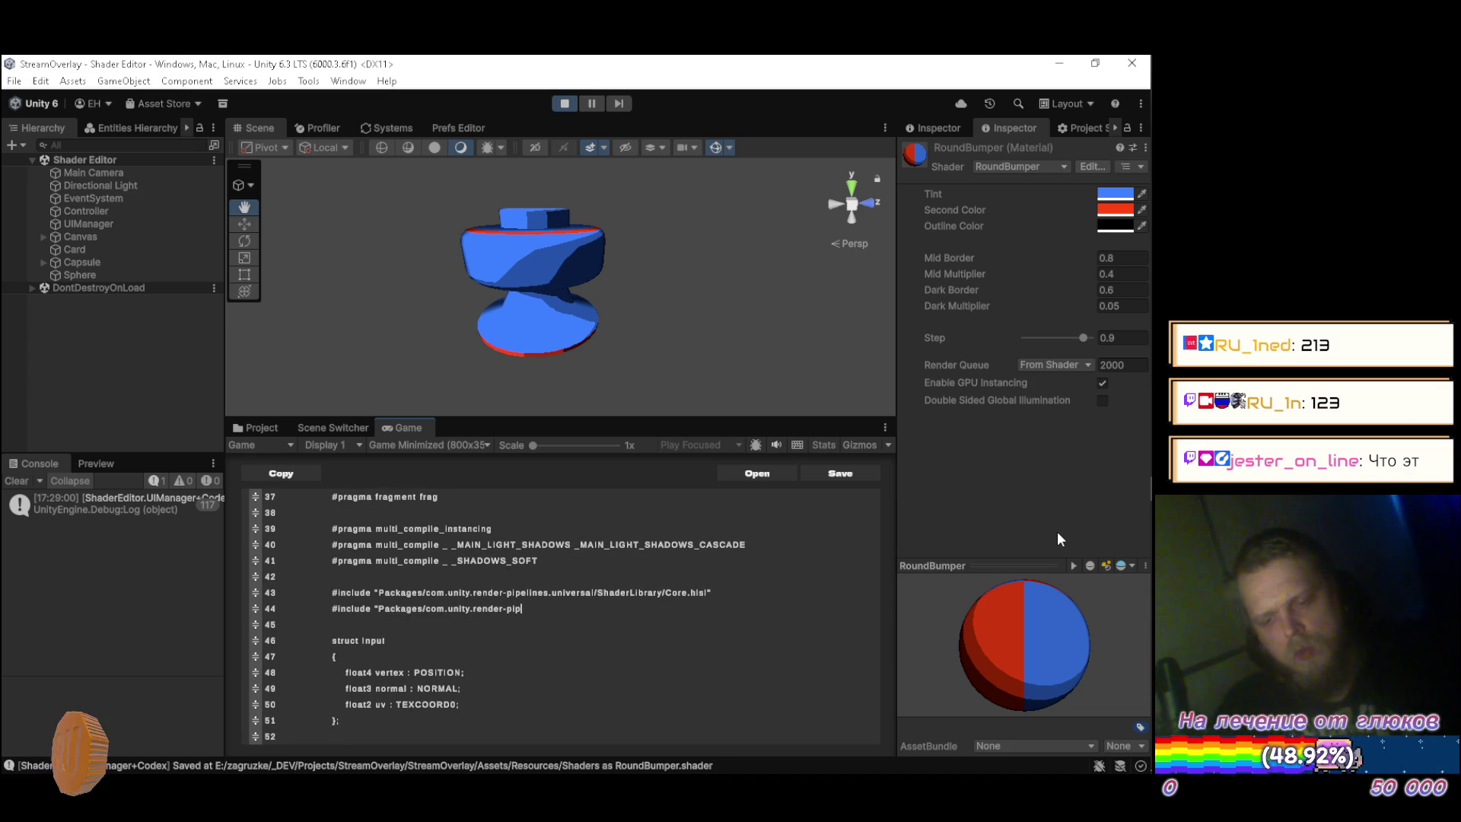
pyautogui.write('eline')
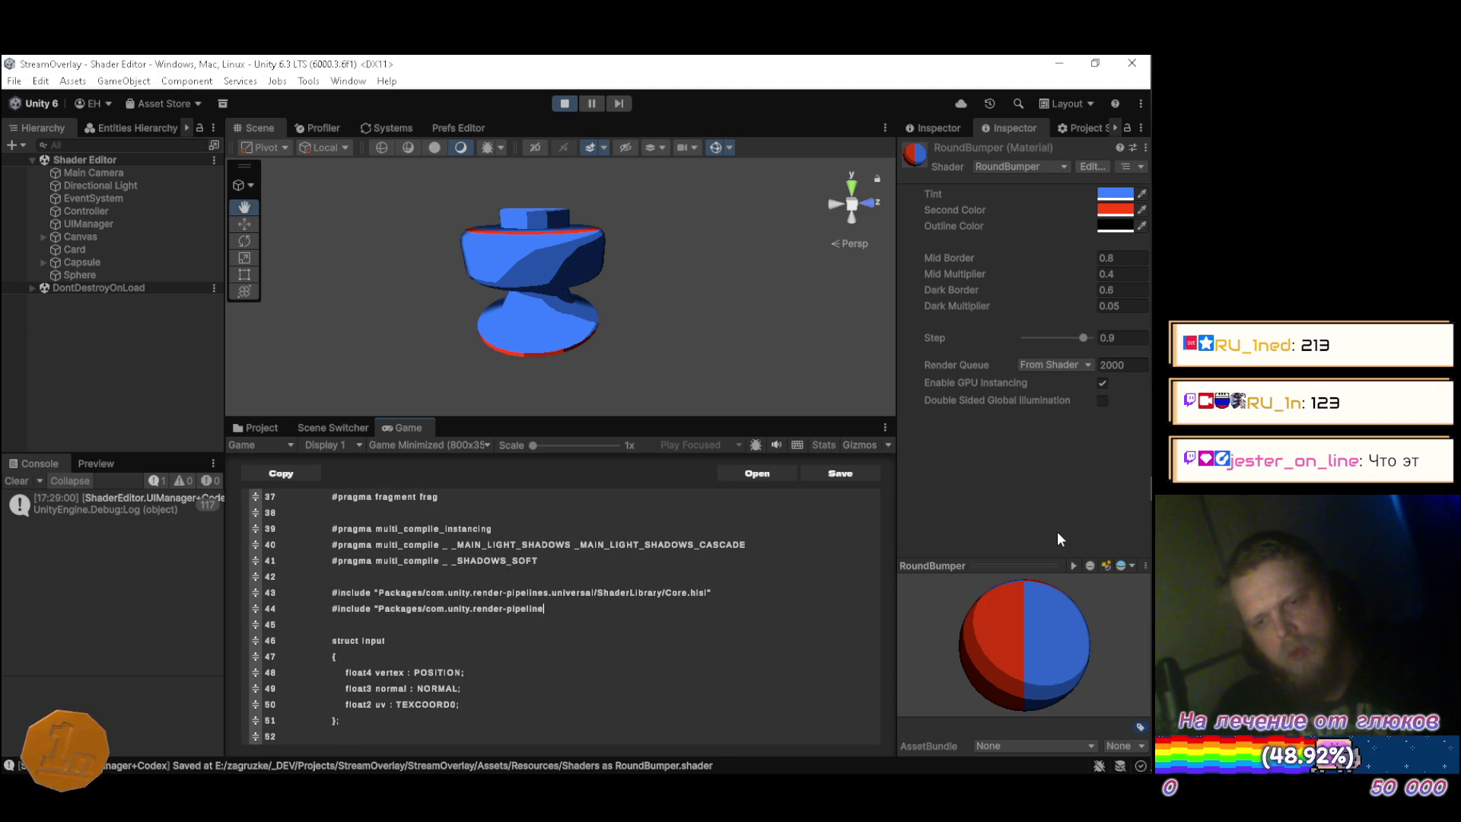
pyautogui.write('s.universa')
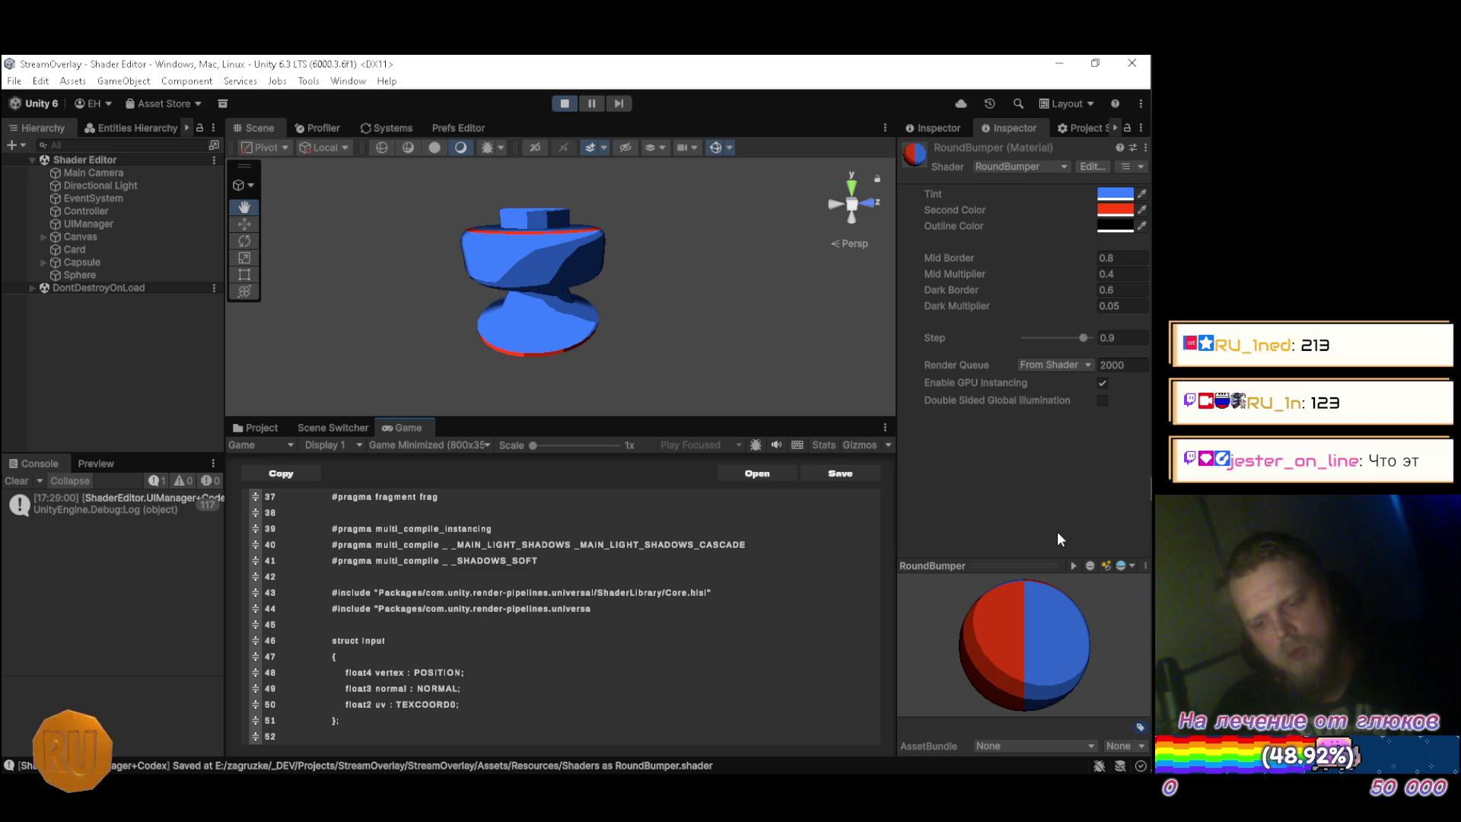
pyautogui.write('l/')
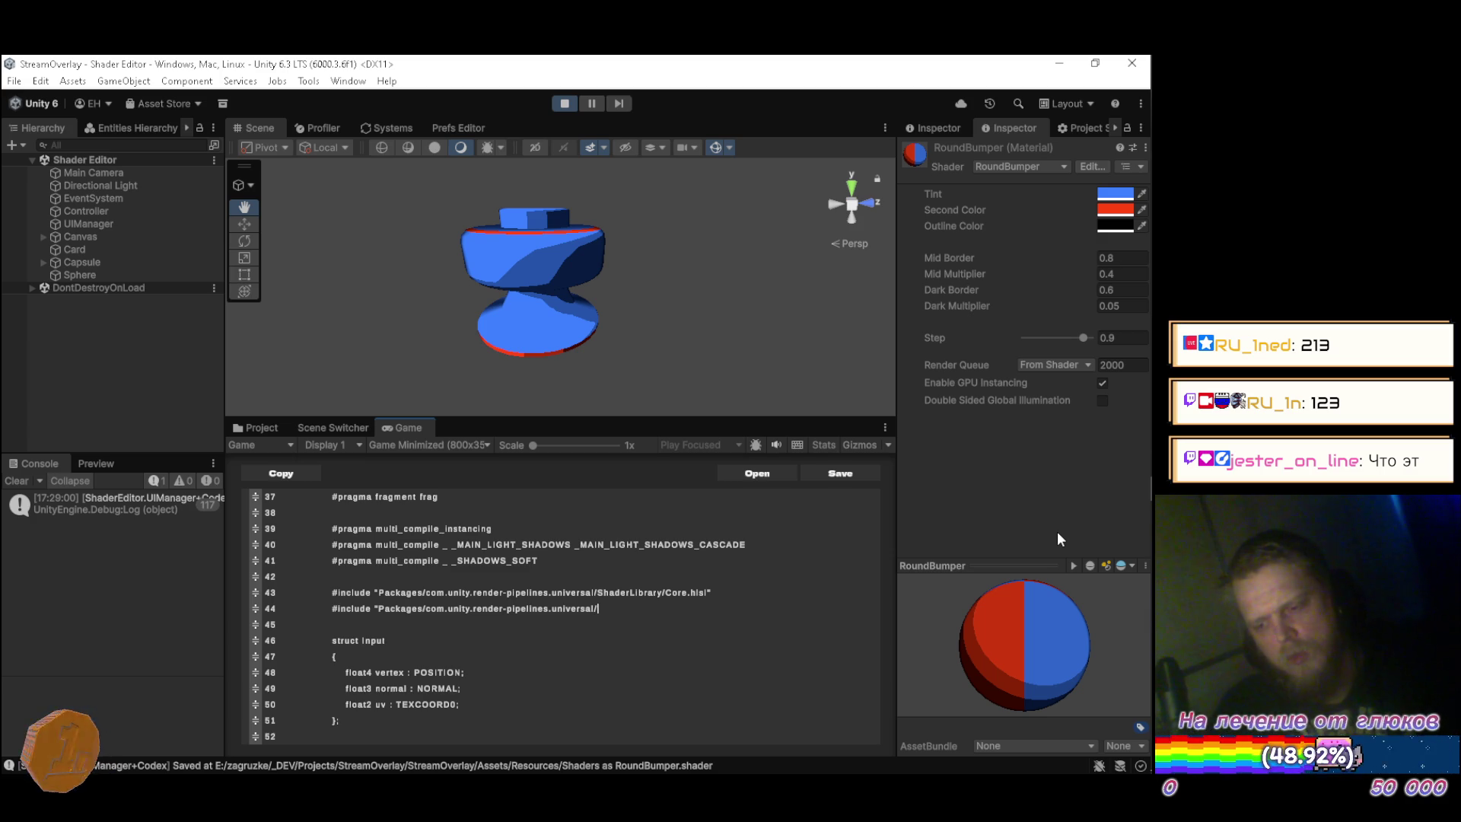
# Finish the include as ShaderLibrary/Lighting.hlsl and save, exposing a UnityObjectToClipPos error.
pyautogui.hotkey('alt', 'Tab')
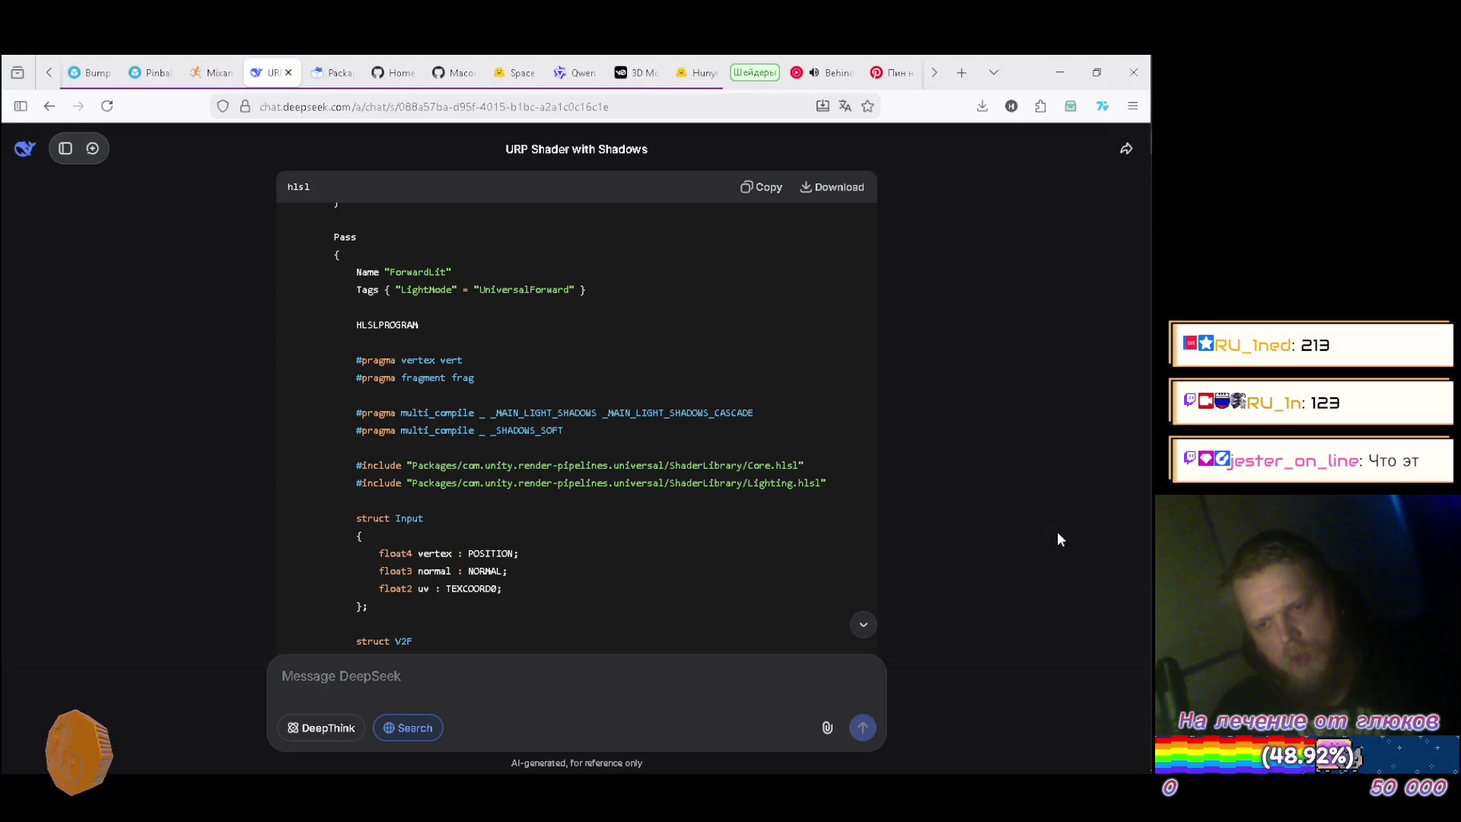
pyautogui.hotkey('alt', 'Tab')
pyautogui.write('Shade')
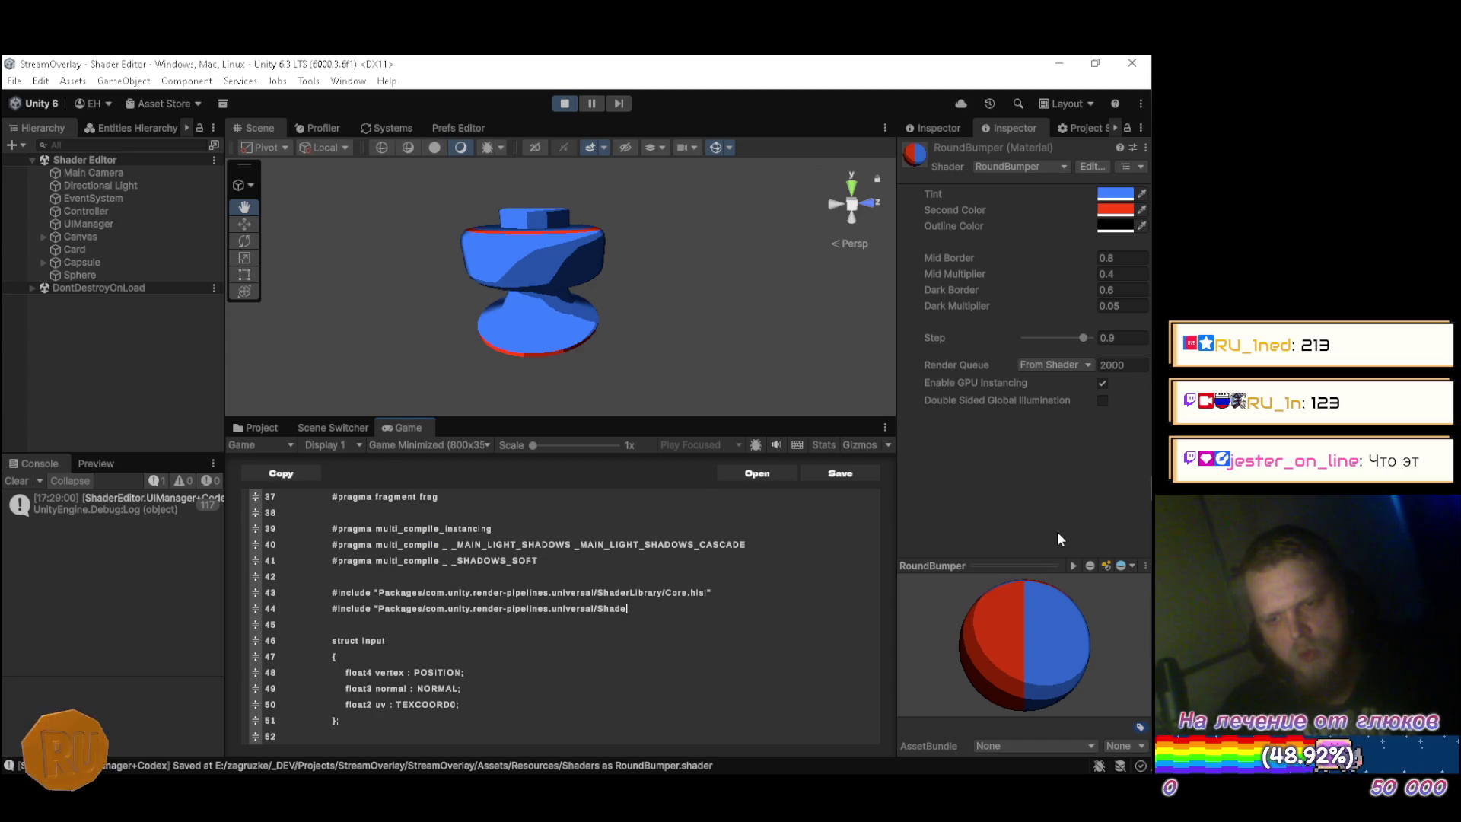
pyautogui.write('rLibrary/')
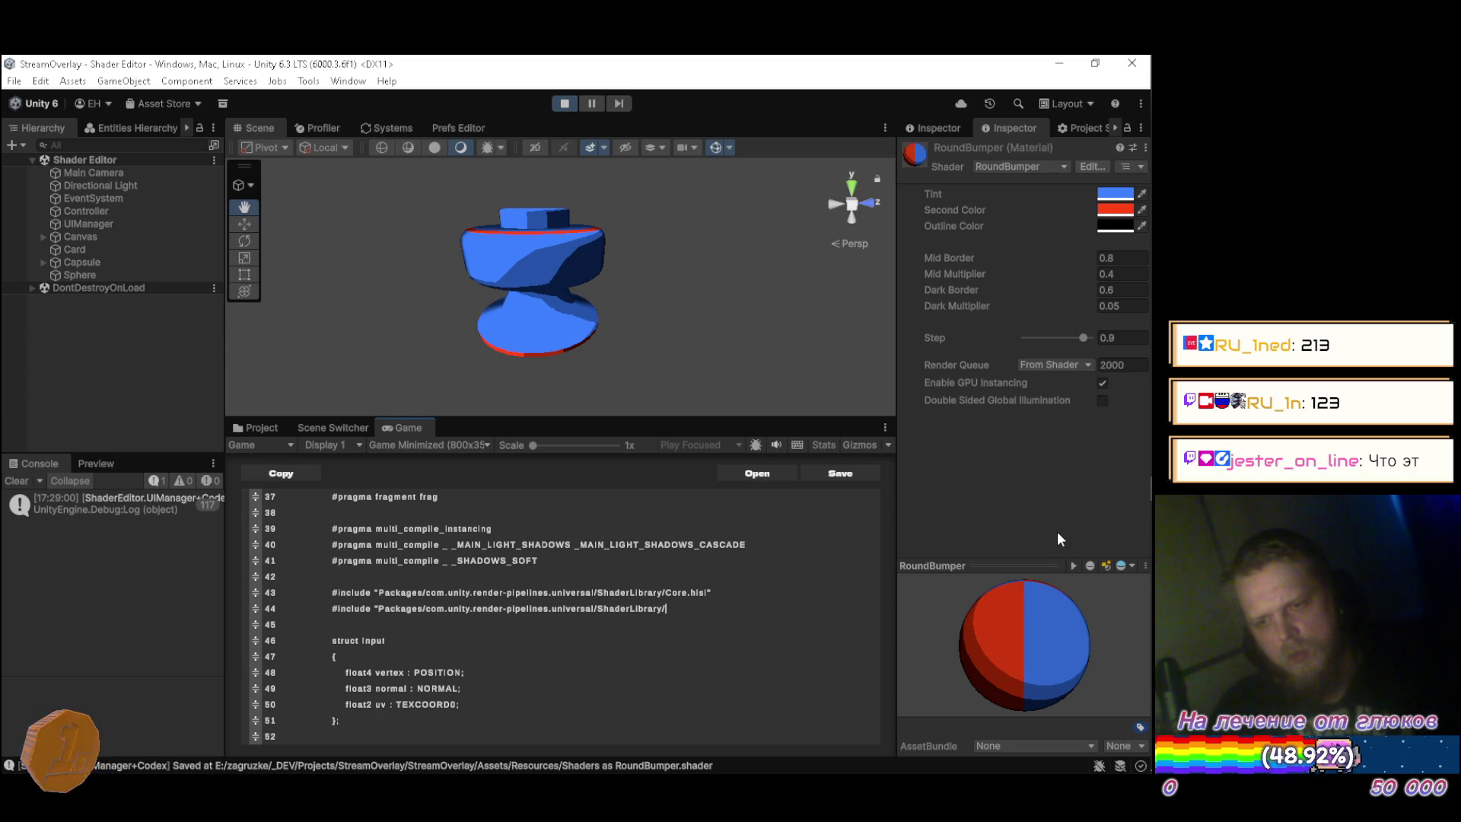
pyautogui.hotkey('alt', 'Tab')
pyautogui.hotkey('alt', 'Tab')
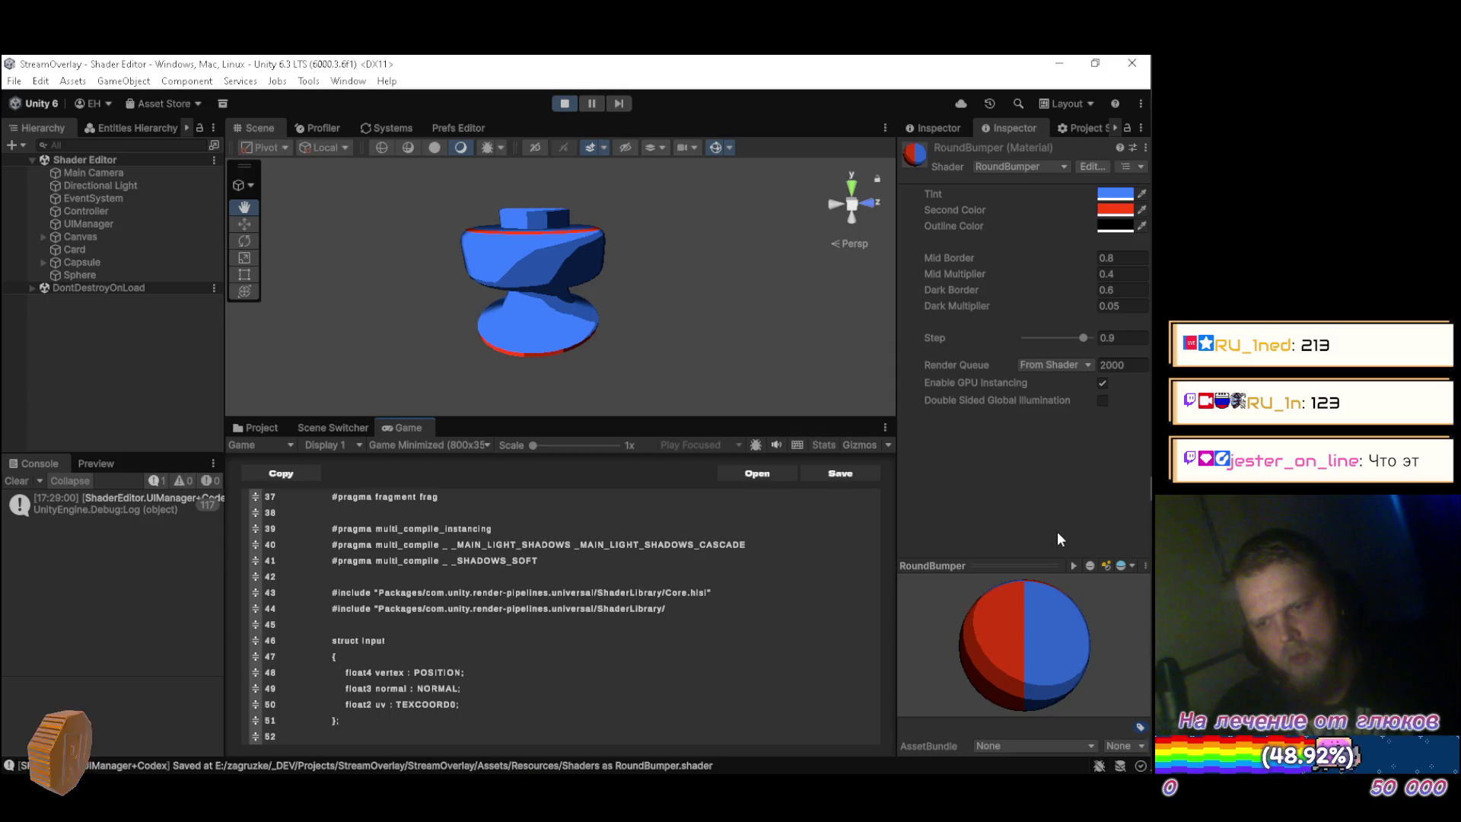
pyautogui.write('/Lighting')
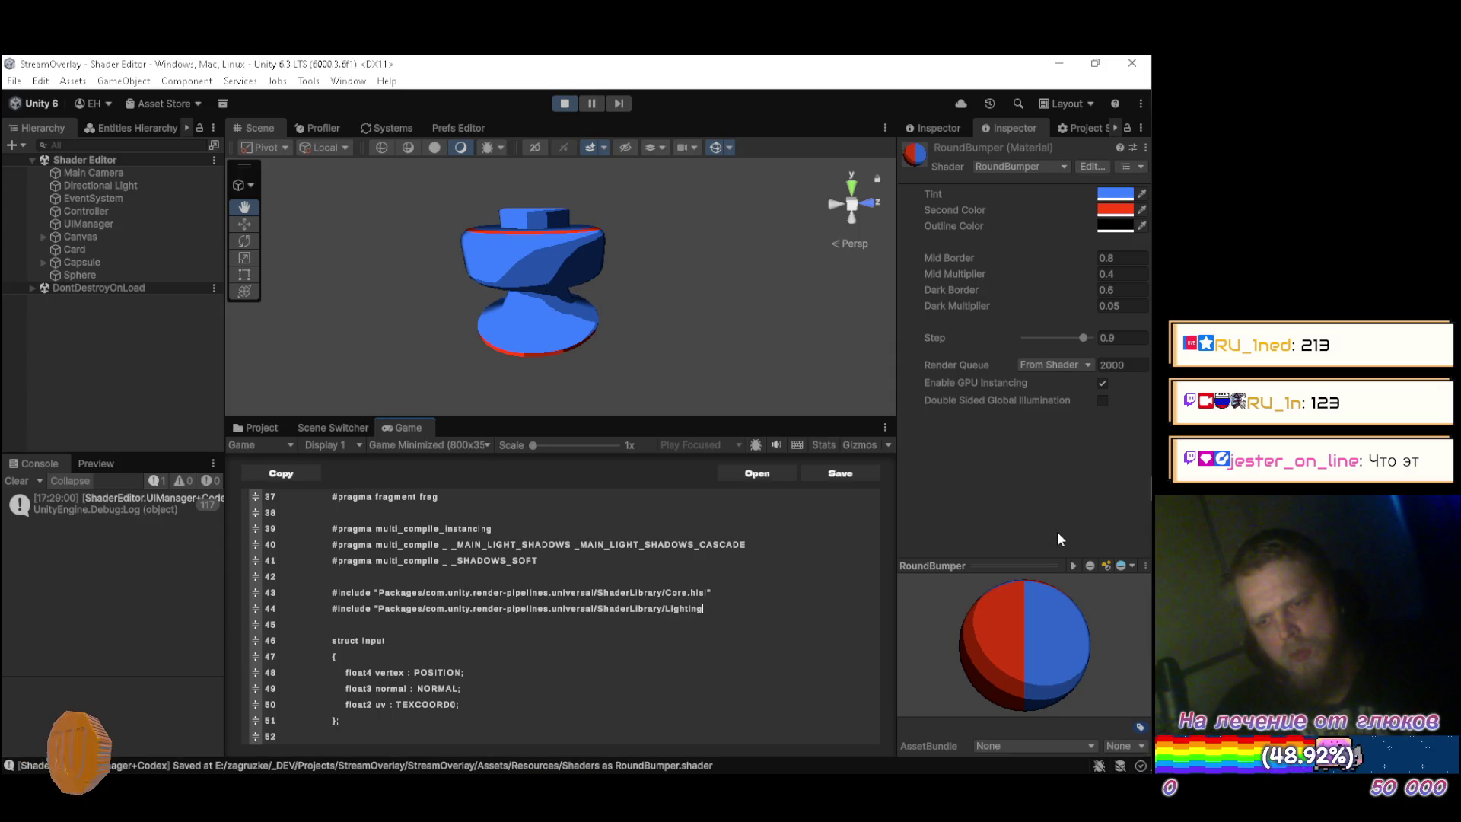
pyautogui.write('.hlsl')
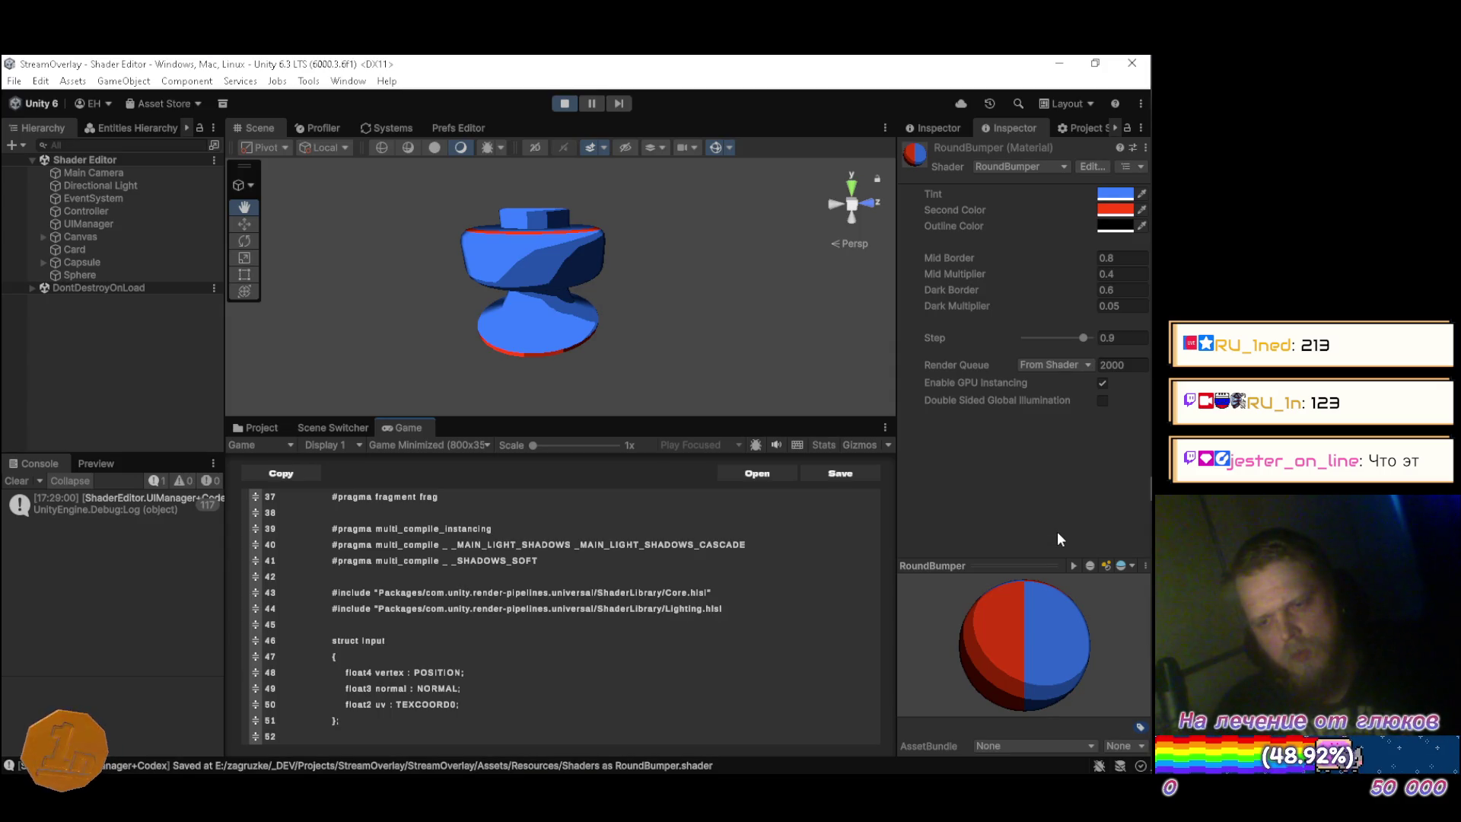
pyautogui.hotkey('ctrl', 's')
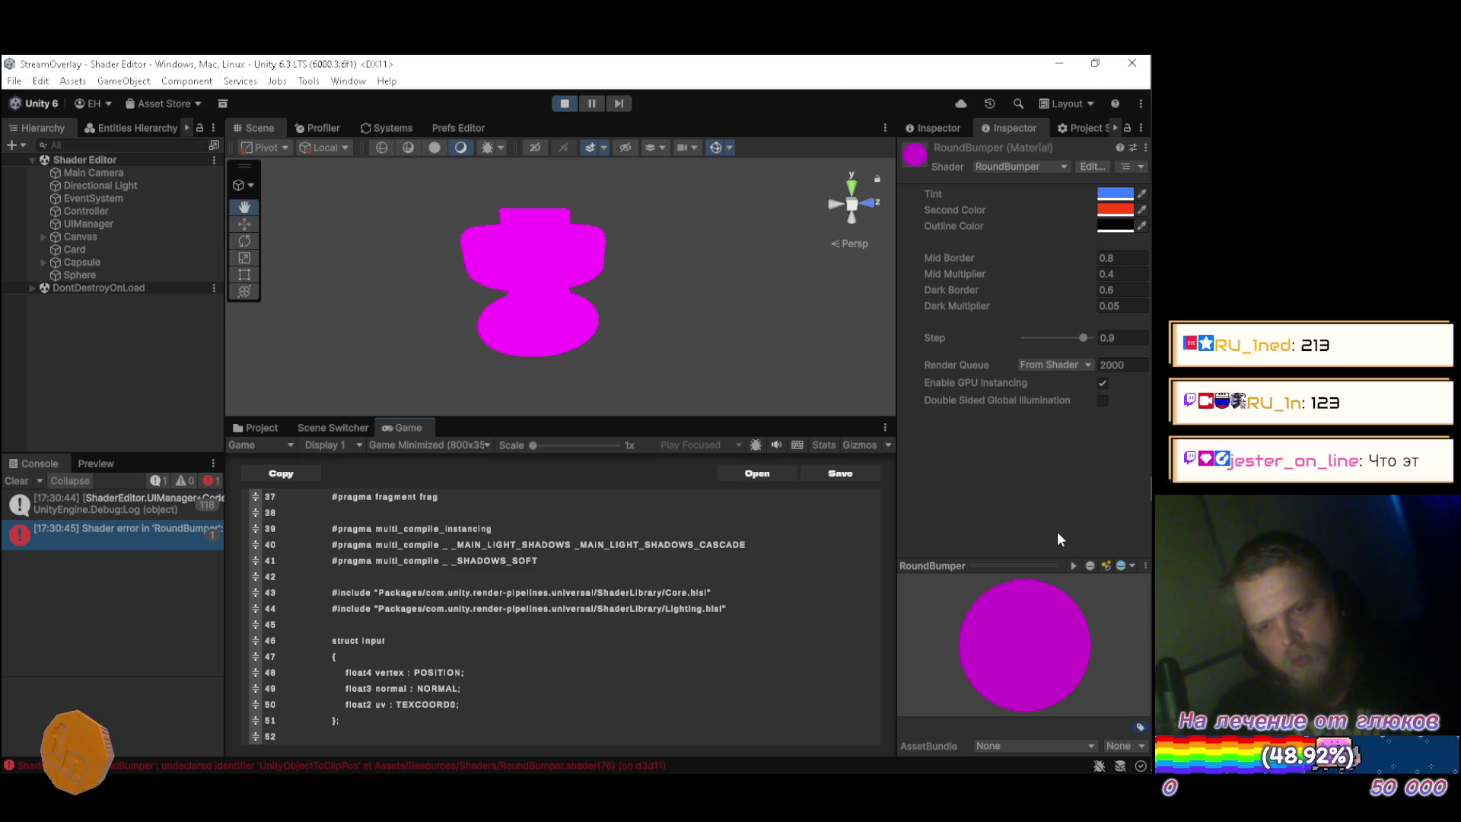
# Add 'float4 shadow : TEXCOORD2;' below the vertex_w line in the V2F struct.
pyautogui.hotkey('alt', 'Tab')
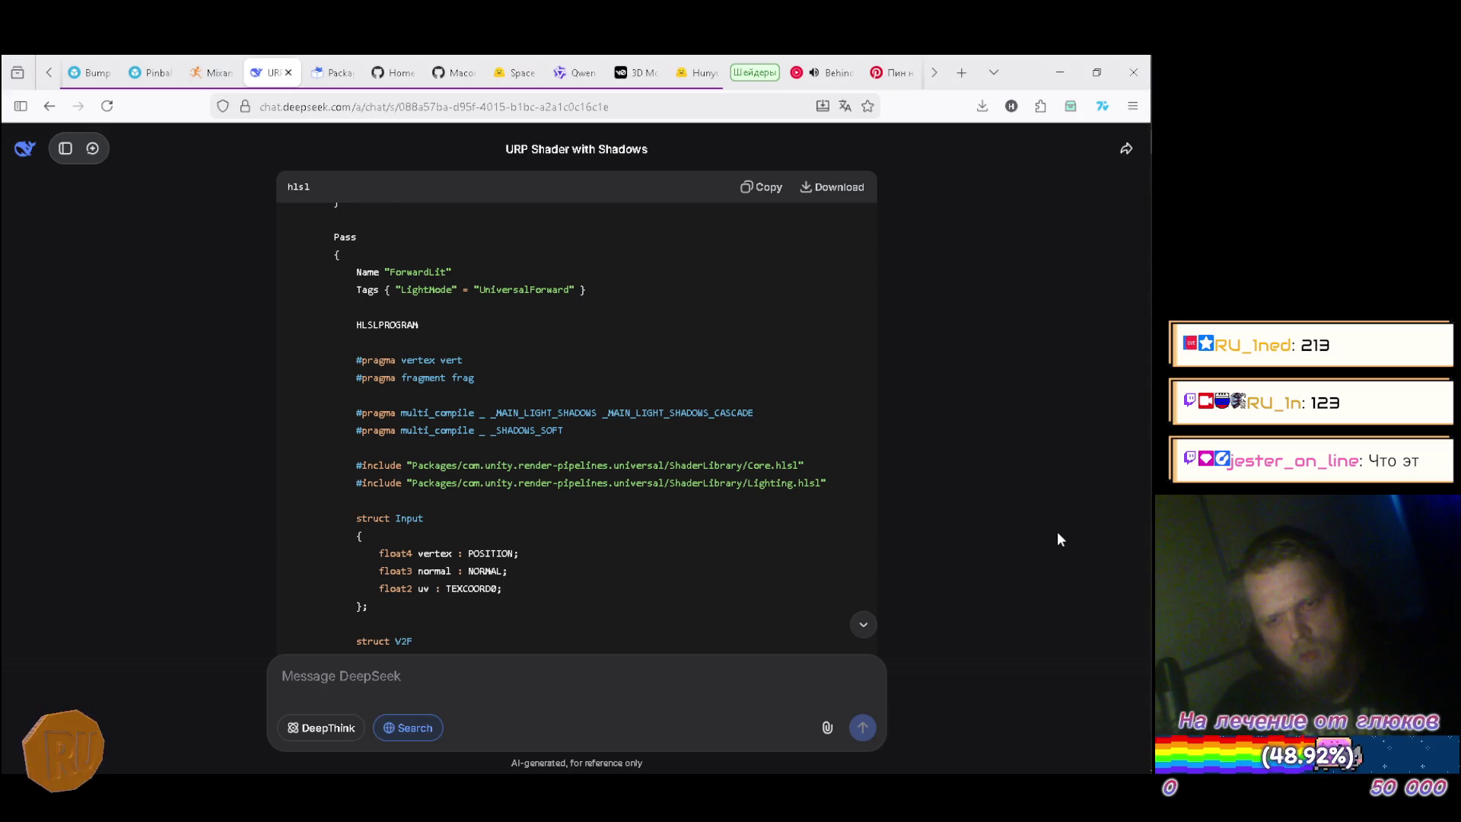
pyautogui.scroll(-3, 1057, 531)
pyautogui.hotkey('alt', 'Tab')
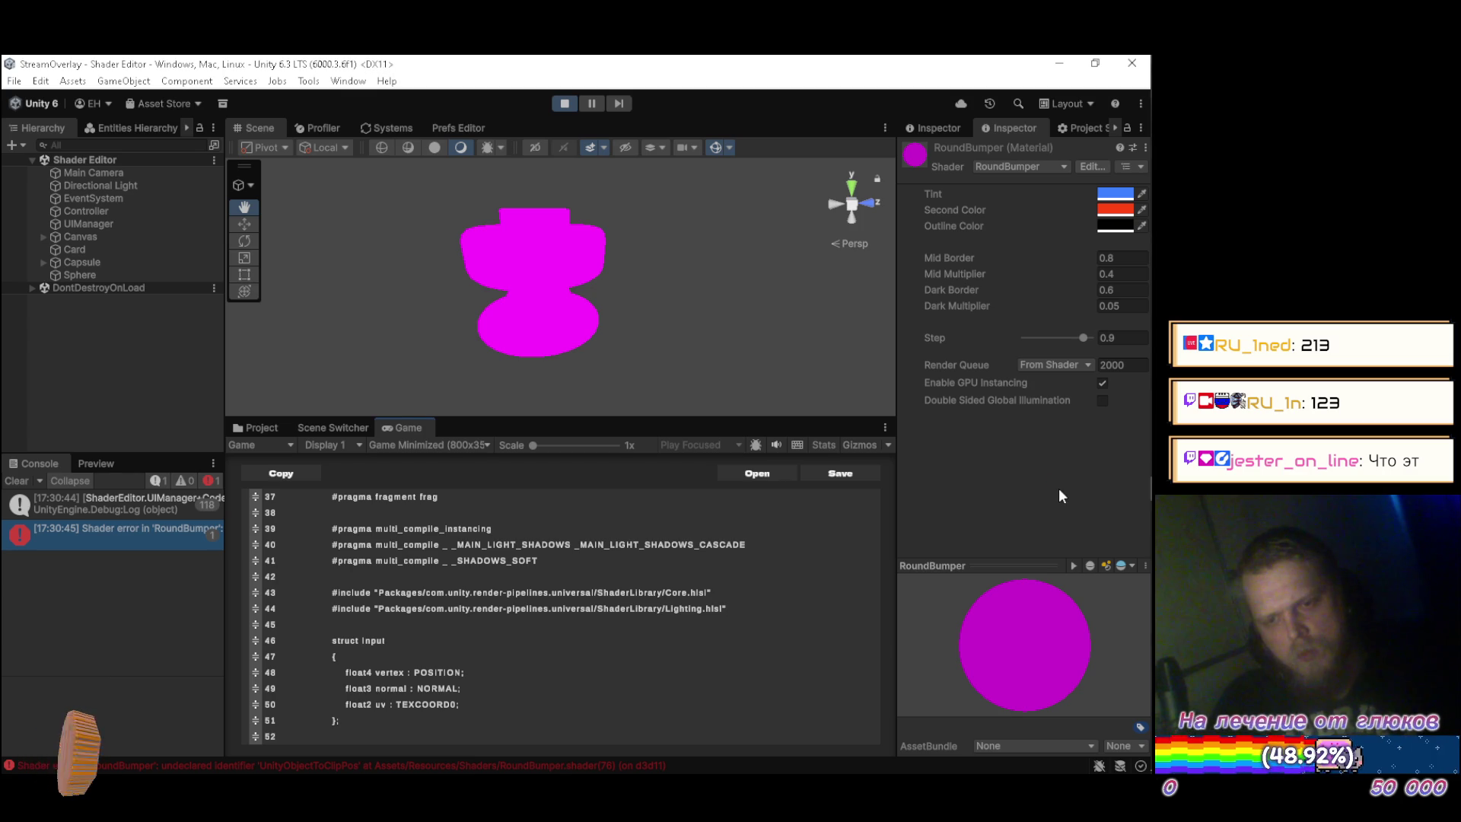
pyautogui.hotkey('alt', 'Tab')
pyautogui.scroll(-2, 932, 505)
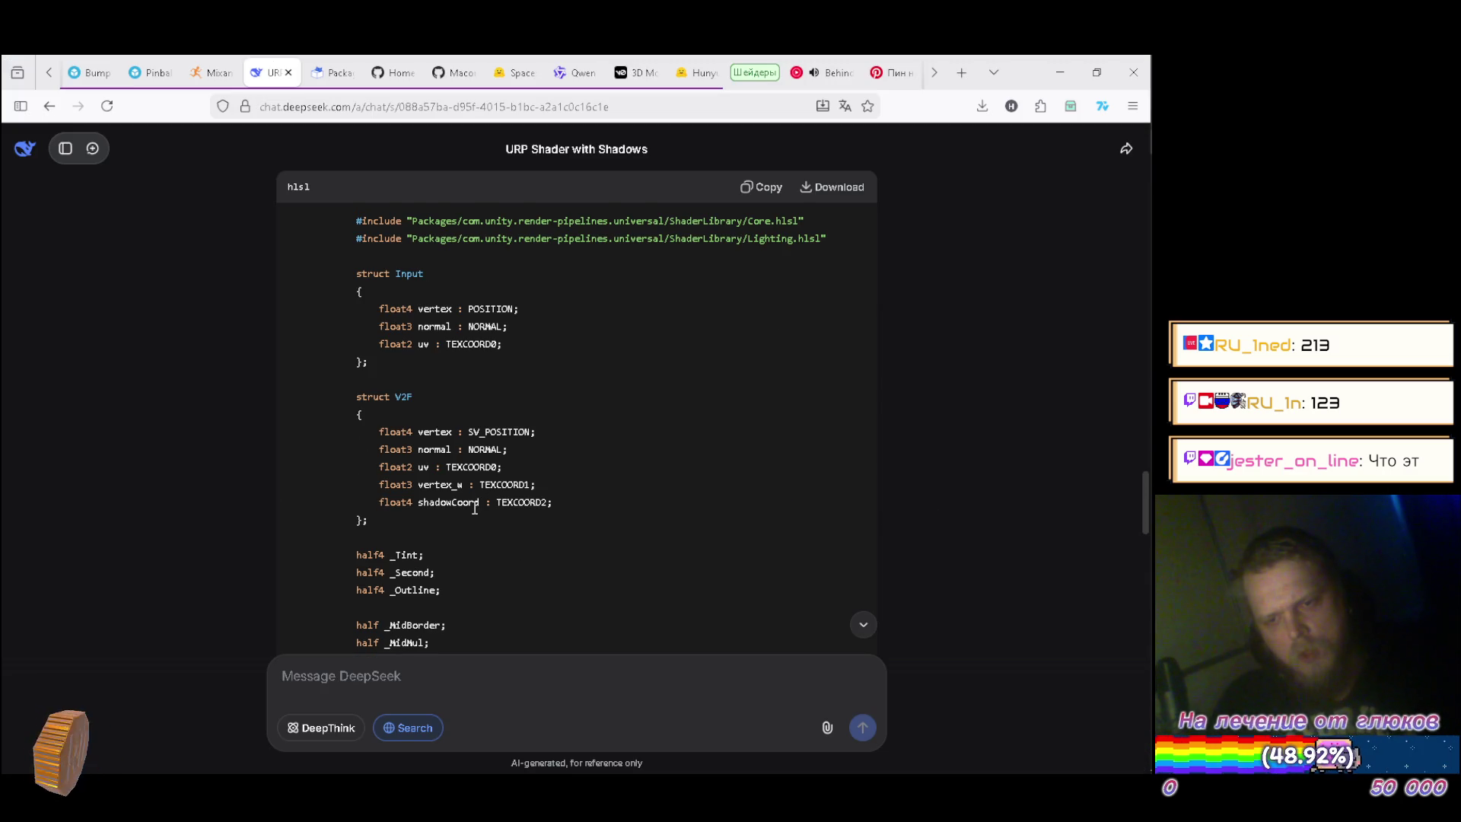
pyautogui.hotkey('alt', 'Tab')
pyautogui.scroll(-5, 660, 546)
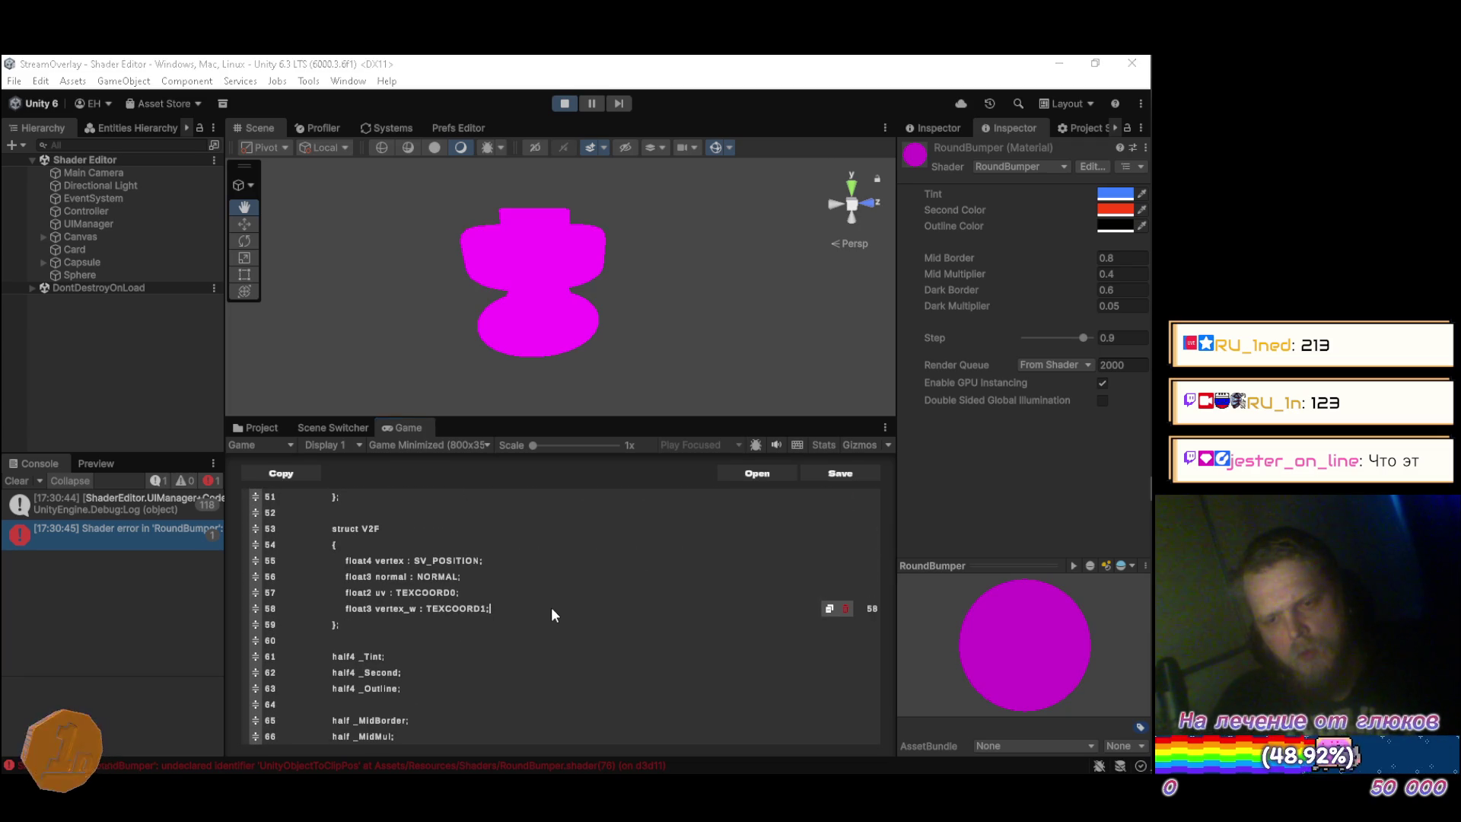
pyautogui.hotkey('alt', 'Tab')
pyautogui.hotkey('alt', 'Tab')
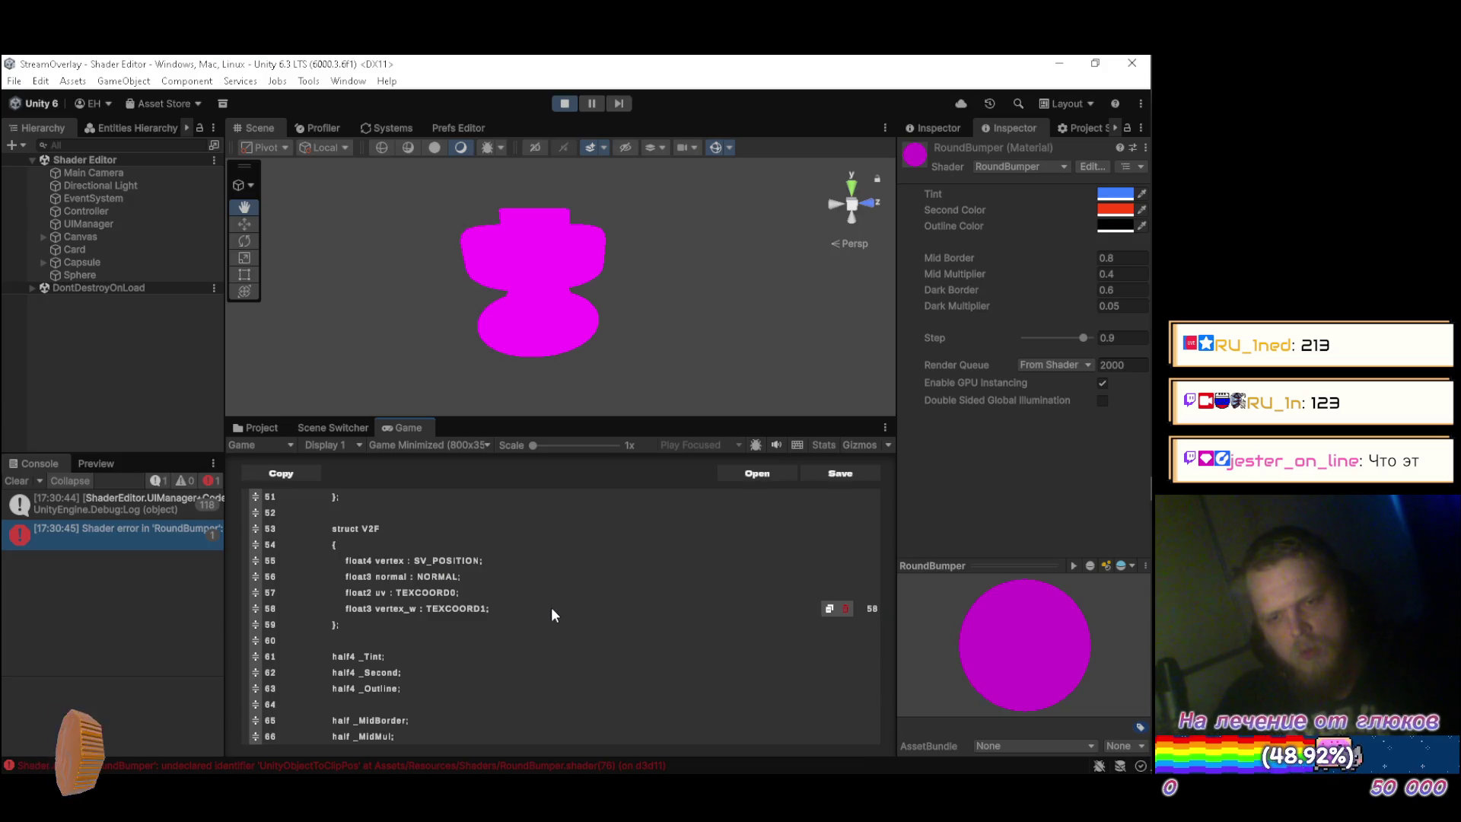
pyautogui.click(551, 607)
pyautogui.press('Return')
pyautogui.write('float4')
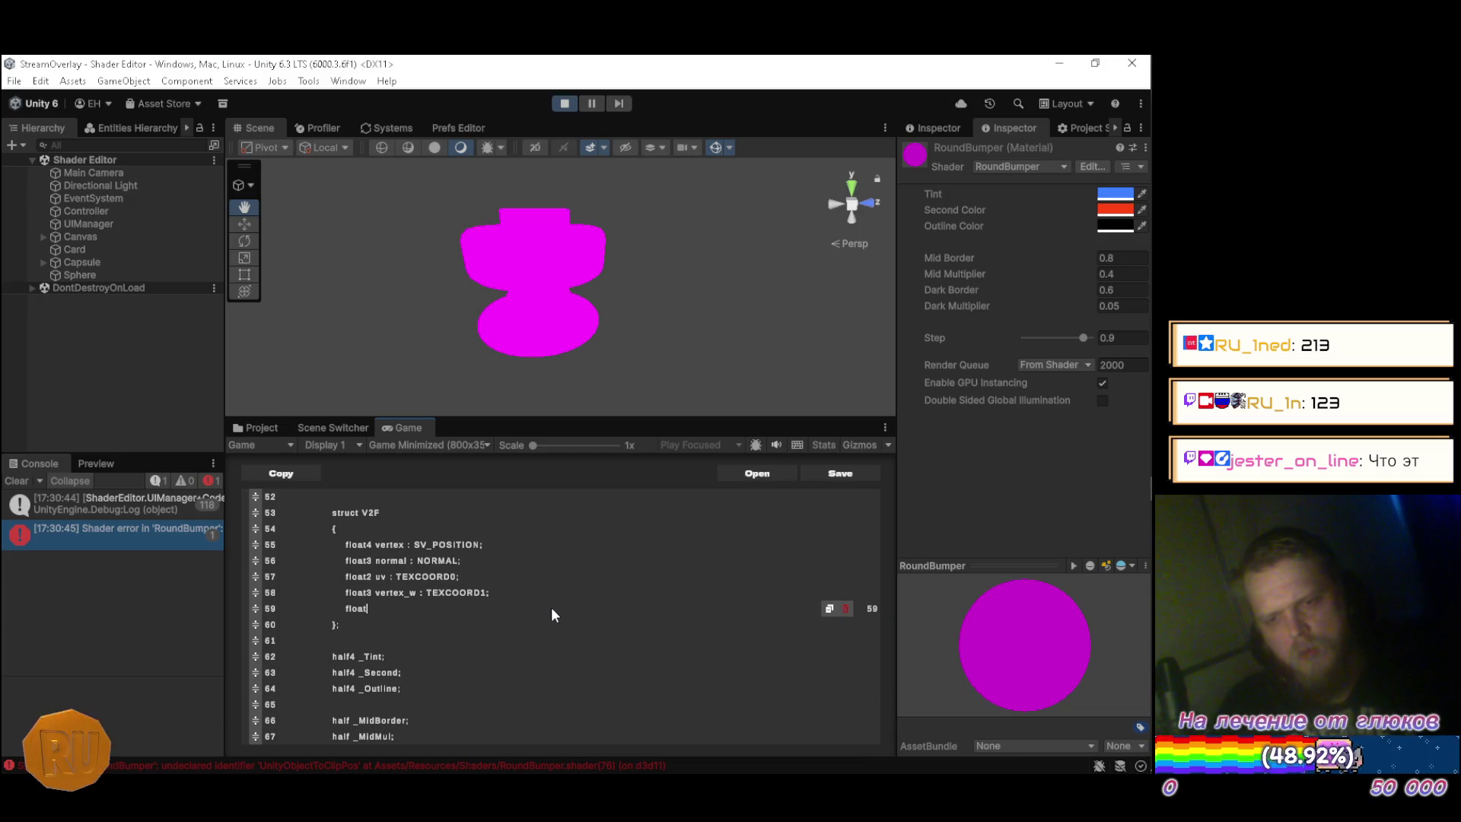
pyautogui.hotkey('alt', 'Tab')
pyautogui.hotkey('alt', 'Tab')
pyautogui.write('shadow')
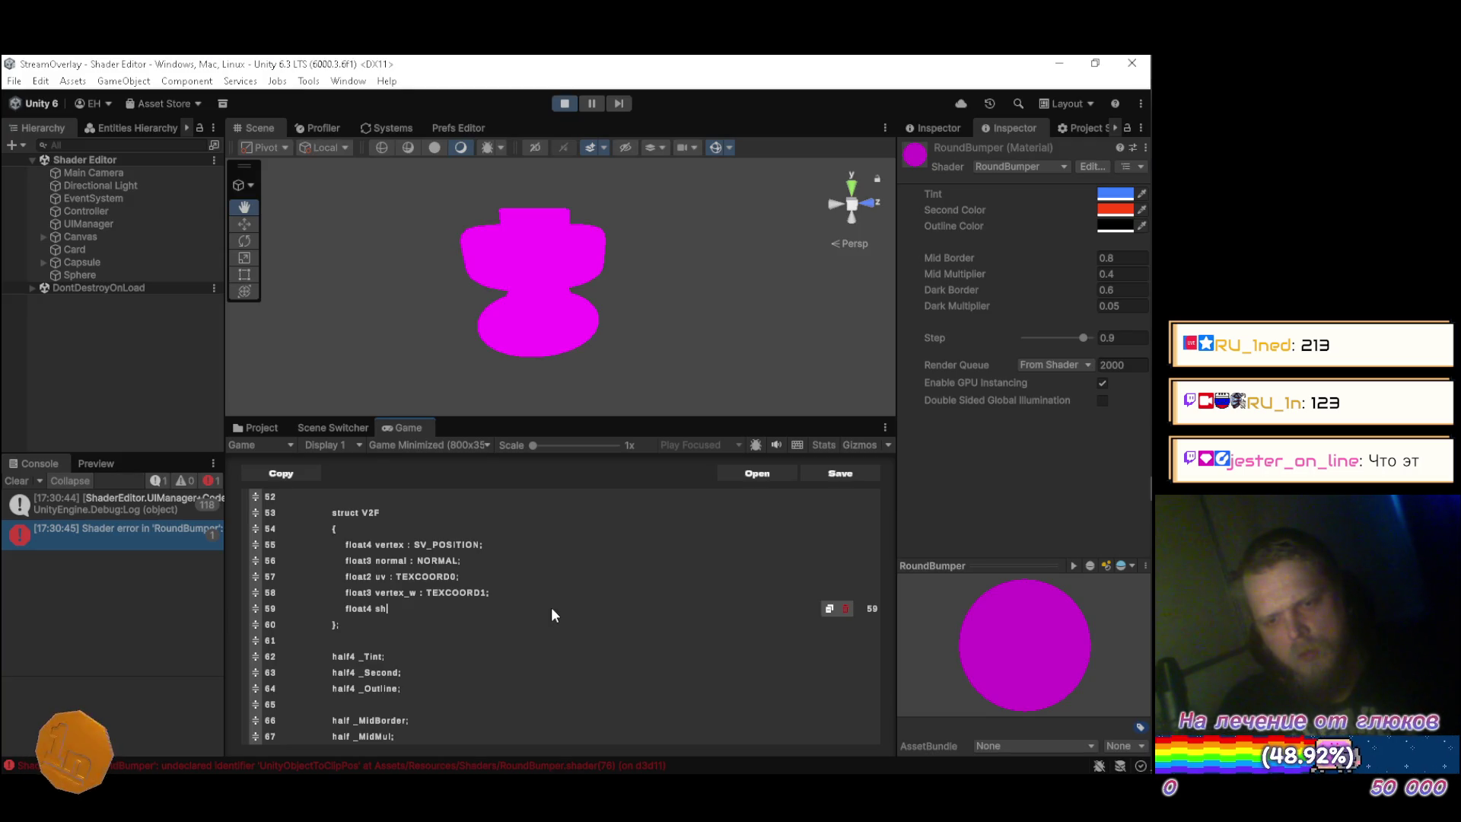
pyautogui.write(' : ')
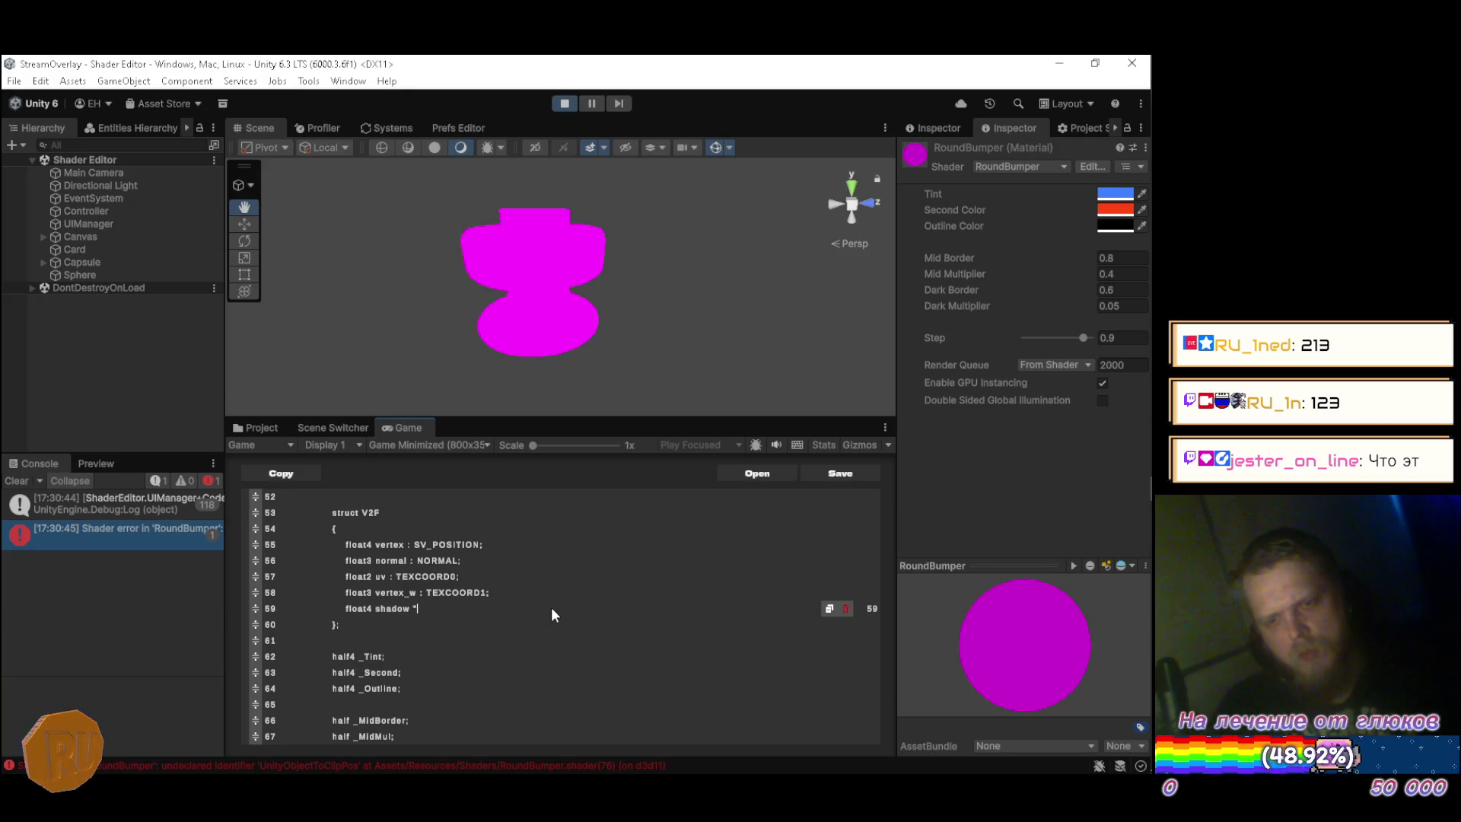
pyautogui.write('TEXCOORD2')
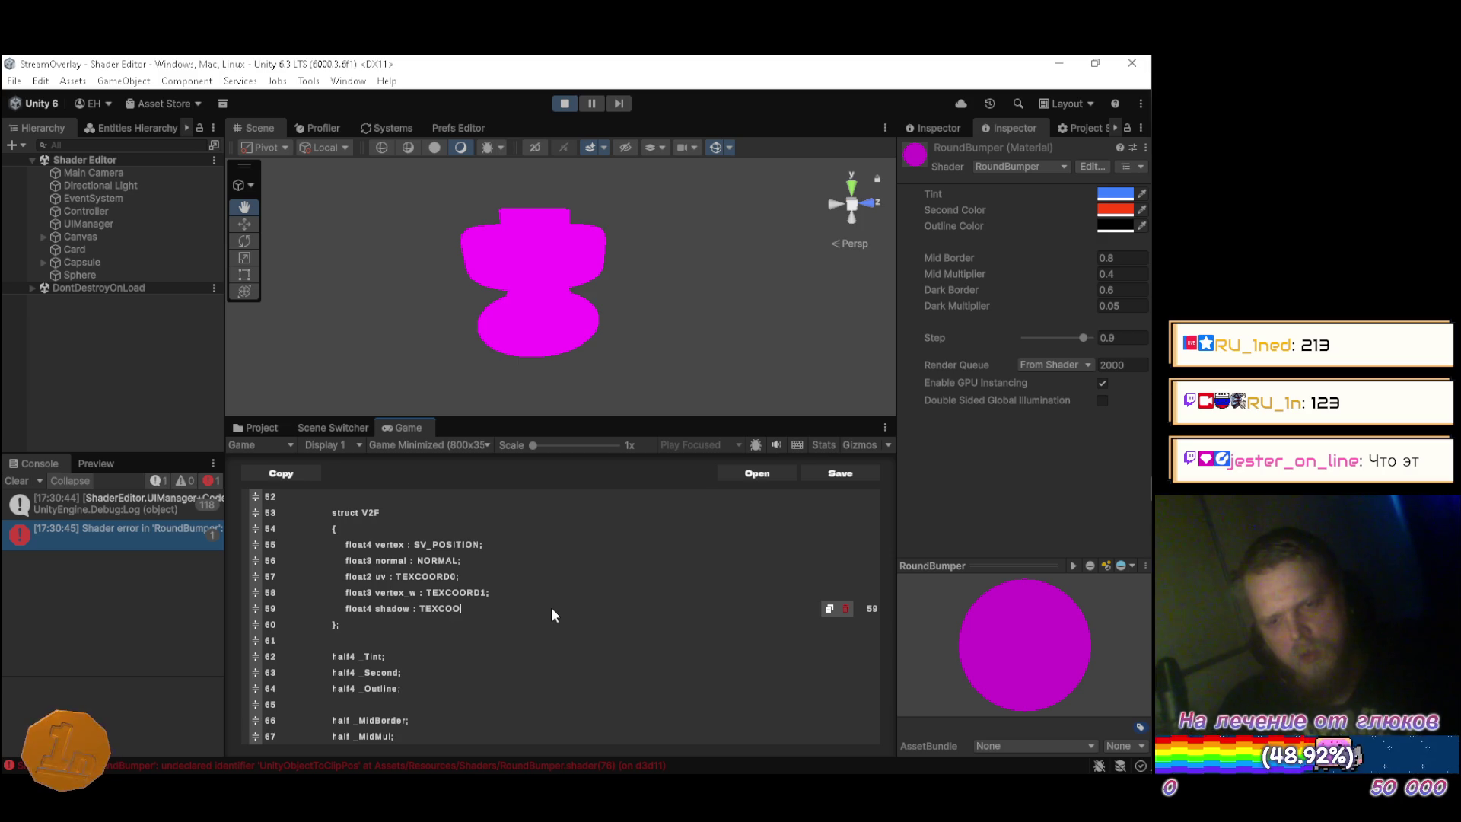
pyautogui.write(';')
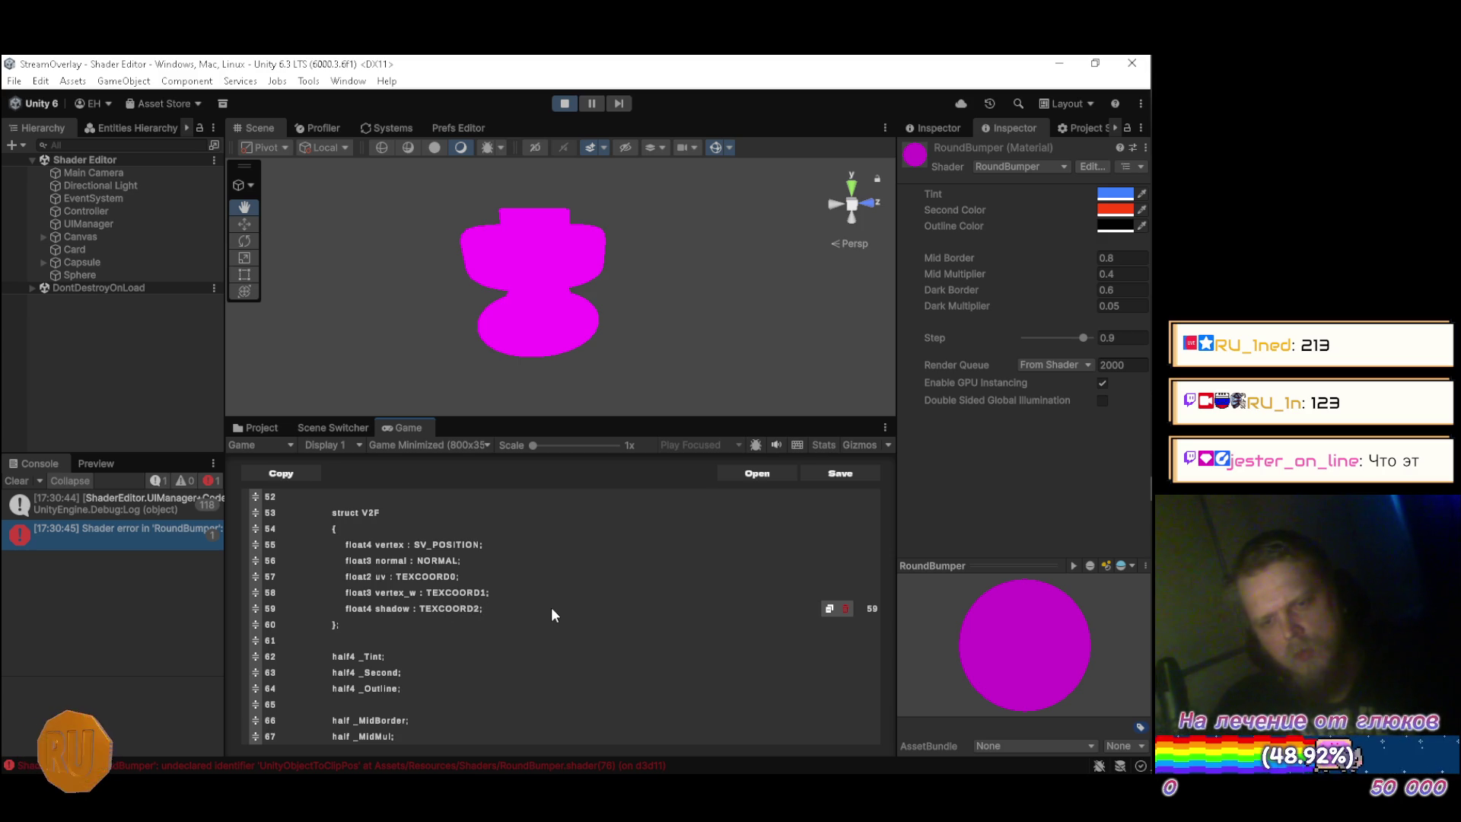
# Scroll DeepSeek's reference code to the vert function and open YouTube Music.
pyautogui.hotkey('alt', 'Tab')
pyautogui.scroll(-2, 552, 533)
pyautogui.scroll(-2, 563, 490)
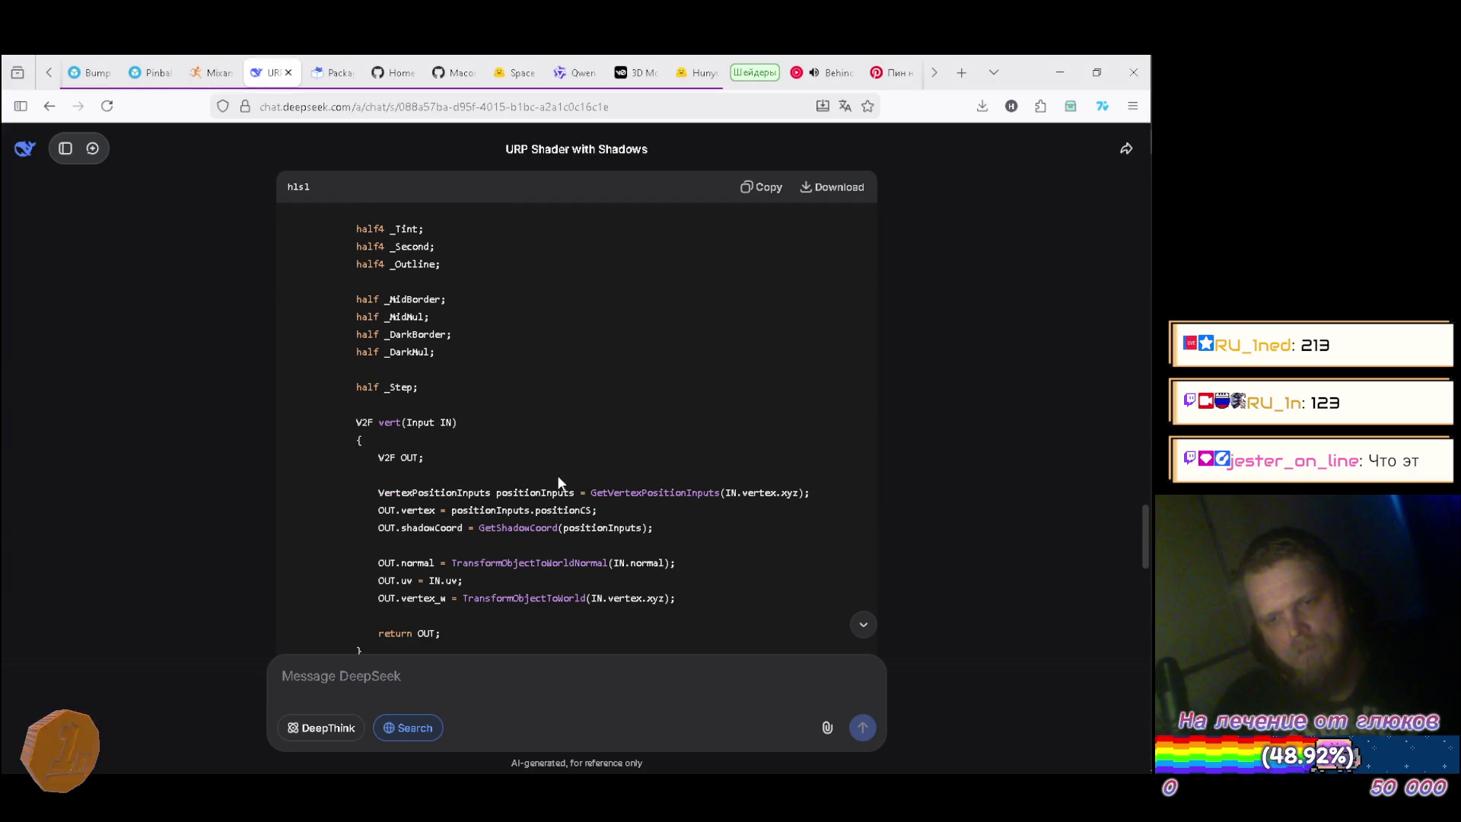
pyautogui.scroll(-1, 549, 431)
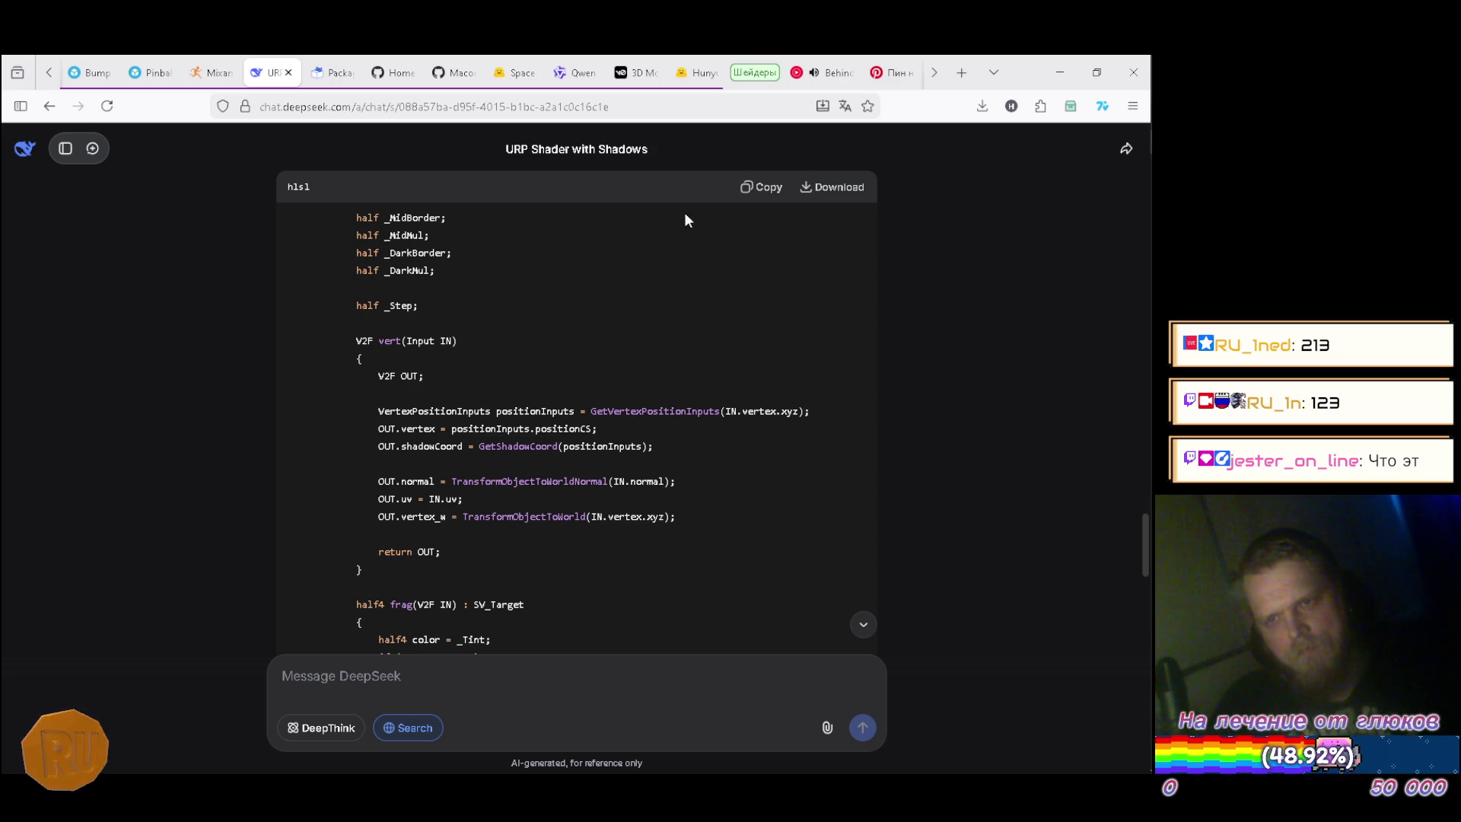
pyautogui.click(825, 76)
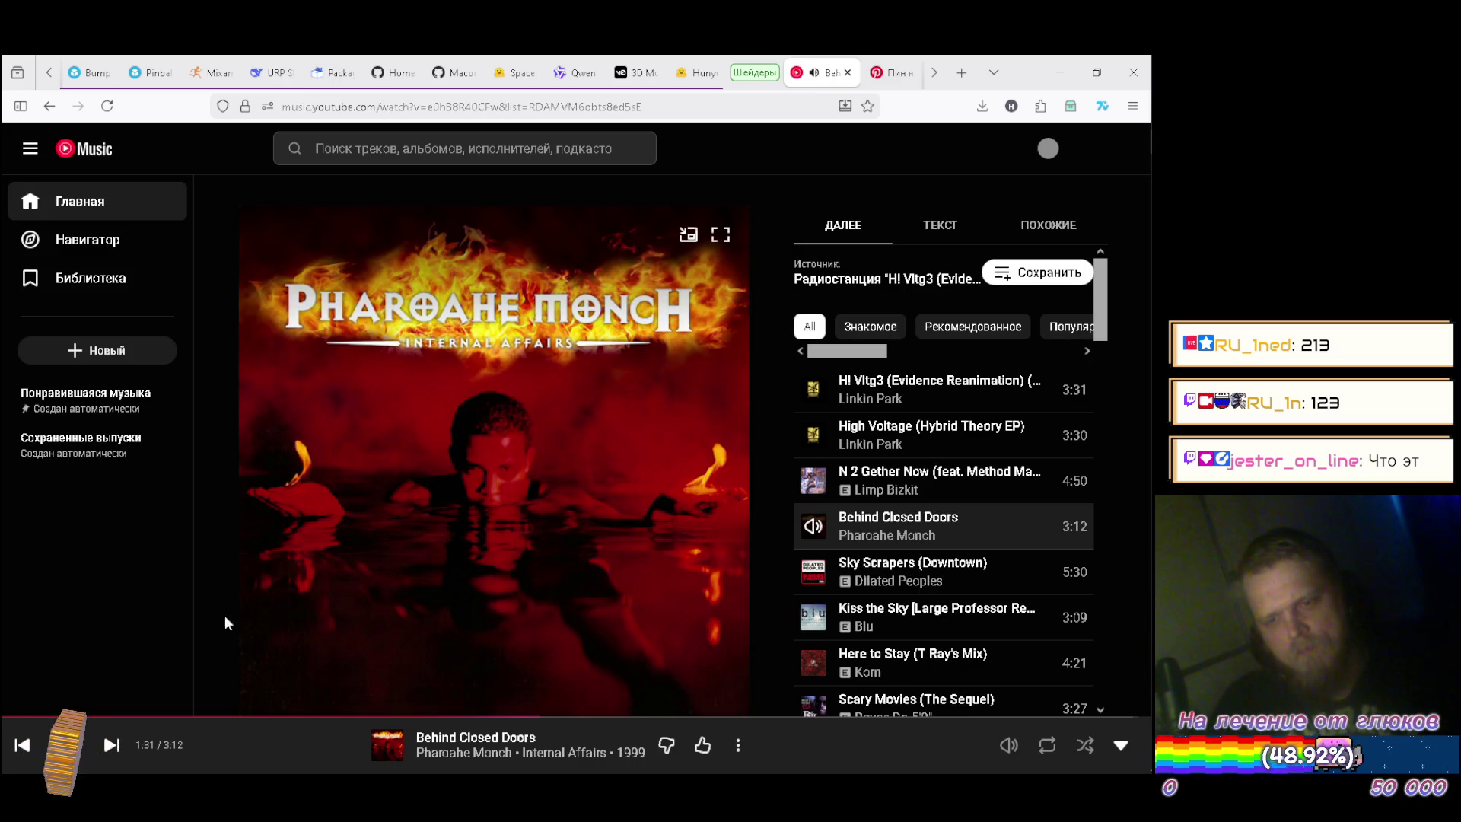
# Skip ahead in the YouTube Music queue past Here to Stay to Bleach by Styles Of Beyond.
pyautogui.click(111, 746)
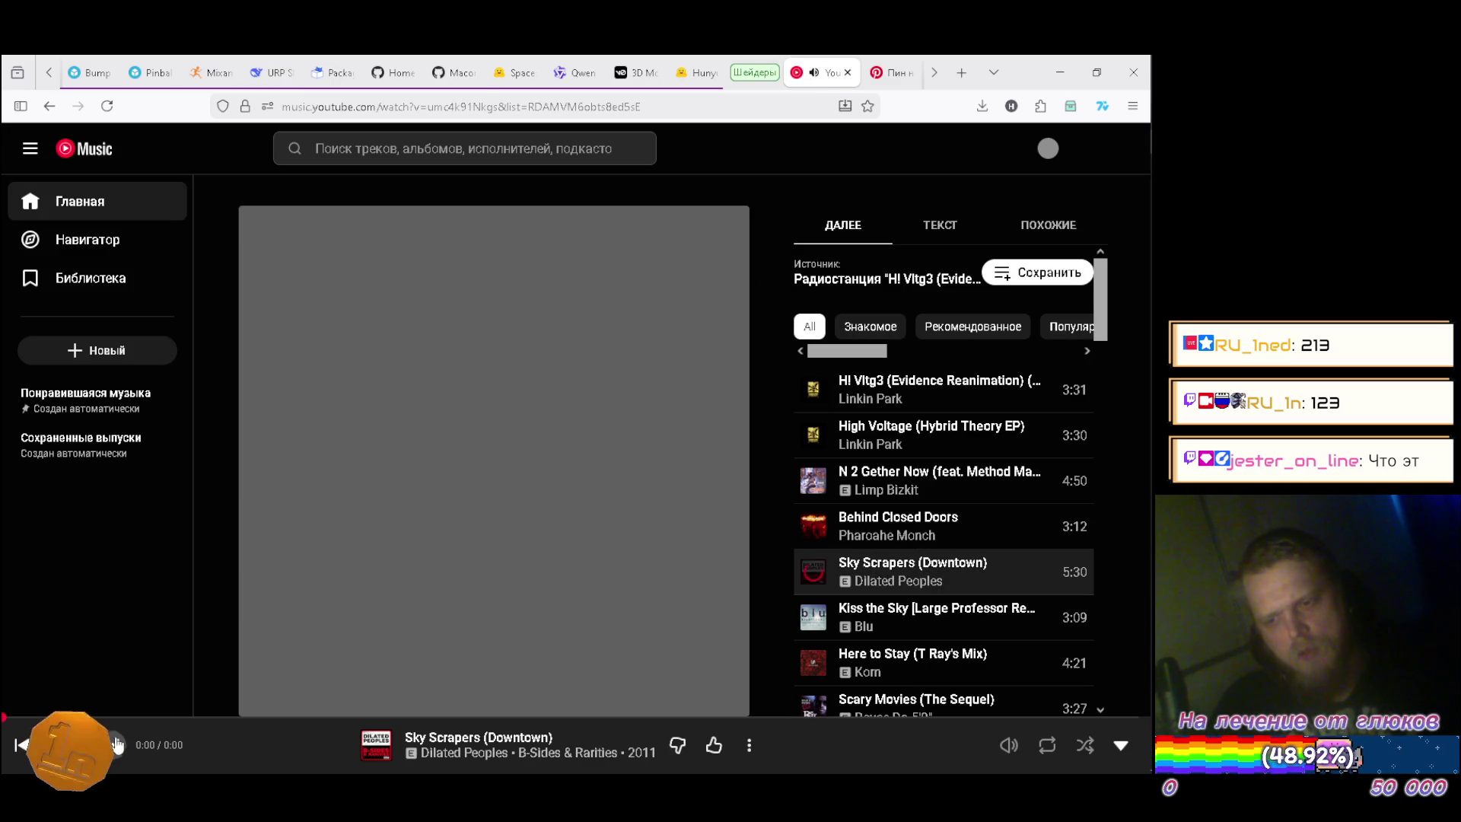
pyautogui.scroll(-1, 923, 443)
pyautogui.scroll(-1, 923, 443)
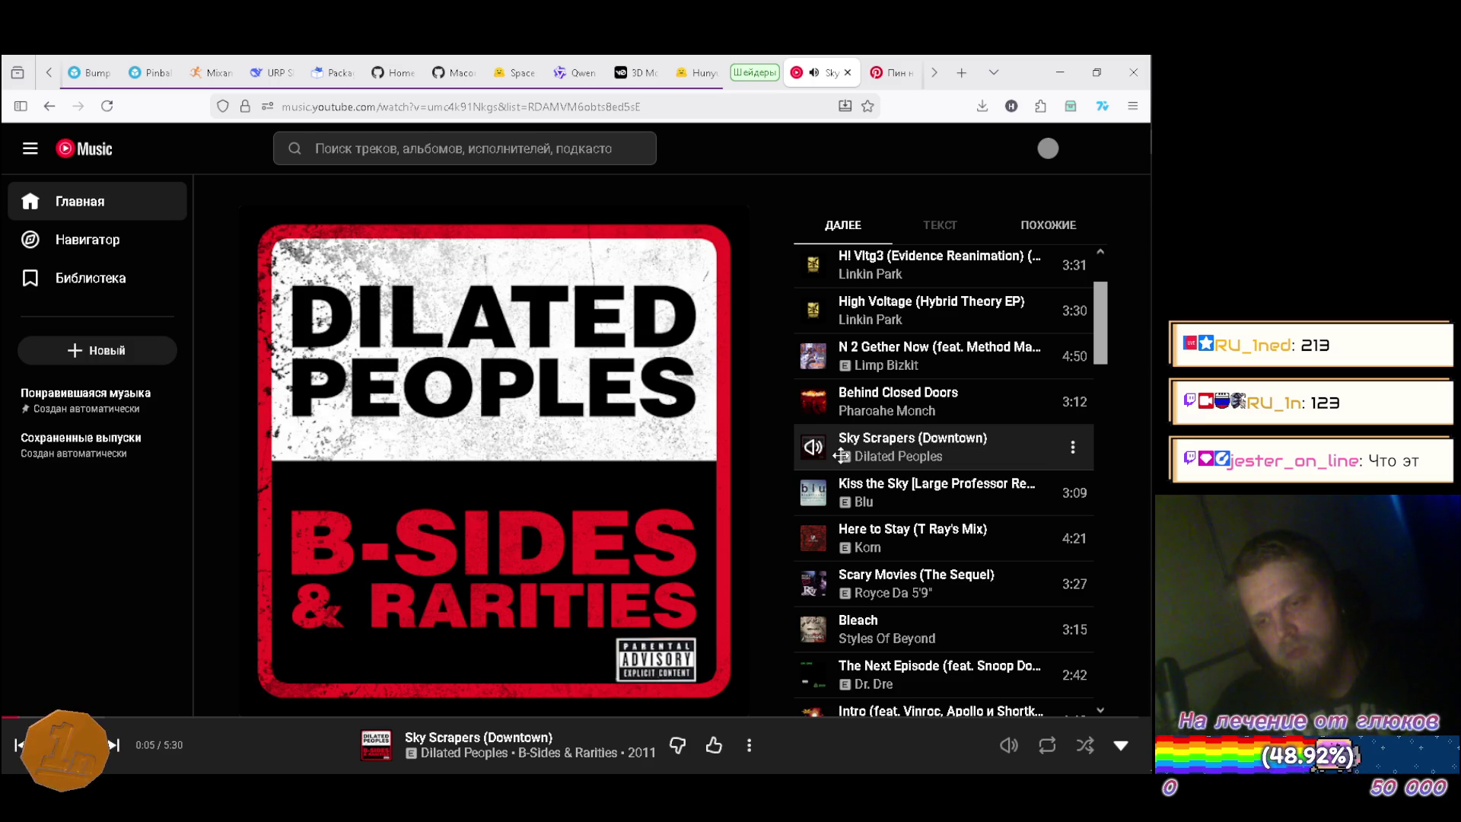
pyautogui.click(814, 539)
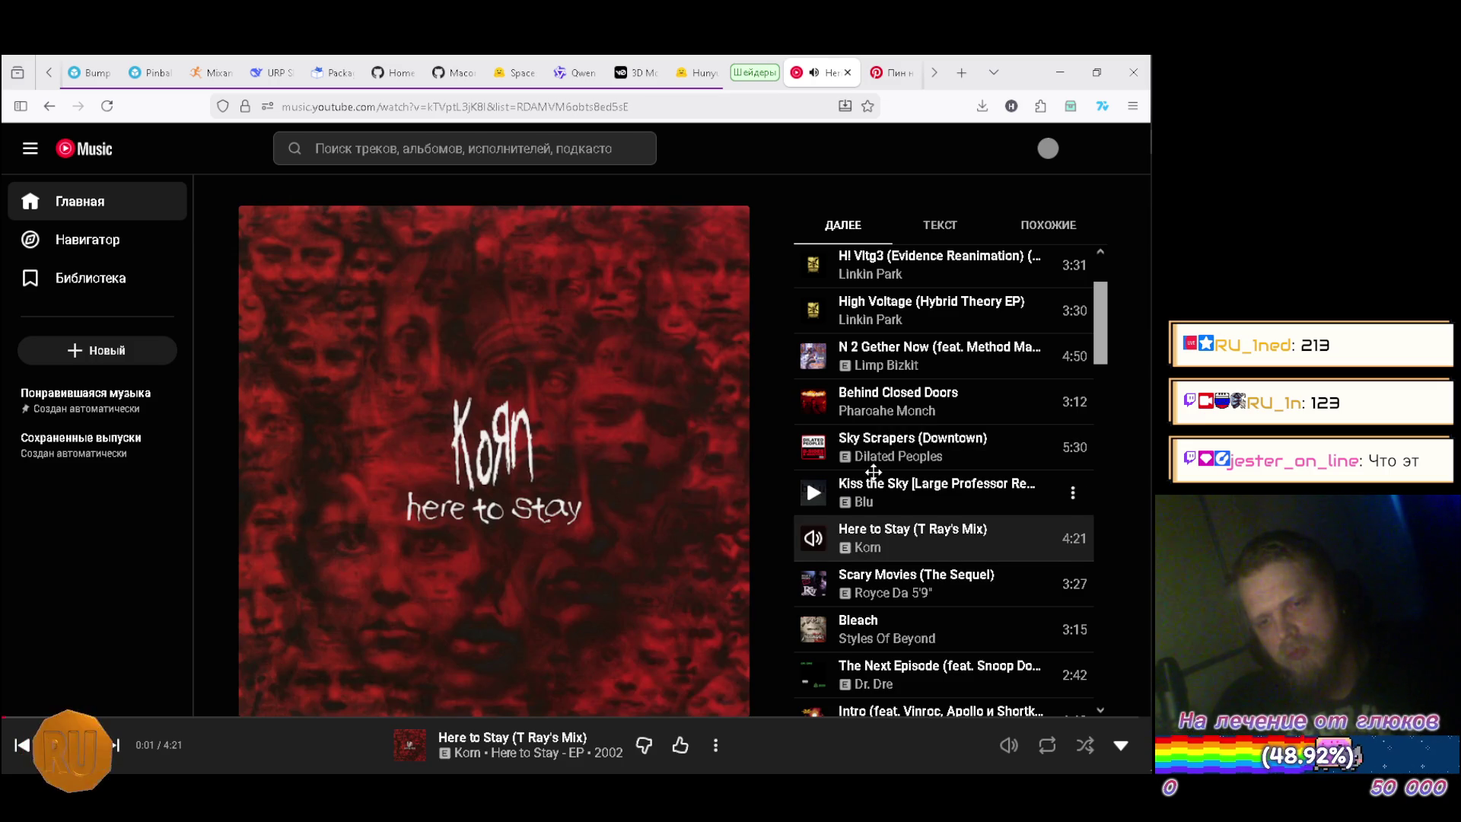
pyautogui.scroll(-1, 874, 472)
pyautogui.click(813, 567)
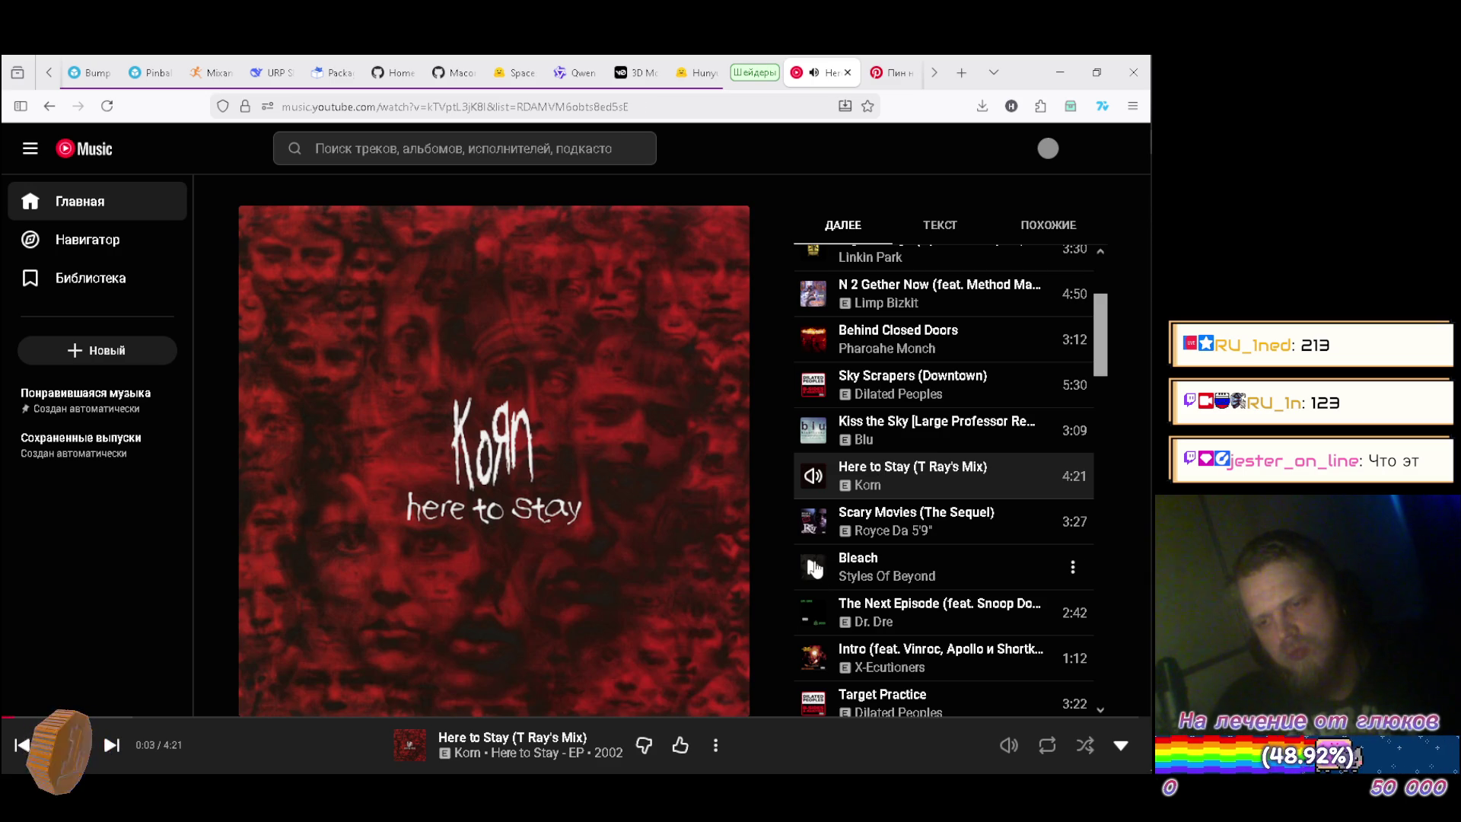
pyautogui.scroll(-1, 868, 478)
pyautogui.scroll(-1, 870, 449)
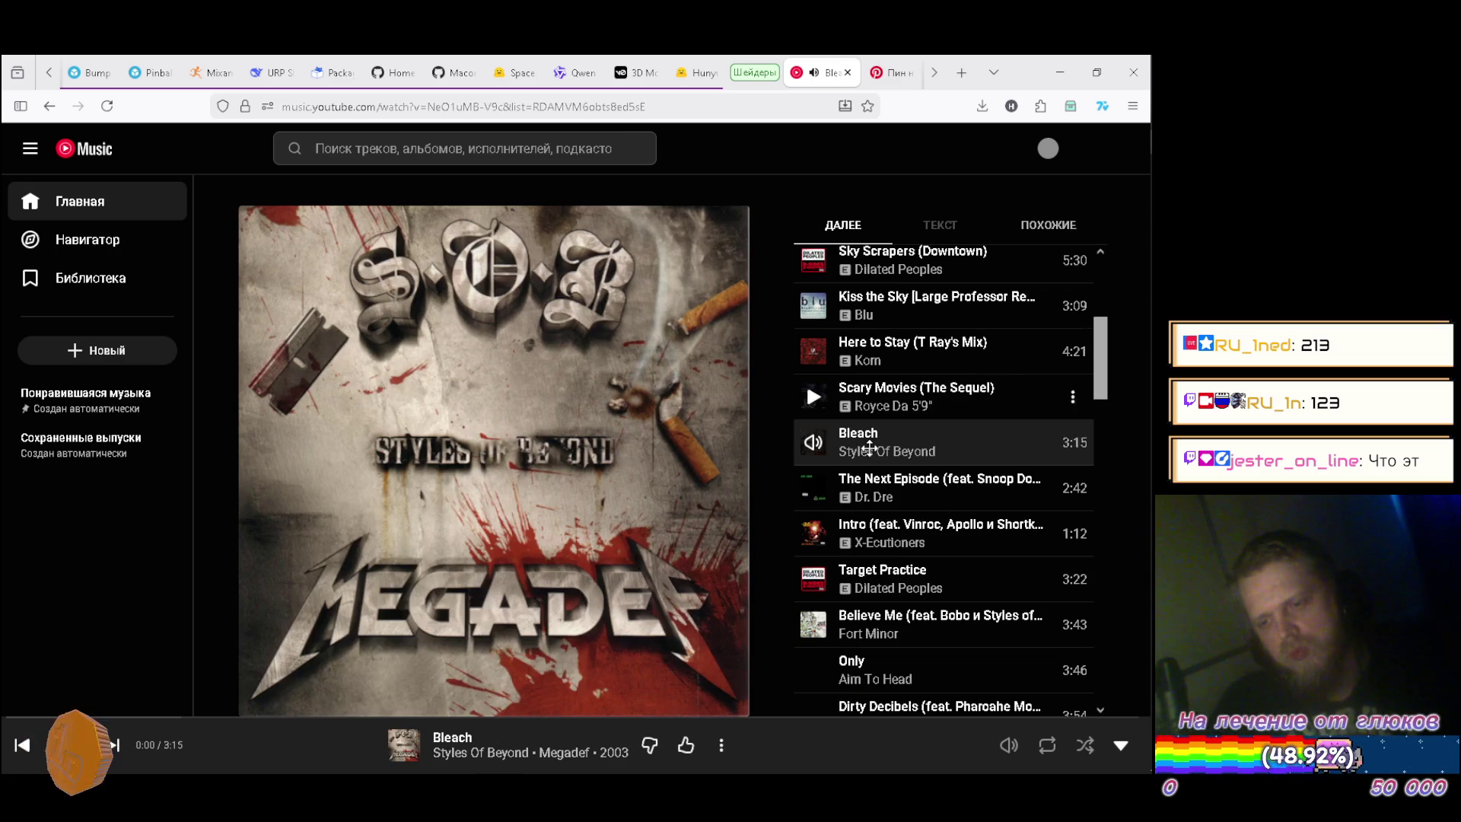
pyautogui.scroll(-1, 878, 420)
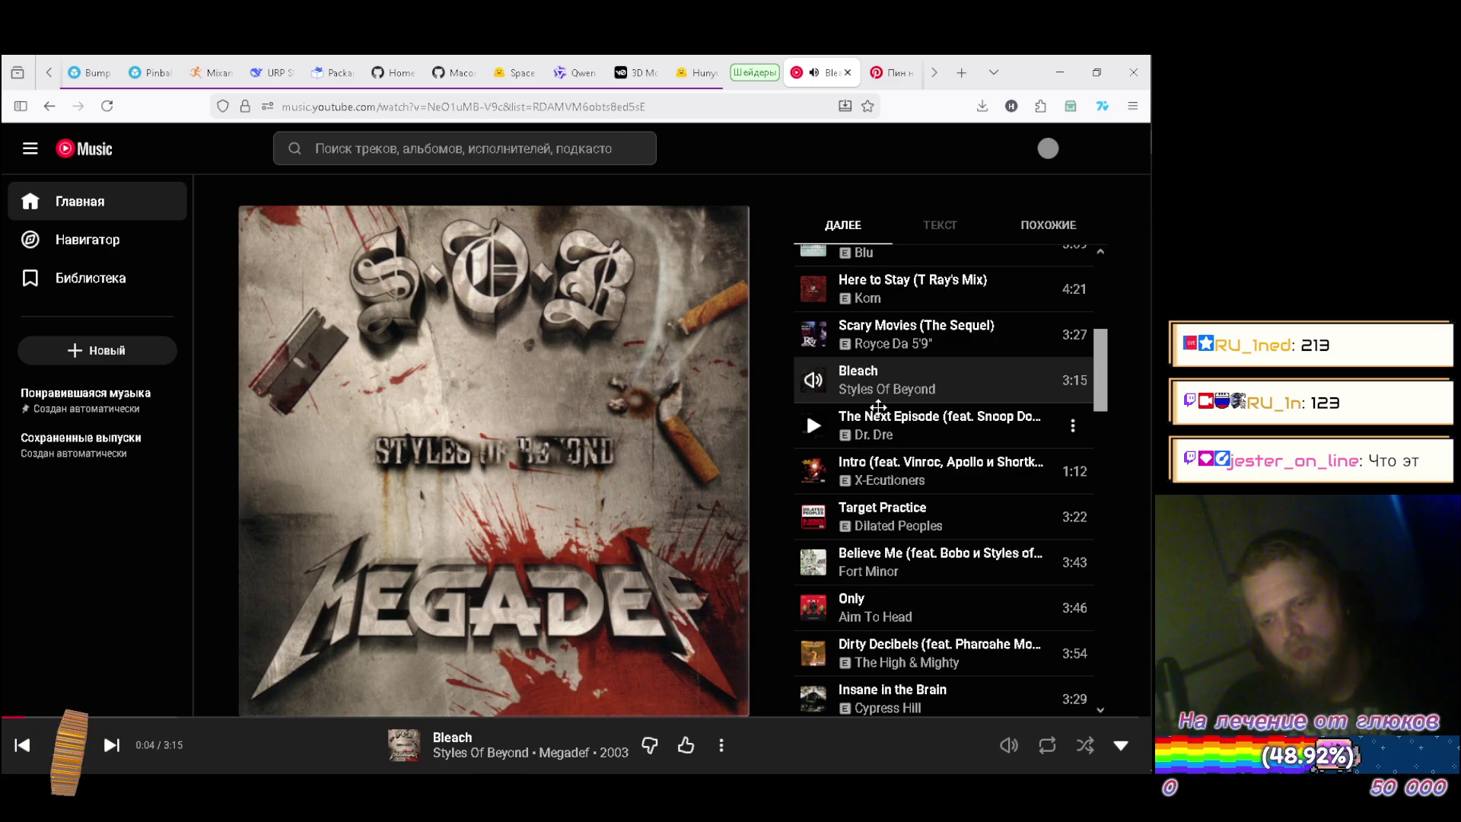
# Switch to the DeepSeek shader chat in the browser, then return to Unity.
pyautogui.hotkey('alt', 'Tab')
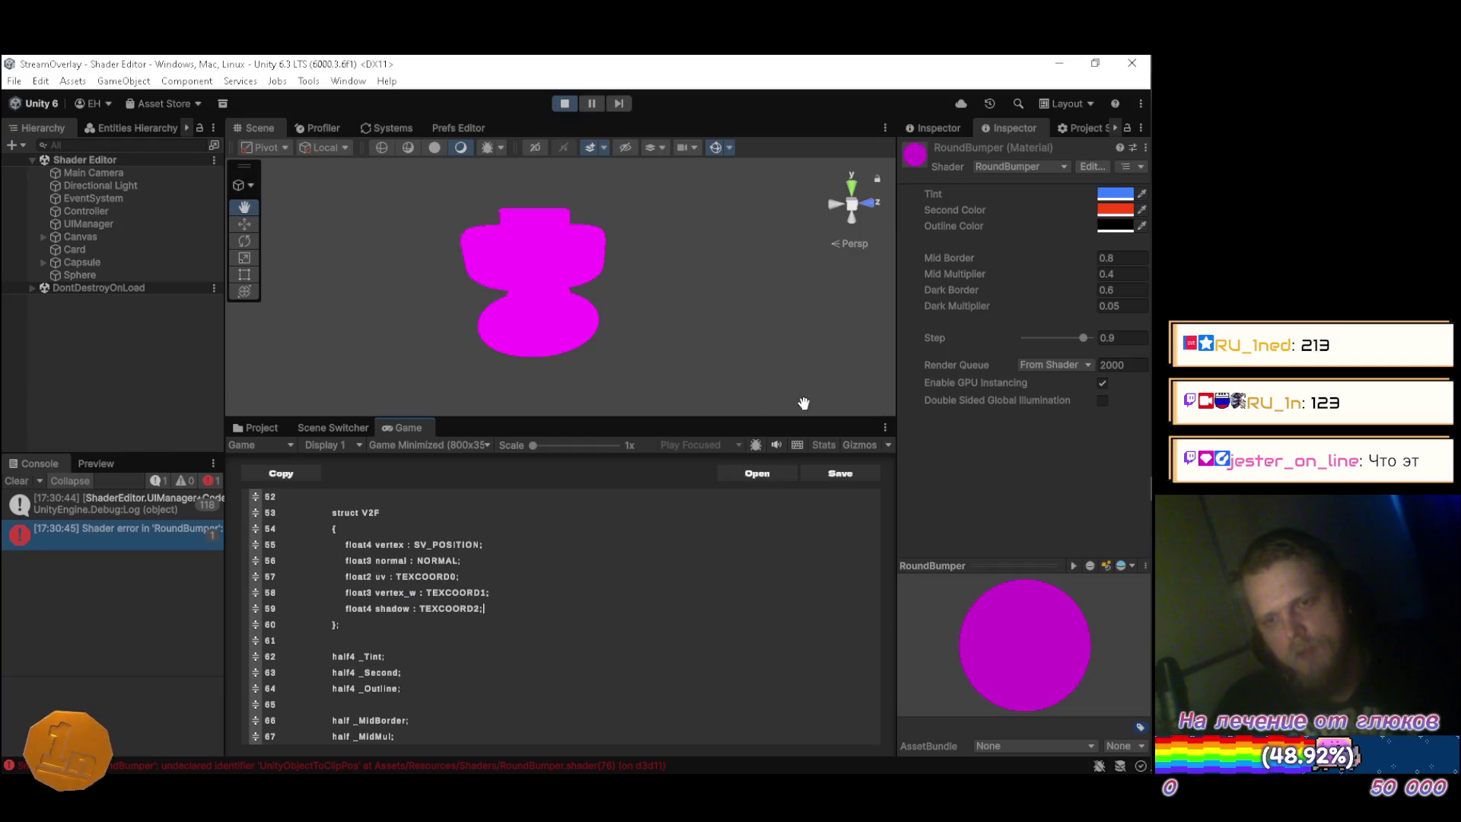
pyautogui.hotkey('alt', 'Tab')
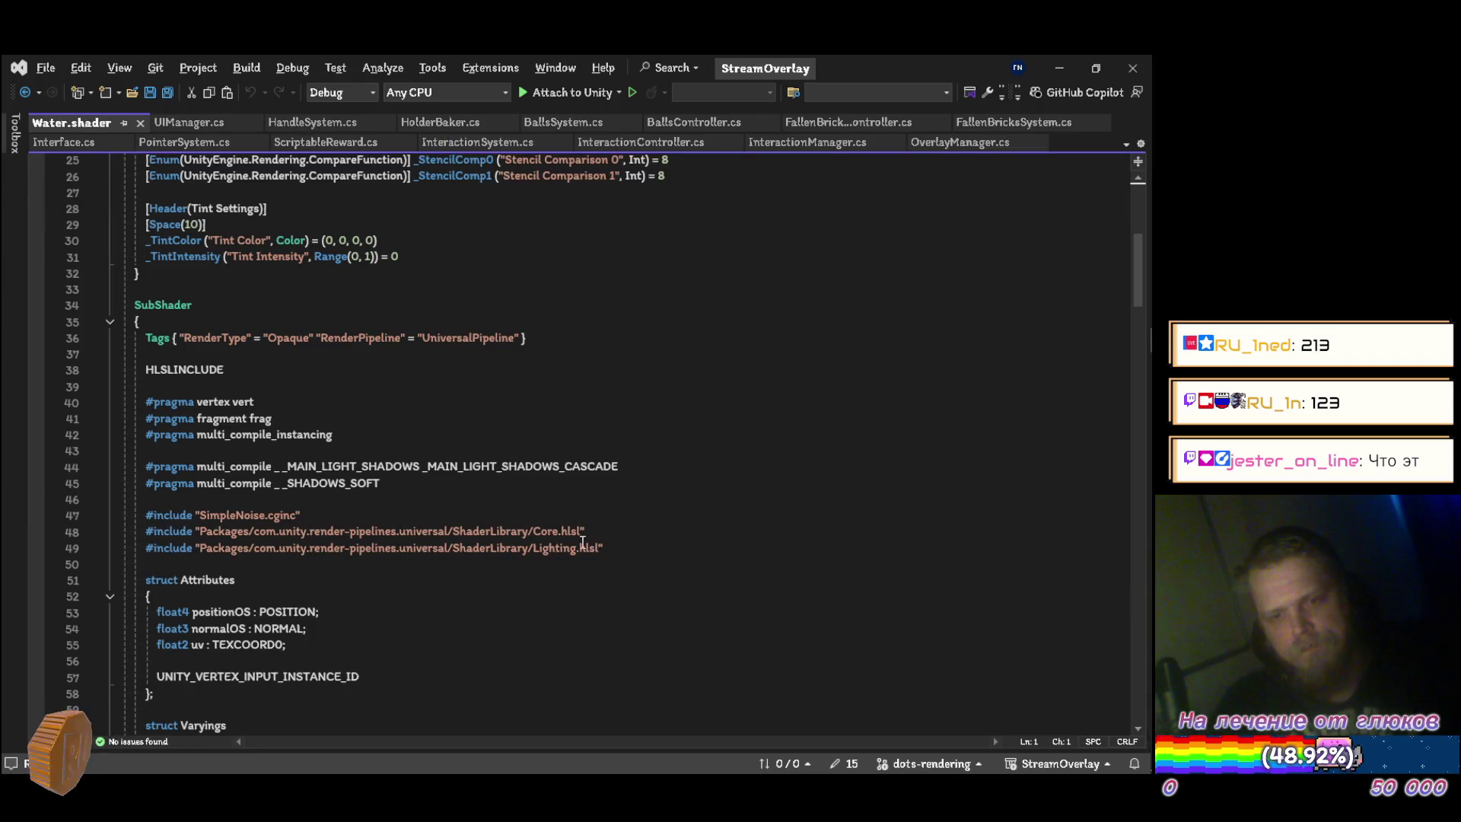
pyautogui.hotkey('alt', 'Tab')
pyautogui.hotkey('alt', 'Tab')
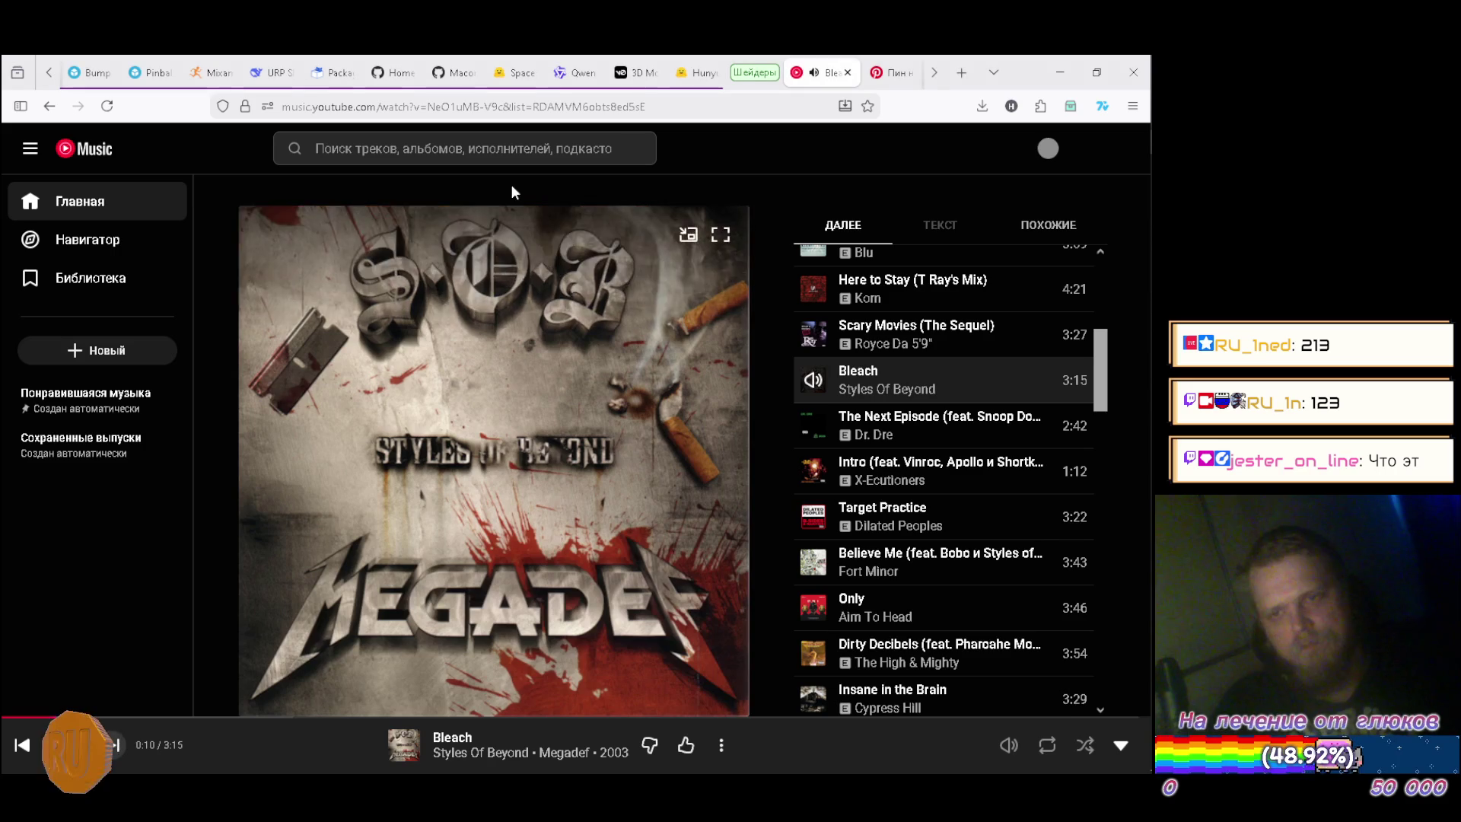
pyautogui.click(270, 74)
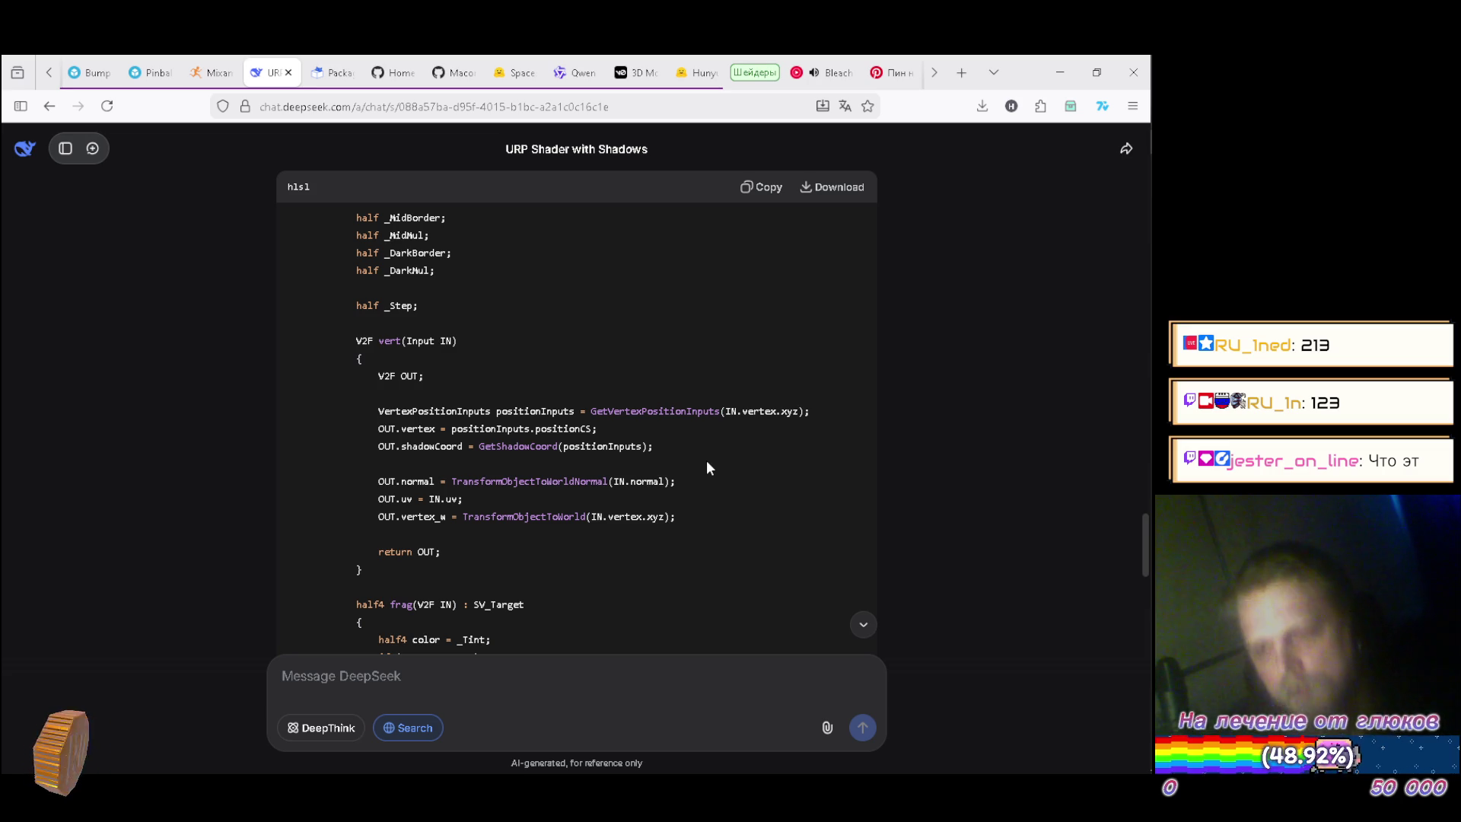
pyautogui.hotkey('alt', 'Tab')
# Add 'VertexPositionInputs posInputs = GetVertexPositionInputs(IN.vertex.xyz);' at the top of vert, checking it against the chat's reference code.
pyautogui.scroll(-2, 586, 601)
pyautogui.scroll(-4, 587, 603)
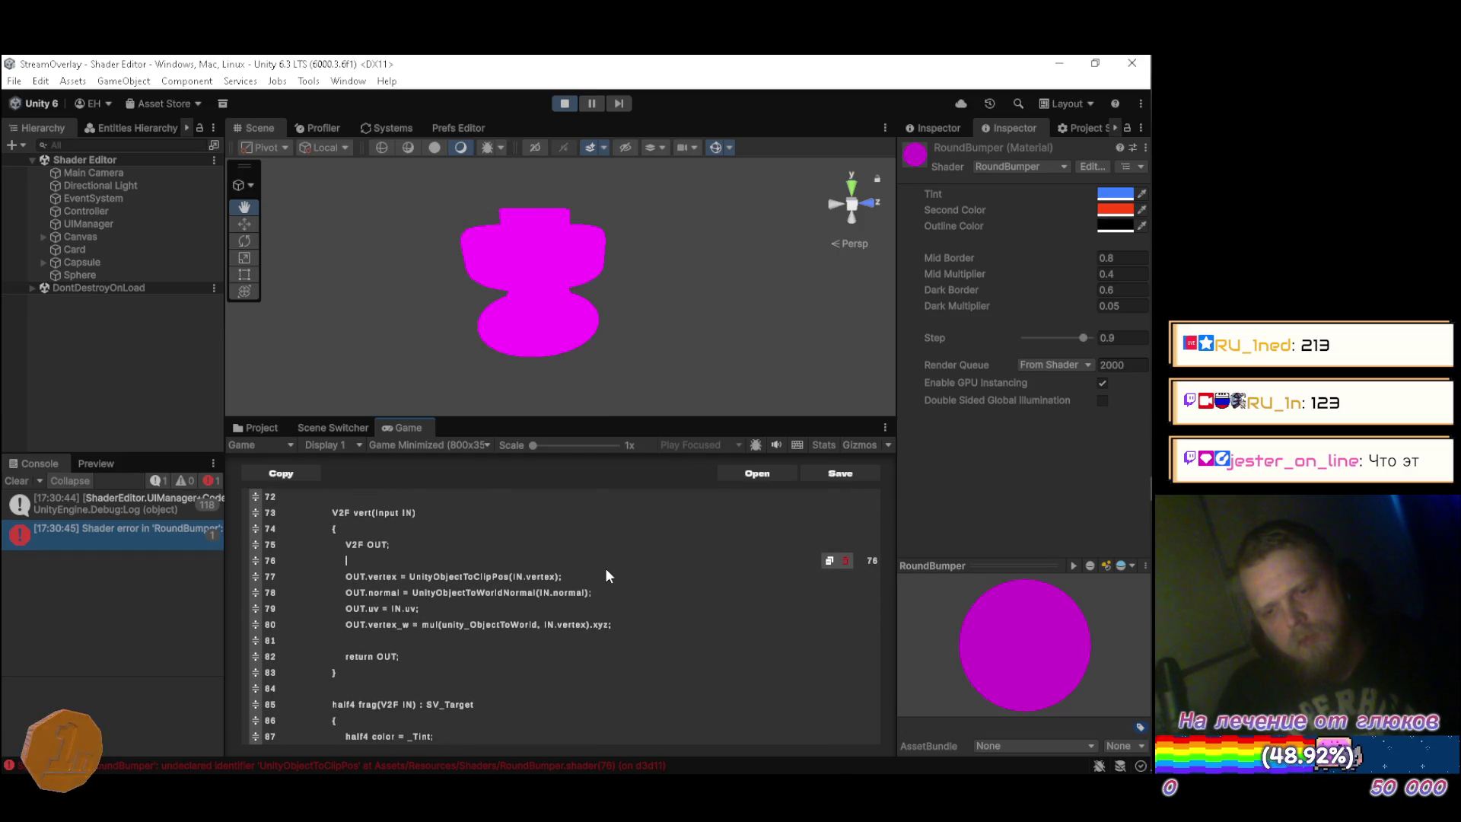
pyautogui.press('Return')
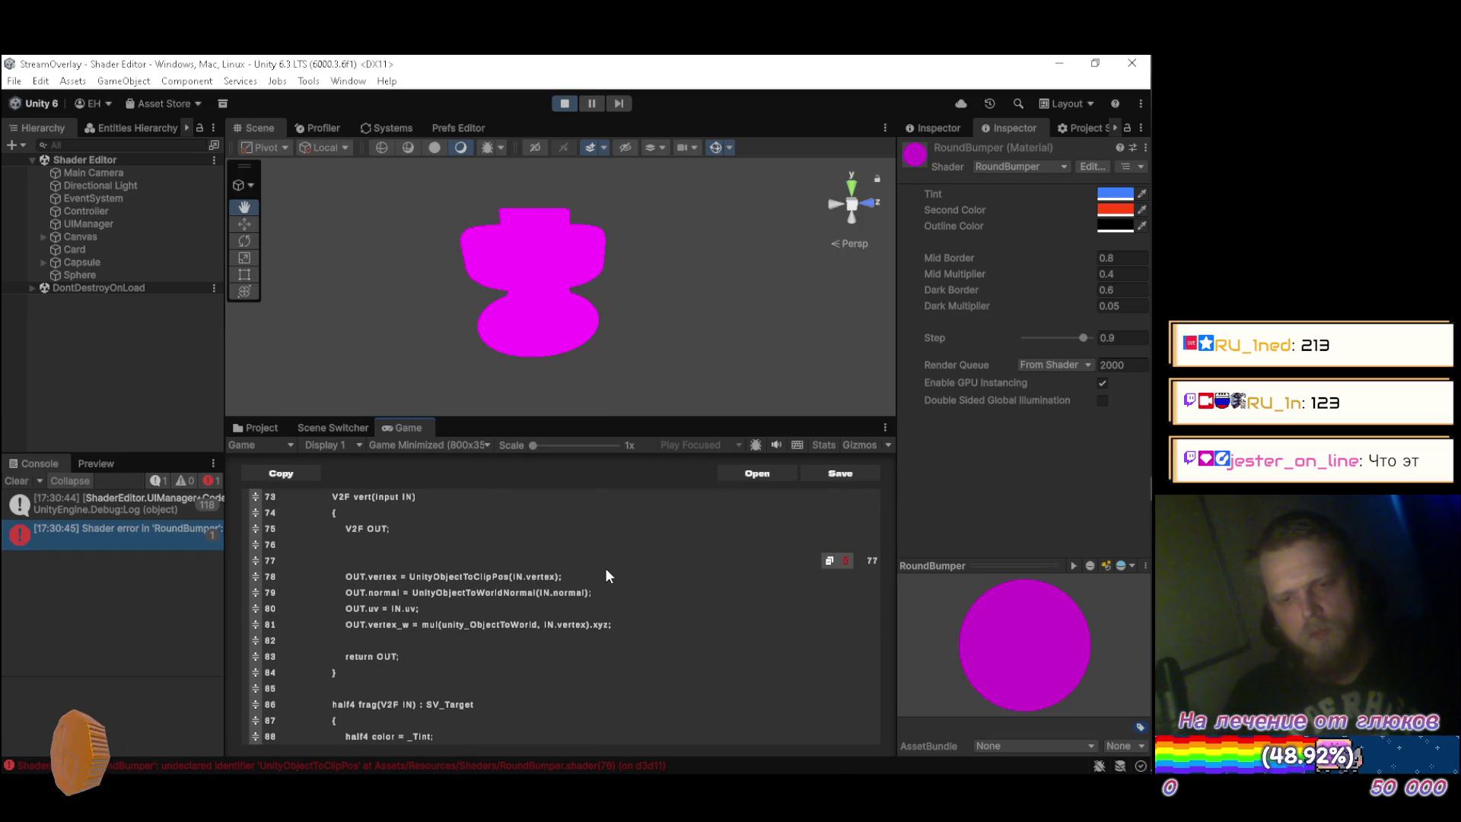
pyautogui.write('Vertex')
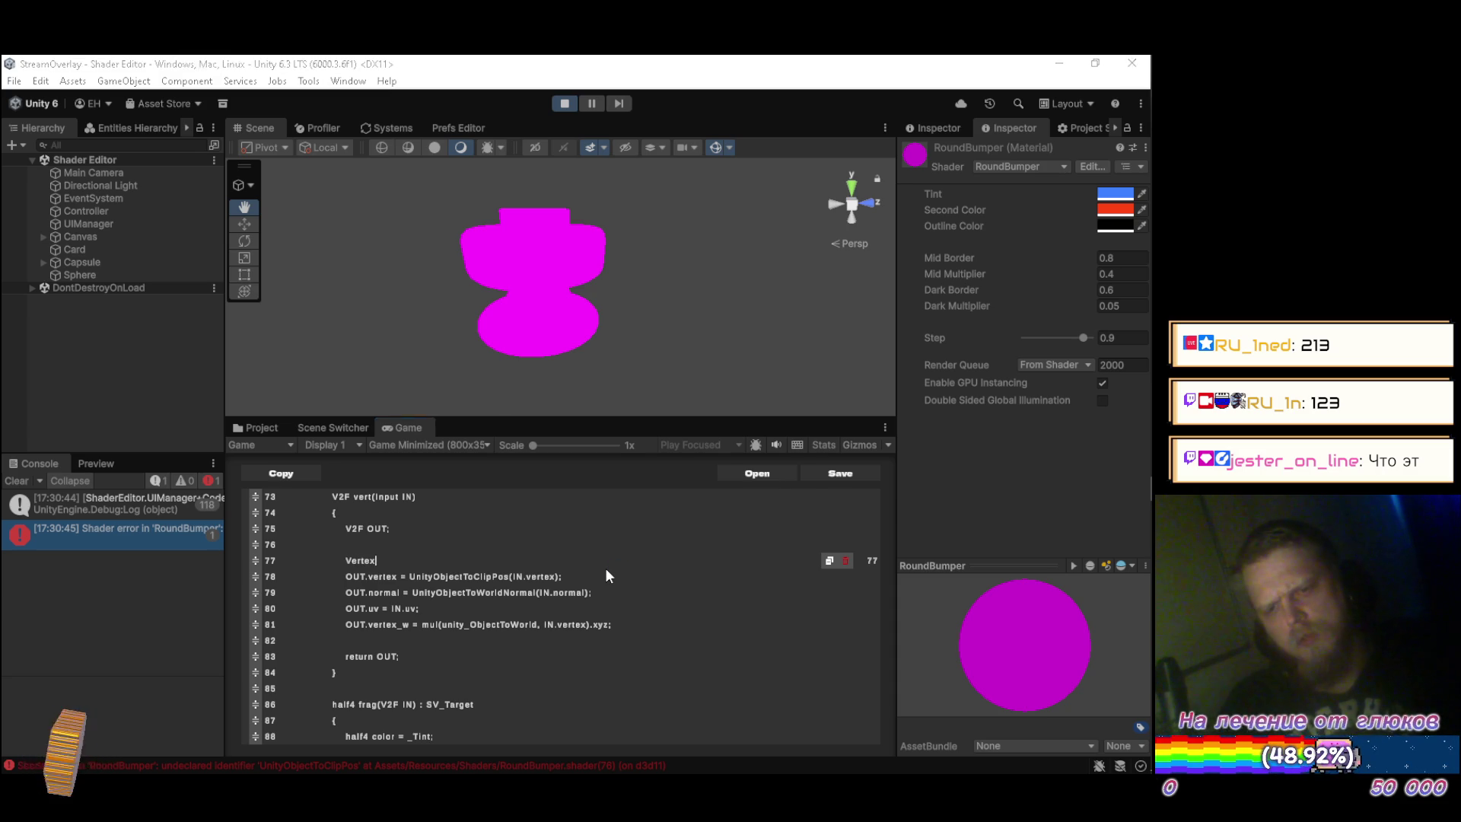
pyautogui.hotkey('alt', 'Tab')
pyautogui.hotkey('alt', 'Tab')
pyautogui.write('ositionInputs')
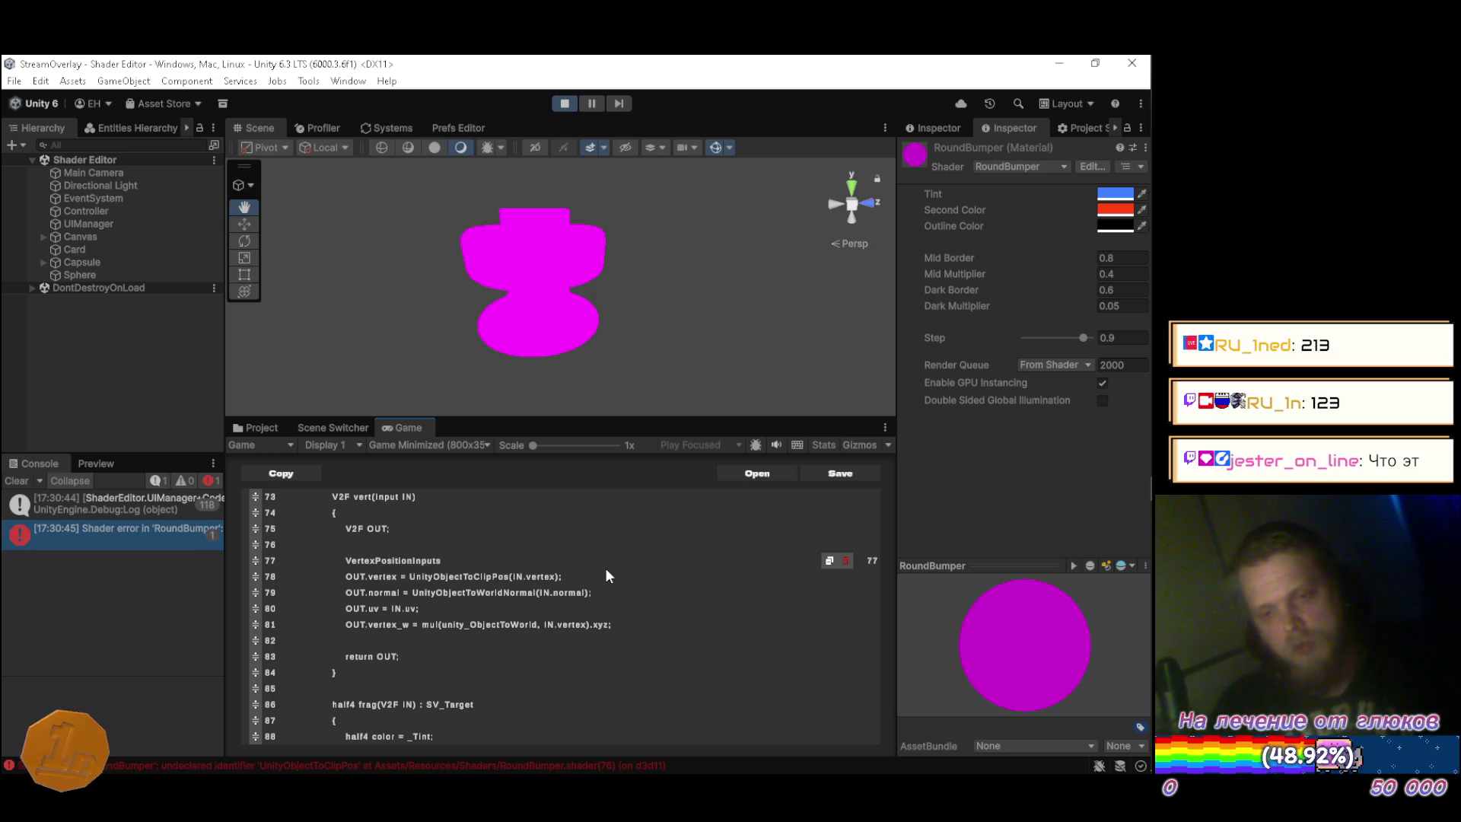
pyautogui.hotkey('alt', 'Tab')
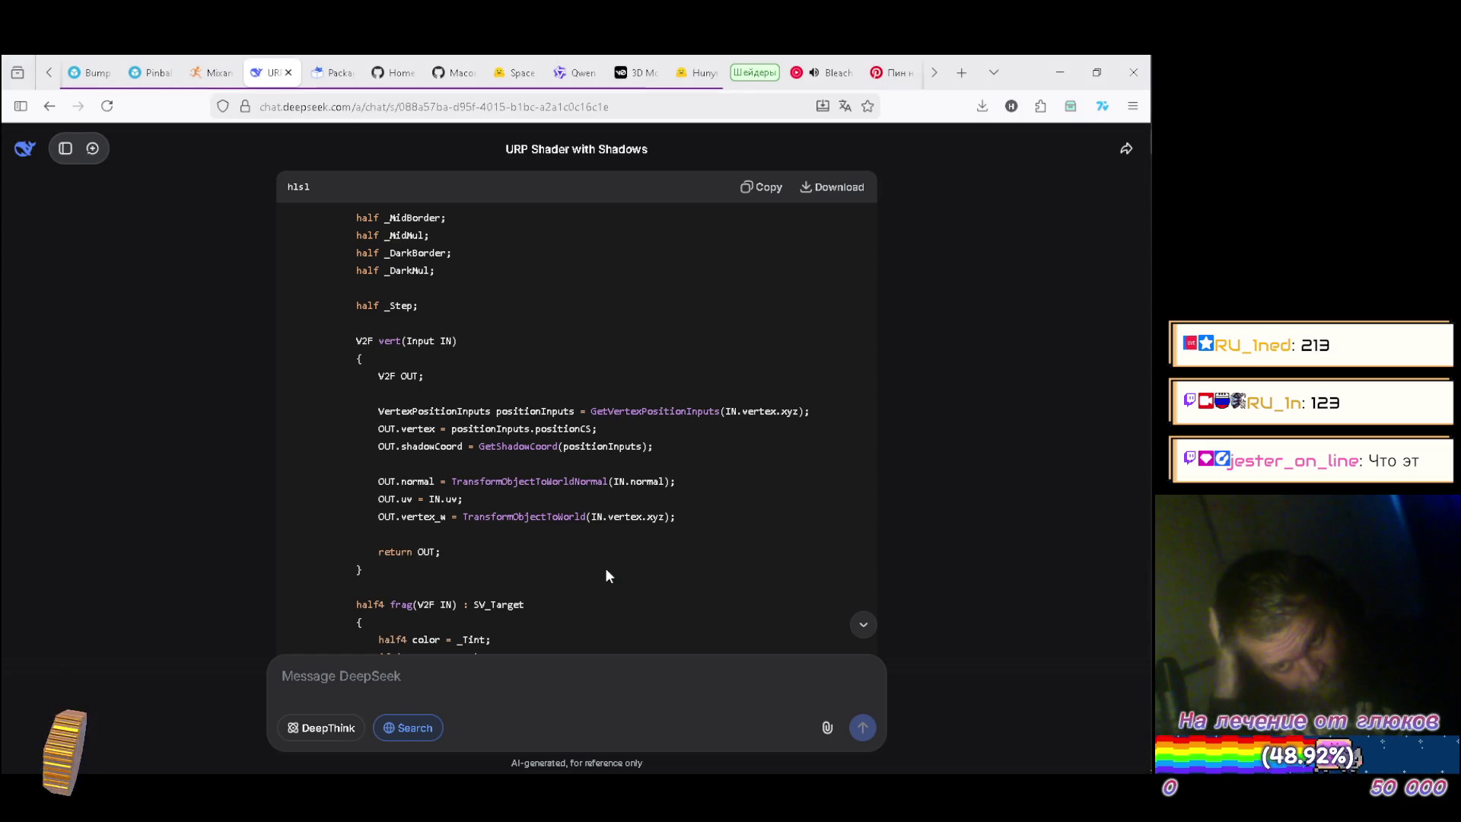
pyautogui.hotkey('alt', 'Tab')
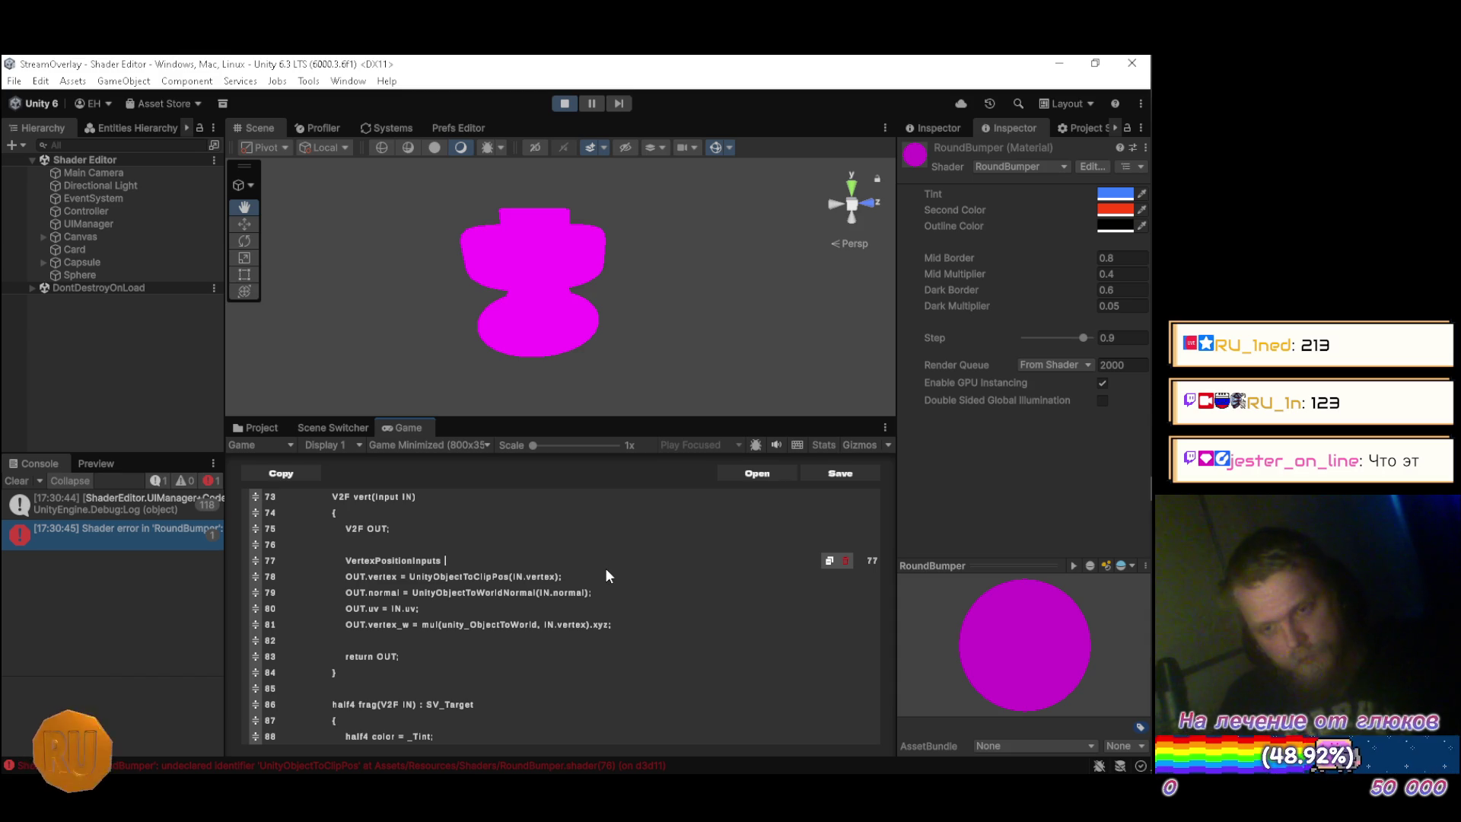
pyautogui.write('posIN')
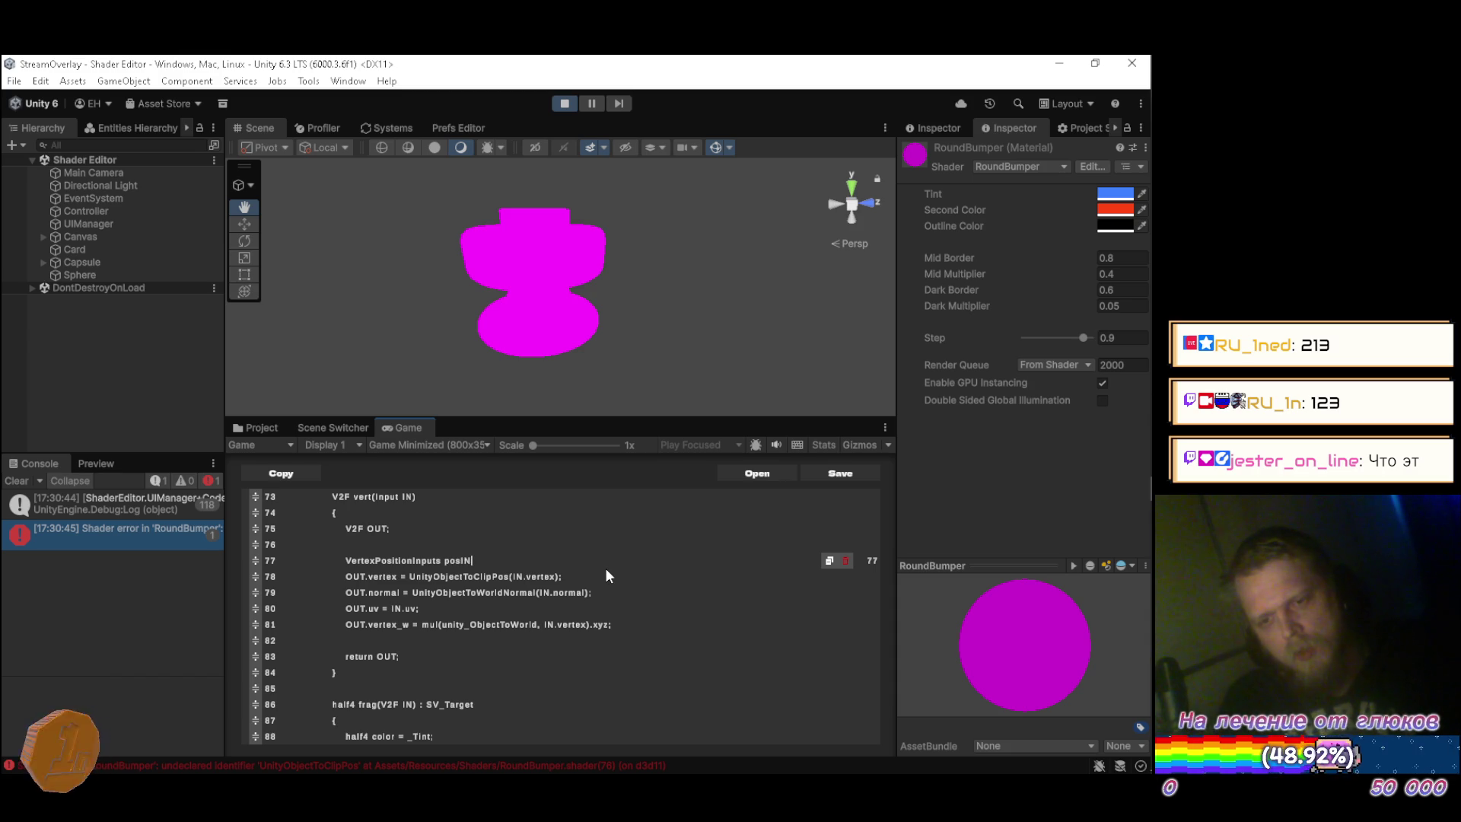
pyautogui.write('nputs = ')
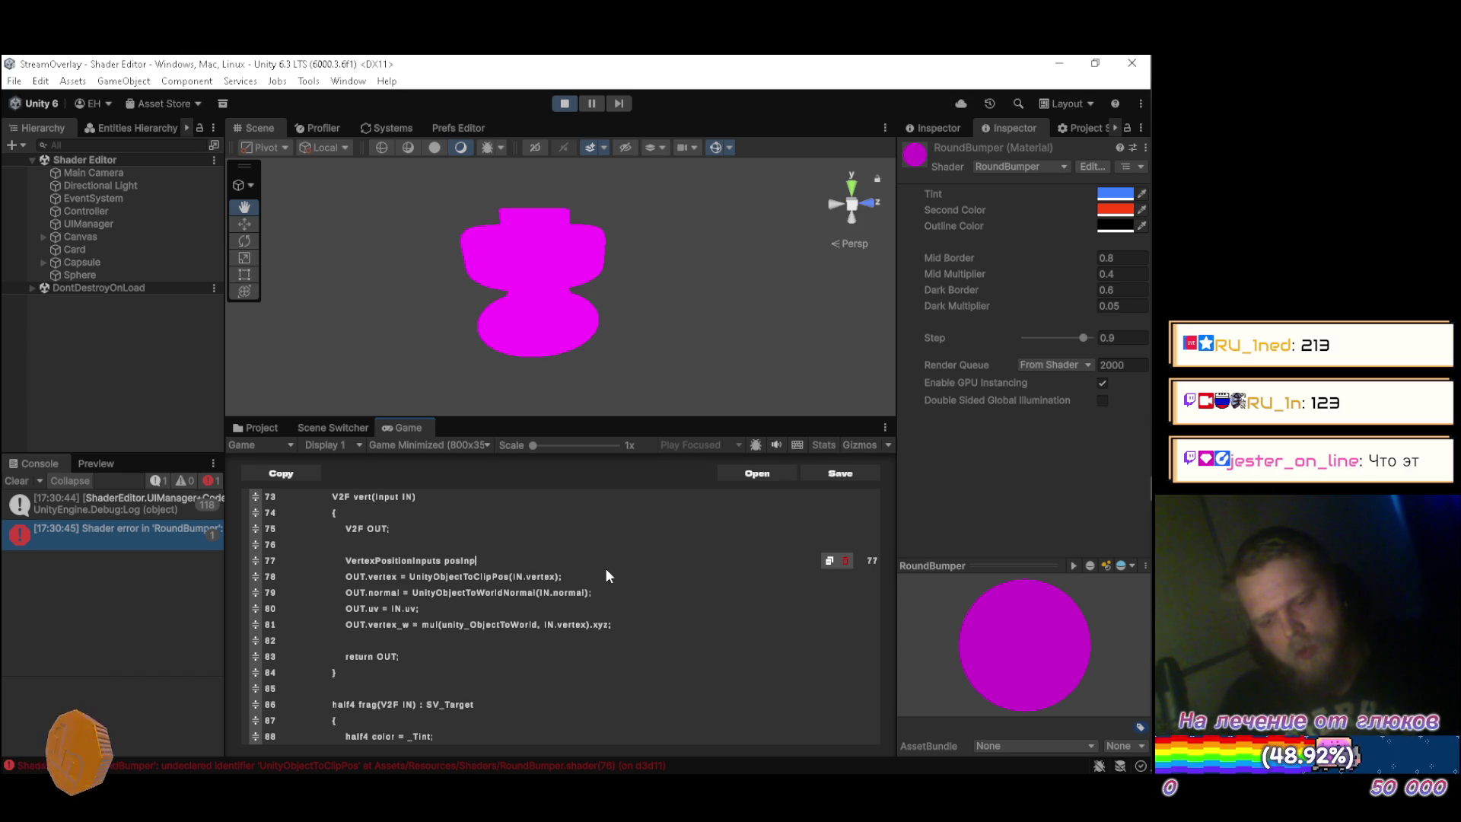
pyautogui.write('Get')
pyautogui.hotkey('alt', 'Tab')
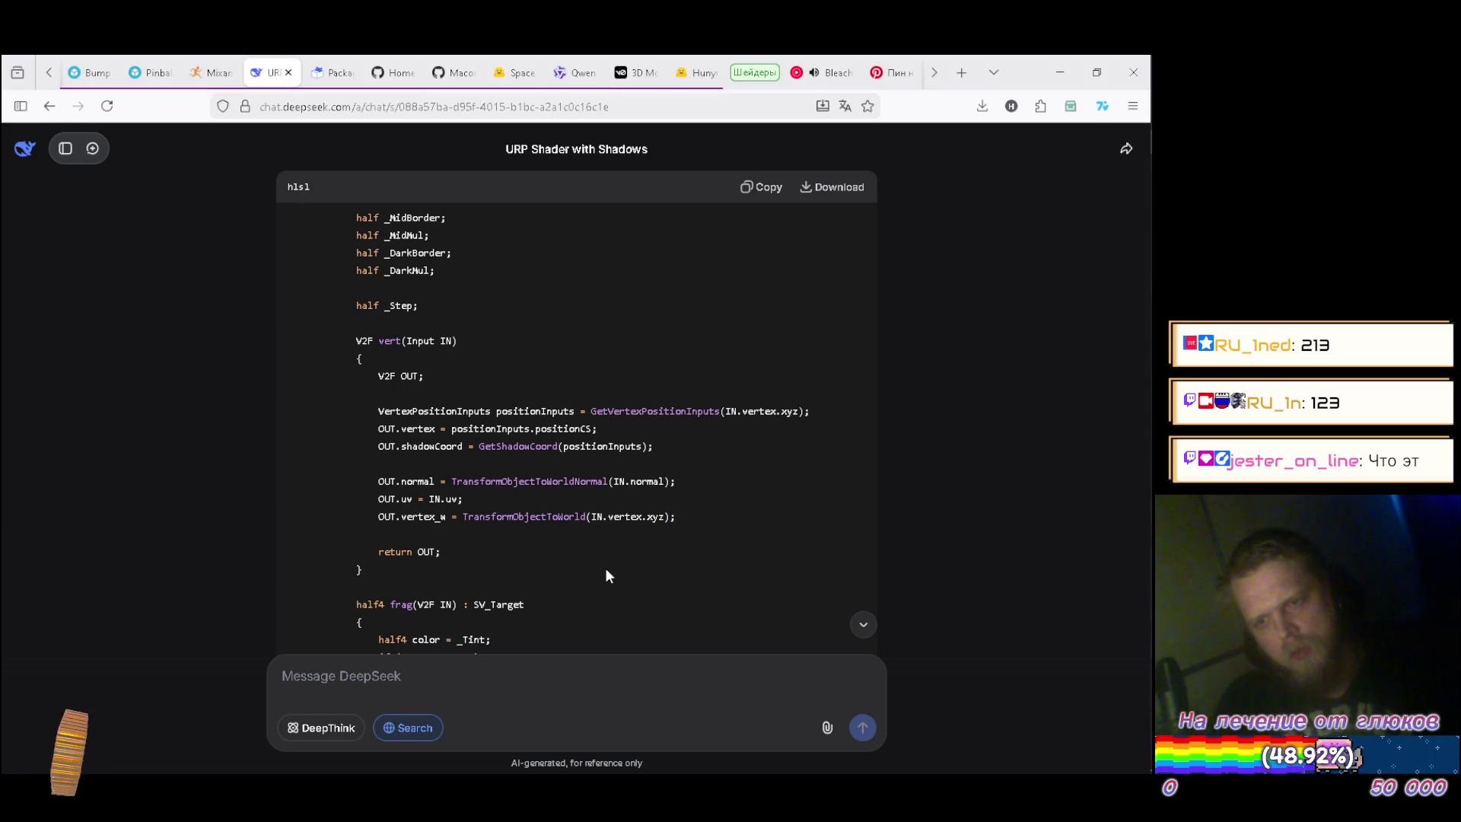
pyautogui.hotkey('alt', 'Tab')
pyautogui.write('Vertex')
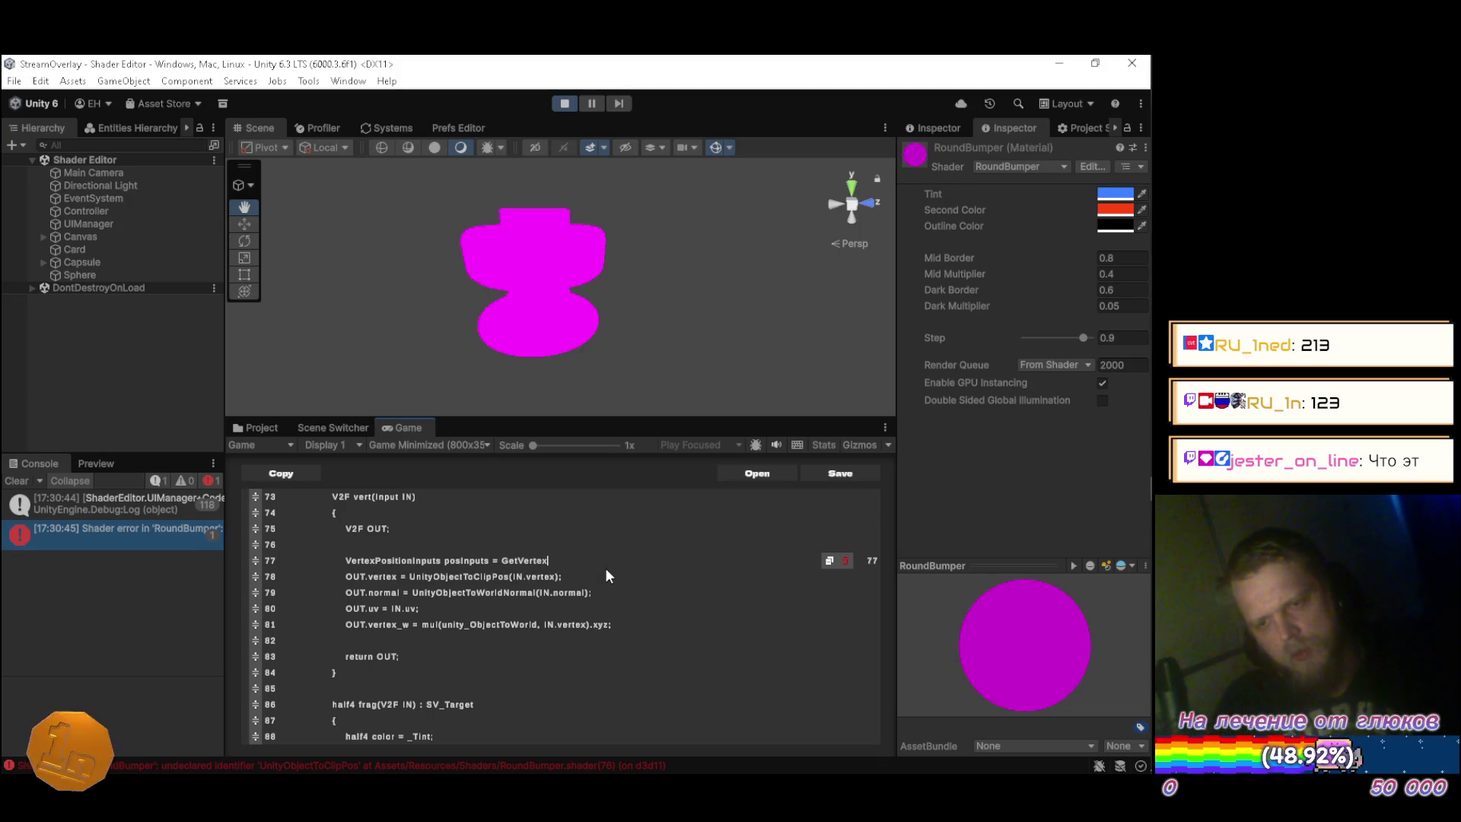
pyautogui.write('Positions')
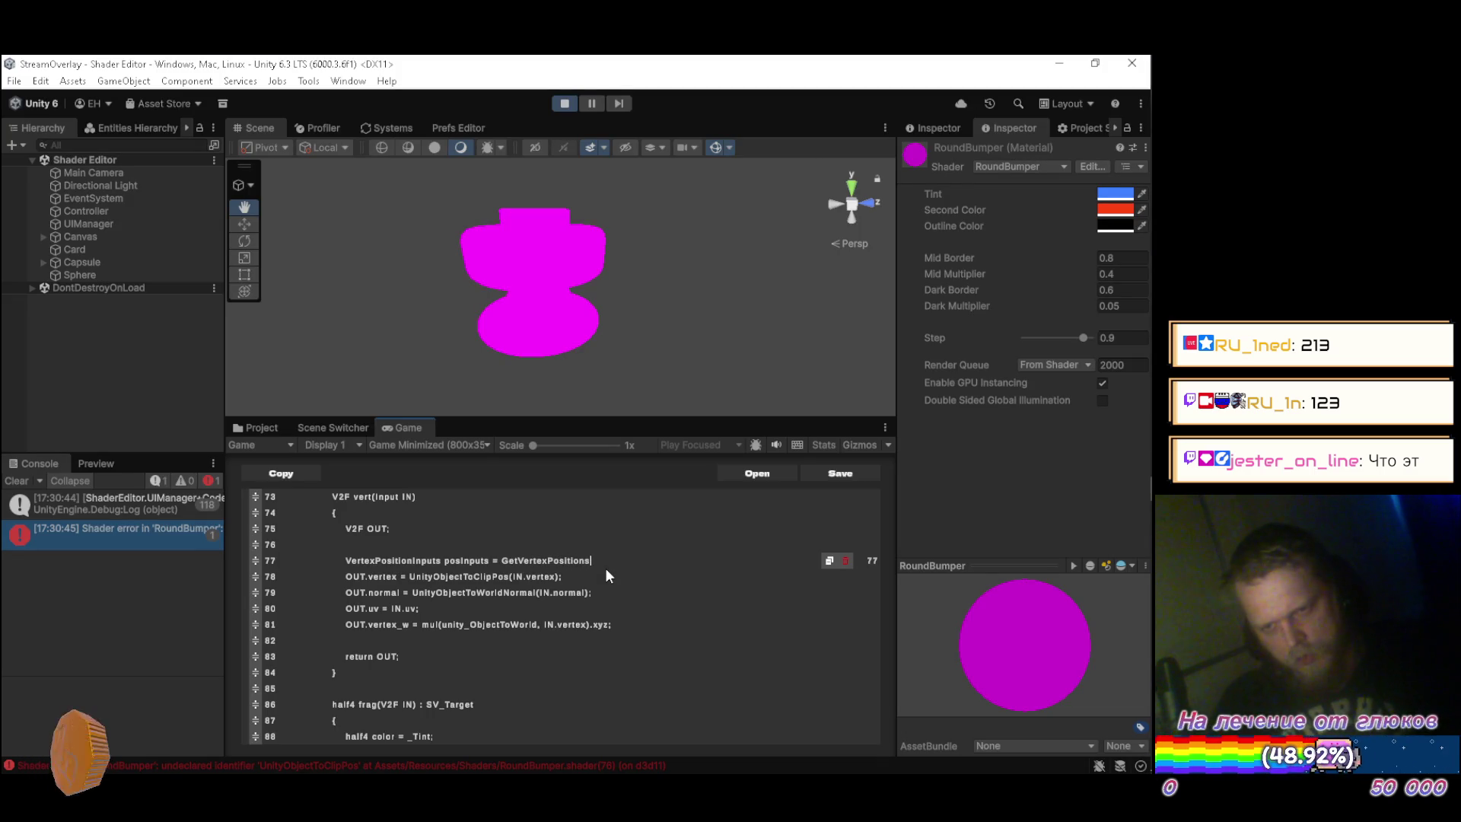
pyautogui.hotkey('alt', 'Tab')
pyautogui.hotkey('alt', 'Tab')
pyautogui.press('BackSpace')
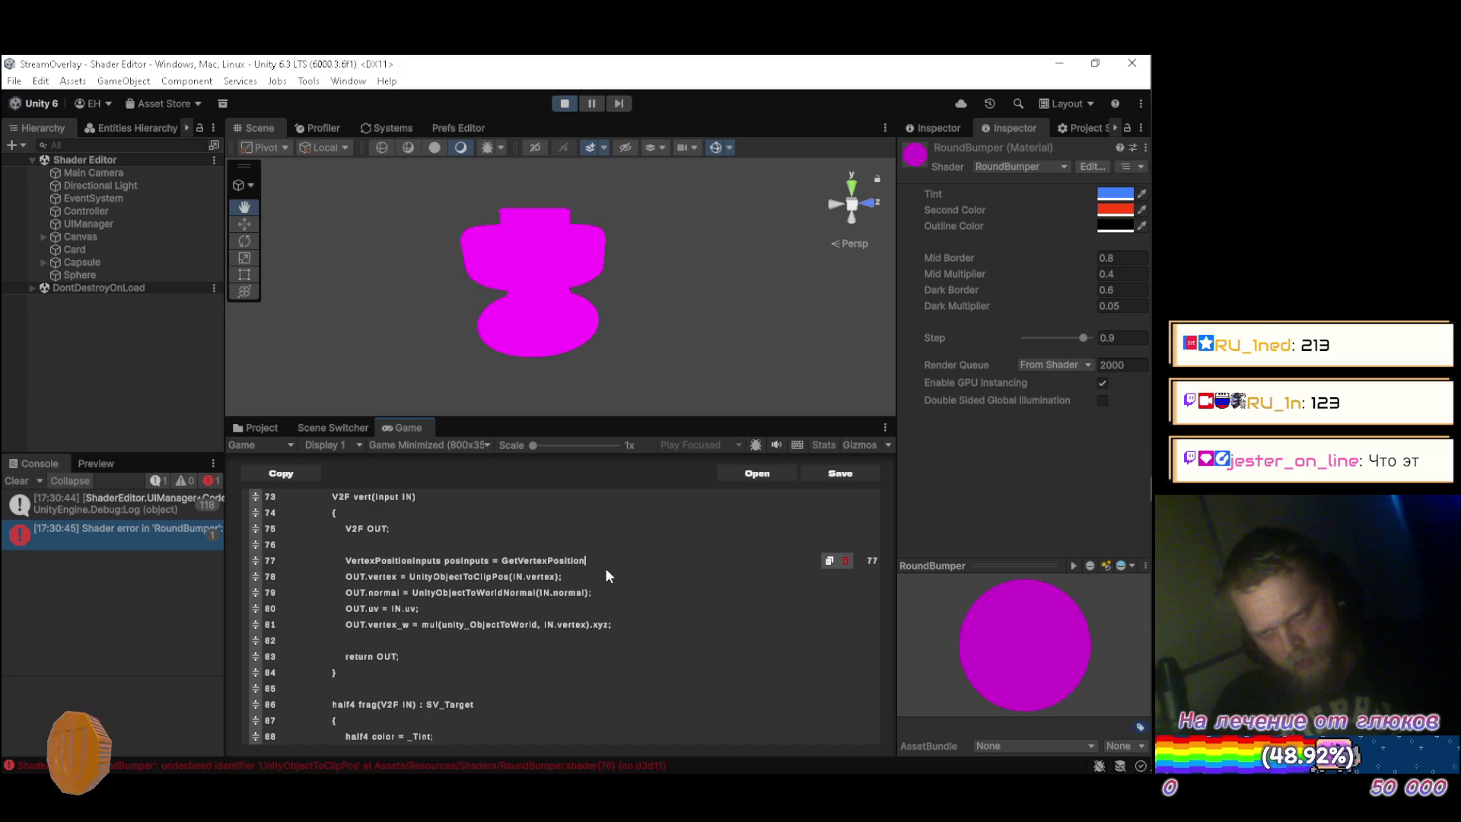
pyautogui.write('Inputs(')
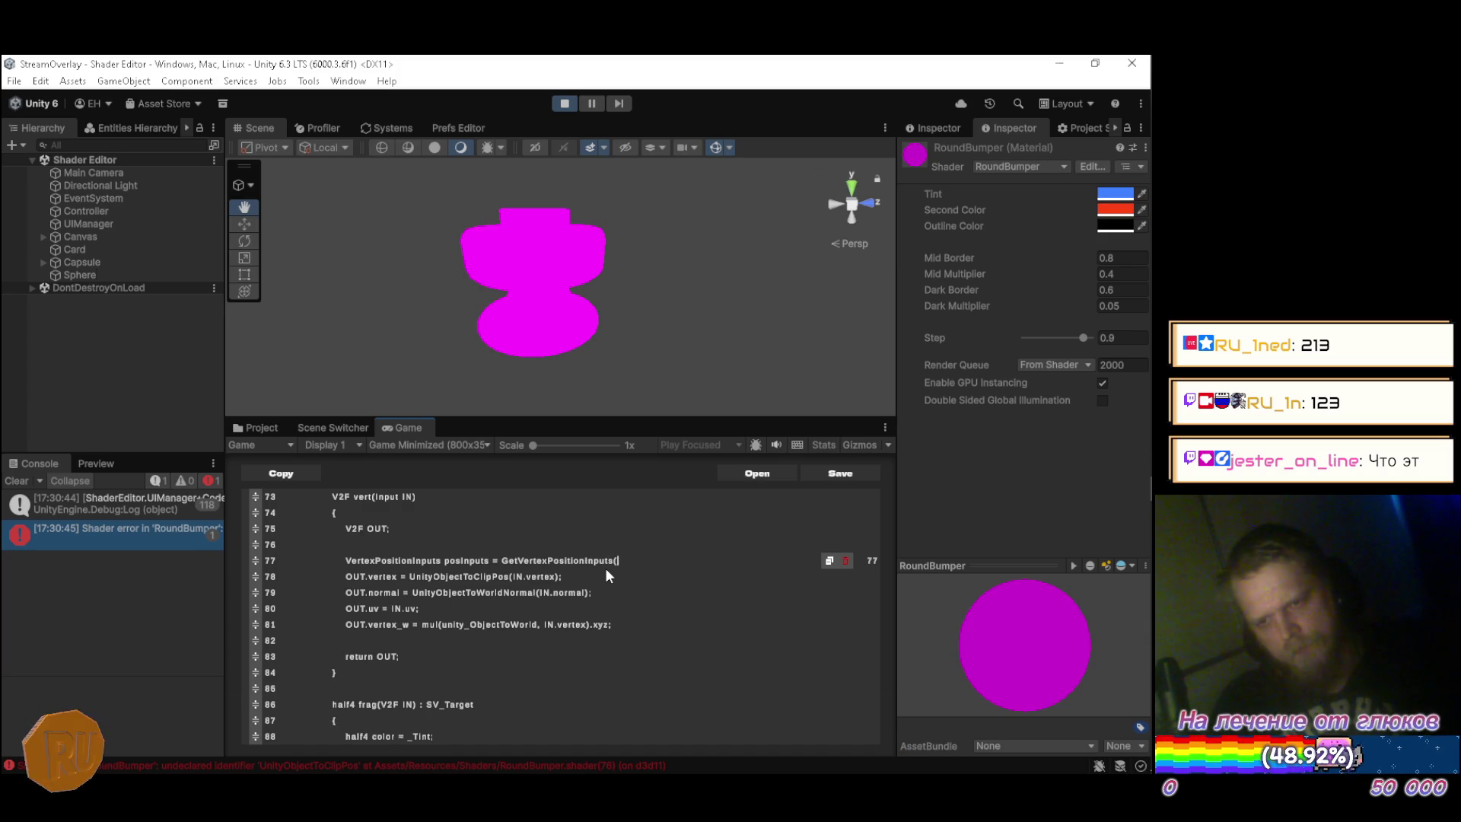
pyautogui.hotkey('alt', 'Tab')
pyautogui.hotkey('alt', 'Tab')
pyautogui.write('IN.vertex.')
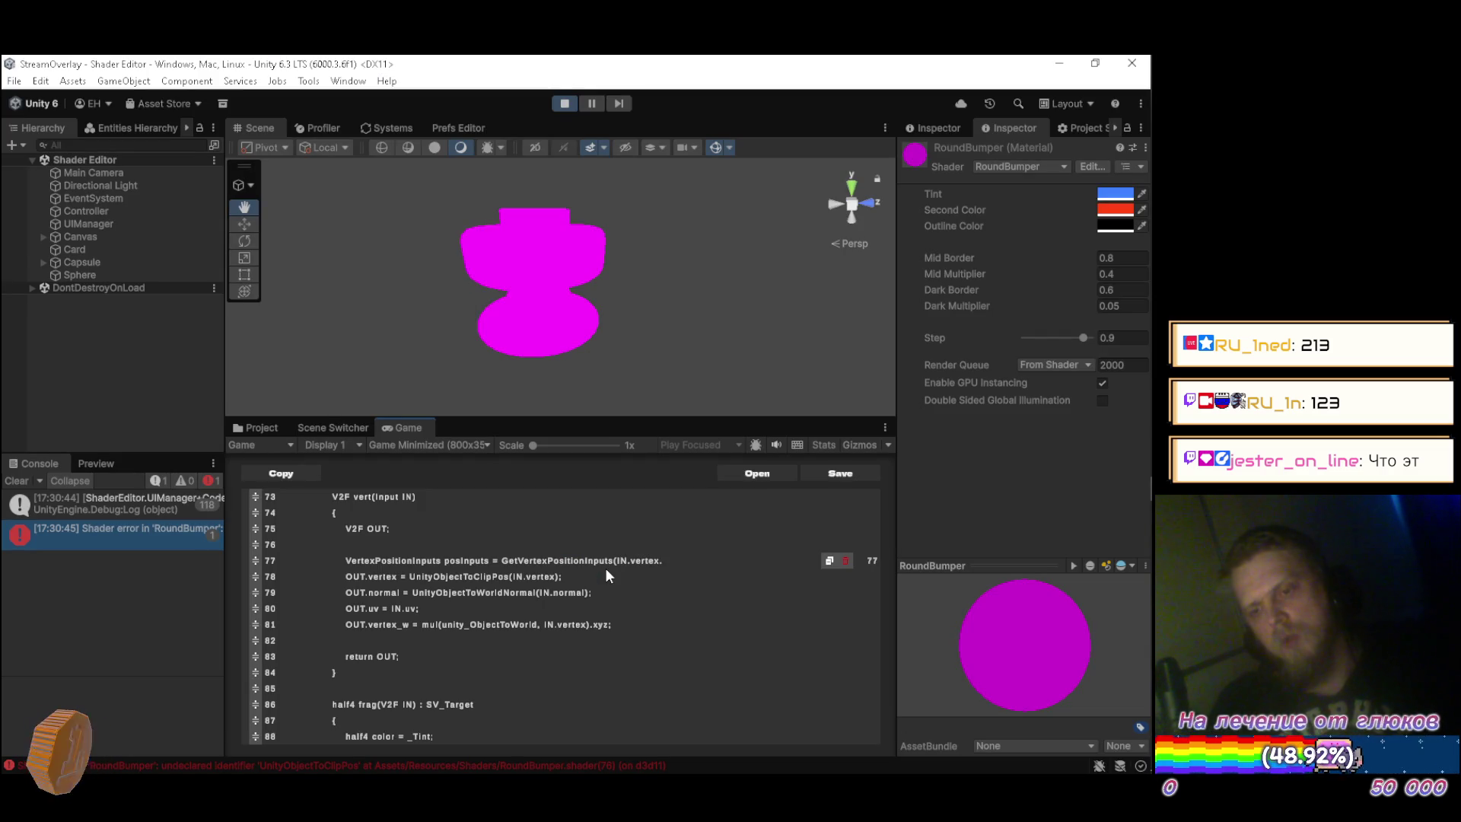
pyautogui.write('xyz);')
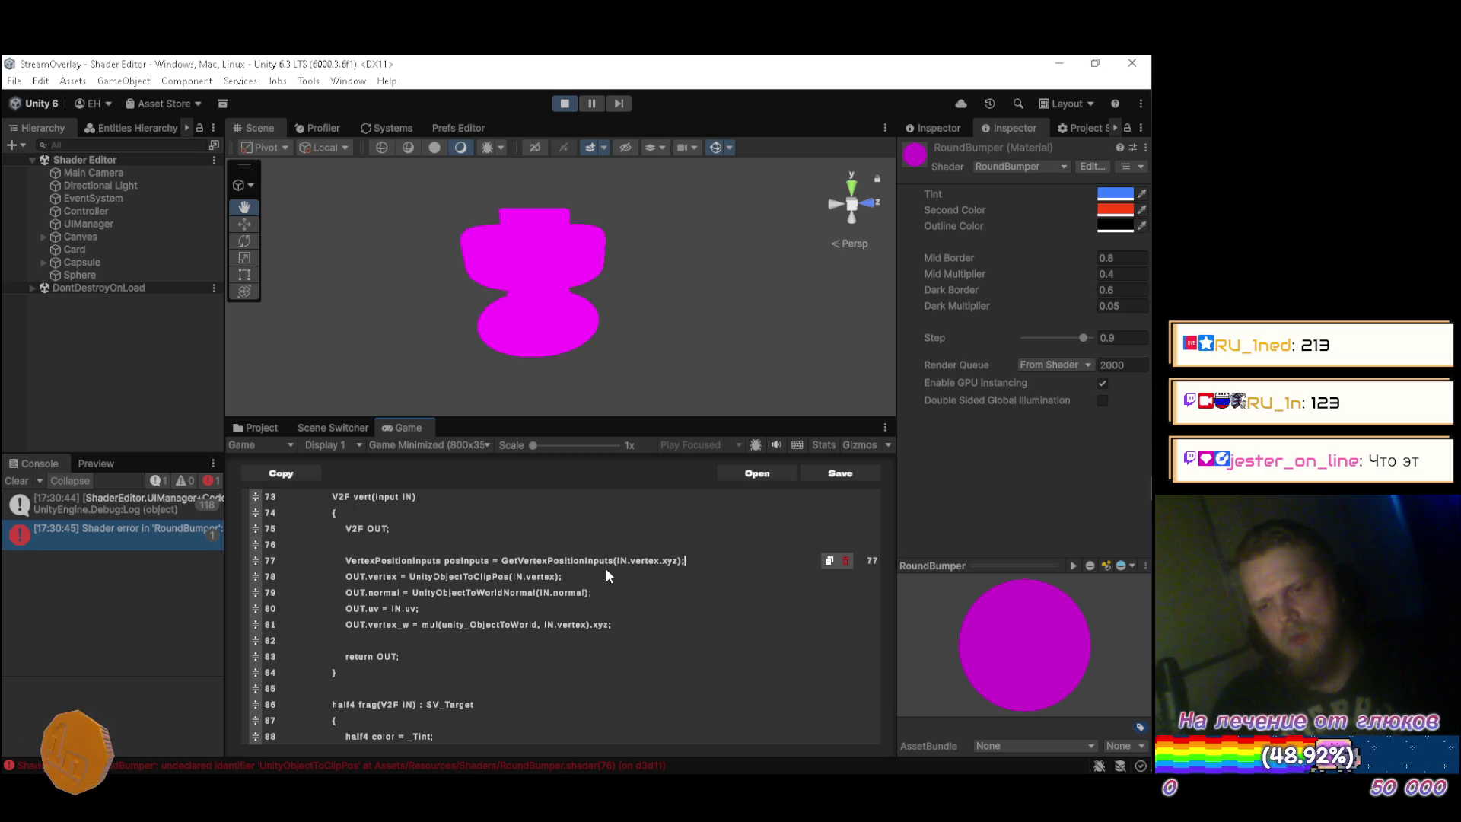
pyautogui.hotkey('alt', 'Tab')
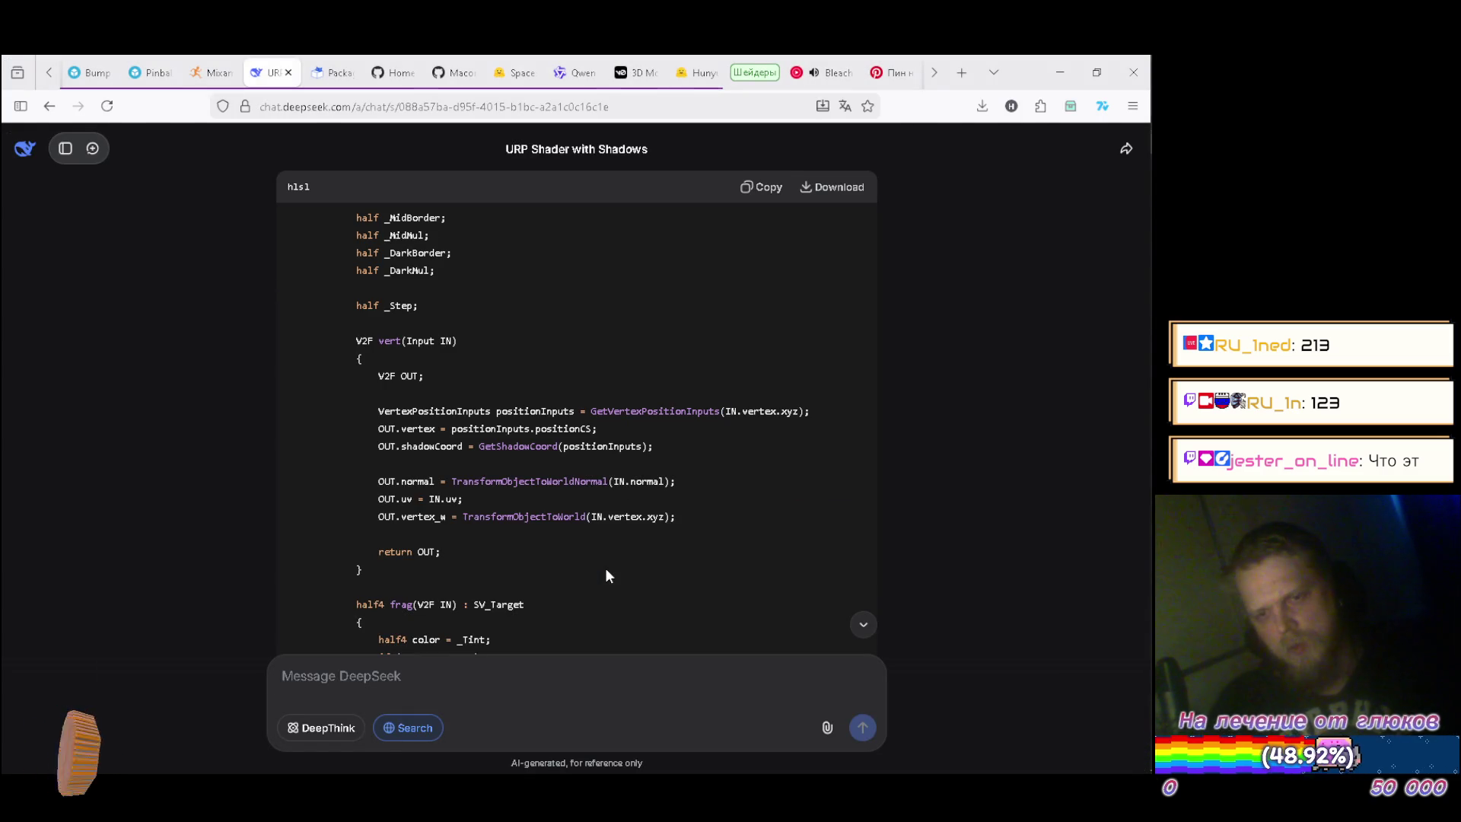
pyautogui.hotkey('alt', 'Tab')
# Replace the UnityObjectToClipPos call with OUT.vertex = posInputs.positionCS; and save to recompile.
pyautogui.press('BackSpace')
pyautogui.press('BackSpace')
pyautogui.press('BackSpace')
pyautogui.press('BackSpace')
pyautogui.press('BackSpace')
pyautogui.press('BackSpace')
pyautogui.write('posInp')
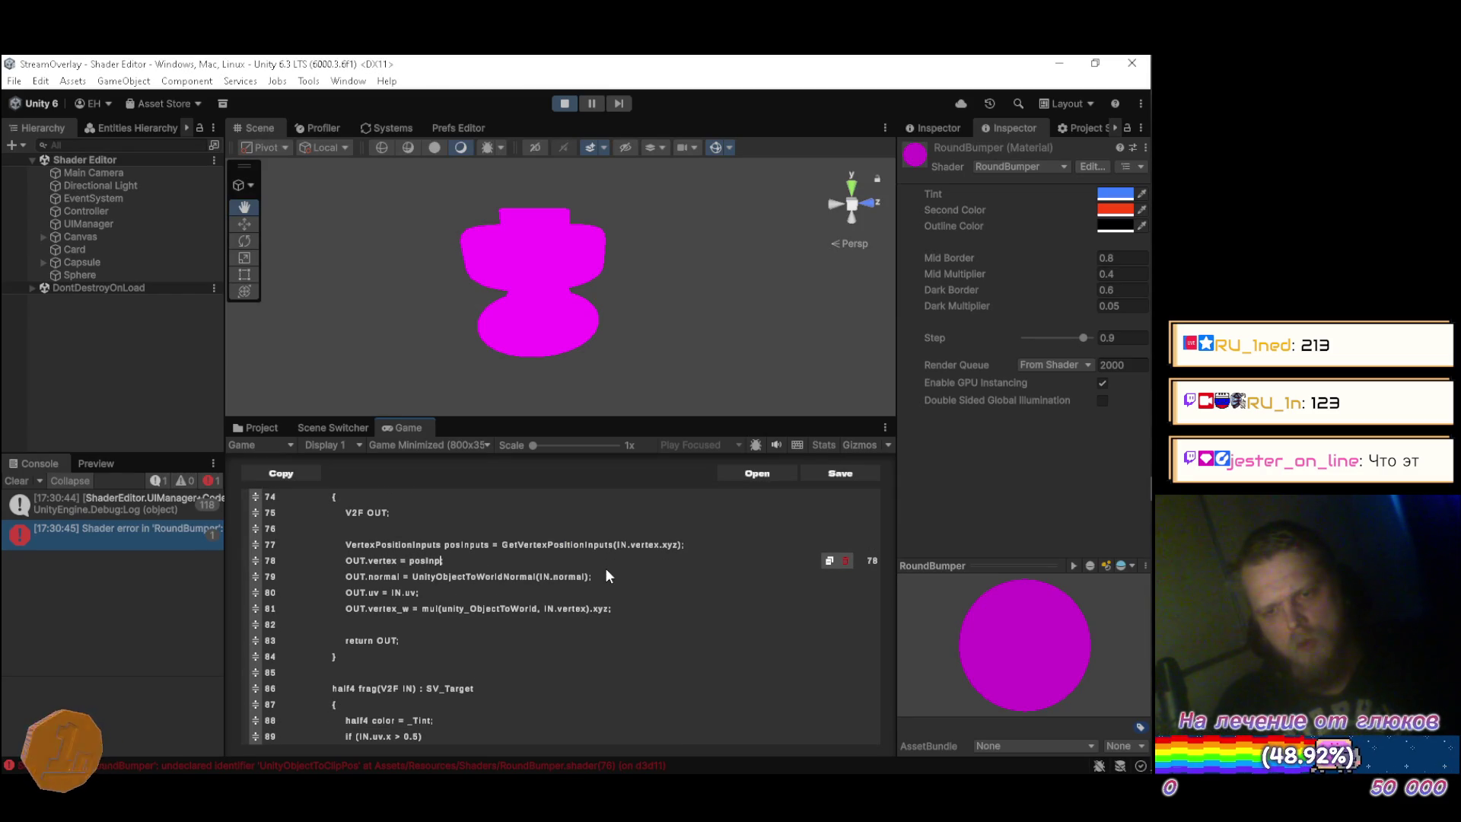
pyautogui.write('uts')
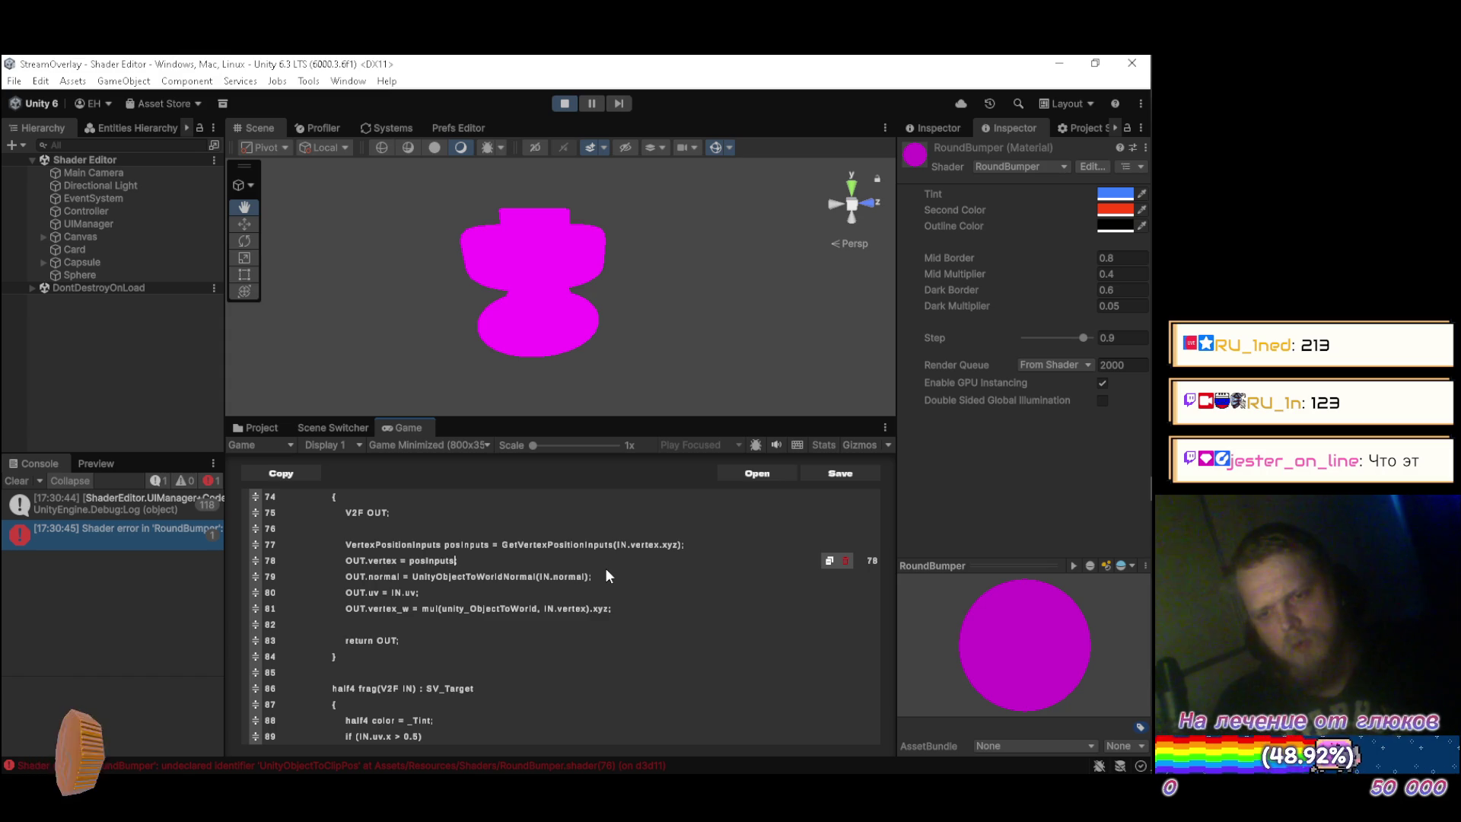
pyautogui.write('.')
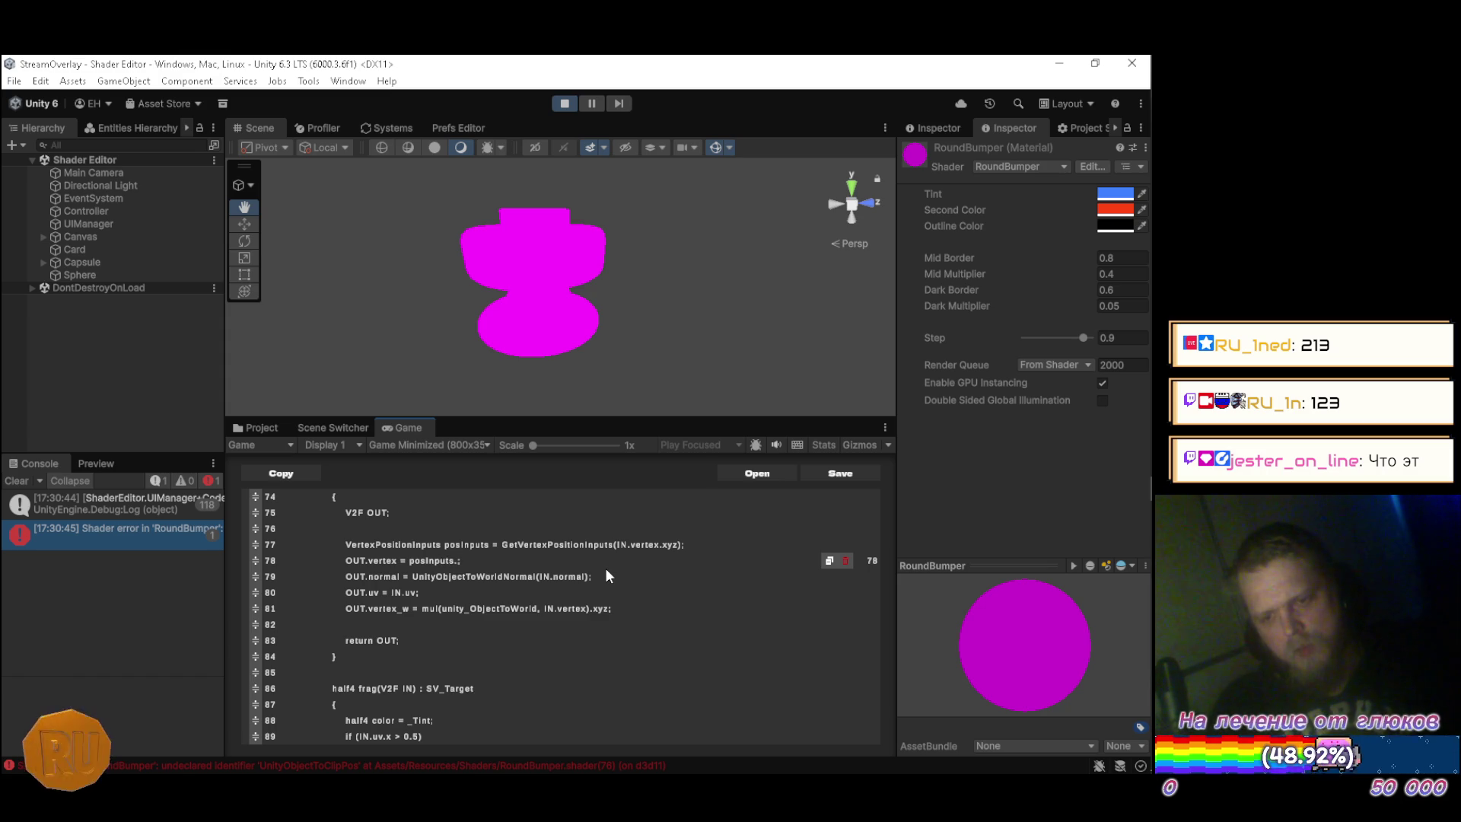
pyautogui.write('positionCS')
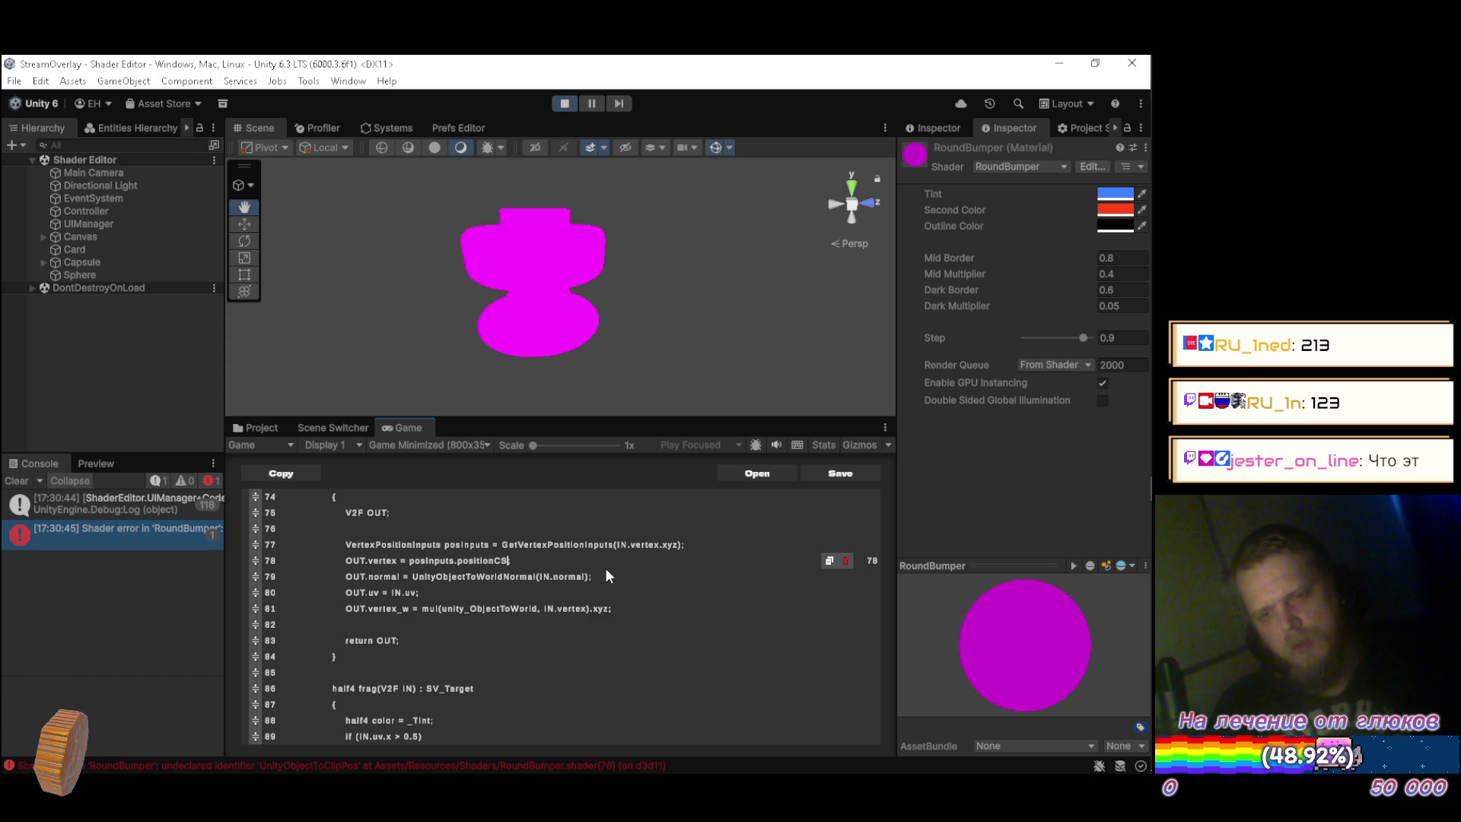
pyautogui.write(';')
pyautogui.hotkey('alt', 'Tab')
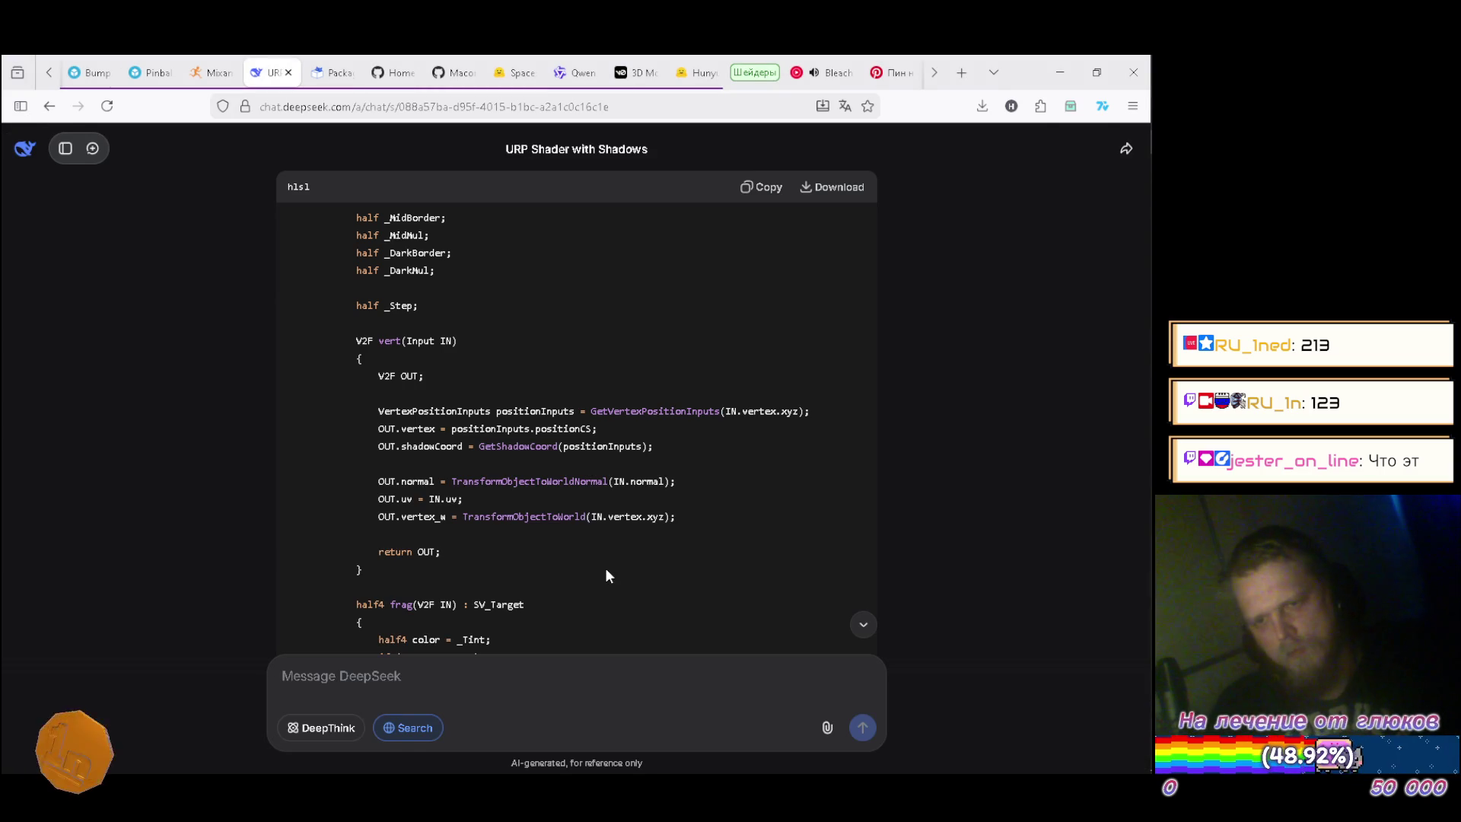
pyautogui.hotkey('alt', 'Tab')
pyautogui.hotkey('ctrl', 's')
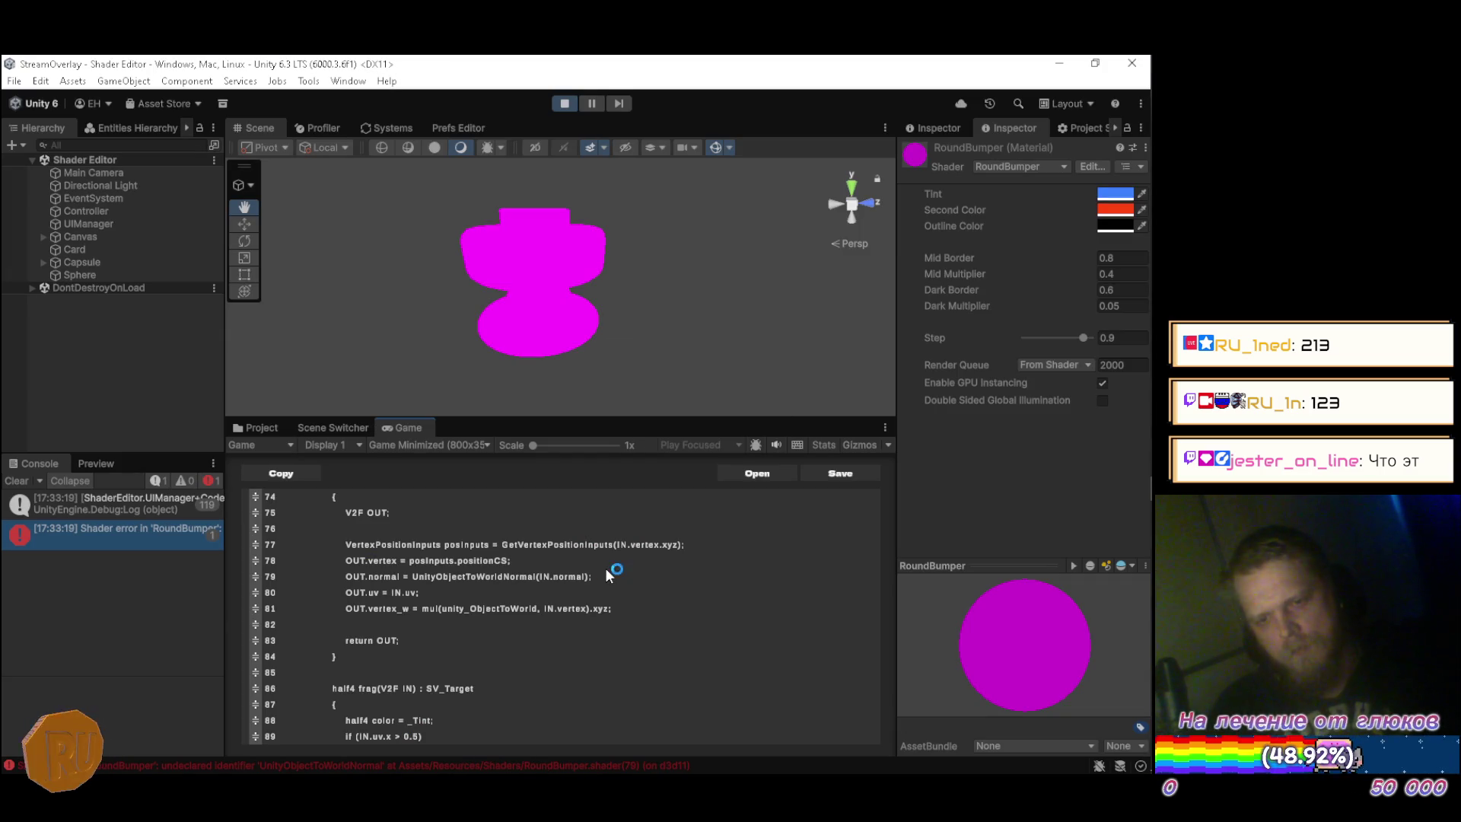
pyautogui.hotkey('alt', 'Tab')
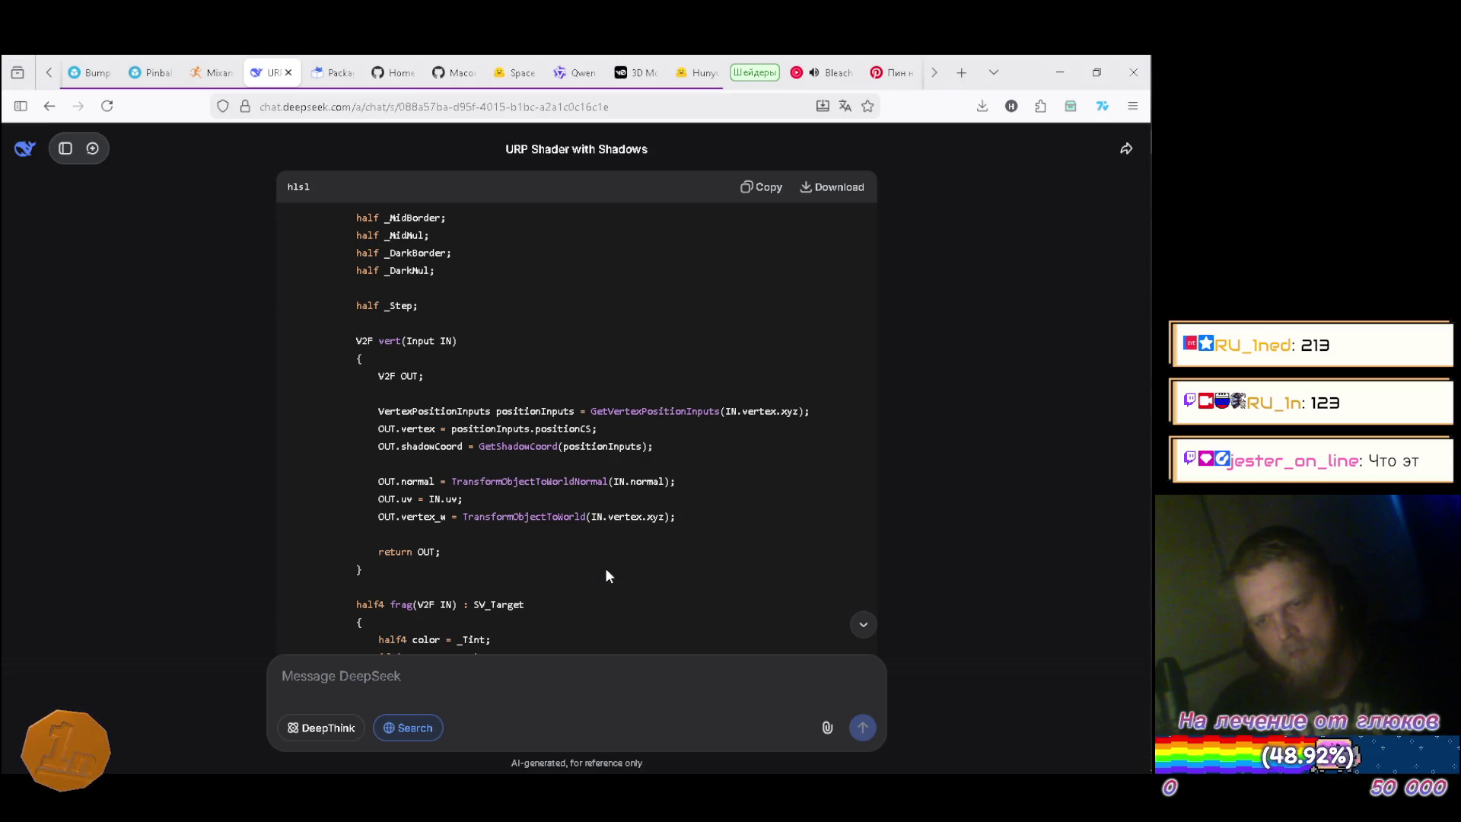
pyautogui.hotkey('alt', 'Tab')
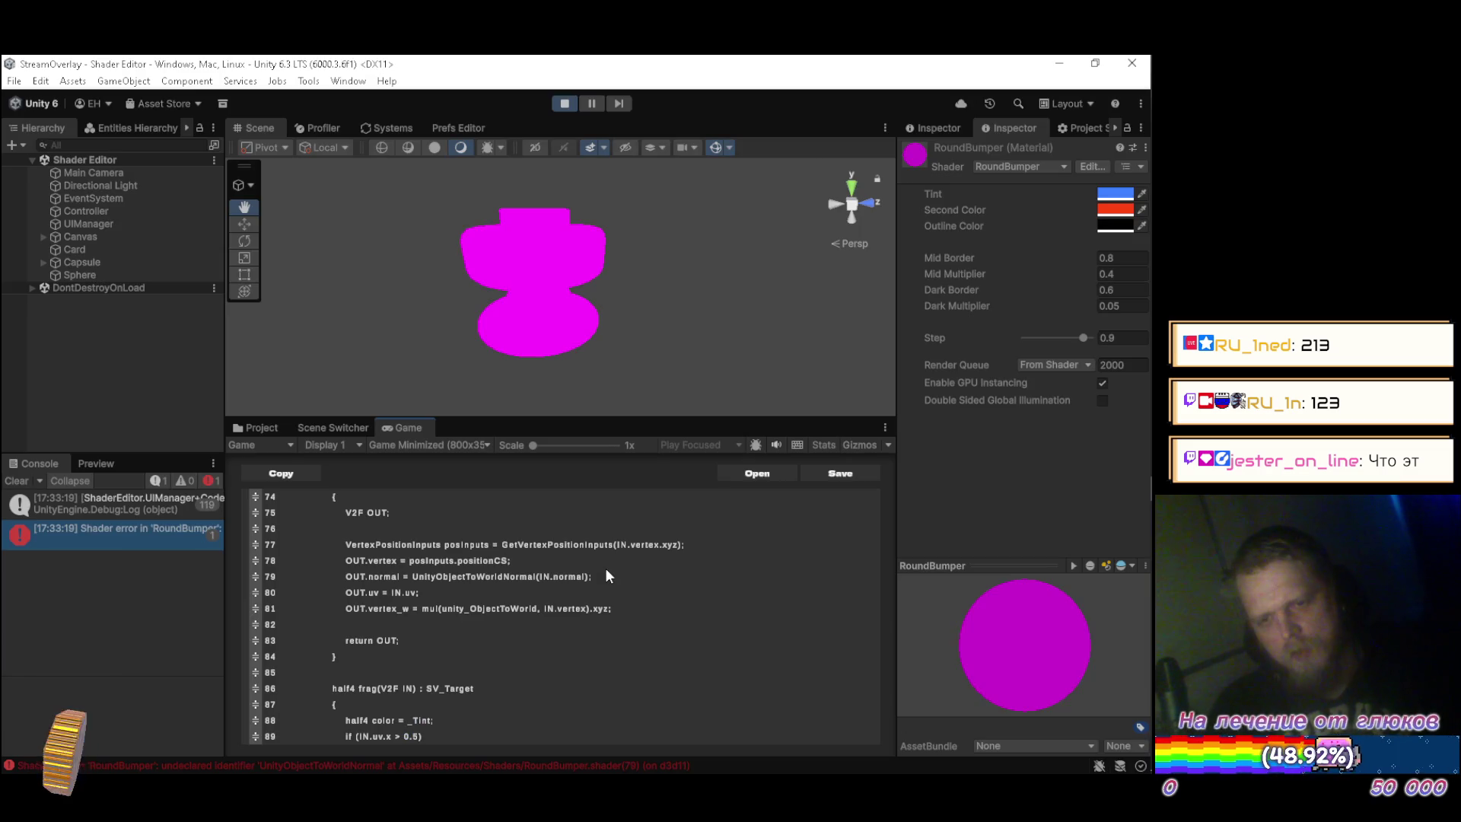
pyautogui.press('Return')
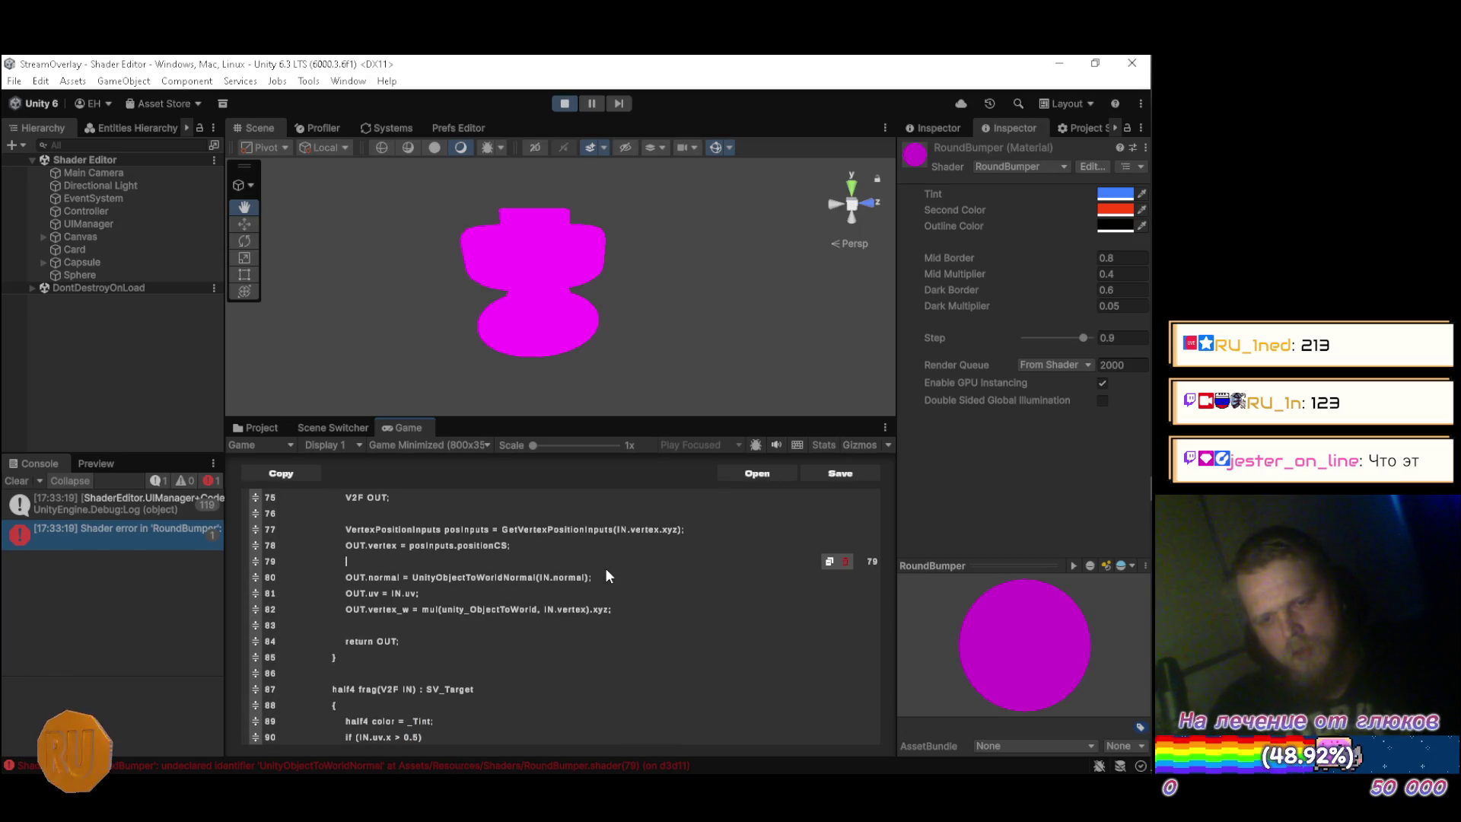
pyautogui.write('o')
# Write line 79 as OUT.shadow = GetShadowCoord(posInputs);, following the reference code.
pyautogui.press('BackSpace')
pyautogui.write('OUT')
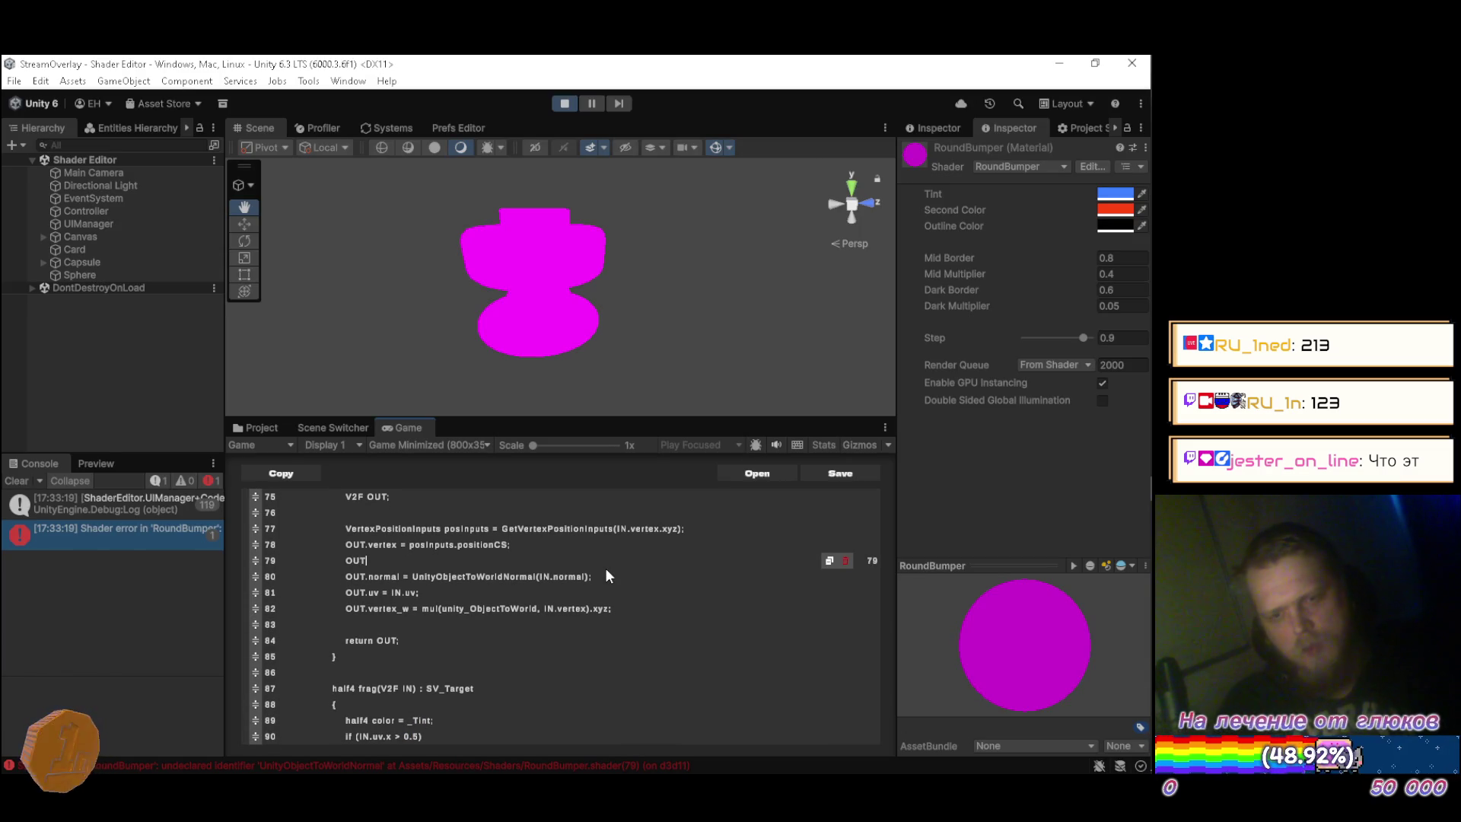
pyautogui.write('.shadow')
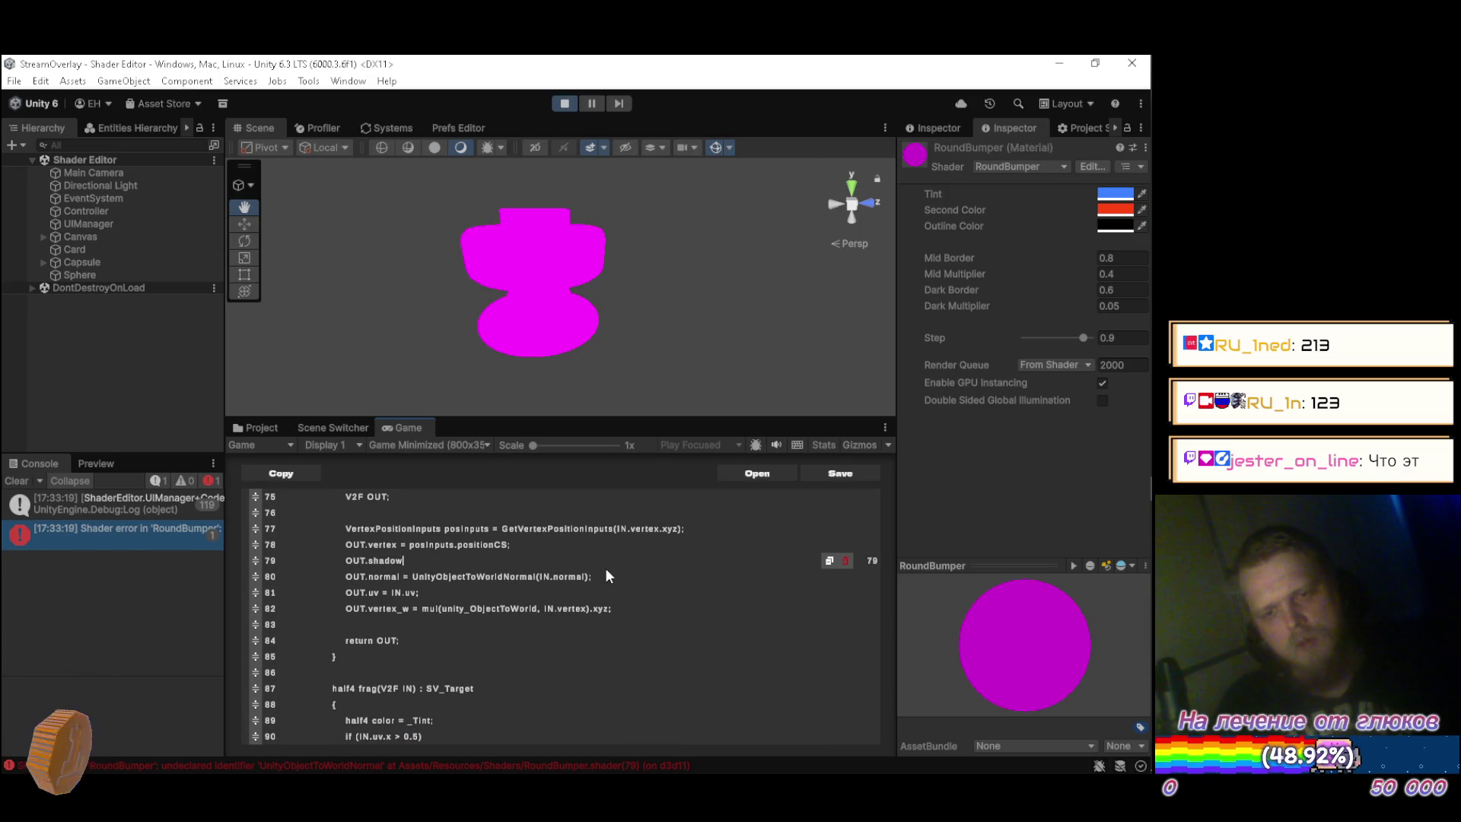
pyautogui.scroll(4, 606, 576)
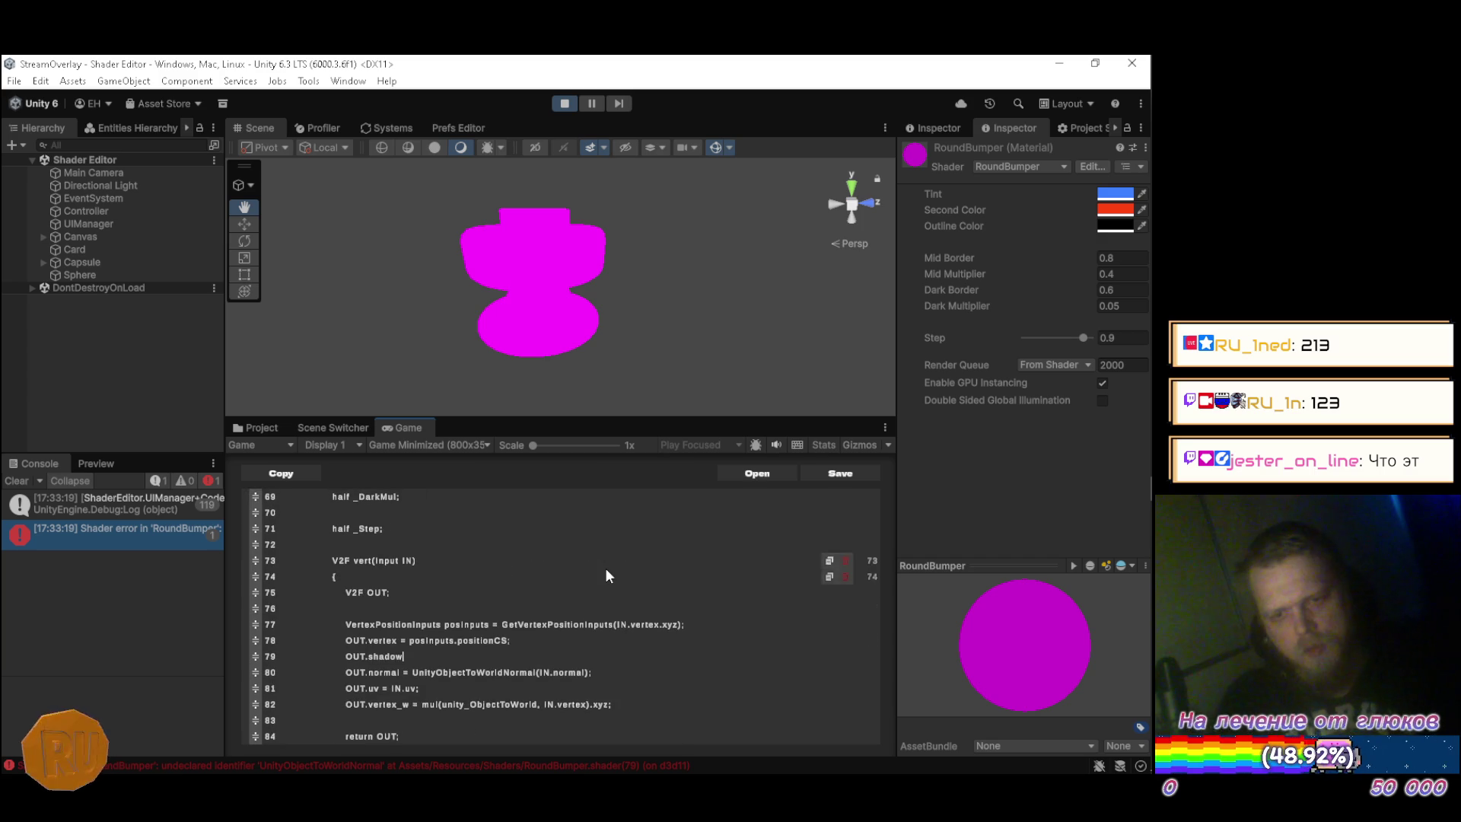
pyautogui.scroll(3, 599, 584)
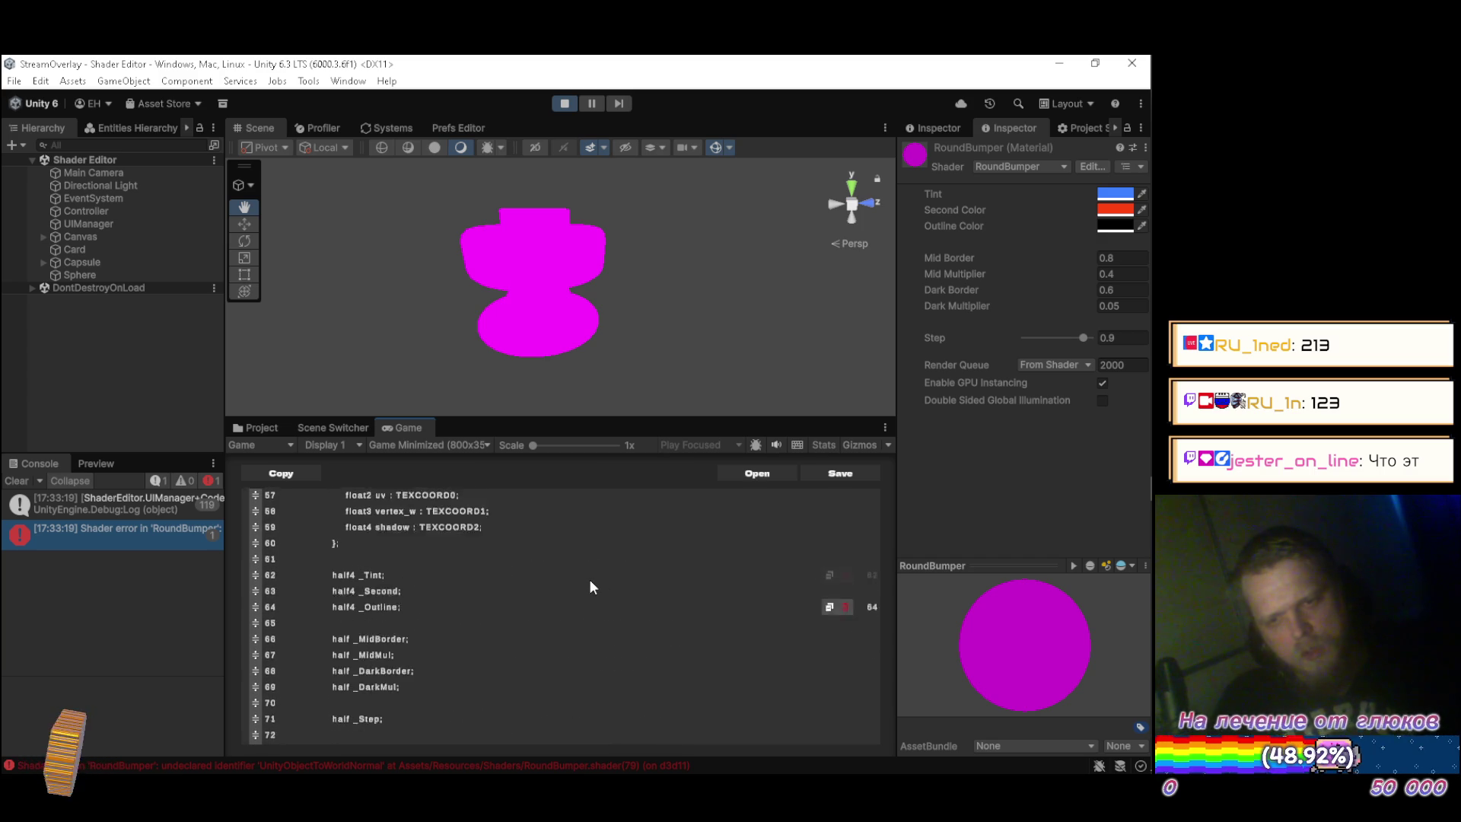
pyautogui.scroll(-7, 592, 587)
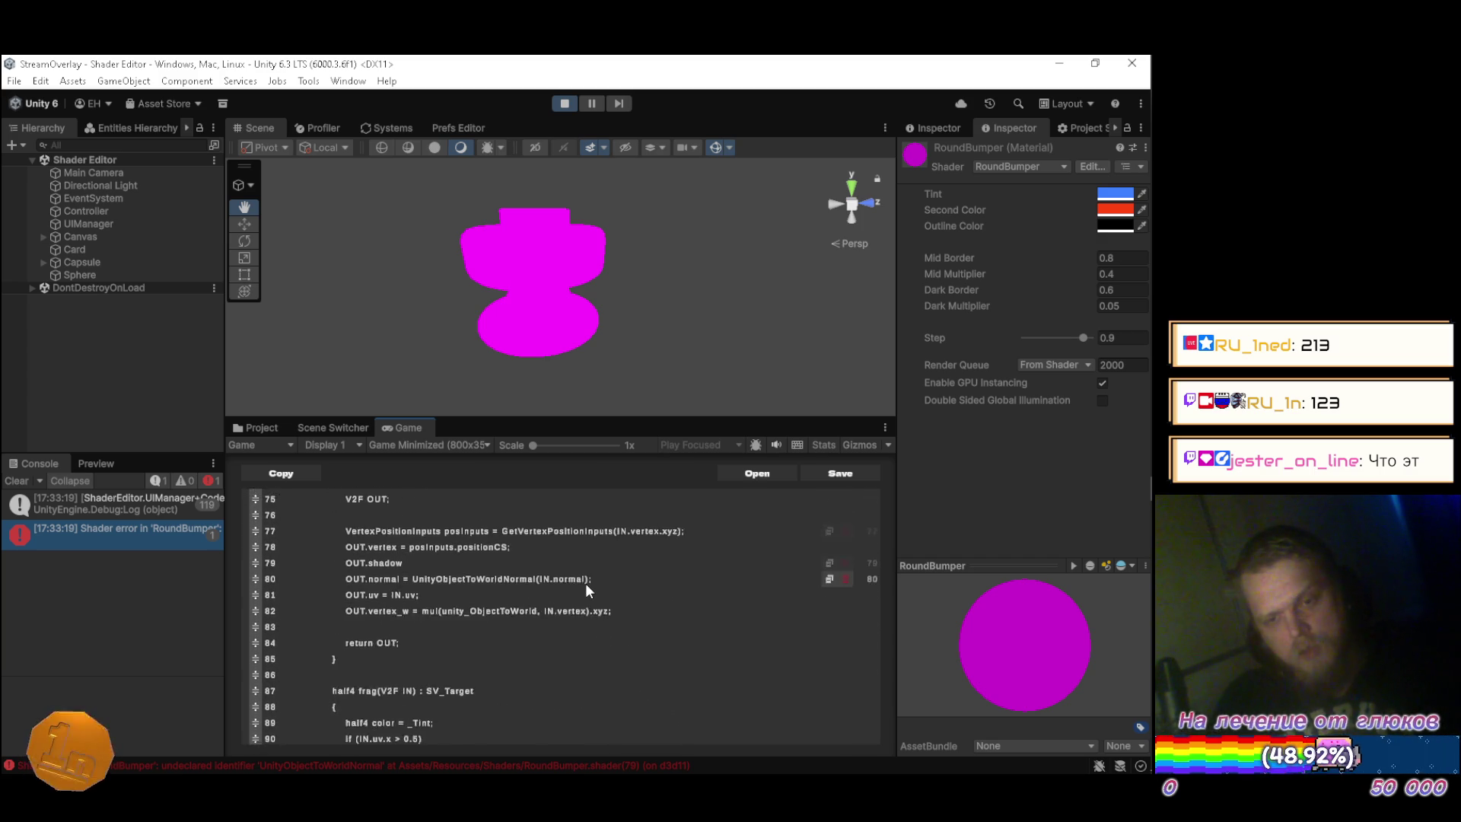
pyautogui.scroll(1, 585, 591)
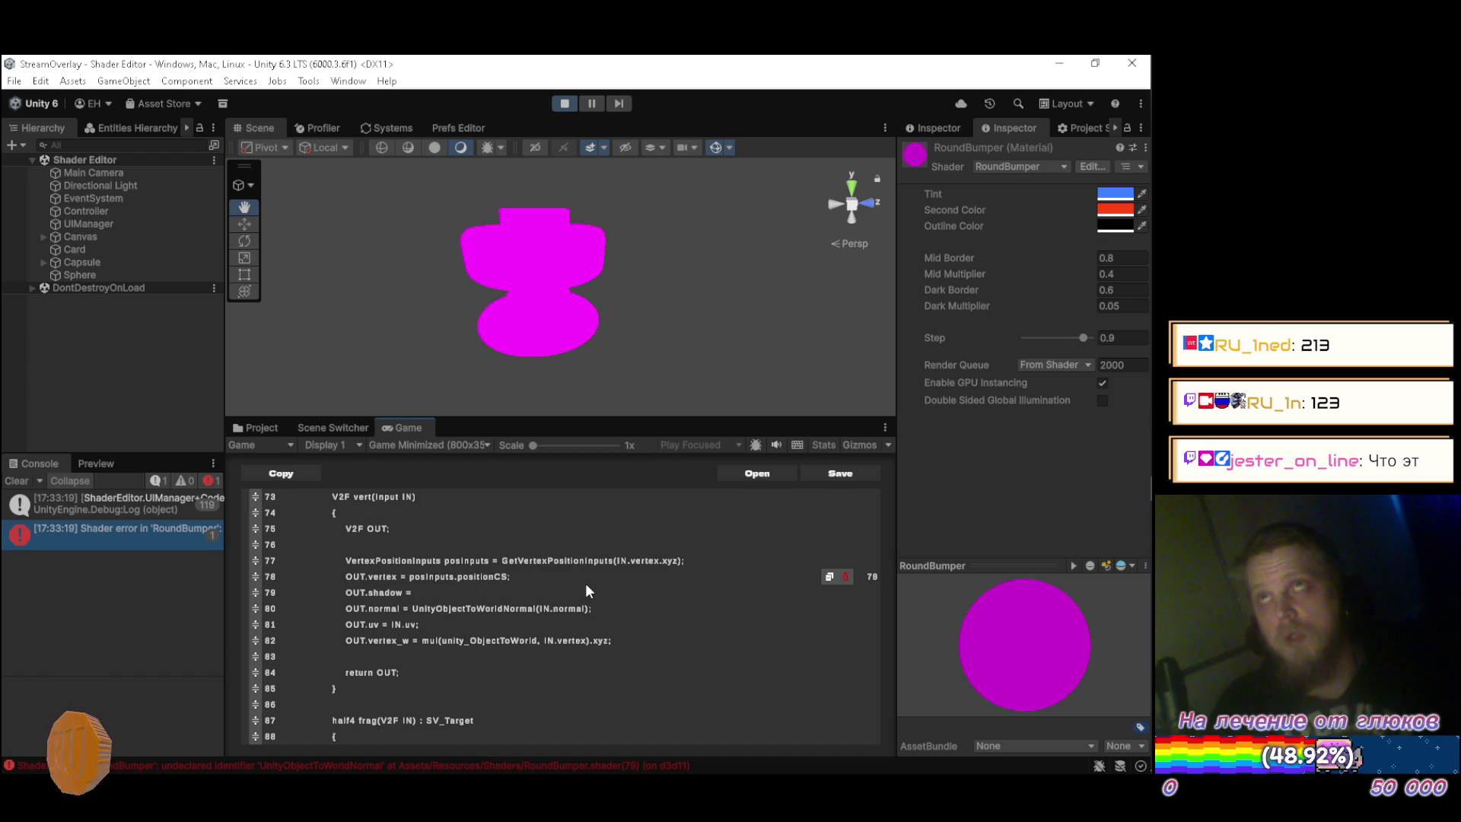
pyautogui.hotkey('alt', 'Tab')
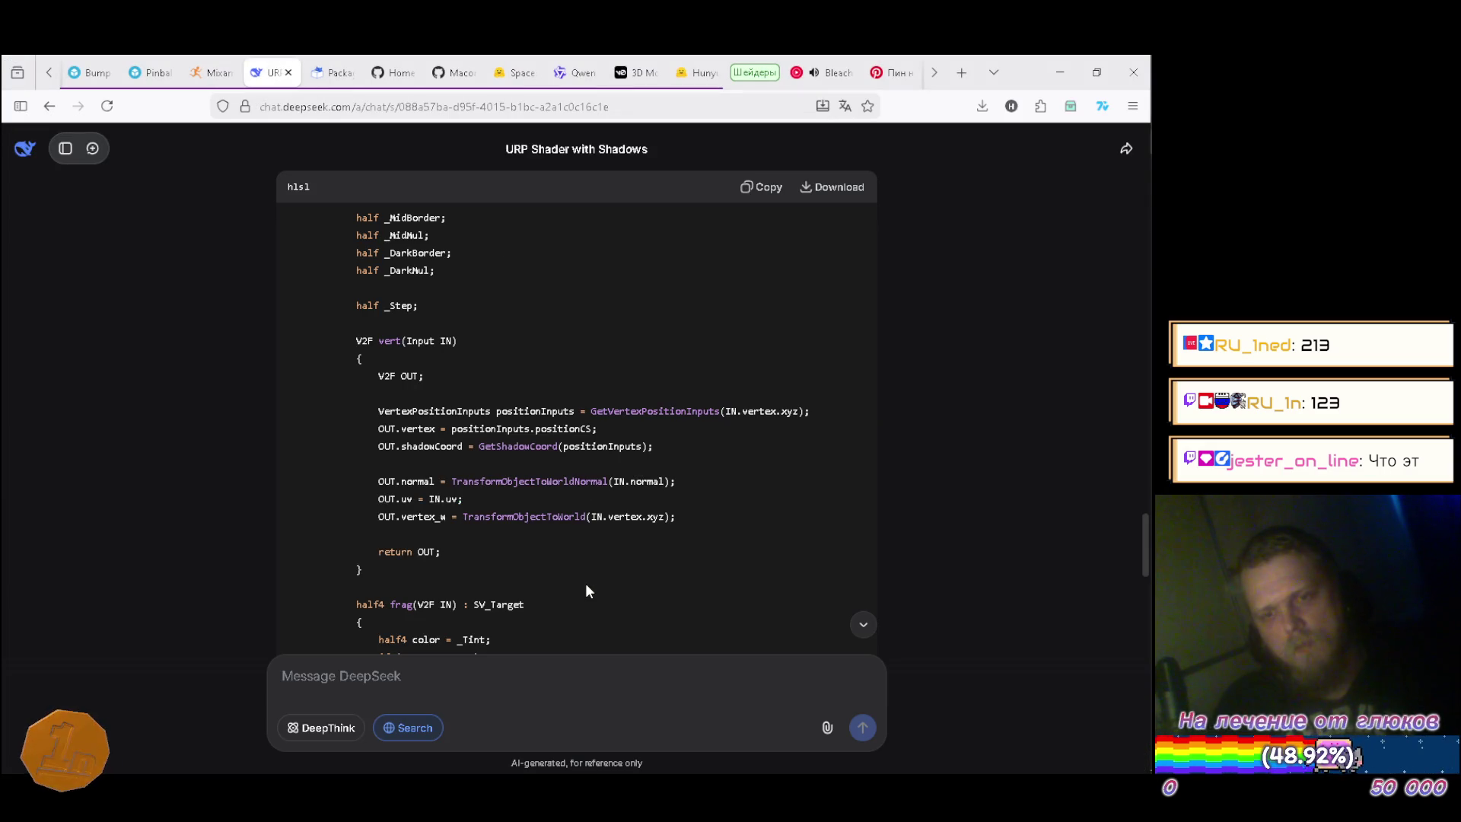
pyautogui.hotkey('alt', 'Tab')
pyautogui.write('G')
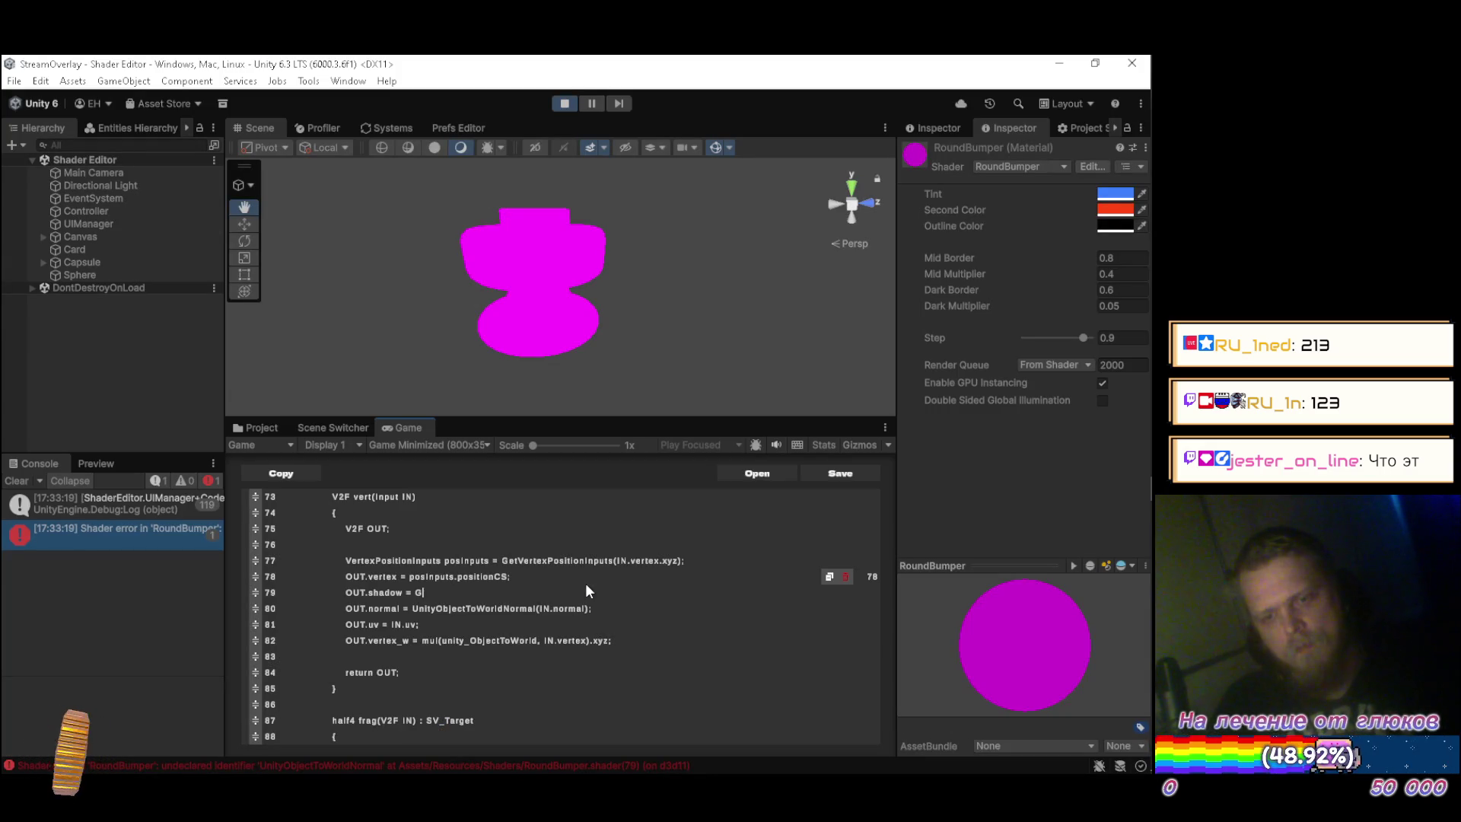
pyautogui.write('etShad')
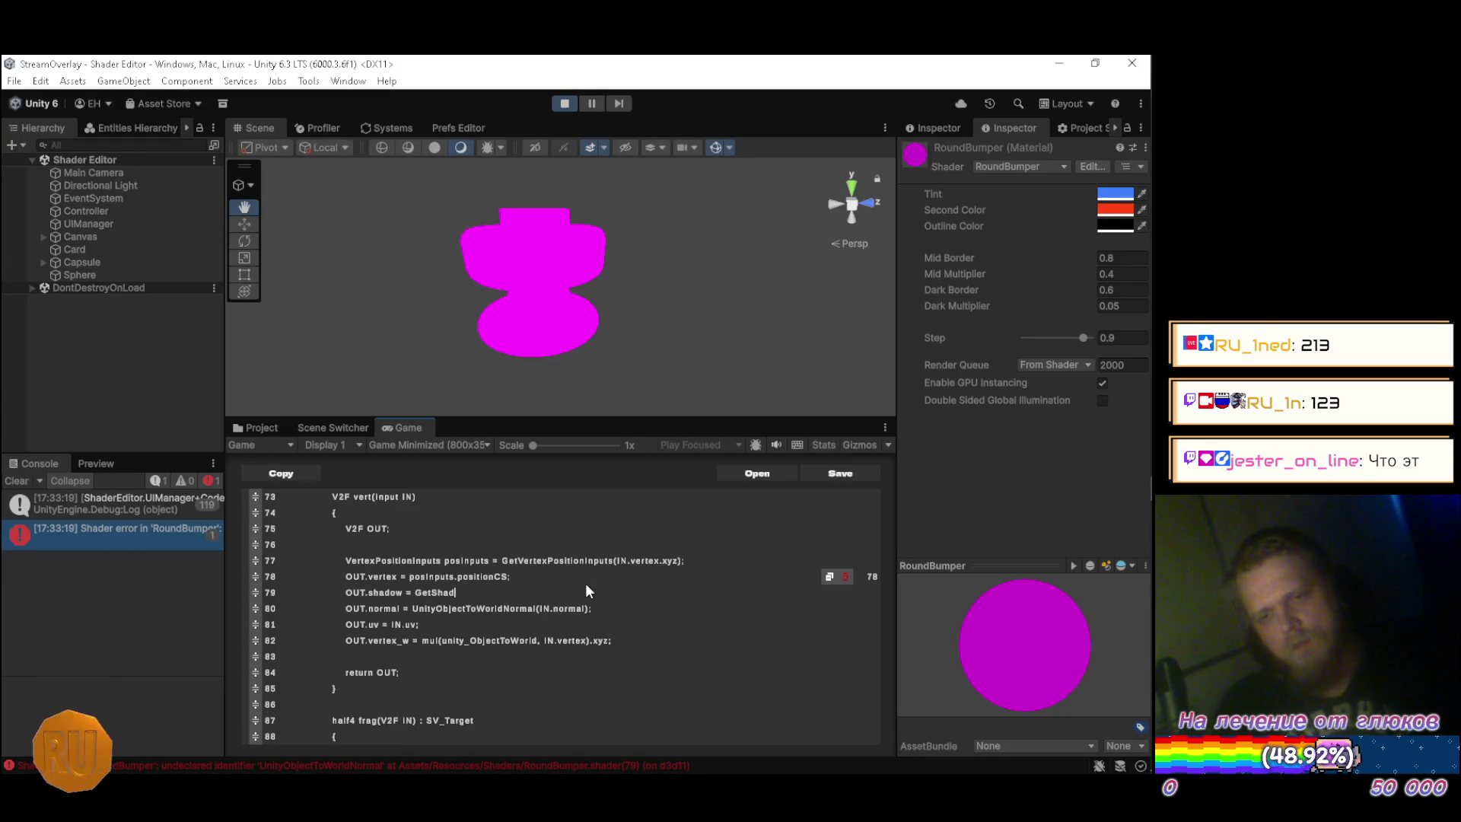
pyautogui.write('owCoord')
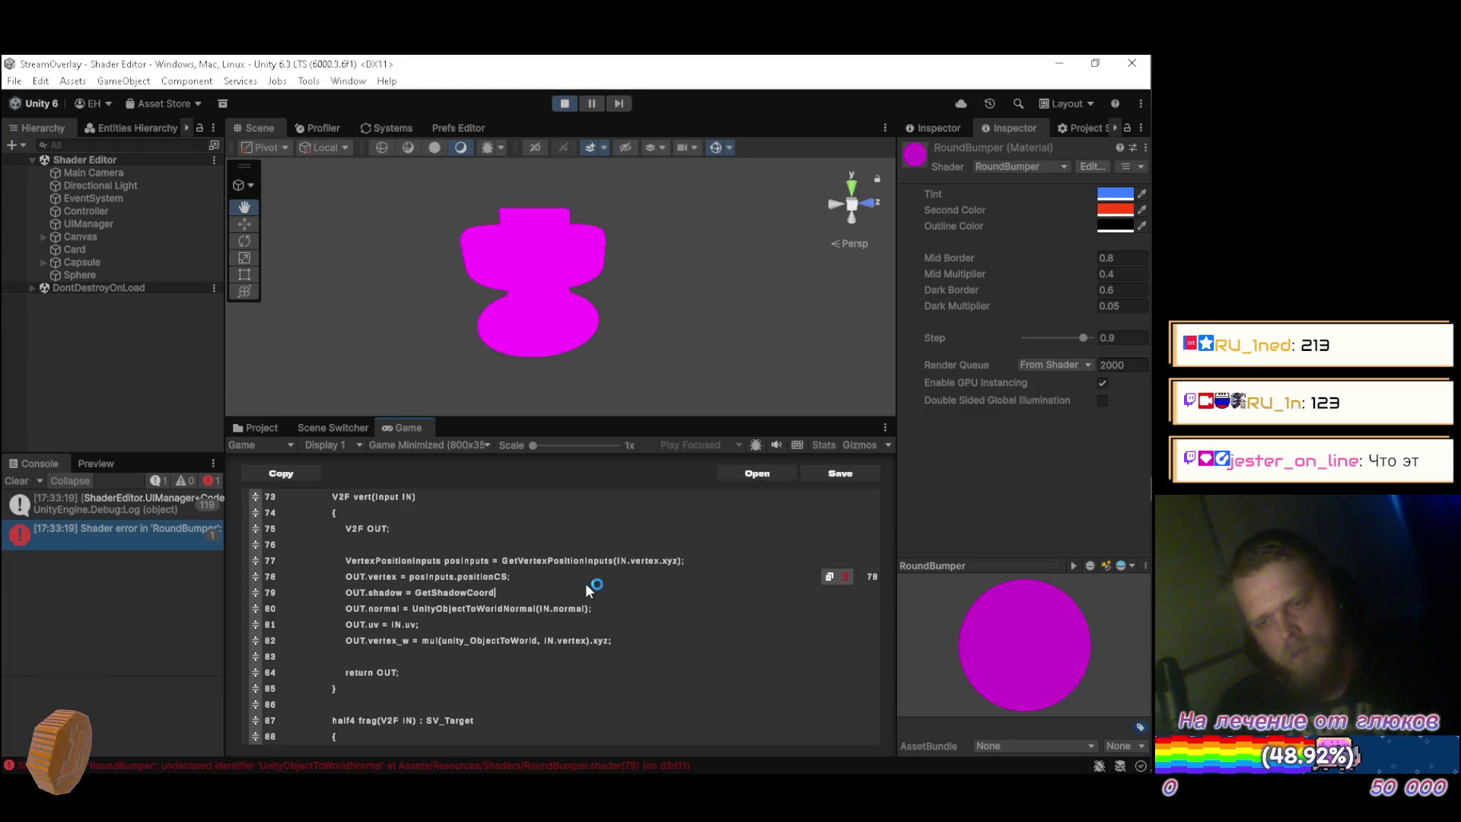
pyautogui.hotkey('alt', 'Tab')
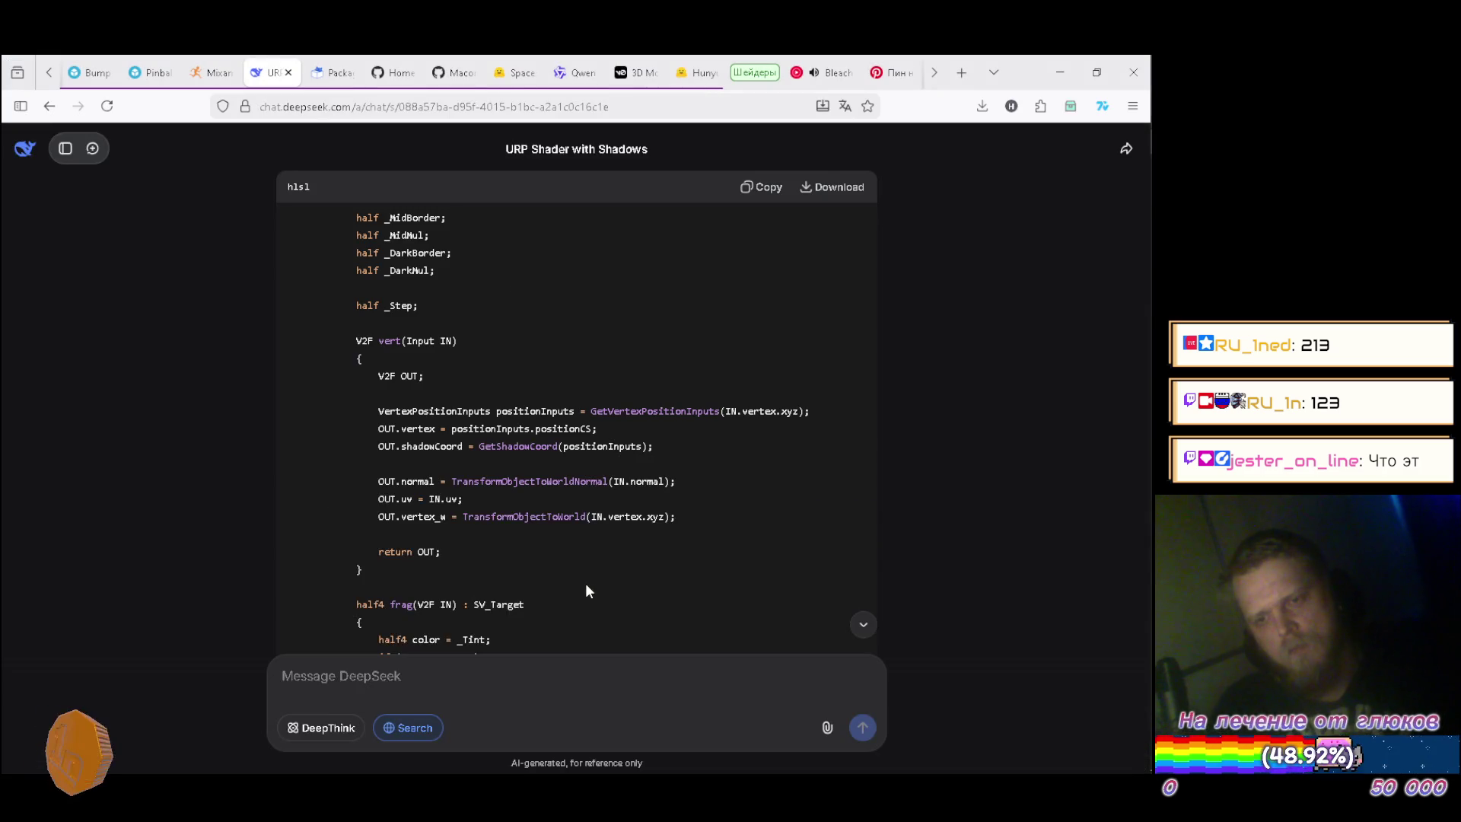
pyautogui.hotkey('alt', 'Tab')
pyautogui.write('pos')
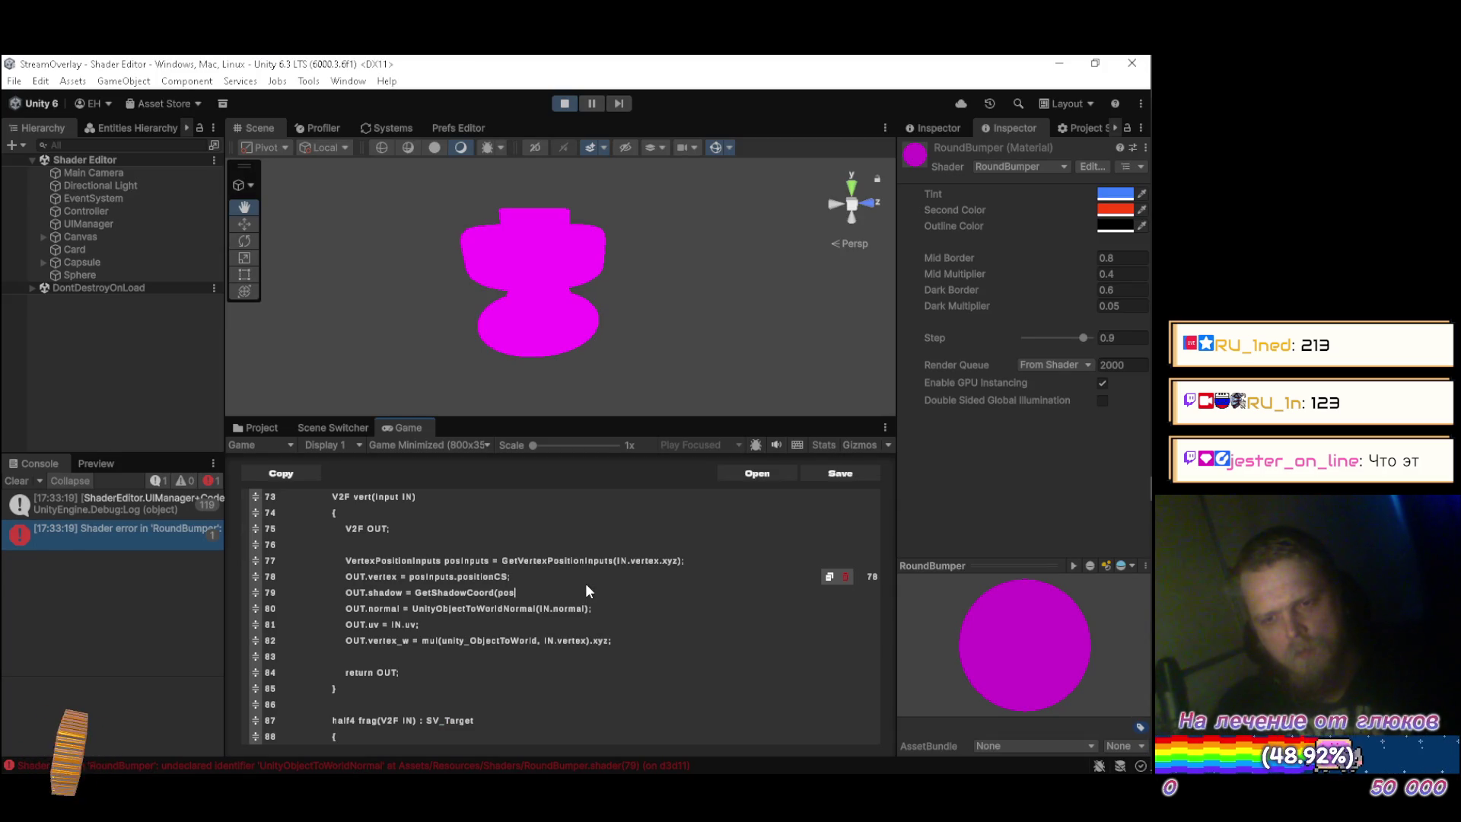
pyautogui.write('Inputs);')
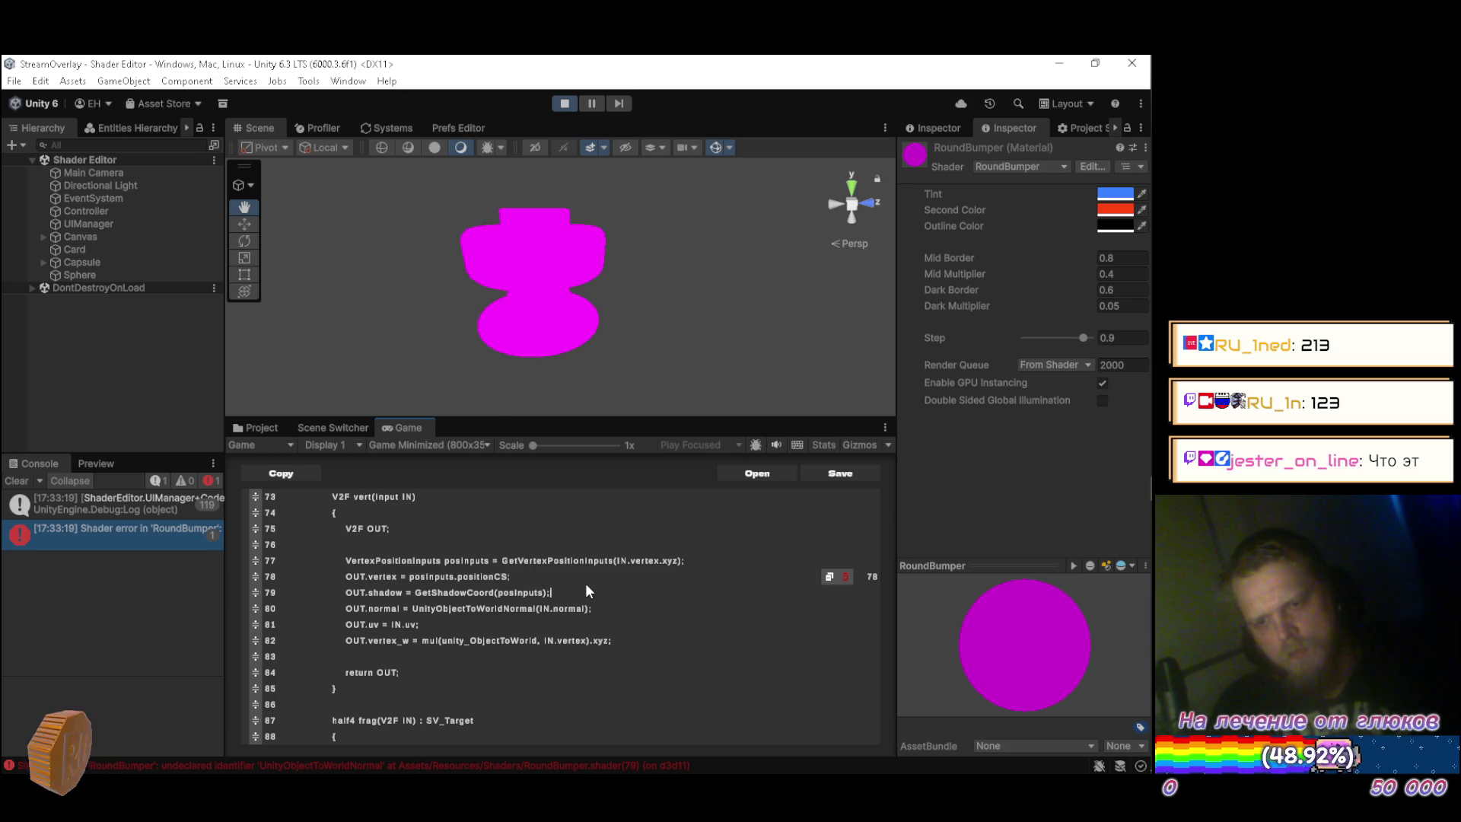
# Add a blank line after the shadow line and strip the Unity prefix from UnityObjectToWorldNormal.
pyautogui.hotkey('alt', 'Tab')
pyautogui.hotkey('alt', 'Tab')
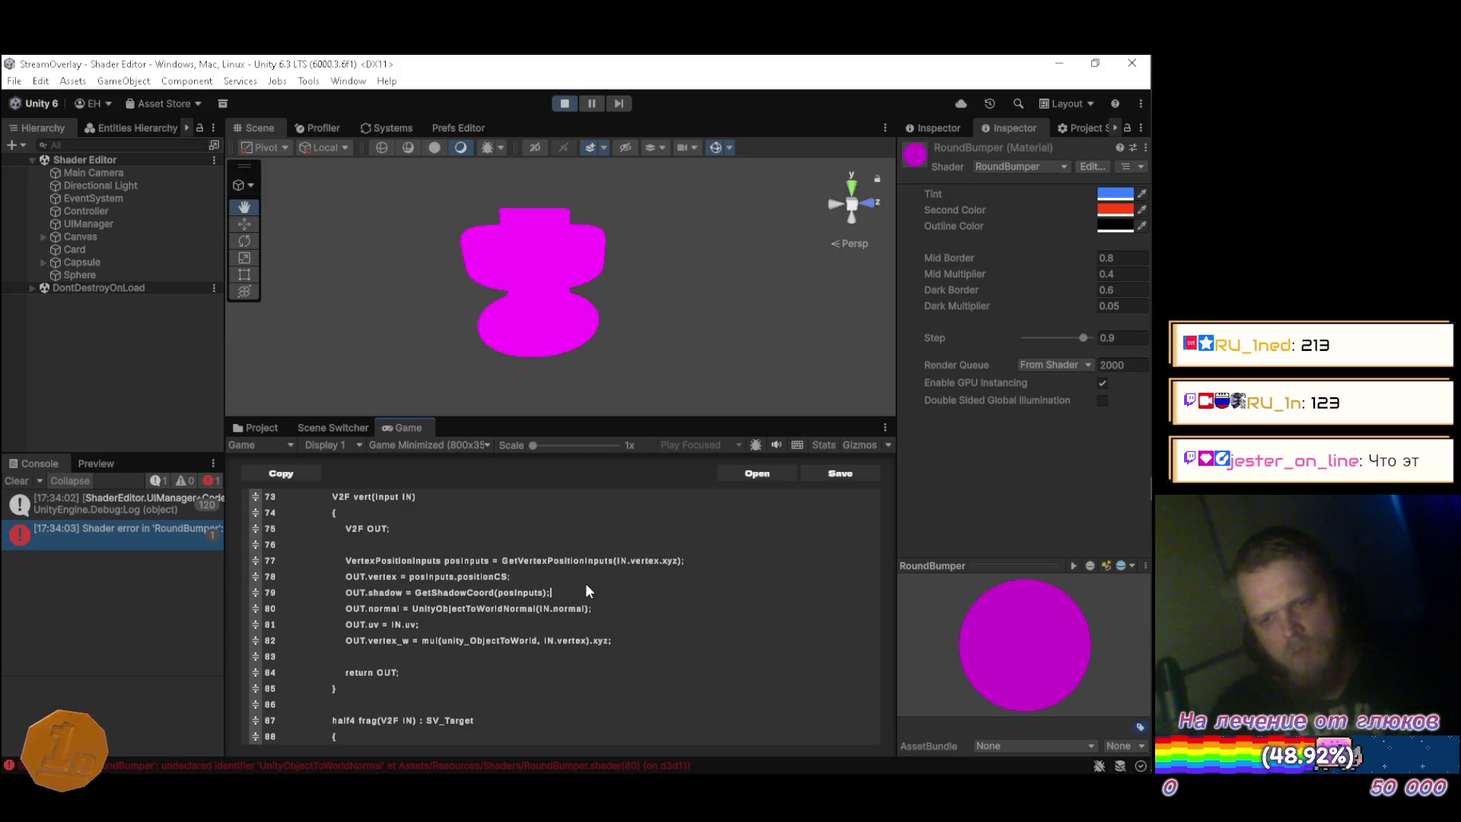
pyautogui.press('Return')
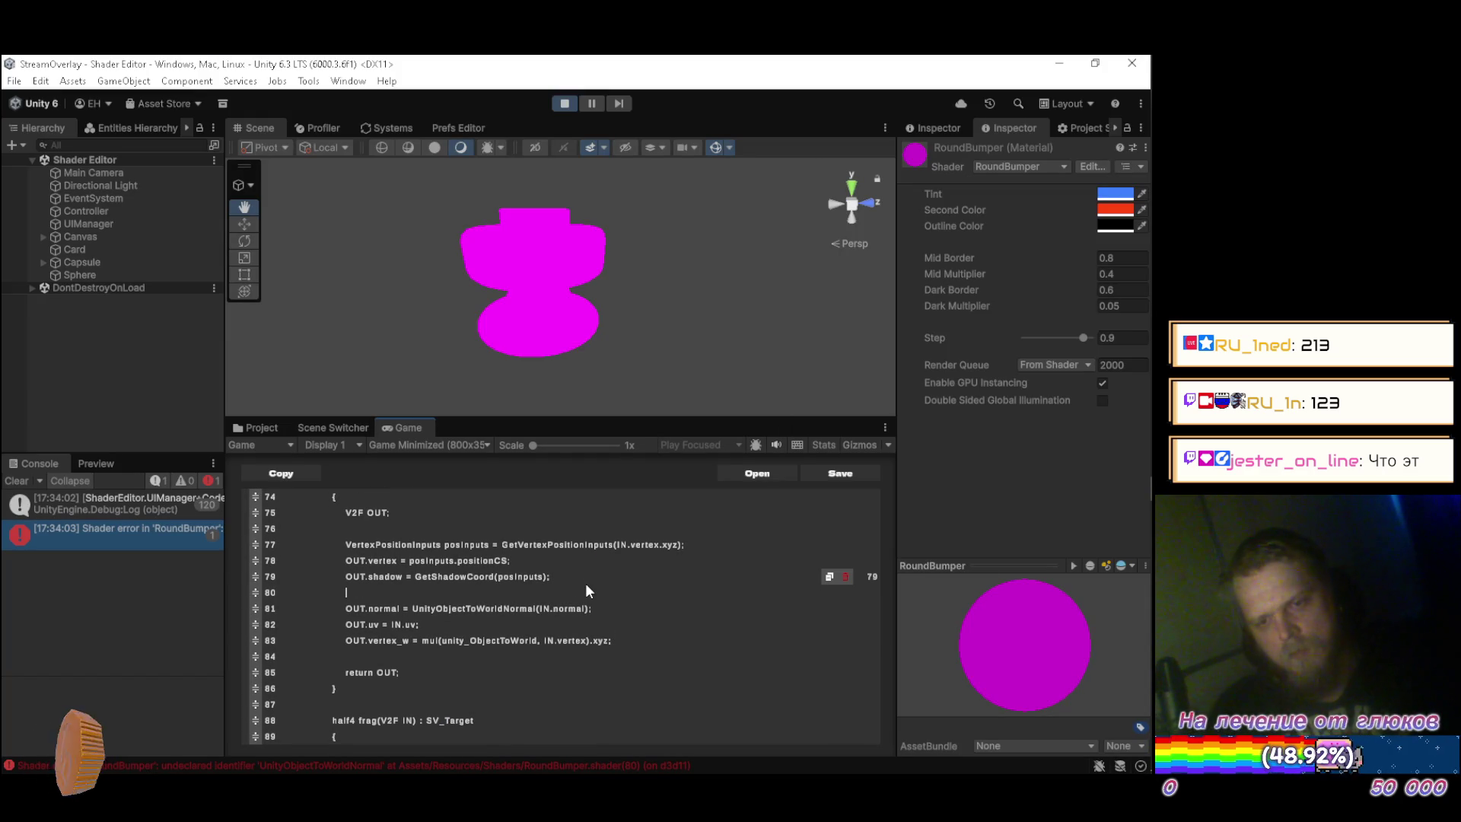
pyautogui.hotkey('alt', 'Tab')
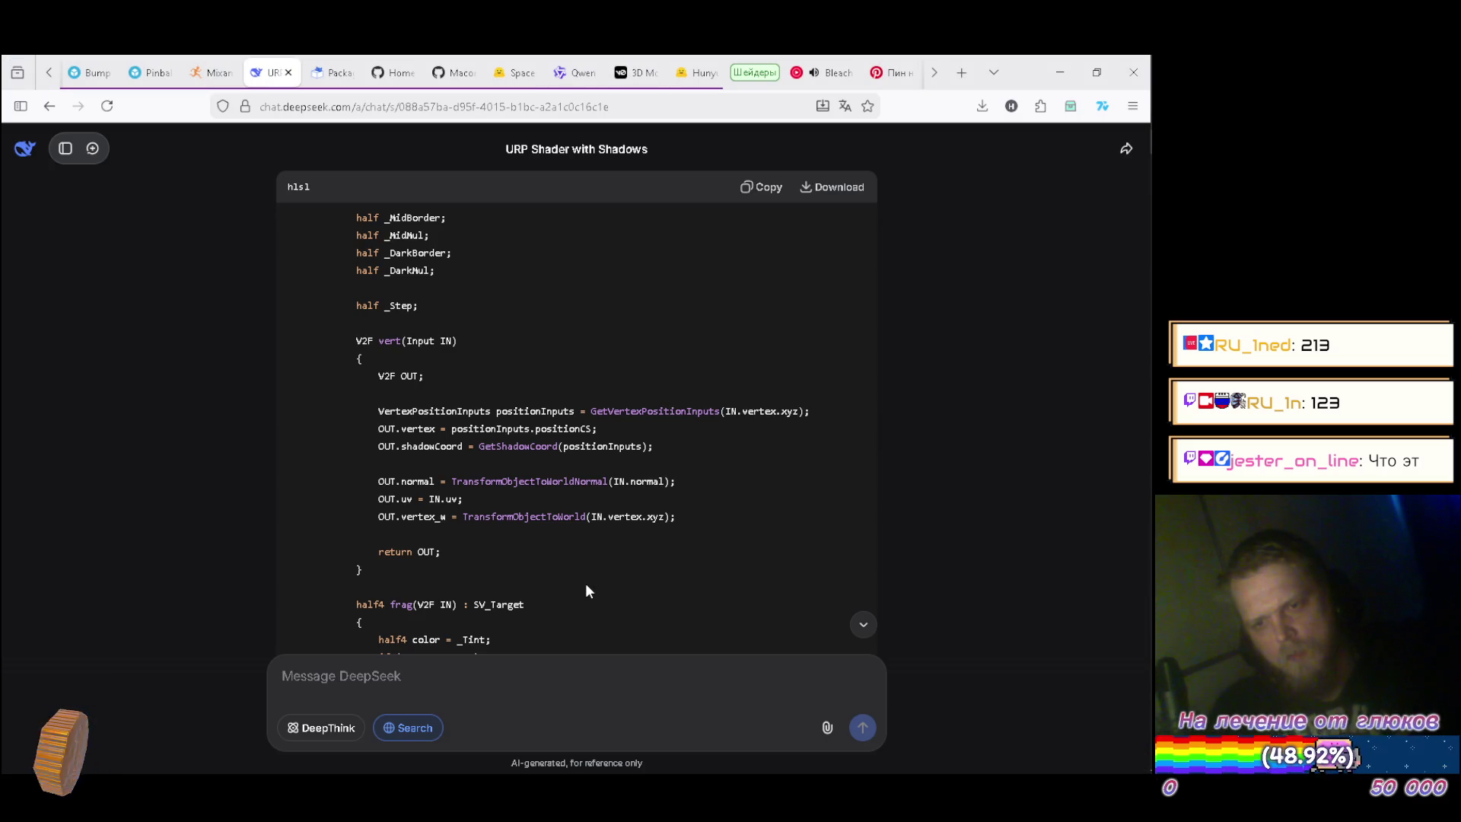
pyautogui.hotkey('alt', 'Tab')
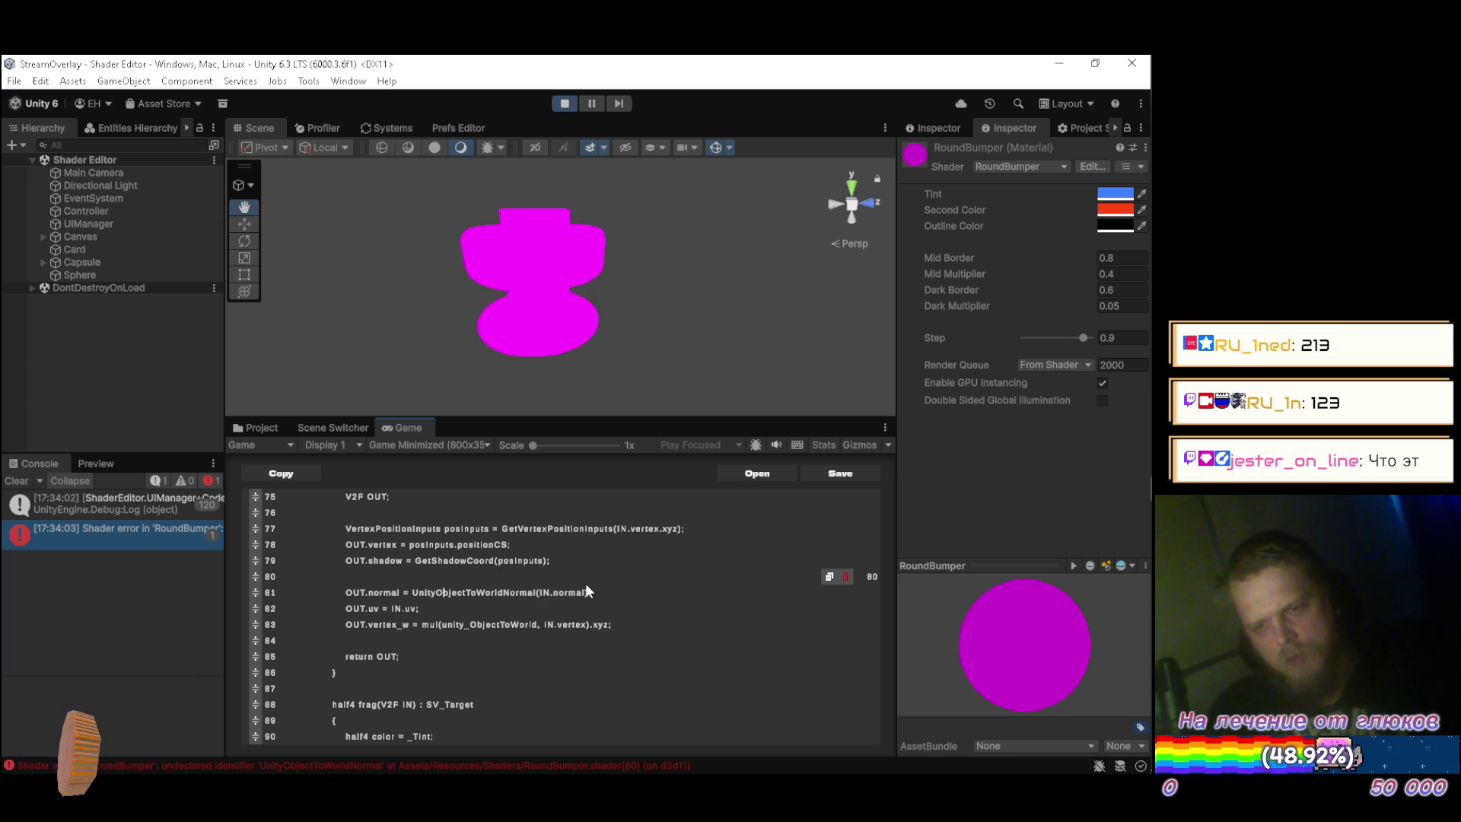
pyautogui.press('BackSpace')
pyautogui.press('BackSpace')
pyautogui.press('BackSpace')
# Change the normal line to call TransformObjectToWorldNormal.
pyautogui.write('Transform')
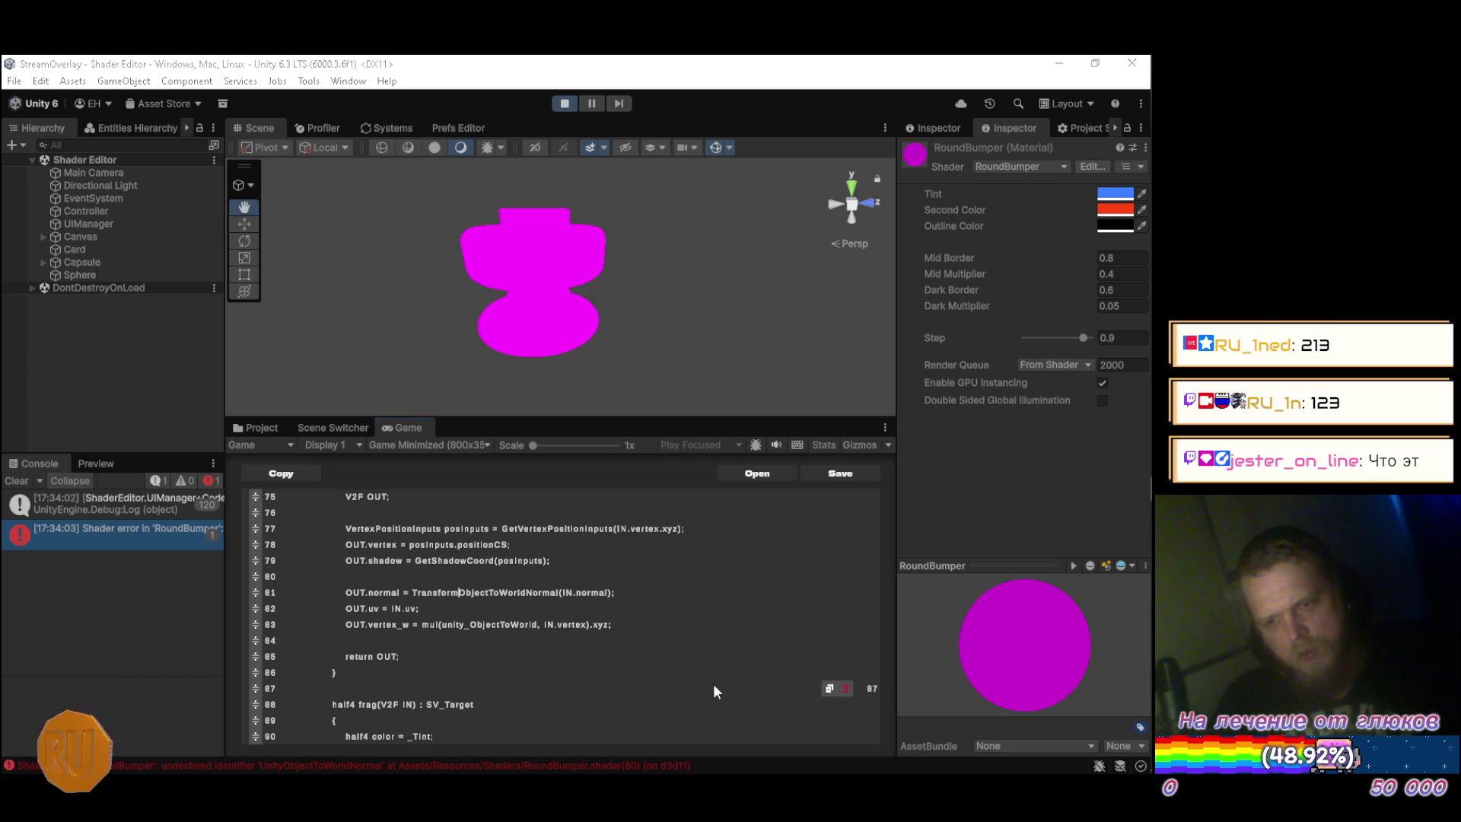
pyautogui.hotkey('alt', 'Tab')
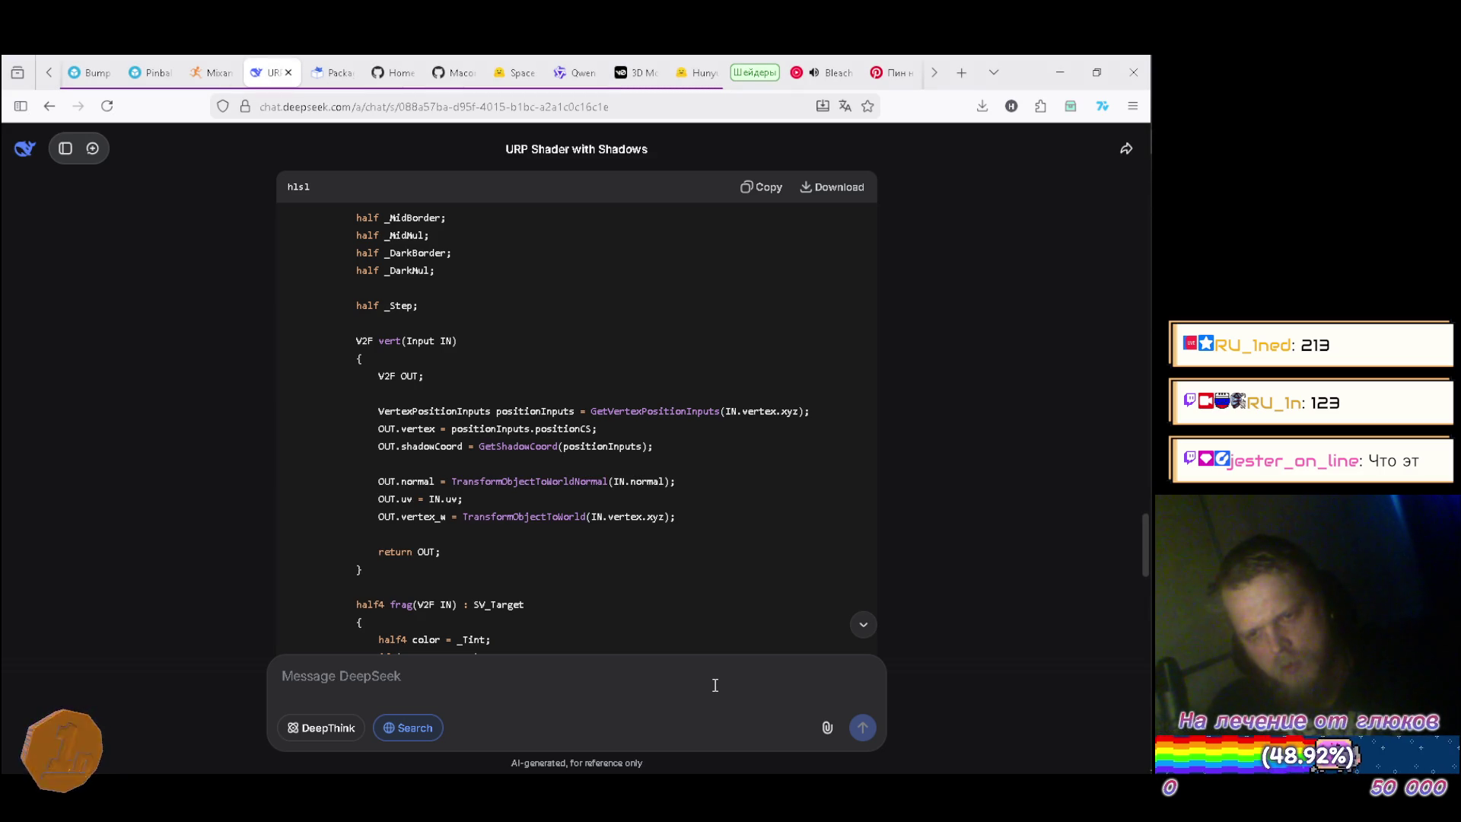
pyautogui.hotkey('alt', 'Tab')
pyautogui.scroll(-1, 714, 683)
pyautogui.scroll(-1, 713, 691)
# Rewrite line 83 from mul(unity_ObjectToWorld, IN.vertex).xyz to TransformObjectToWorld(IN.vertex.xyz).
pyautogui.press('BackSpace')
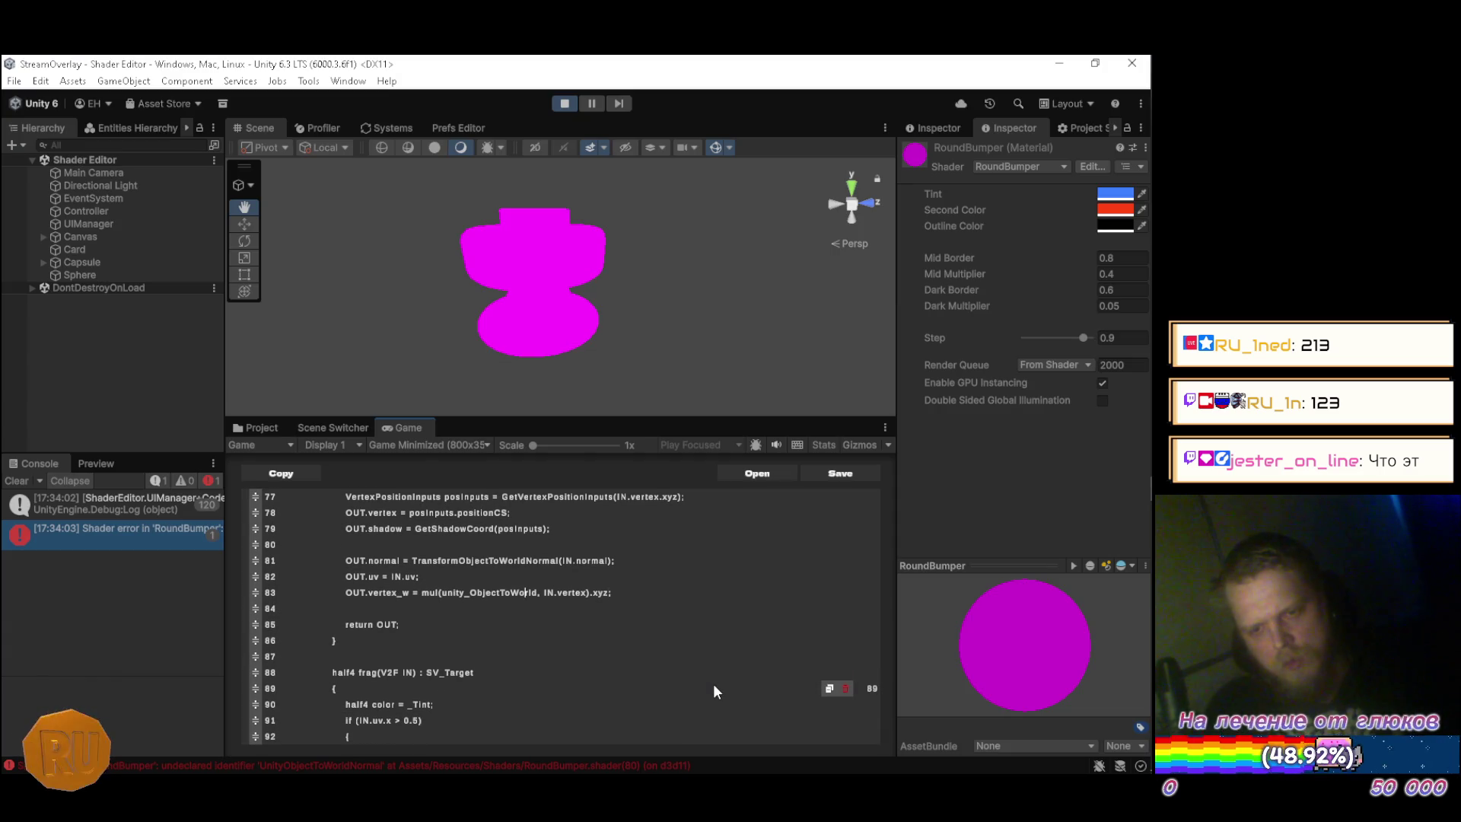
pyautogui.press('BackSpace')
pyautogui.press('BackSpace')
pyautogui.press('BackSpace')
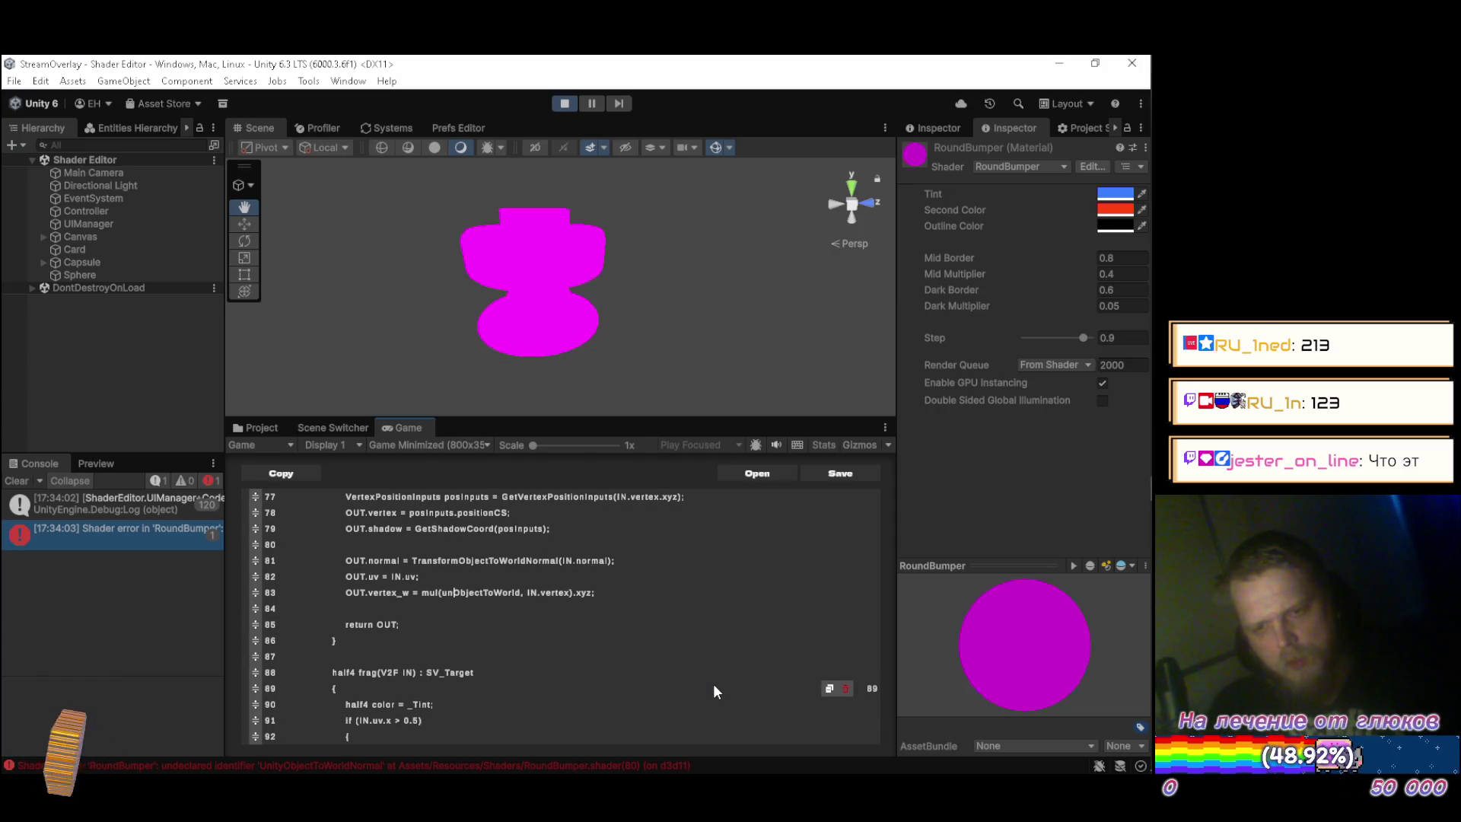
pyautogui.press('BackSpace')
pyautogui.press('BackSpace')
pyautogui.press('BackSpace')
pyautogui.write('Transfo')
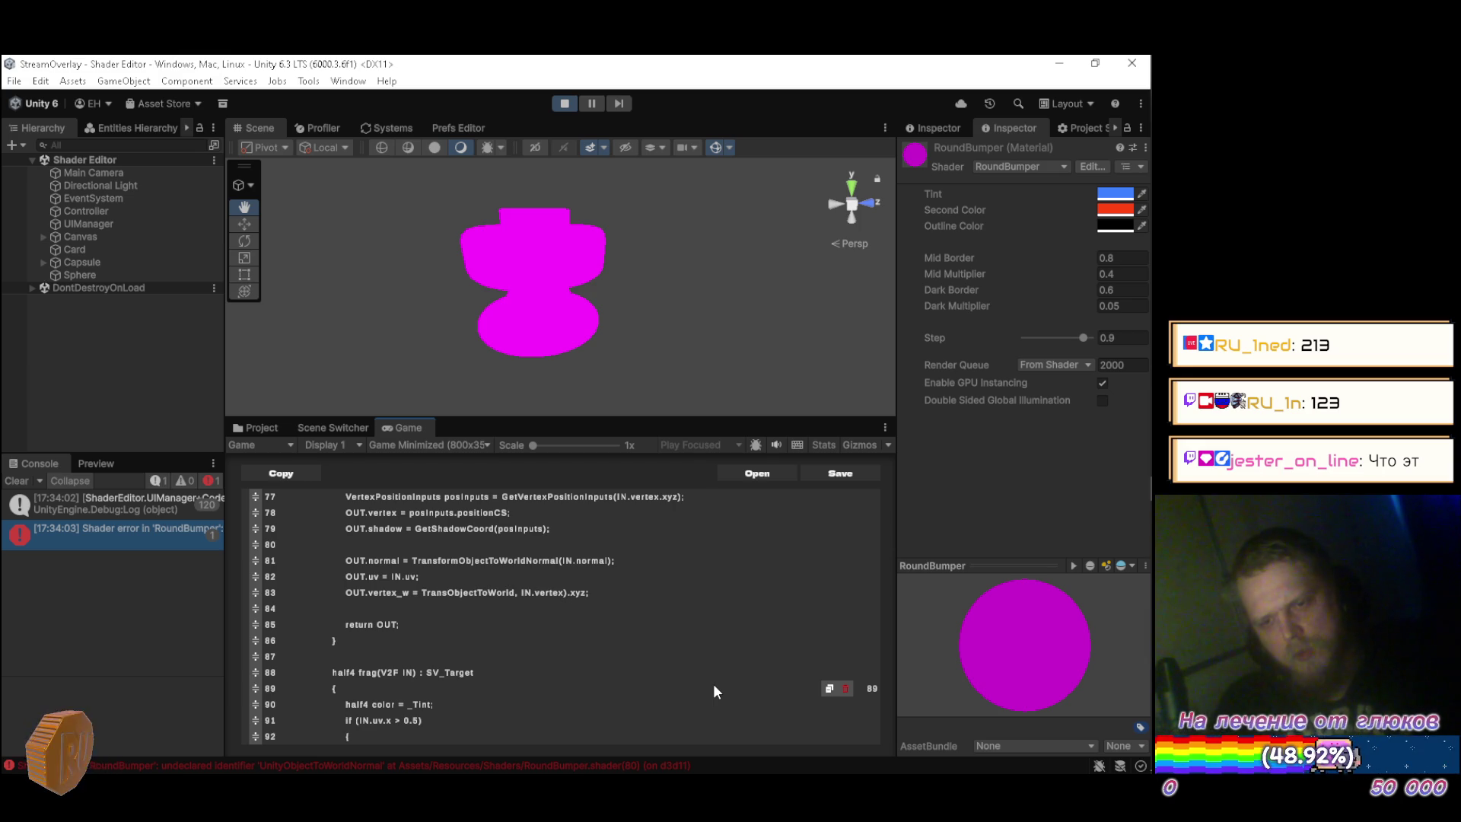
pyautogui.write('rm')
pyautogui.hotkey('alt', 'Tab')
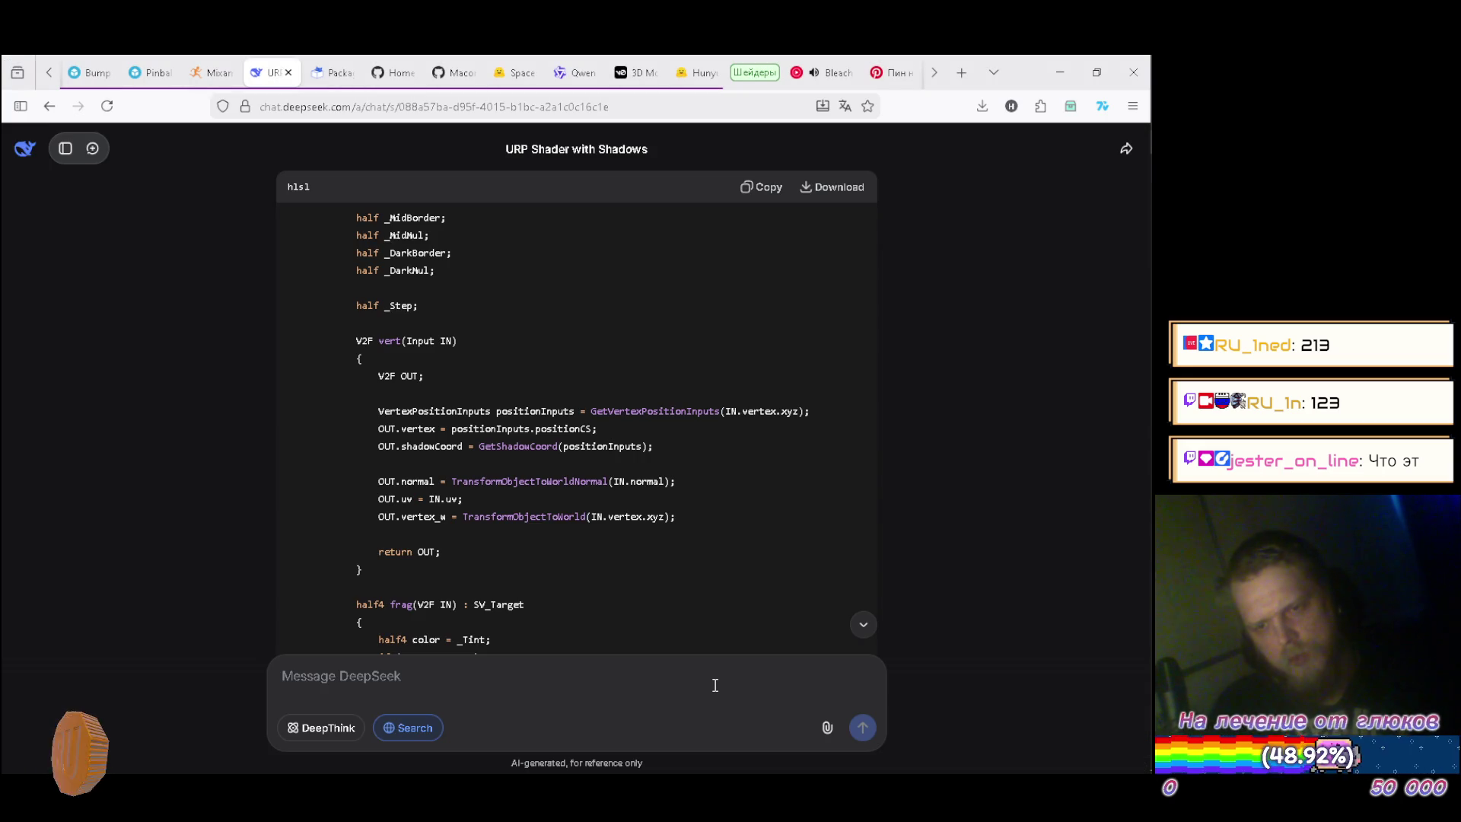
pyautogui.hotkey('alt', 'Tab')
pyautogui.hotkey('ctrl', 'Right')
pyautogui.press('Delete')
pyautogui.write('(')
pyautogui.press('Delete')
pyautogui.hotkey('ctrl', 'Right')
pyautogui.hotkey('ctrl', 'Right')
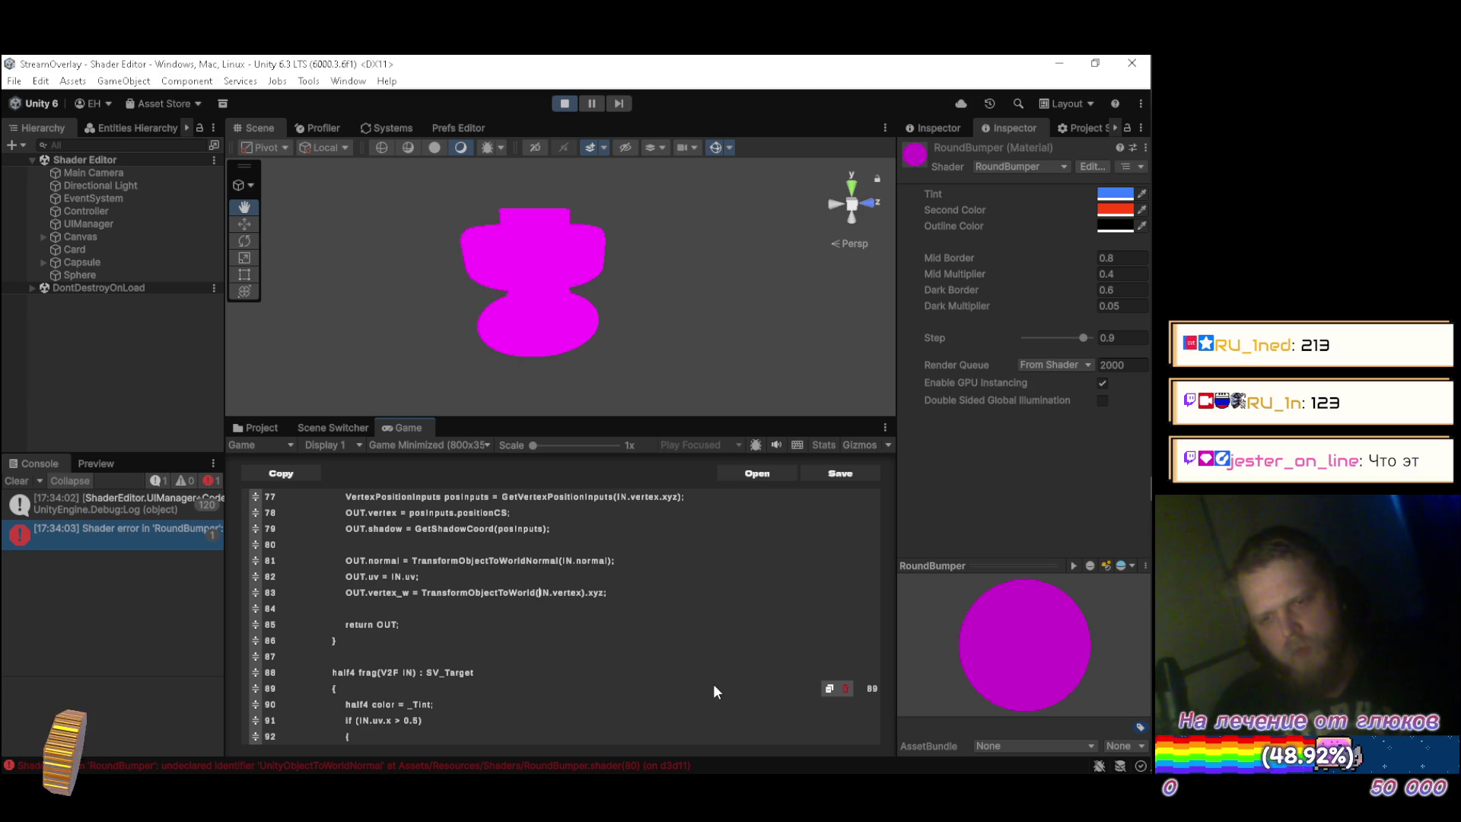
pyautogui.press('End')
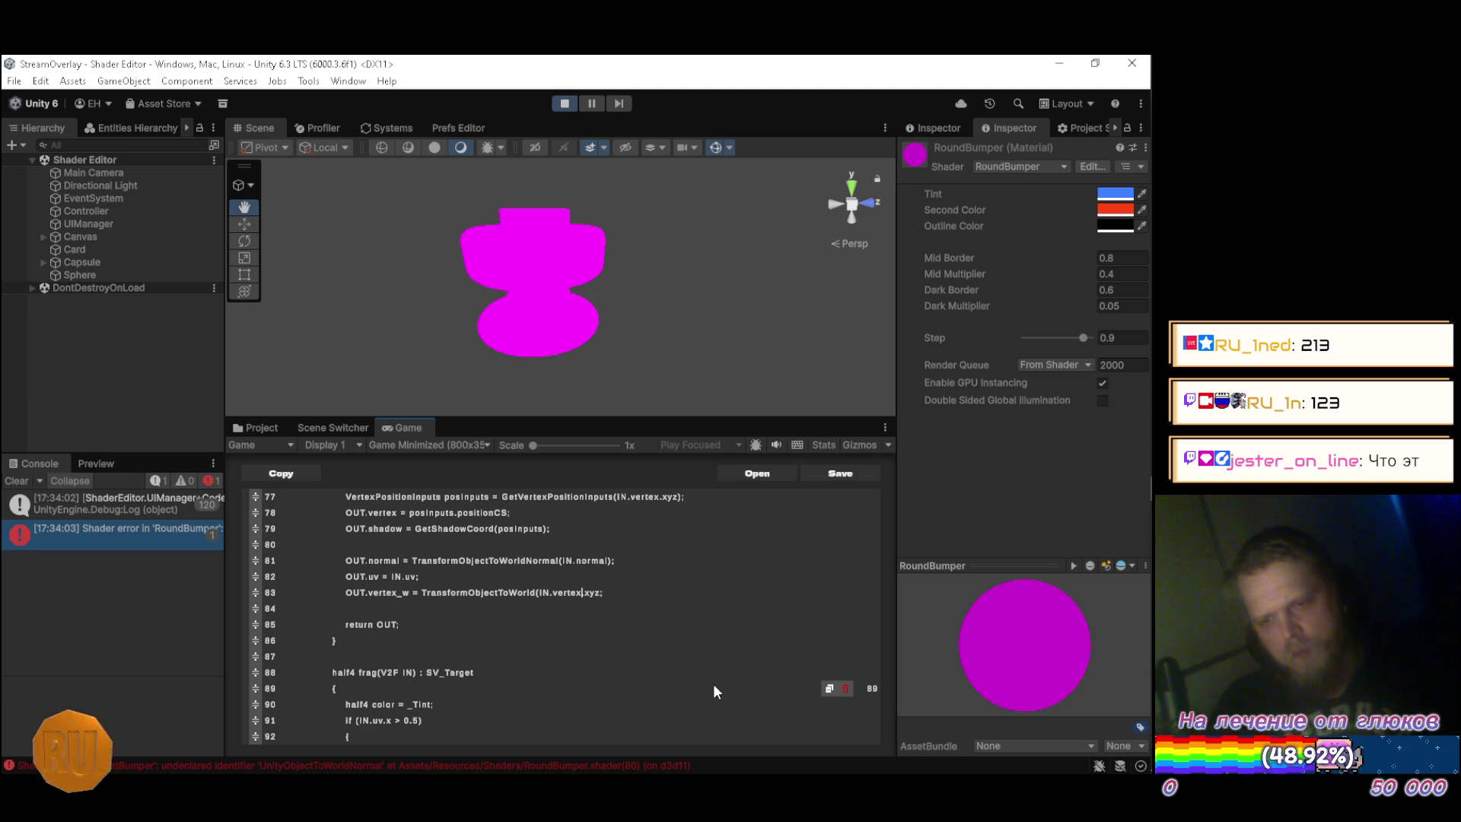
pyautogui.press('BackSpace')
pyautogui.write(')')
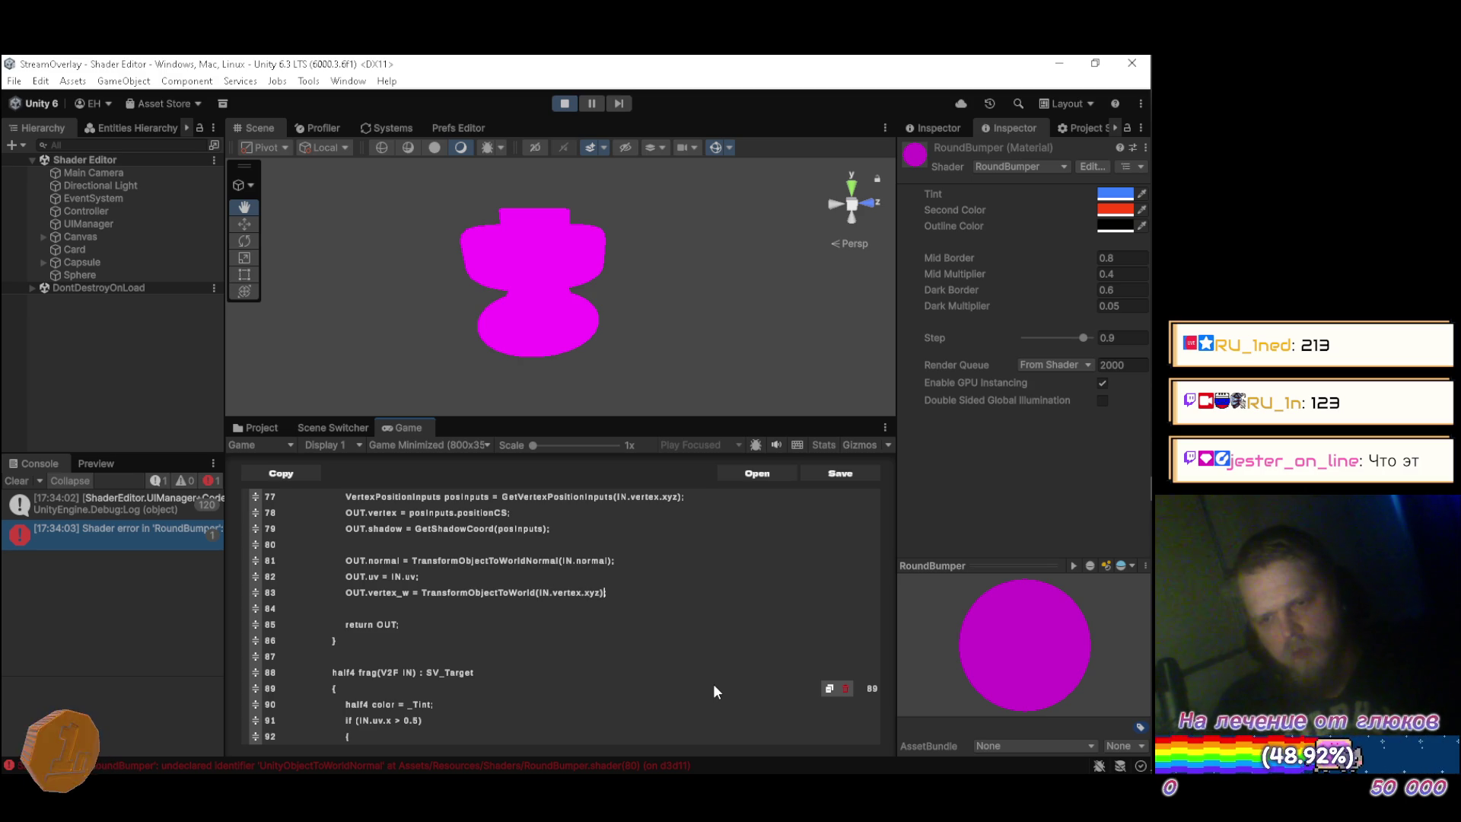
# Save to recompile the shader and restore the line's closing semicolon.
pyautogui.hotkey('ctrl', 's')
pyautogui.write(';')
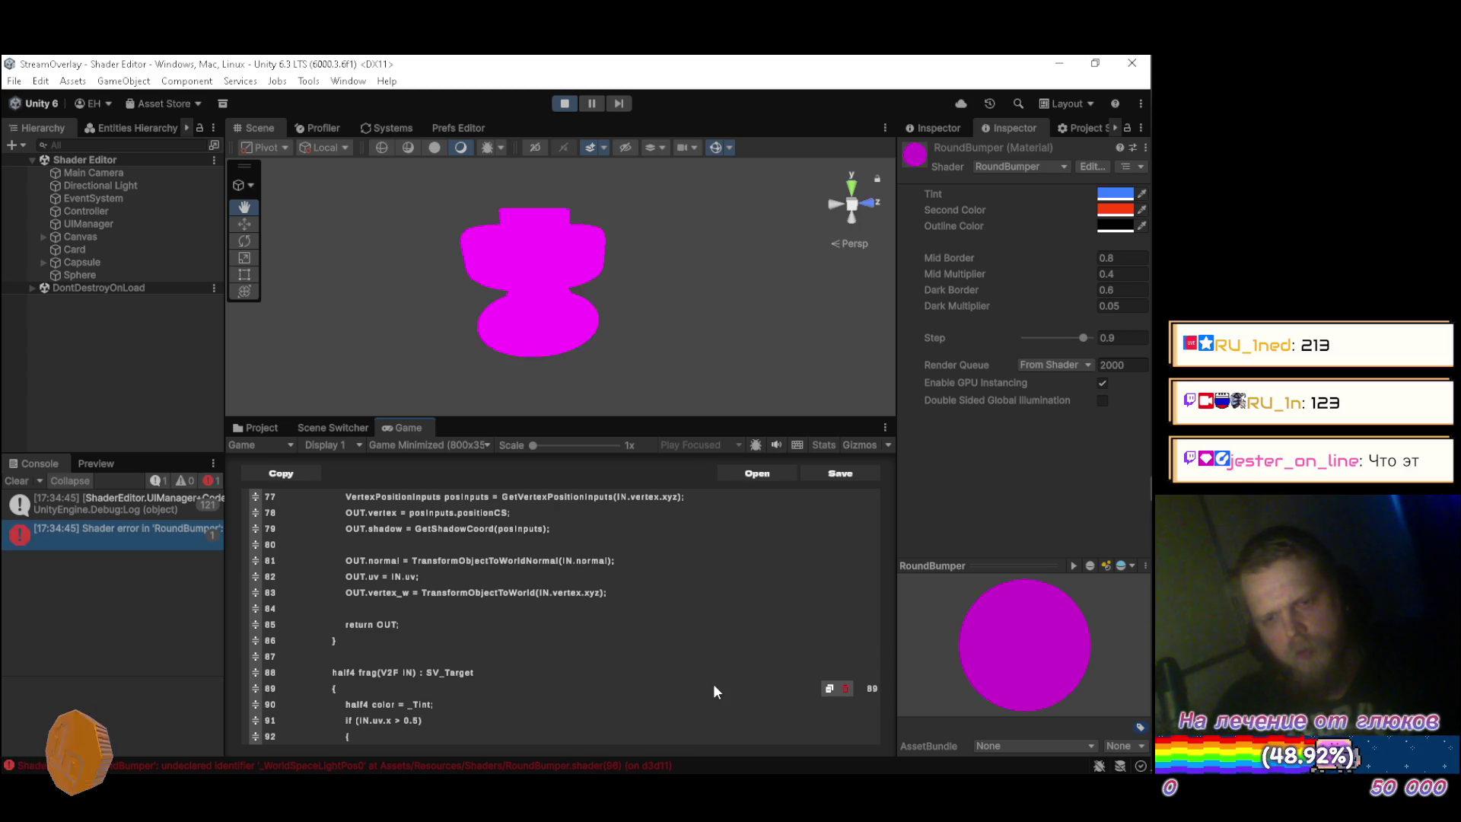
pyautogui.hotkey('alt', 'Tab')
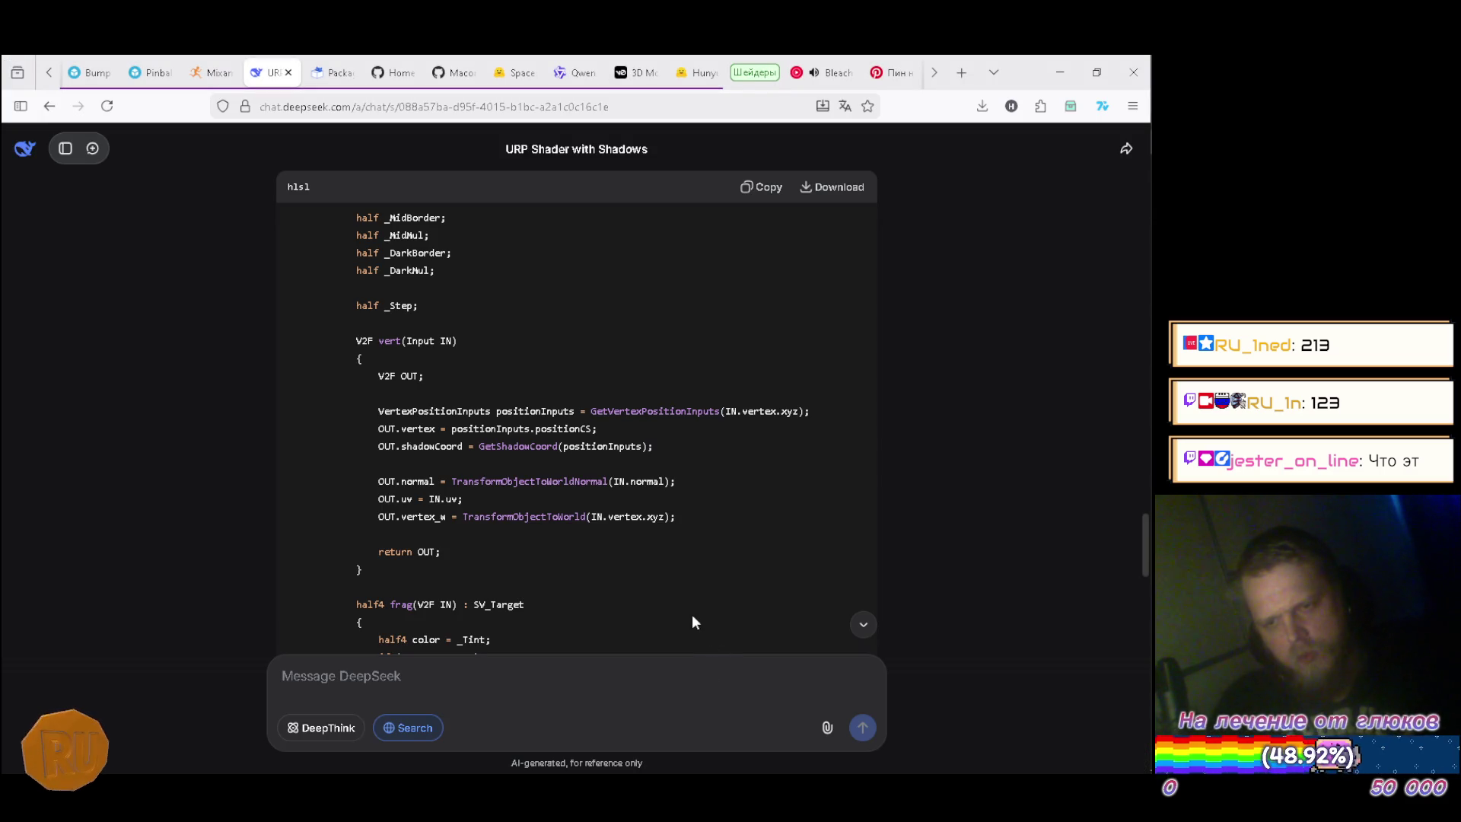
pyautogui.hotkey('alt', 'Tab')
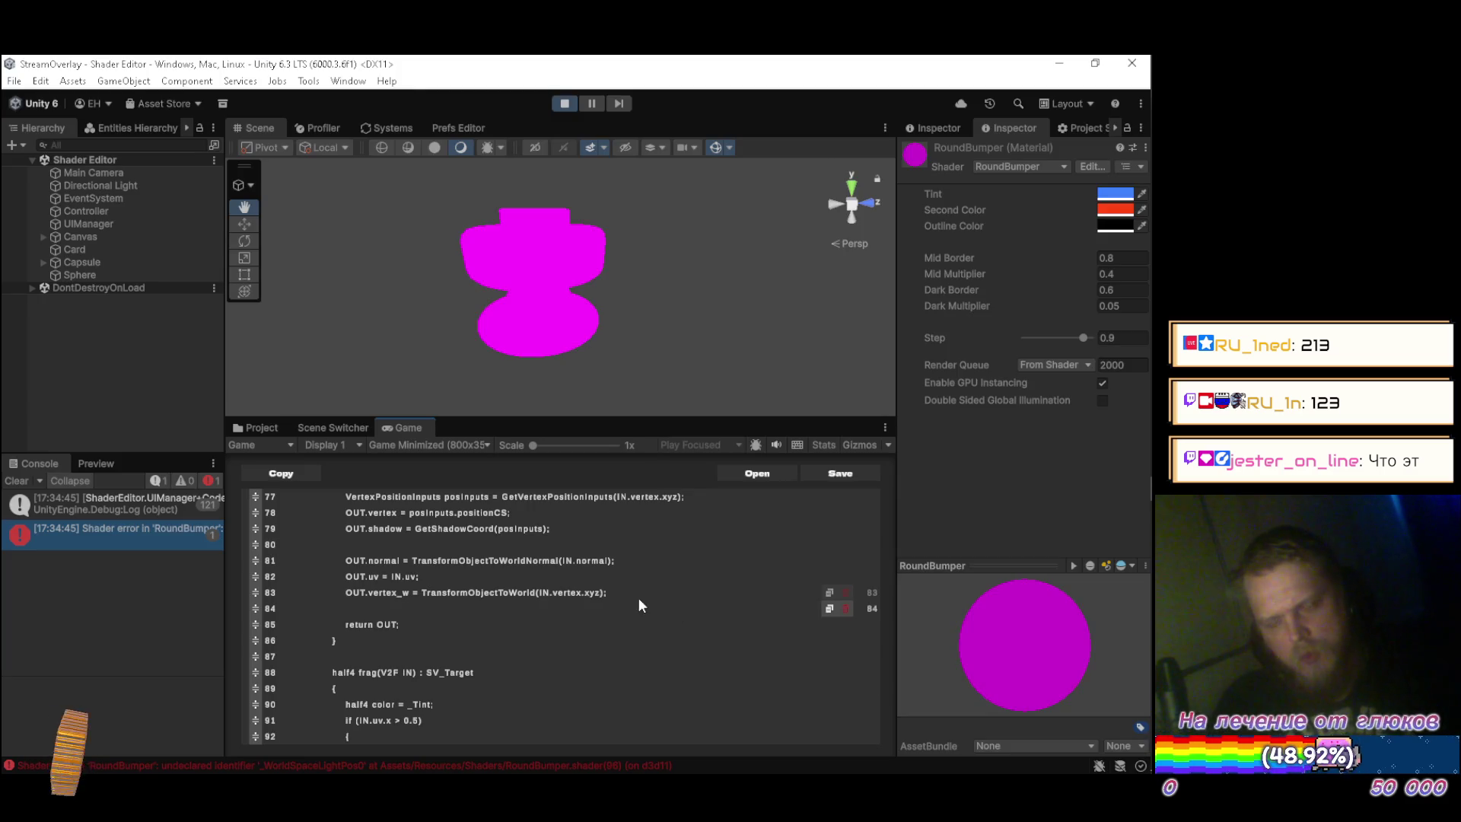